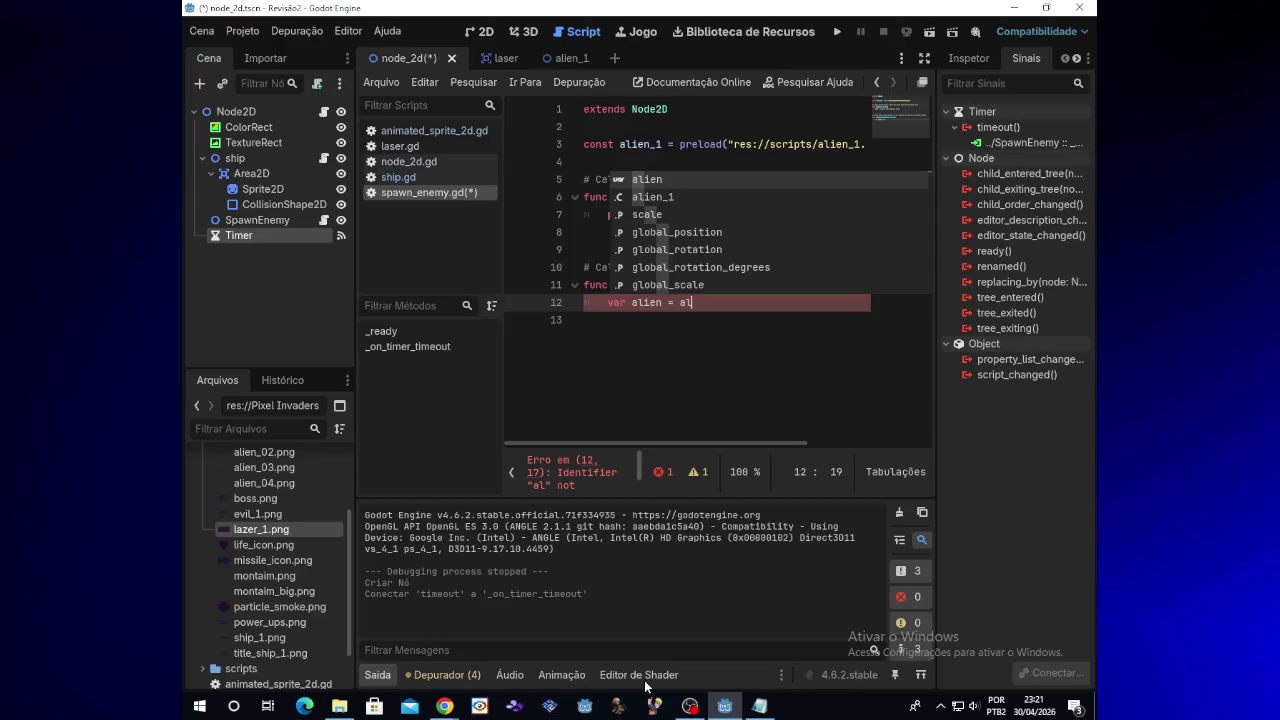
Rename the variable on line 12 to alien_clone and delete the leftover 'al'
click(762, 706)
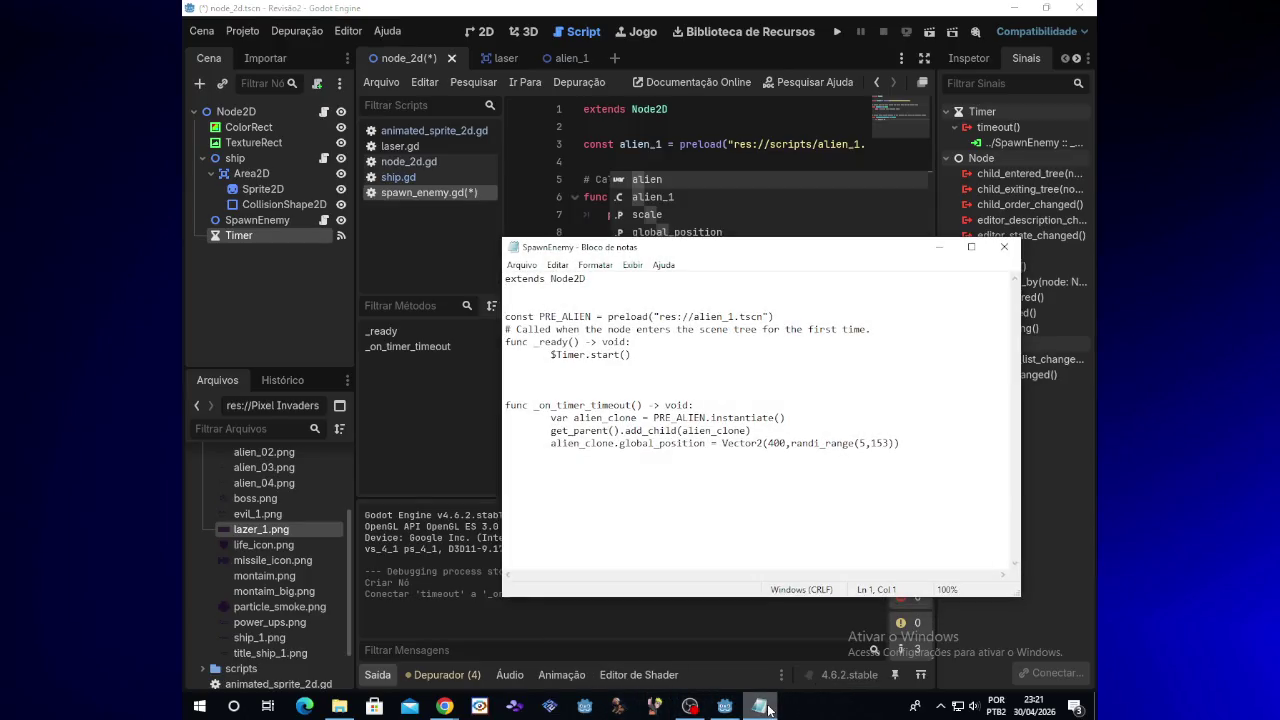
click(762, 706)
click(659, 305)
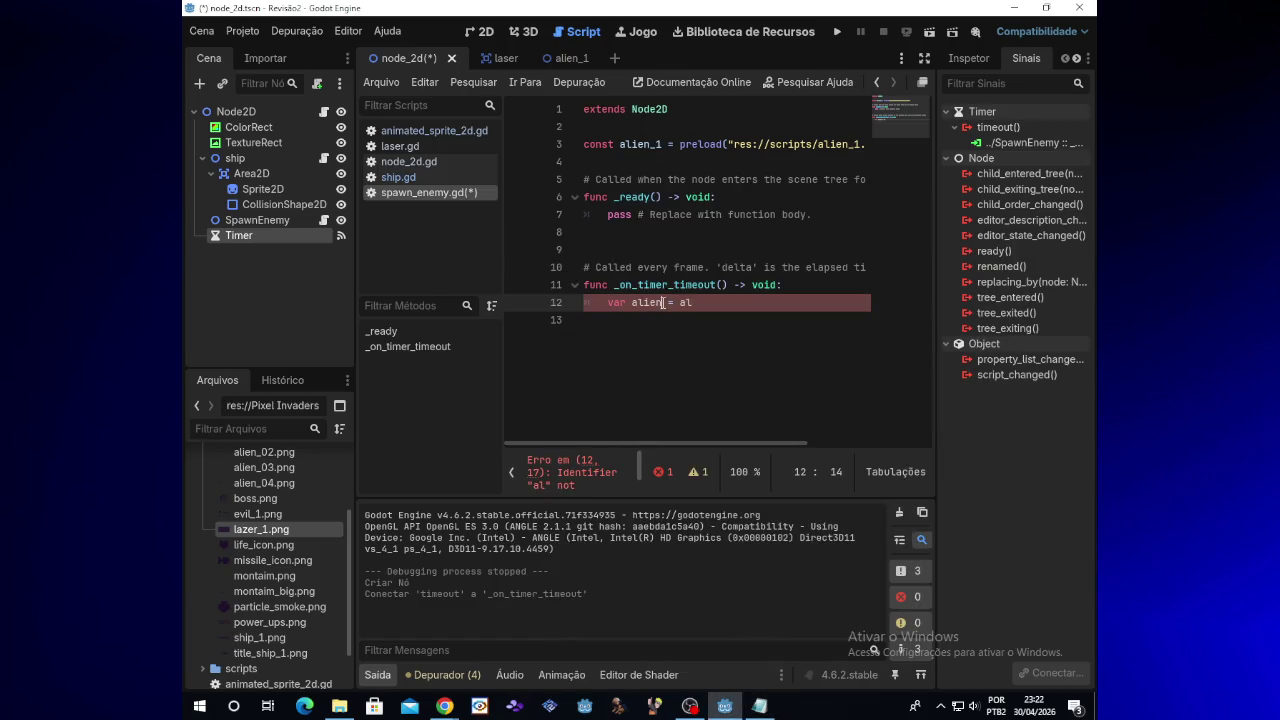
text(_cl)
text(one)
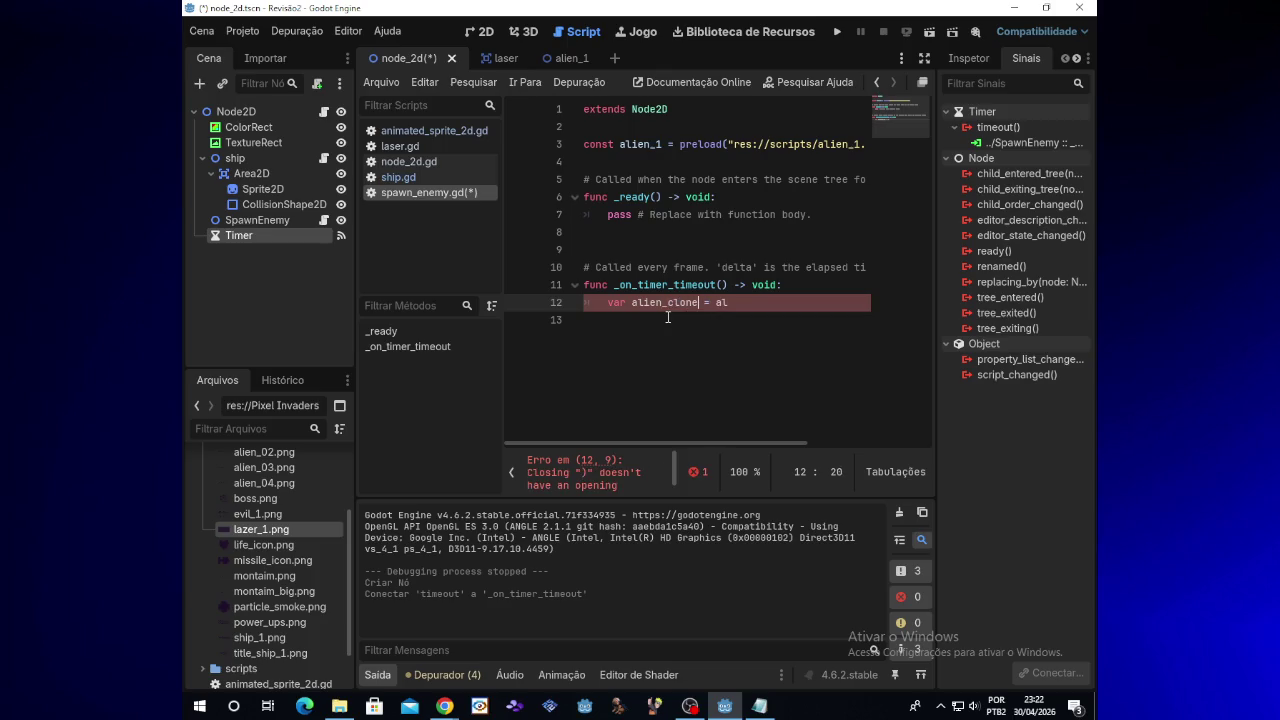
key(Right)
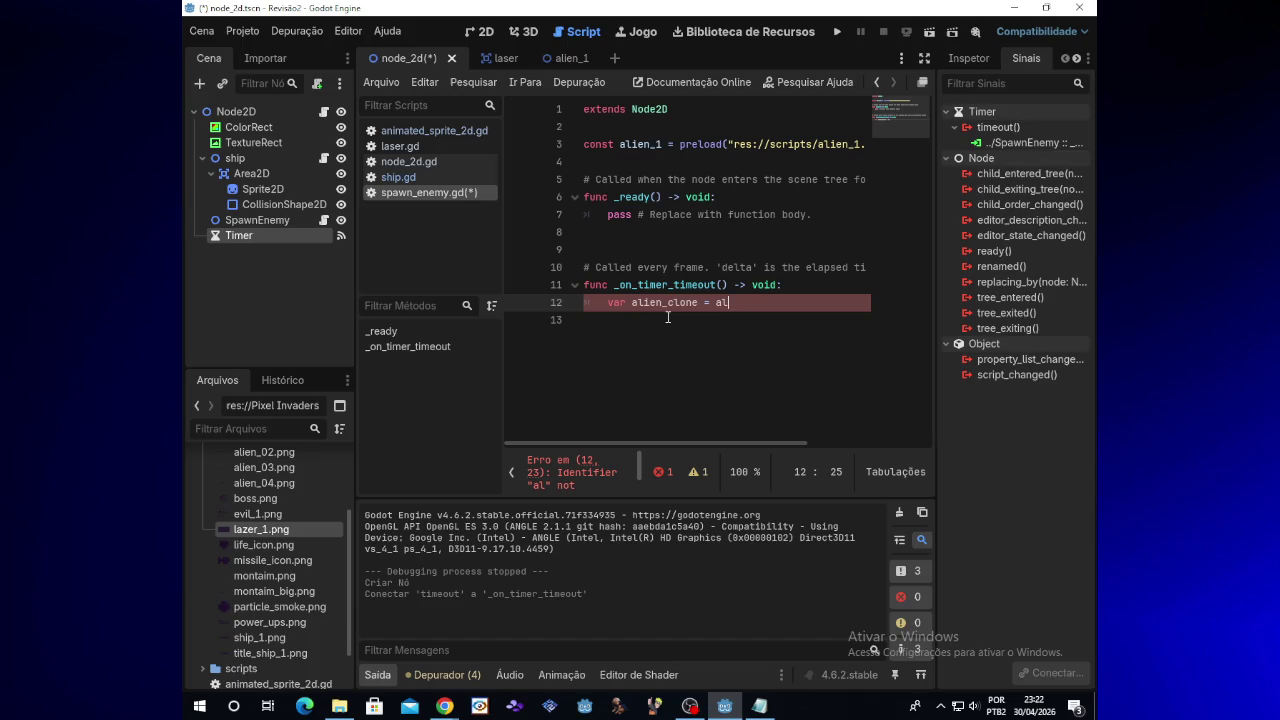
key(BackSpace)
key(BackSpace)
Assign alien_1.instantiate() to alien_clone via autocomplete and start a new line below
text(alien)
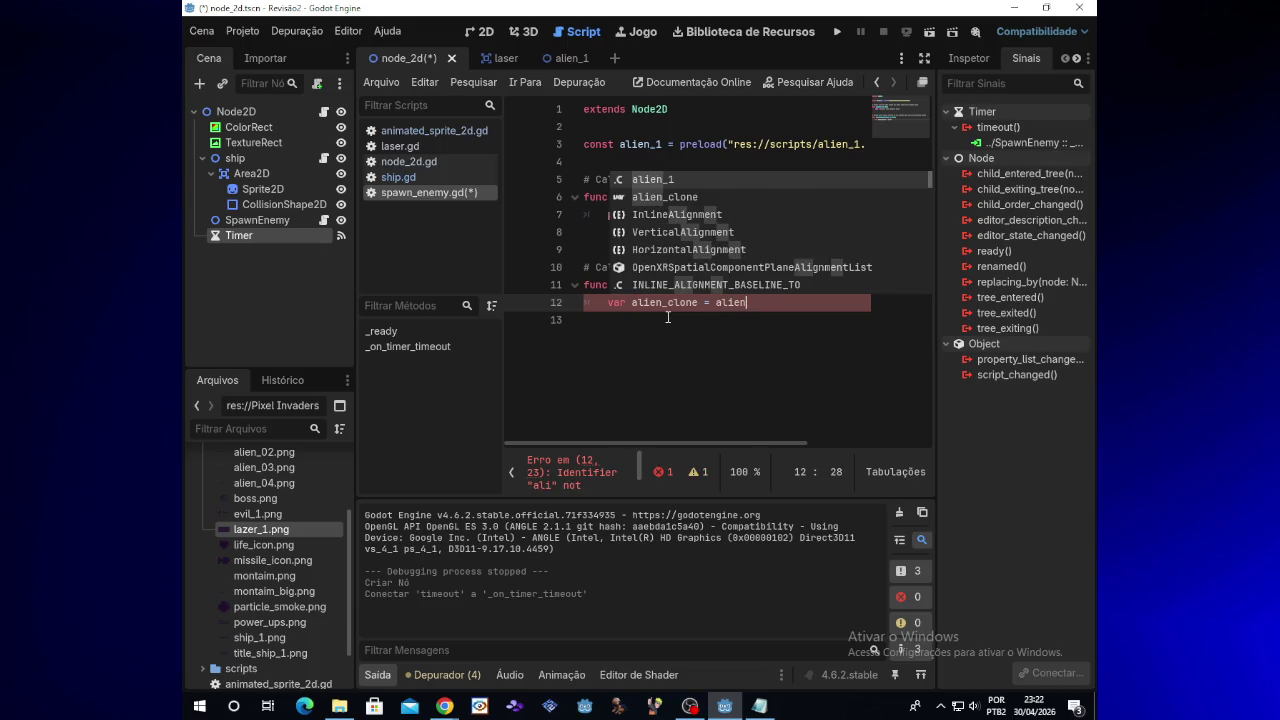
text(_1)
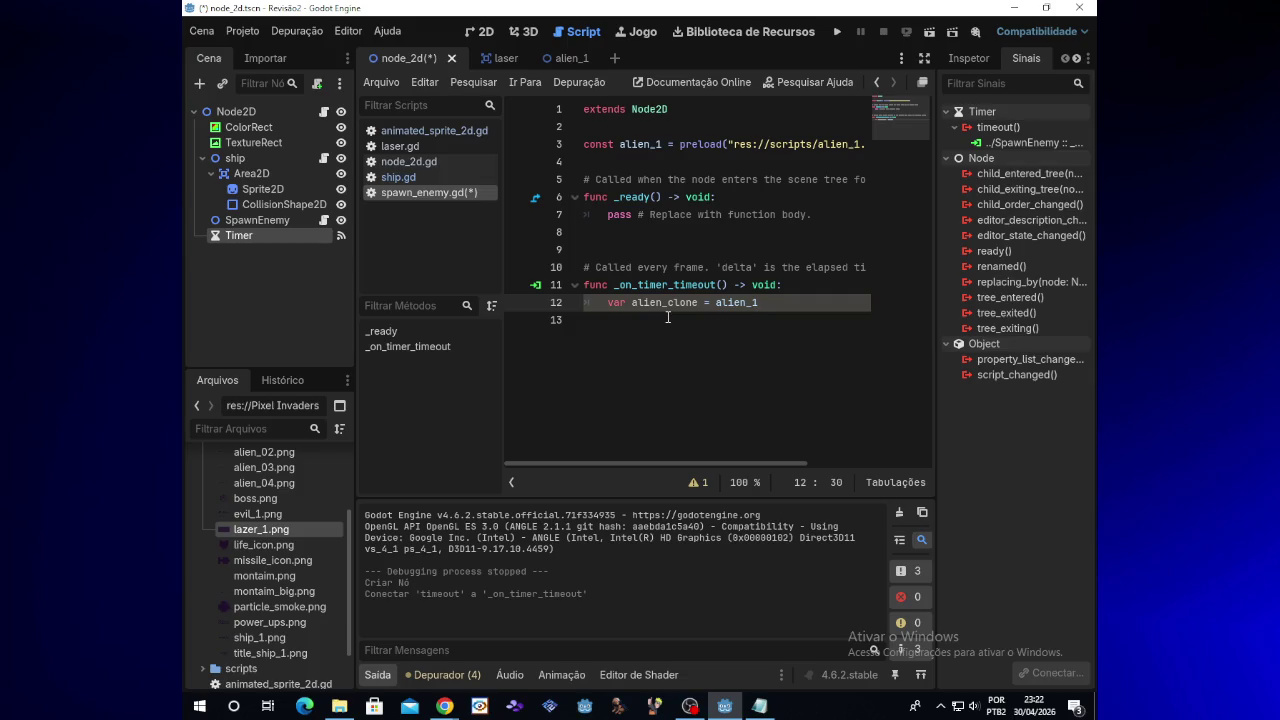
text(.)
text(in)
key(Return)
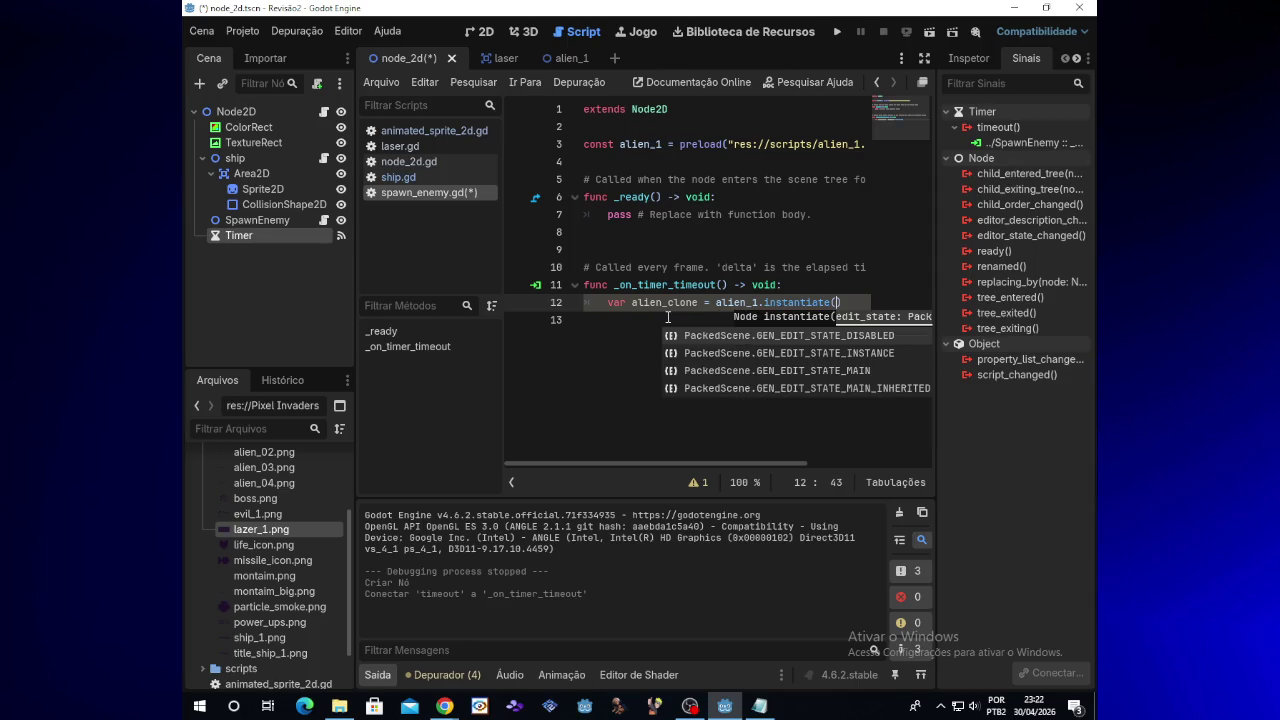
click(843, 303)
key(Return)
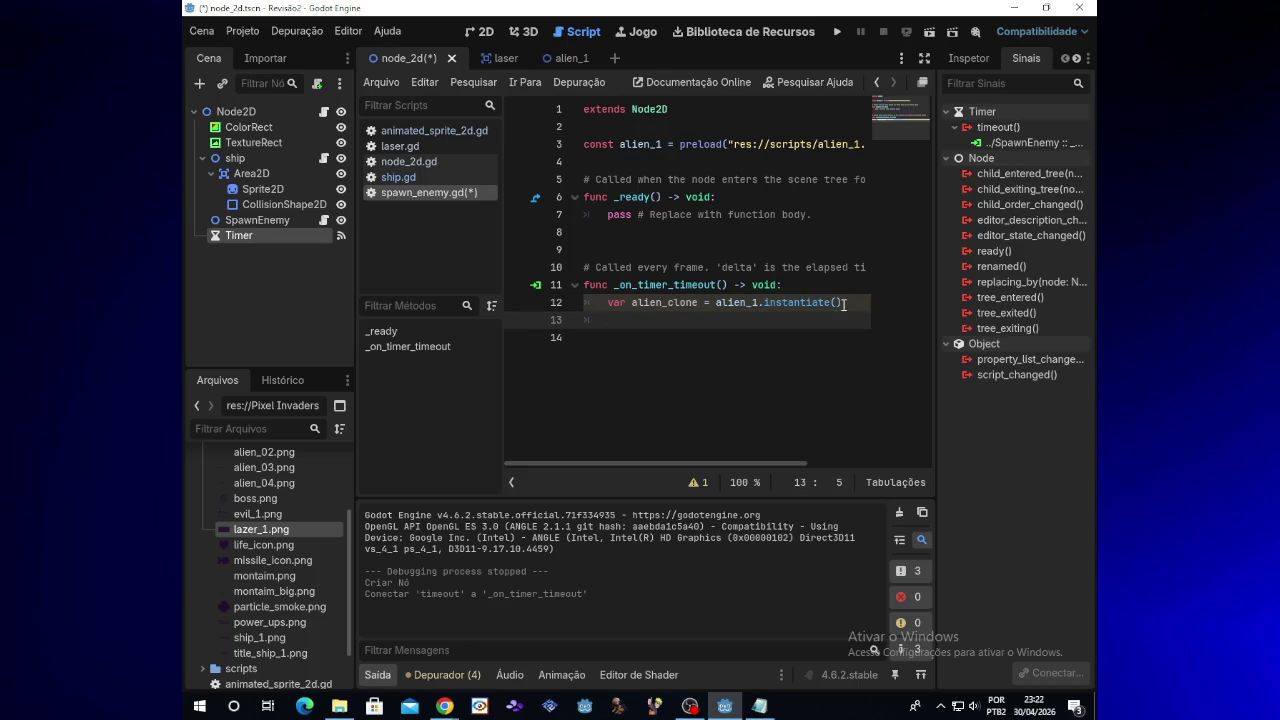
click(447, 706)
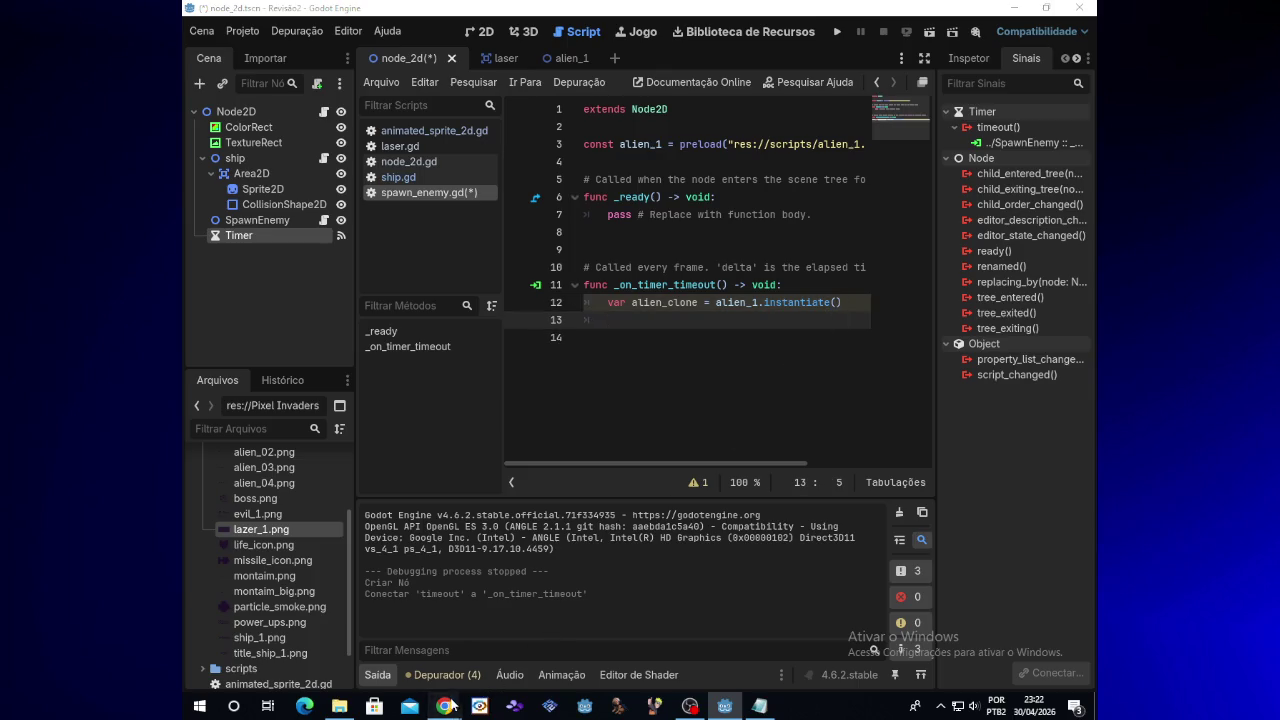
Paste the add_child and random global_position lines from the Notepad reference under line 12, then run the game
click(762, 706)
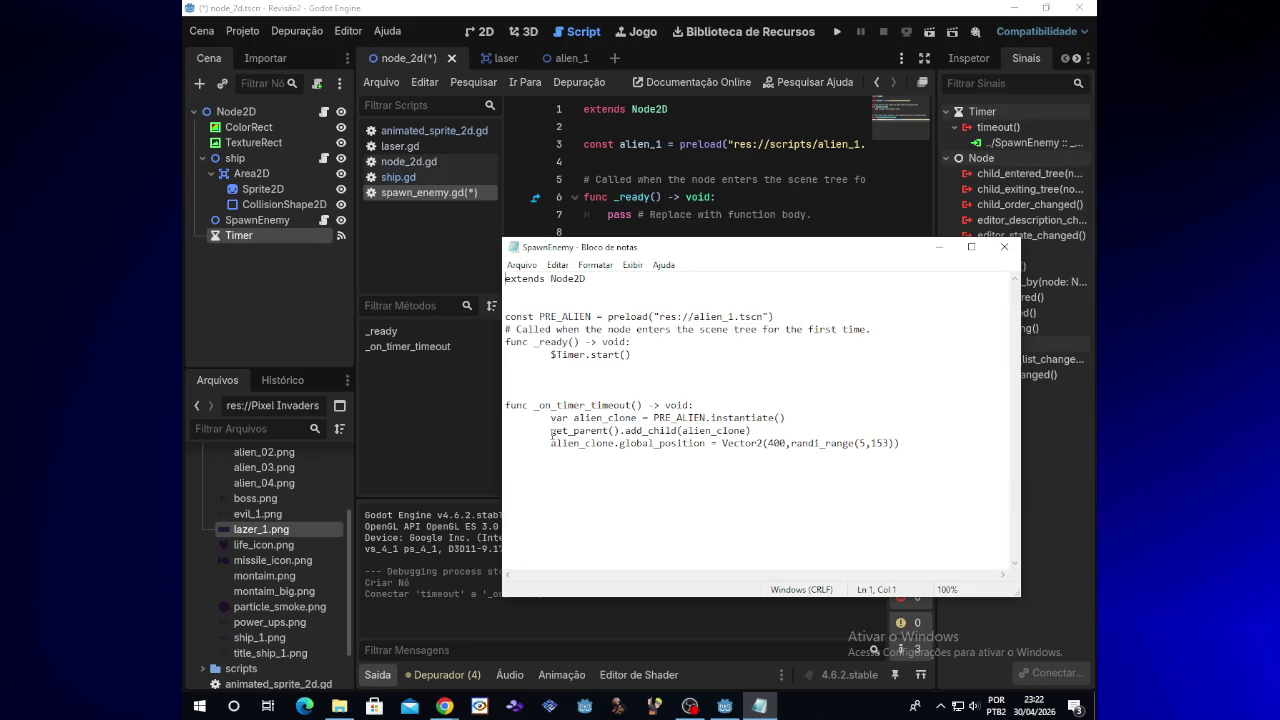
drag(551, 432, 902, 444)
key(ctrl+c)
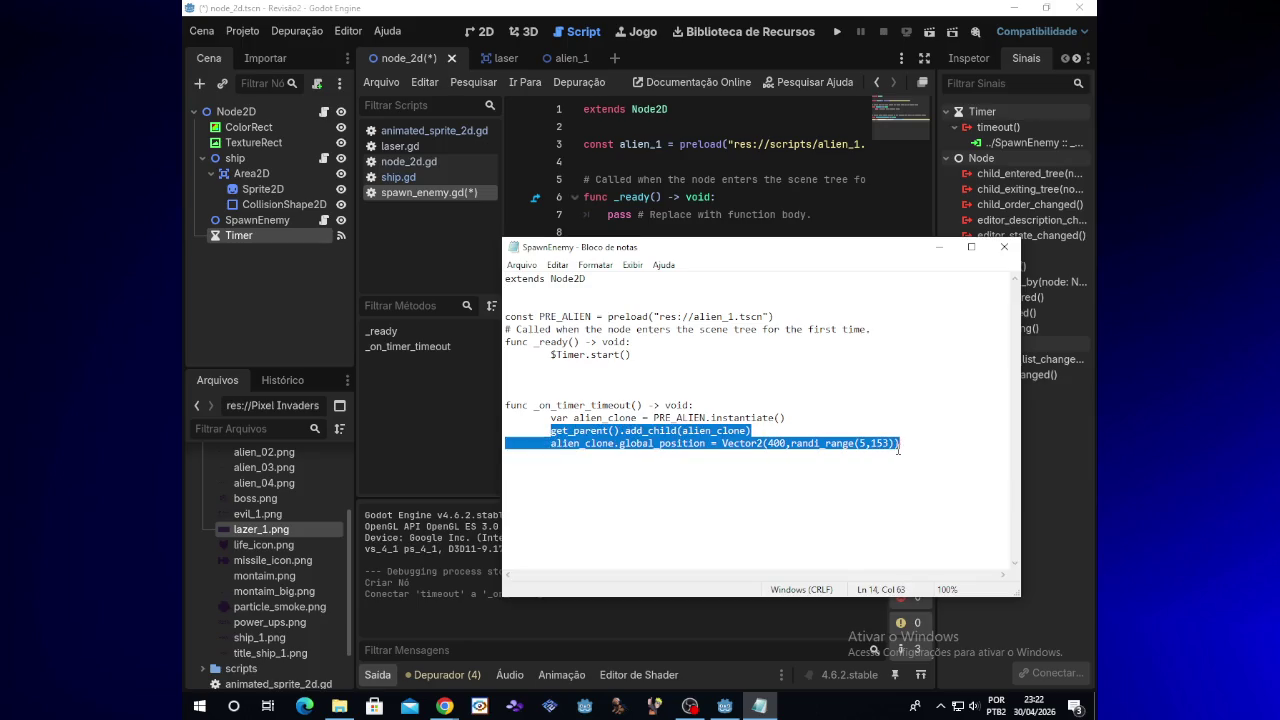
click(938, 247)
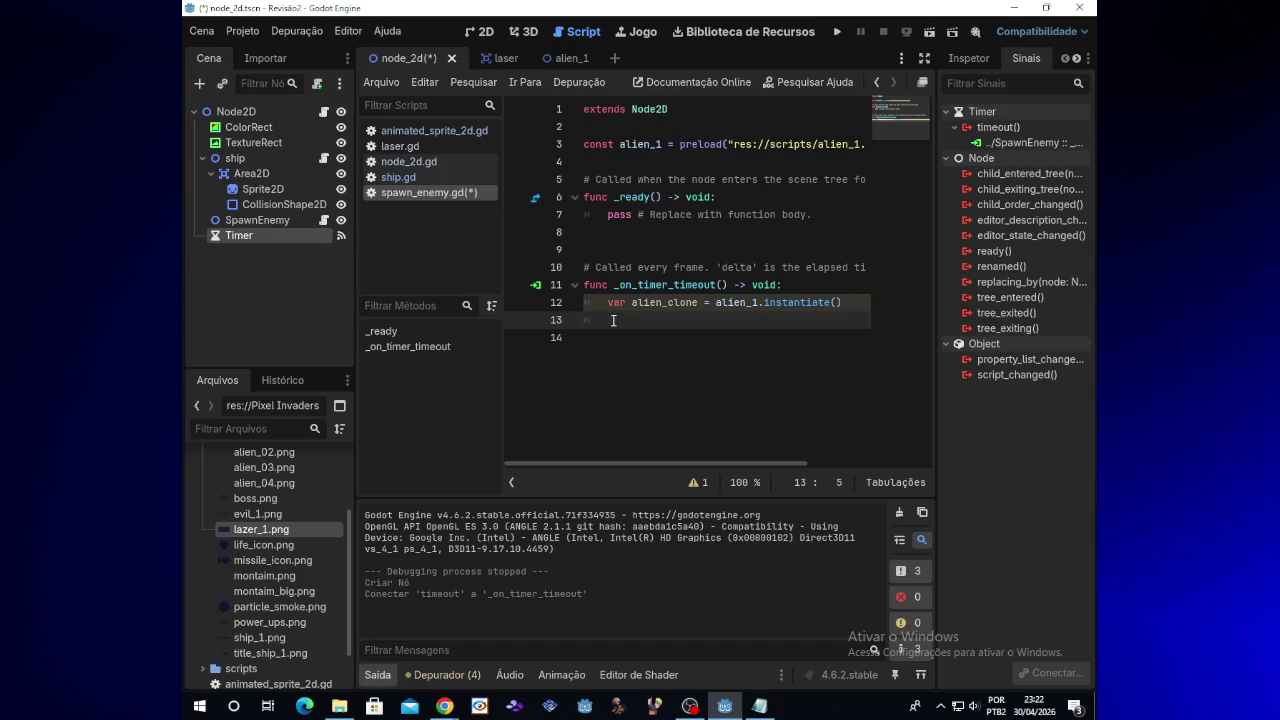
key(ctrl+v)
drag(724, 463, 617, 461)
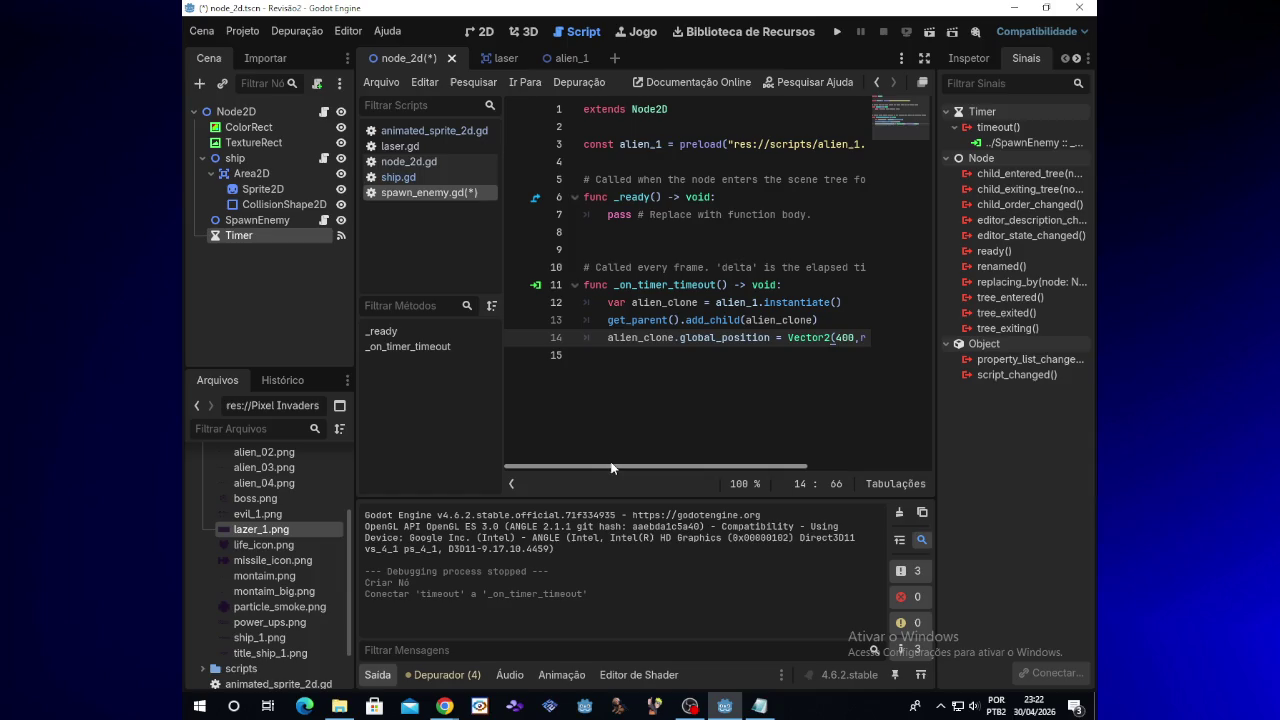
click(838, 31)
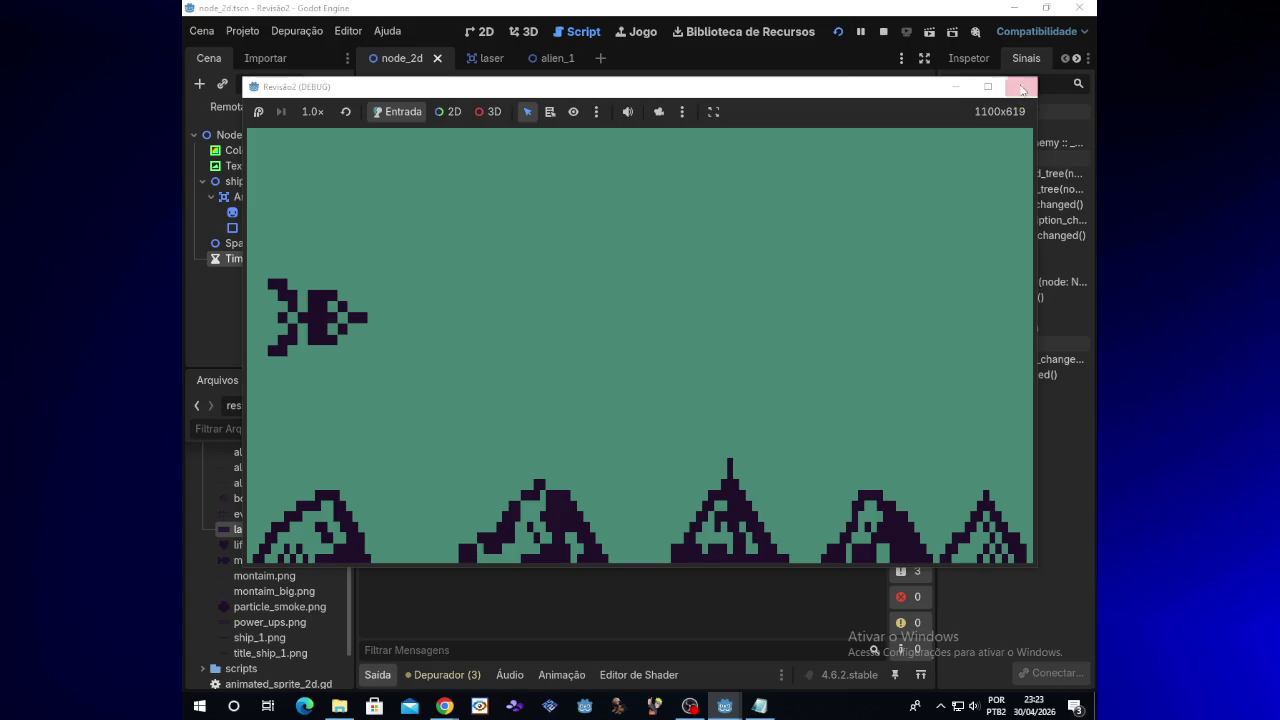
Stop the test run, show the Timer's properties (Wait Time 1.0, Autostart off), and select pass in _ready
click(1021, 89)
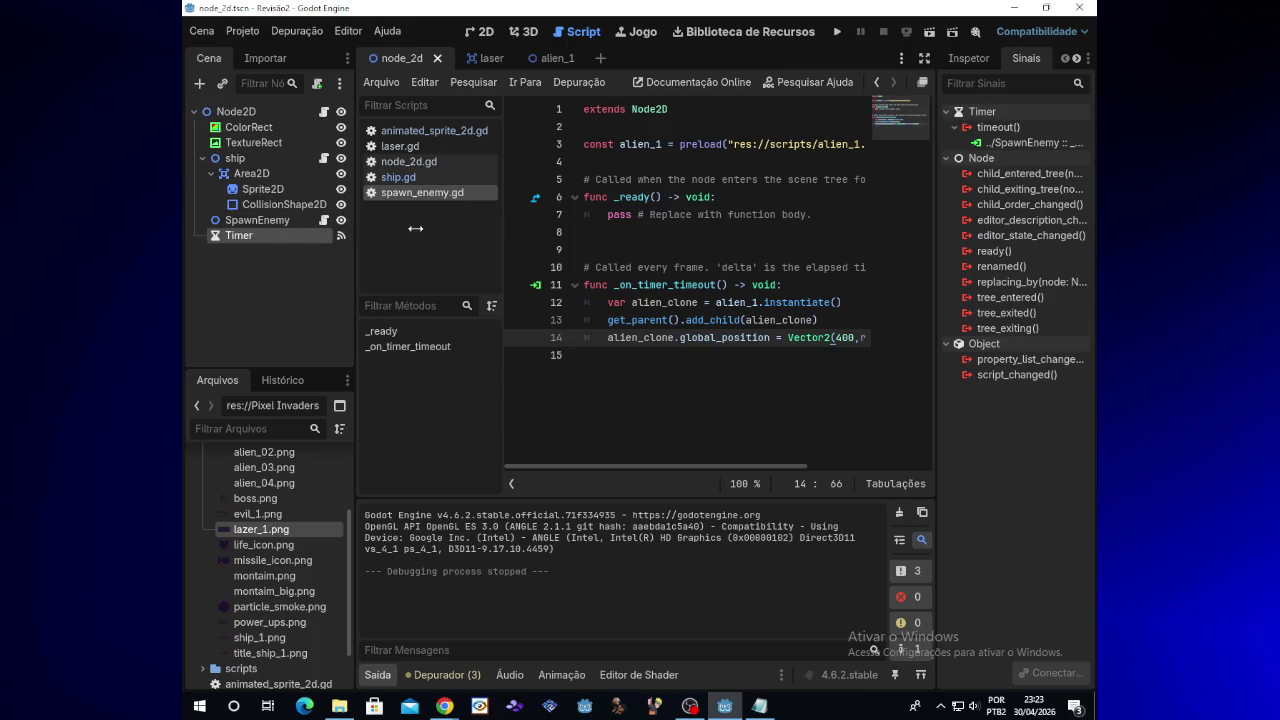
click(969, 59)
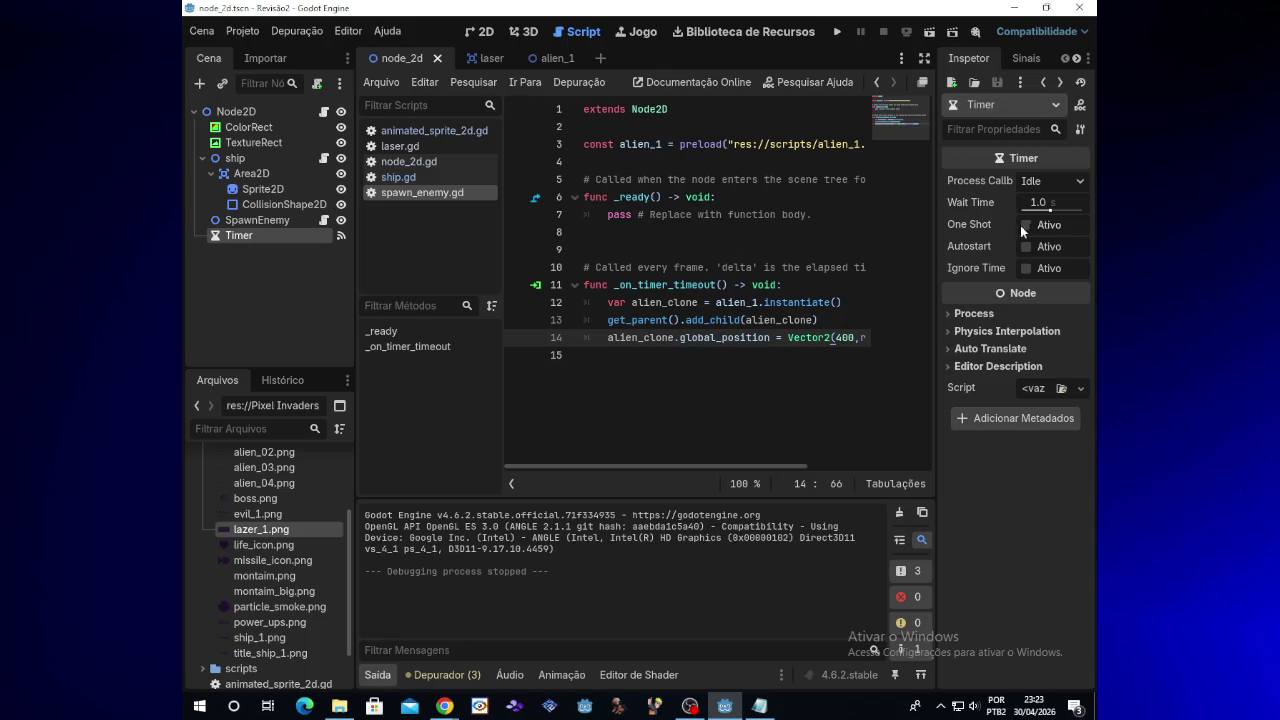
drag(806, 216, 608, 215)
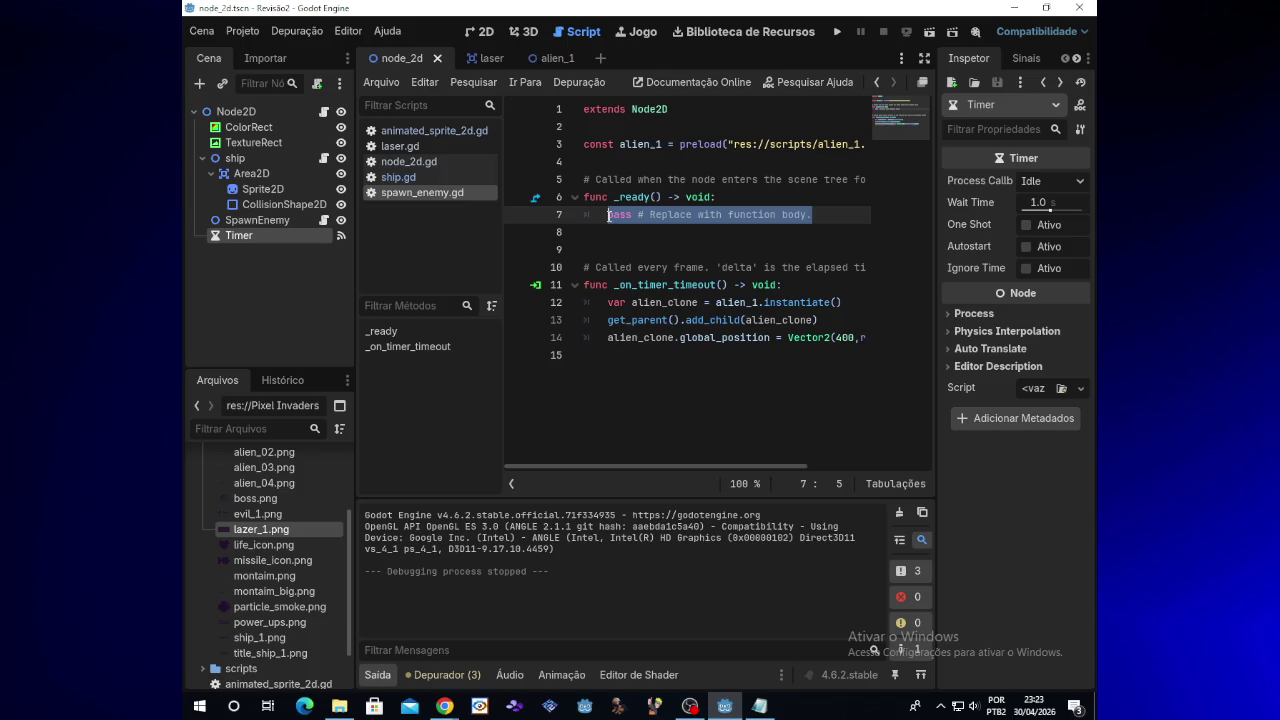
Replace the pass line in _ready with $Timer
text(p)
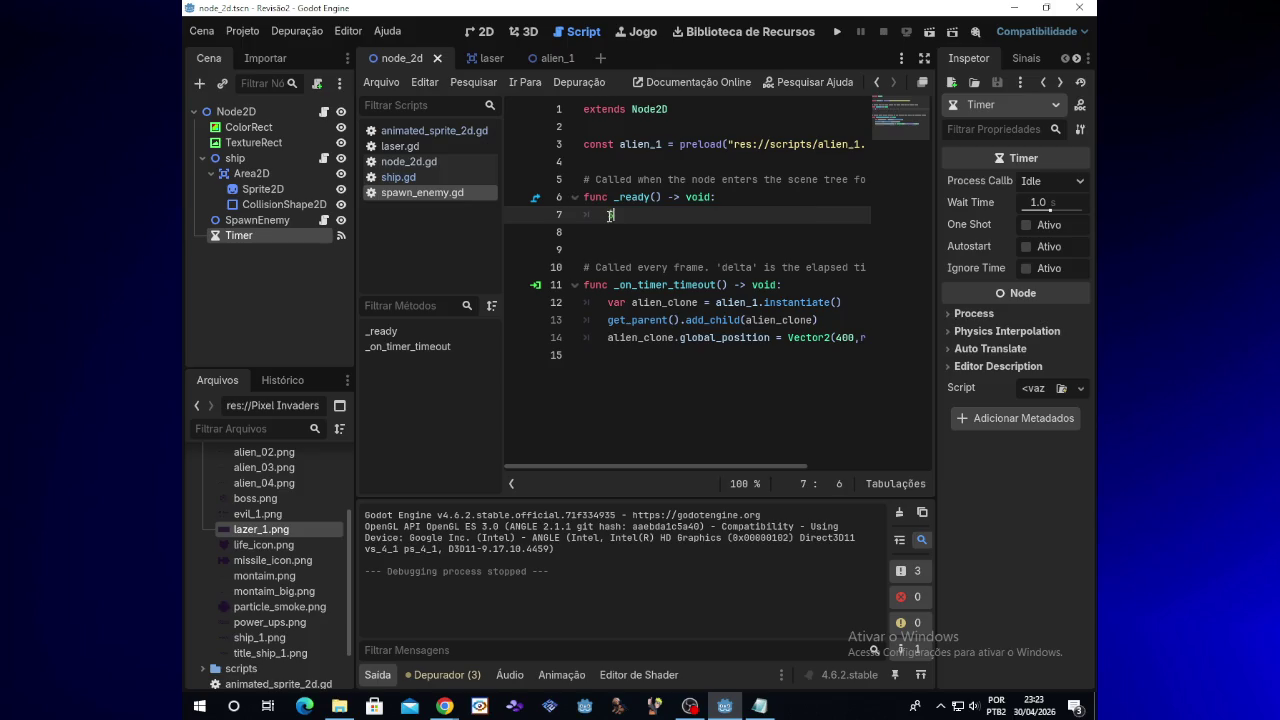
key(BackSpace)
text($T)
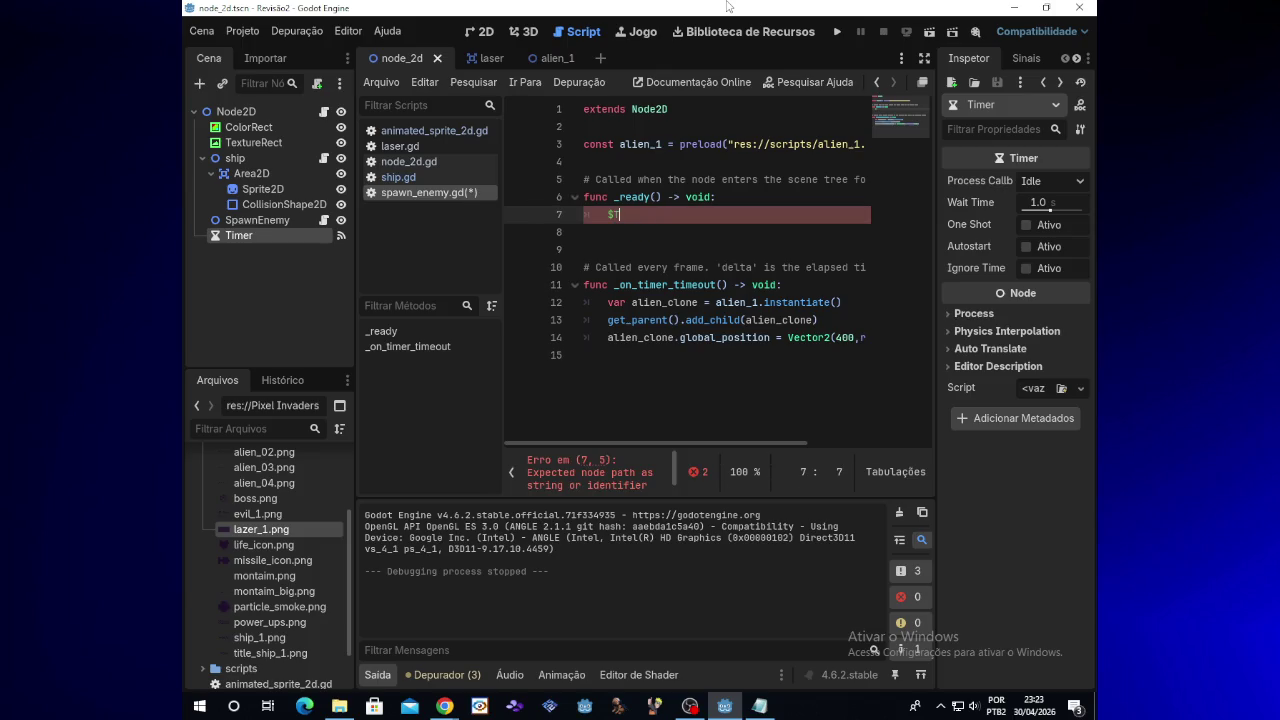
text(imer)
key(Left)
key(Left)
key(Left)
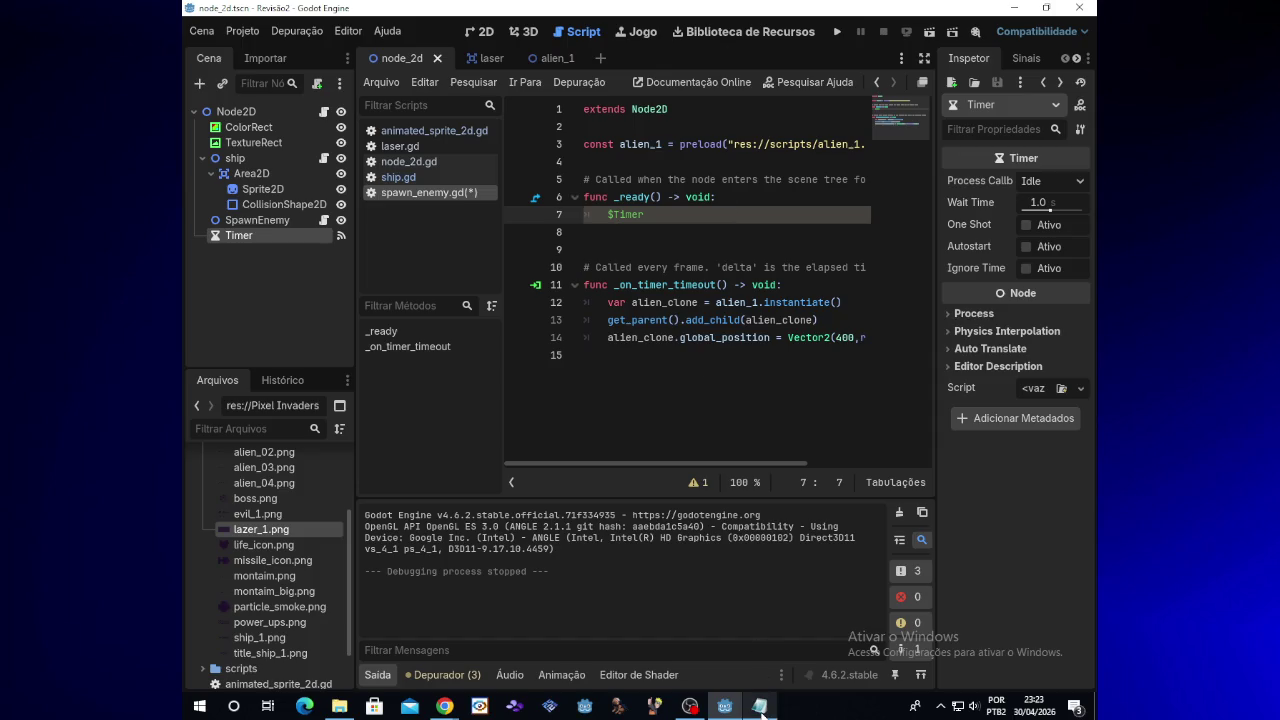
Check the $Timer.start() line in the Notepad reference, restoring the two lines accidentally removed there
click(760, 706)
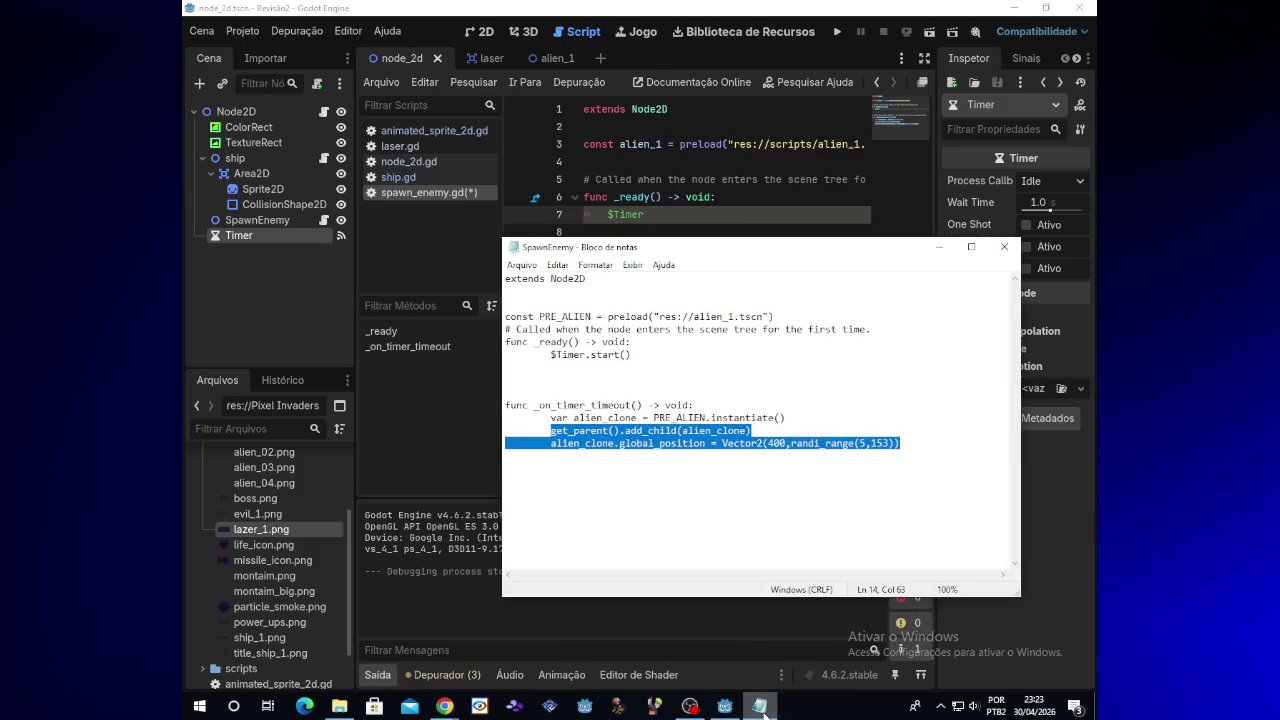
text(r)
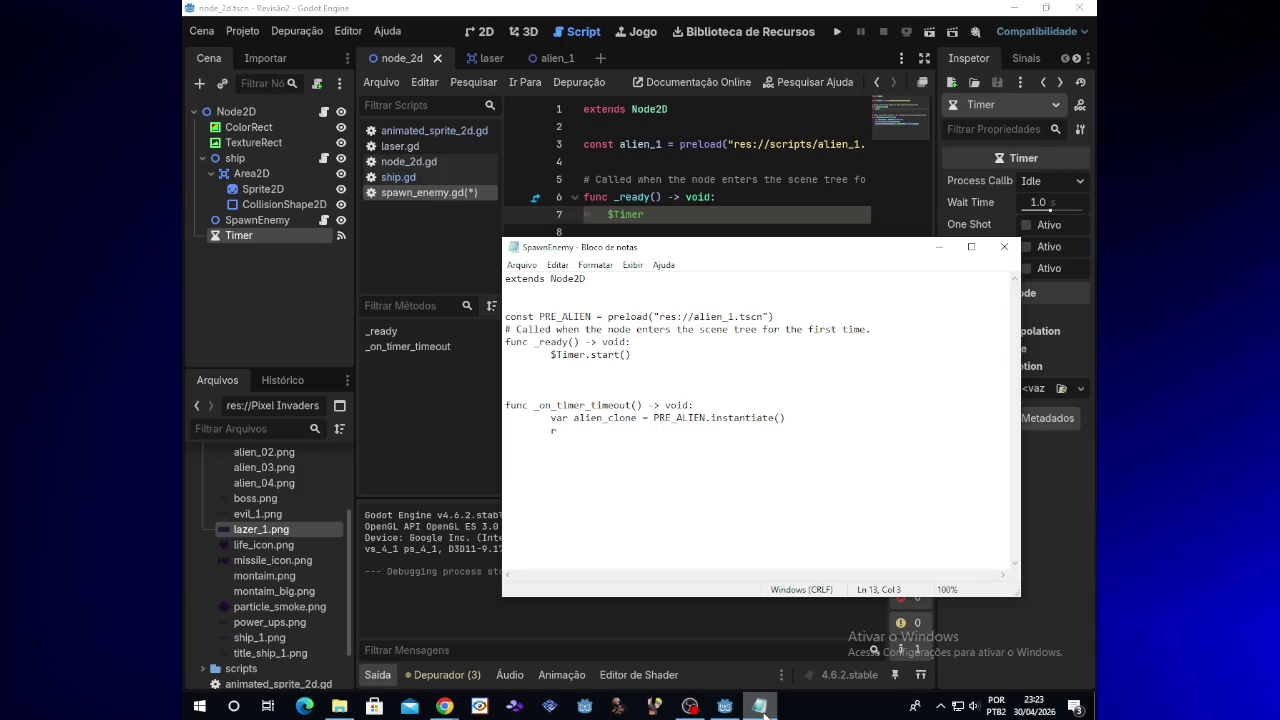
text(r)
key(BackSpace)
click(938, 246)
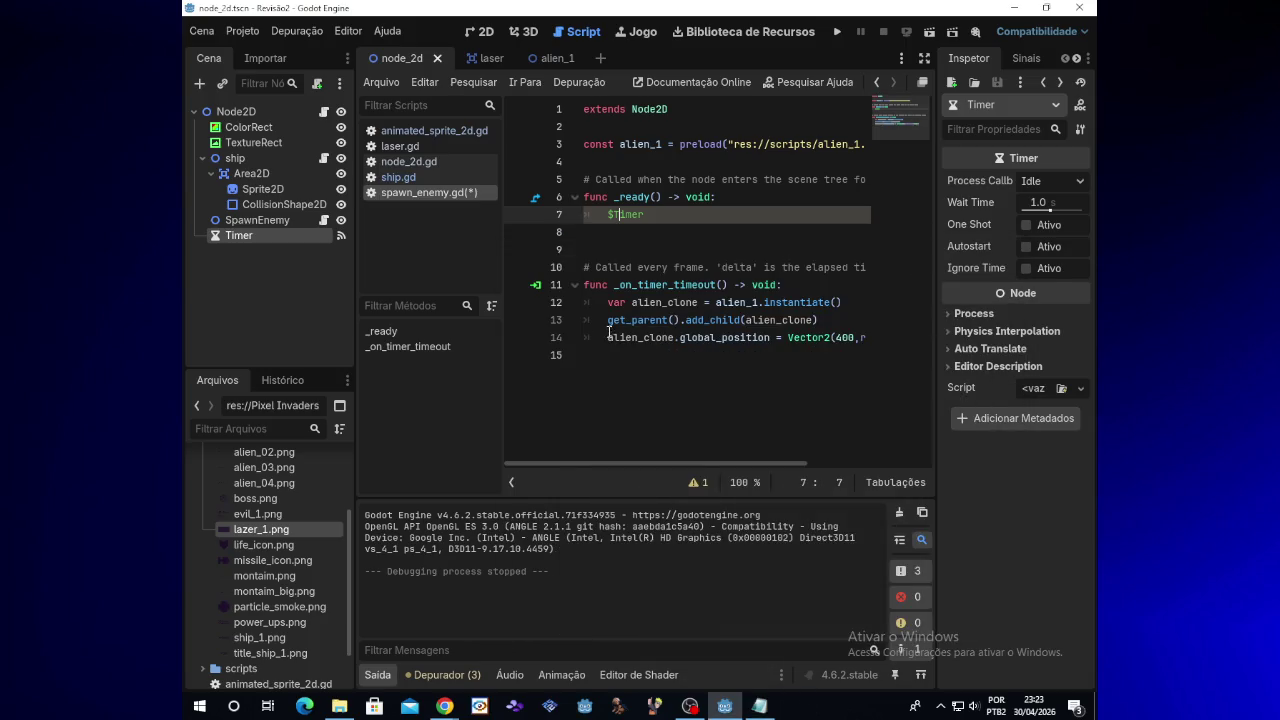
drag(608, 320, 886, 342)
click(759, 706)
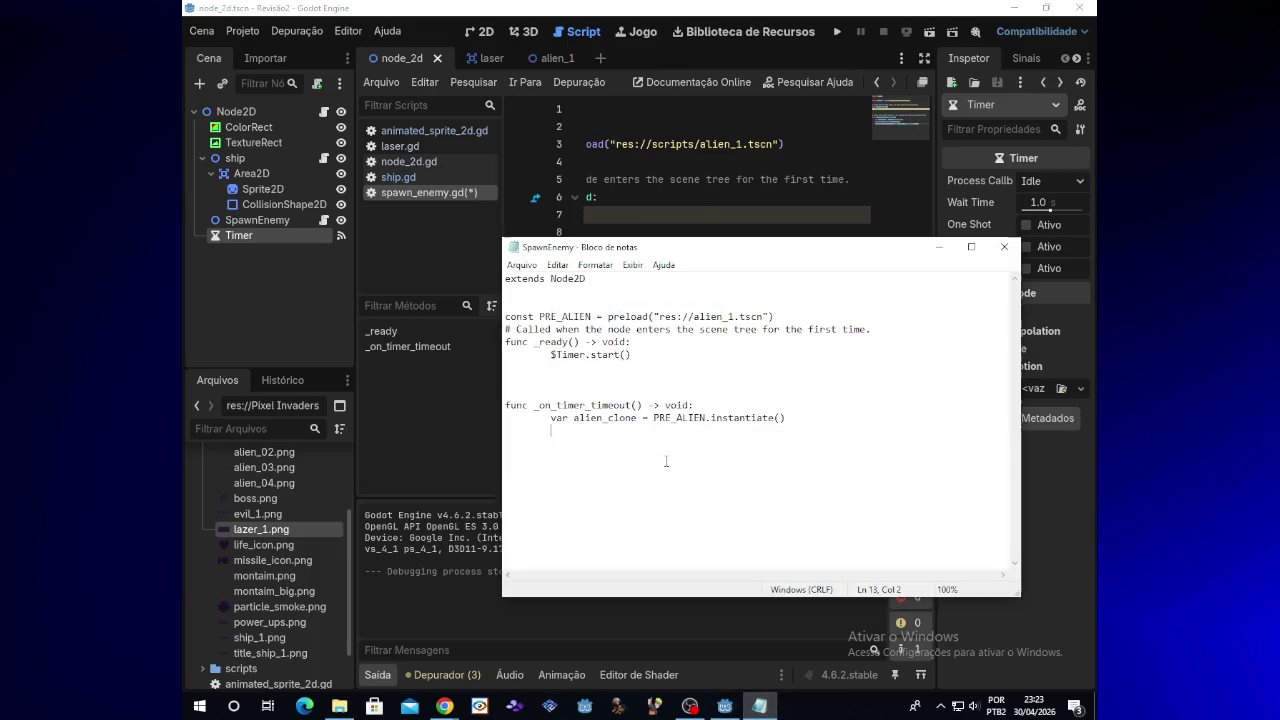
text(get_parent().add_child(alien_clone) 	alien_clone.global_position = Vector2(400,randi_range(5,153)))
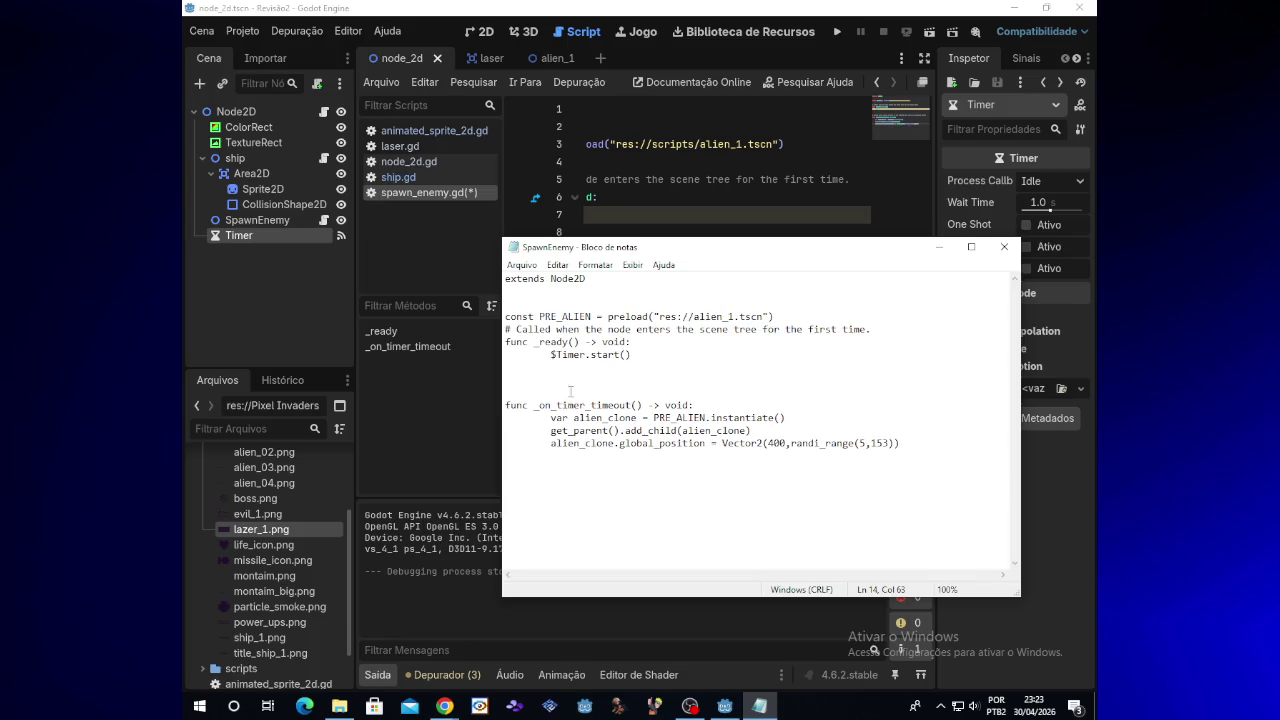
click(633, 355)
click(548, 354)
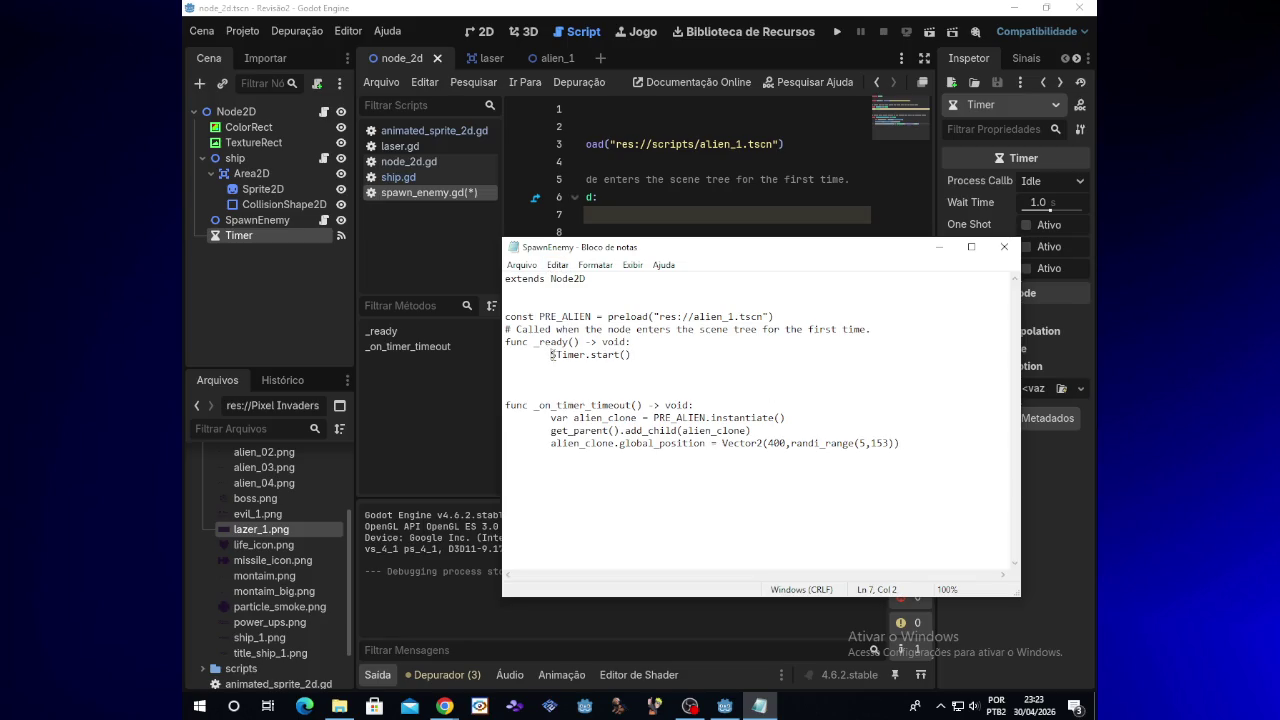
click(931, 248)
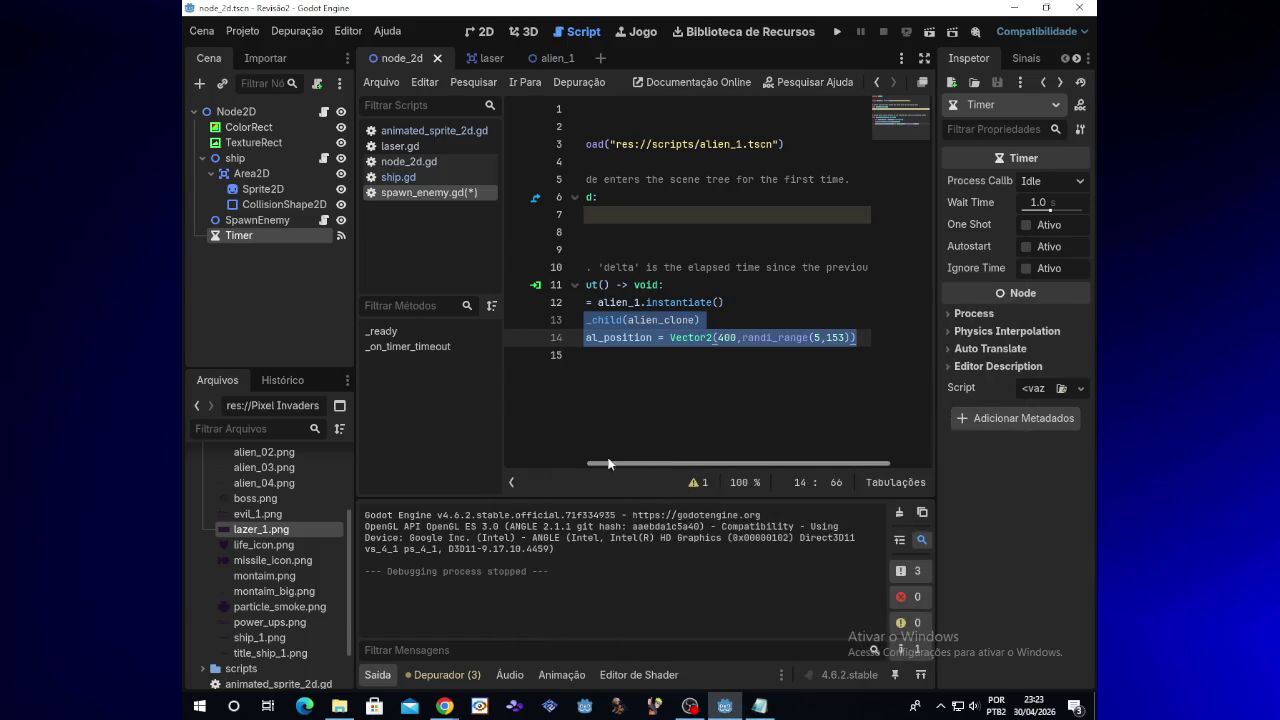
drag(612, 463, 554, 463)
Complete line 7 as $Timer.start() and run the game again
click(653, 215)
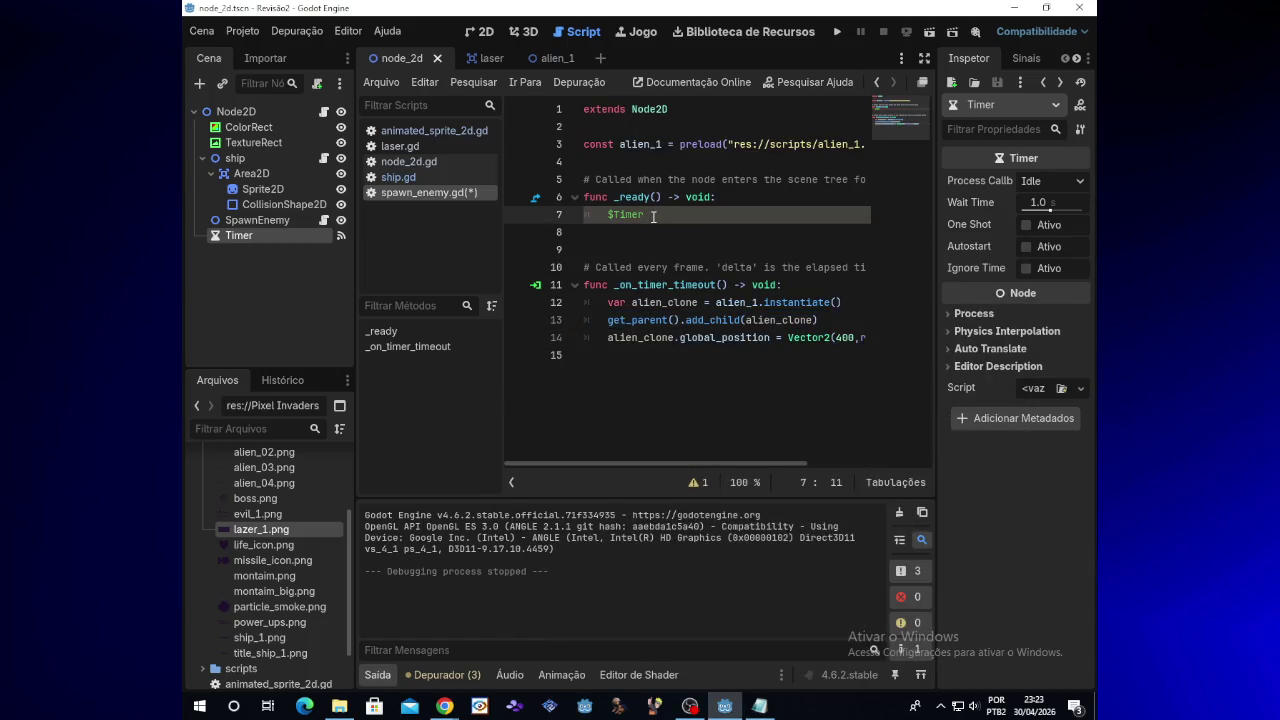
text(*)
key(BackSpace)
text(()
text(start)
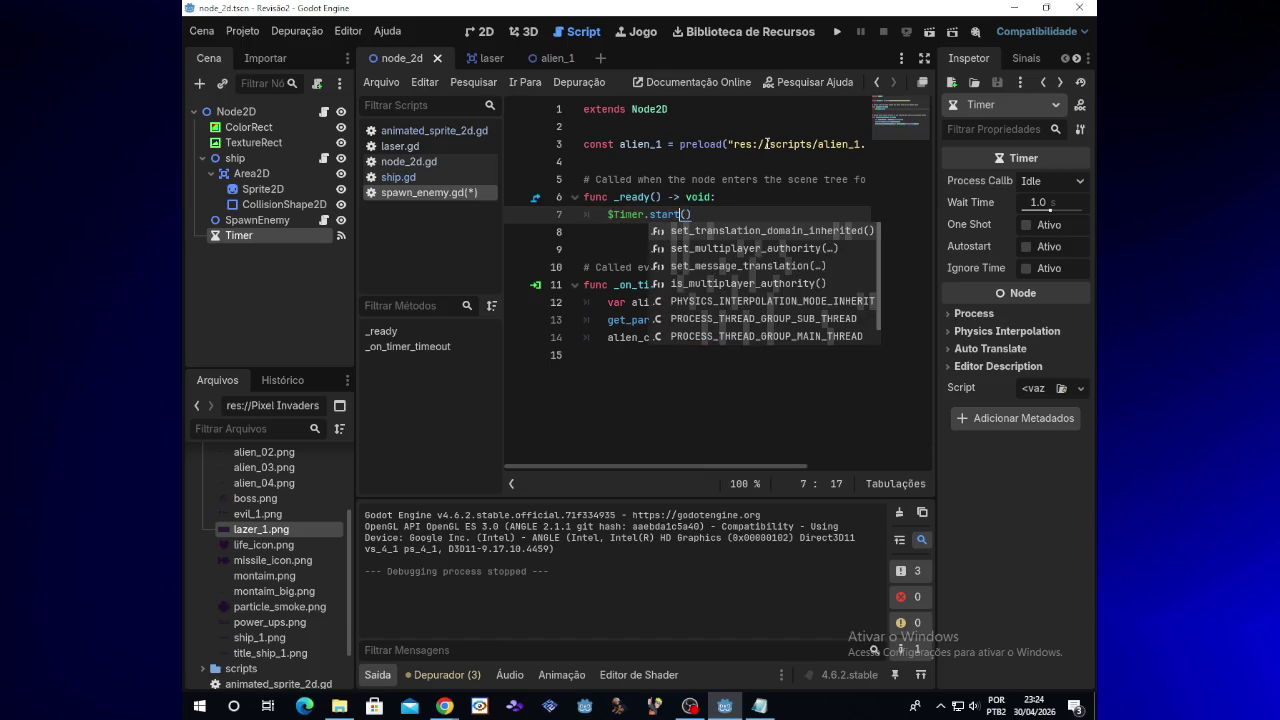
click(835, 32)
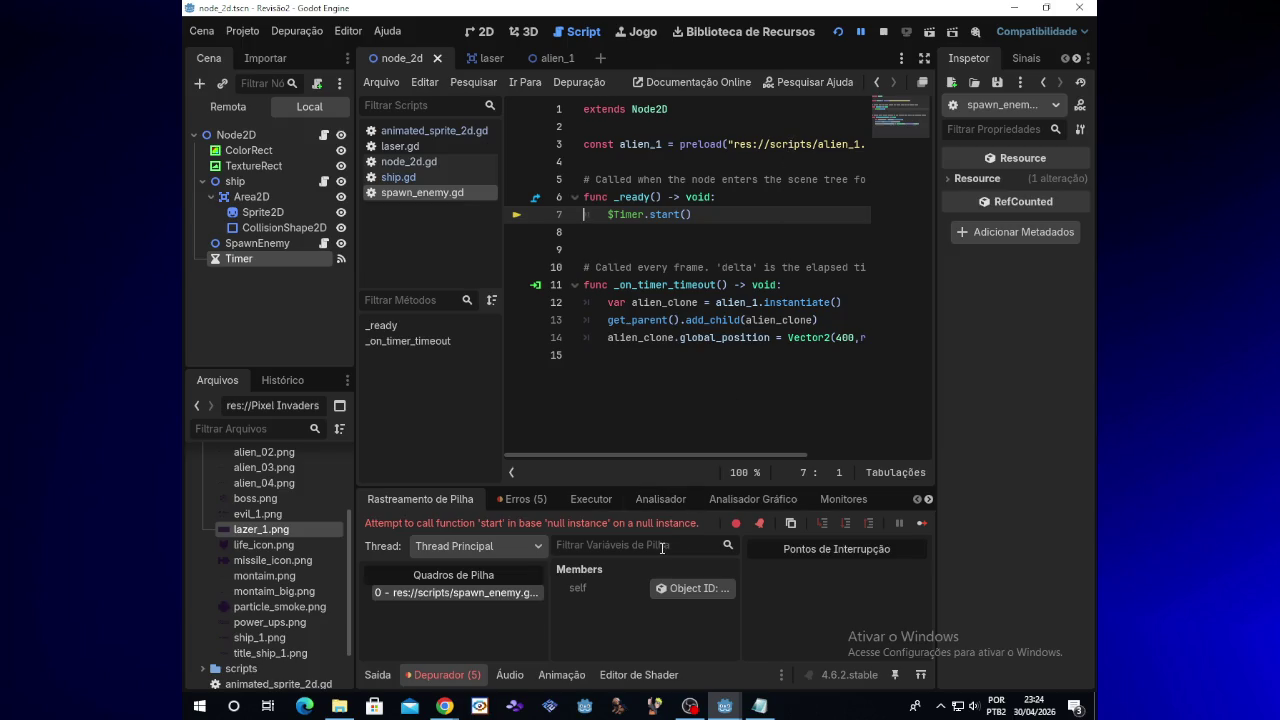
Bring up the SpawnEnemy notes and move the Notepad window lower to uncover the script
click(608, 214)
click(760, 706)
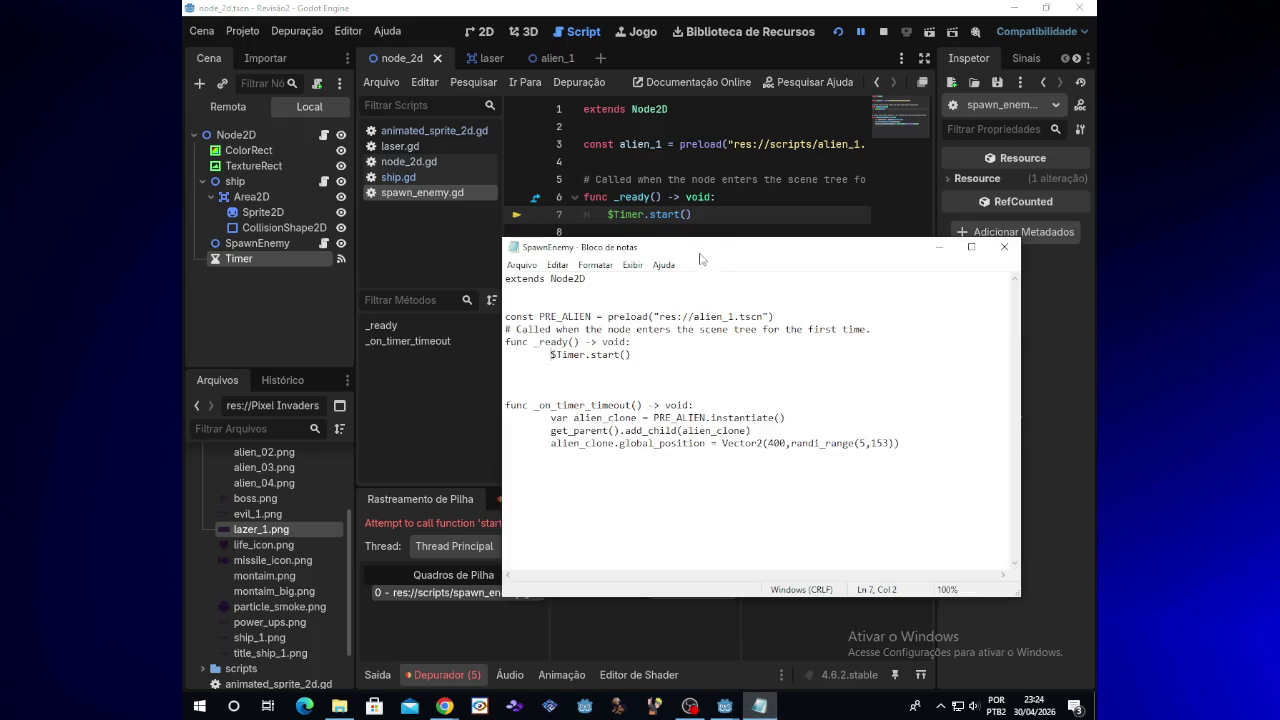
drag(701, 254, 709, 279)
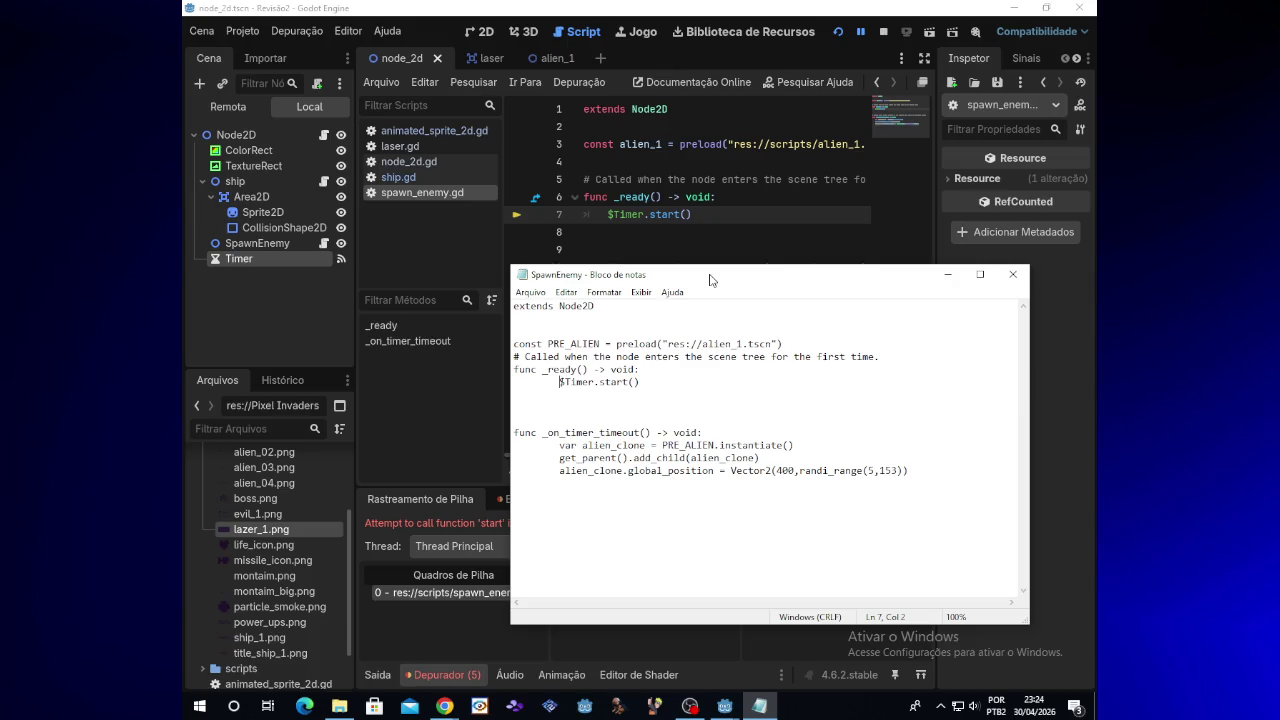
drag(710, 280, 716, 410)
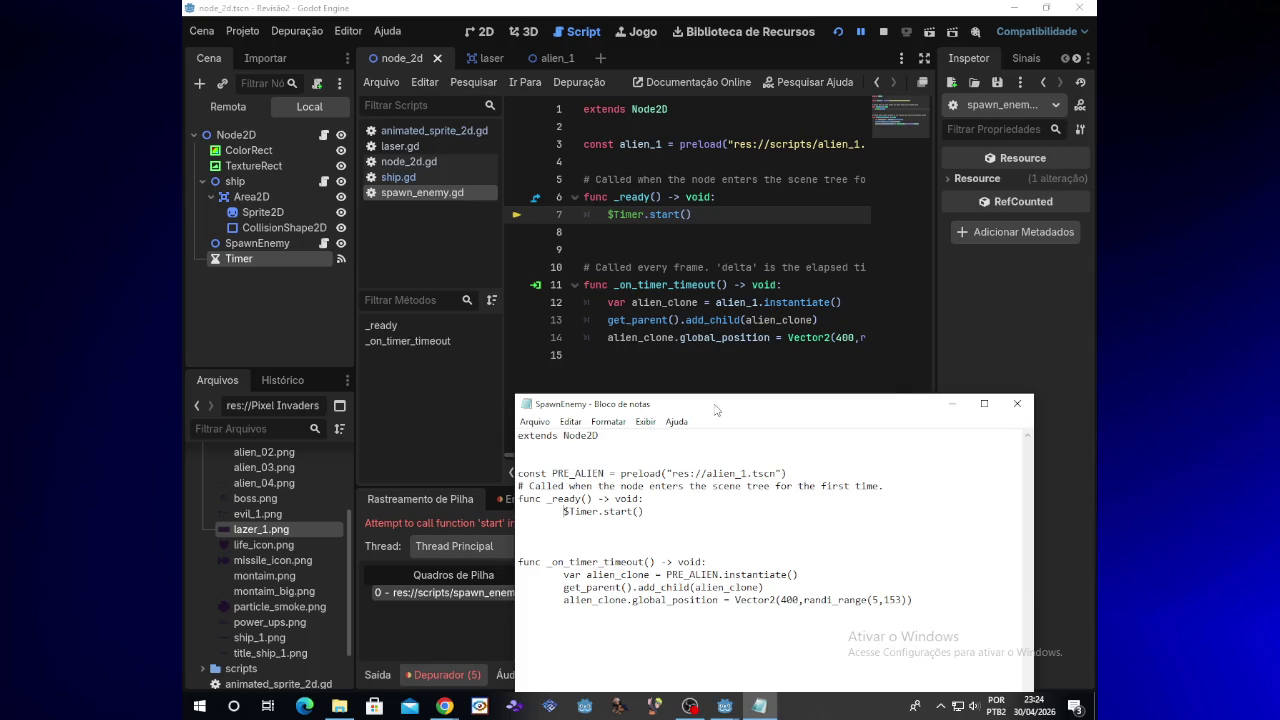
Close the SpawnEnemy notes, saving them with Salvar
click(1017, 403)
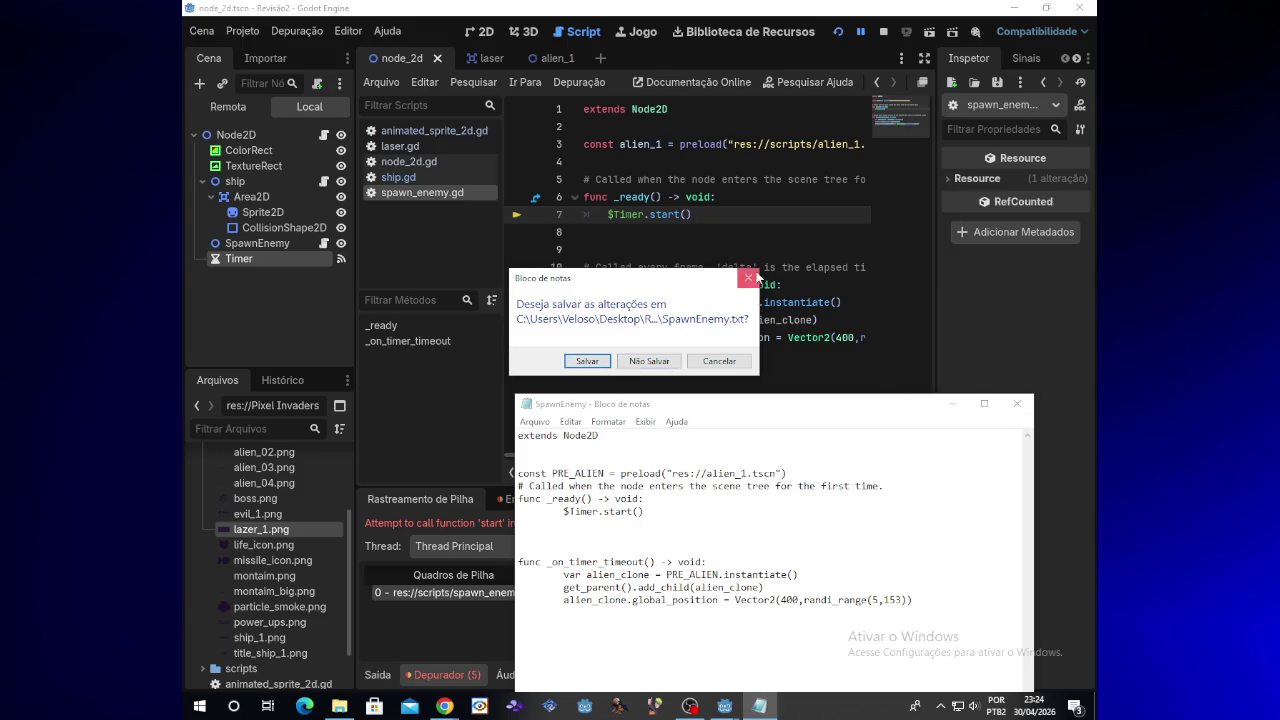
key(Escape)
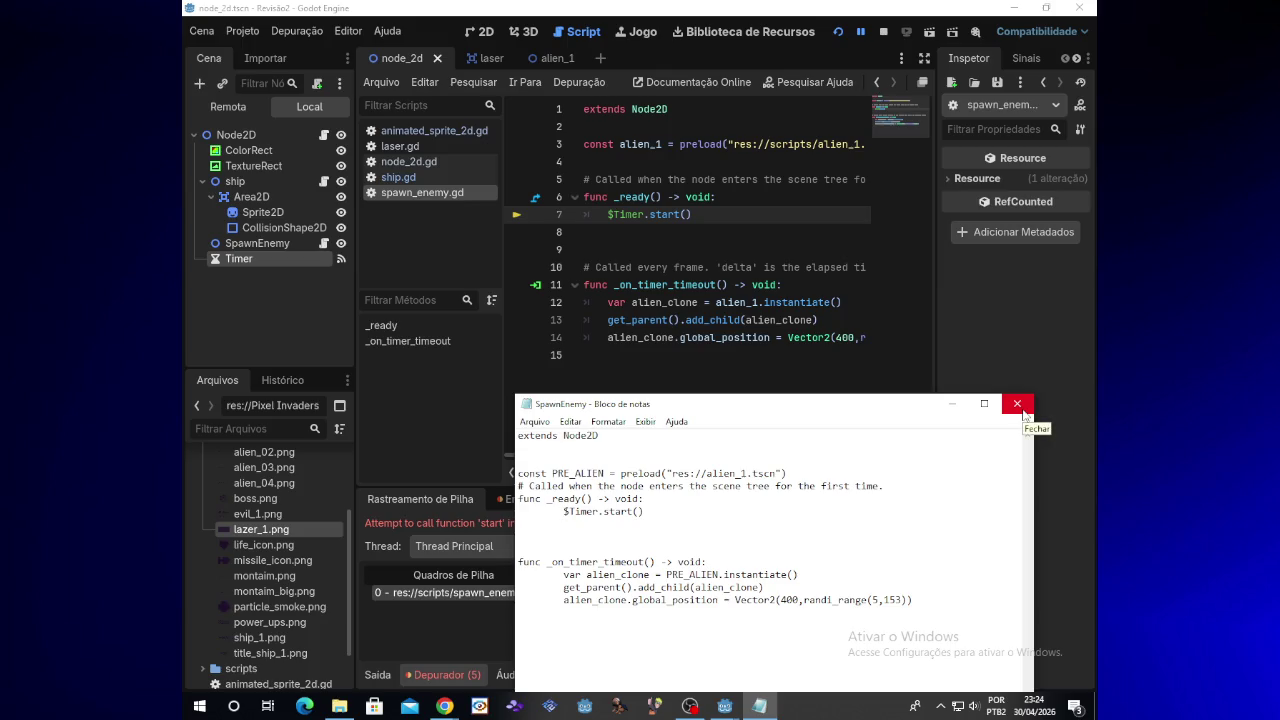
click(1022, 411)
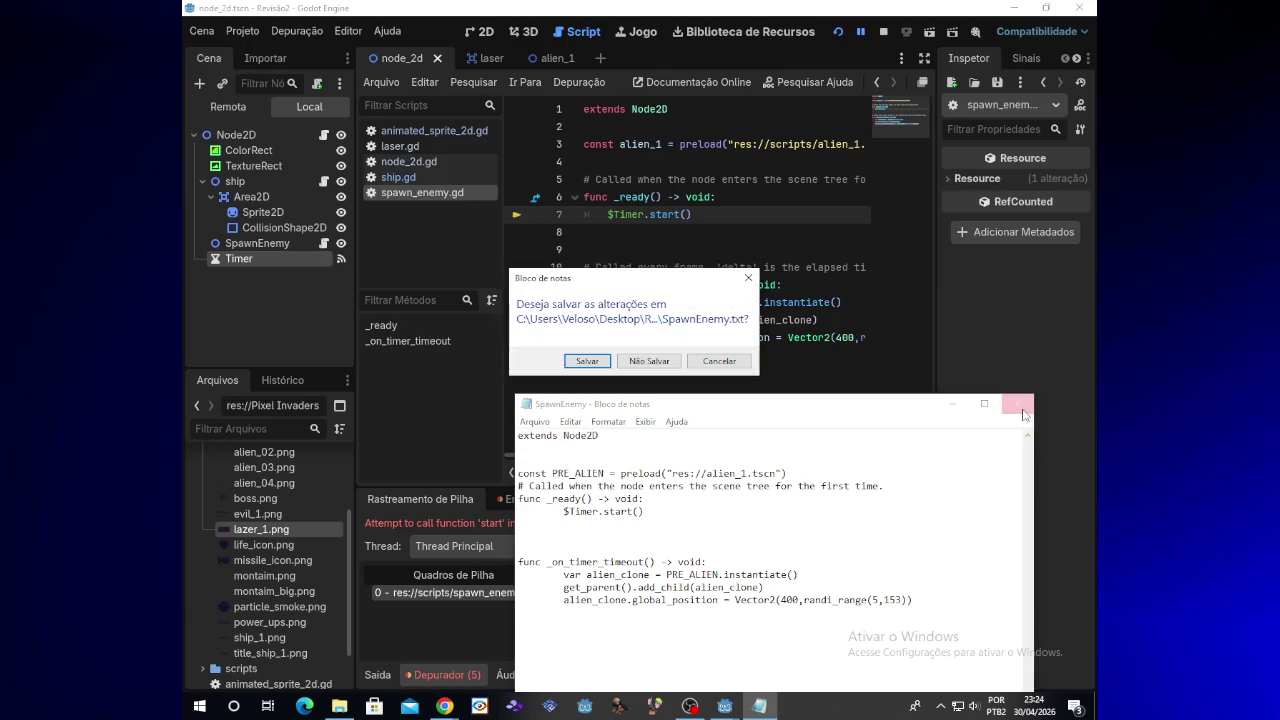
click(592, 362)
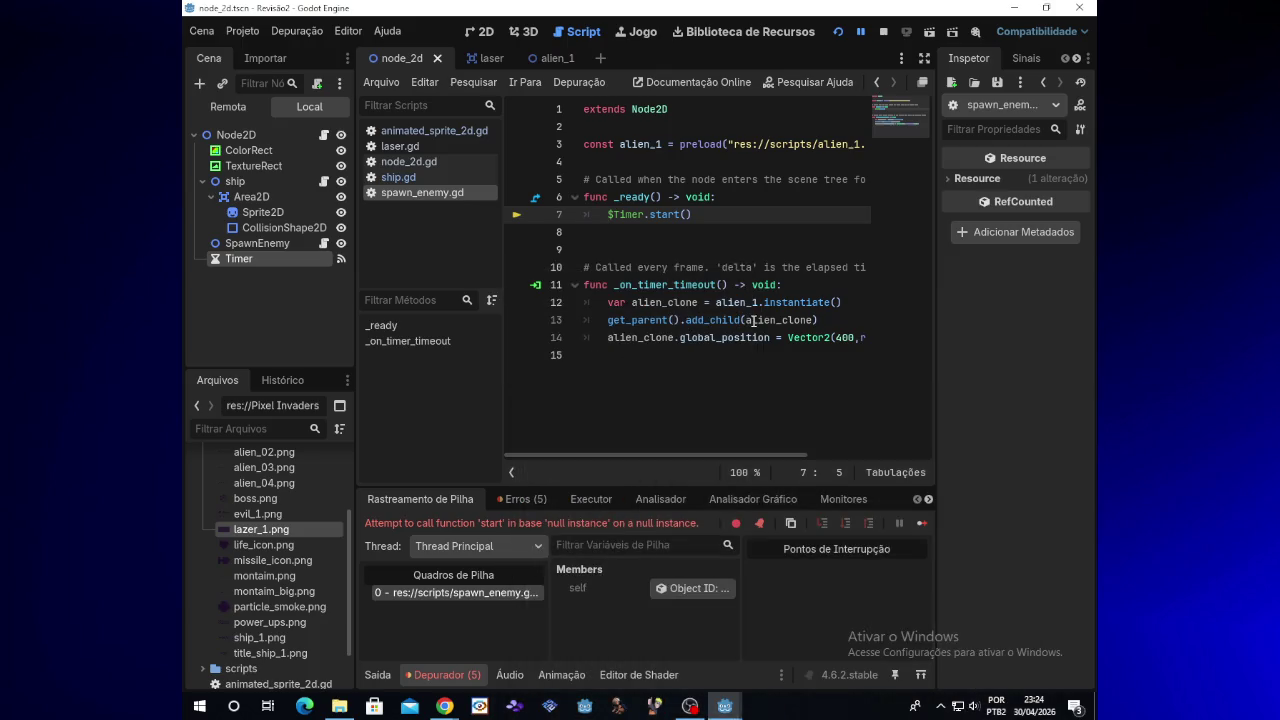
Look over lines 13–15 of spawn_enemy.gd around the alien_clone code
mouse_move(444, 706)
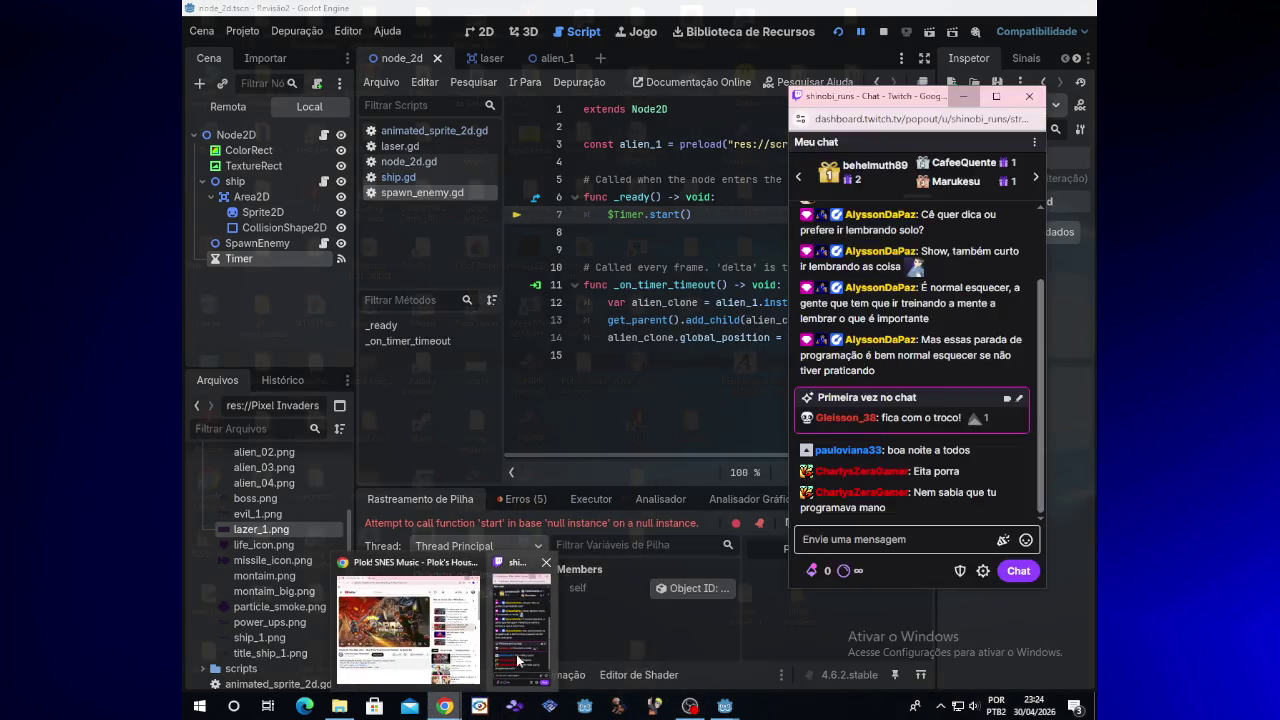
click(769, 337)
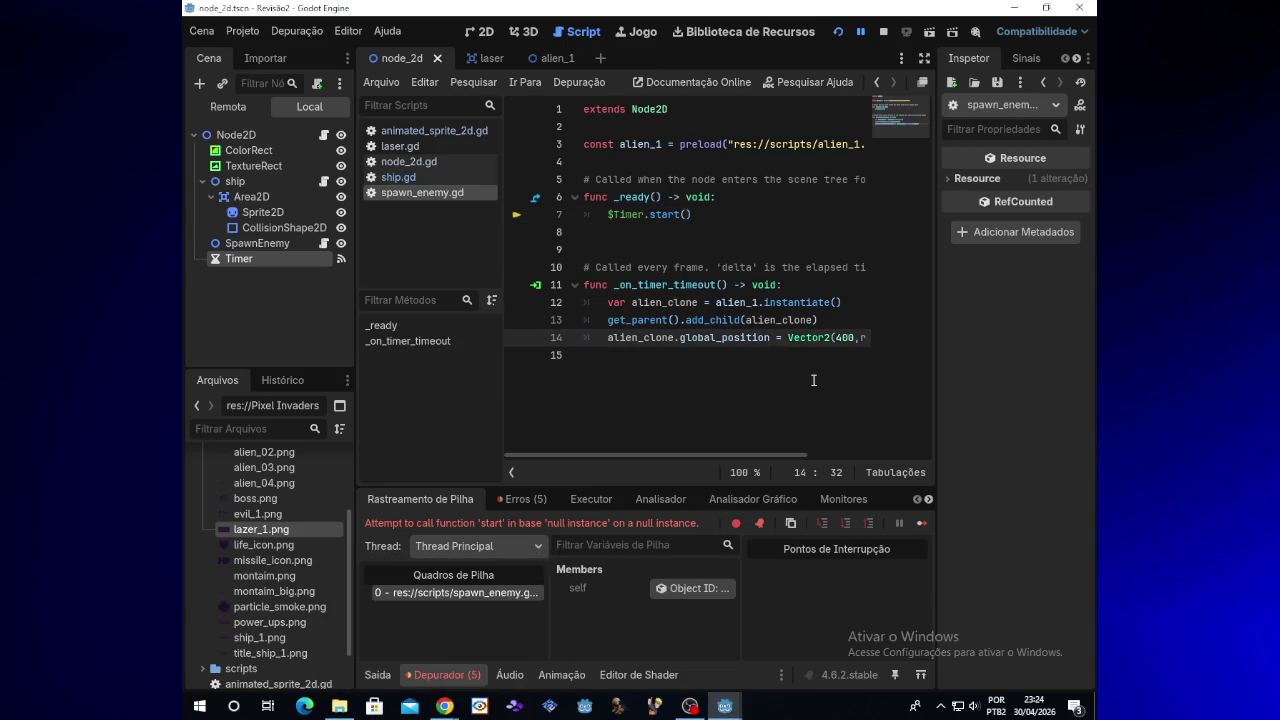
key(Up)
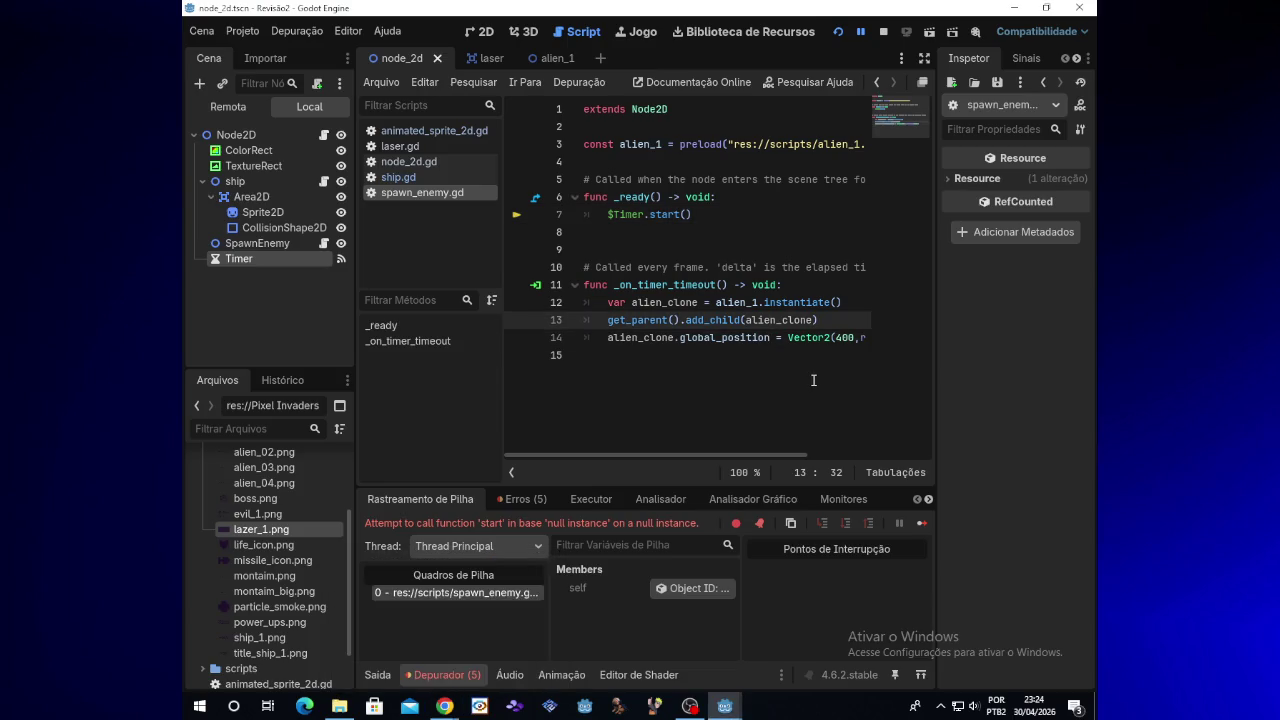
key(Down)
key(Down)
key(Up)
key(Up)
key(Right)
key(Right)
key(Right)
key(Right)
Select the Timer node under SpawnEnemy to show its 1.0 s wait time and Autostart off
mouse_move(815, 326)
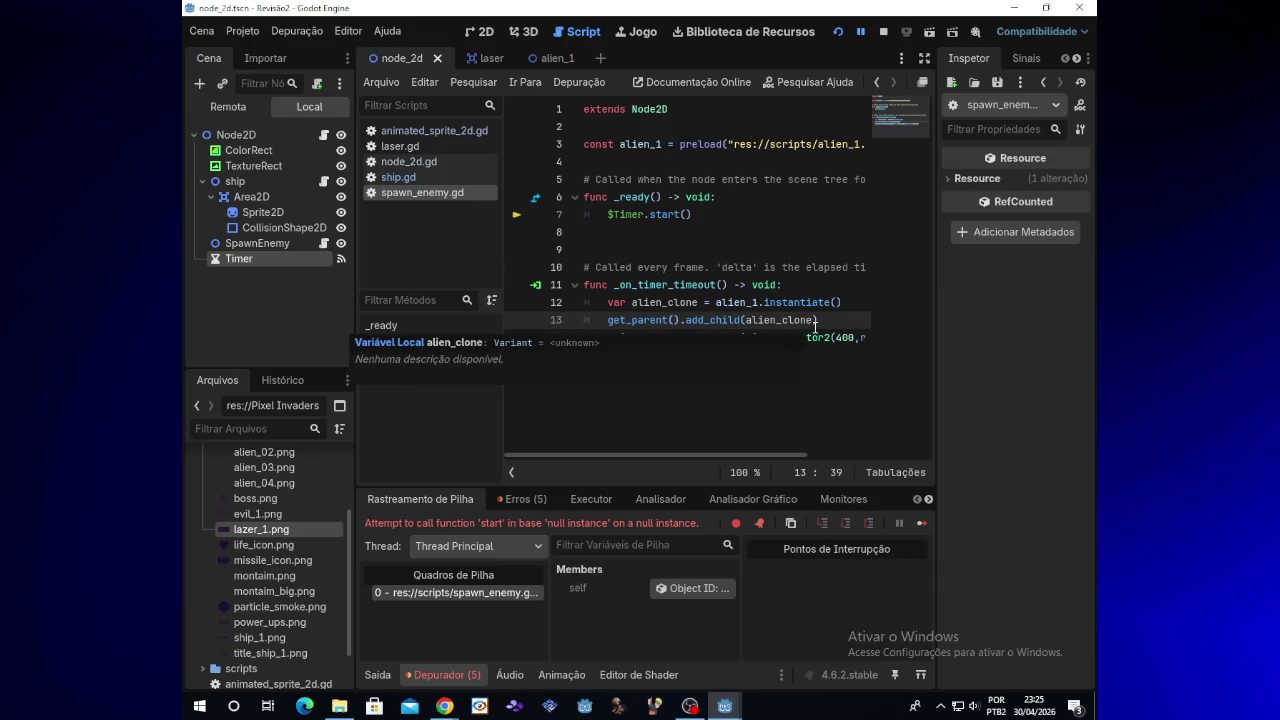
click(255, 247)
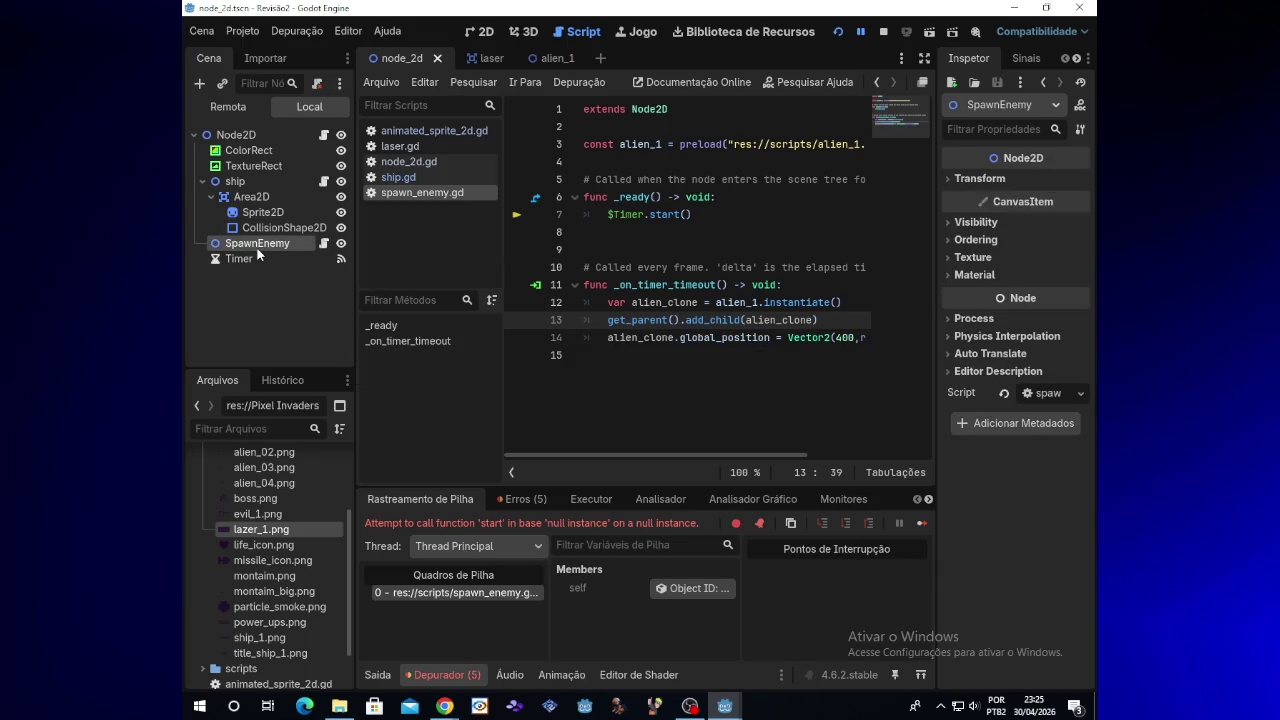
click(258, 260)
click(262, 246)
click(269, 258)
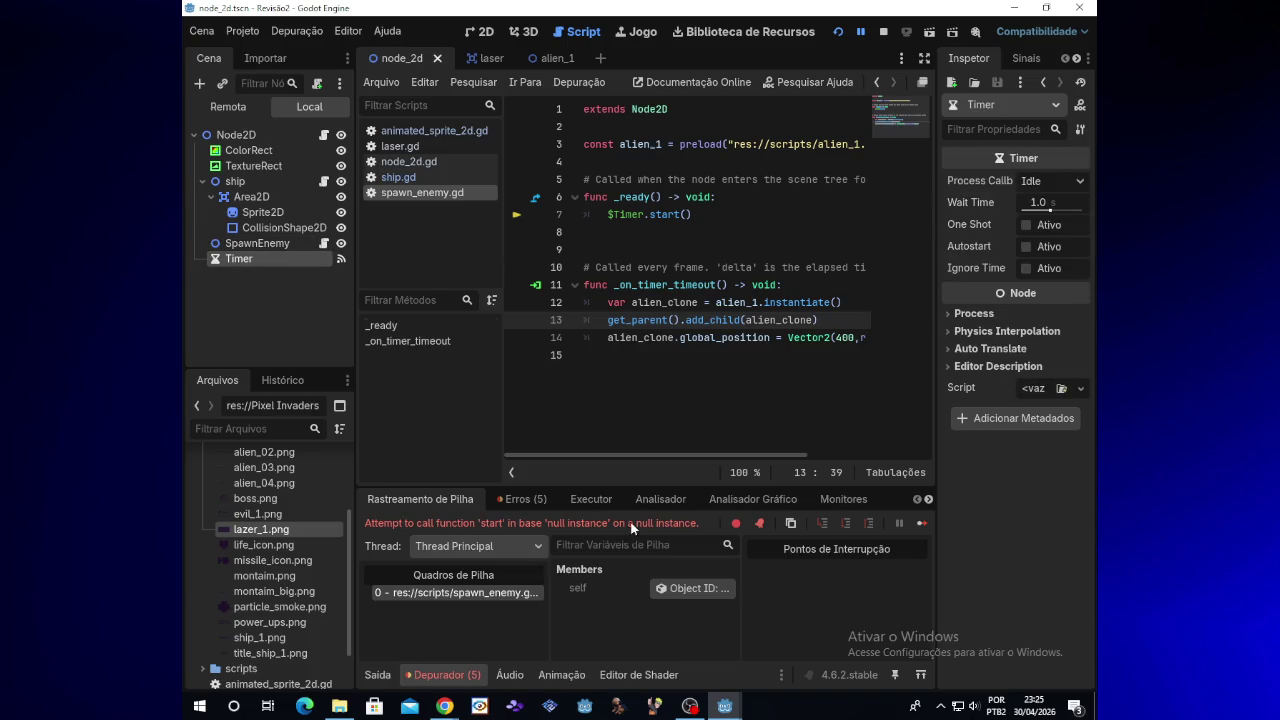
Open Alien_1 from Revisão2 in Notepad and read its speed 80 and kill() queue_free() code
mouse_move(718, 712)
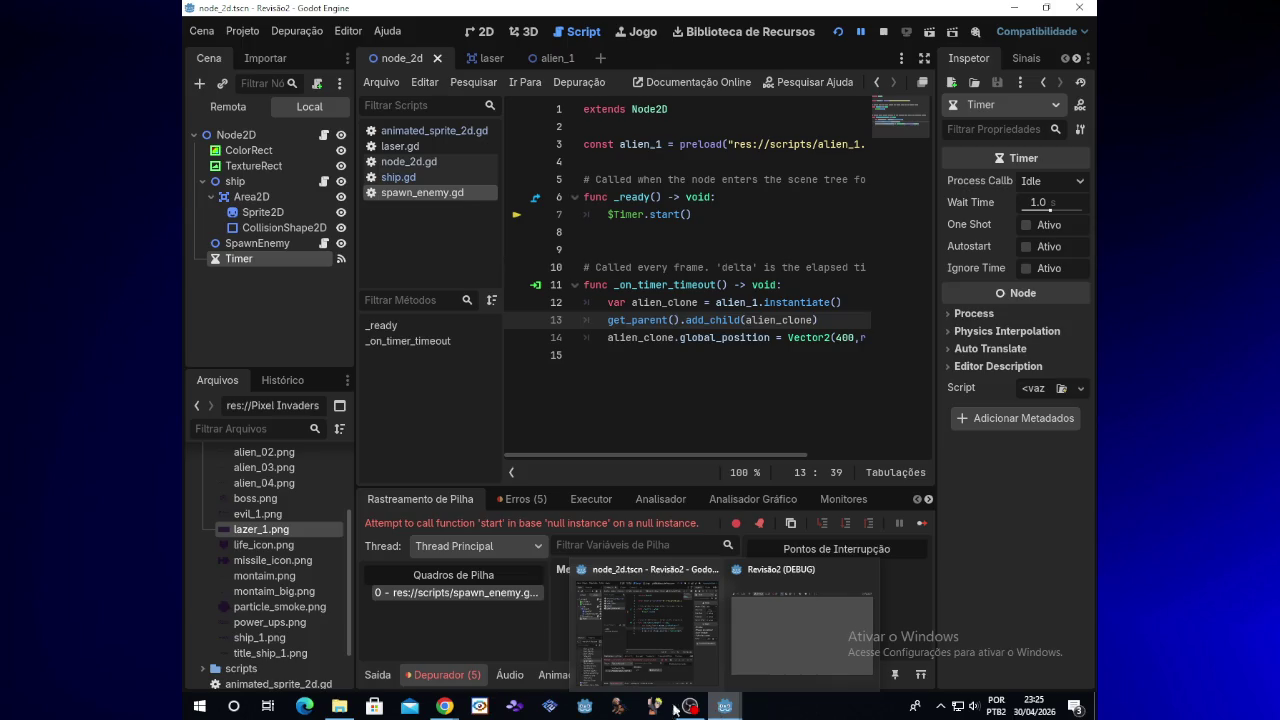
click(339, 706)
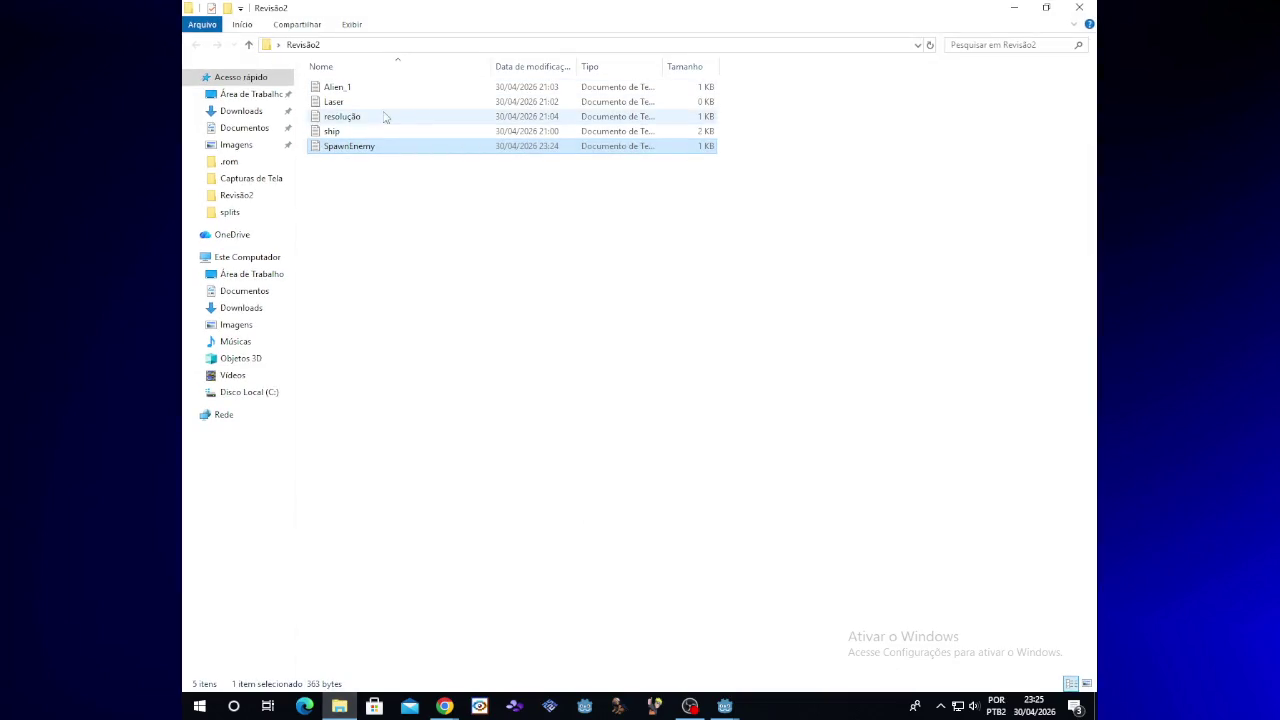
double_click(383, 88)
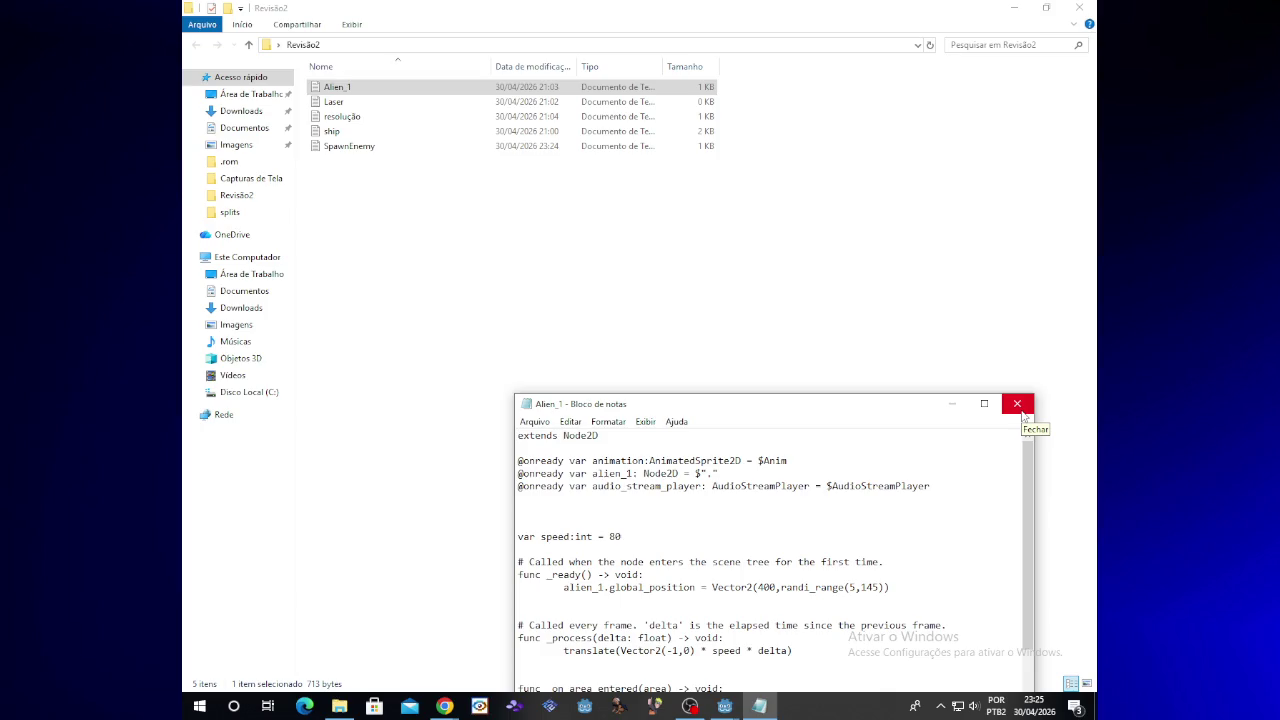
drag(845, 416, 818, 236)
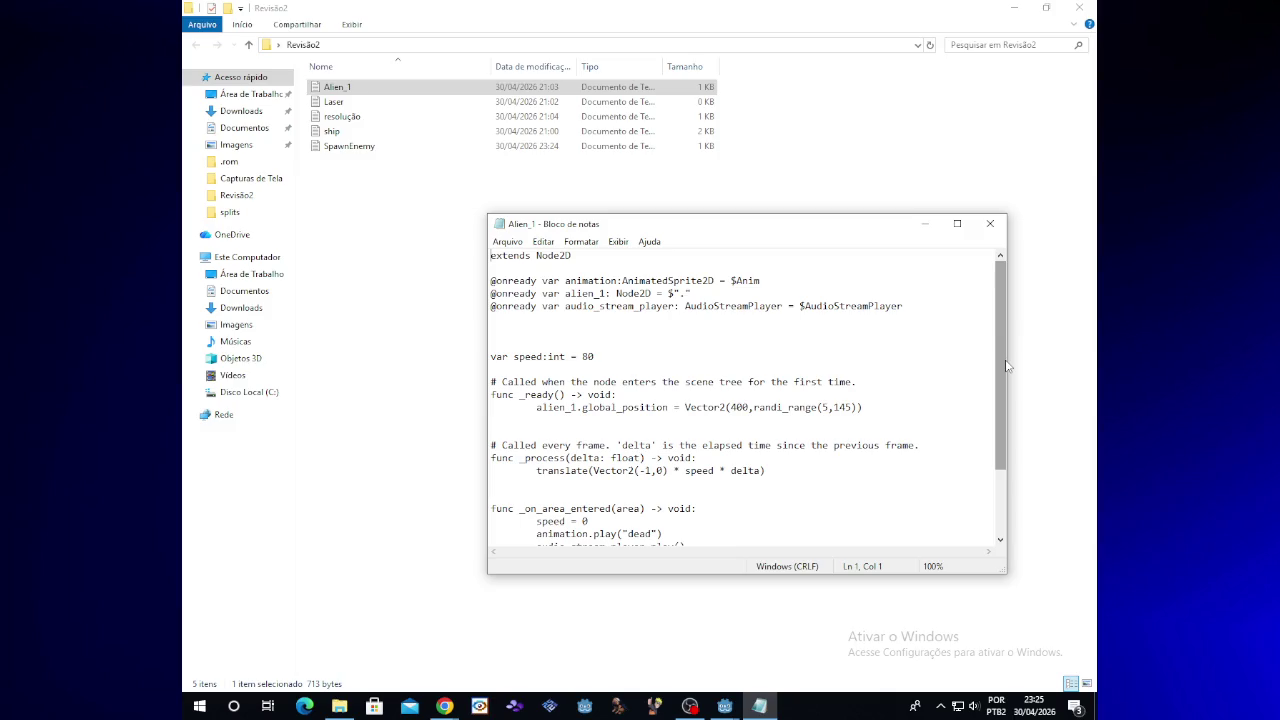
mouse_move(1006, 366)
mouse_down()
mouse_move(1007, 459)
mouse_move(1003, 329)
mouse_up()
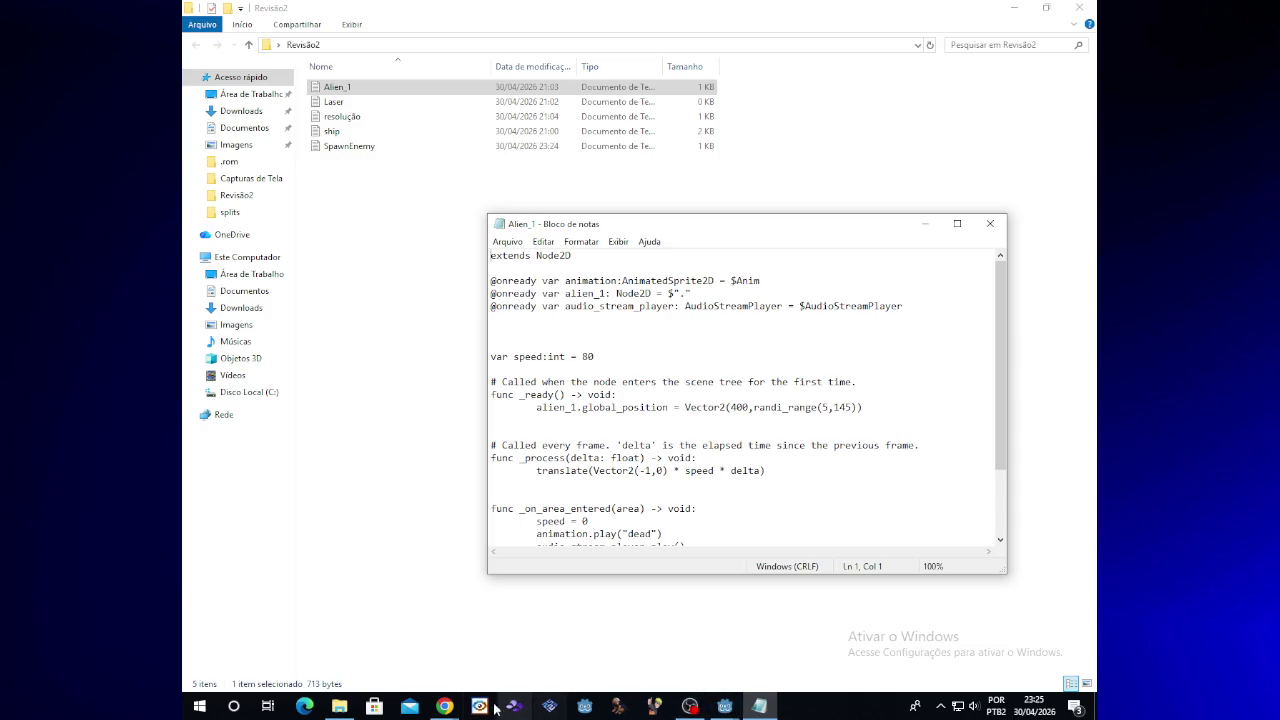
mouse_move(724, 706)
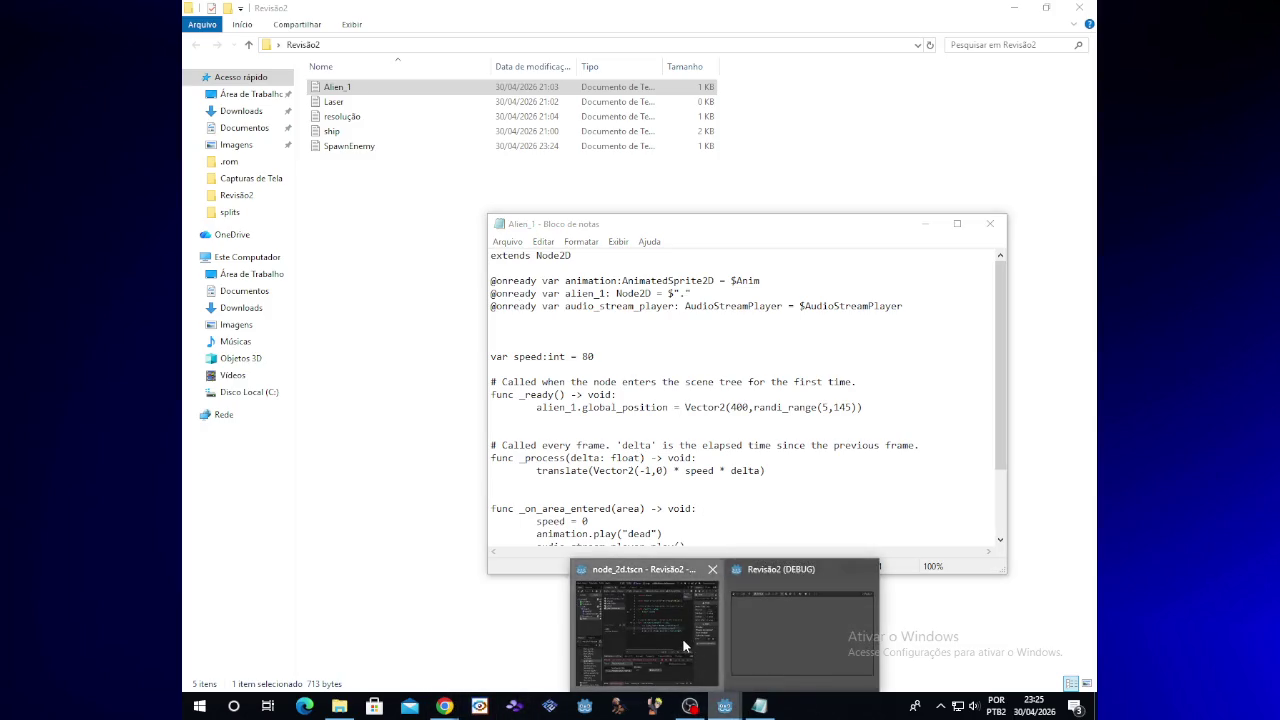
click(645, 630)
click(551, 58)
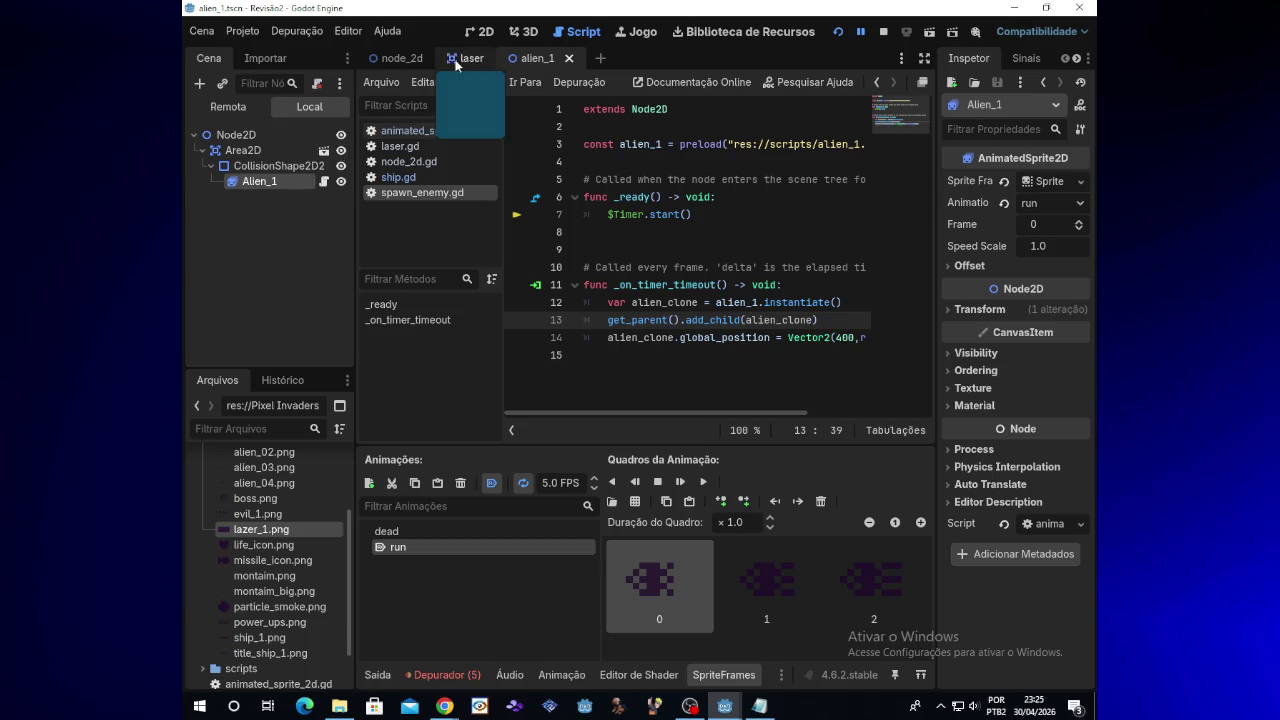
click(323, 181)
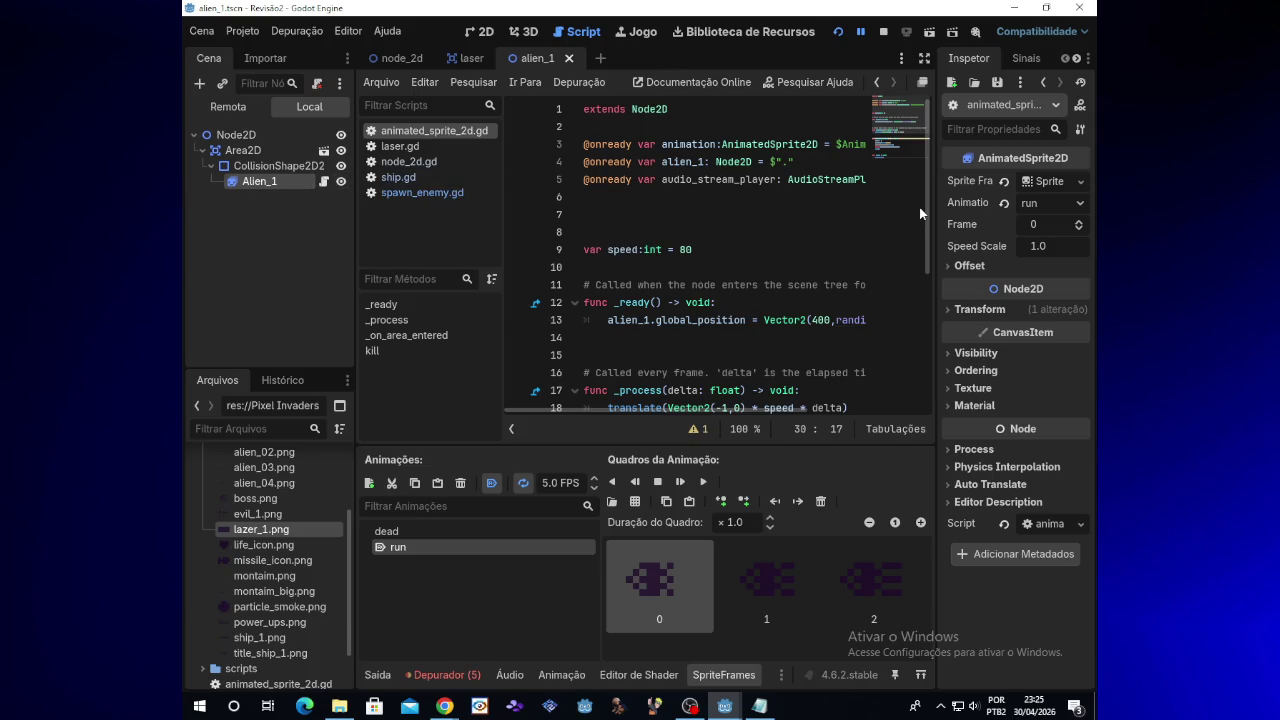
mouse_move(928, 218)
mouse_down()
mouse_move(928, 250)
mouse_move(922, 203)
mouse_up()
scroll(850, 180, down, 2)
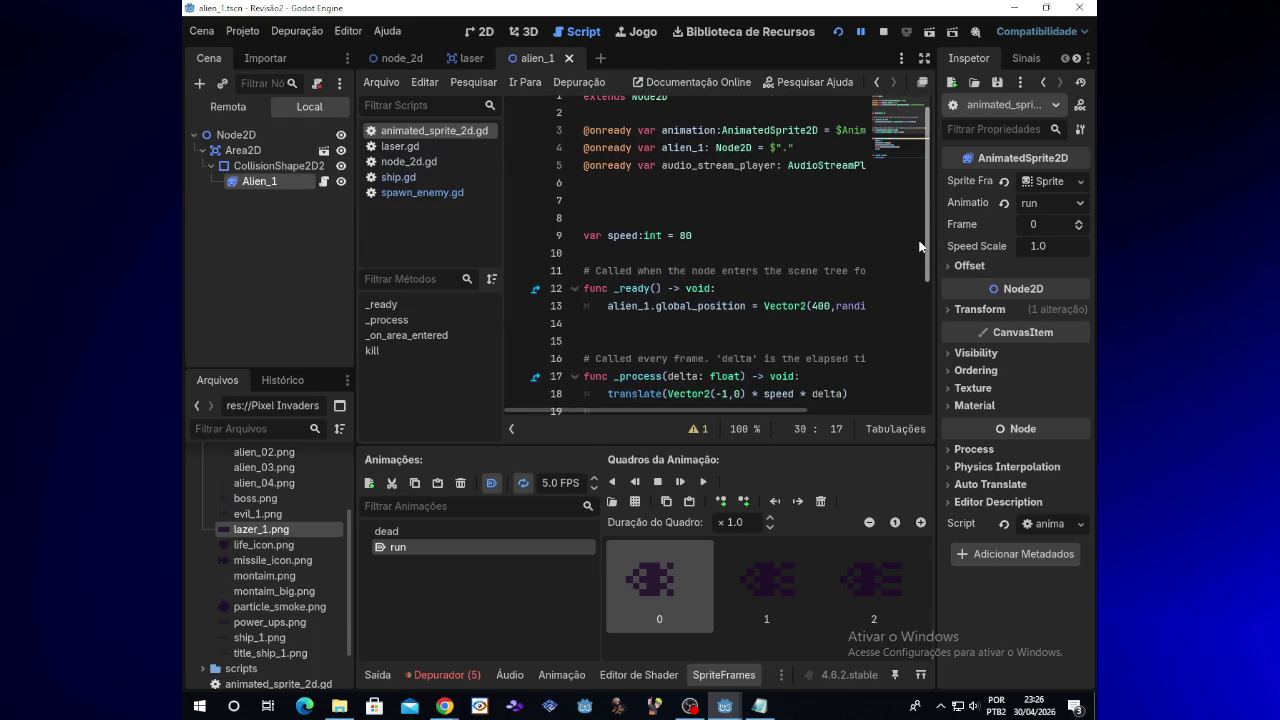
scroll(840, 172, up, 2)
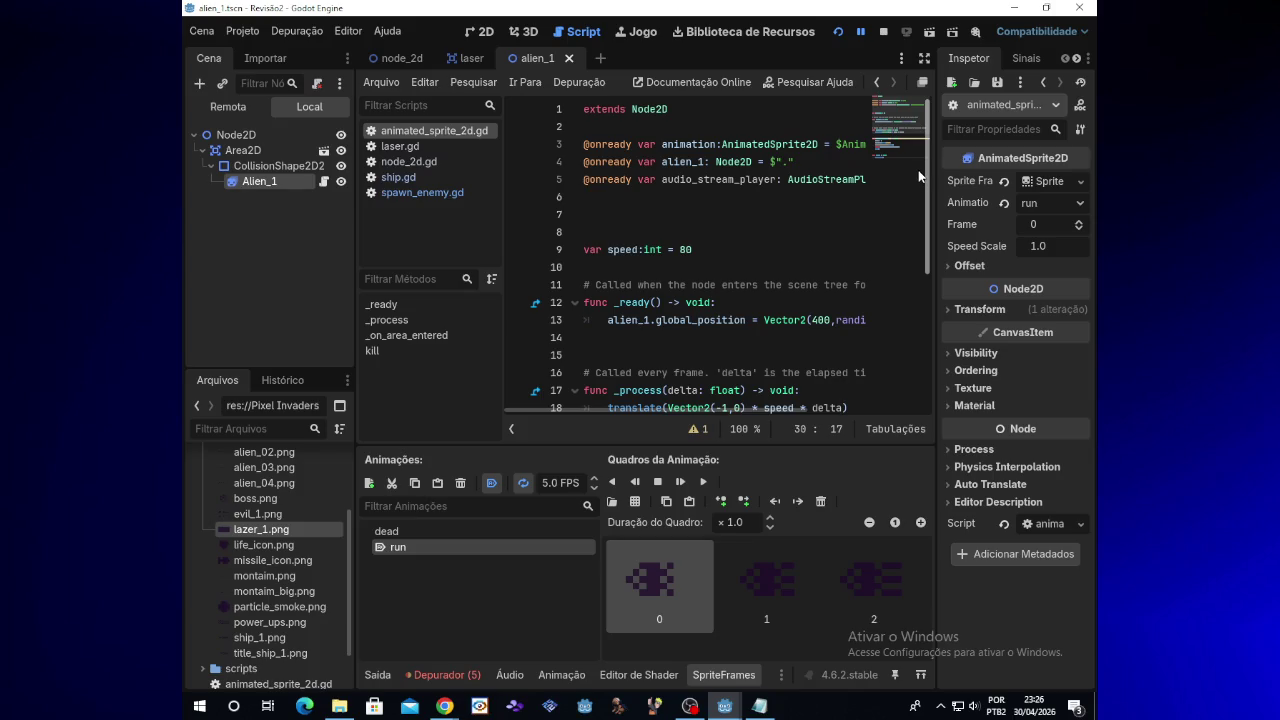
click(403, 60)
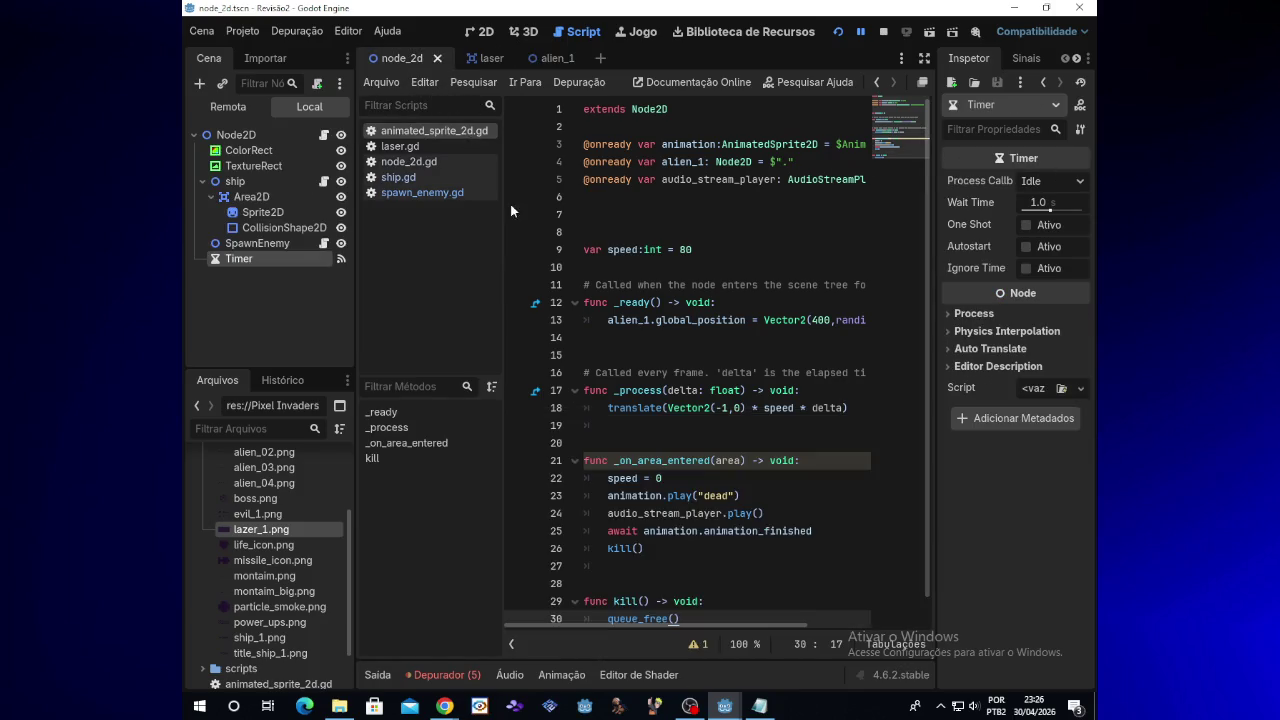
scroll(777, 539, down, 1)
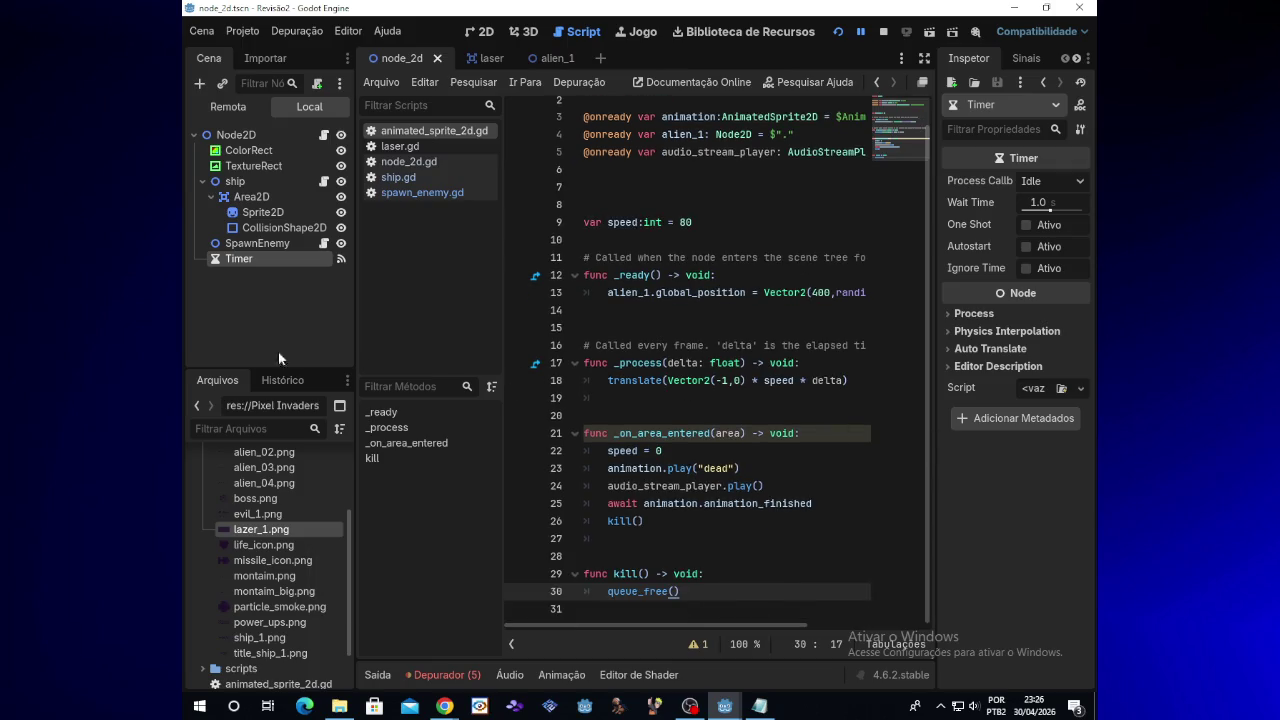
click(322, 244)
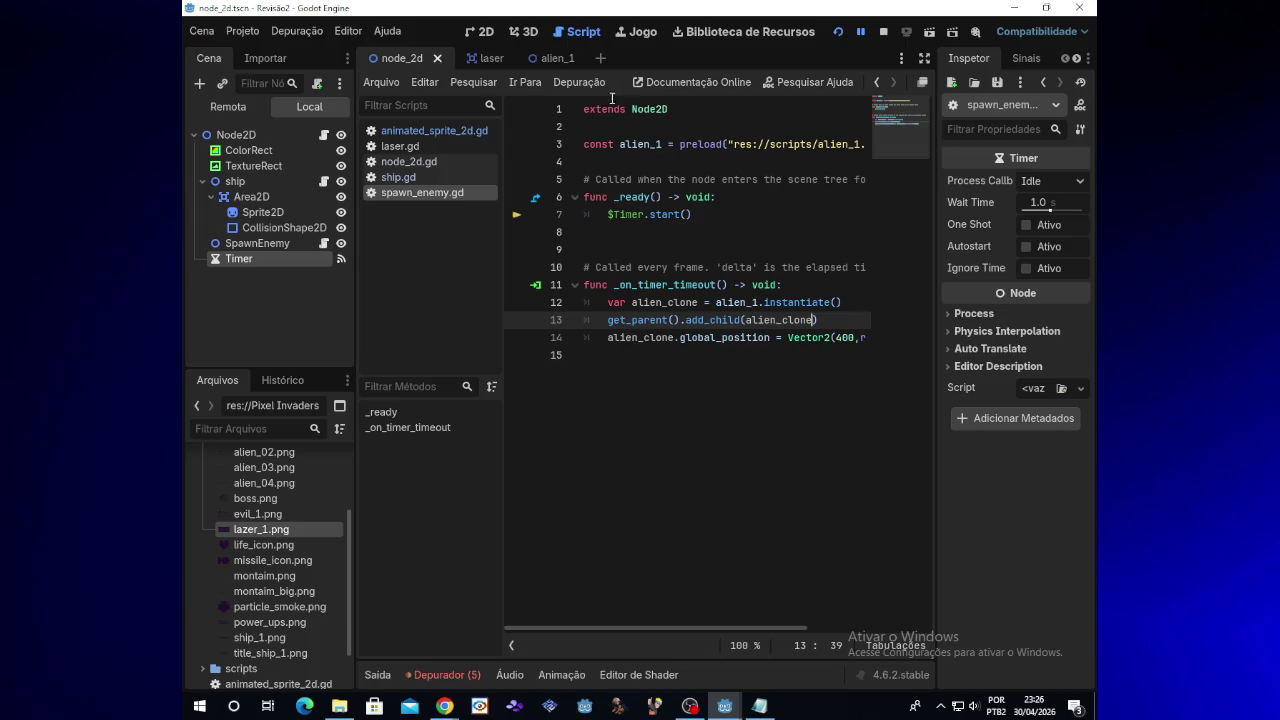
Switch between the alien_1 and node_2d scenes and run the game once more
click(538, 58)
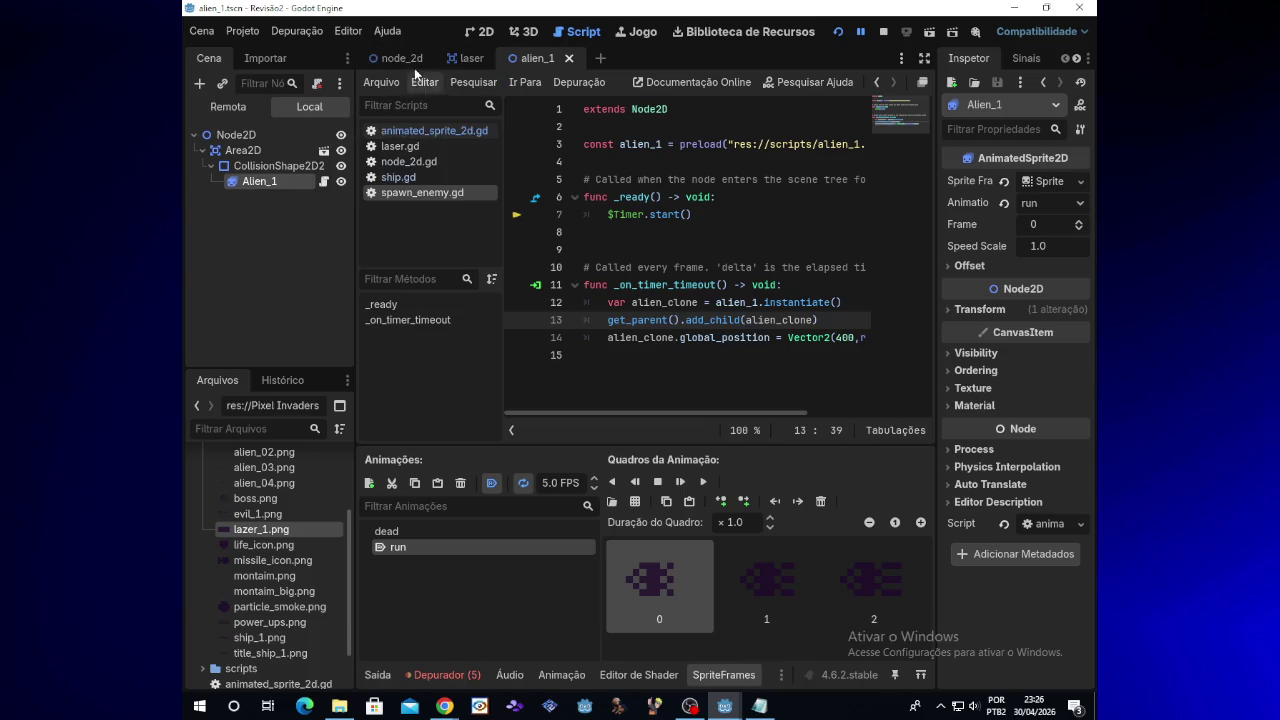
click(401, 60)
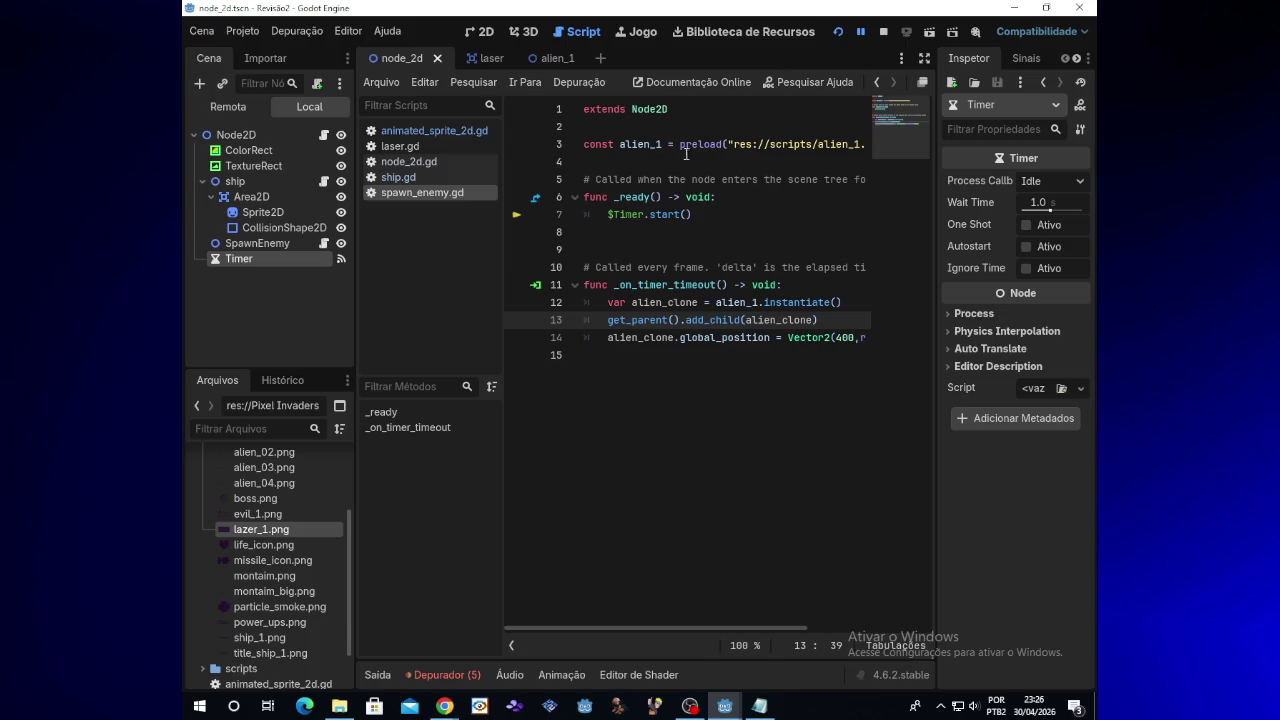
click(838, 33)
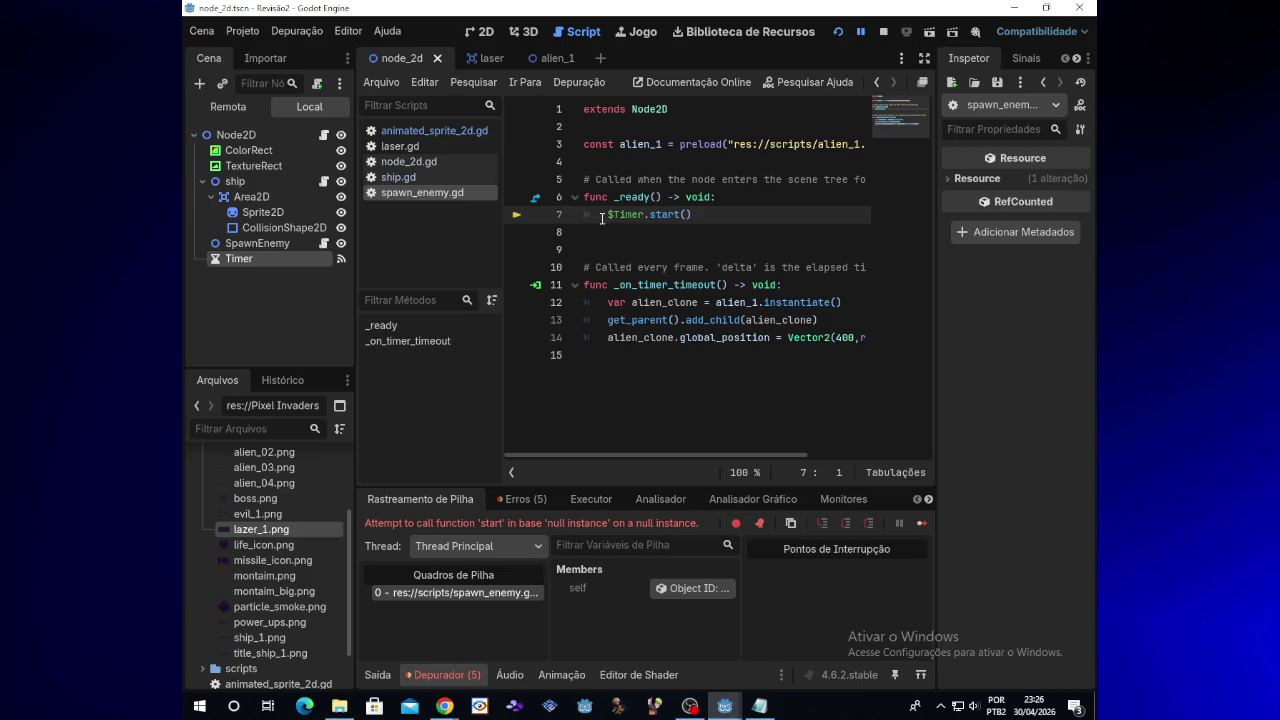
click(694, 217)
Turn on Autostart for the Timer node and run the game again
click(278, 243)
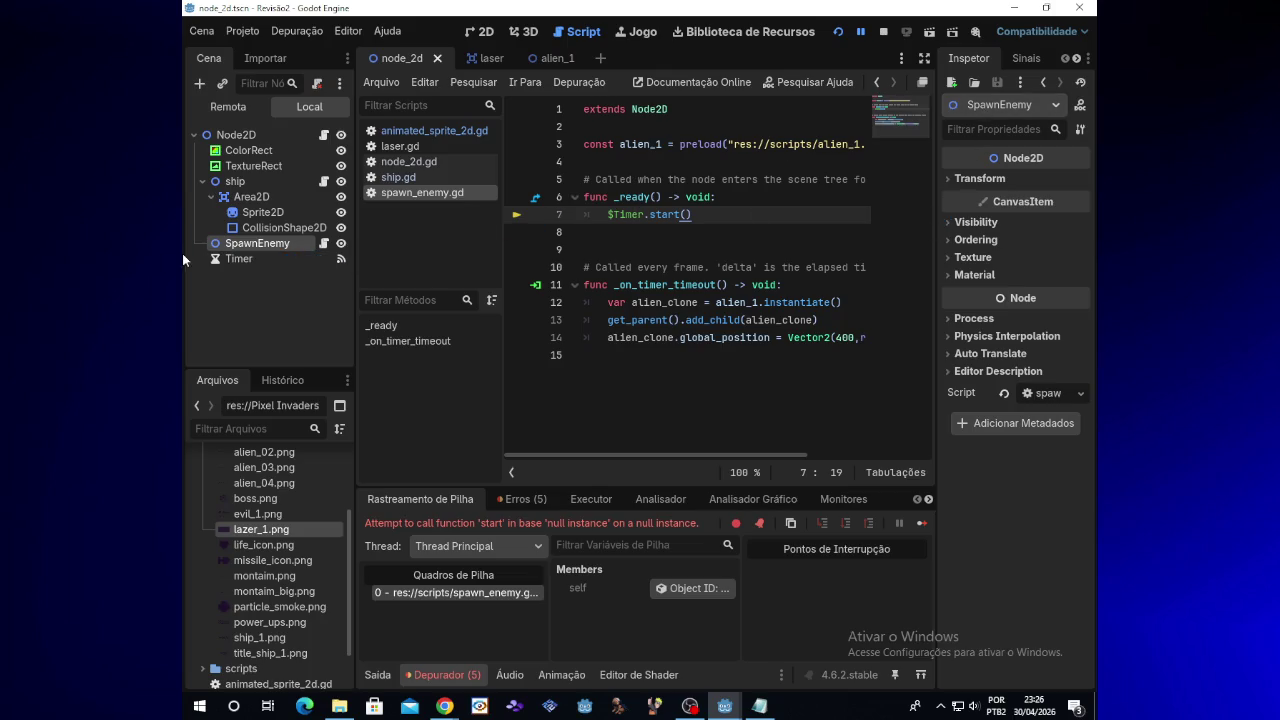
click(252, 259)
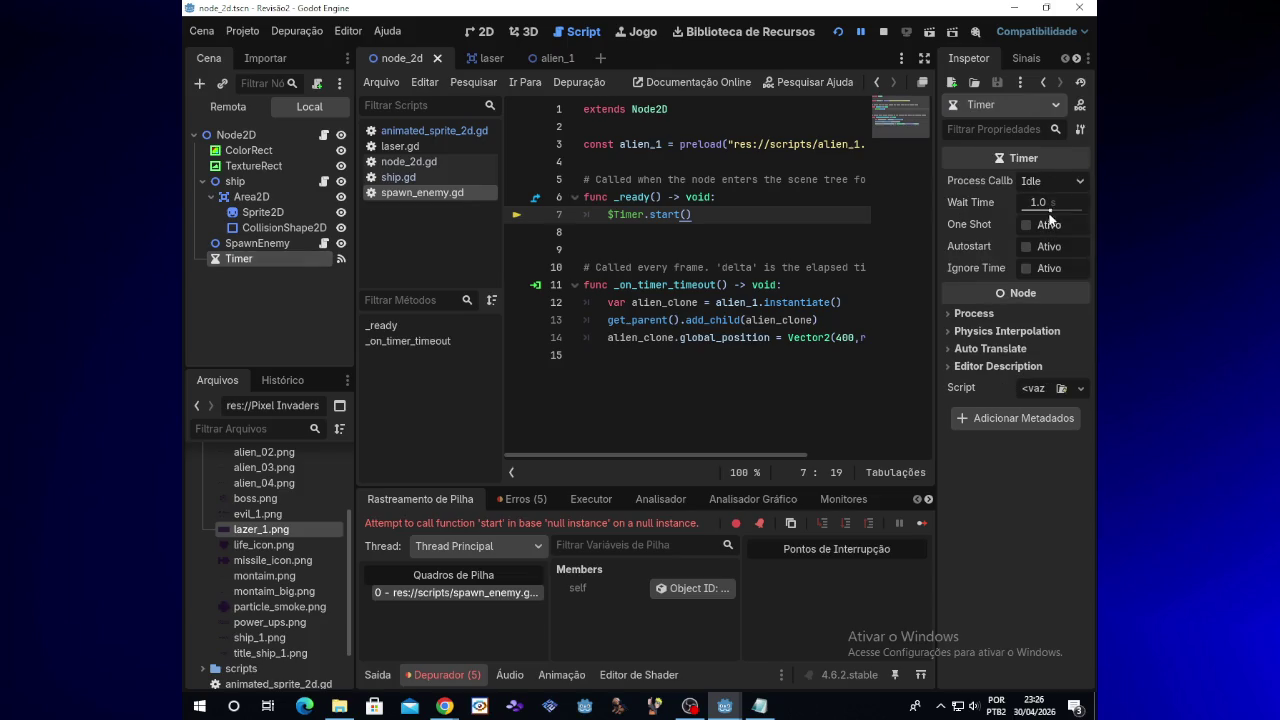
click(1064, 181)
click(1071, 180)
click(1026, 246)
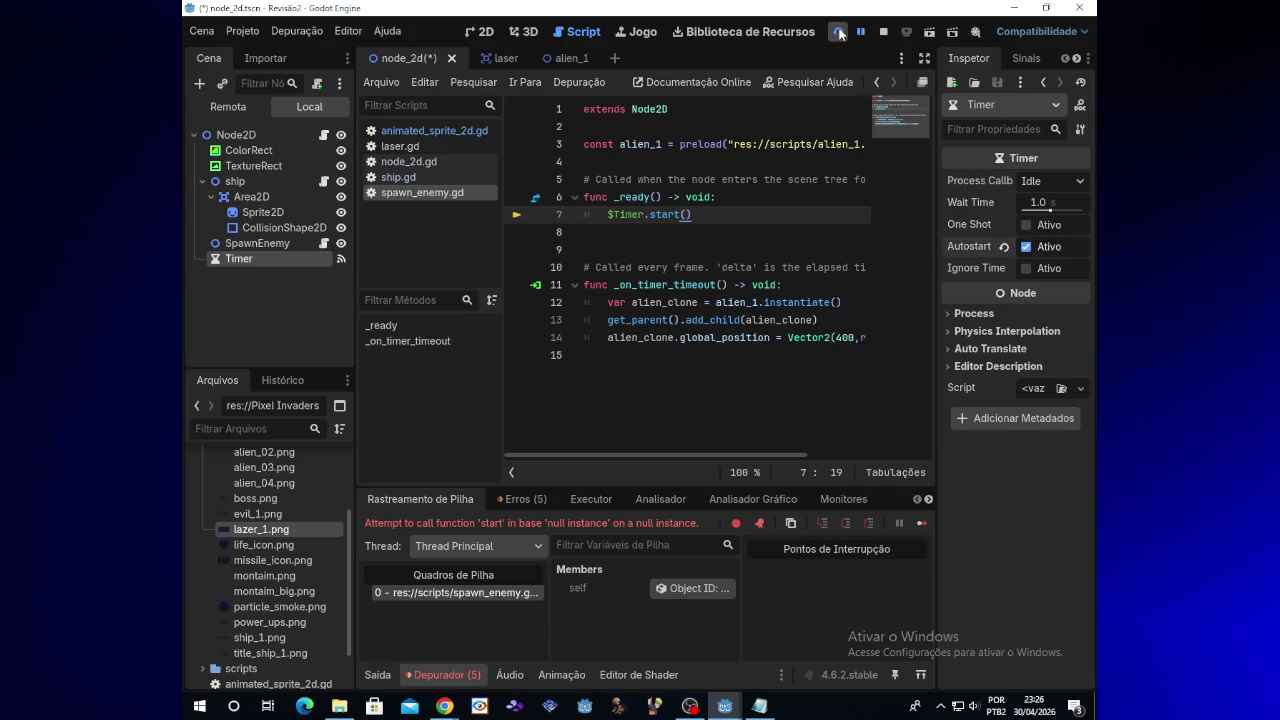
click(838, 32)
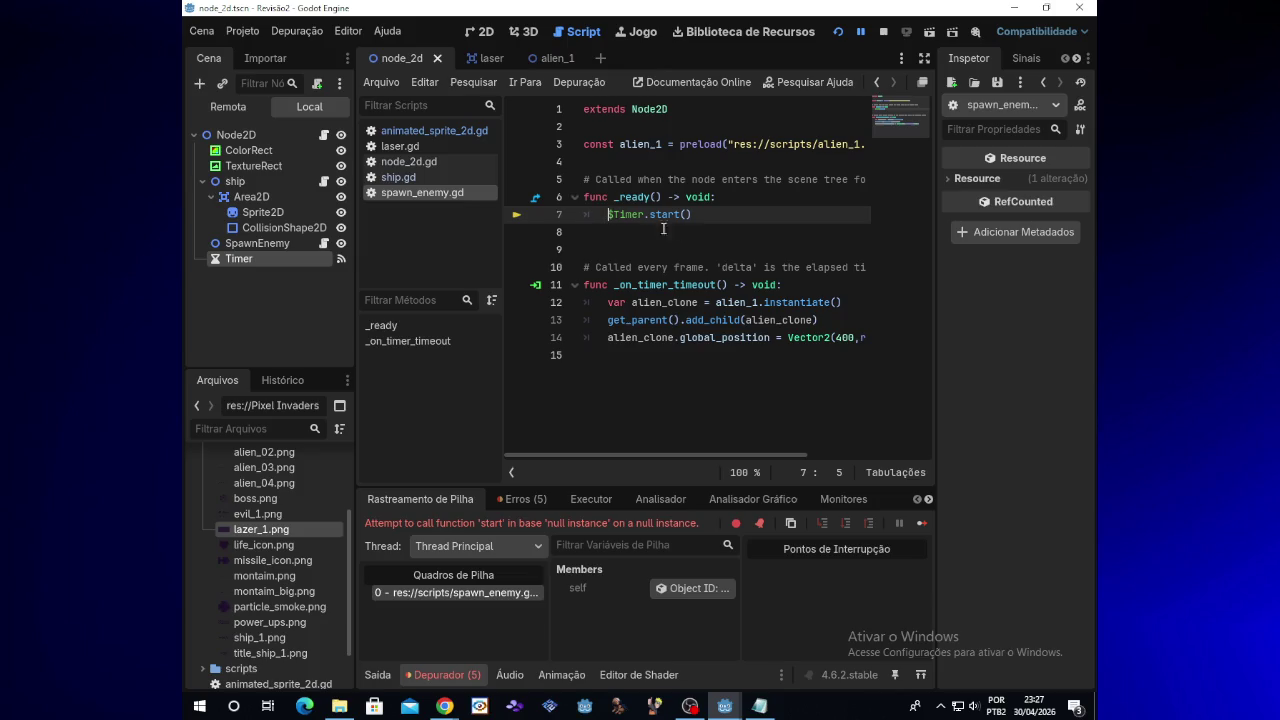
click(835, 304)
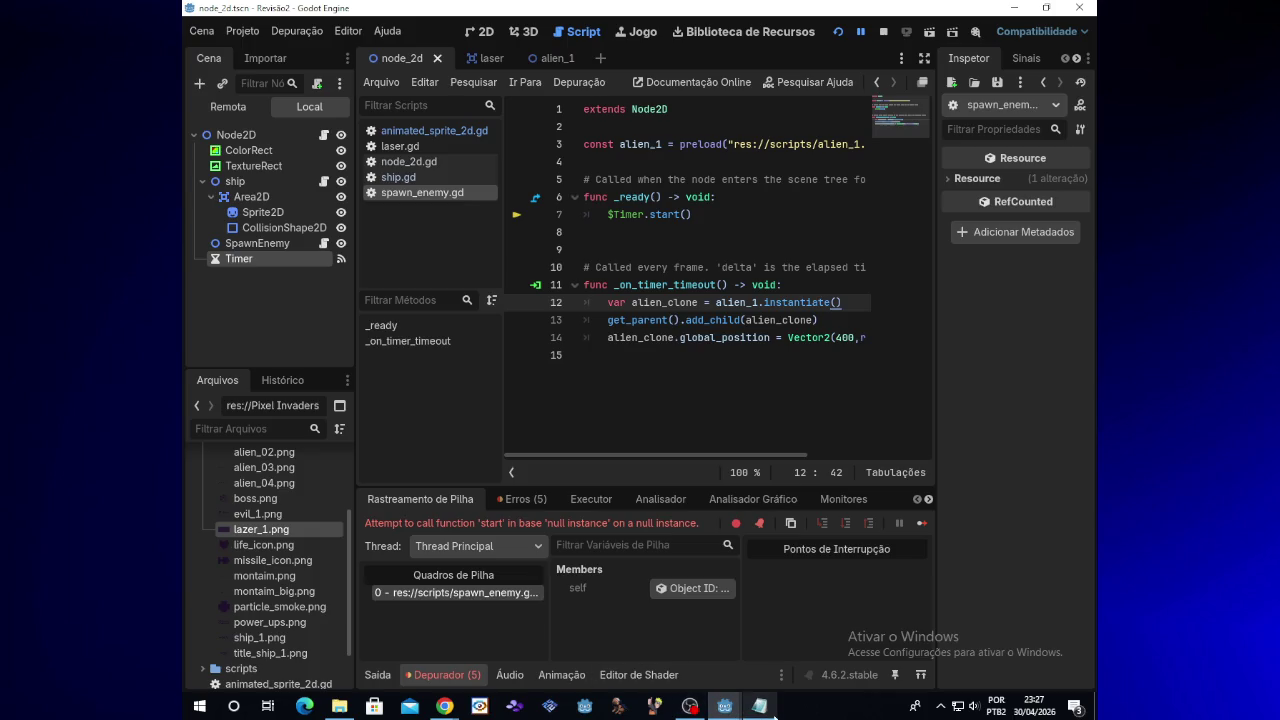
click(773, 710)
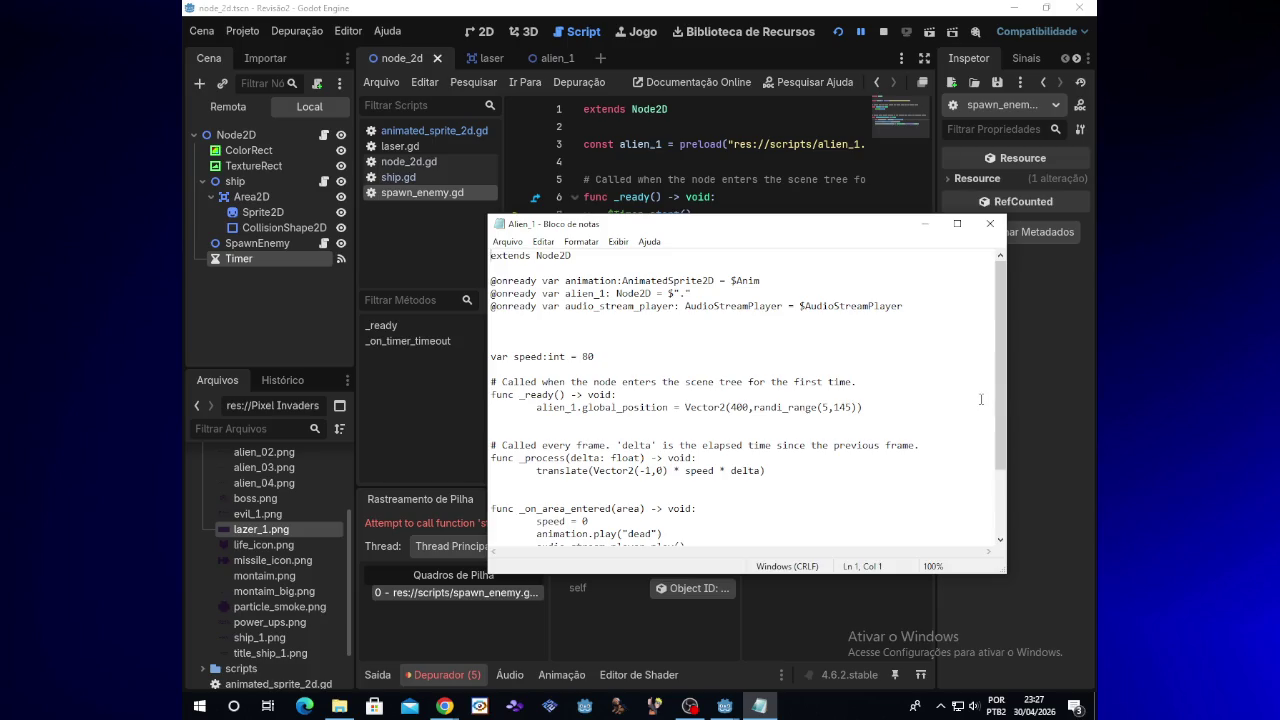
click(990, 223)
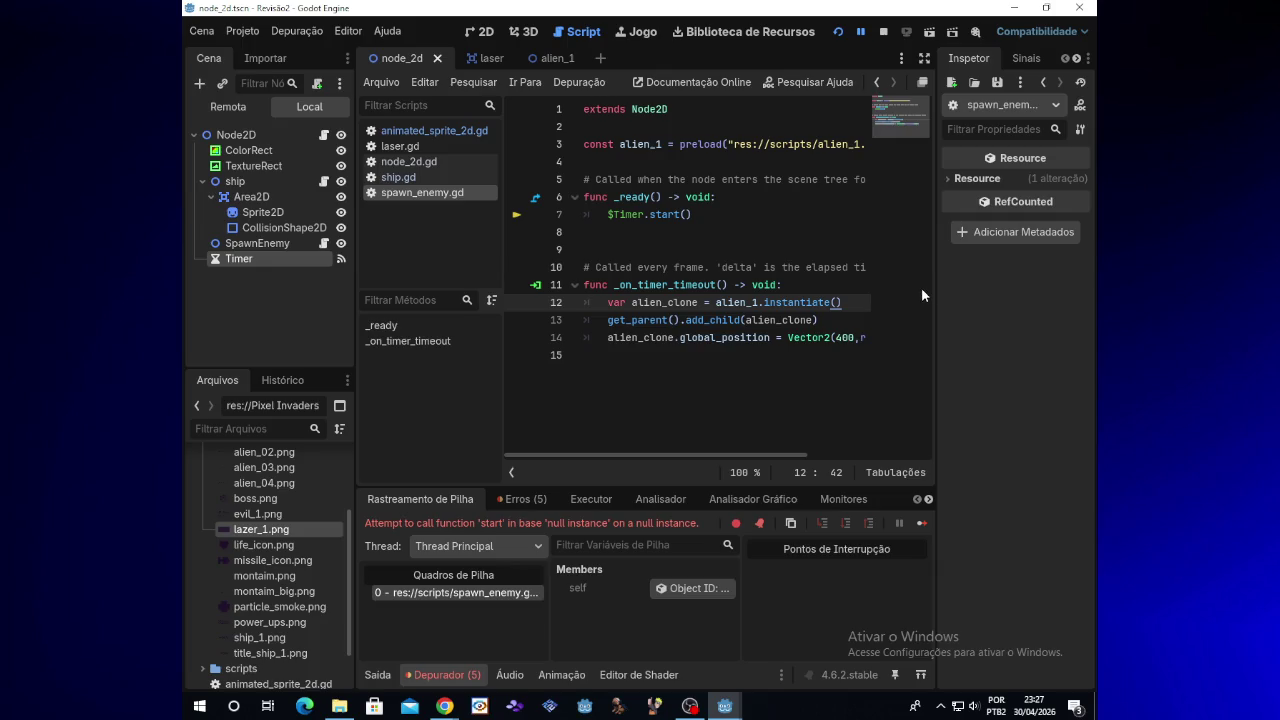
drag(755, 449, 824, 449)
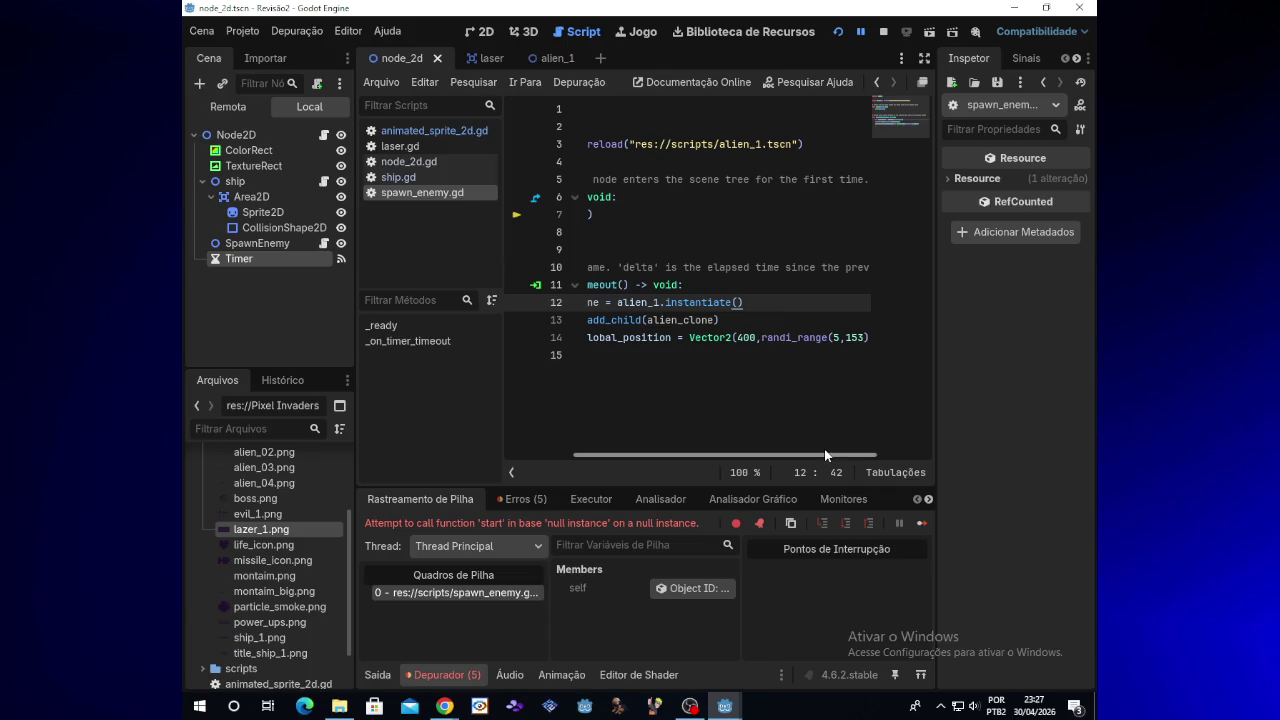
drag(793, 144, 636, 146)
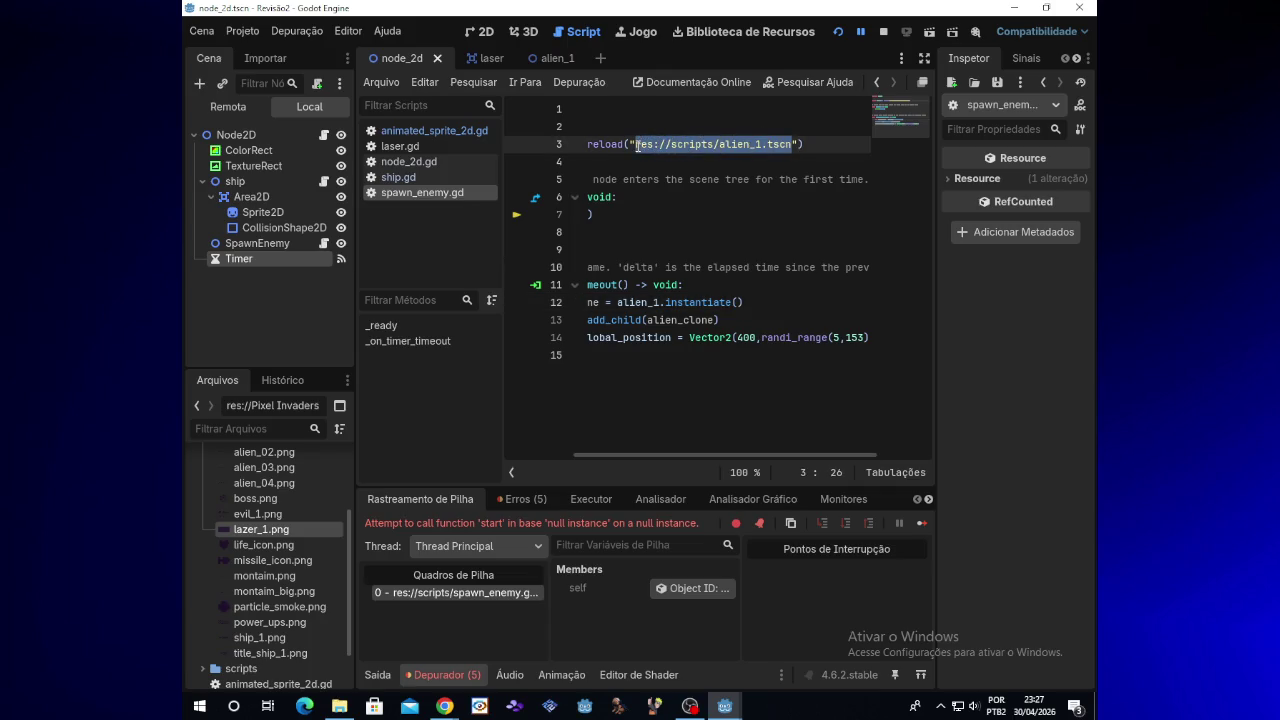
mouse_move(636, 146)
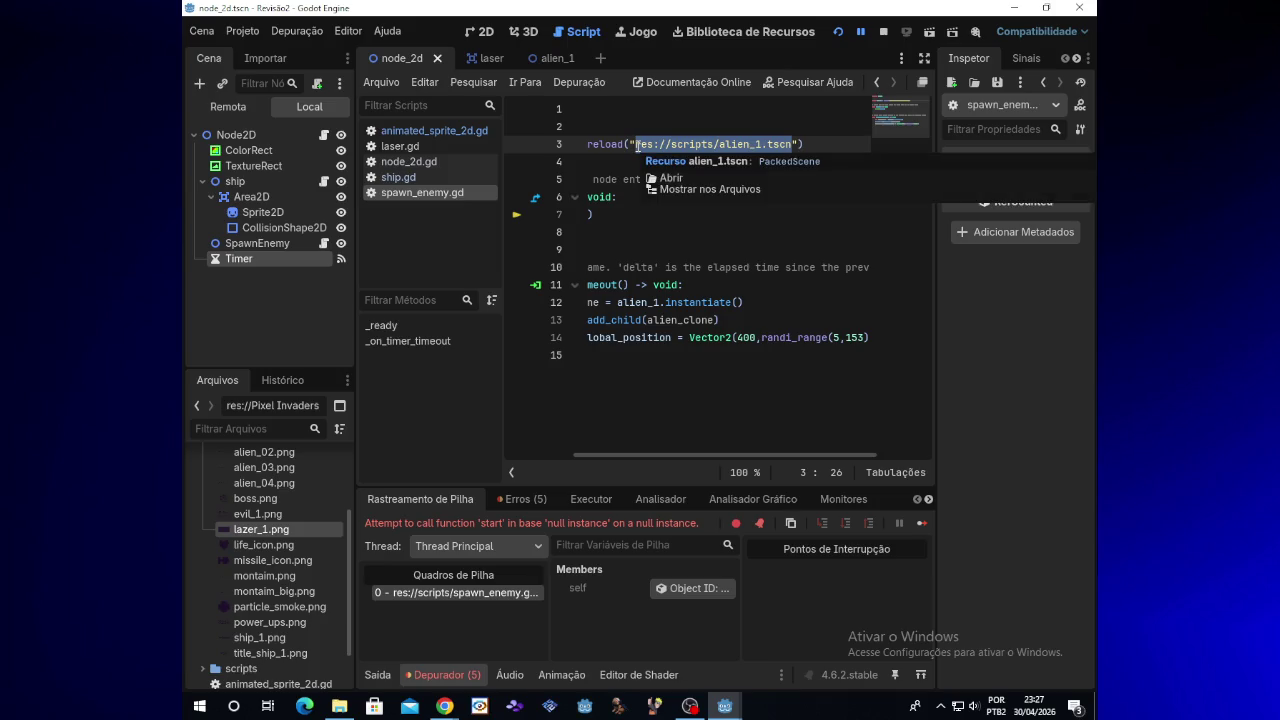
key(BackSpace)
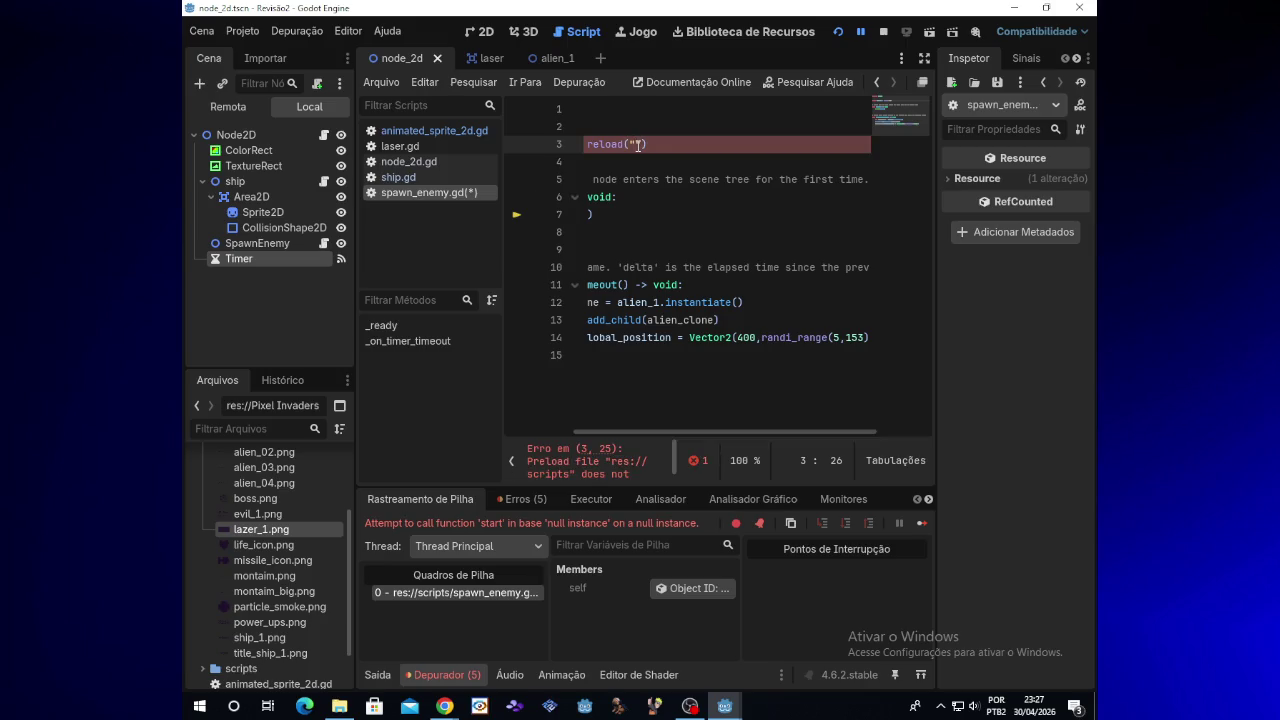
Type 'a' inside the line 3 preload quotes and browse the suggested file paths
text(a)
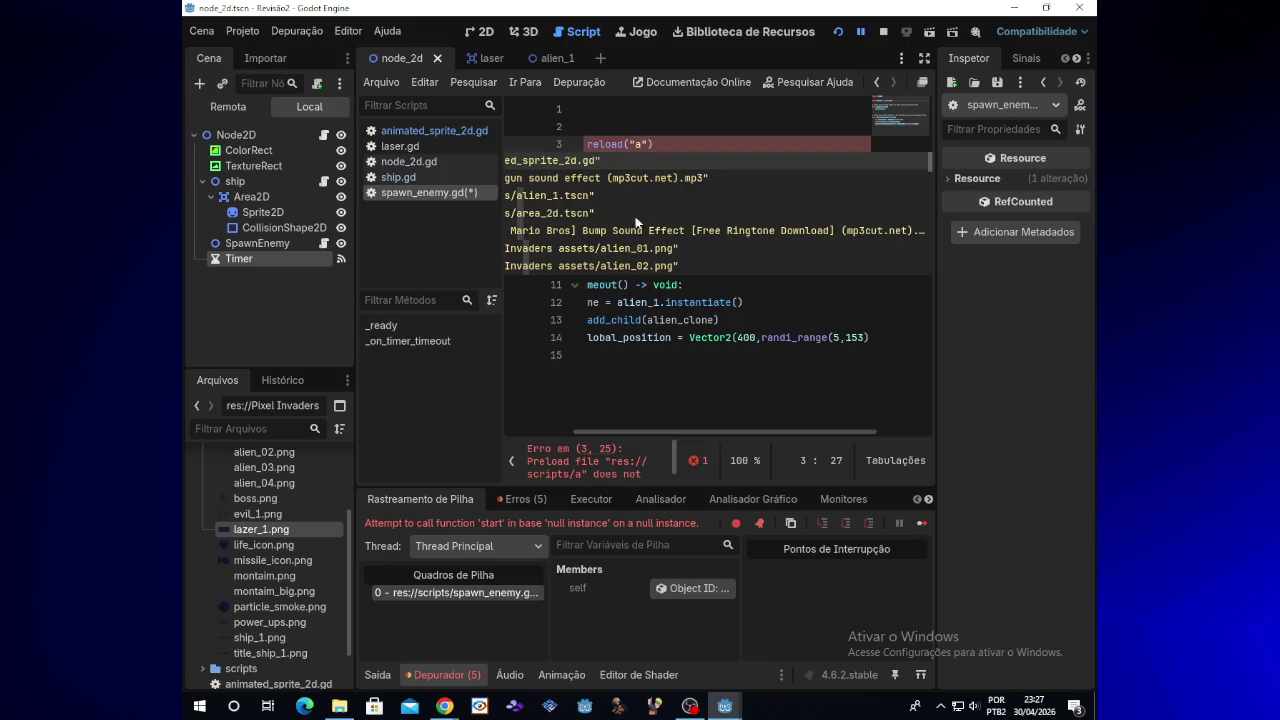
mouse_move(745, 431)
mouse_down()
mouse_move(728, 436)
mouse_move(765, 430)
mouse_up()
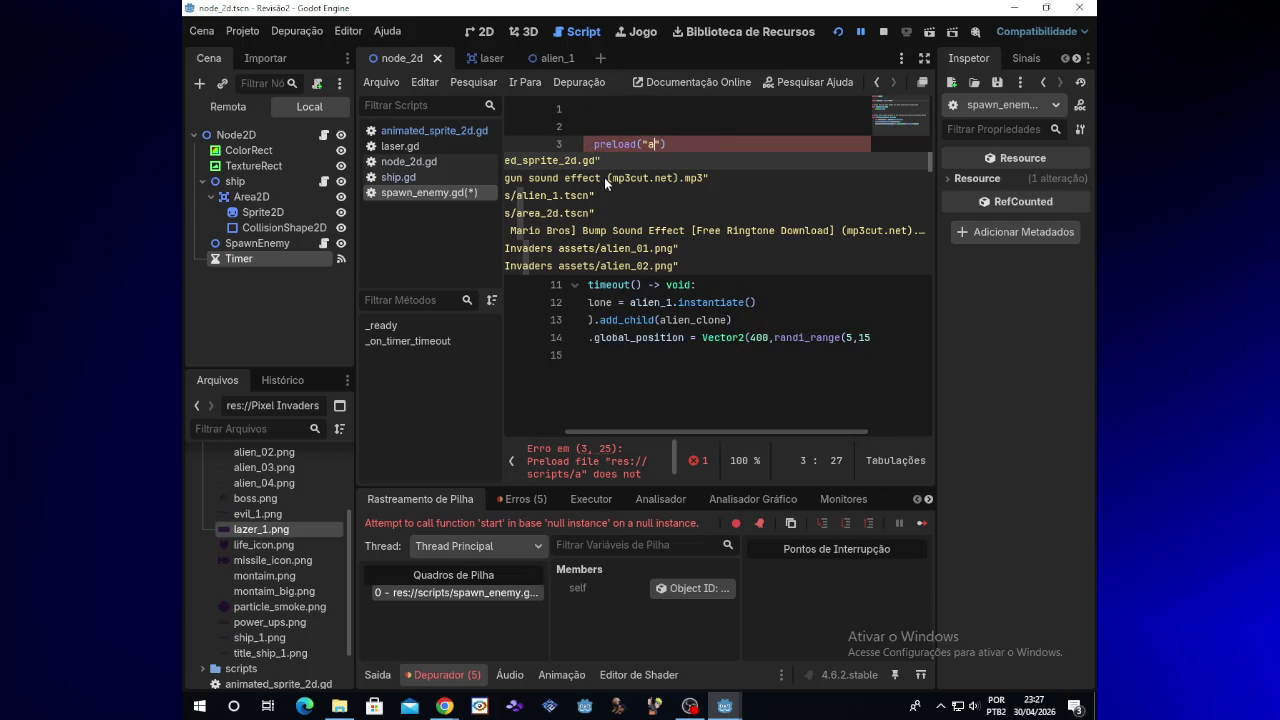
scroll(604, 177, down, 2)
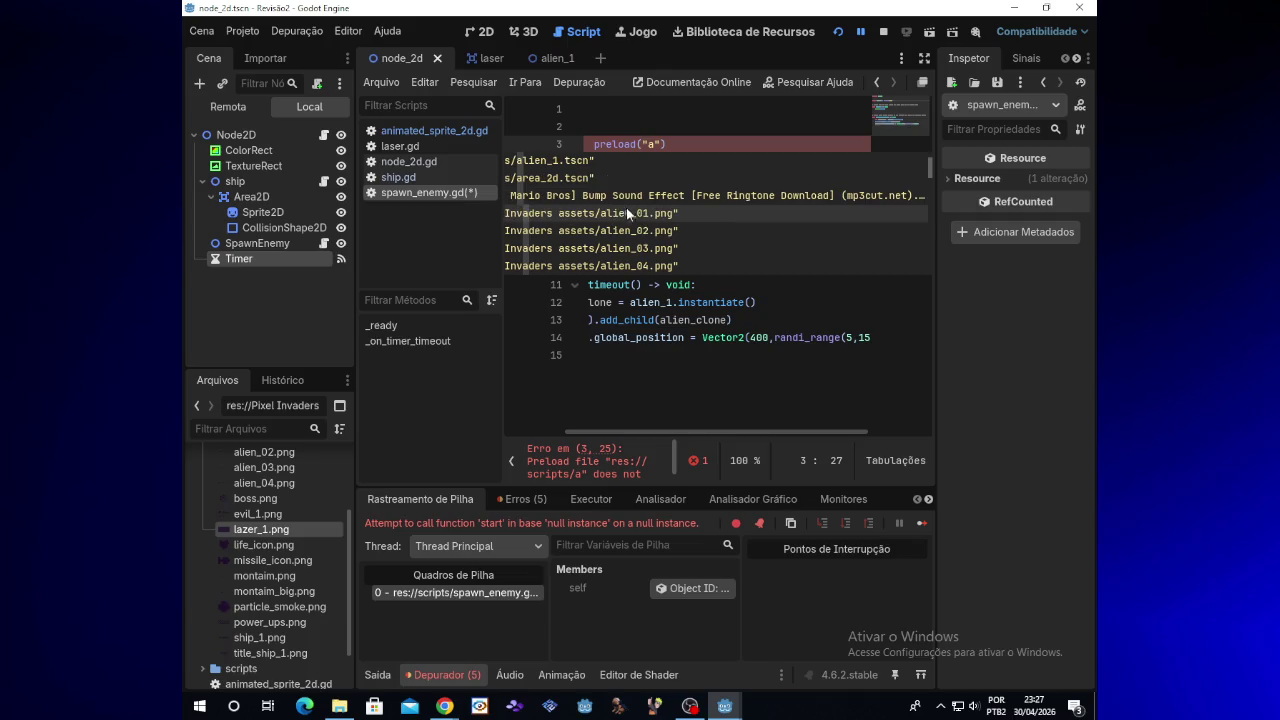
scroll(662, 211, down, 3)
scroll(662, 211, down, 9)
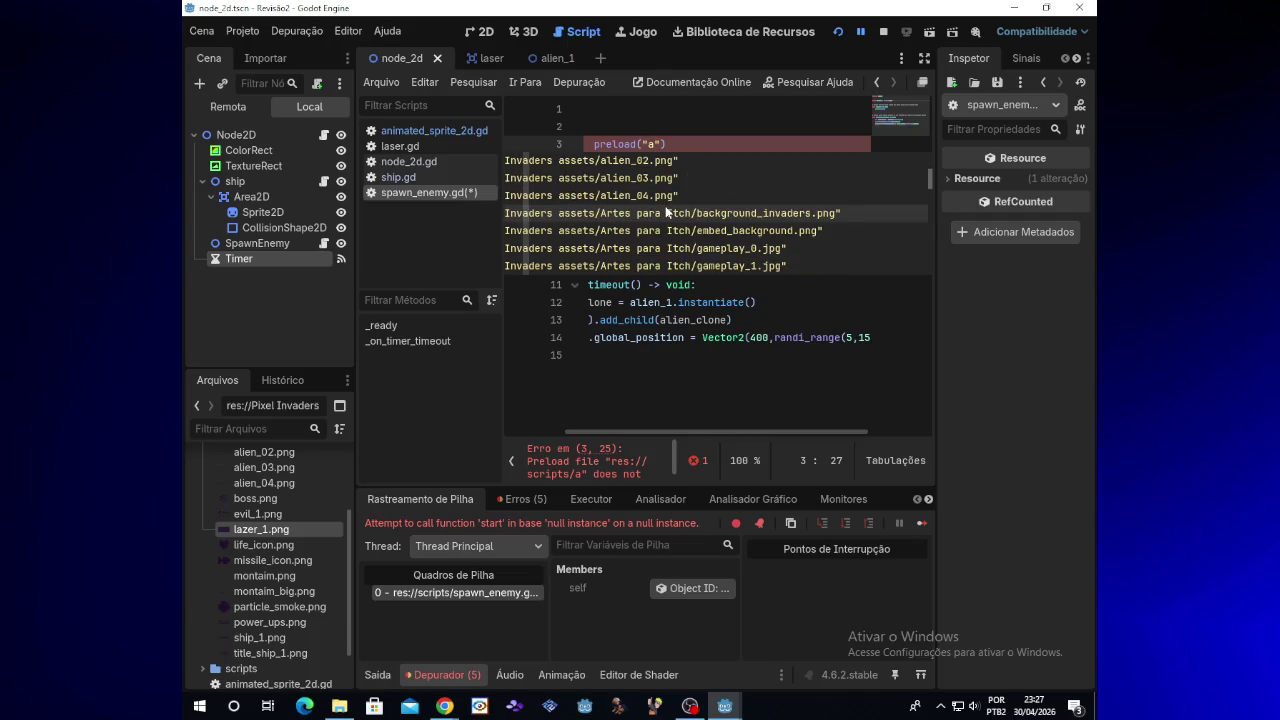
scroll(666, 212, down, 5)
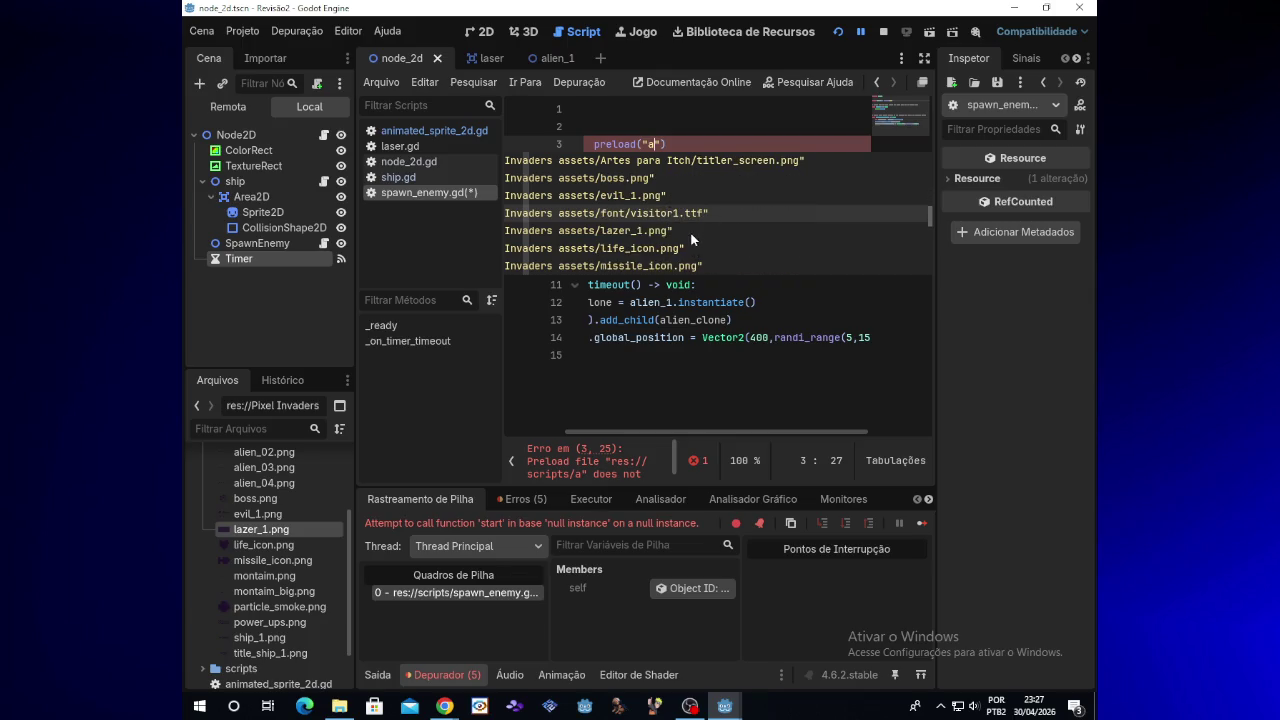
scroll(674, 245, down, 3)
scroll(674, 245, down, 7)
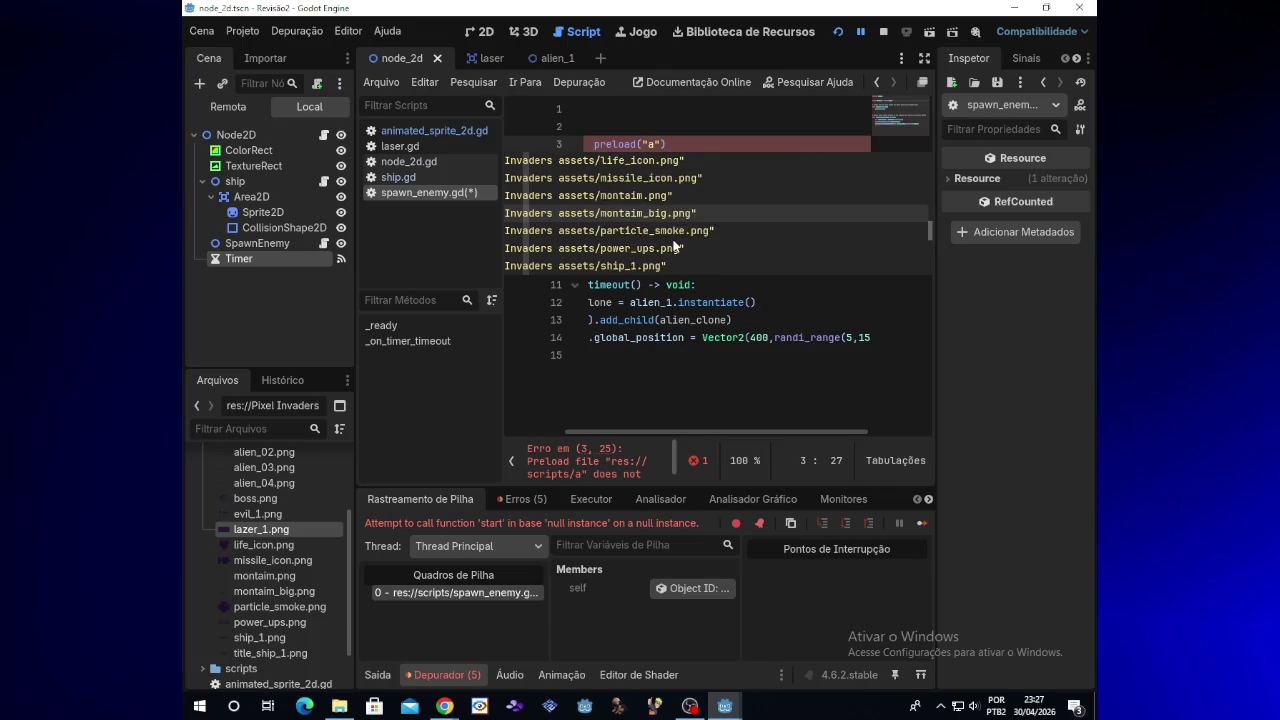
scroll(672, 241, down, 7)
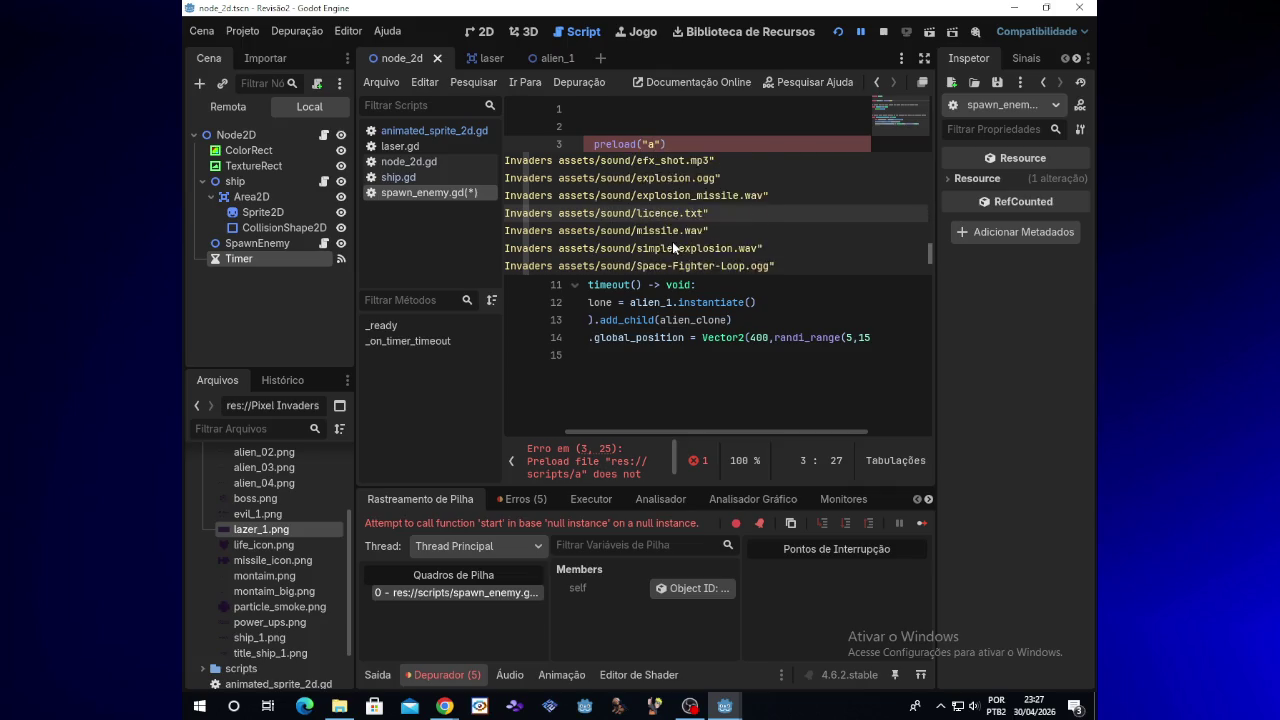
key(Down)
key(Down)
key(Up)
key(Up)
key(Up)
Pick res://scripts/alien_1.tscn from the suggestions as the preload path
scroll(675, 255, up, 2)
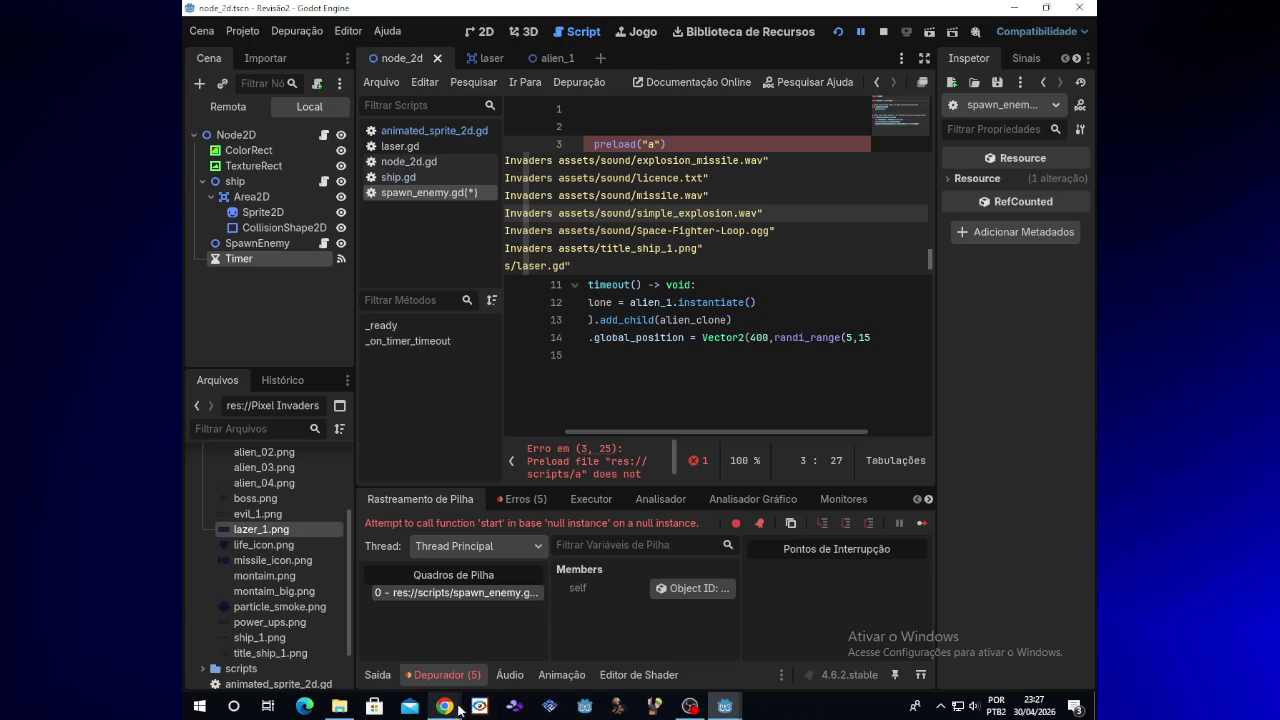
mouse_move(444, 706)
scroll(752, 246, up, 3)
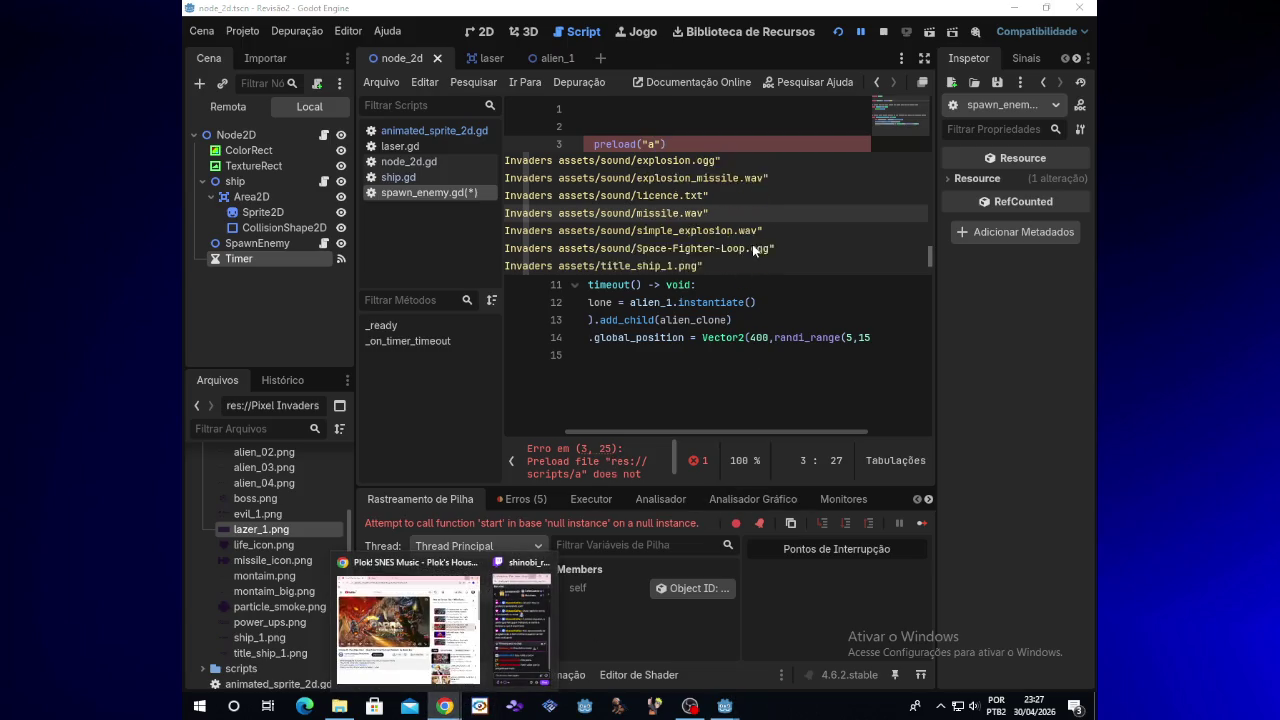
scroll(752, 248, down, 3)
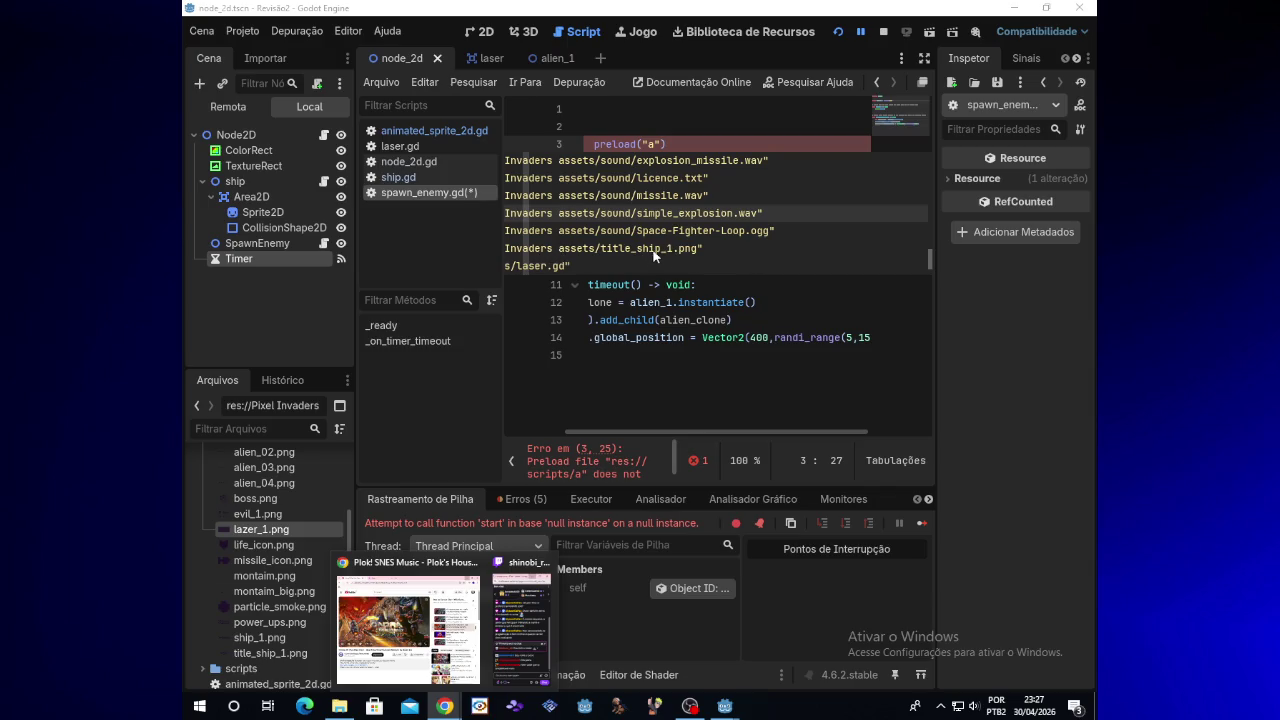
scroll(658, 246, up, 7)
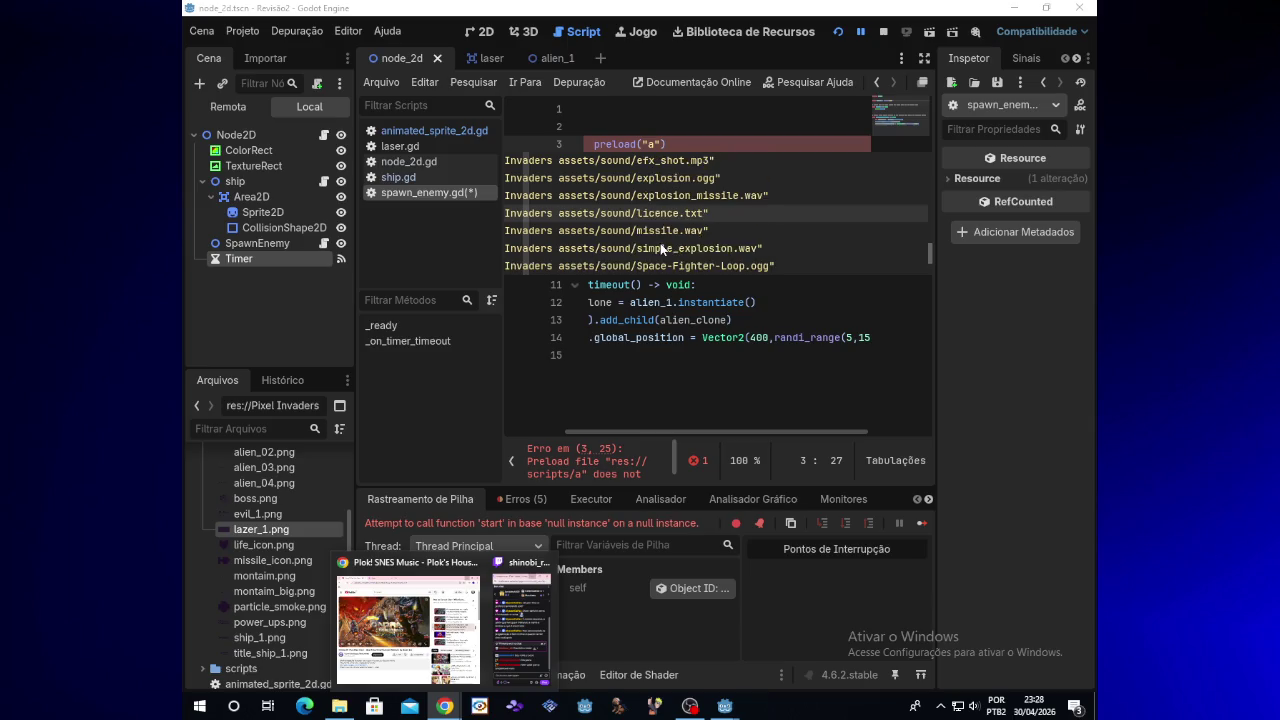
scroll(654, 245, up, 6)
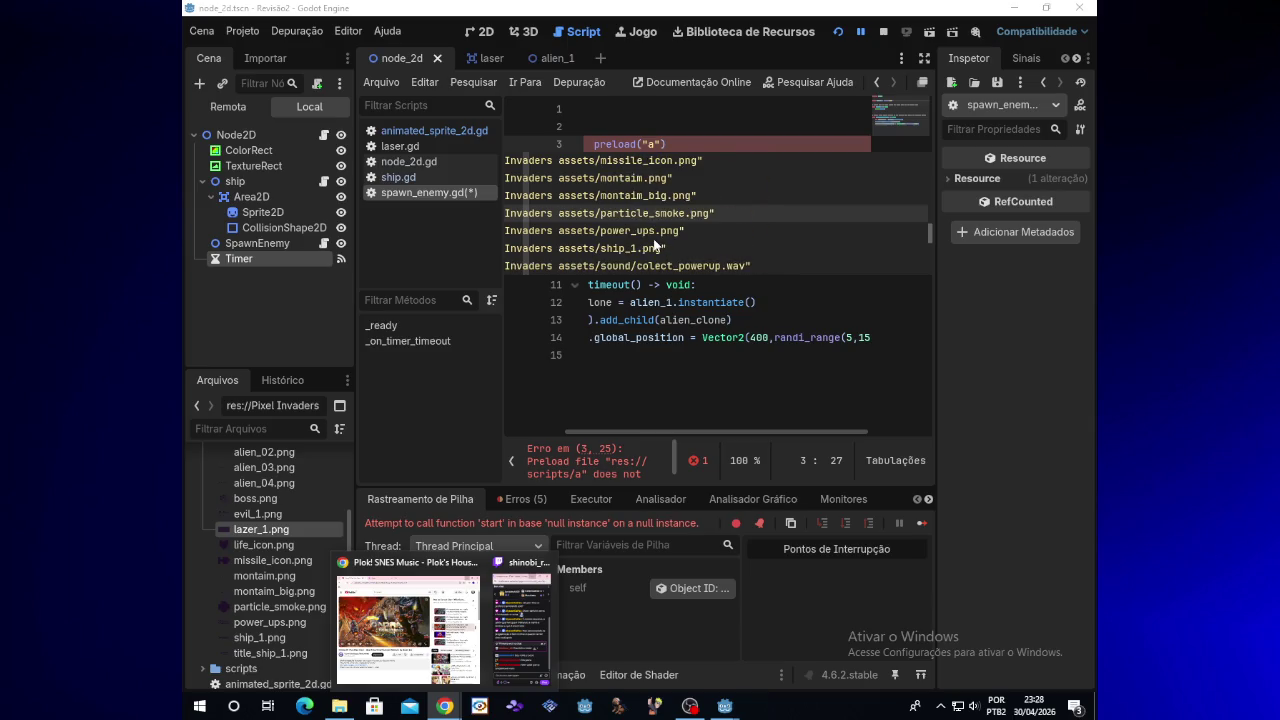
scroll(651, 241, up, 3)
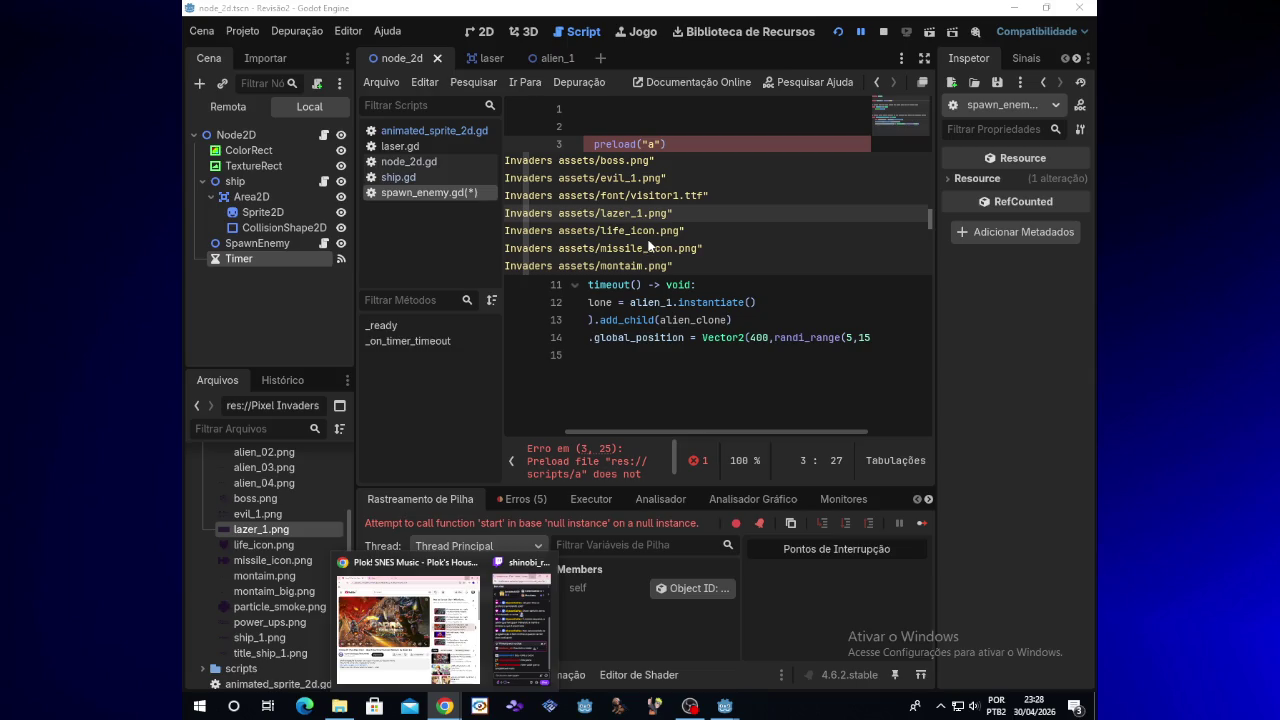
scroll(641, 228, up, 7)
scroll(639, 235, up, 6)
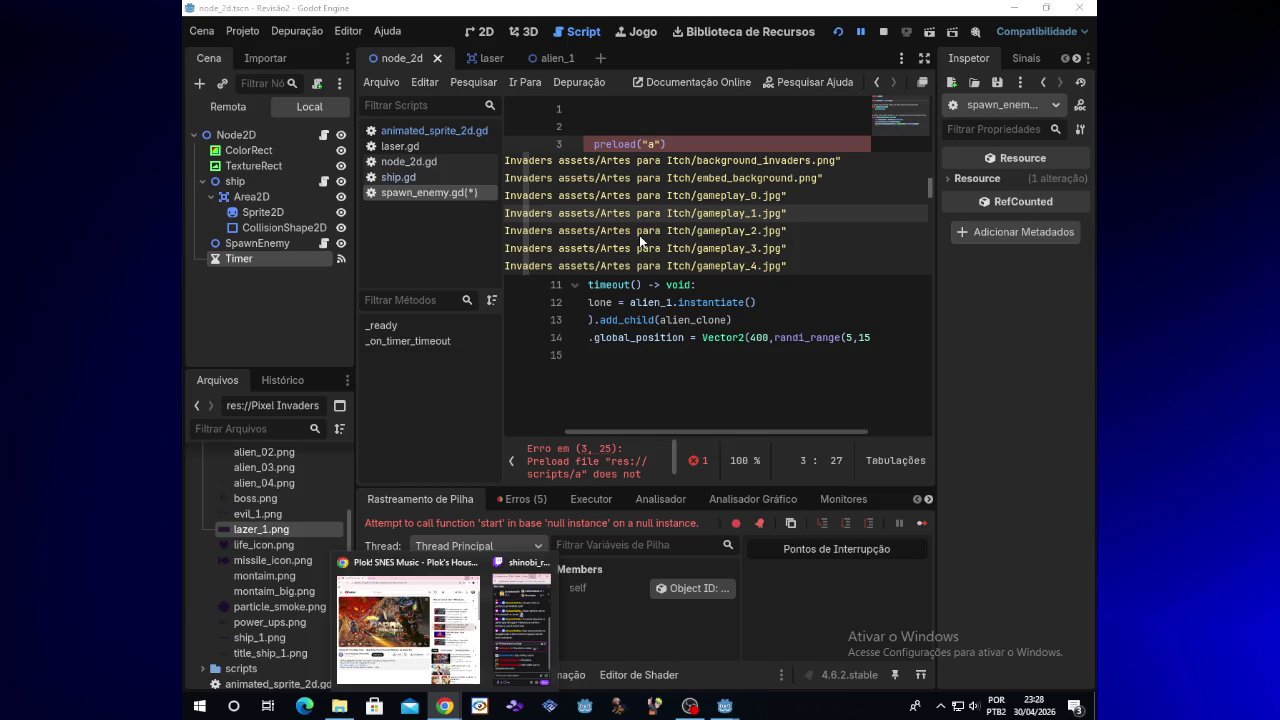
scroll(639, 235, up, 1)
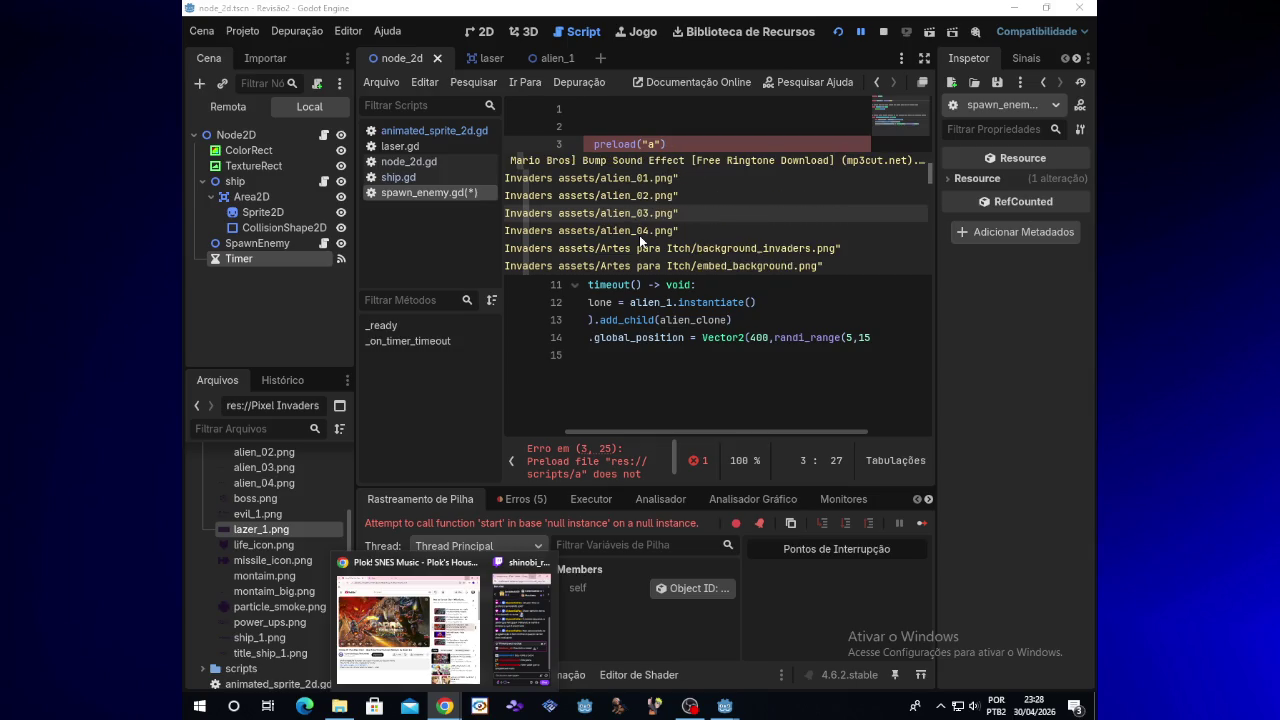
scroll(641, 235, up, 2)
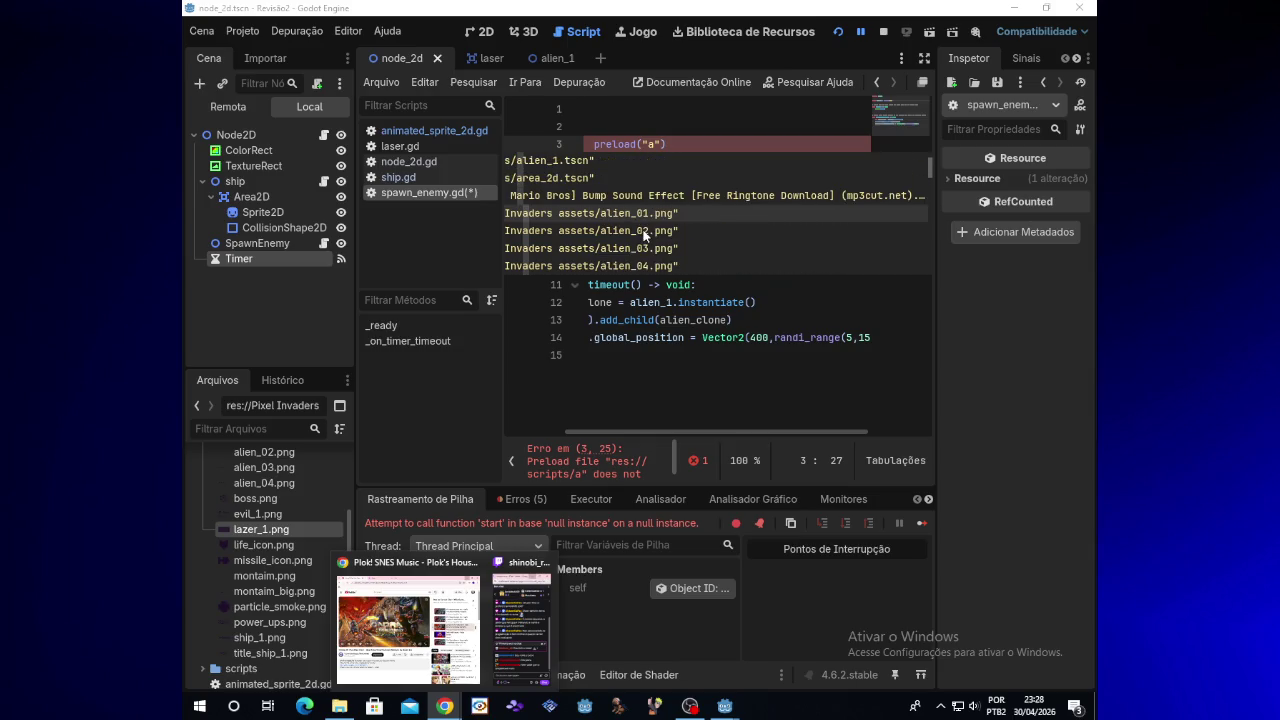
scroll(644, 234, up, 2)
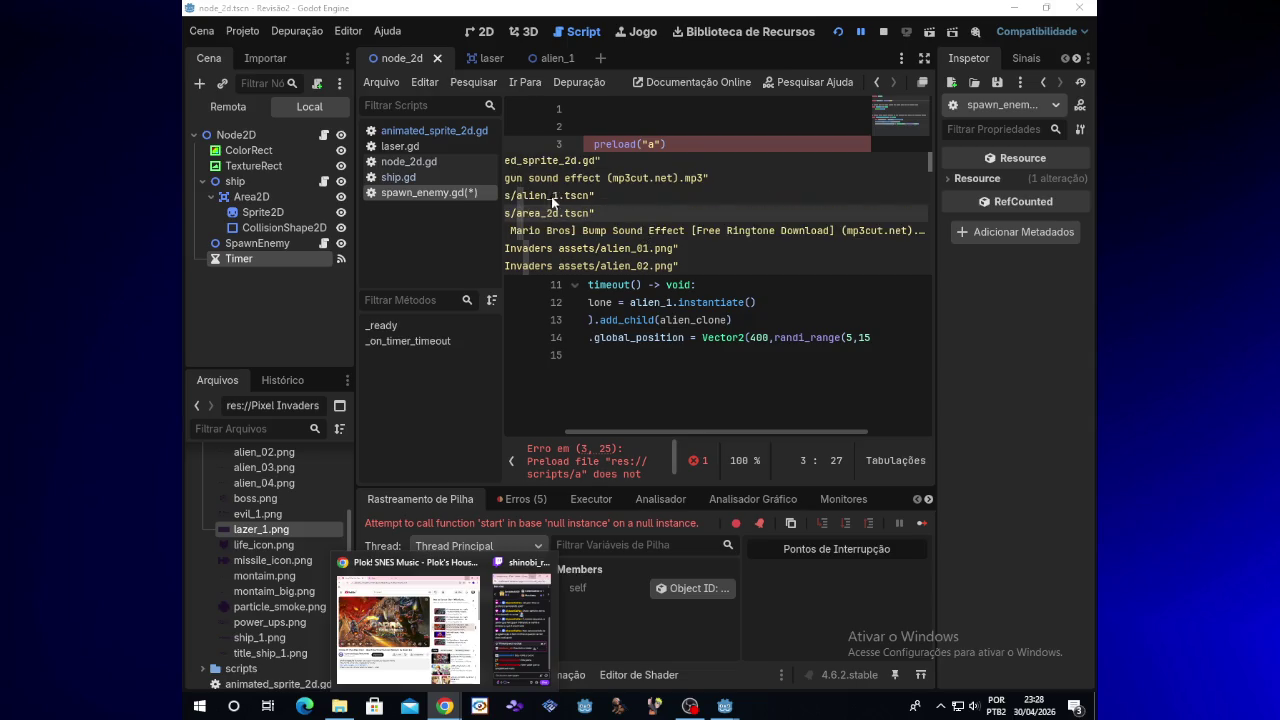
key(Up)
key(Up)
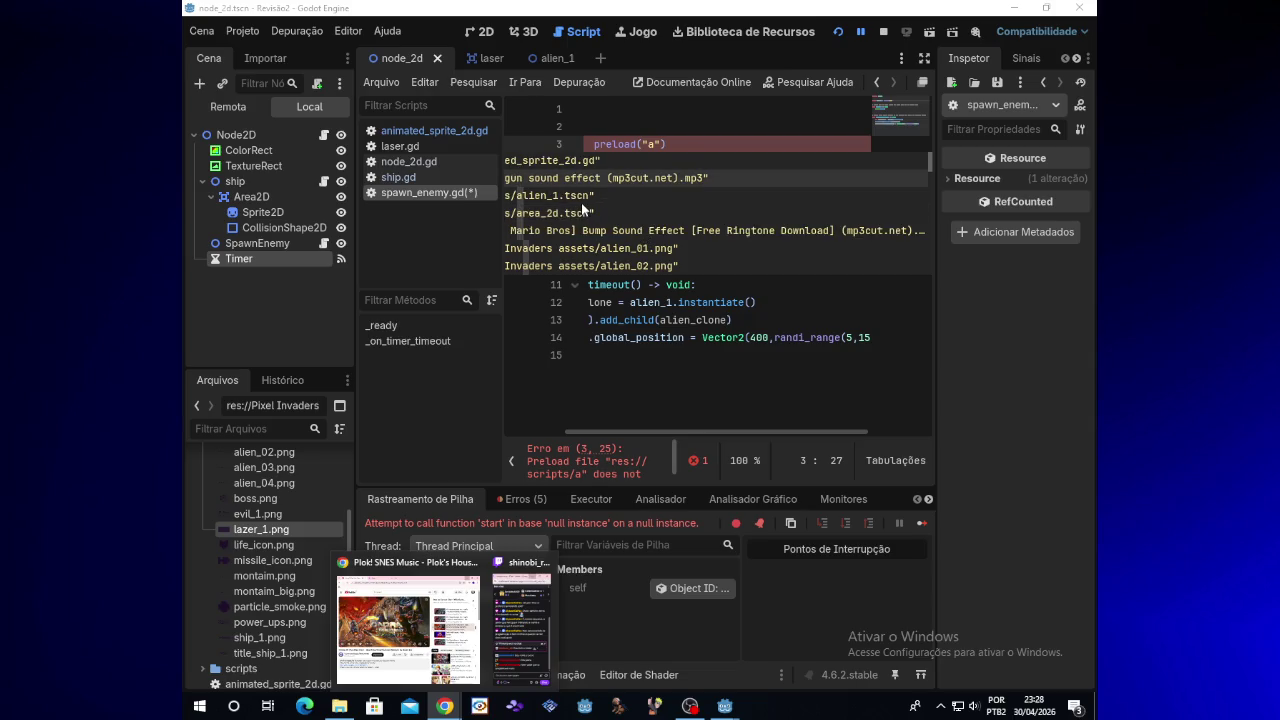
click(588, 200)
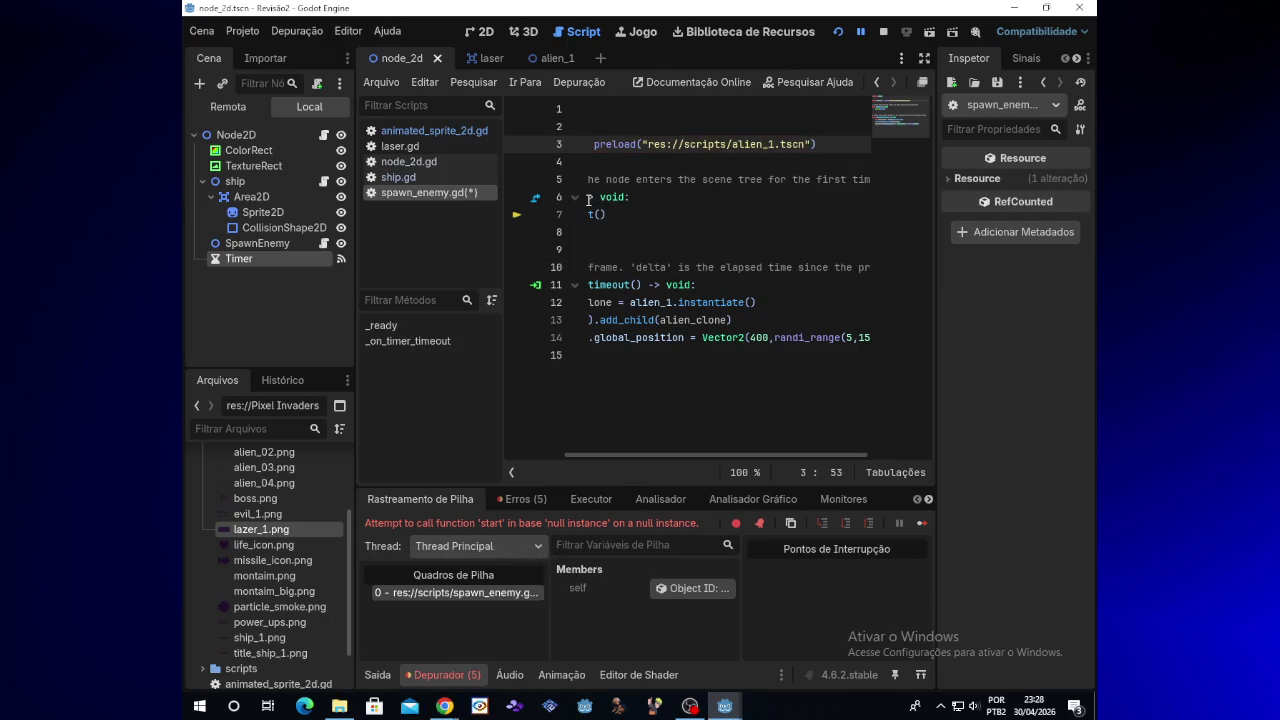
drag(714, 454, 564, 448)
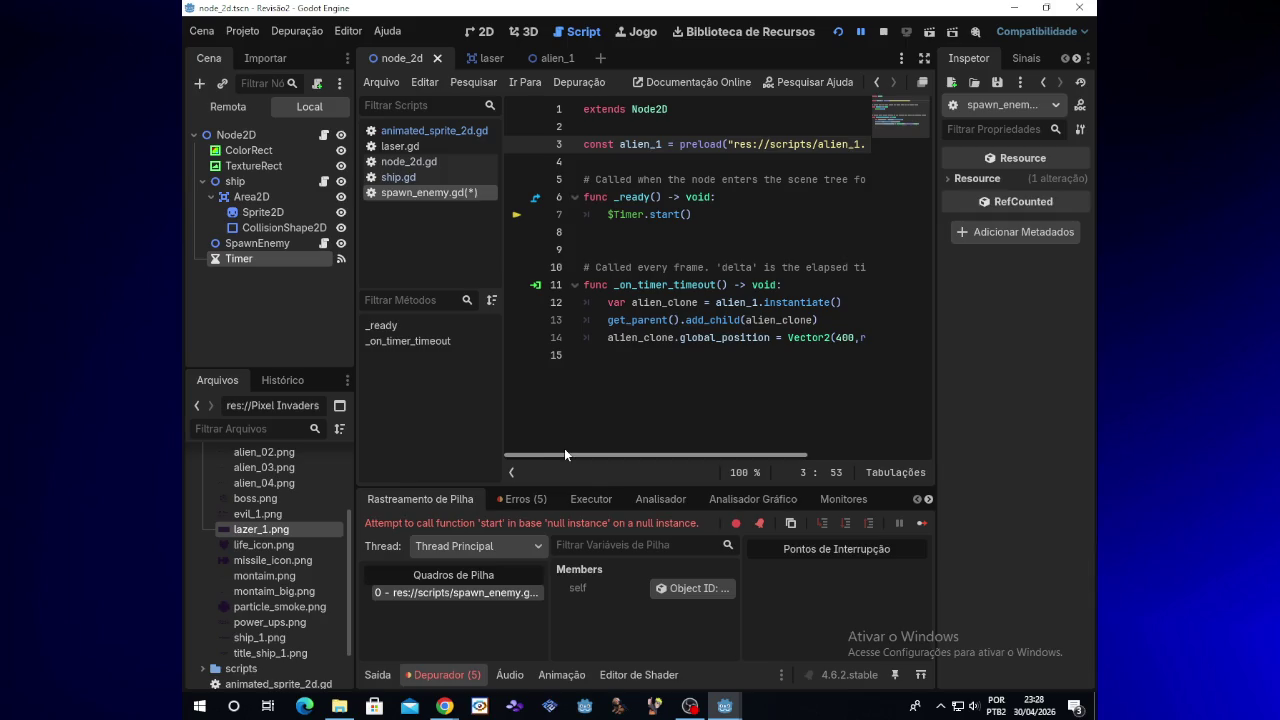
Close the Alien_1 notes, open and close the SpawnEnemy notes, and return to spawn_enemy.gd
click(341, 706)
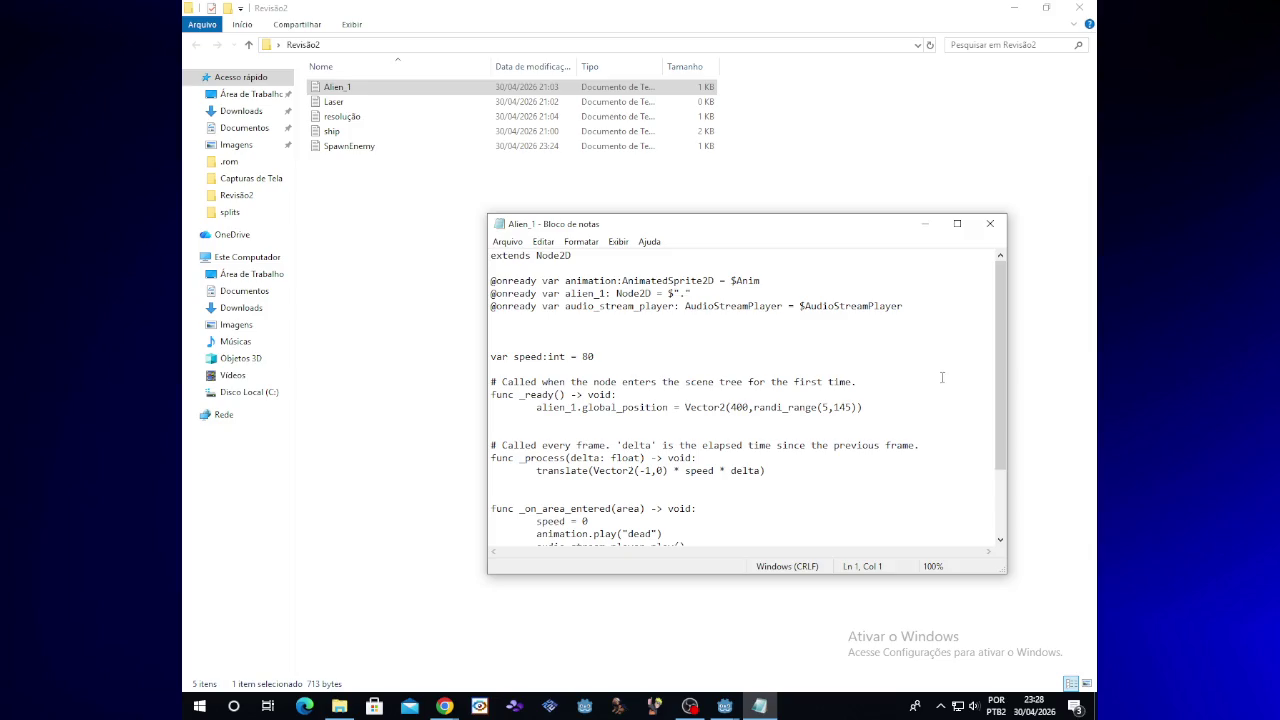
click(990, 223)
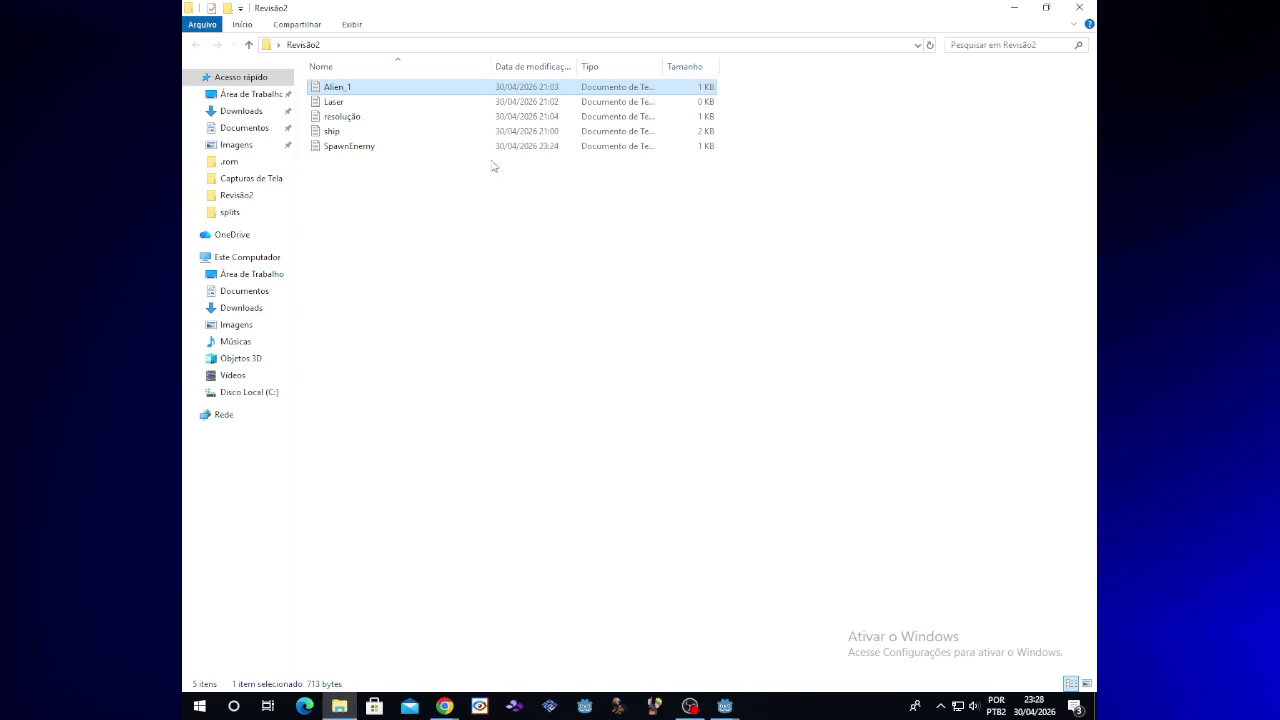
double_click(484, 147)
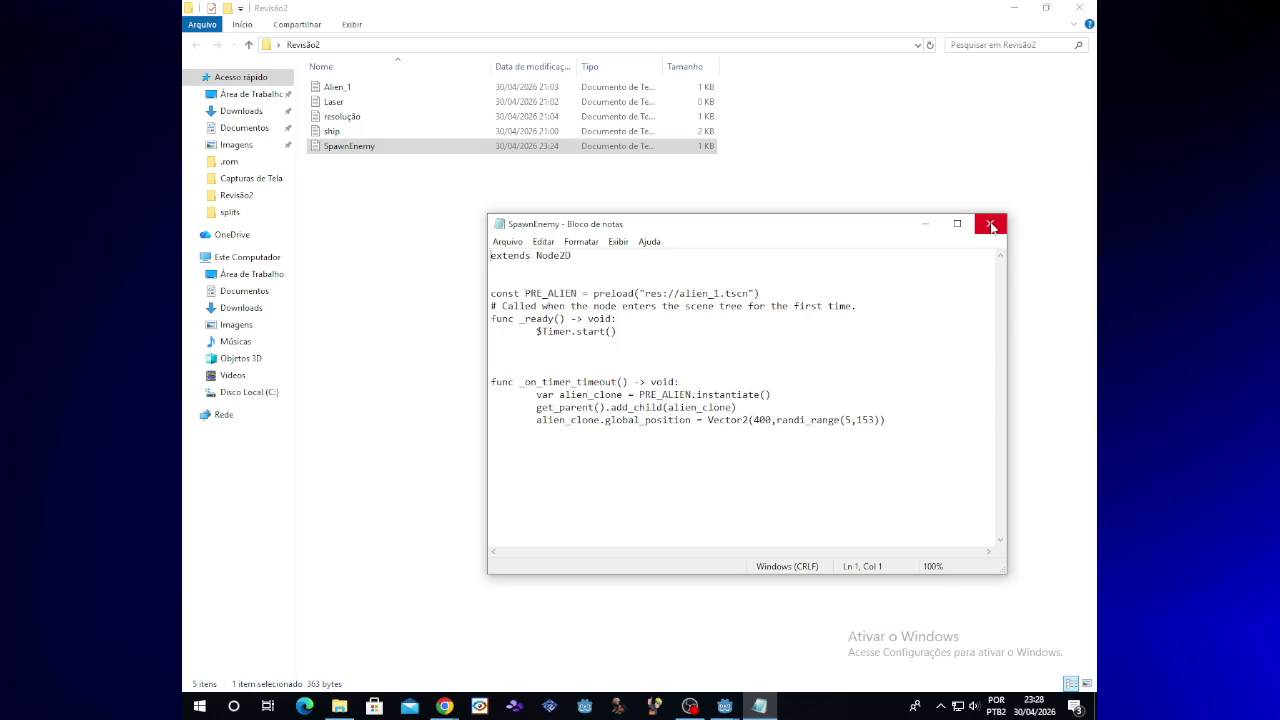
click(990, 227)
mouse_move(727, 705)
click(645, 630)
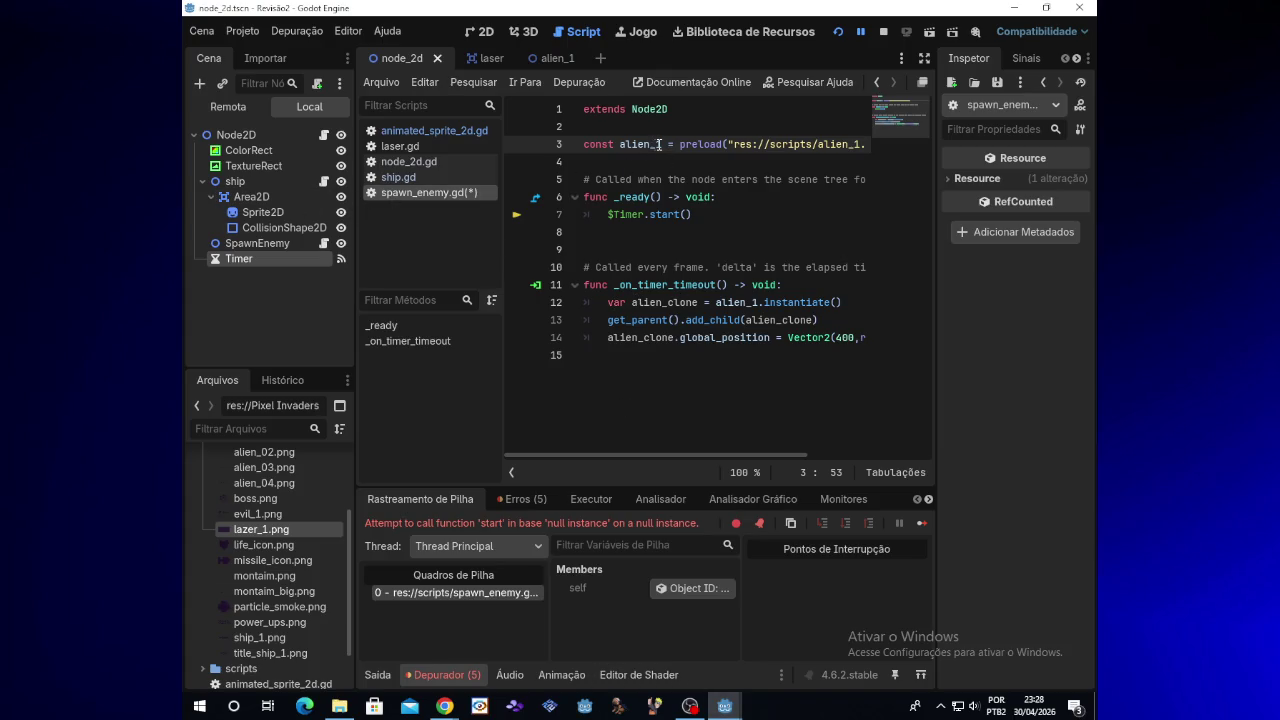
Rename the preloaded constant alien_1 to PRE_ALIEN on line 3
key(BackSpace)
key(BackSpace)
key(BackSpace)
text(PRE)
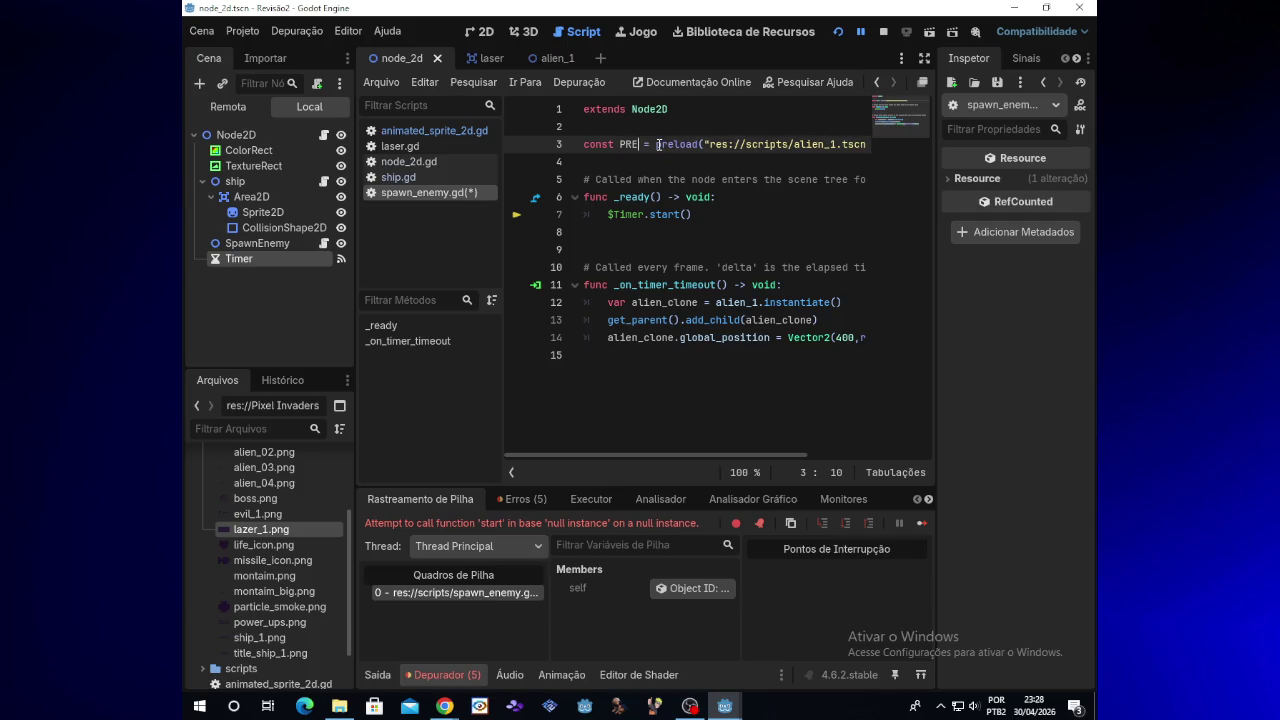
text(_AL)
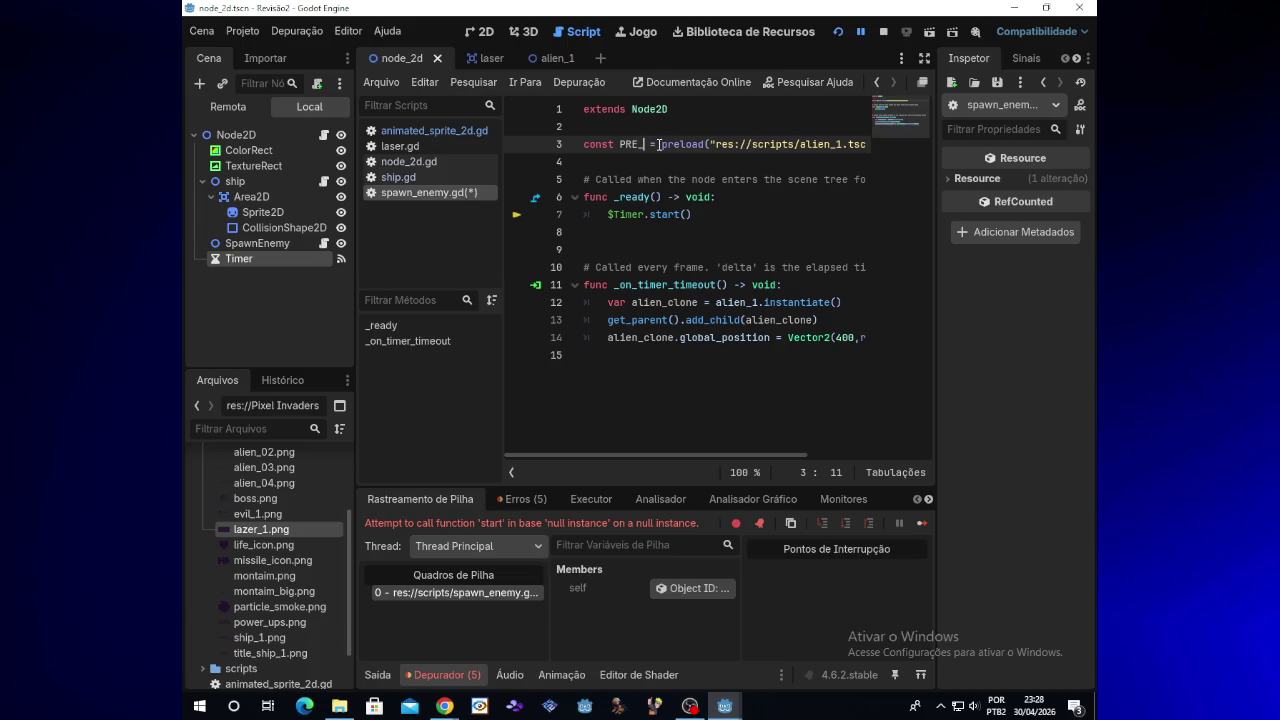
key(BackSpace)
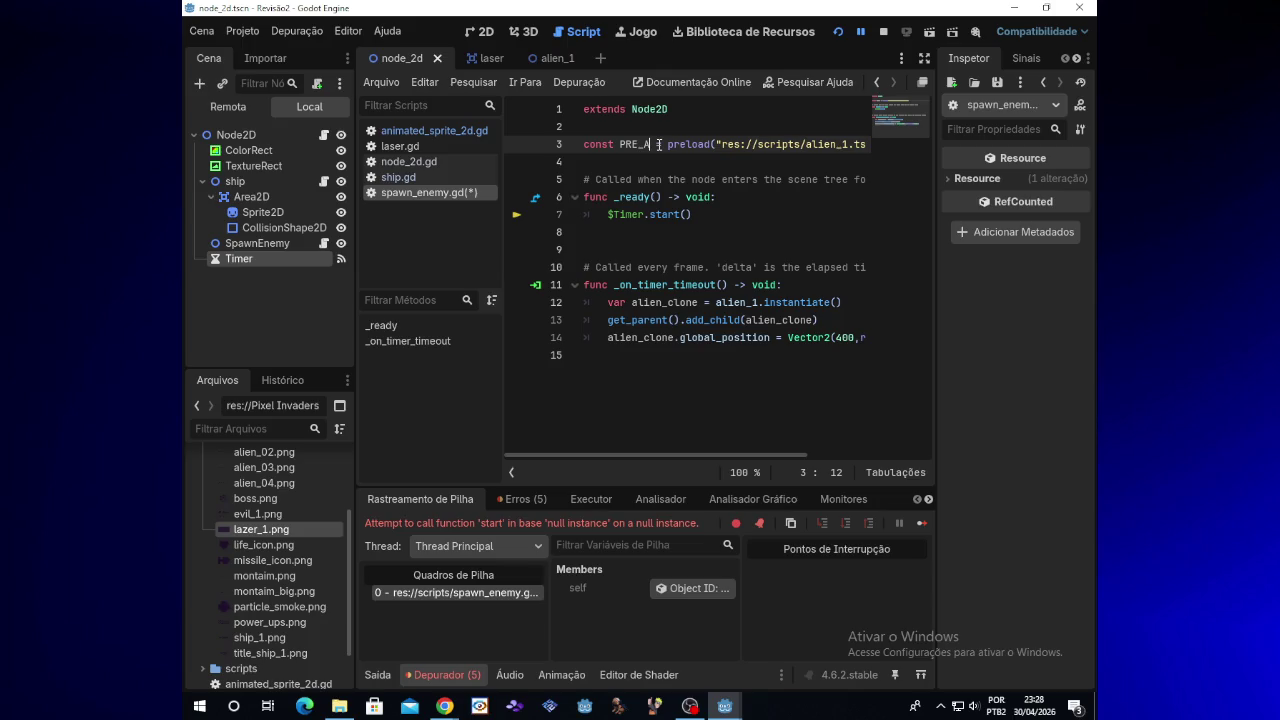
text(LIEN)
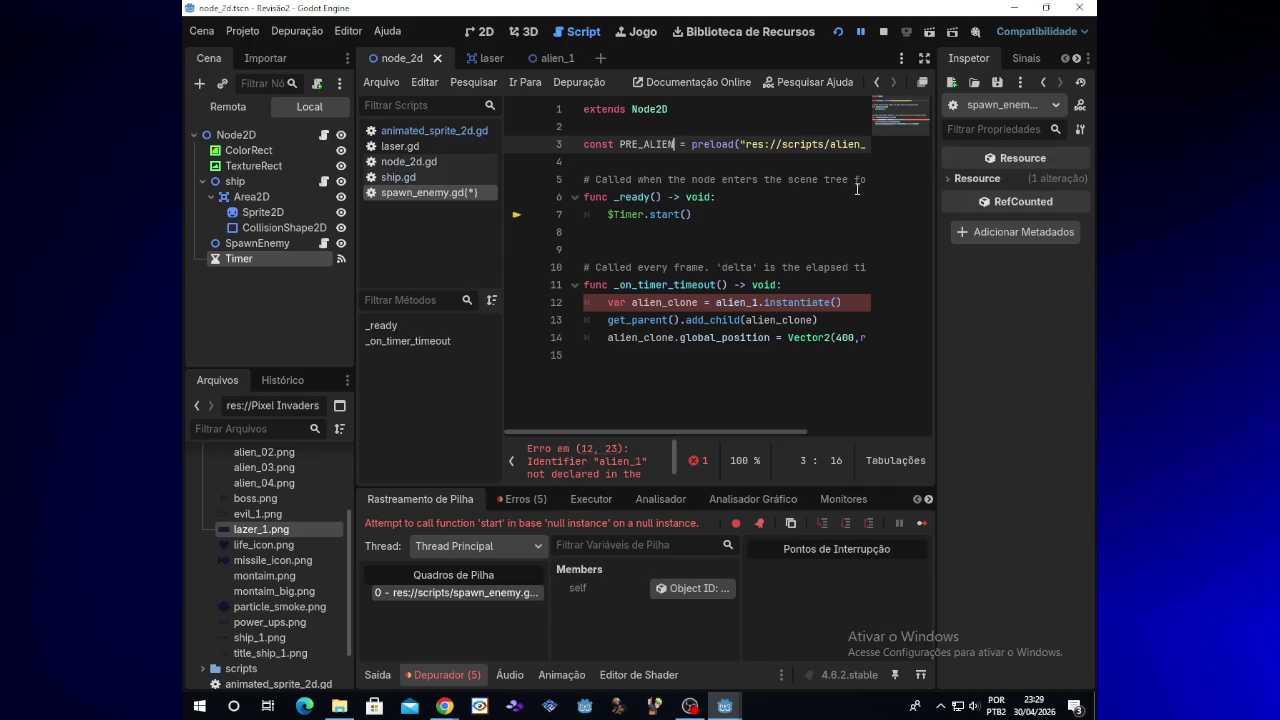
Check the saved reference script, then change line 12 to PRE_ALIEN.instantiate()
click(758, 302)
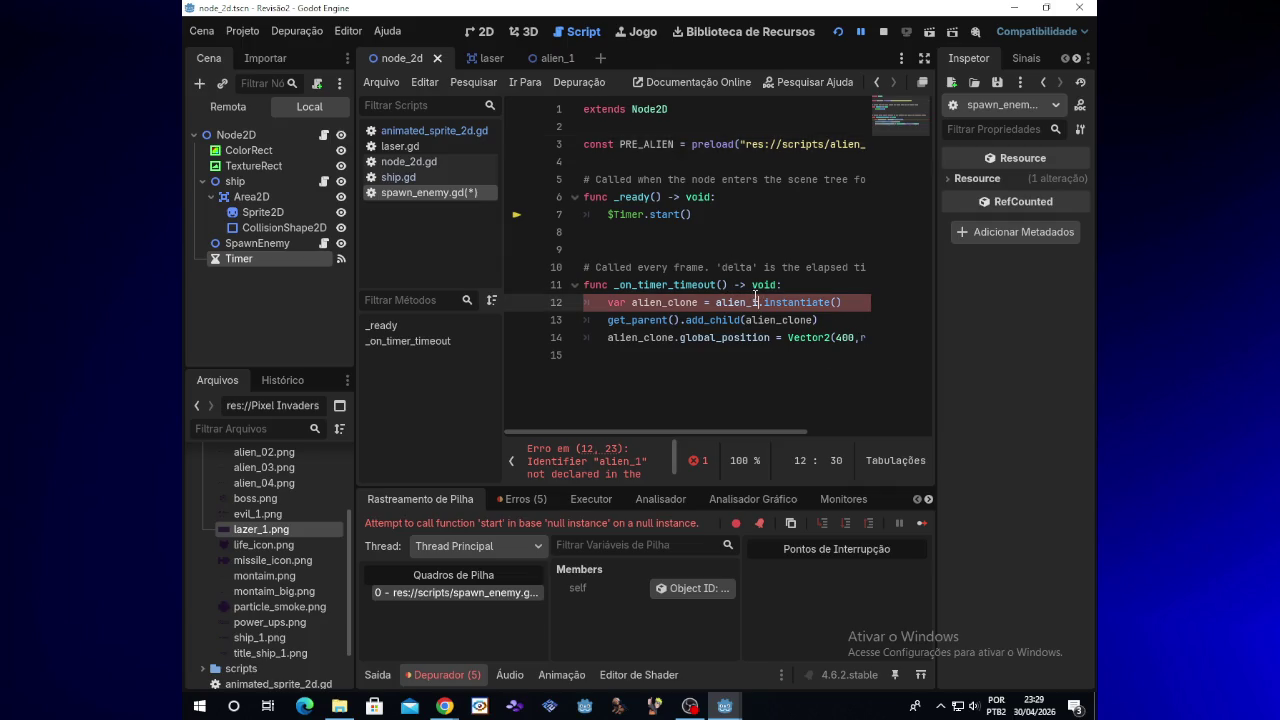
click(350, 710)
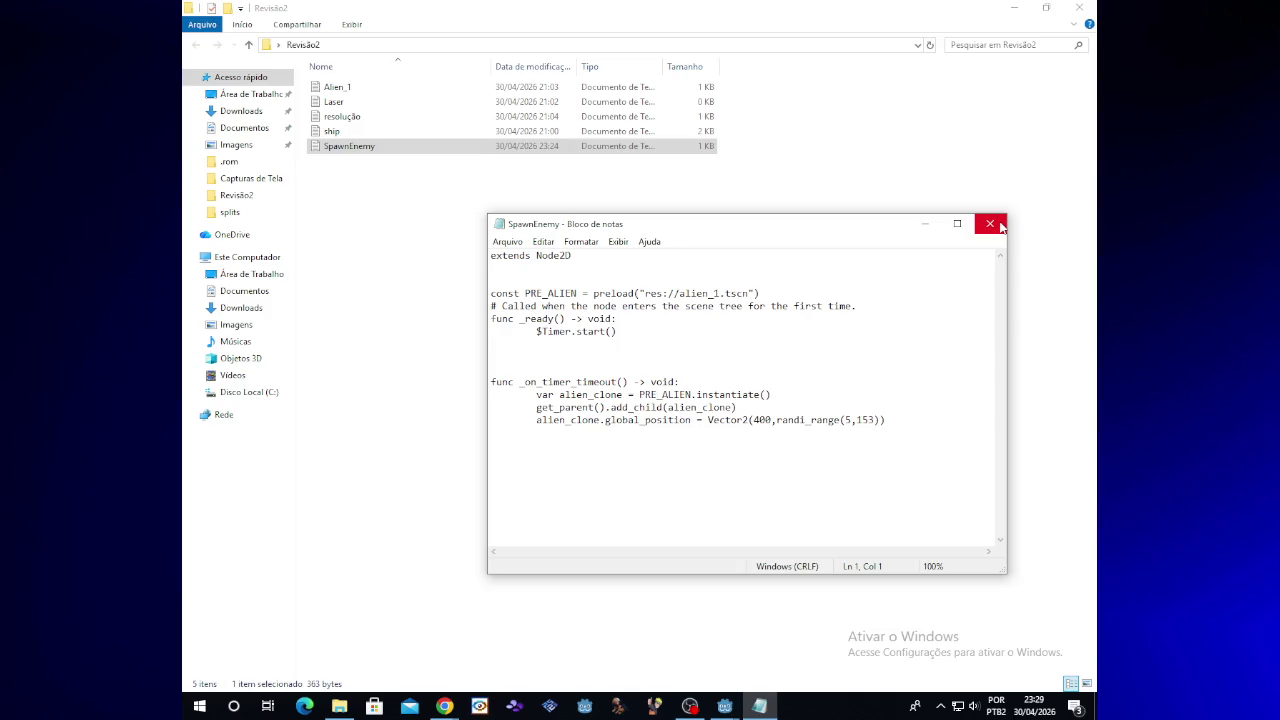
click(990, 223)
click(1013, 7)
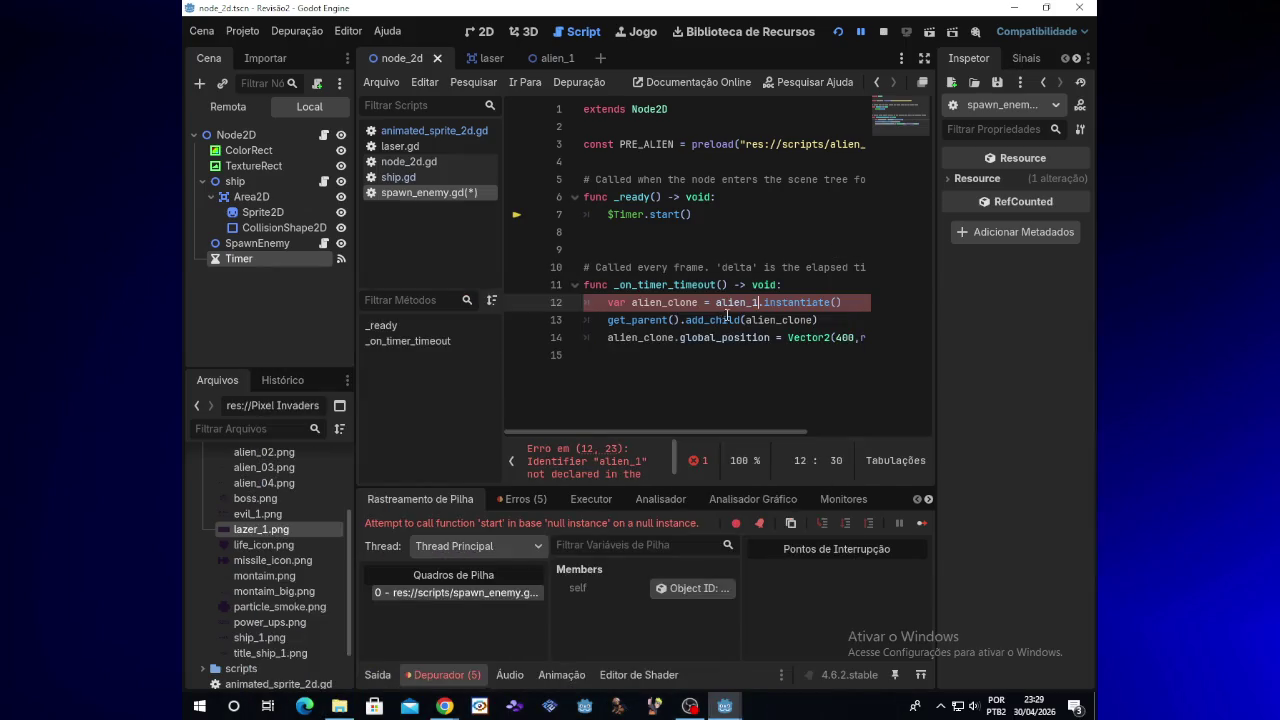
key(BackSpace)
key(BackSpace)
key(BackSpace)
text(PRE_)
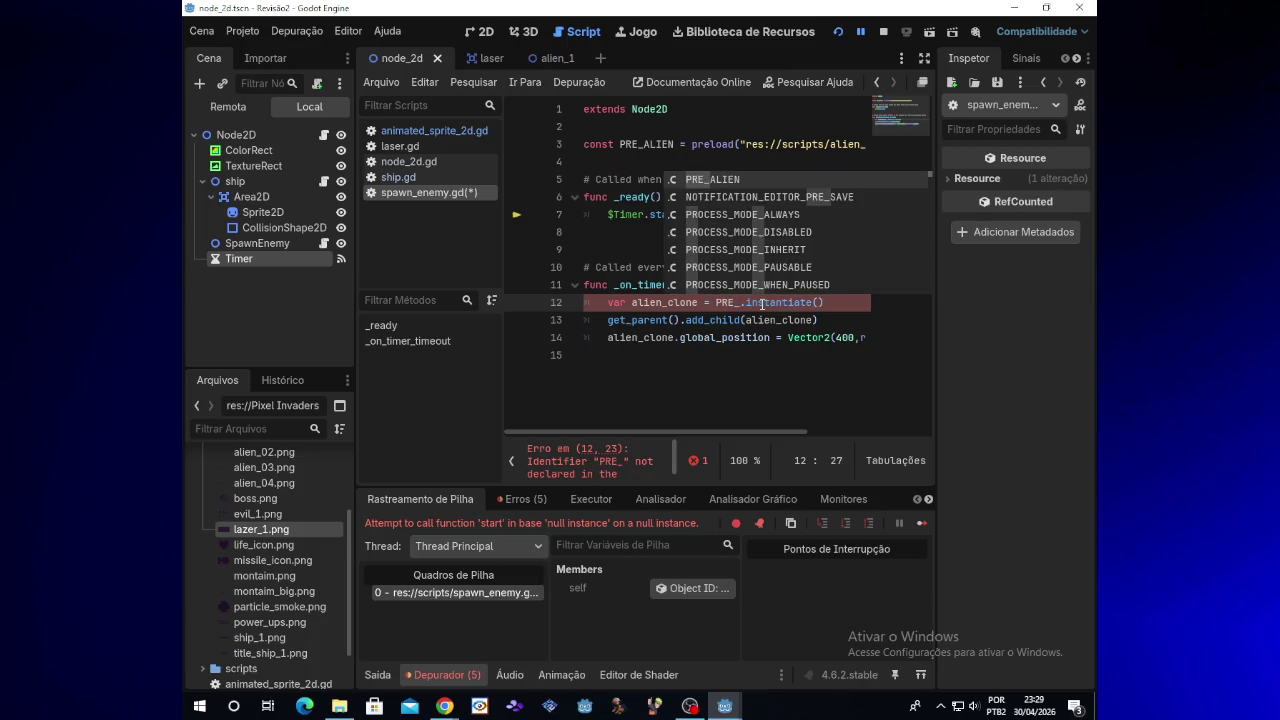
text(ALIEN)
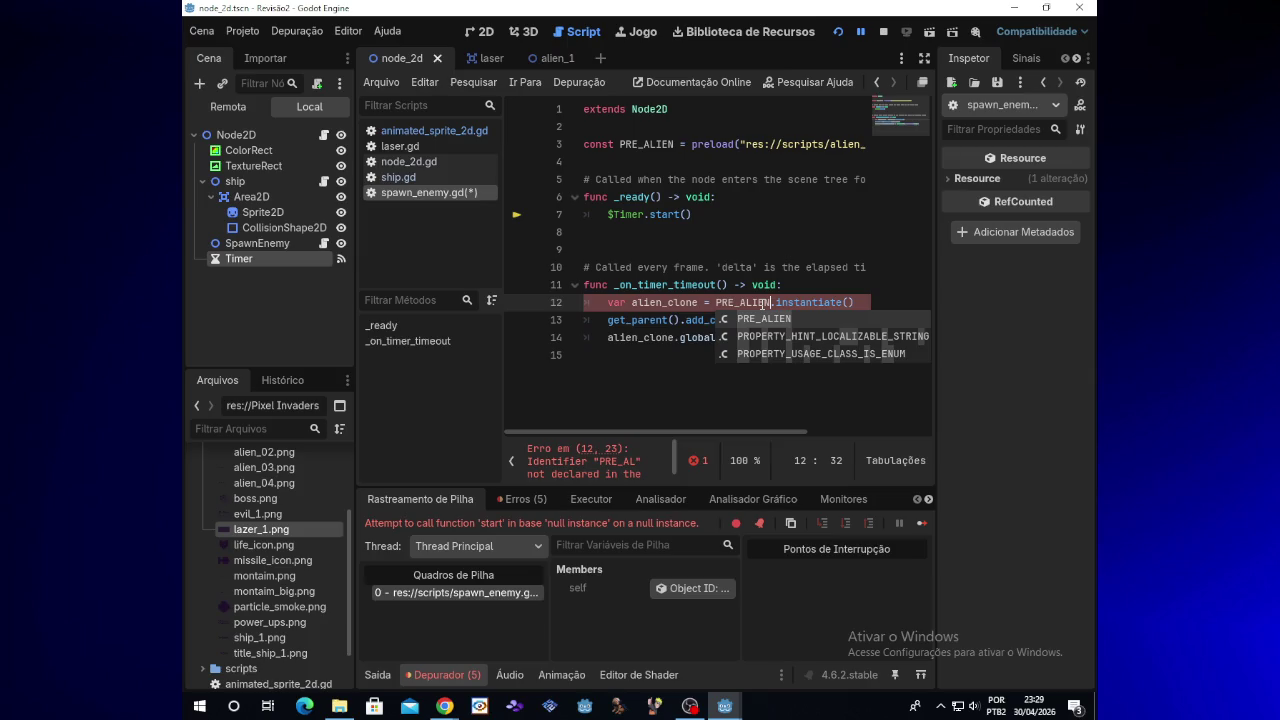
click(757, 302)
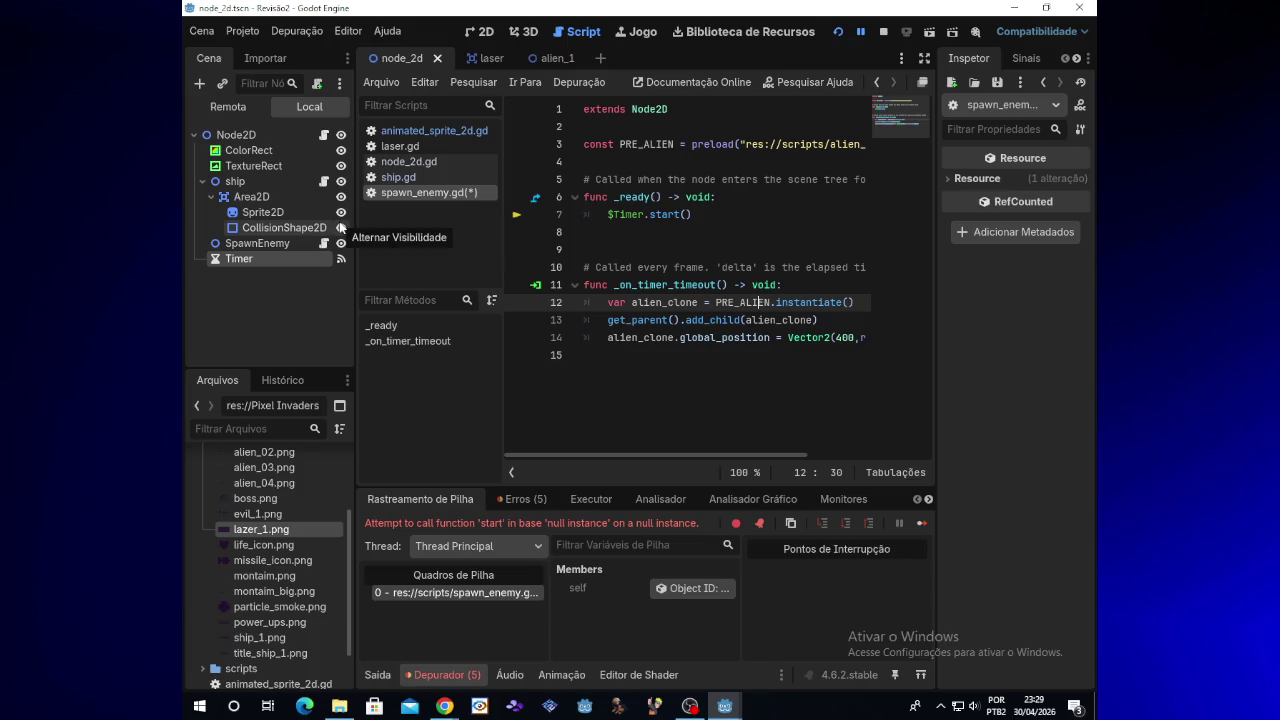
Inspect the SpawnEnemy, Area2D and ship nodes, then bring up the saved reference files
click(289, 247)
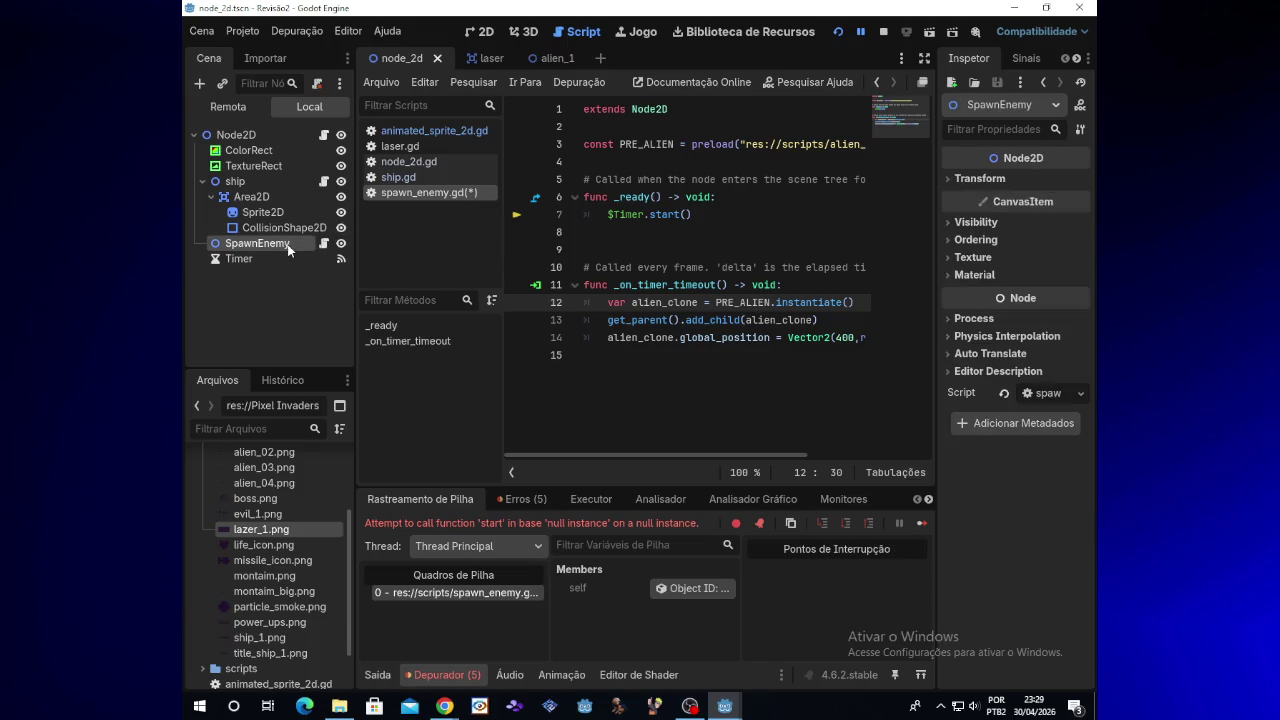
click(259, 194)
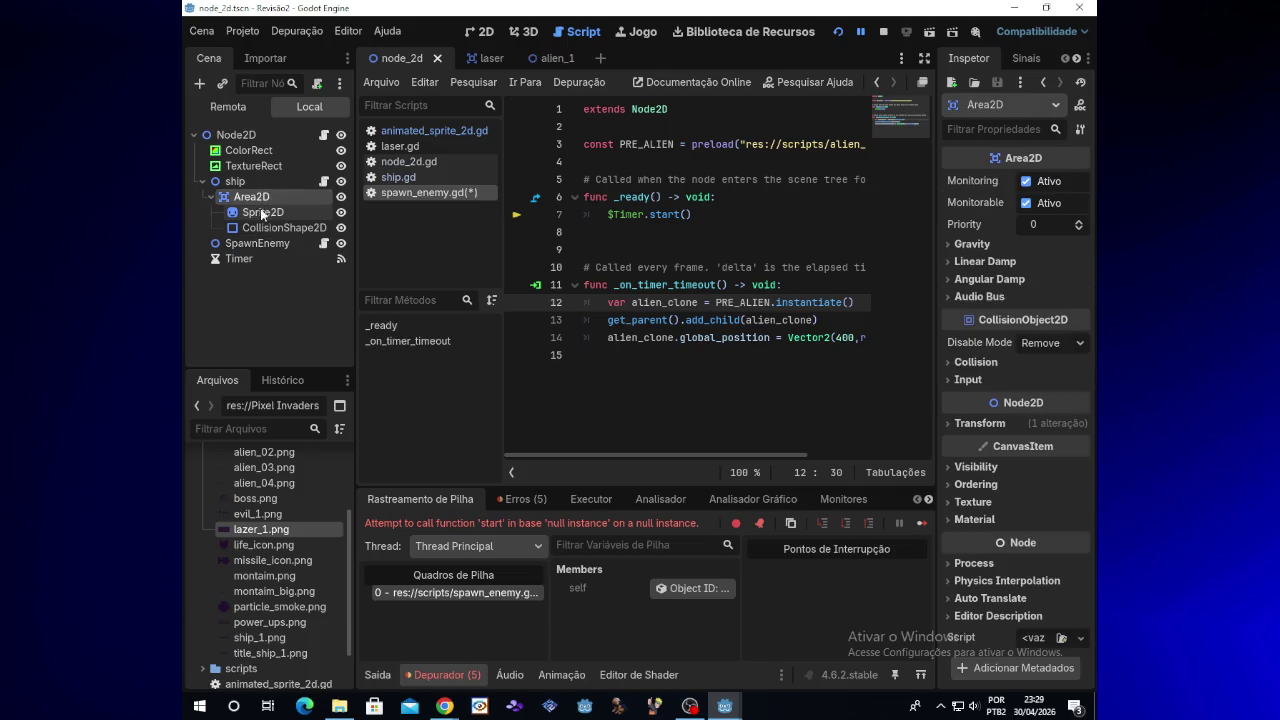
click(249, 182)
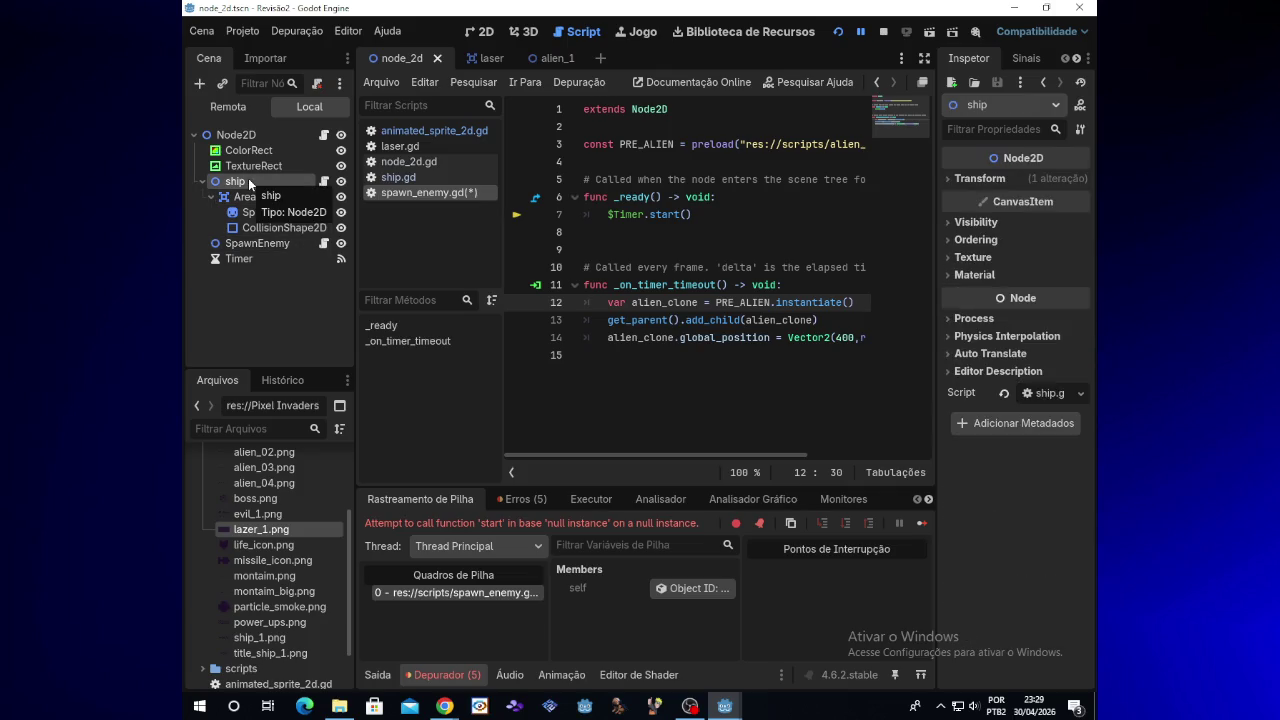
click(339, 706)
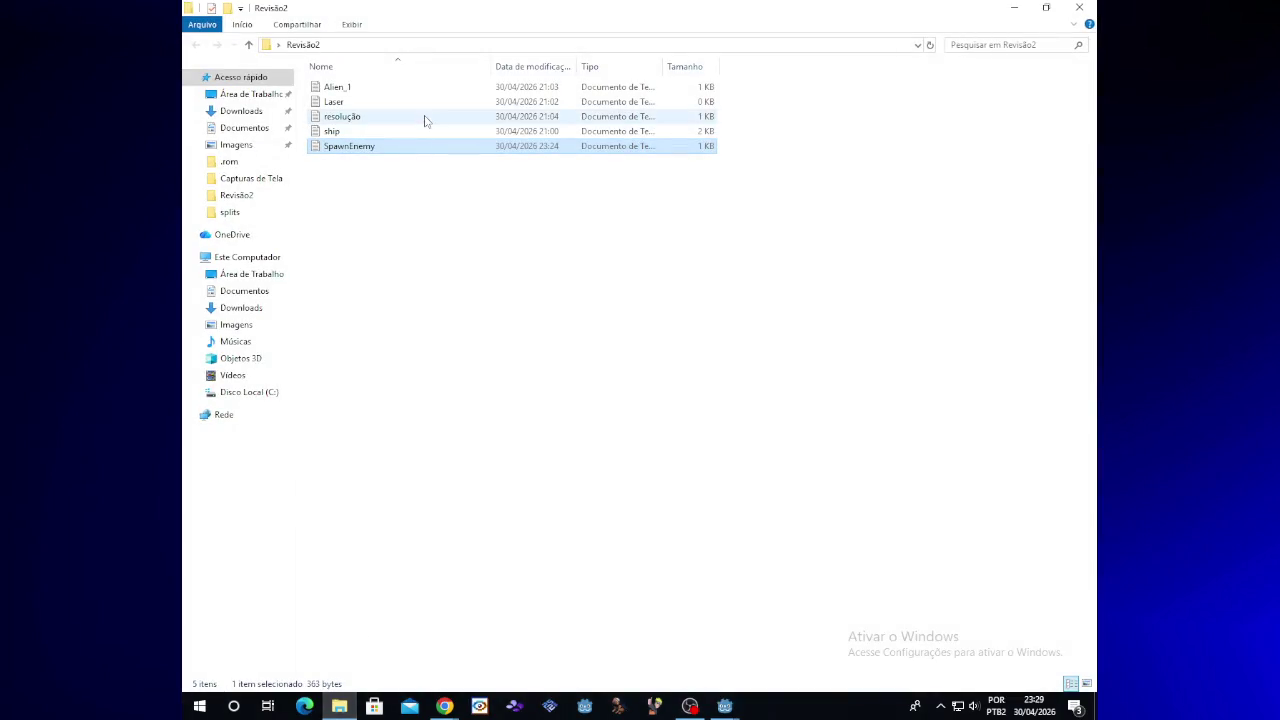
Read the saved ship script in Notepad down to the shoot() lazer clone code, then close it
double_click(426, 131)
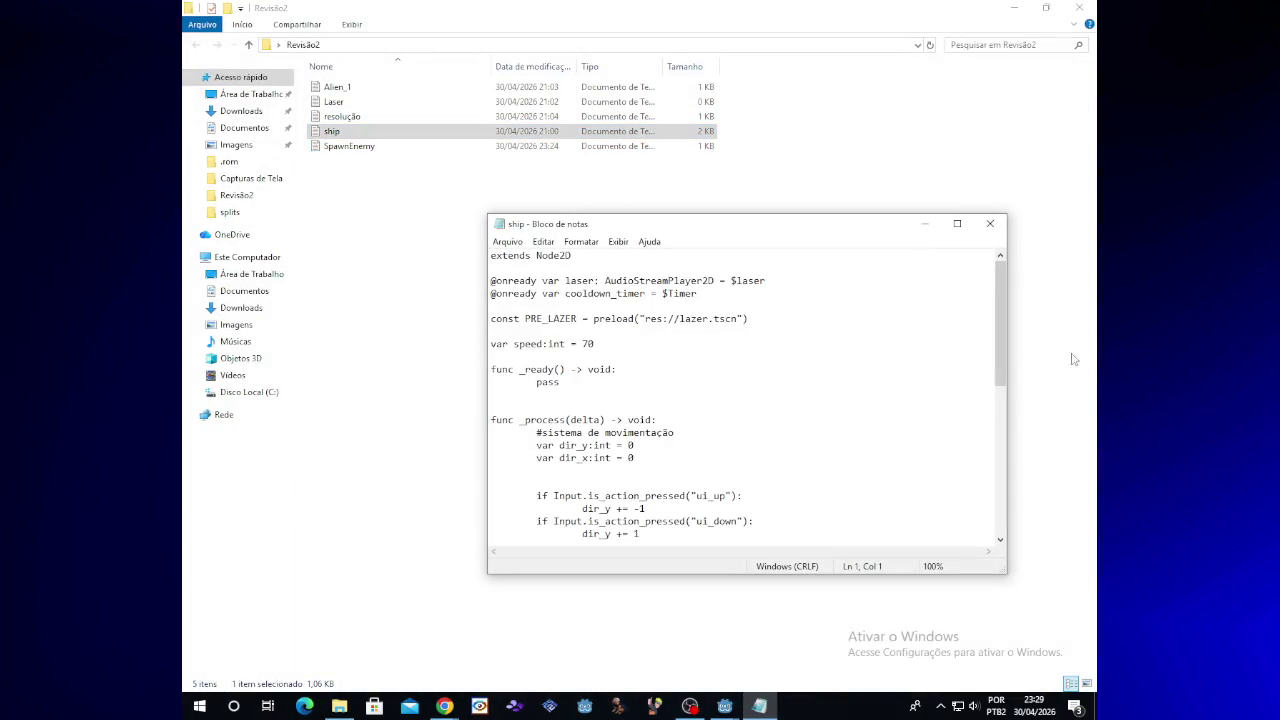
click(993, 356)
drag(1003, 355, 1003, 500)
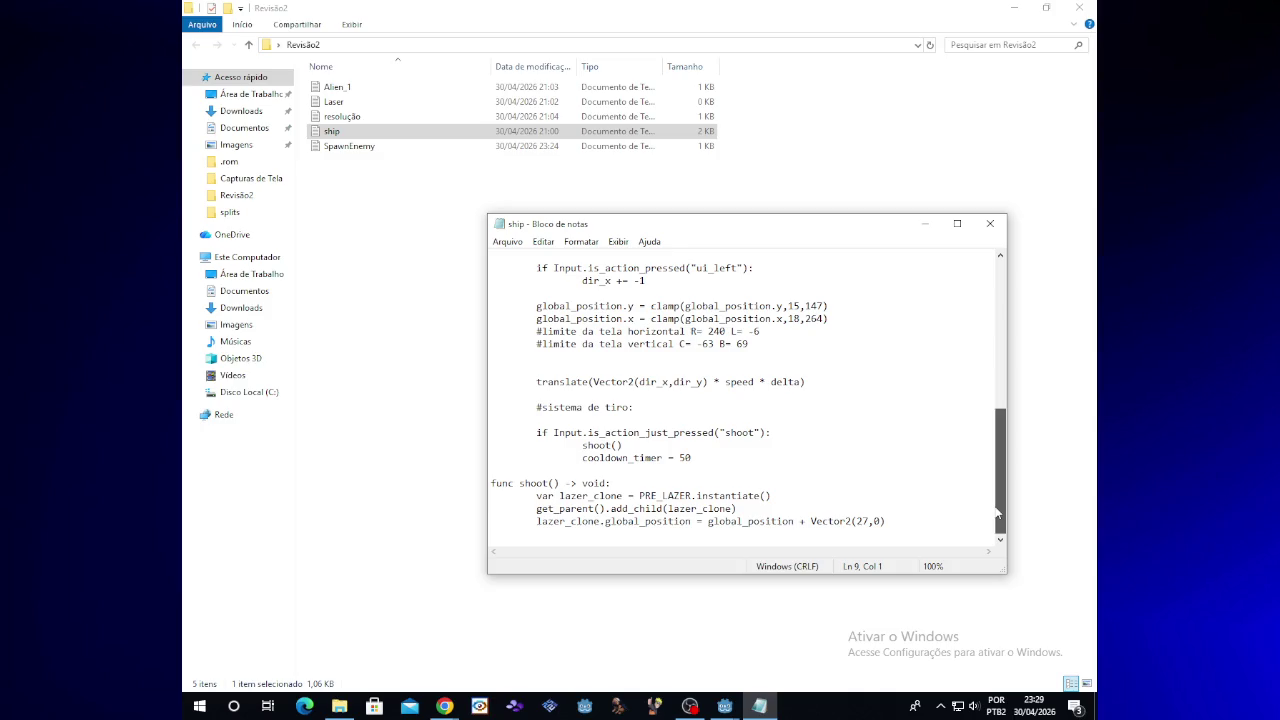
click(989, 224)
click(1014, 8)
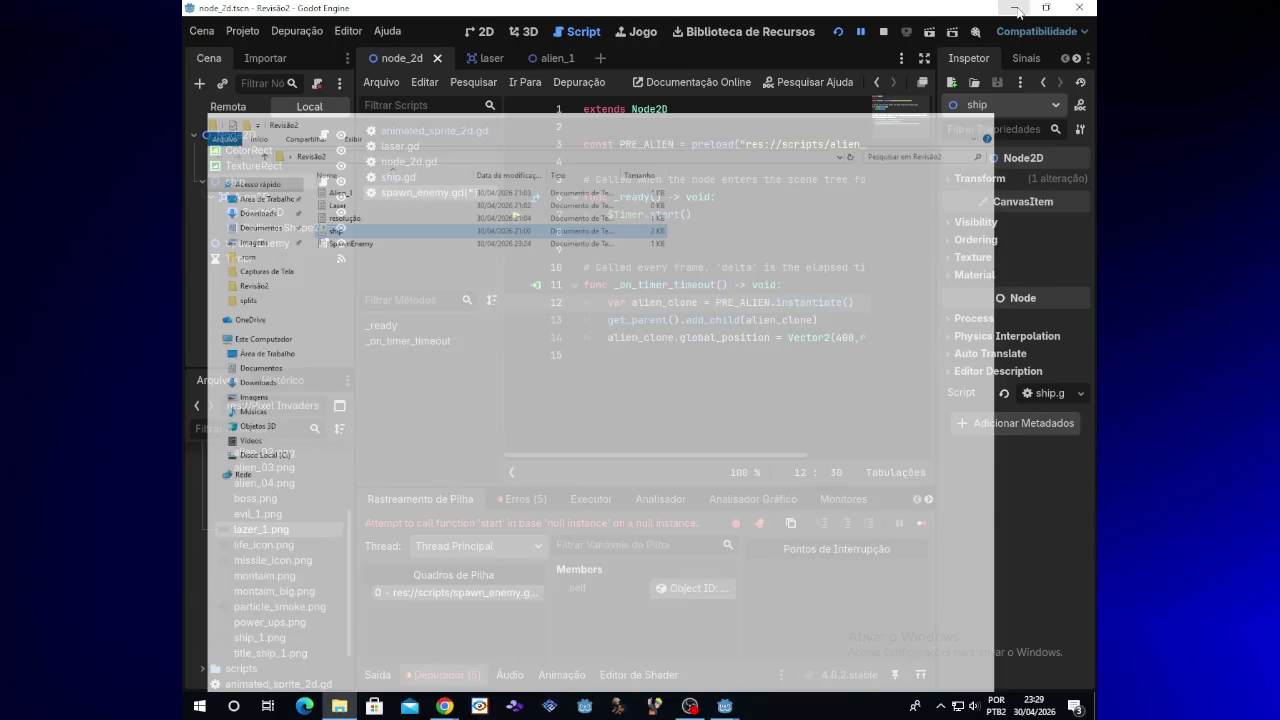
click(444, 706)
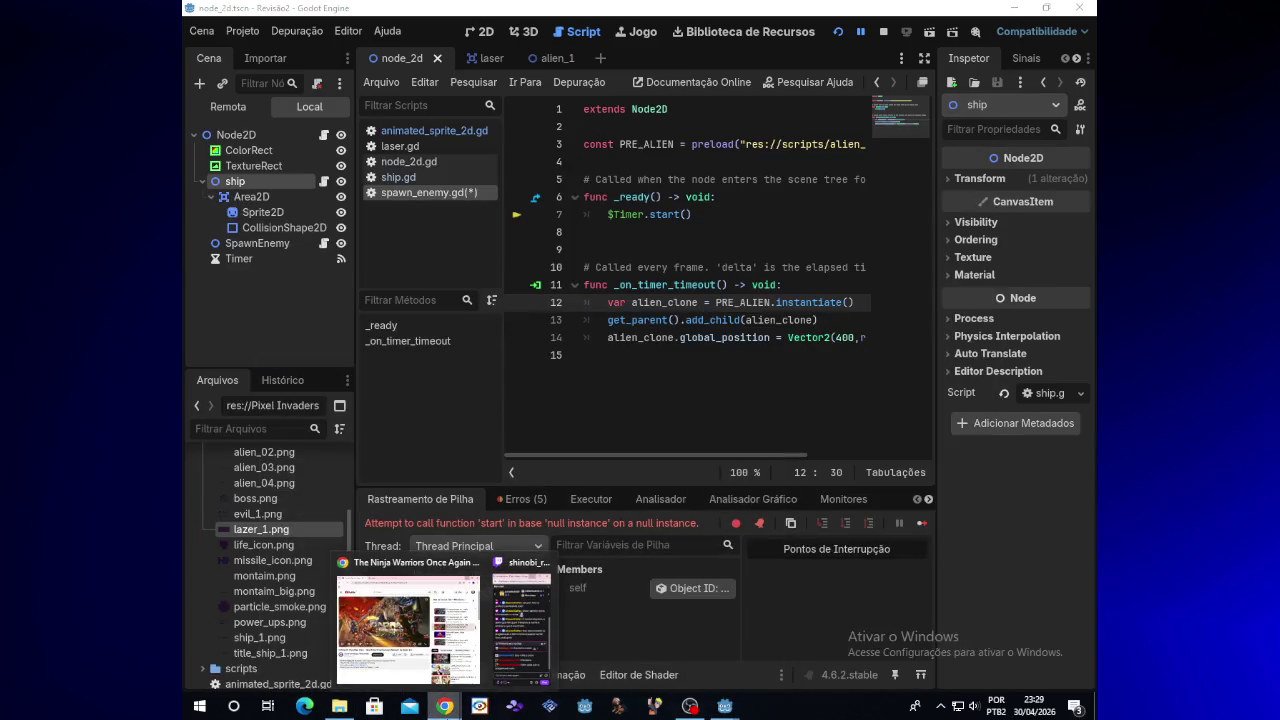
Replace $Timer.start() in _ready with pass and run the project to test it
click(1015, 491)
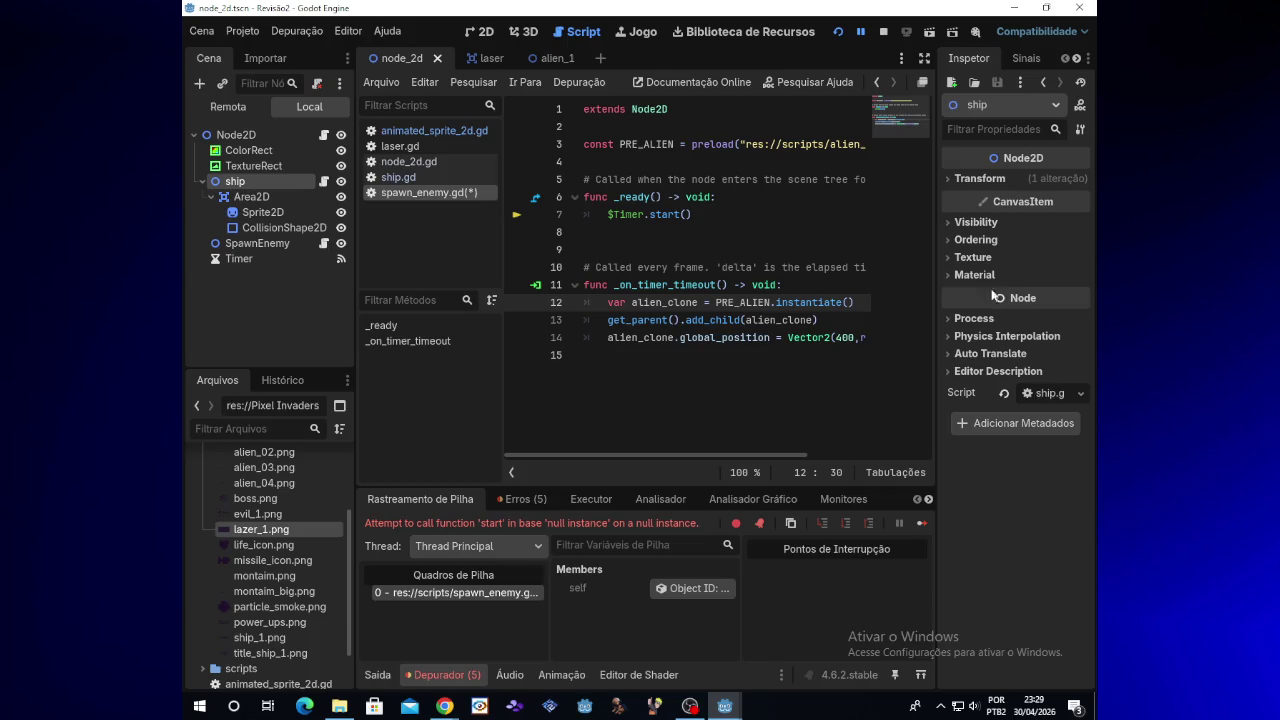
click(692, 216)
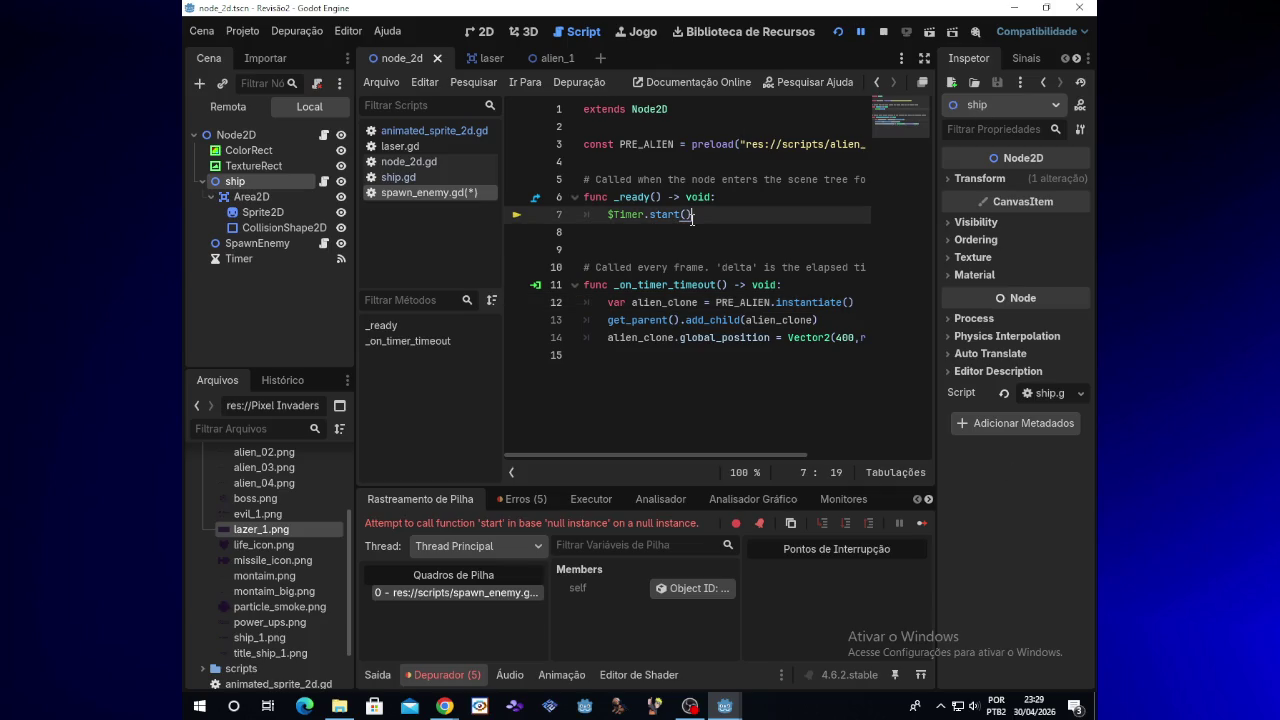
key(BackSpace)
key(BackSpace)
key(BackSpace)
text(pass)
click(843, 32)
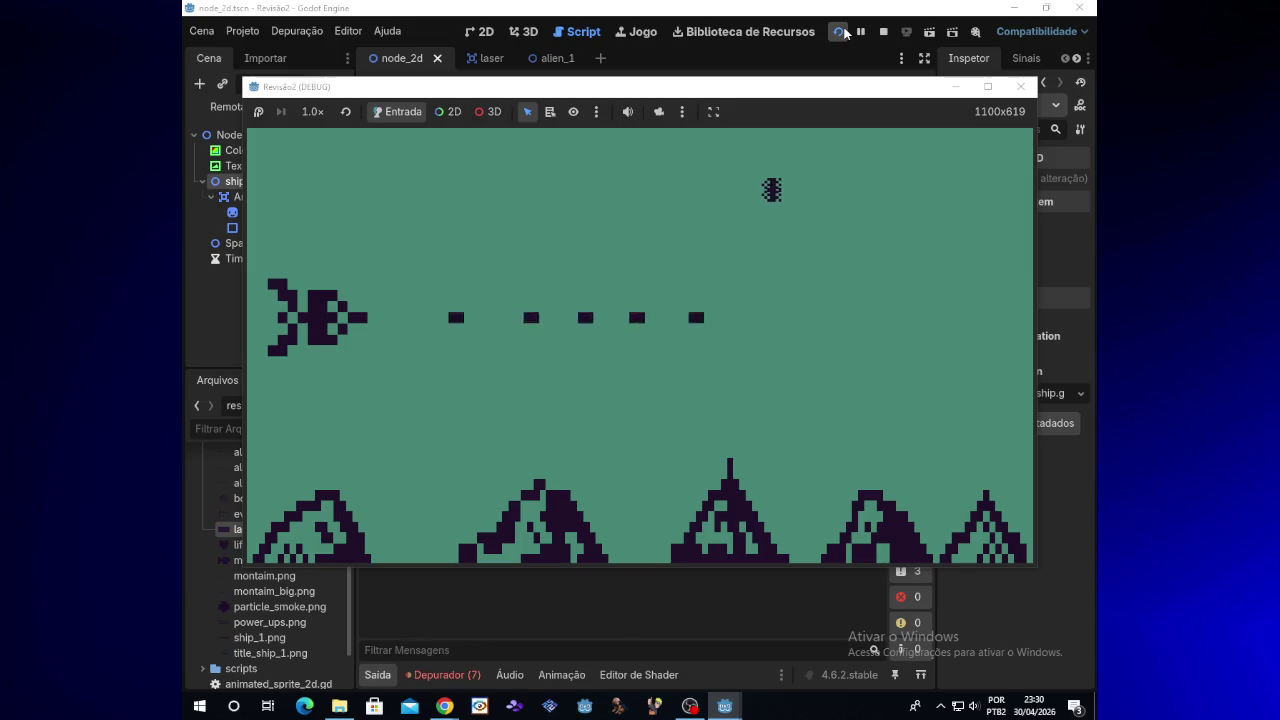
Fly the ship up and down while aliens spawn, then stop the game
key(Up)
key(Down)
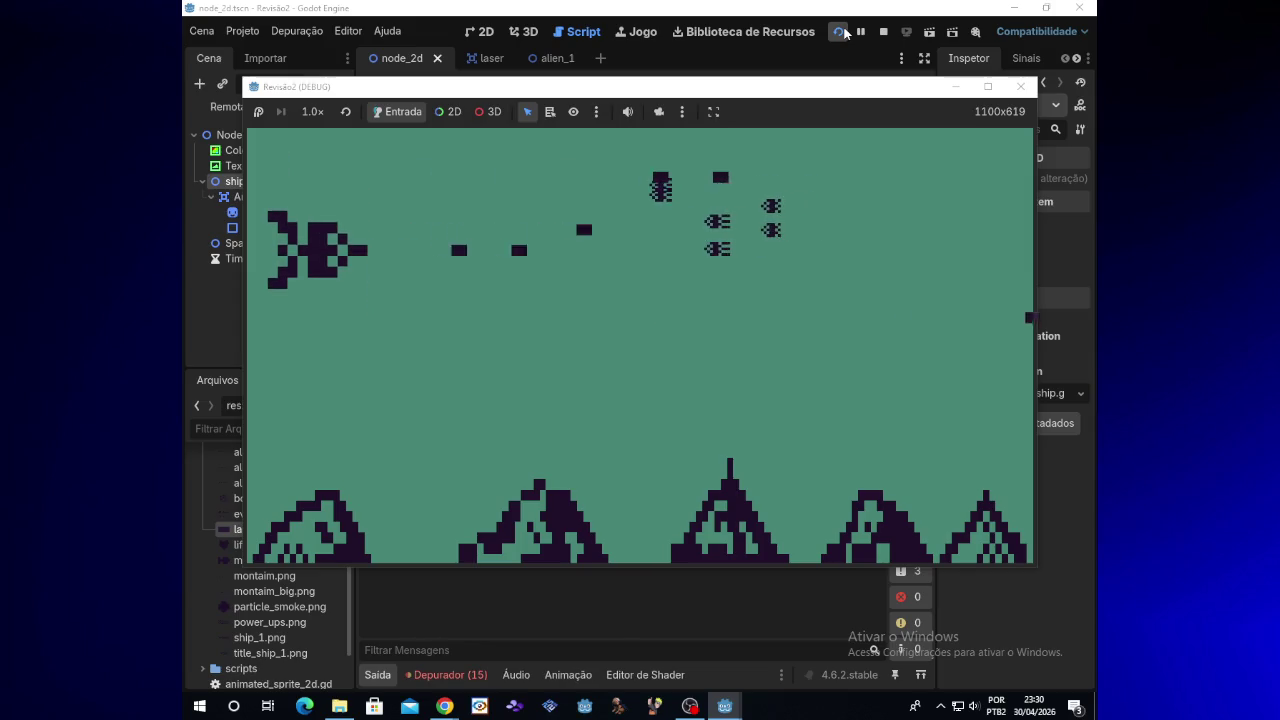
key(Up)
key(Down)
key(Up)
key(Up)
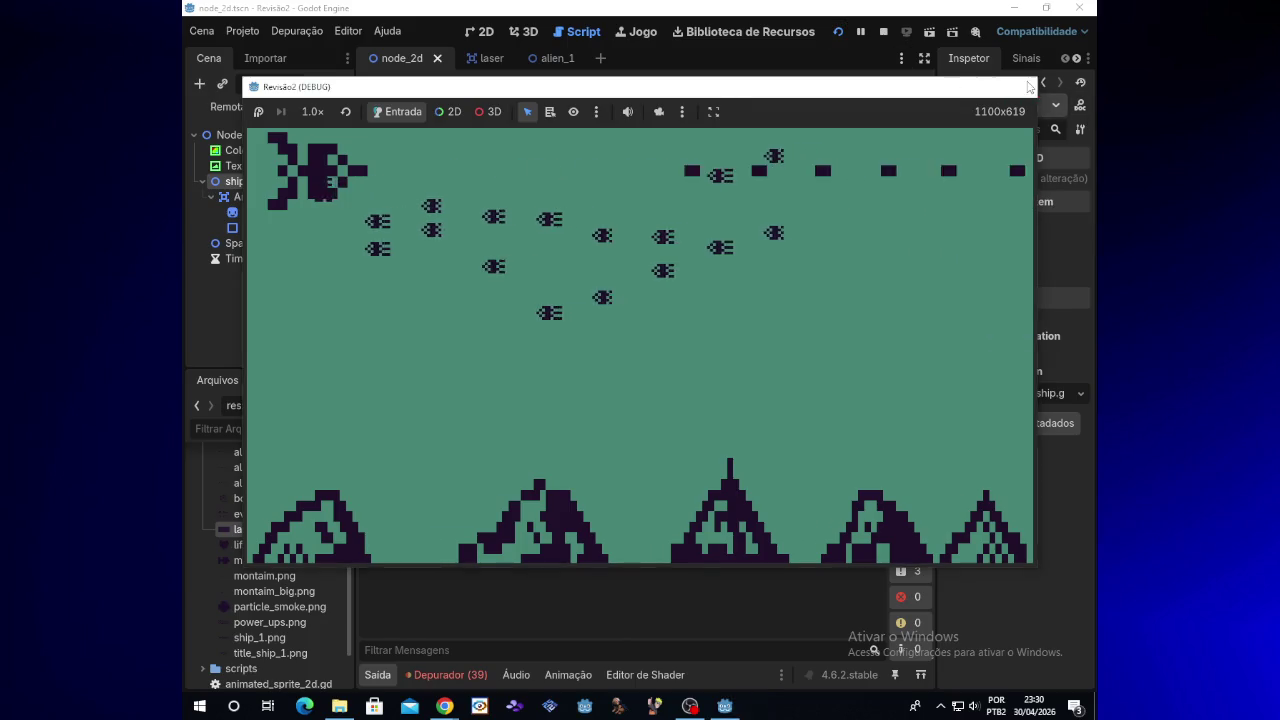
click(1020, 86)
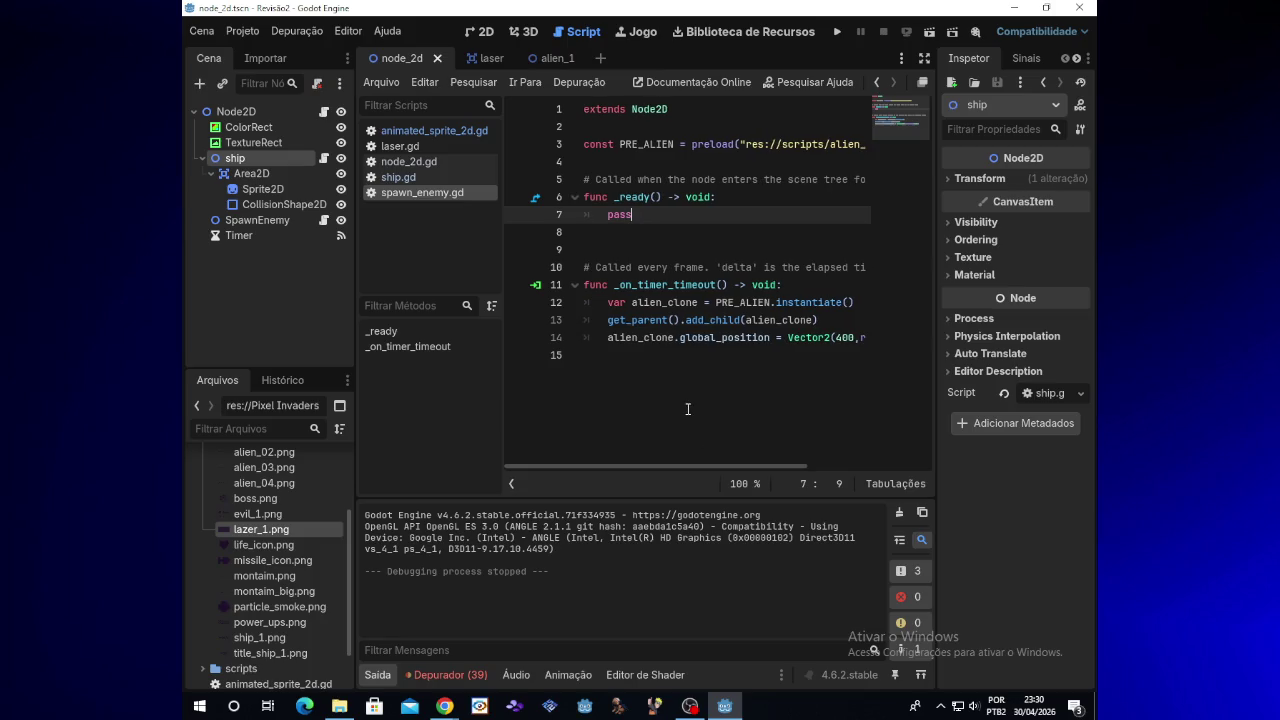
Switch to the alien_1 scene, look over animated_sprite_2d.gd, and show the 2D viewport
click(556, 62)
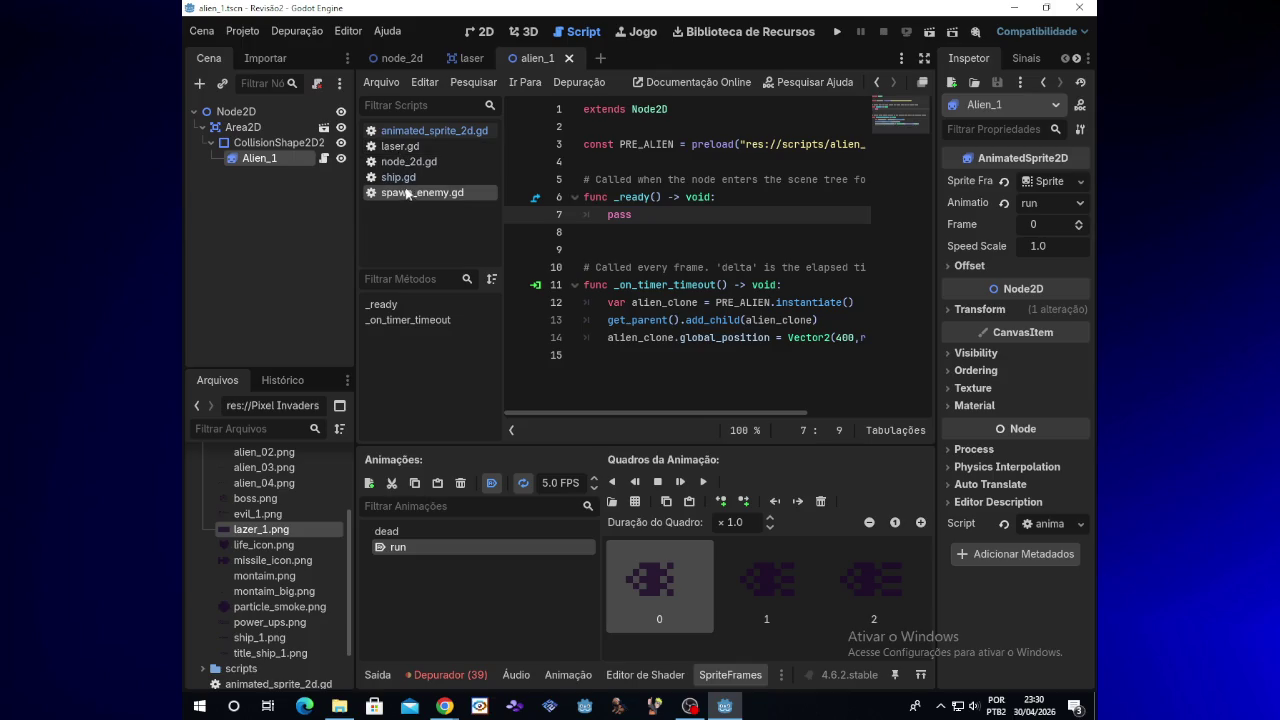
click(446, 135)
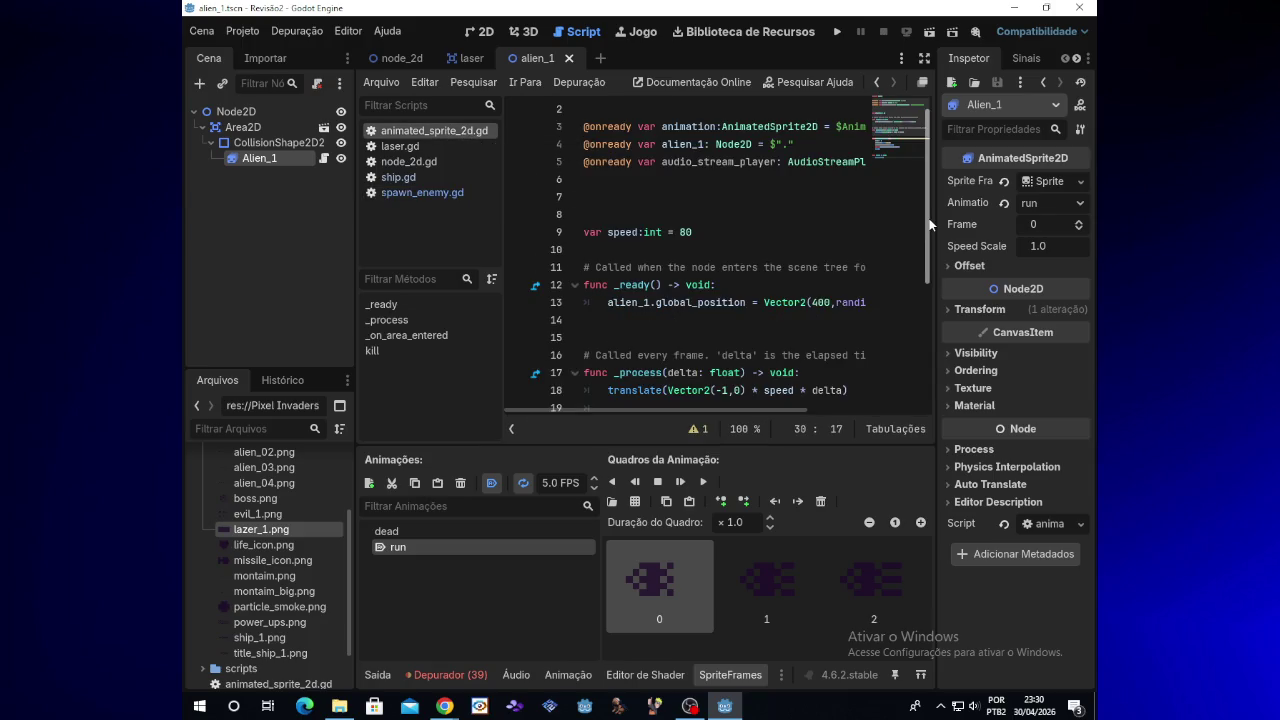
click(324, 158)
scroll(924, 201, down, 1)
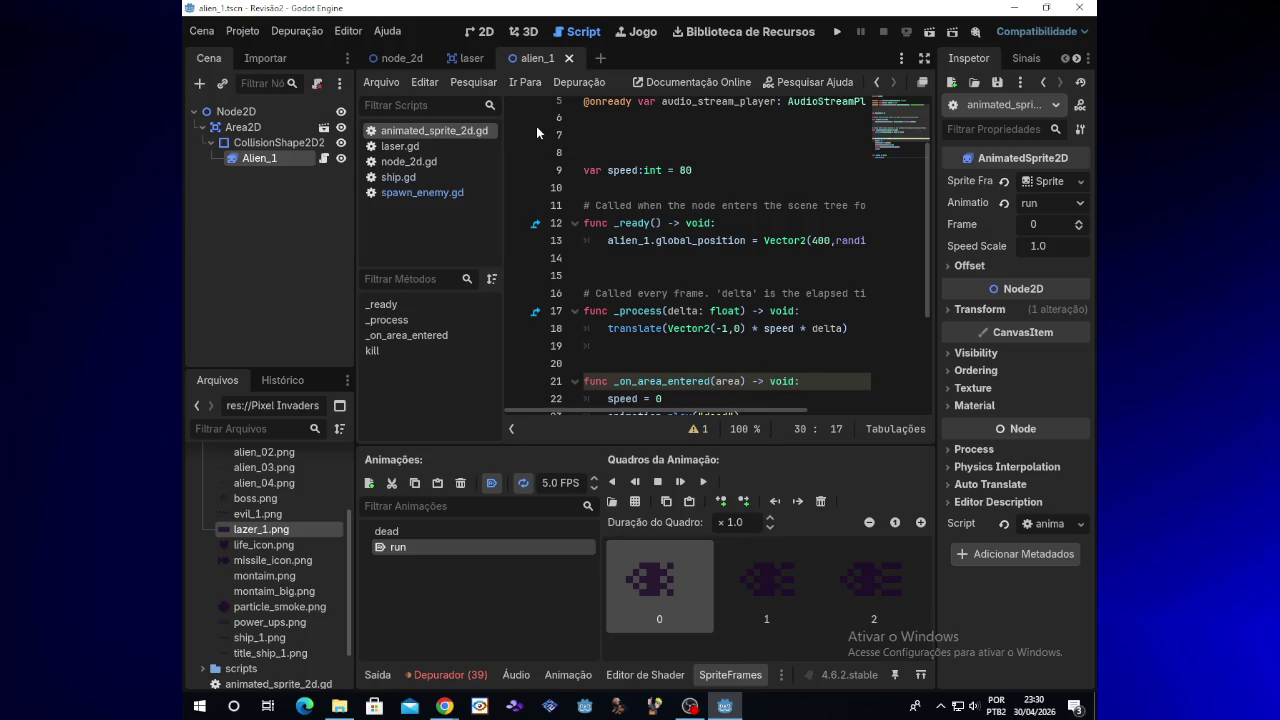
click(491, 37)
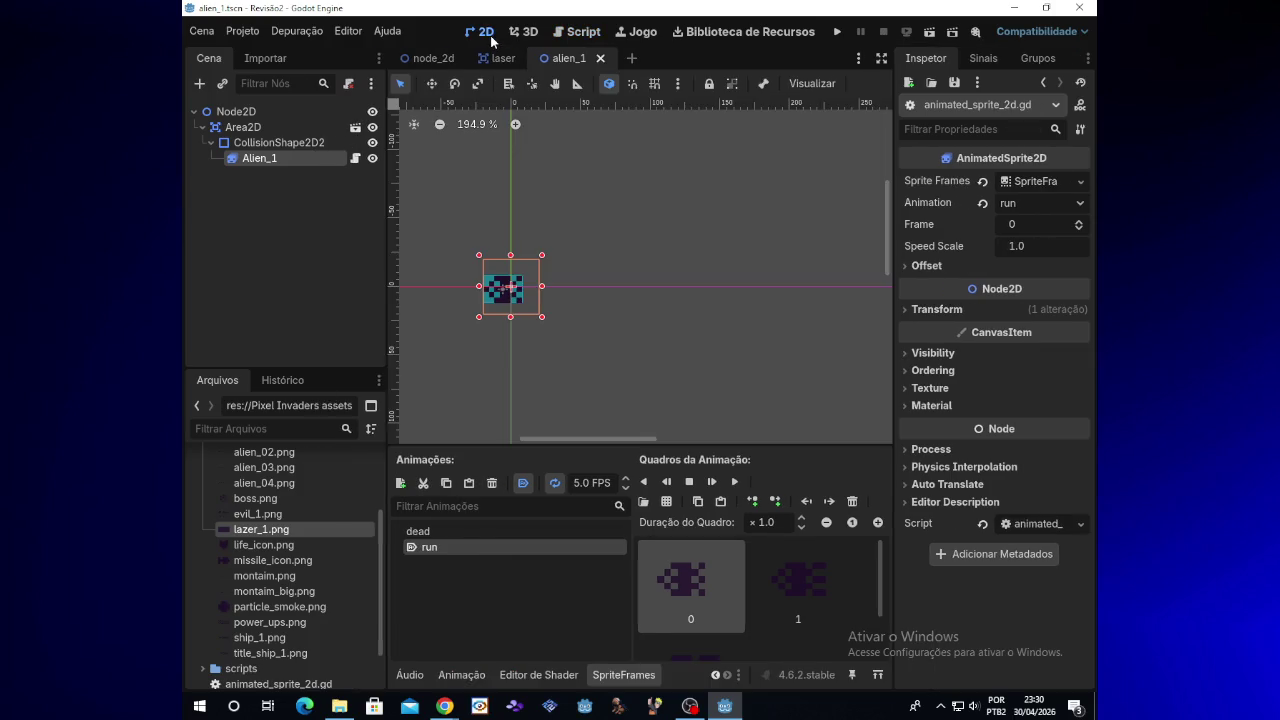
Try enlarging the Alien_1 sprite and collision rectangle, undoing the rectangle resize
mouse_move(542, 317)
mouse_down()
mouse_move(604, 365)
mouse_move(622, 420)
mouse_move(600, 387)
mouse_up()
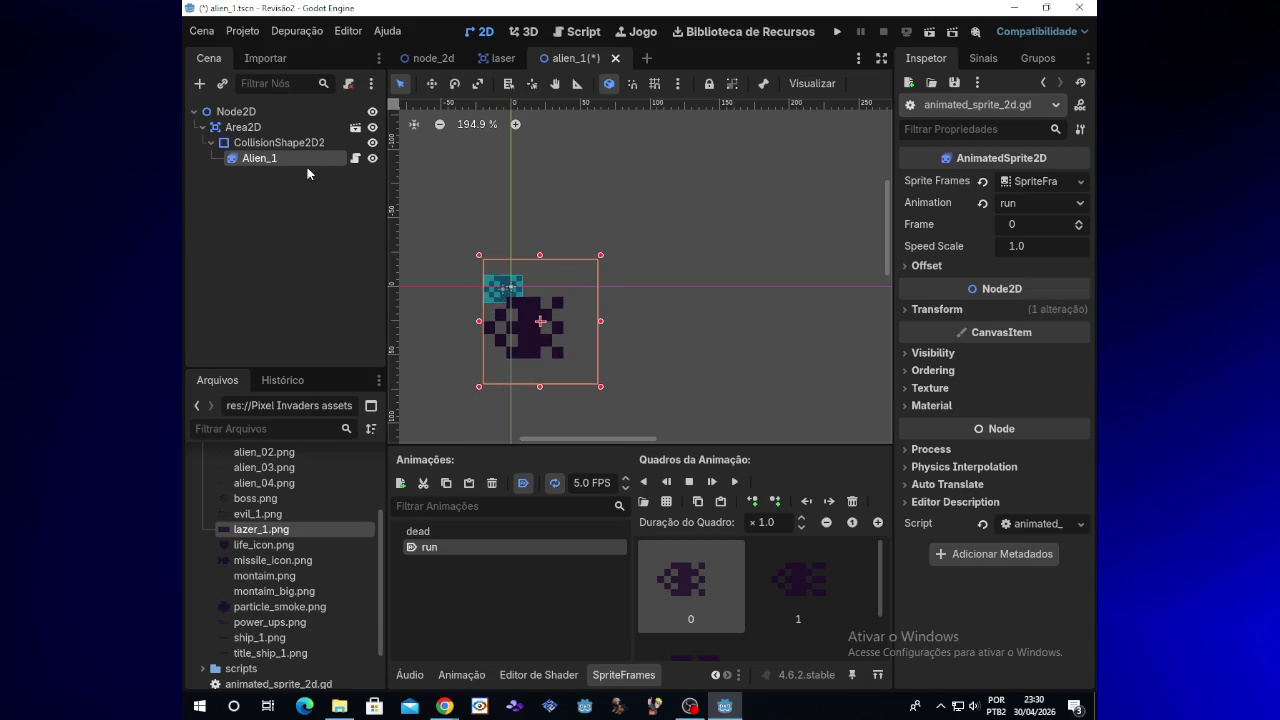
click(299, 130)
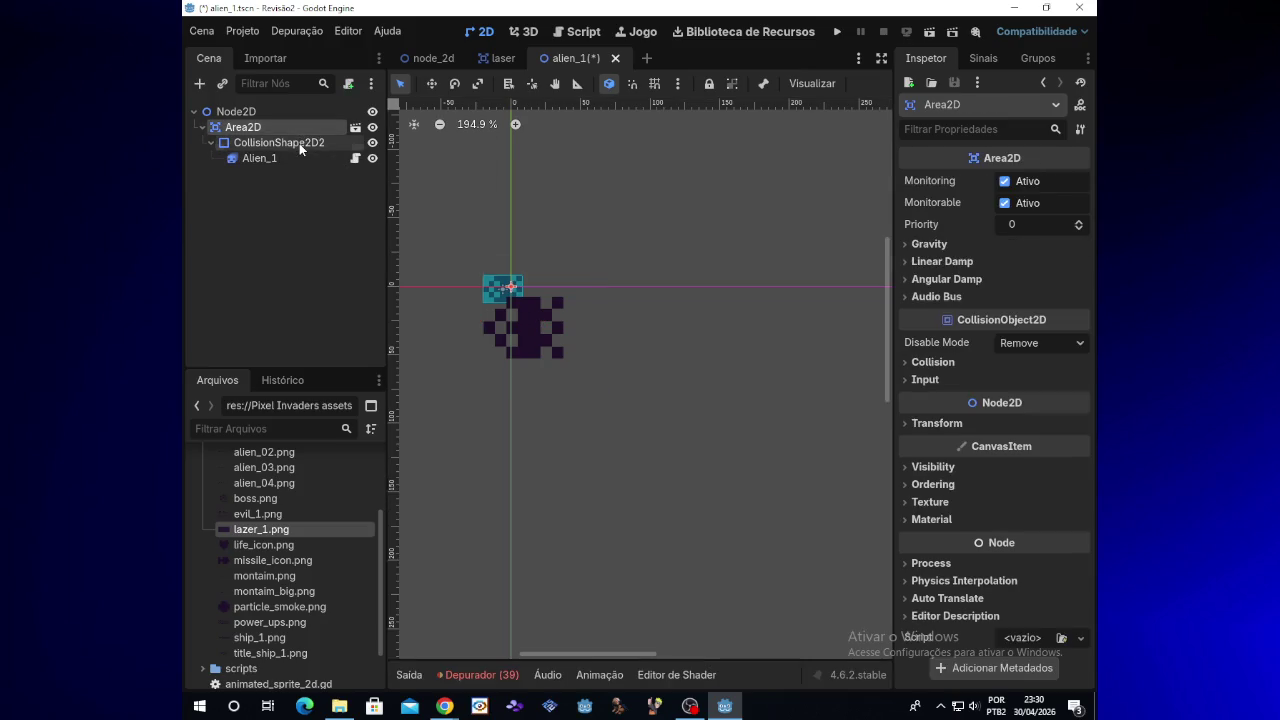
click(299, 142)
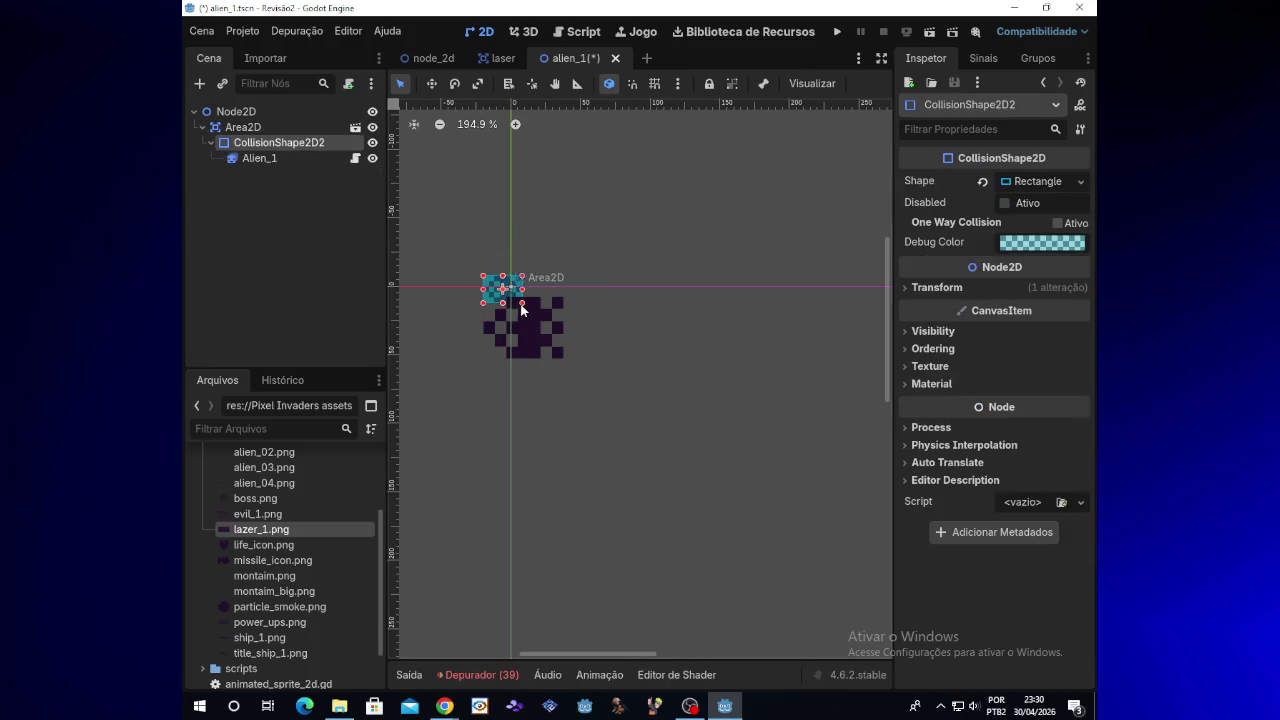
drag(524, 306, 533, 317)
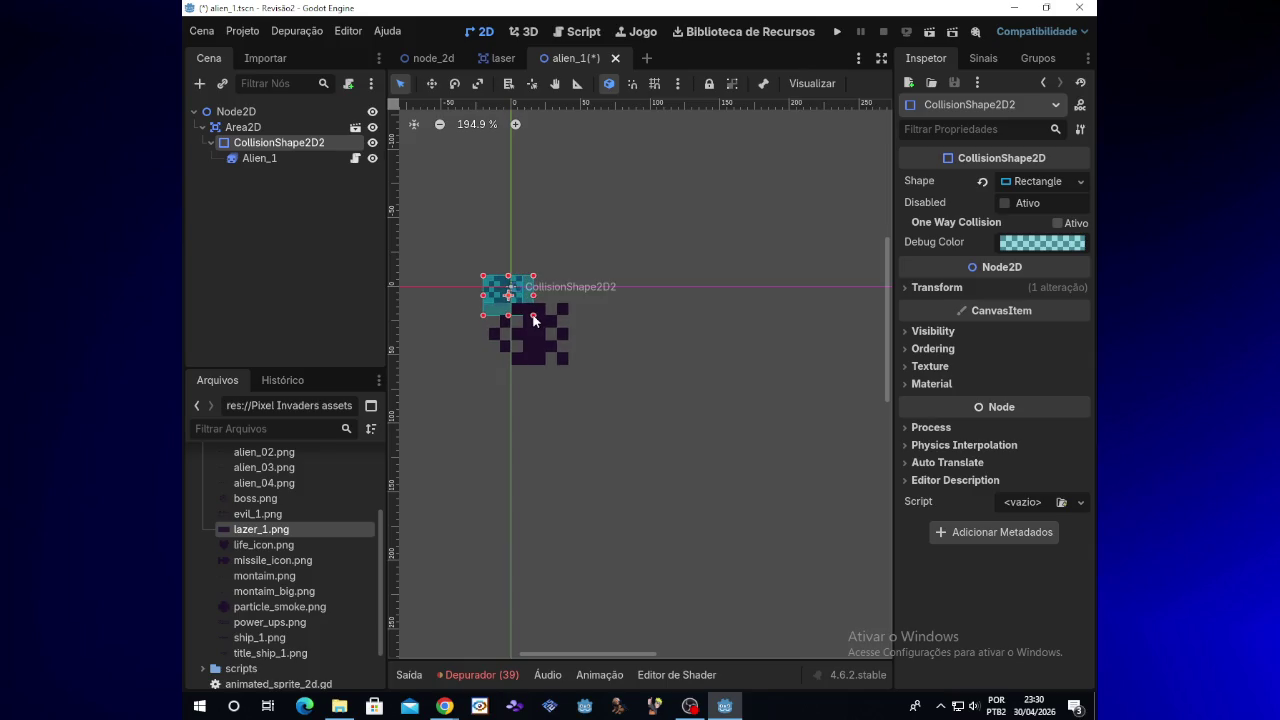
key(ctrl+z)
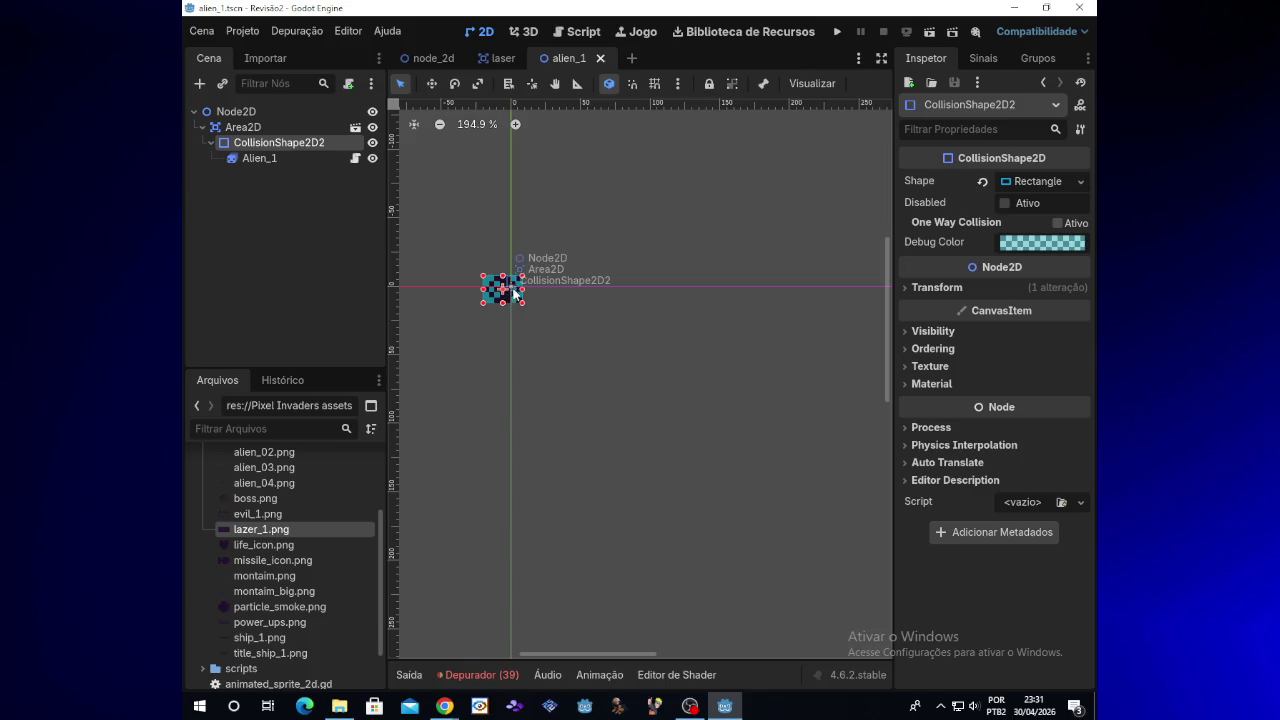
Move CollisionShape2D2 down-right off the Area2D origin and select Area2D
drag(504, 289, 566, 340)
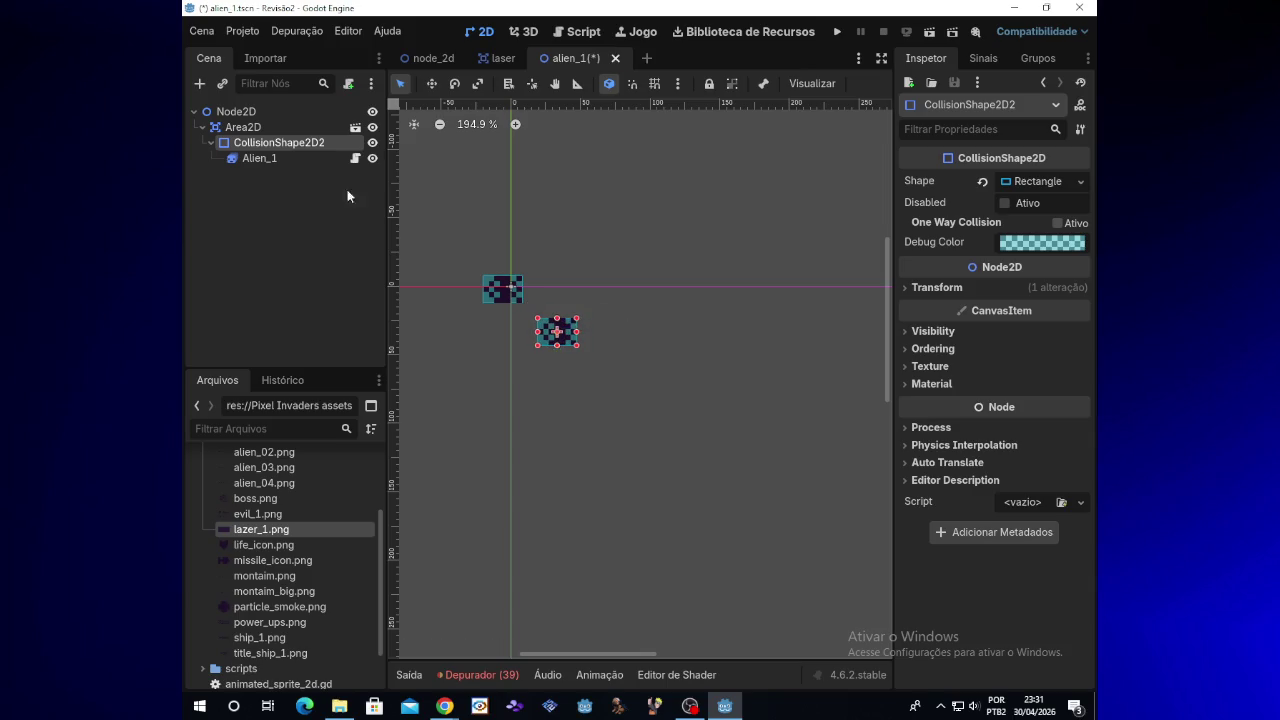
click(290, 124)
click(296, 142)
click(294, 126)
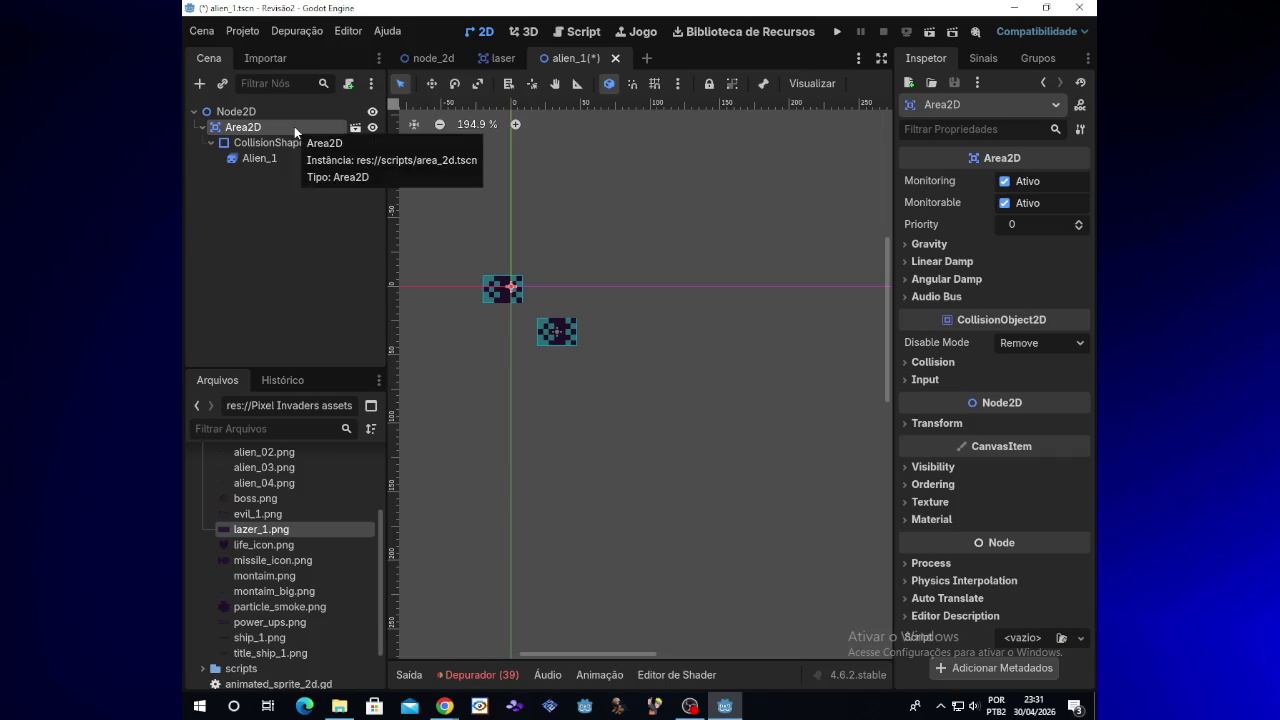
Open the Area2D's own area_2d scene and inspect its Alien_1 and CollisionShape2D nodes
click(355, 129)
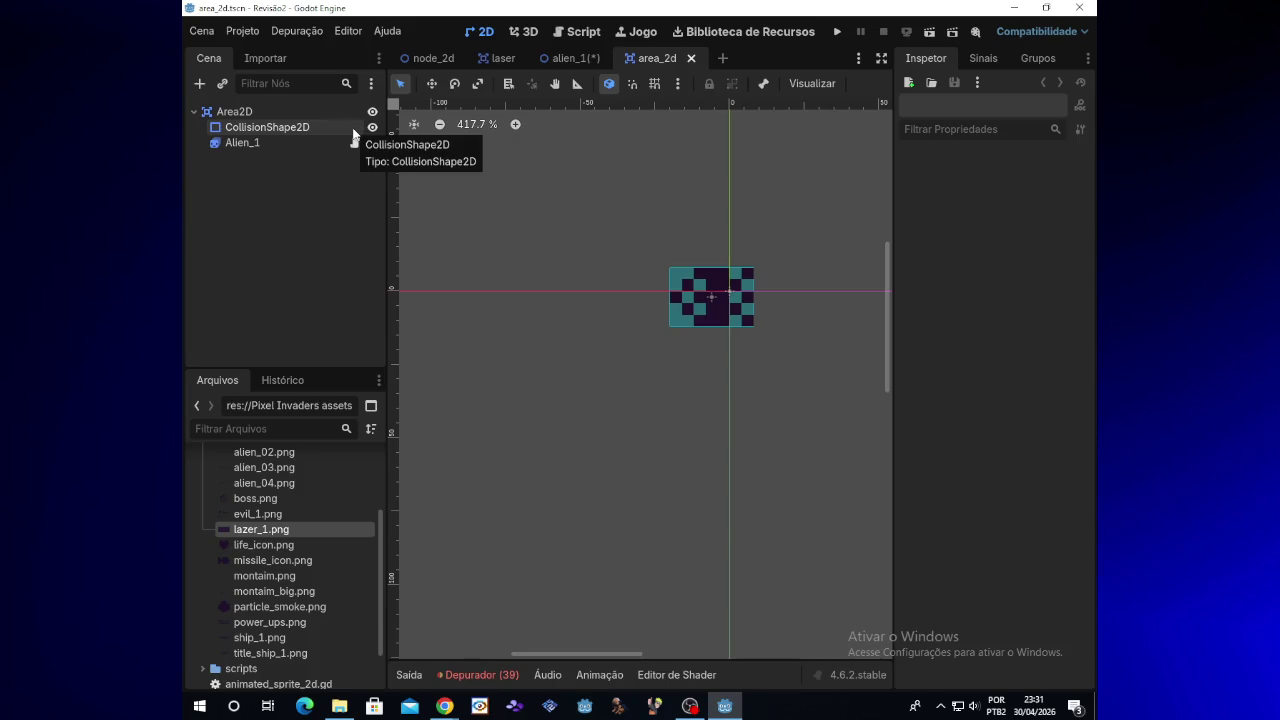
click(608, 676)
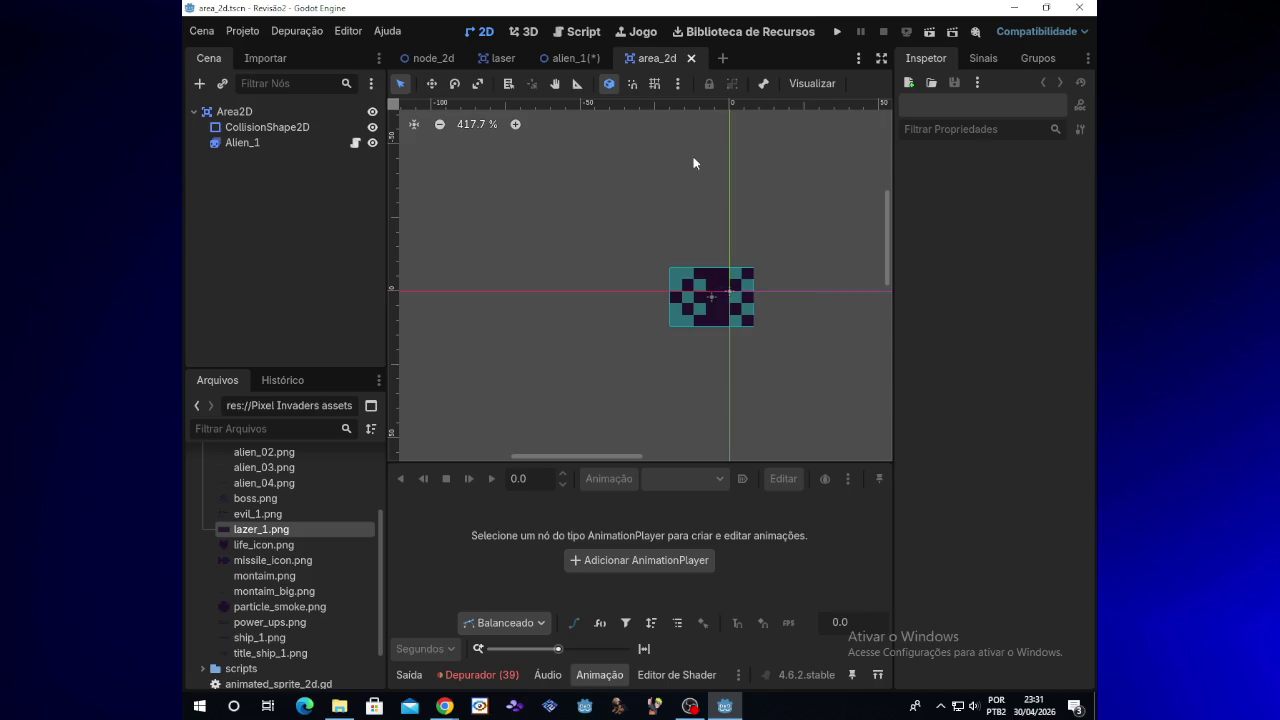
click(272, 145)
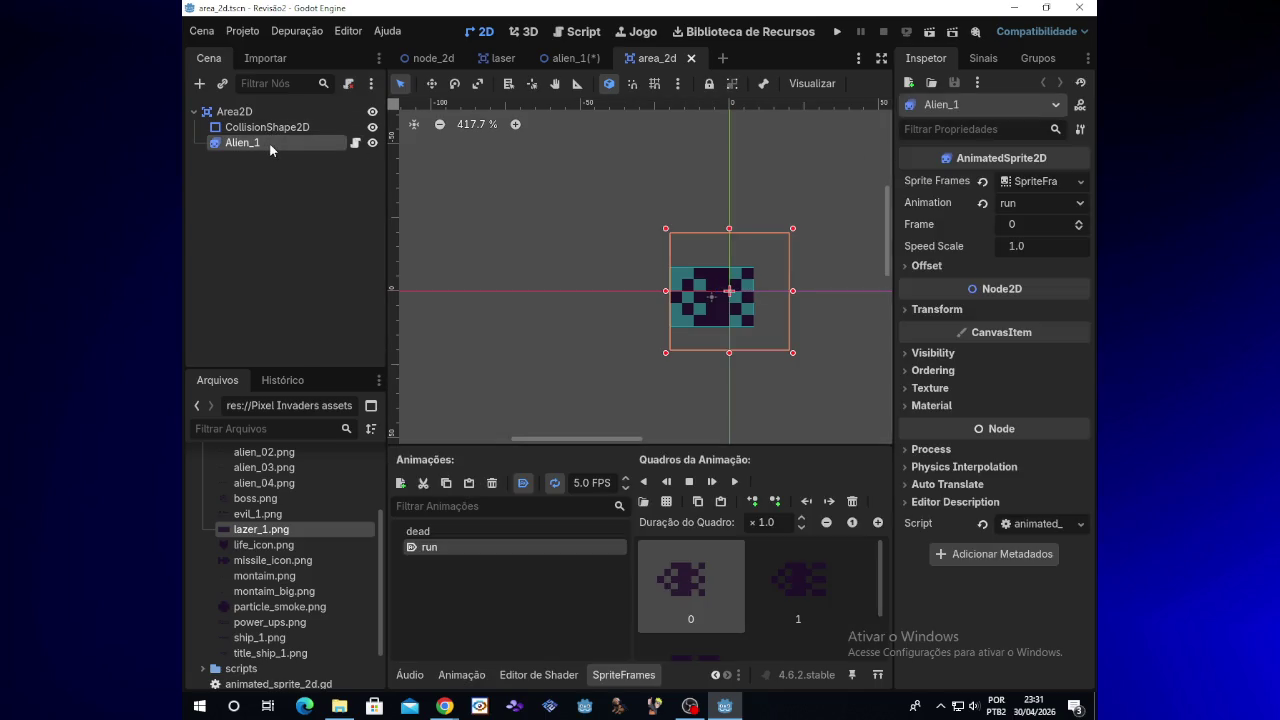
click(314, 132)
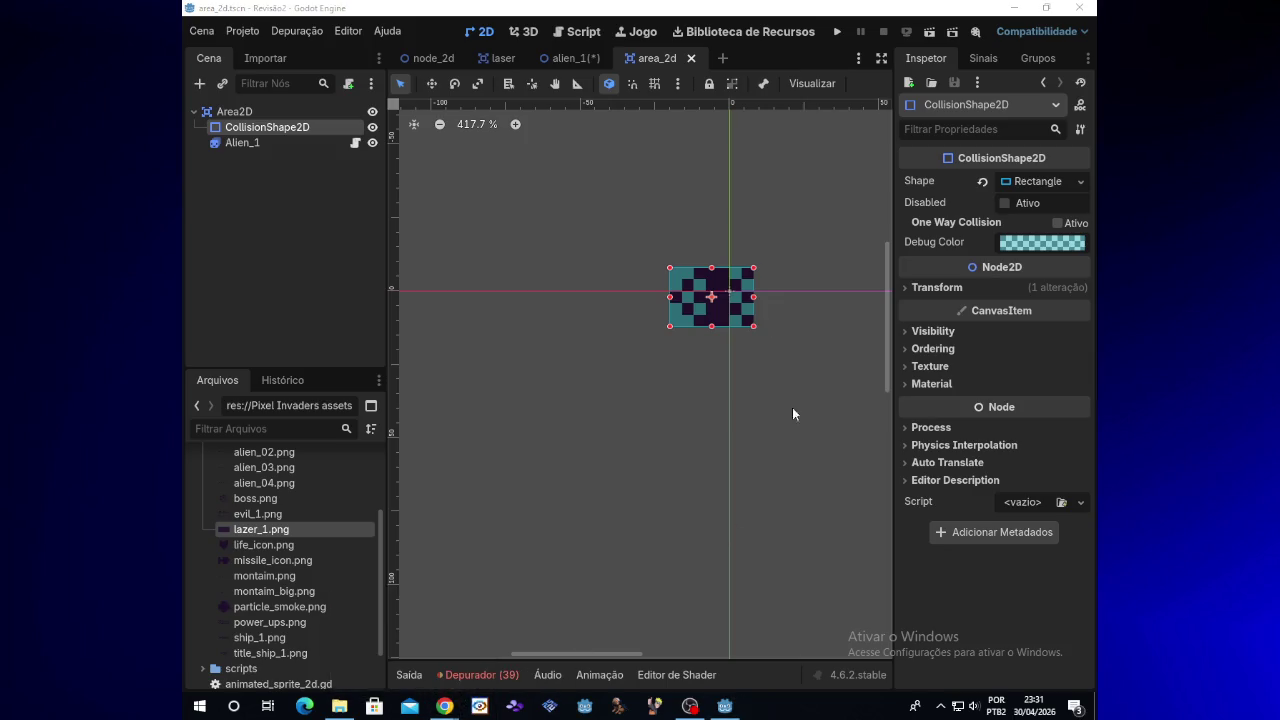
scroll(610, 655, right, 5)
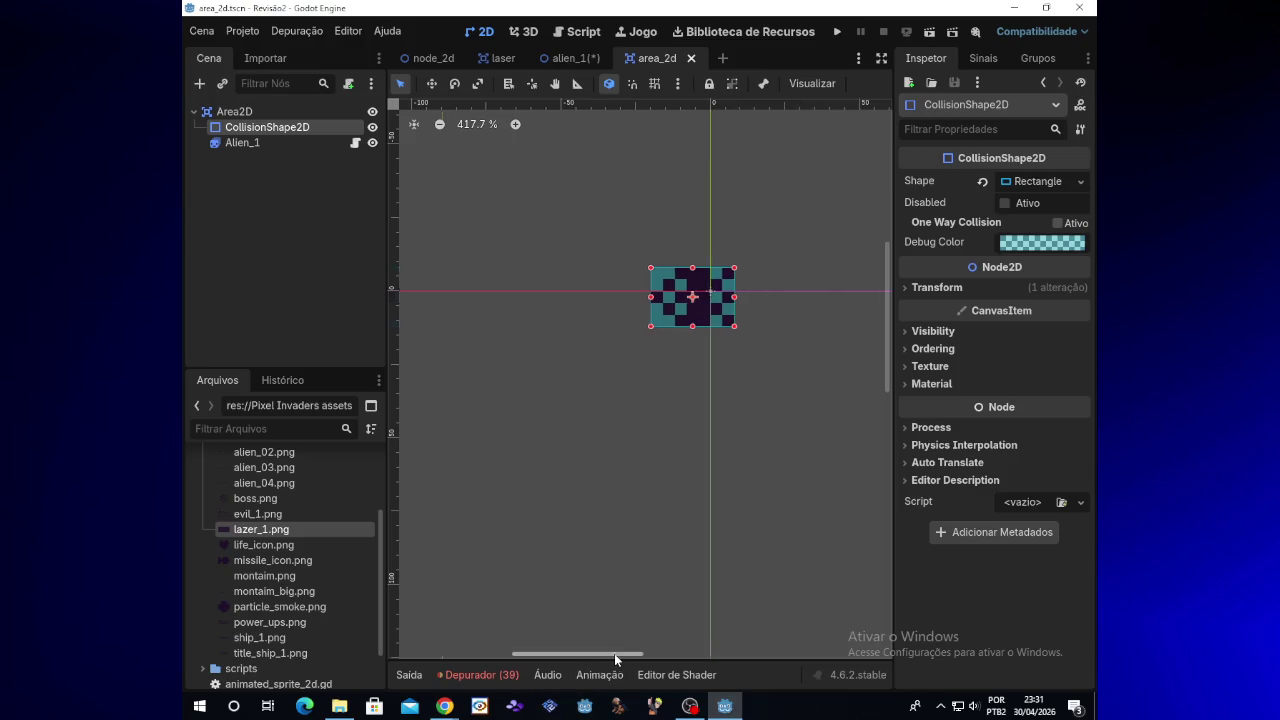
scroll(607, 658, left, 5)
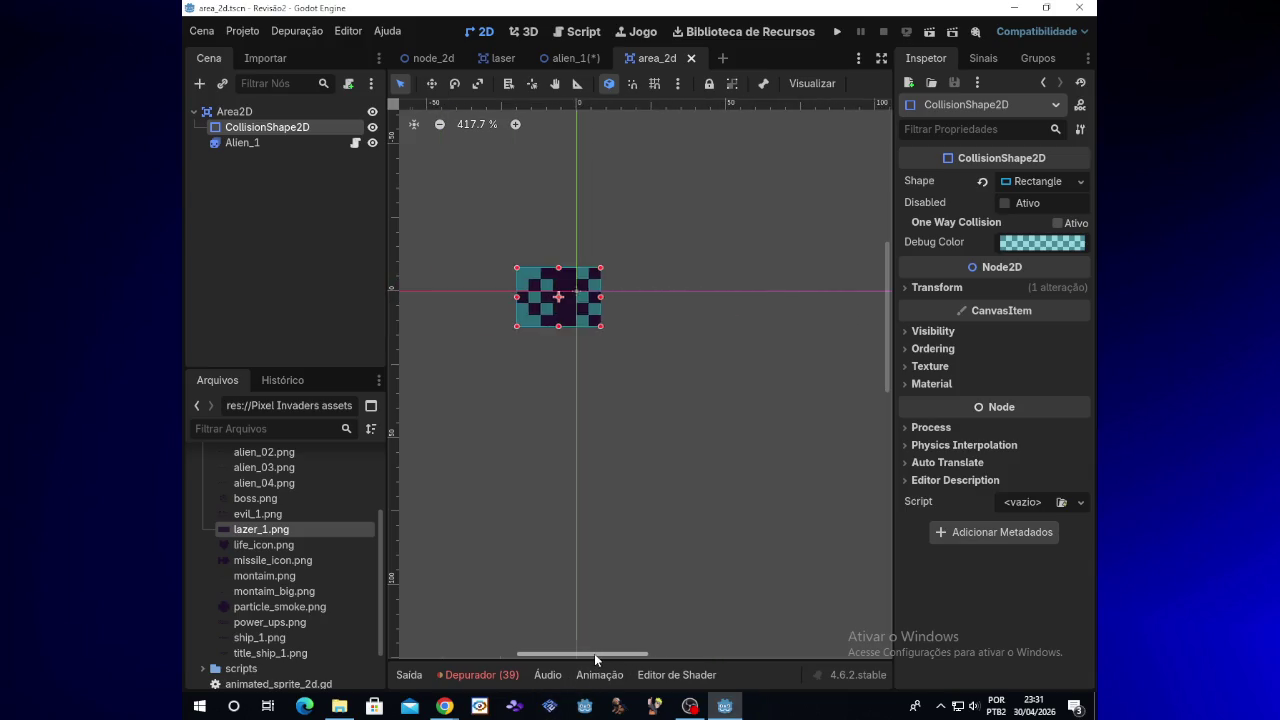
click(318, 150)
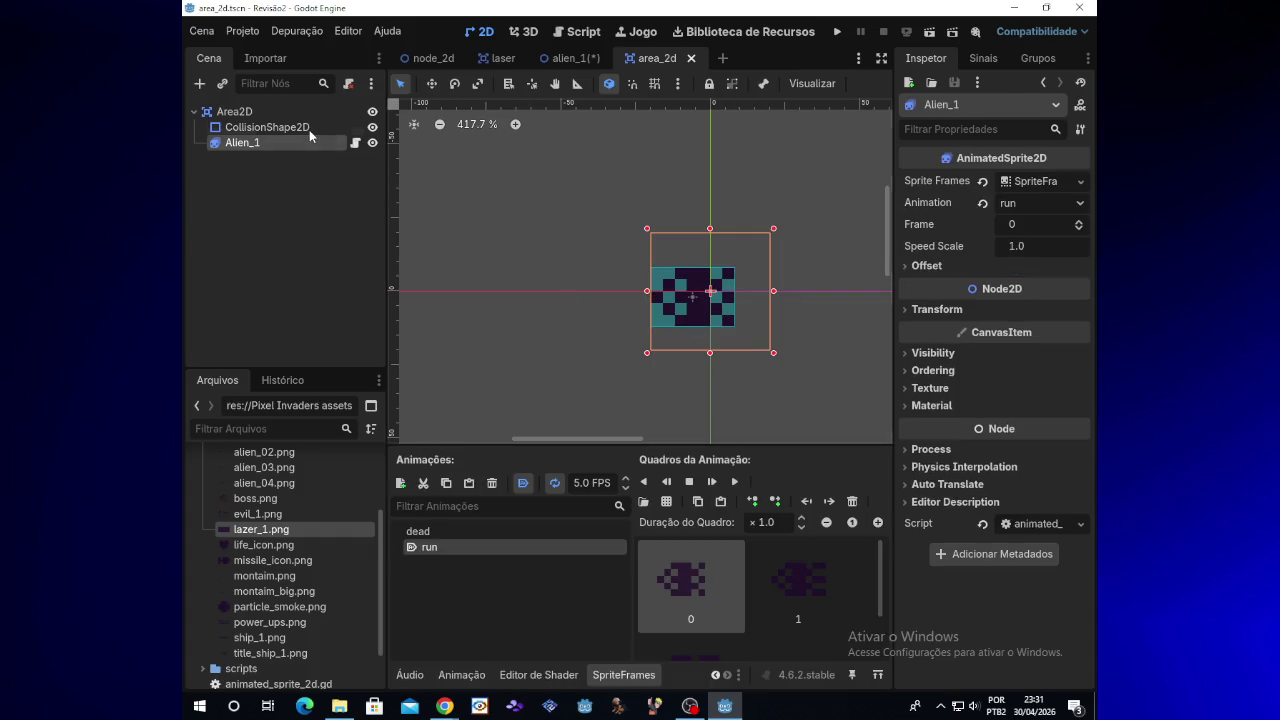
click(262, 127)
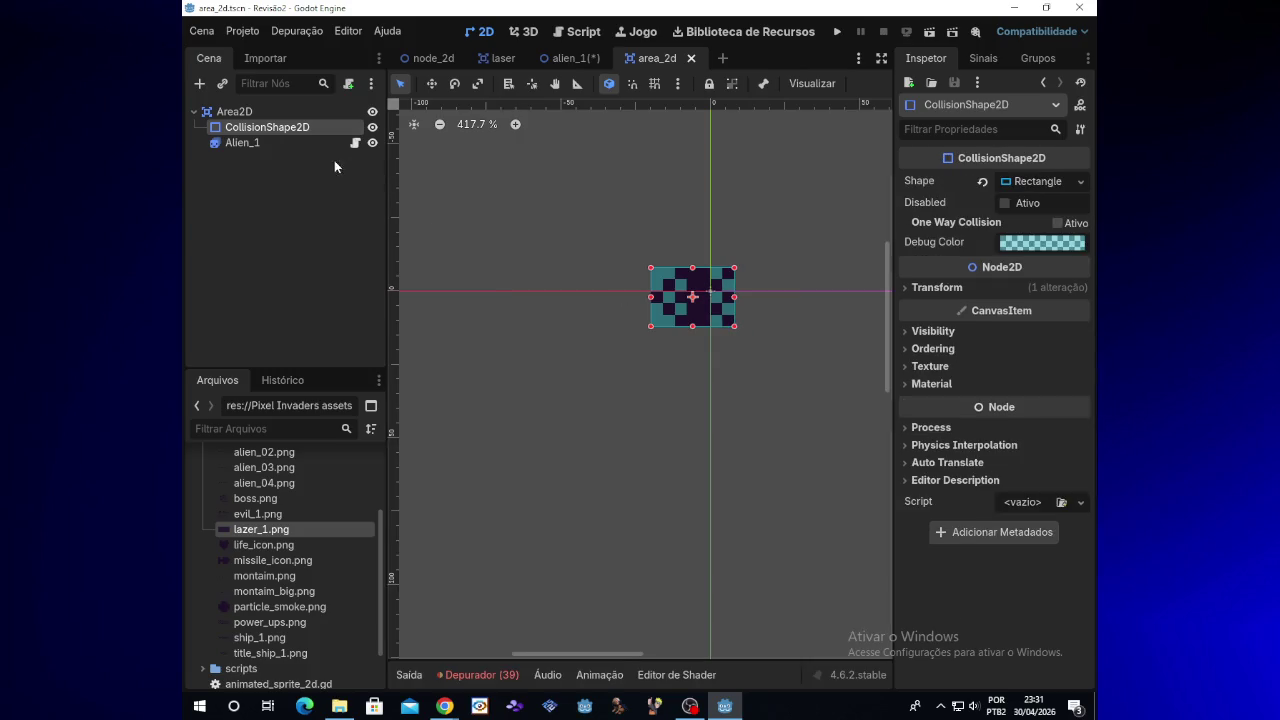
click(300, 143)
Scale up the Alien_1 sprite and save the area_2d scene
mouse_move(775, 356)
mouse_down()
mouse_move(850, 422)
mouse_move(826, 418)
mouse_up()
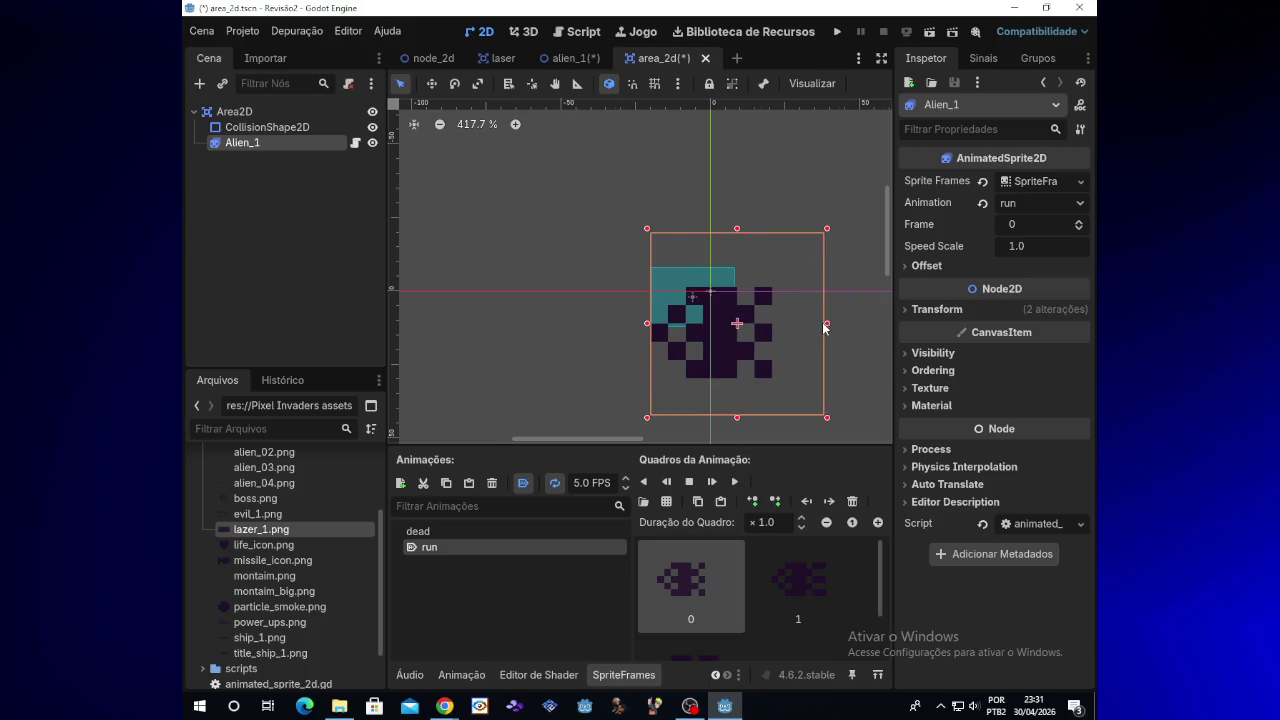
scroll(824, 315, down, 3)
scroll(648, 438, right, 2)
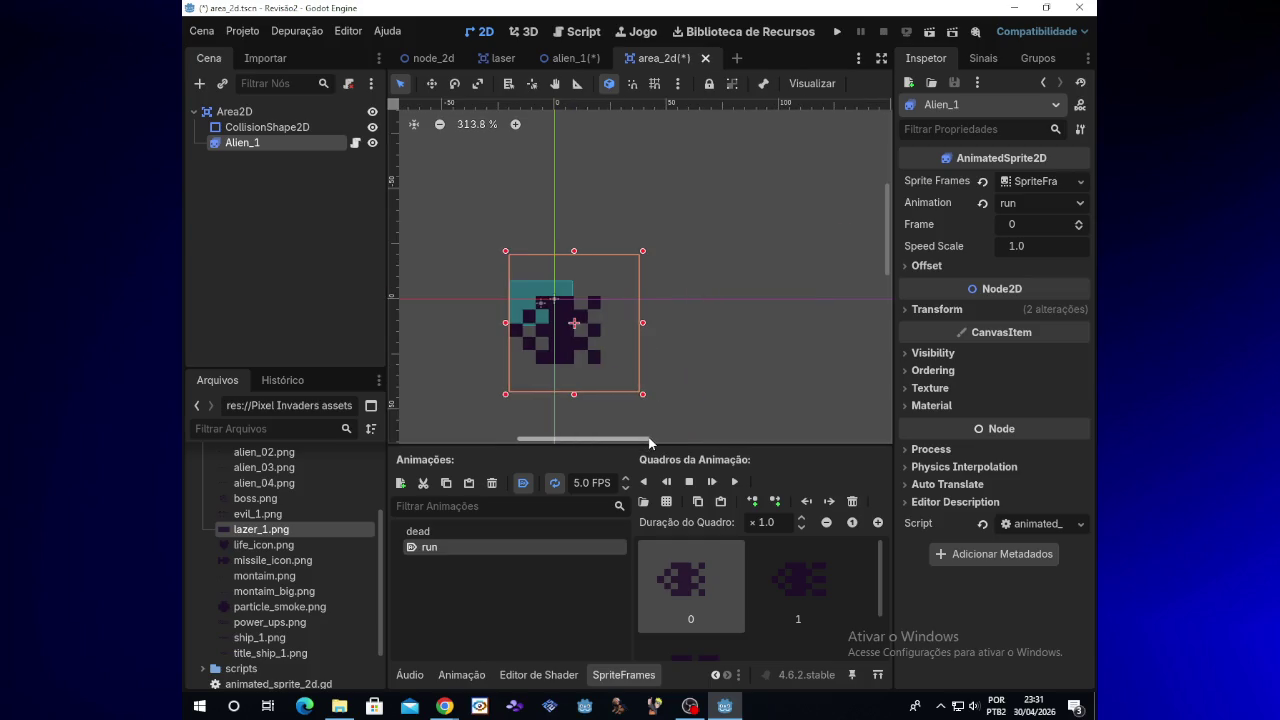
scroll(887, 261, down, 2)
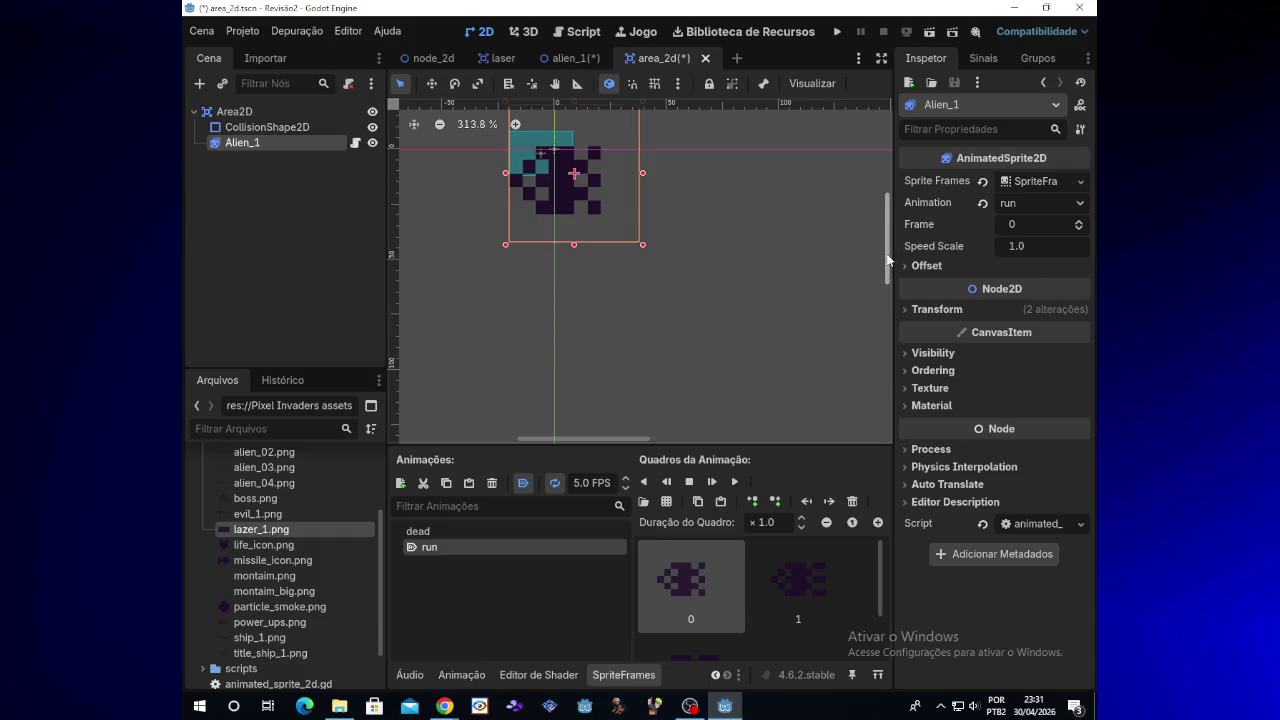
key(ctrl+s)
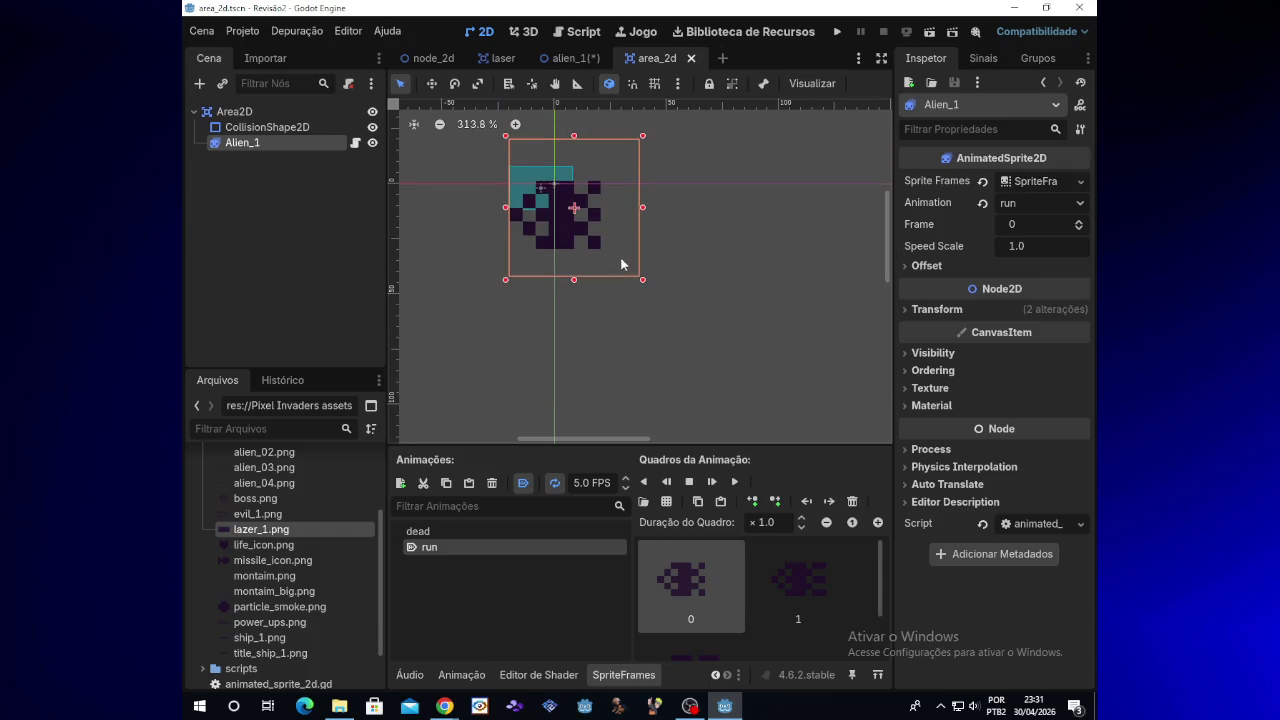
Stretch the collision rectangle's bottom, right and top edges over the sprite, then run the game
click(522, 185)
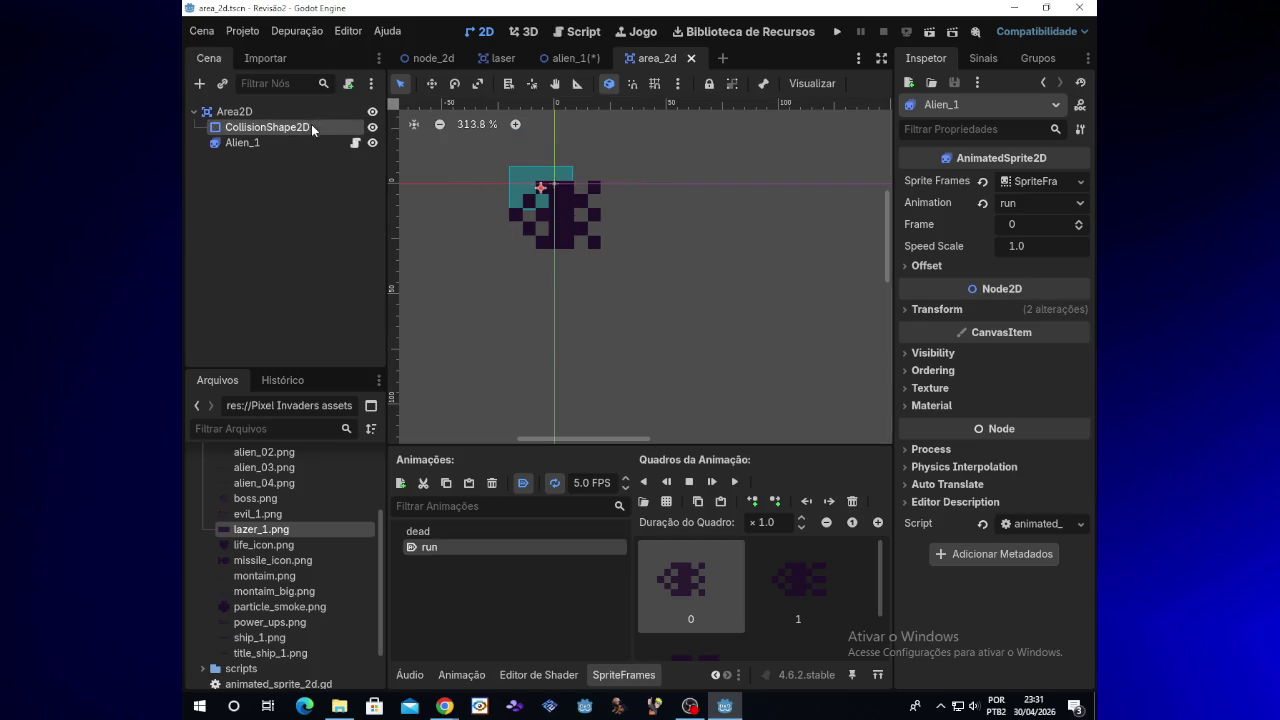
drag(542, 232, 546, 251)
drag(572, 207, 601, 210)
drag(555, 172, 556, 183)
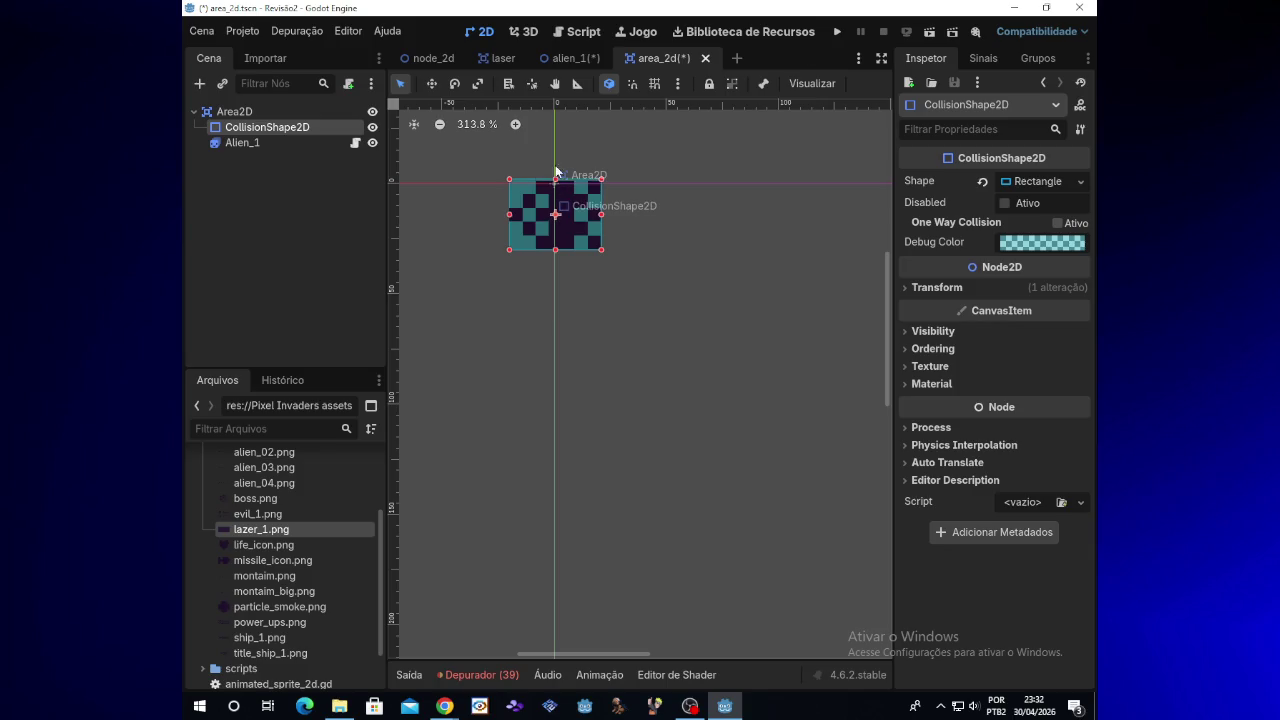
click(837, 32)
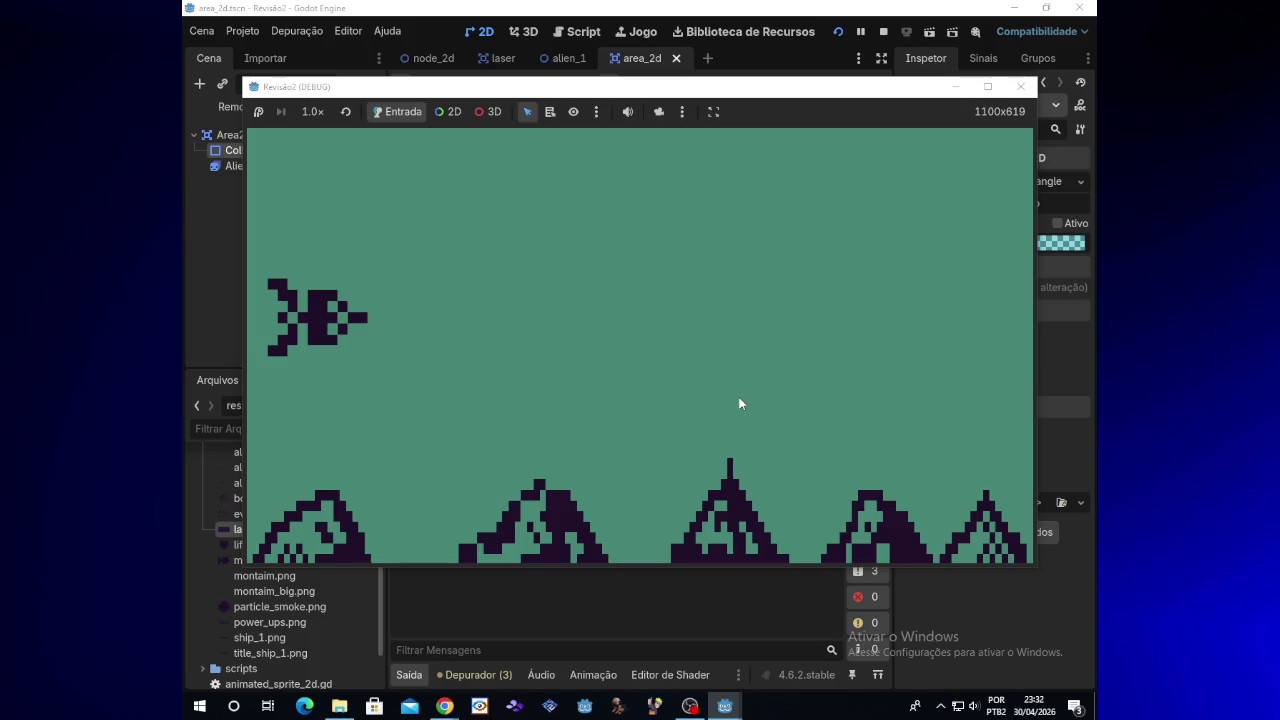
Fly the ship up and down while firing at the aliens, then stop the game
key(Up)
key(space)
key(Down)
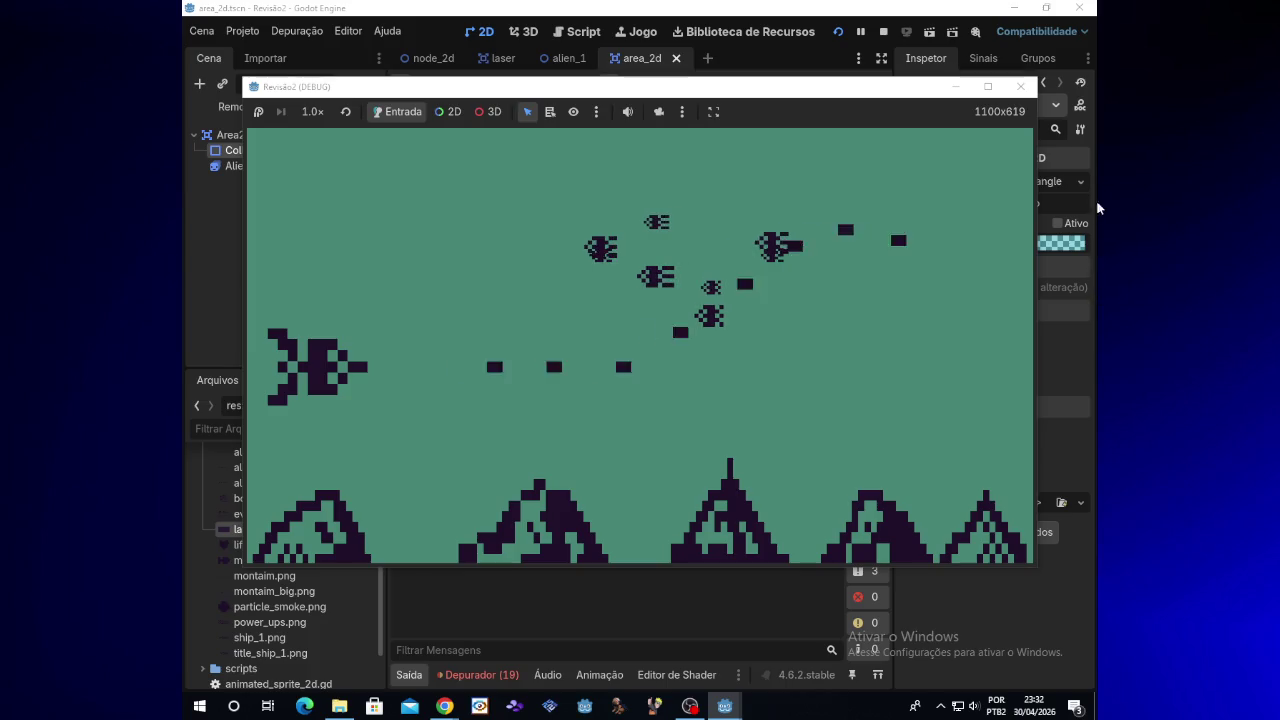
click(1020, 86)
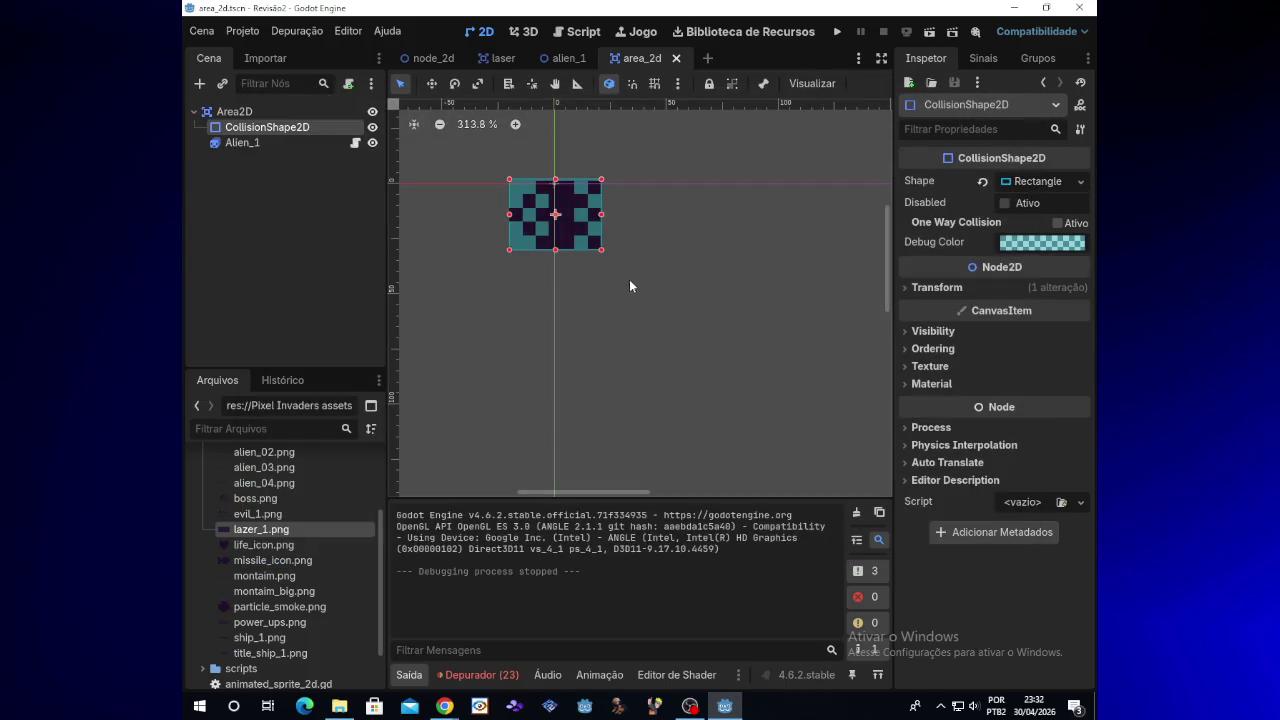
Compare the alien_1 and area_2d scenes, then close the area_2d tab and select Alien_1
click(569, 58)
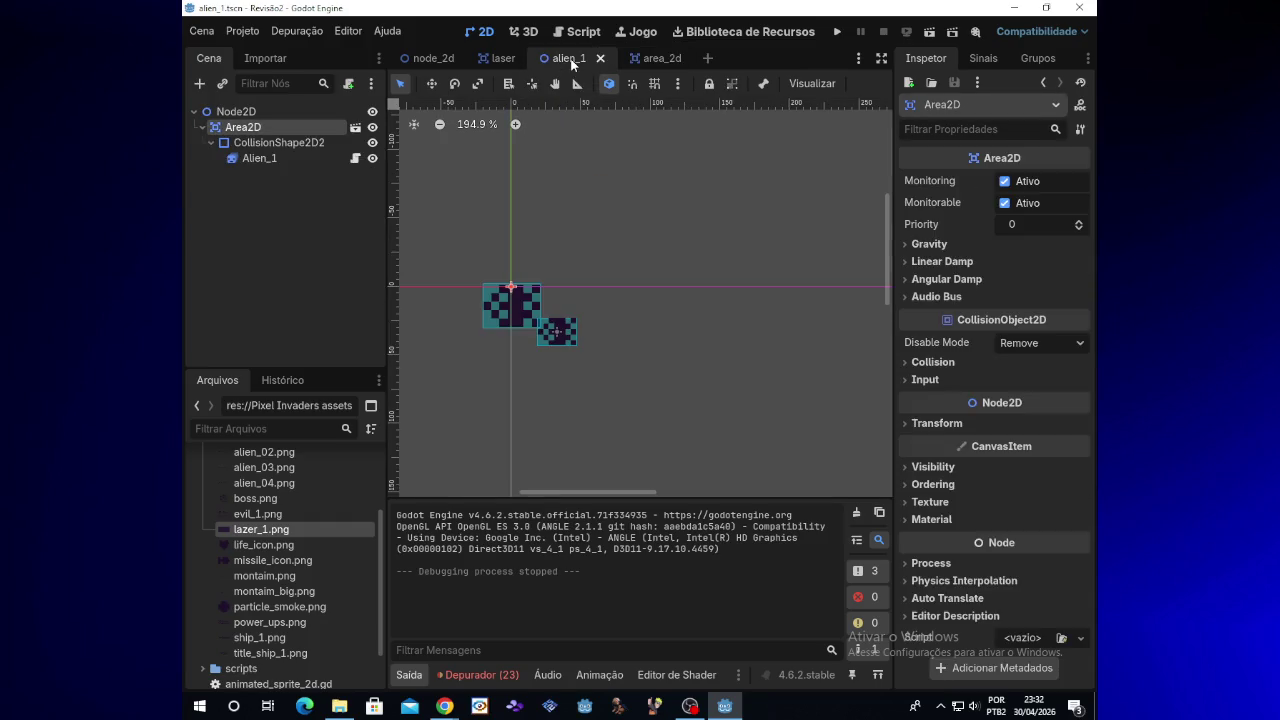
click(645, 60)
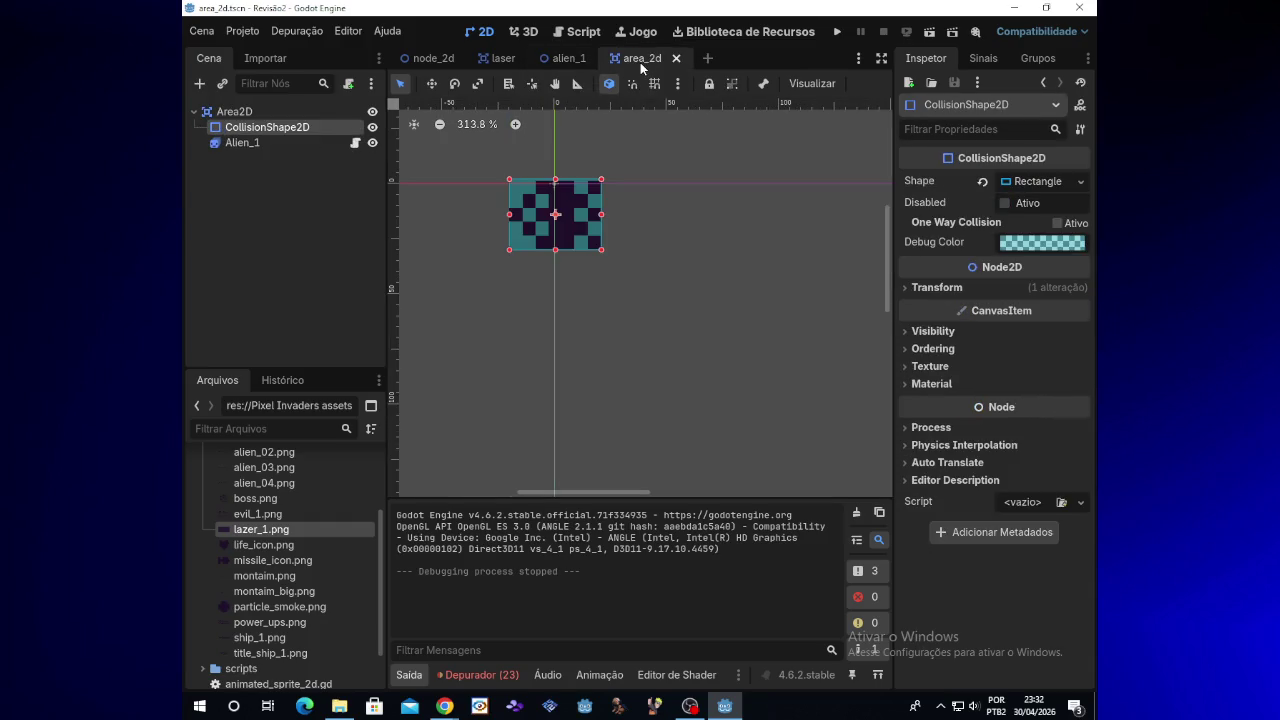
click(570, 62)
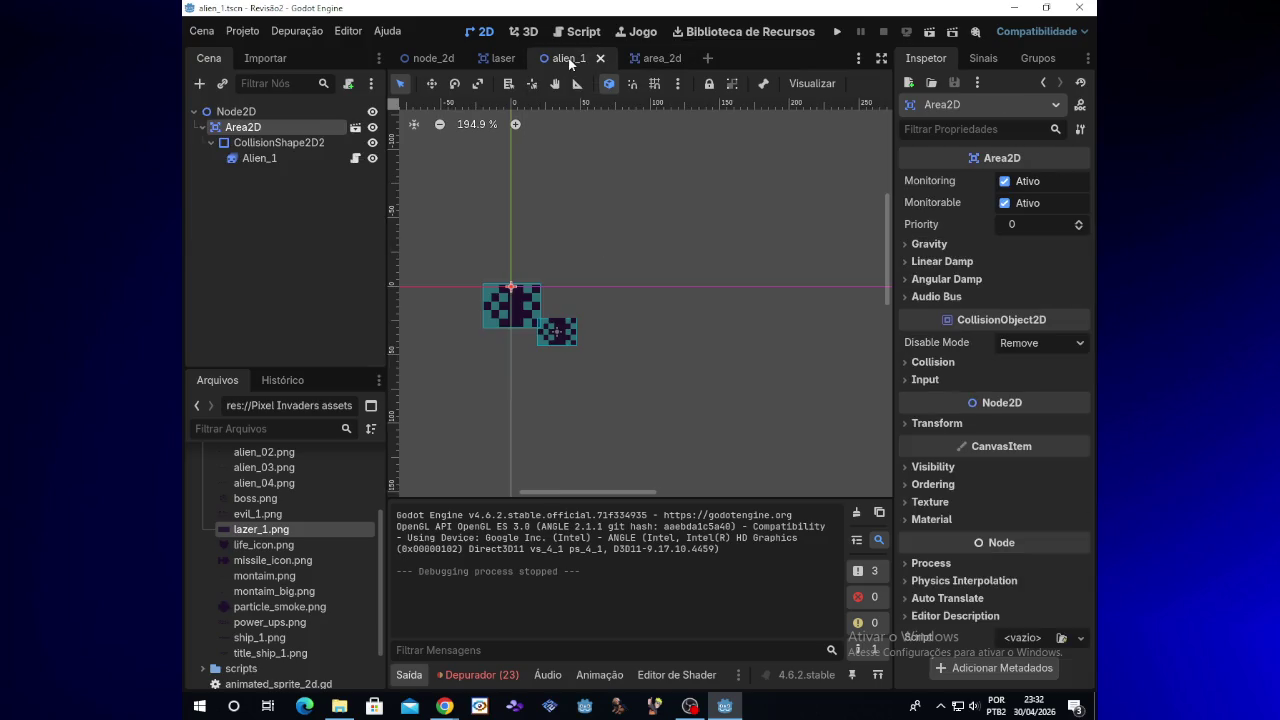
click(635, 62)
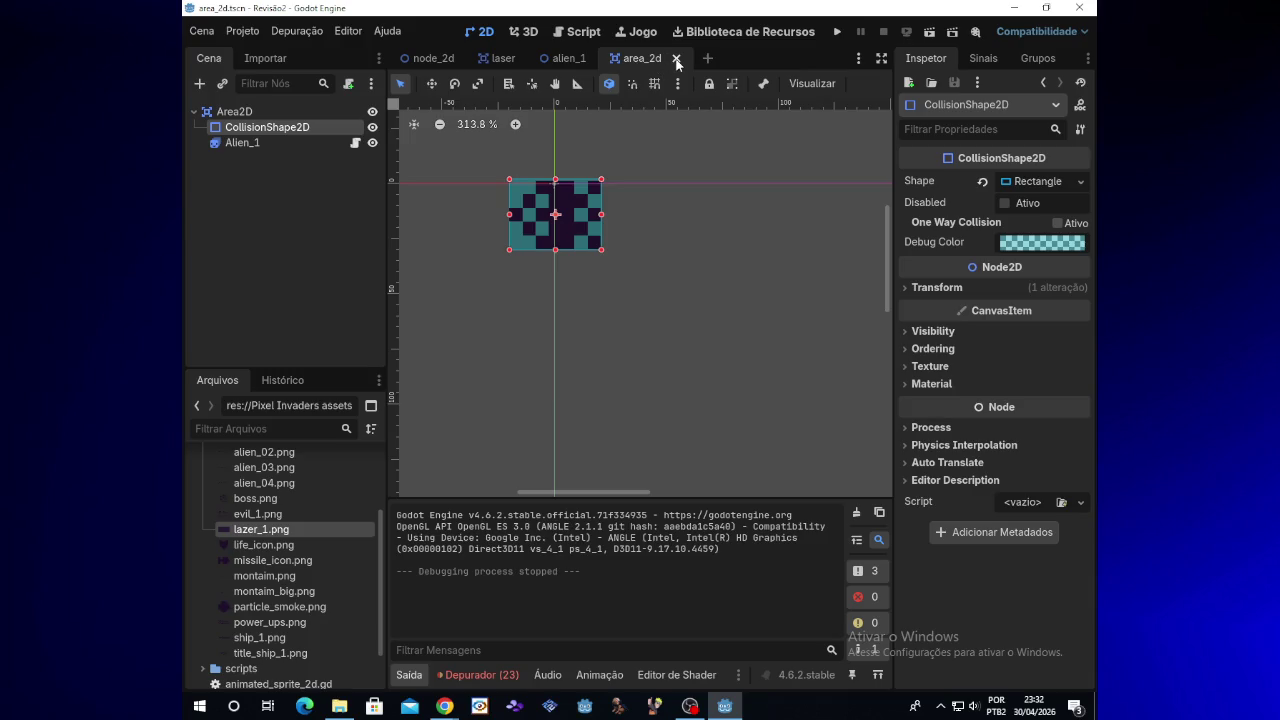
click(676, 62)
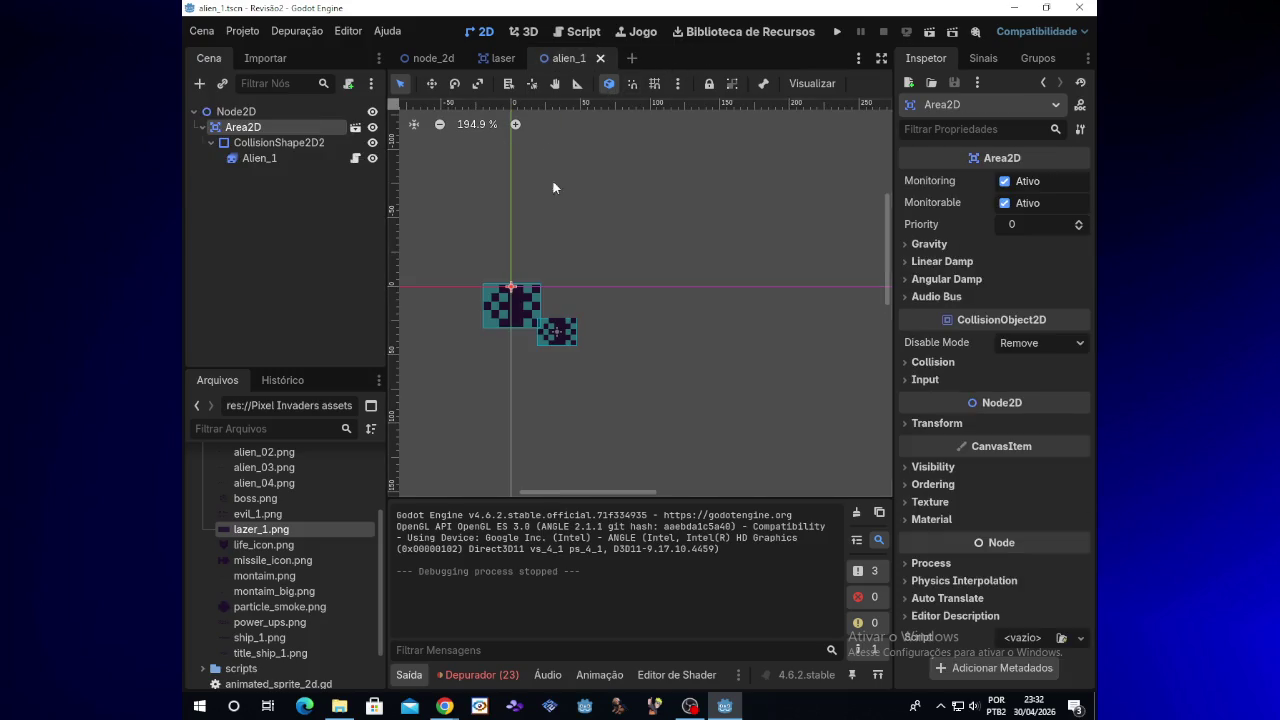
click(562, 347)
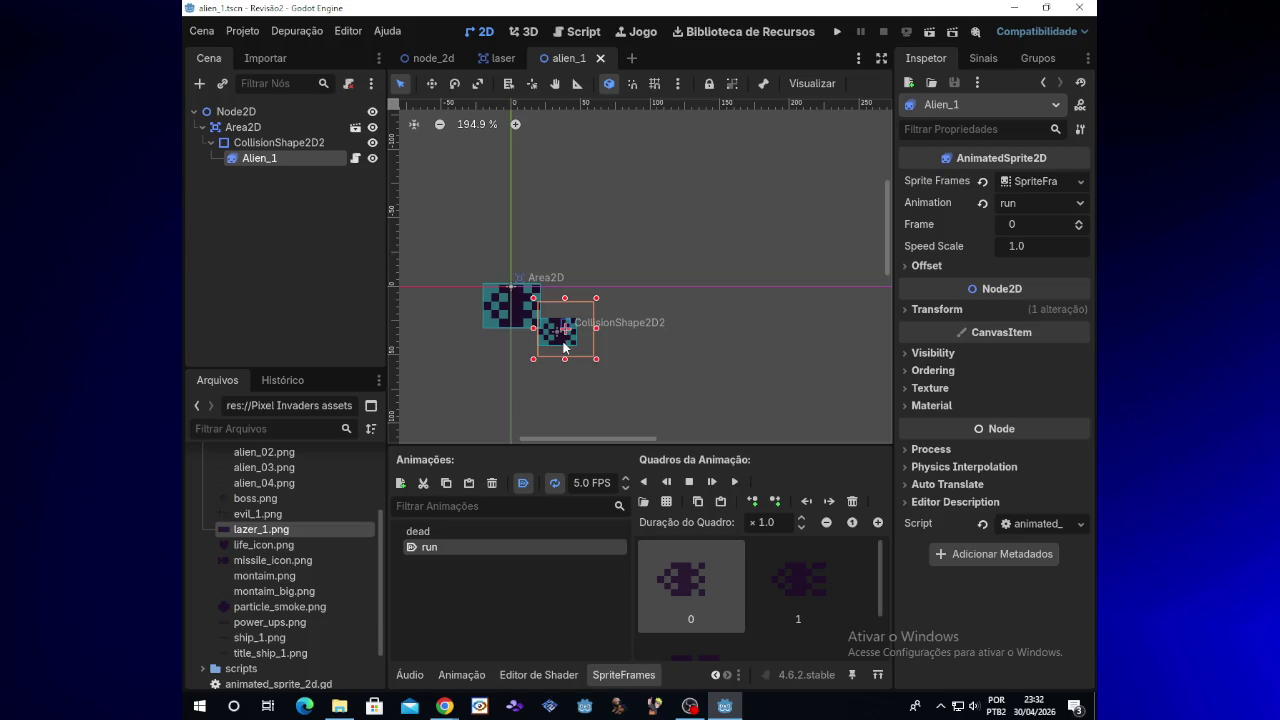
click(356, 127)
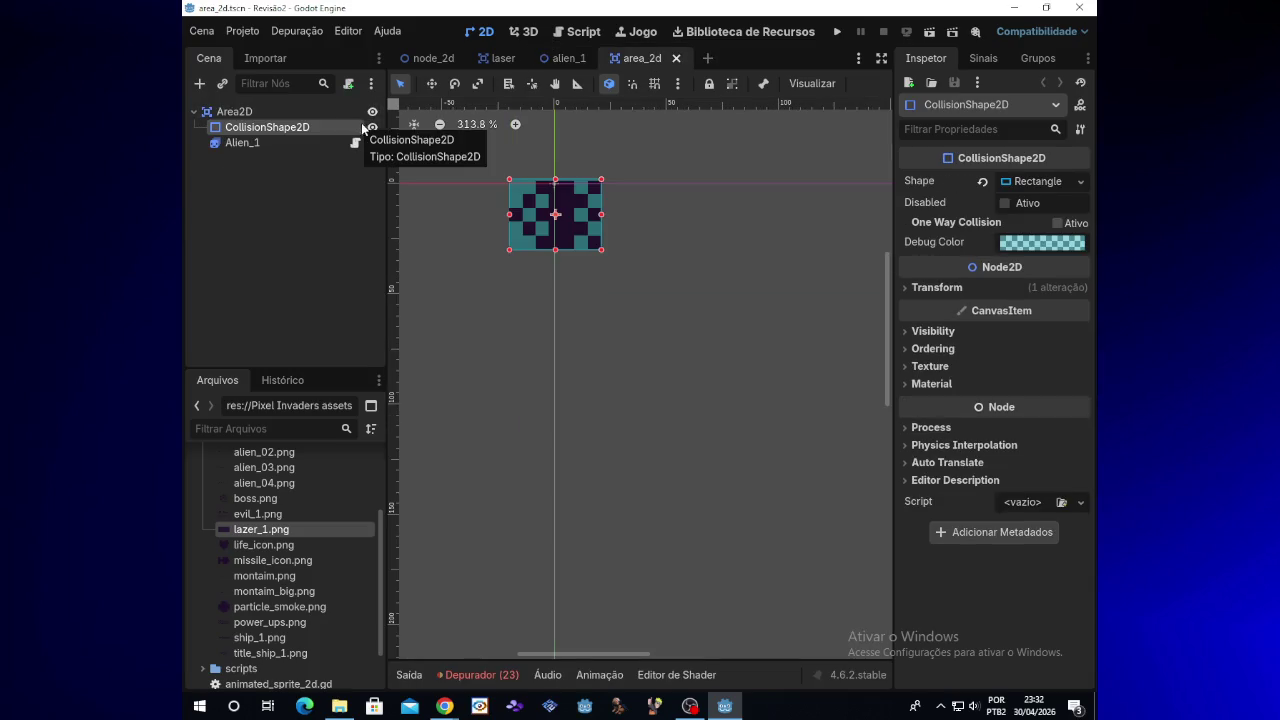
click(676, 58)
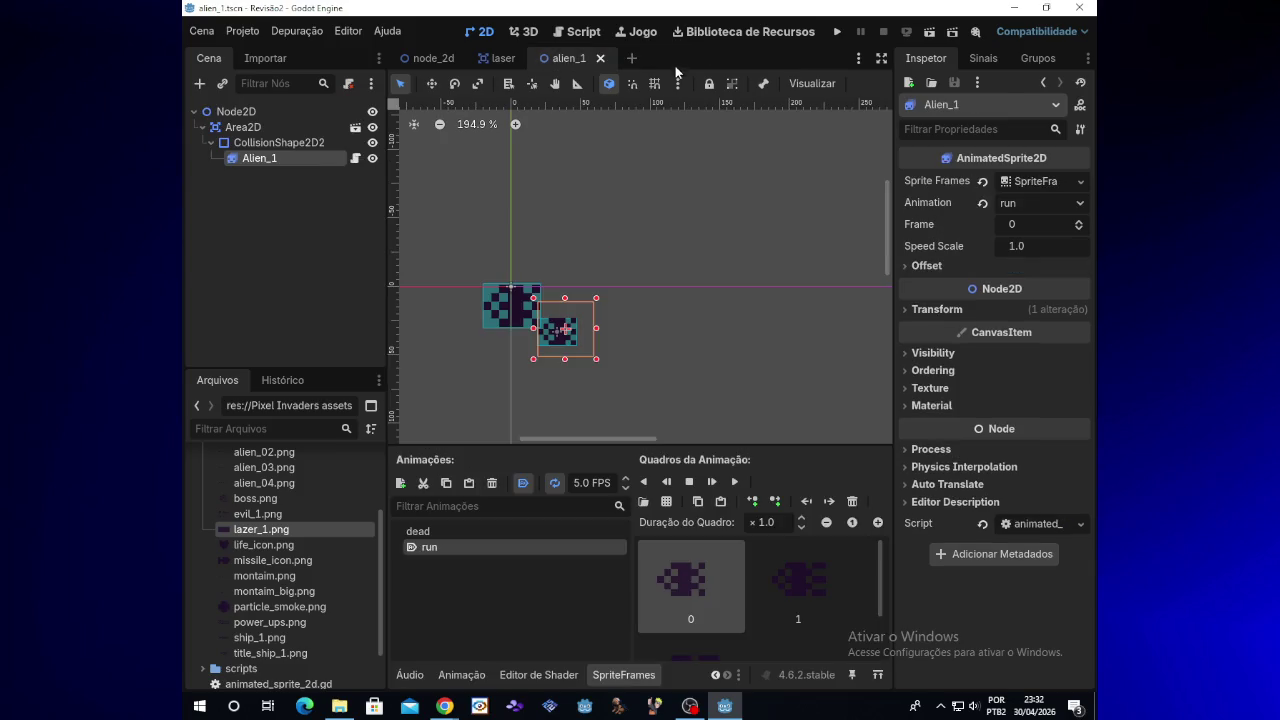
Move the Alien_1 sprite, cancel an accidental delete, and shift Area2D down-right
drag(573, 334, 635, 326)
key(Delete)
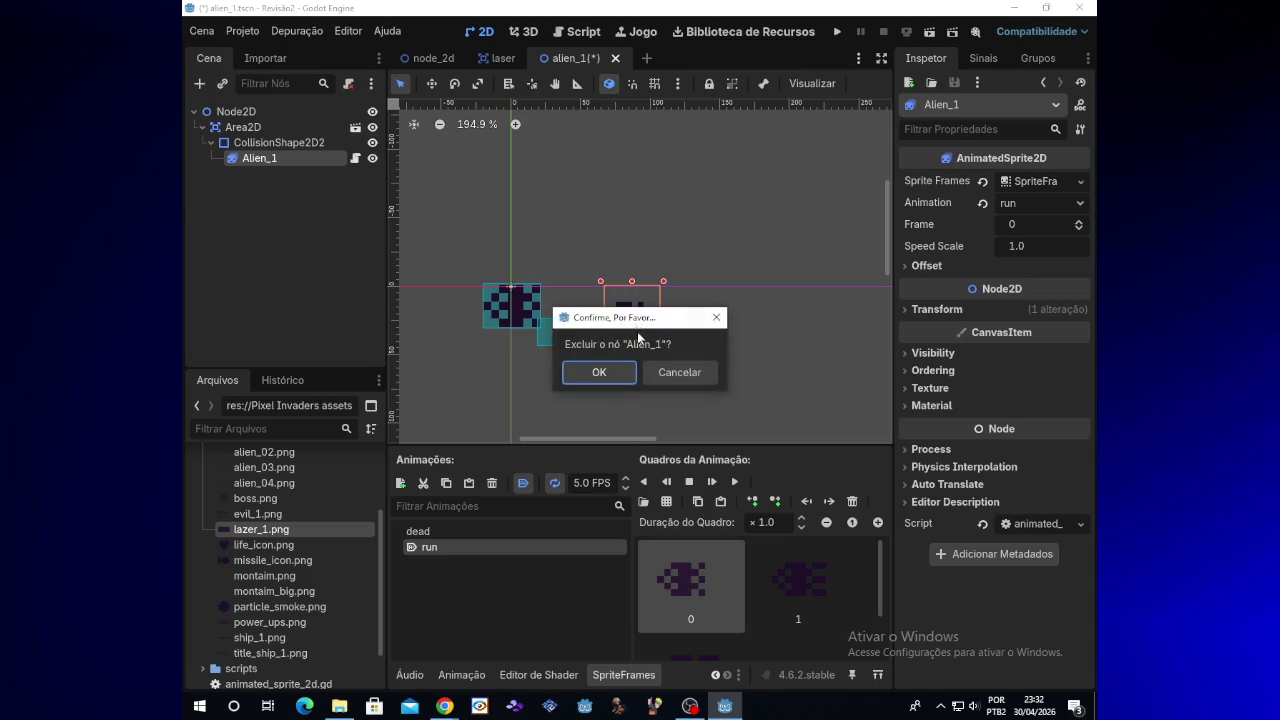
click(663, 372)
click(531, 315)
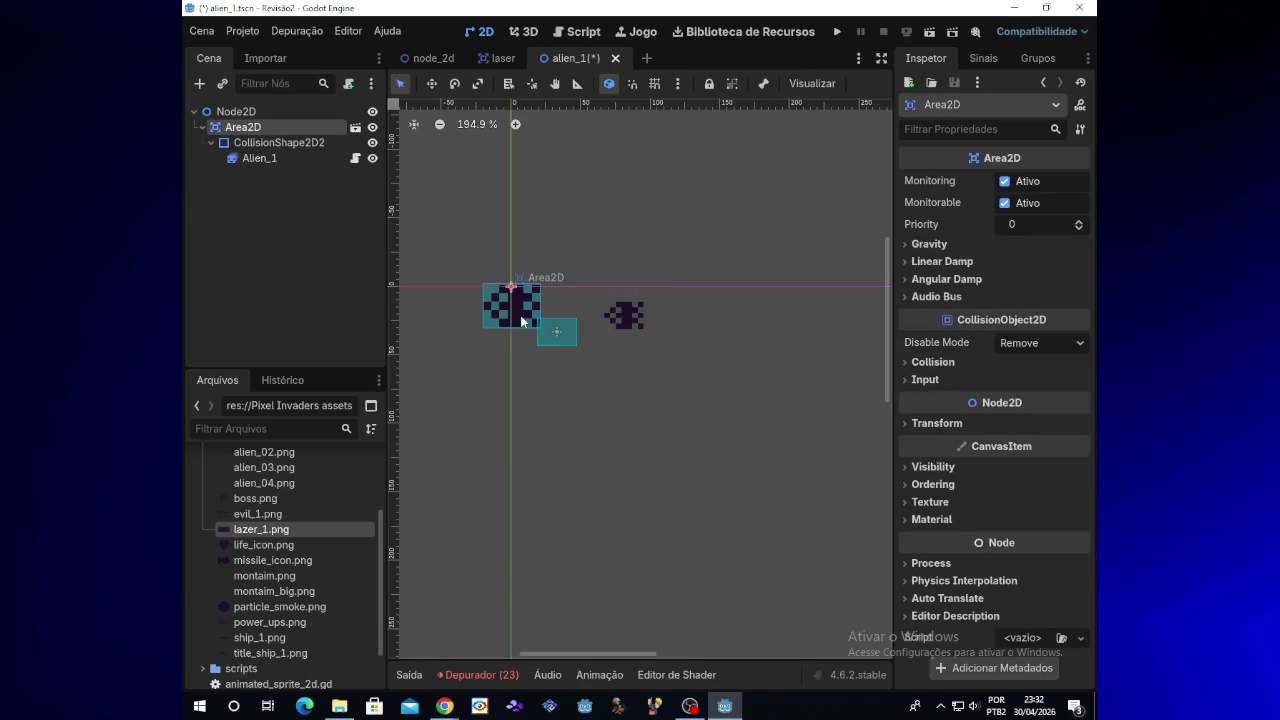
mouse_move(524, 310)
mouse_down()
mouse_move(560, 327)
mouse_move(552, 315)
mouse_up()
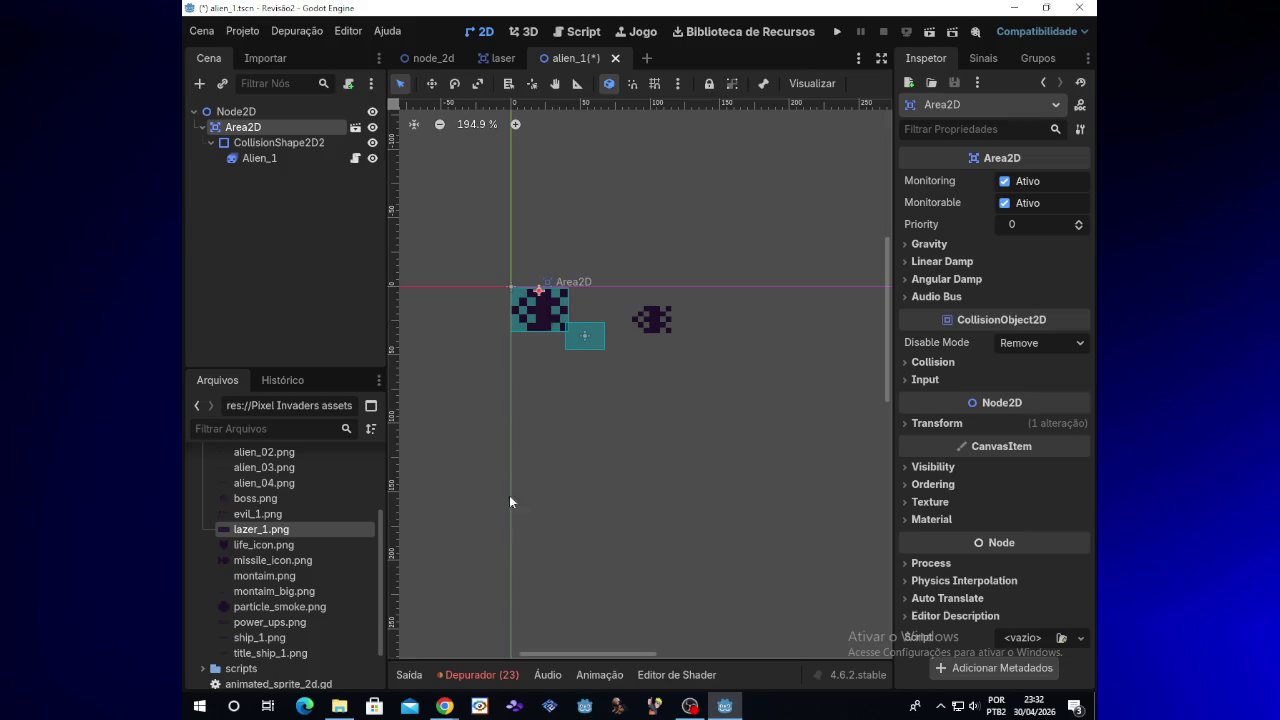
Select CollisionShape2D2, then nudge the Alien_1 sprite closer to the collision box
mouse_move(444, 705)
click(294, 145)
click(285, 131)
click(287, 145)
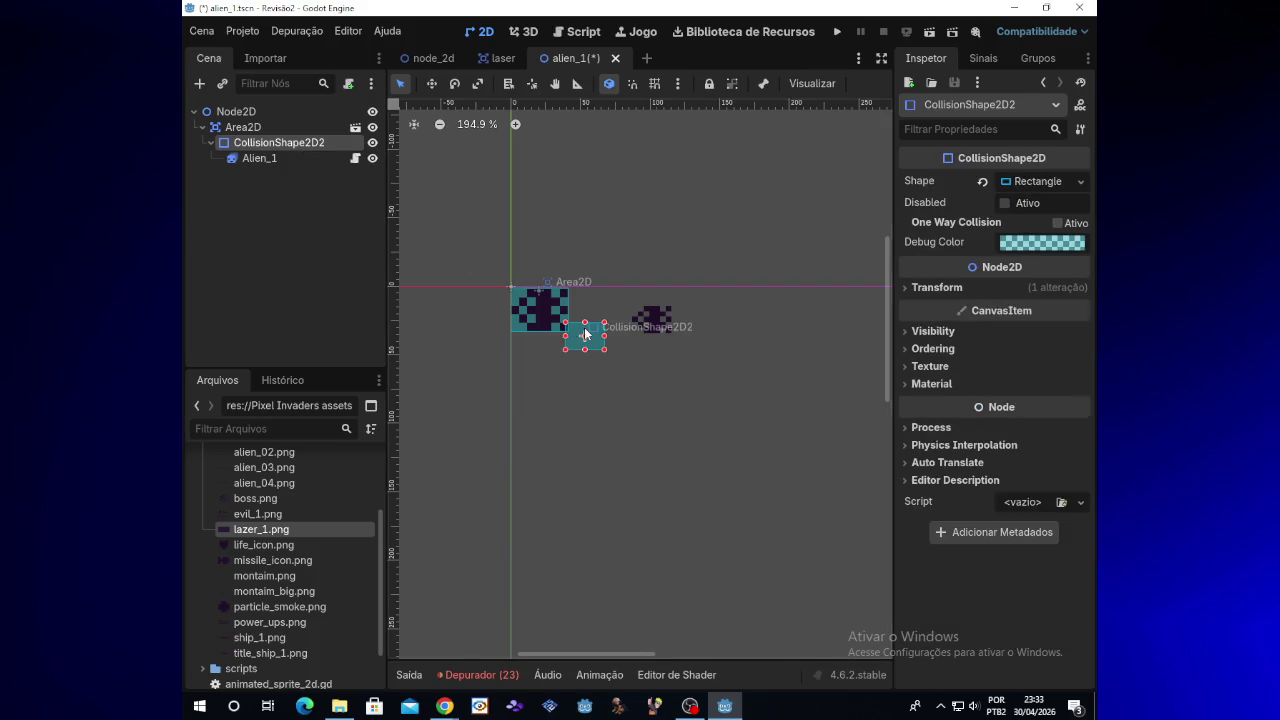
click(648, 322)
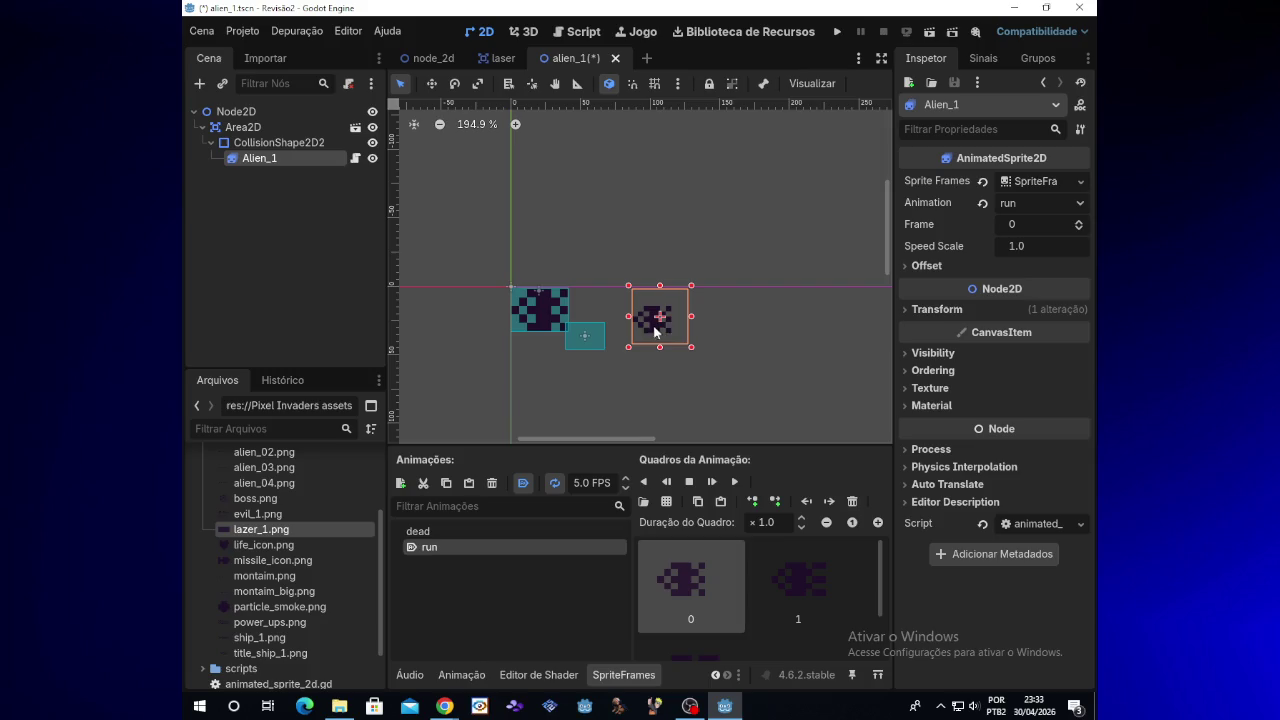
mouse_move(661, 333)
mouse_down()
mouse_move(585, 333)
mouse_move(636, 321)
mouse_up()
Delete Area2D, undo the deletion, and open Alien_1's animated_sprite_2d.gd script
click(548, 327)
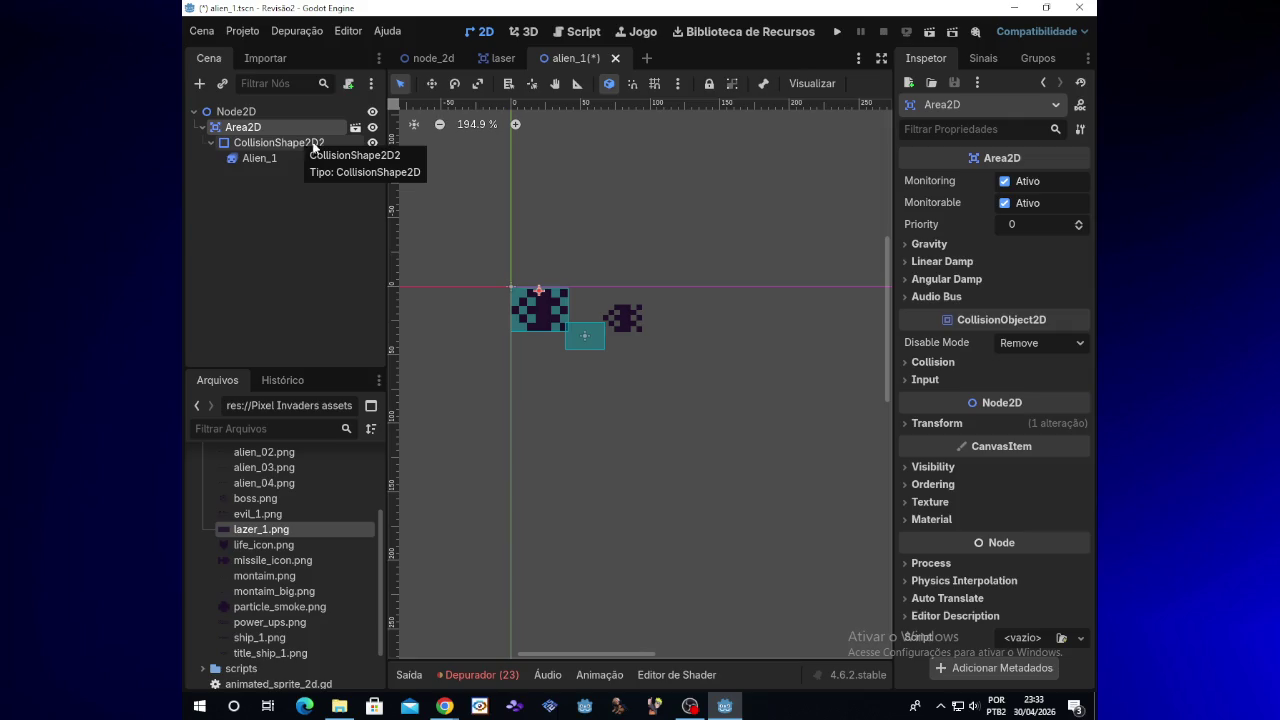
key(Delete)
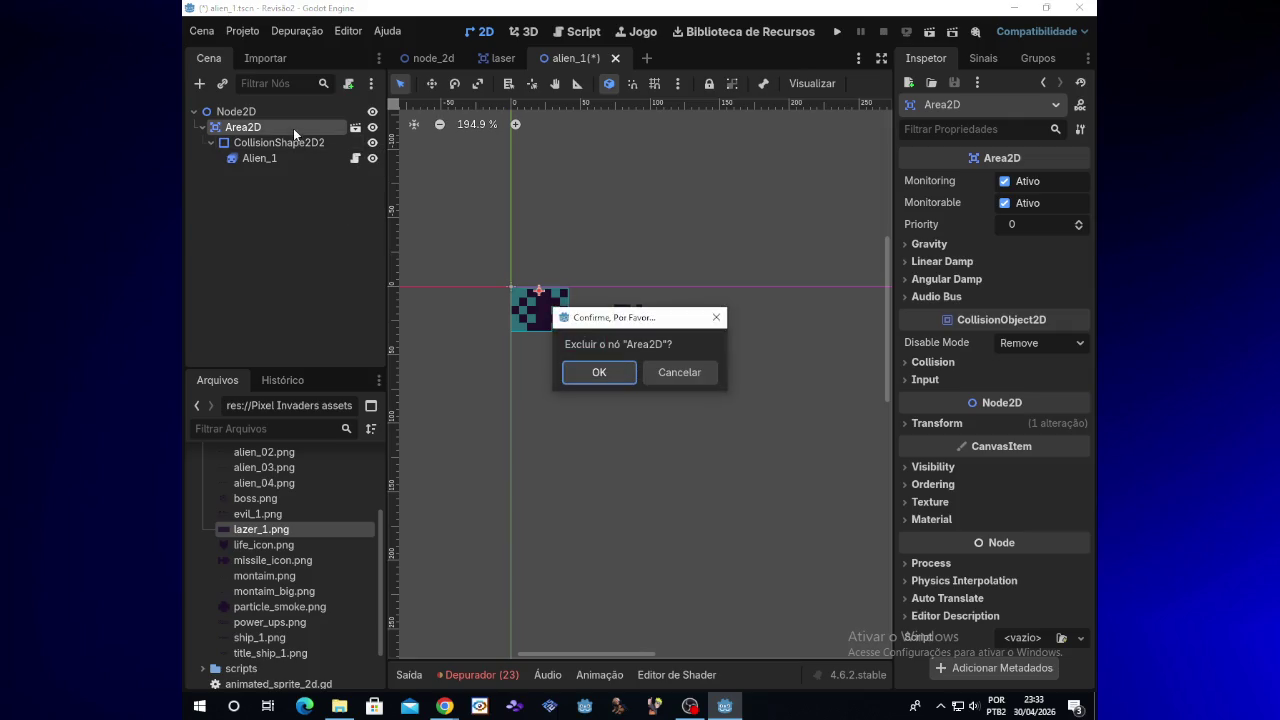
key(Return)
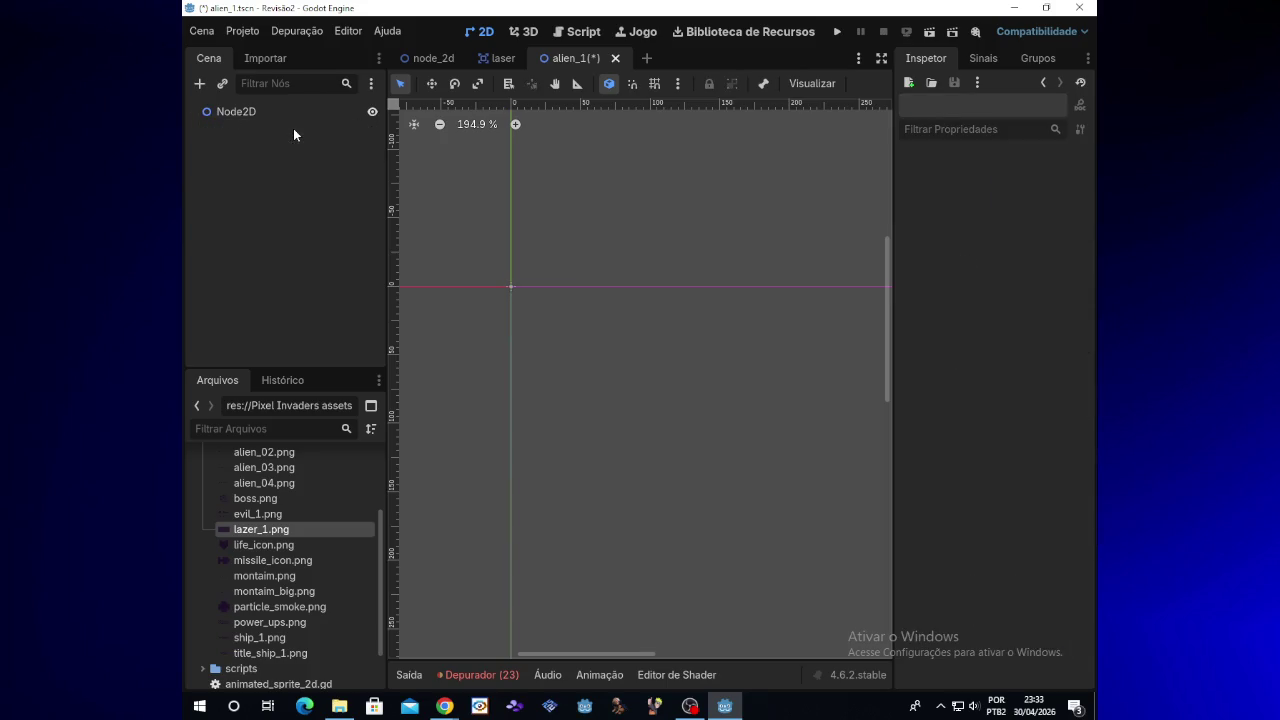
key(ctrl+z)
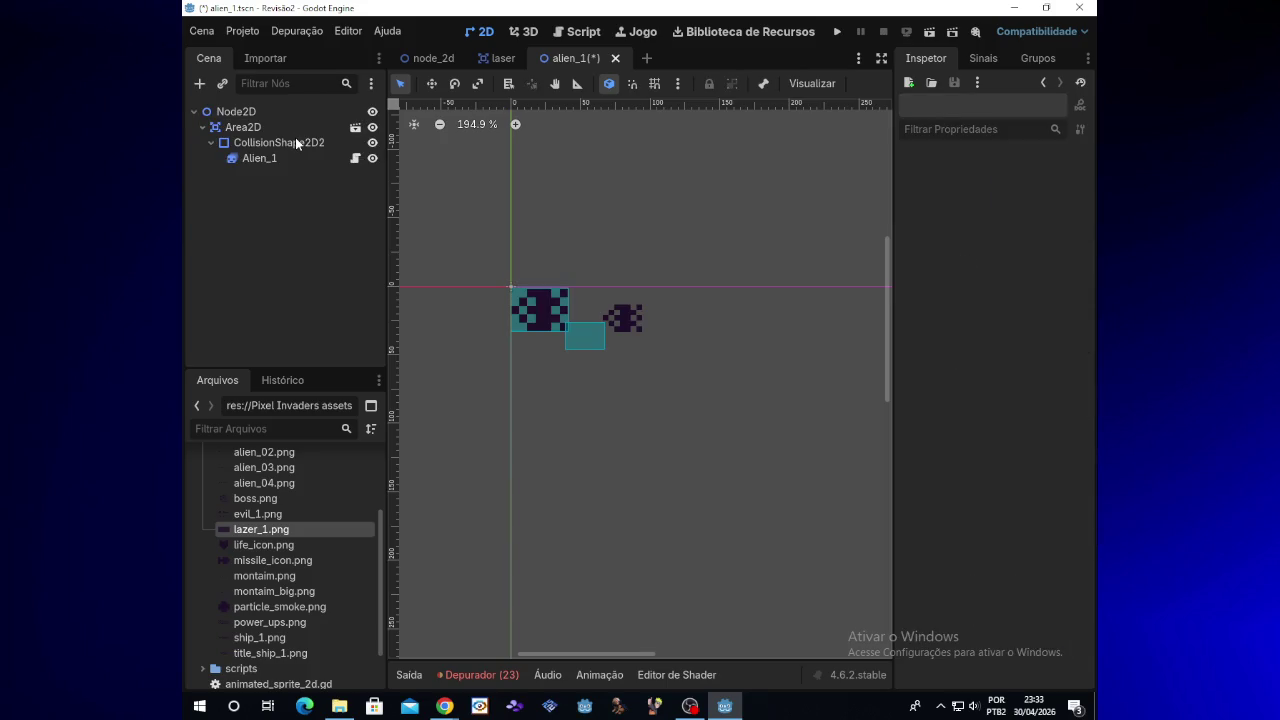
click(355, 158)
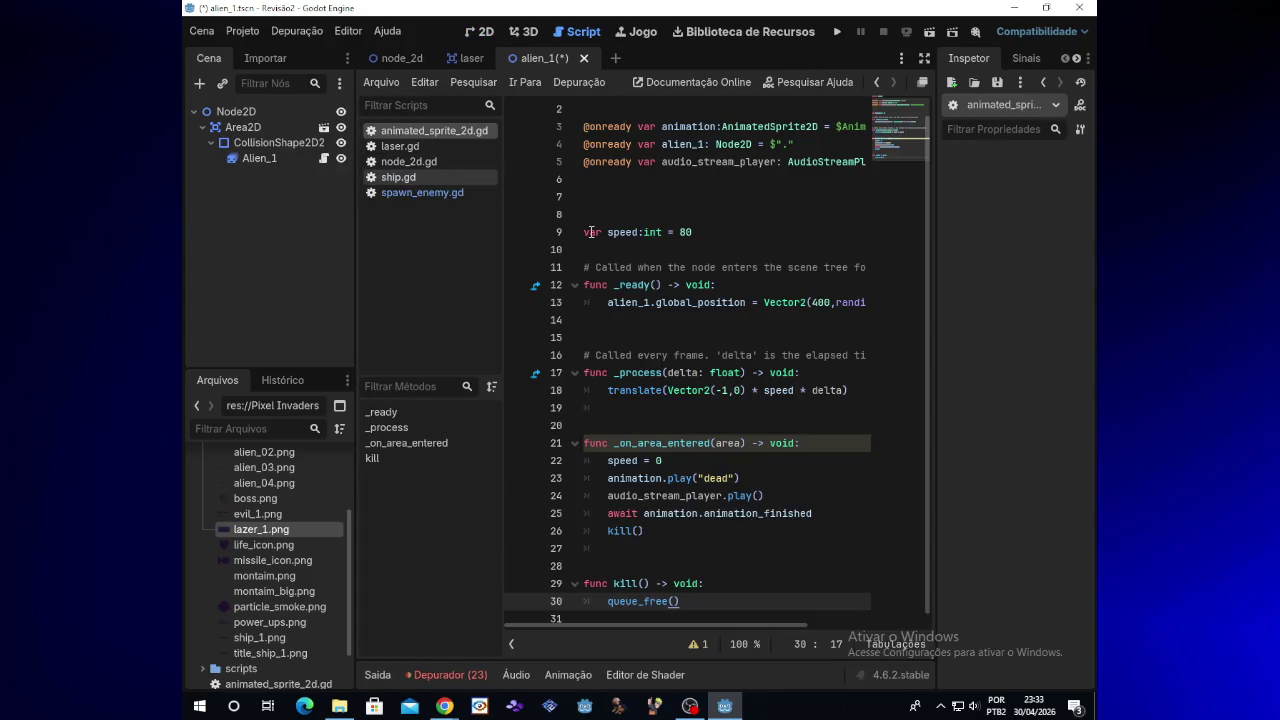
Select the whole script text, then cancel an accidental deletion of the Area2D node
scroll(603, 232, up, 1)
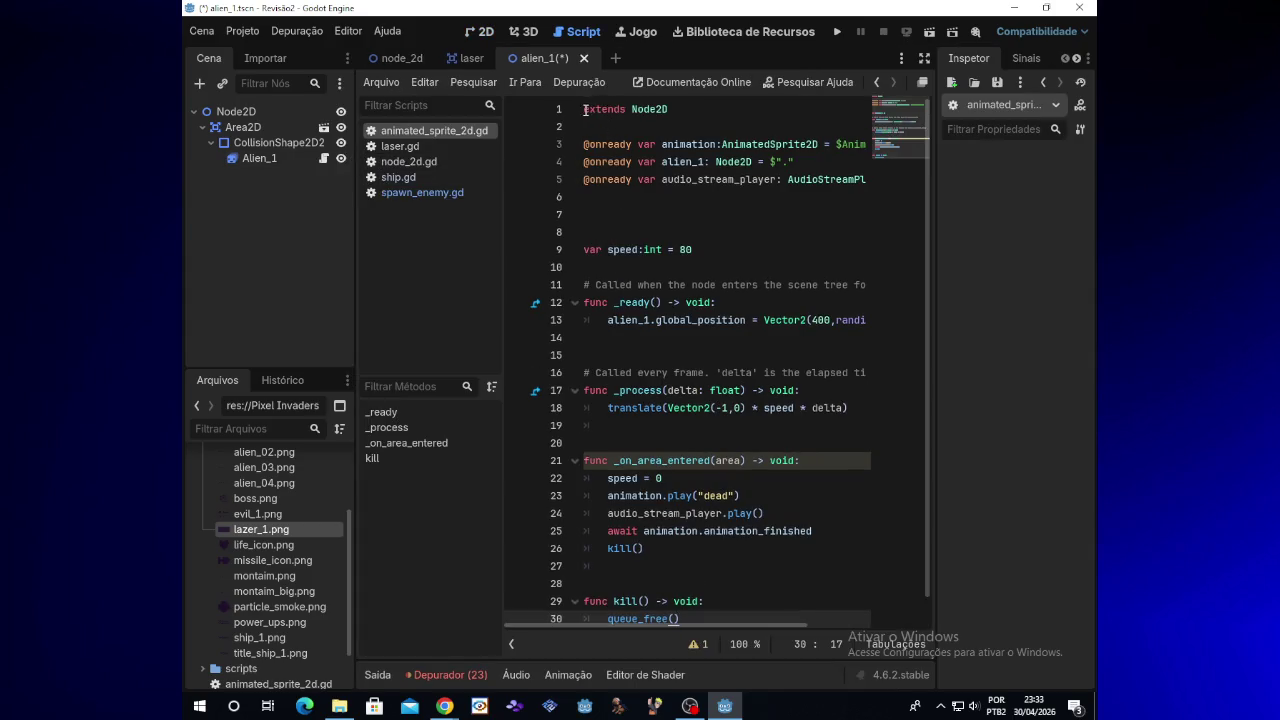
mouse_move(587, 109)
mouse_down()
mouse_move(600, 305)
mouse_move(710, 530)
mouse_move(705, 601)
mouse_up()
drag(745, 648, 745, 643)
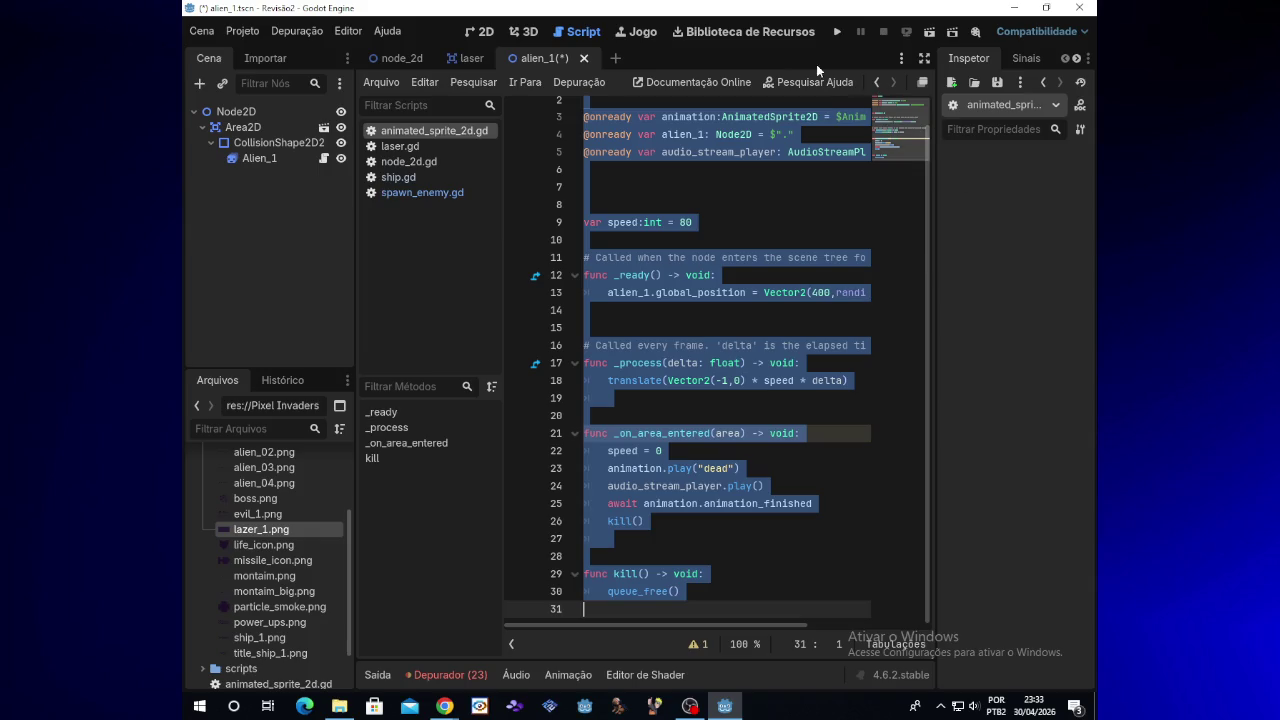
click(243, 130)
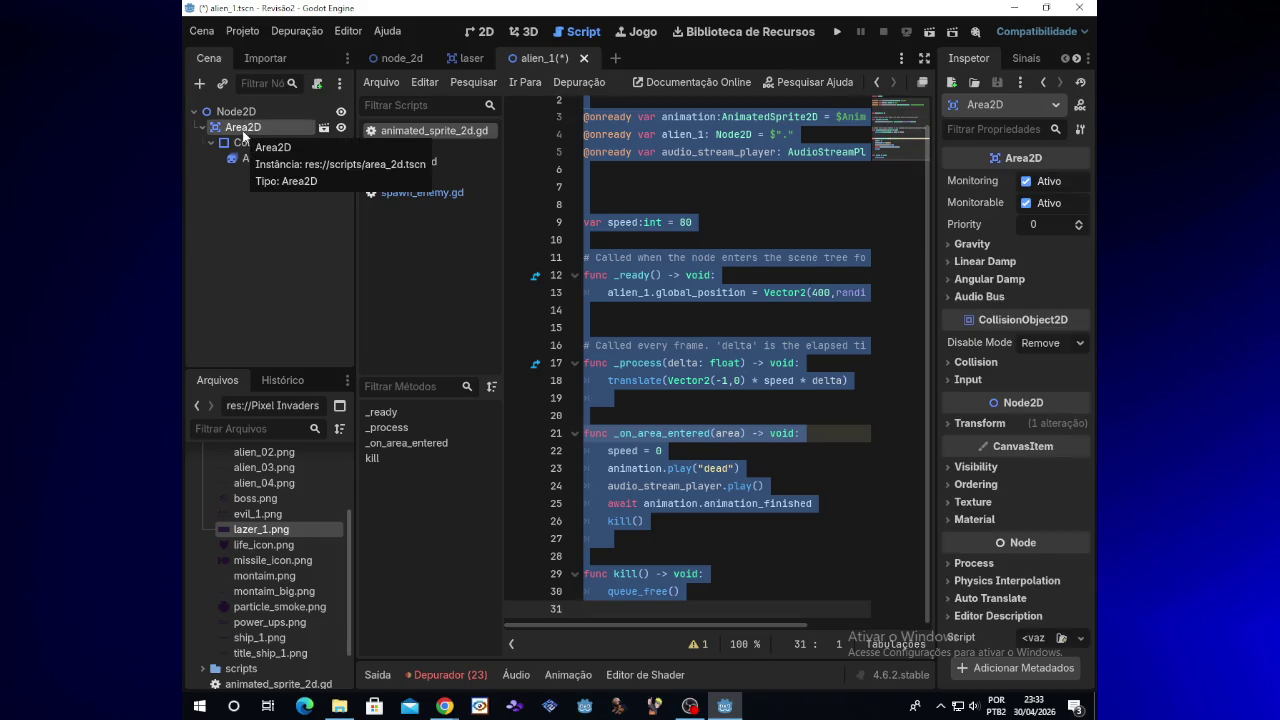
key(Delete)
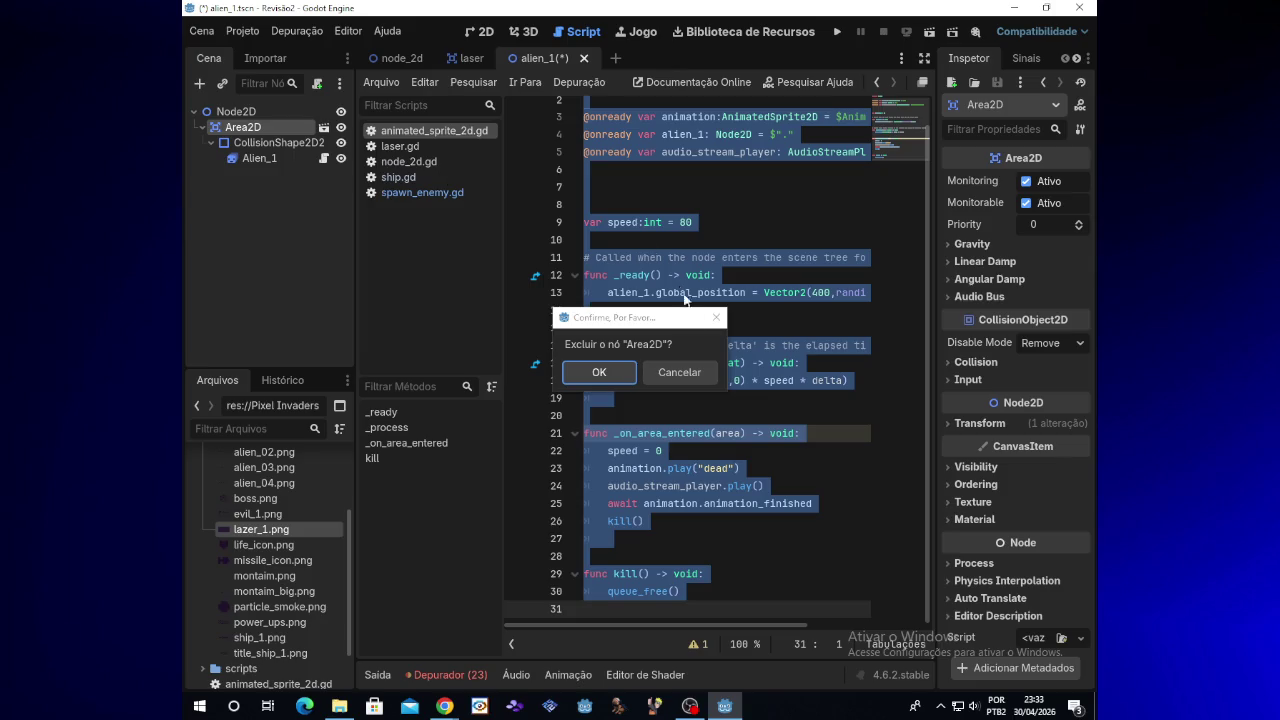
click(723, 320)
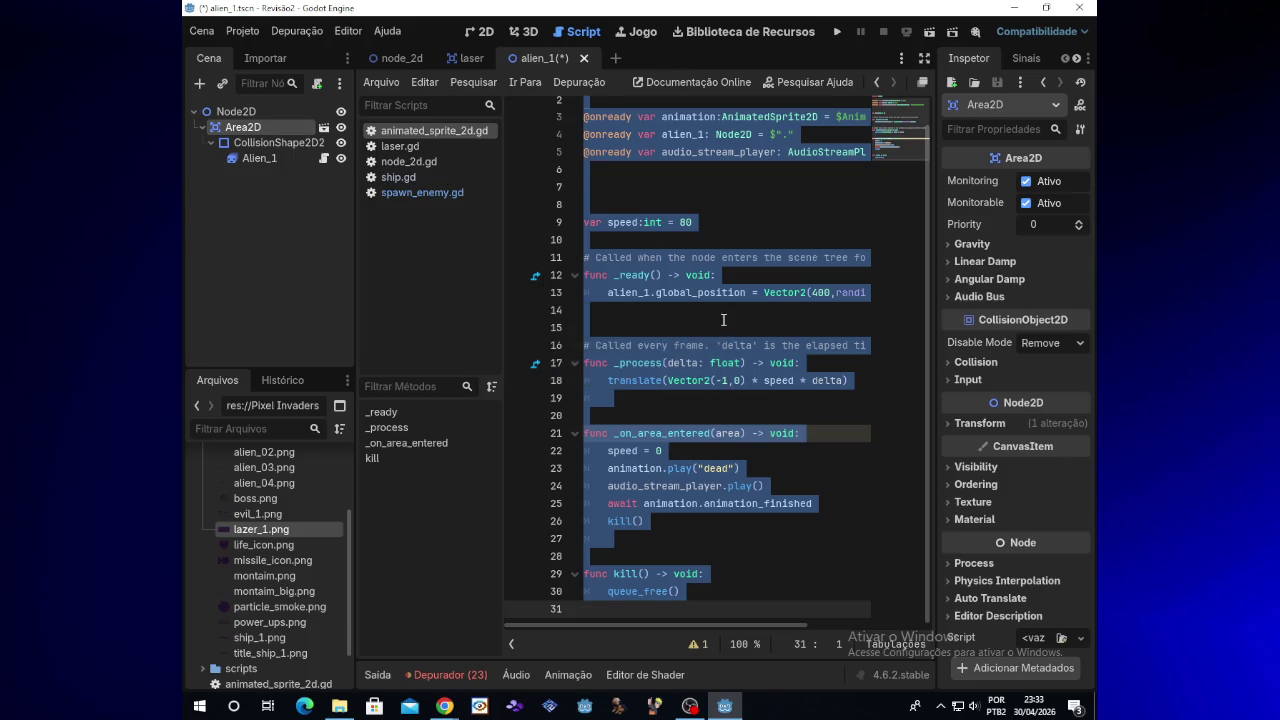
Switch among the open scene tabs and settle on the node_2d scene
click(474, 58)
click(397, 60)
click(560, 58)
click(490, 58)
click(386, 60)
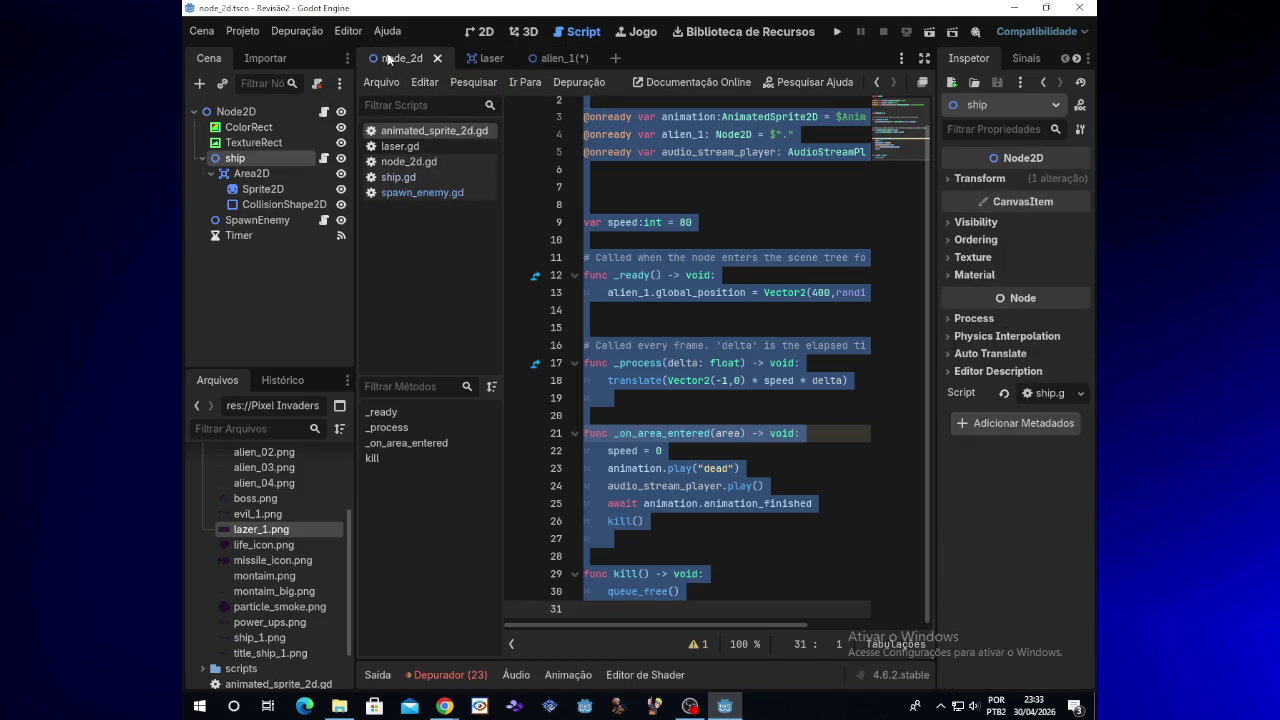
click(666, 227)
scroll(680, 273, up, 1)
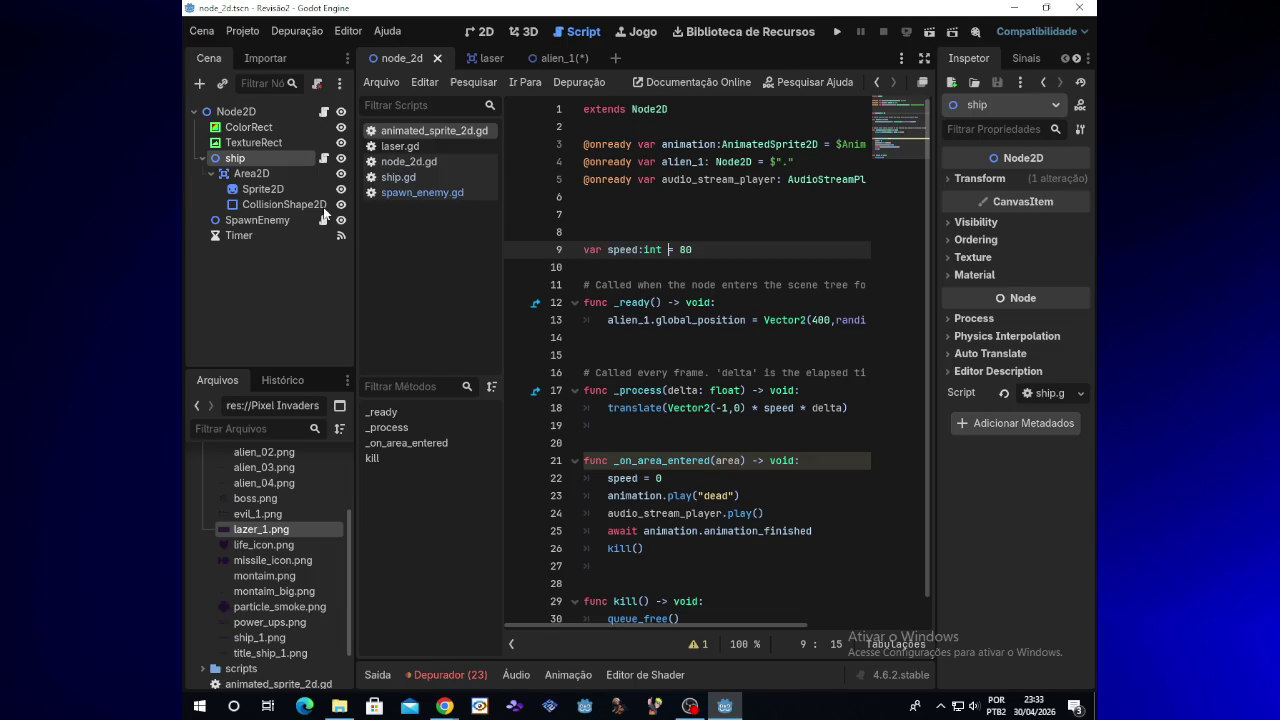
Run the game from node_2d, move the ship up while firing, then stop it
click(836, 32)
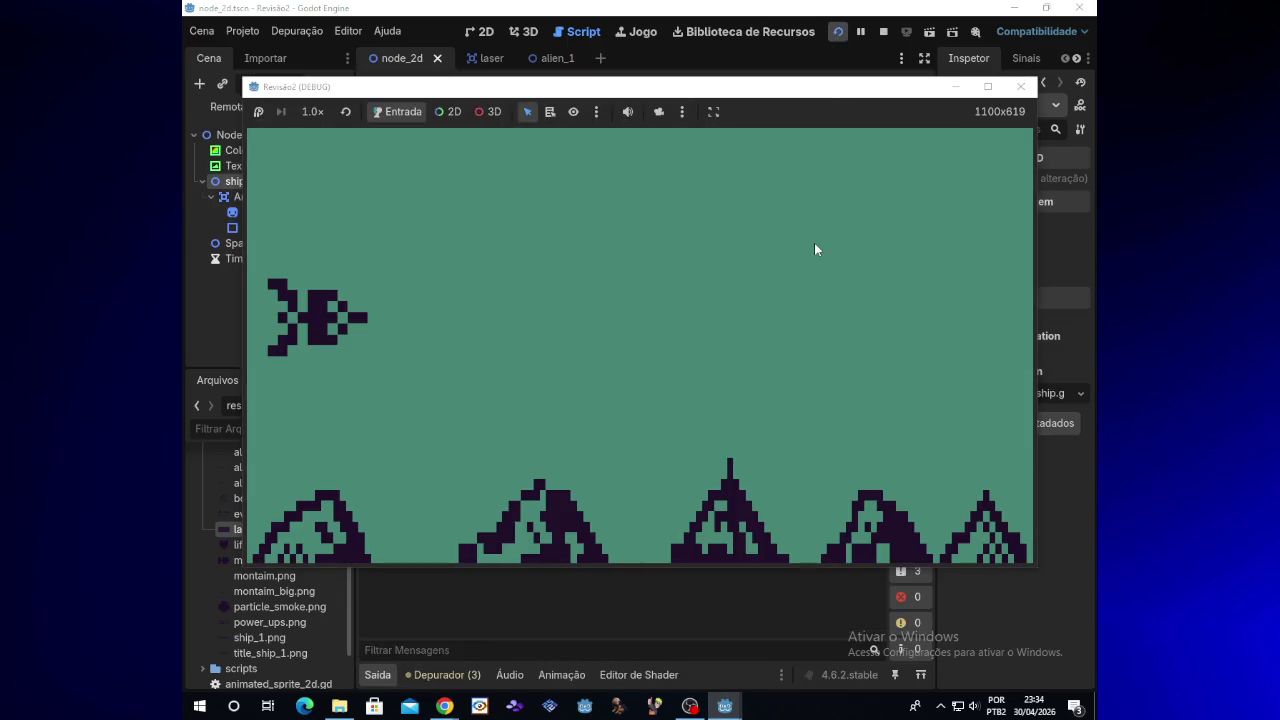
key(space)
key(Up)
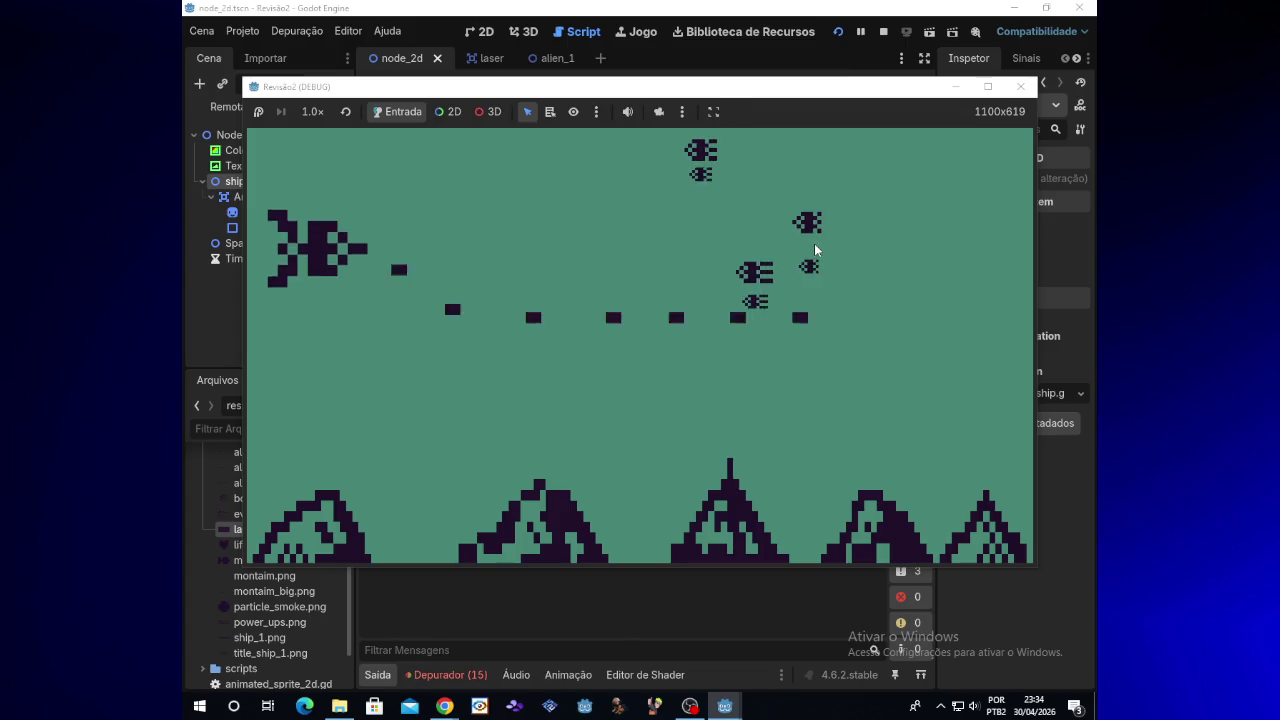
key(Up)
key(space)
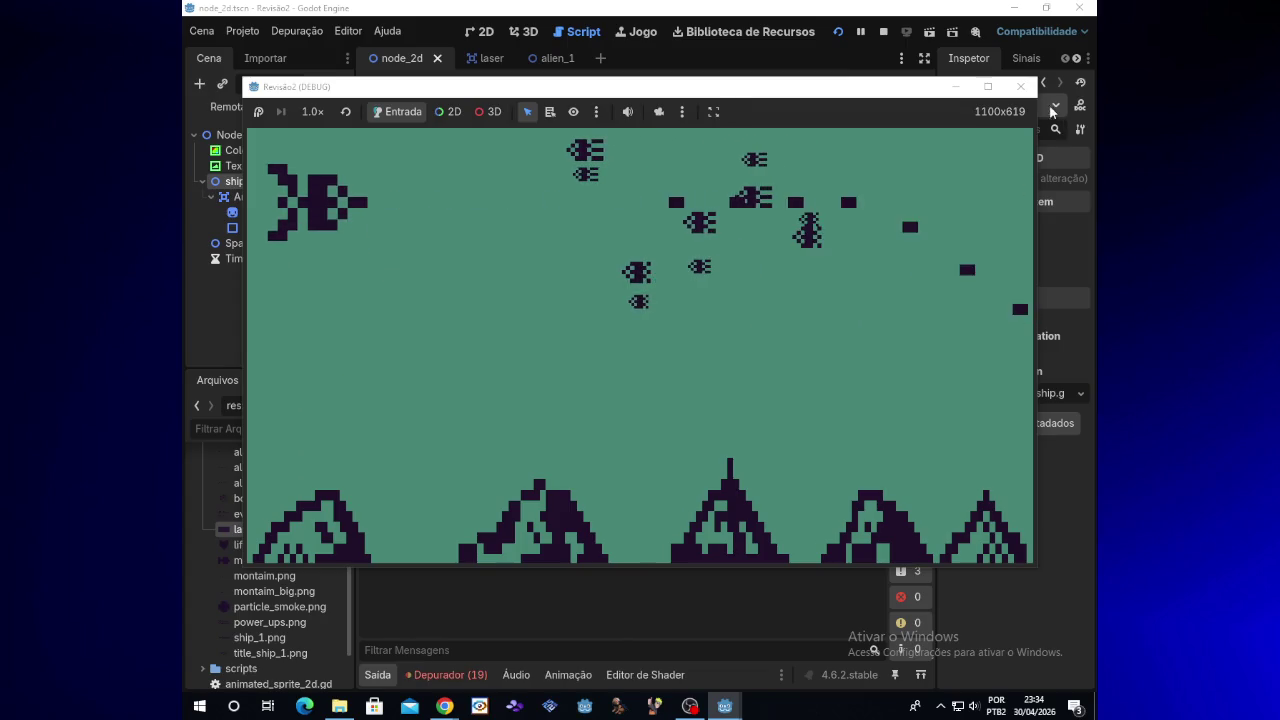
click(1020, 86)
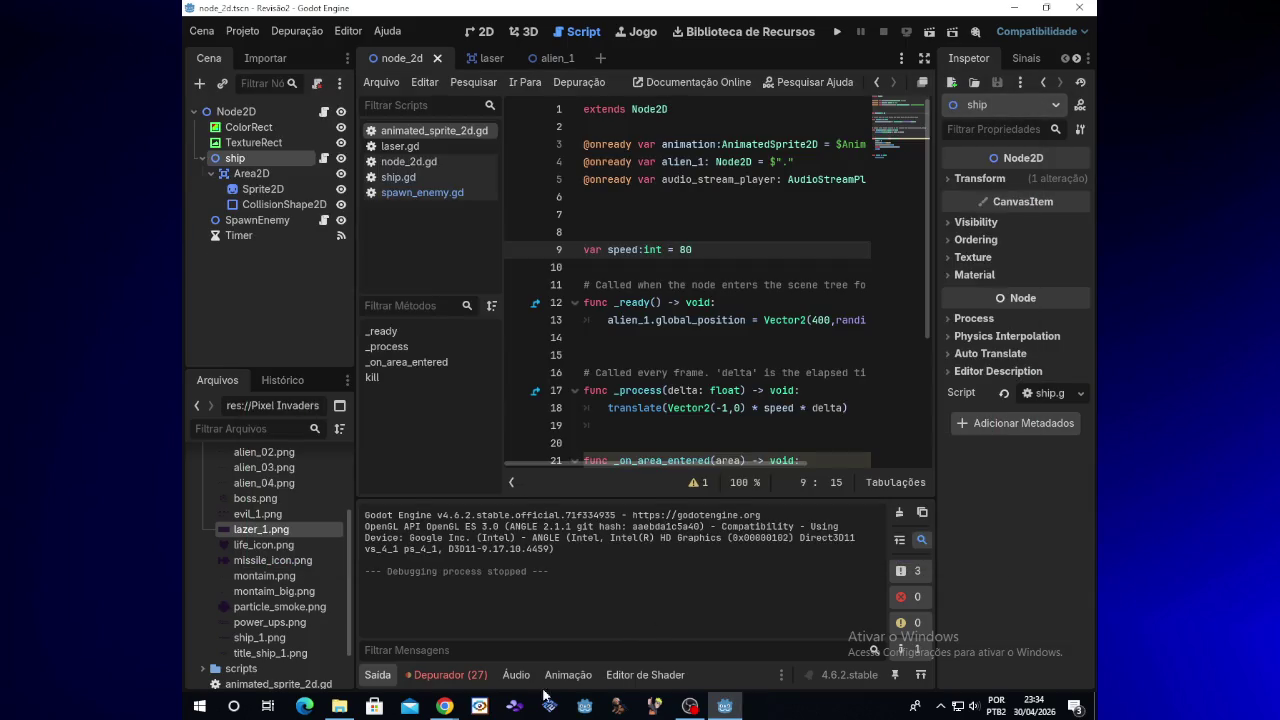
mouse_move(445, 706)
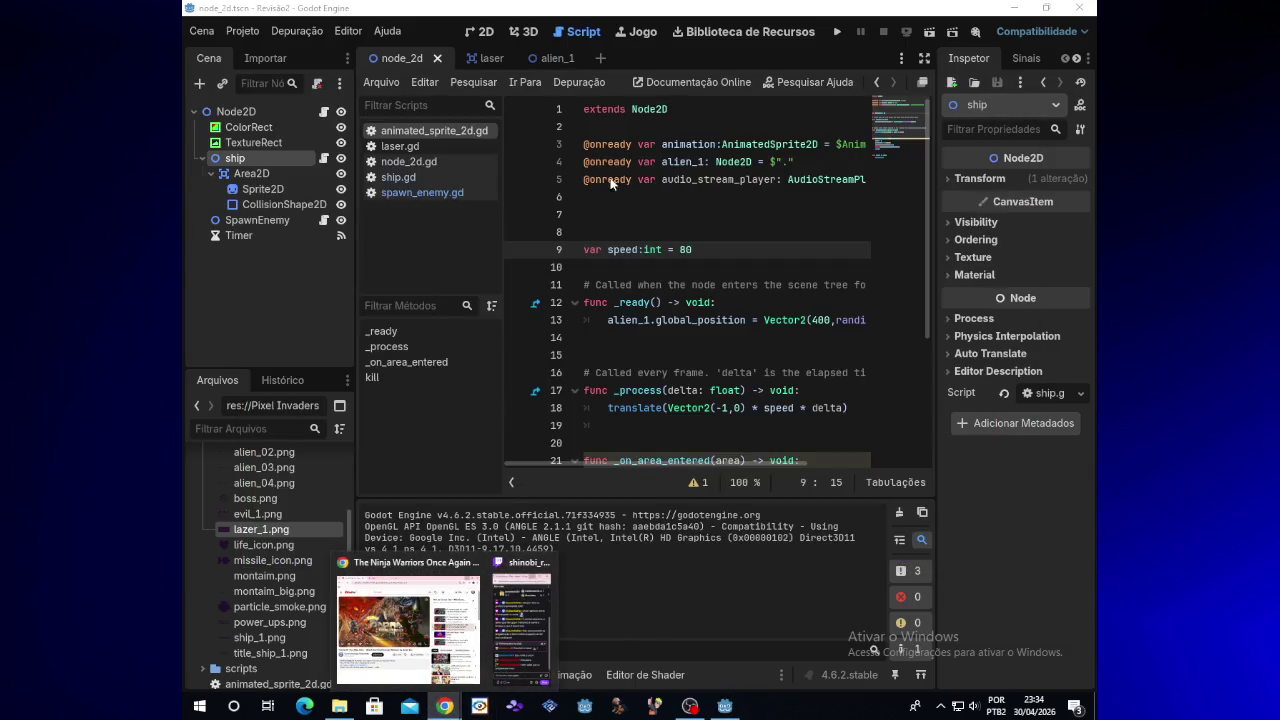
click(558, 60)
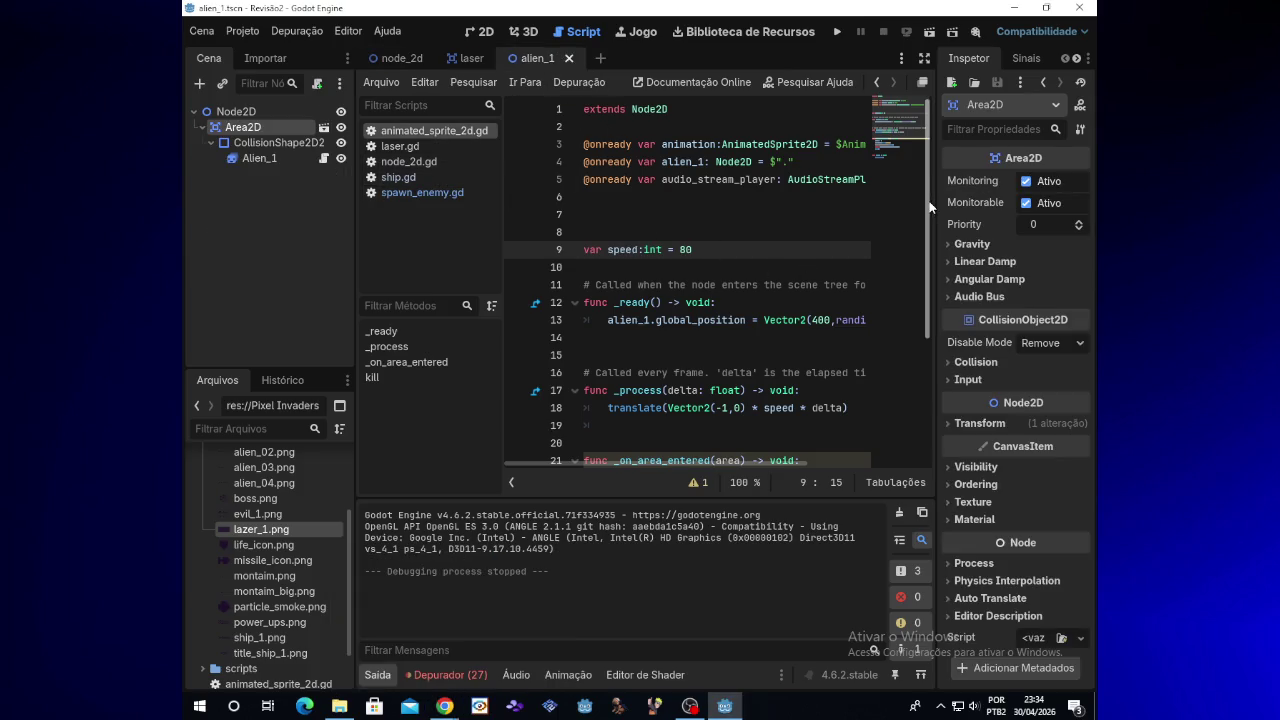
scroll(926, 296, down, 1)
scroll(926, 296, down, 3)
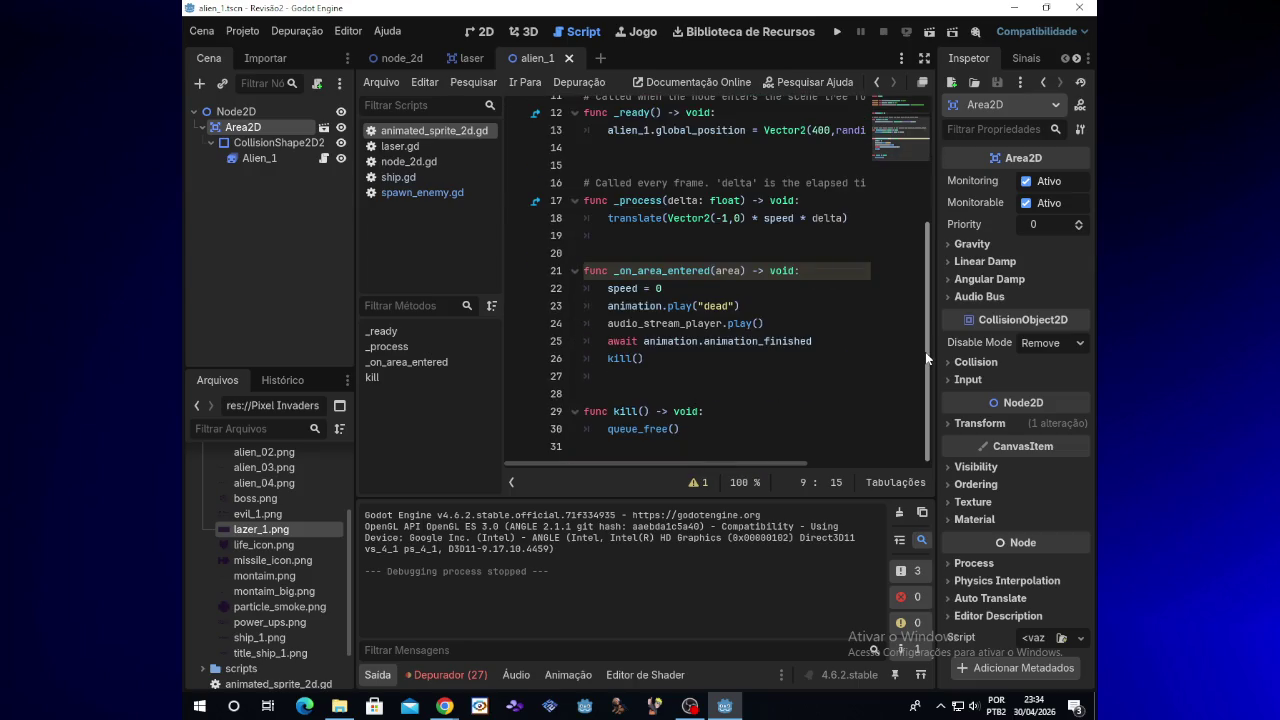
mouse_move(925, 352)
mouse_down()
mouse_move(925, 181)
mouse_move(925, 382)
mouse_up()
scroll(926, 380, up, 4)
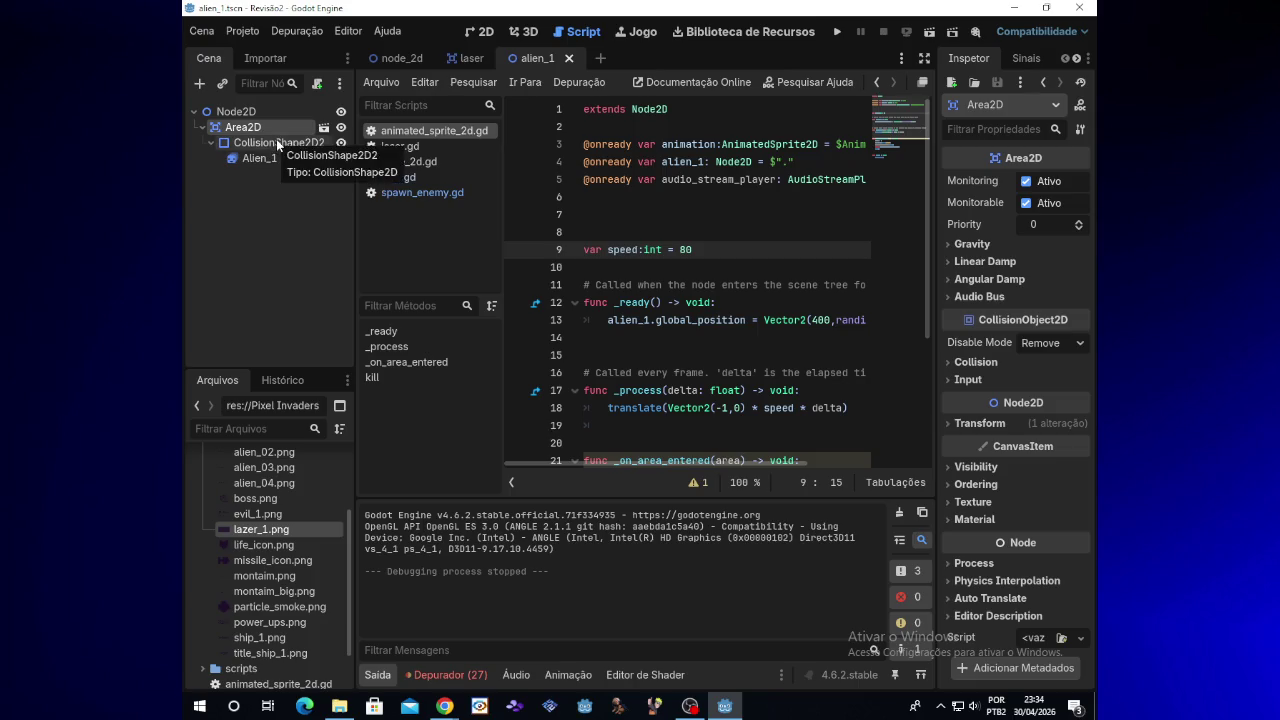
click(278, 143)
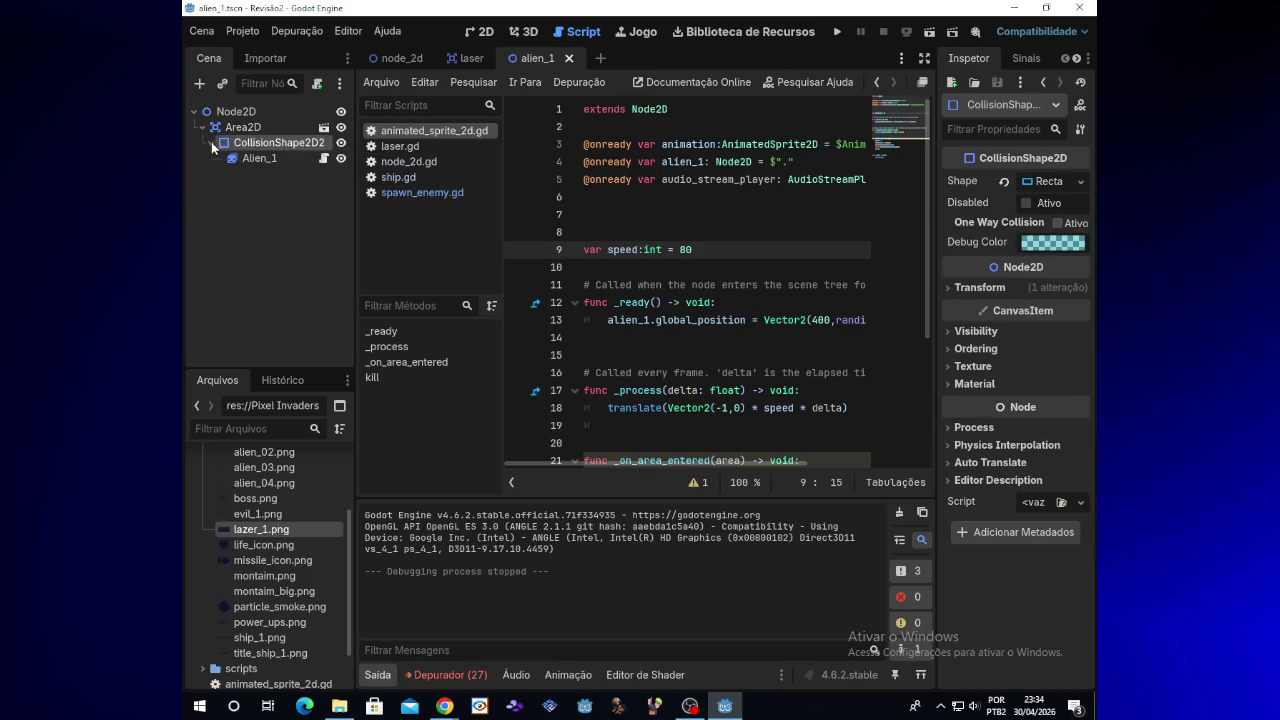
click(262, 160)
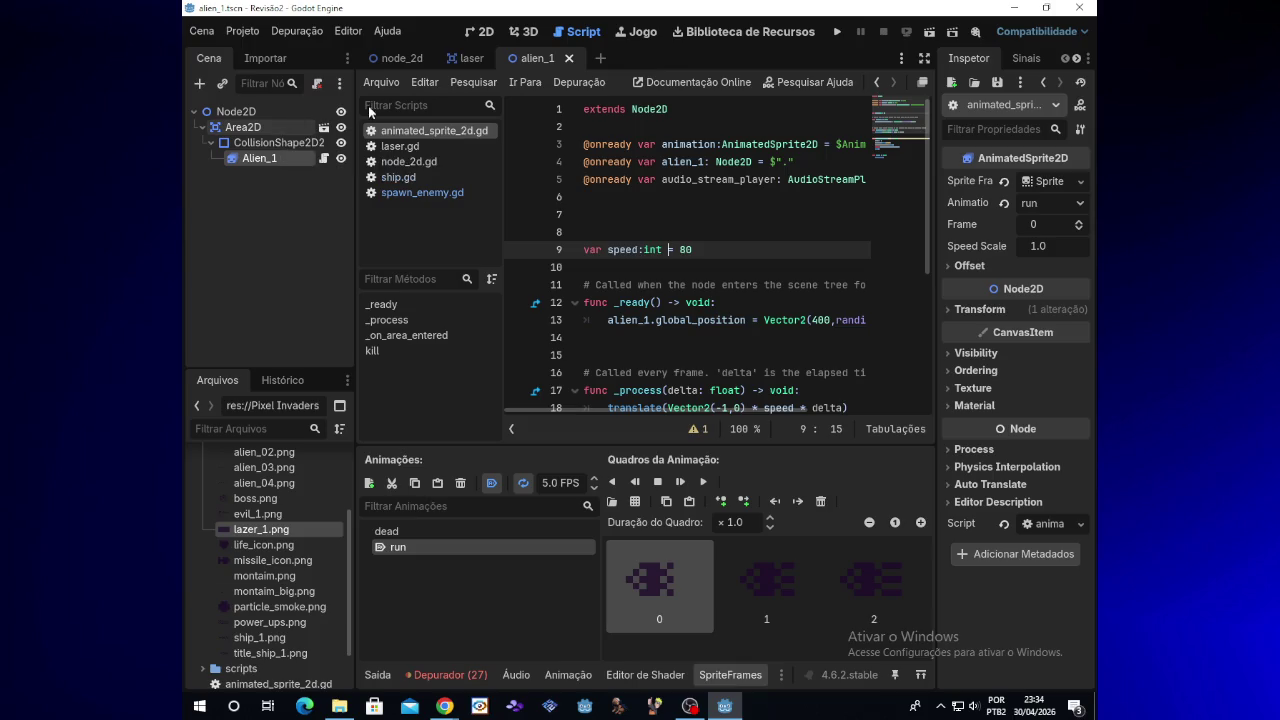
click(401, 63)
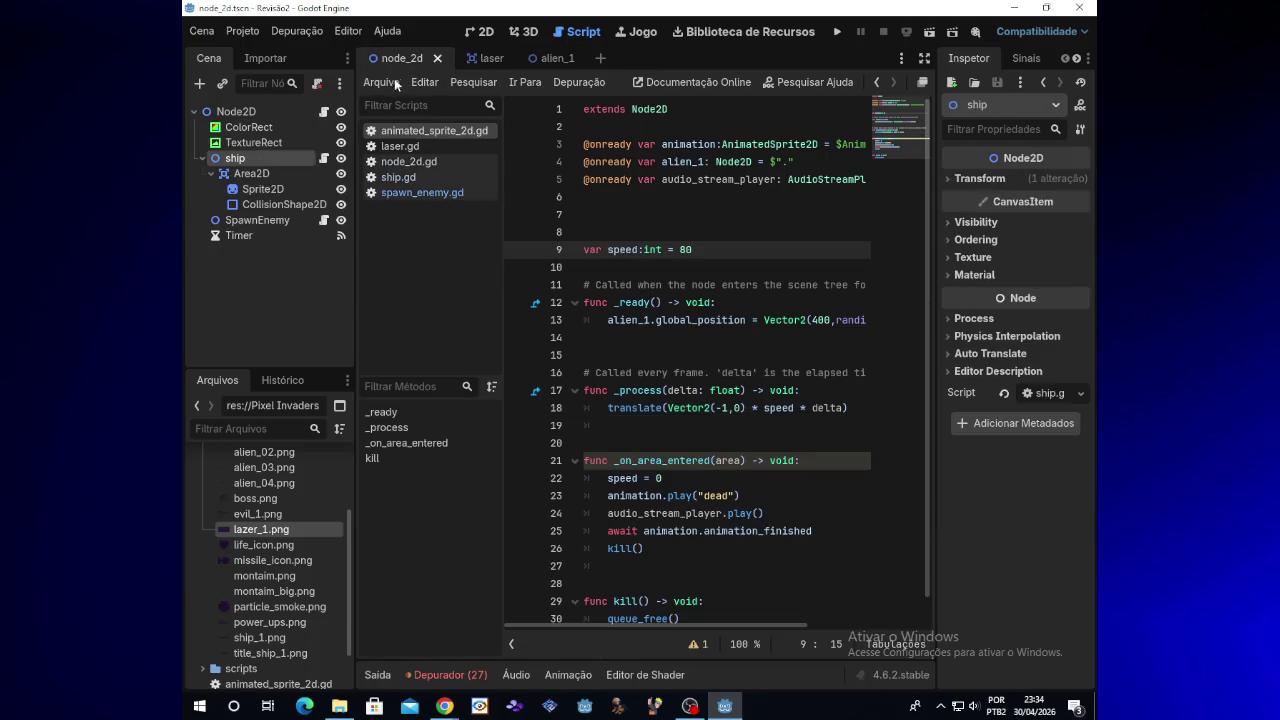
Select the Timer and SpawnEnemy nodes and review the randi_range call in spawn_enemy.gd
click(282, 232)
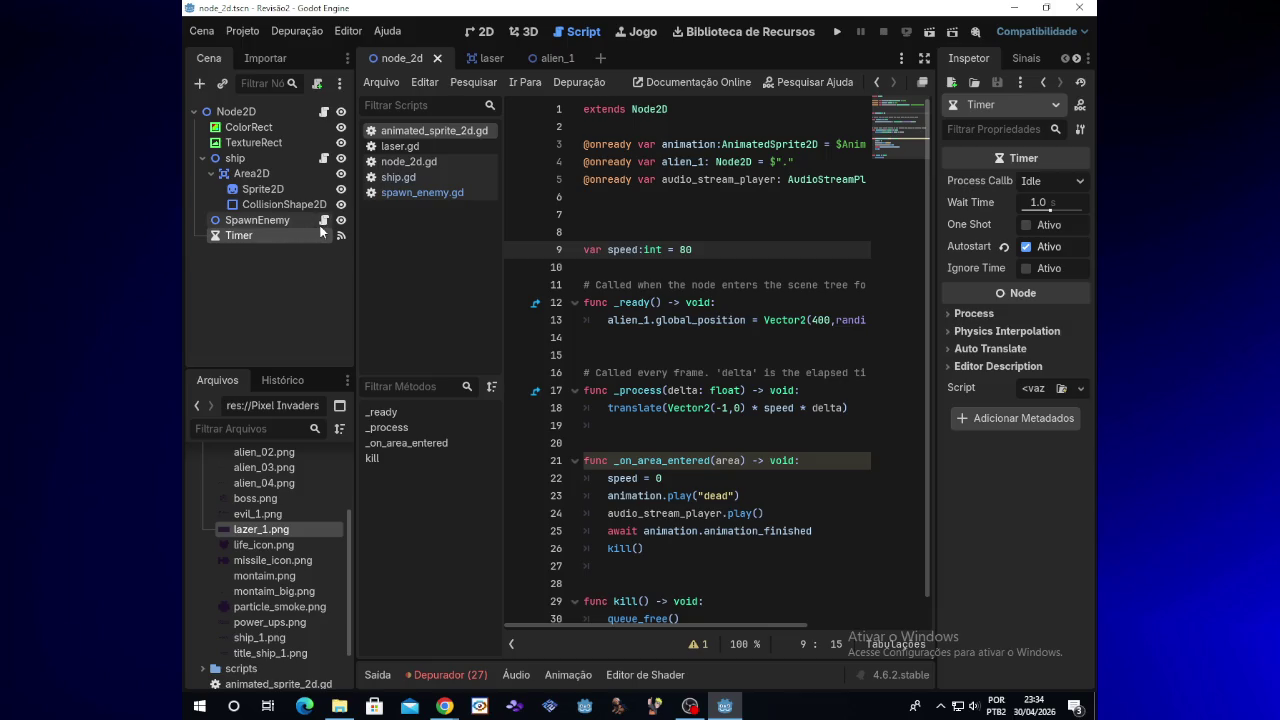
click(279, 220)
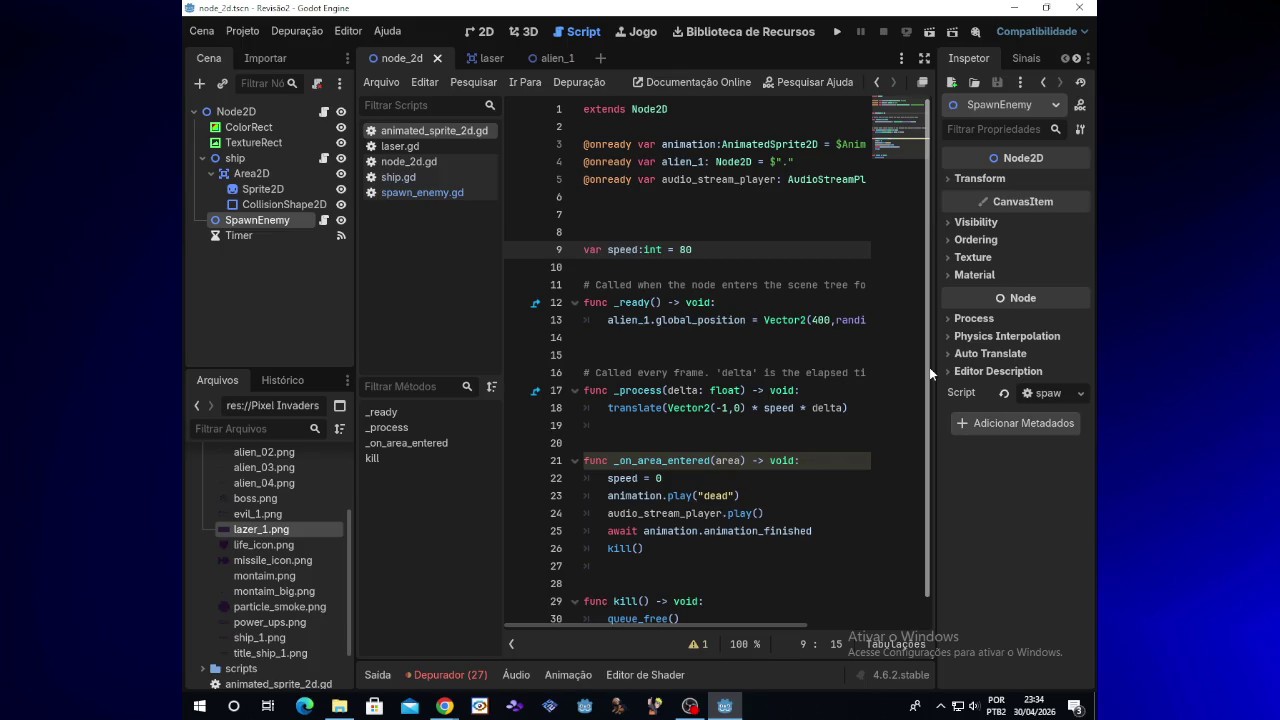
click(321, 224)
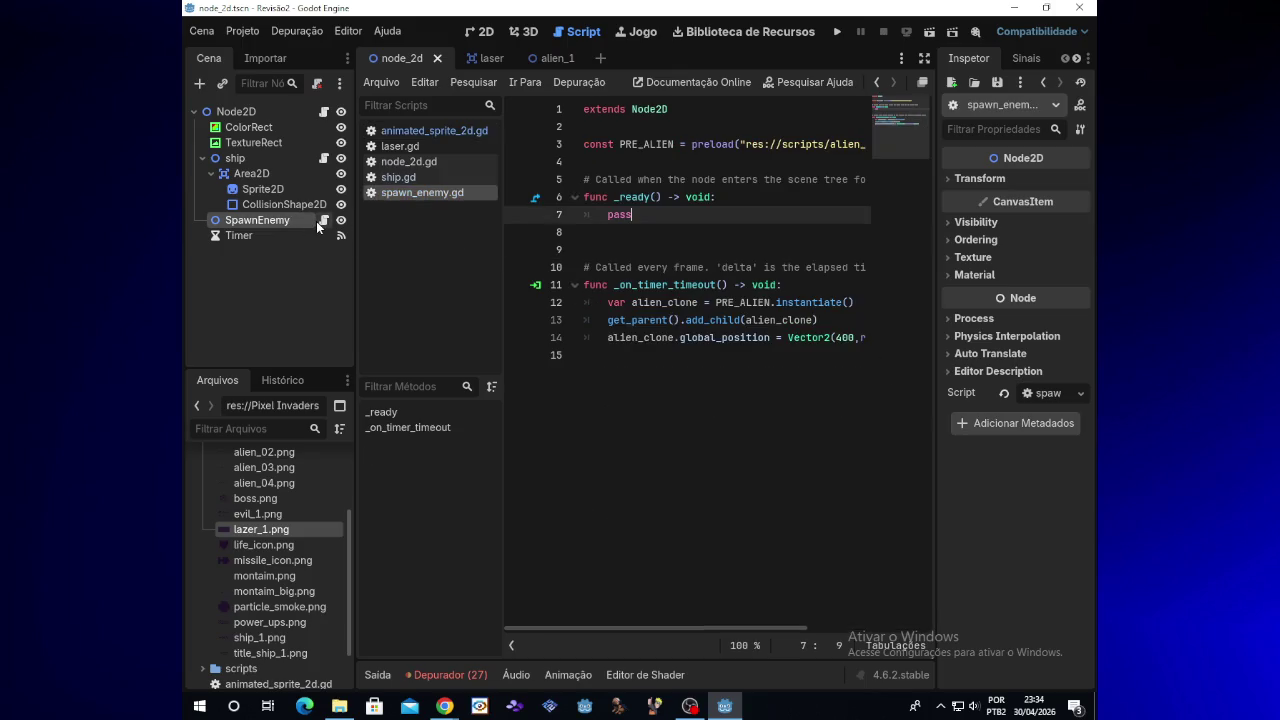
double_click(866, 338)
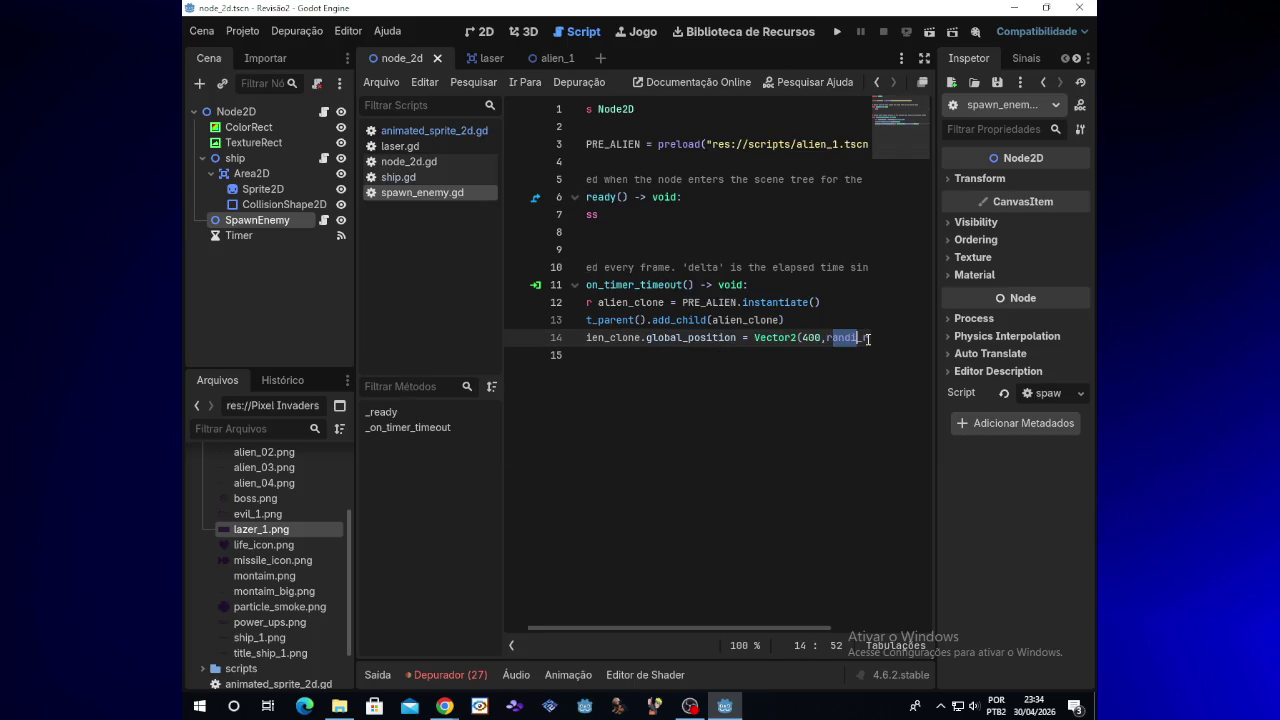
click(758, 340)
Bring up the alien_1 scene from its tab
drag(646, 630, 589, 628)
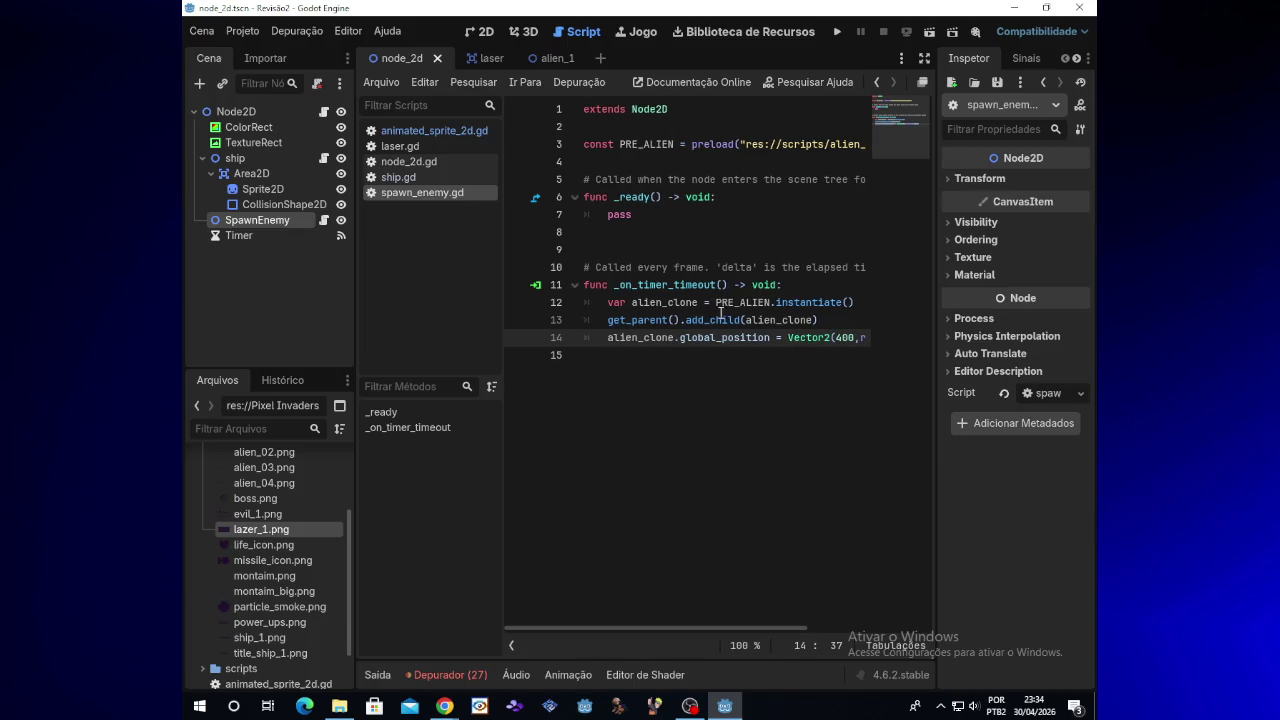
mouse_move(733, 305)
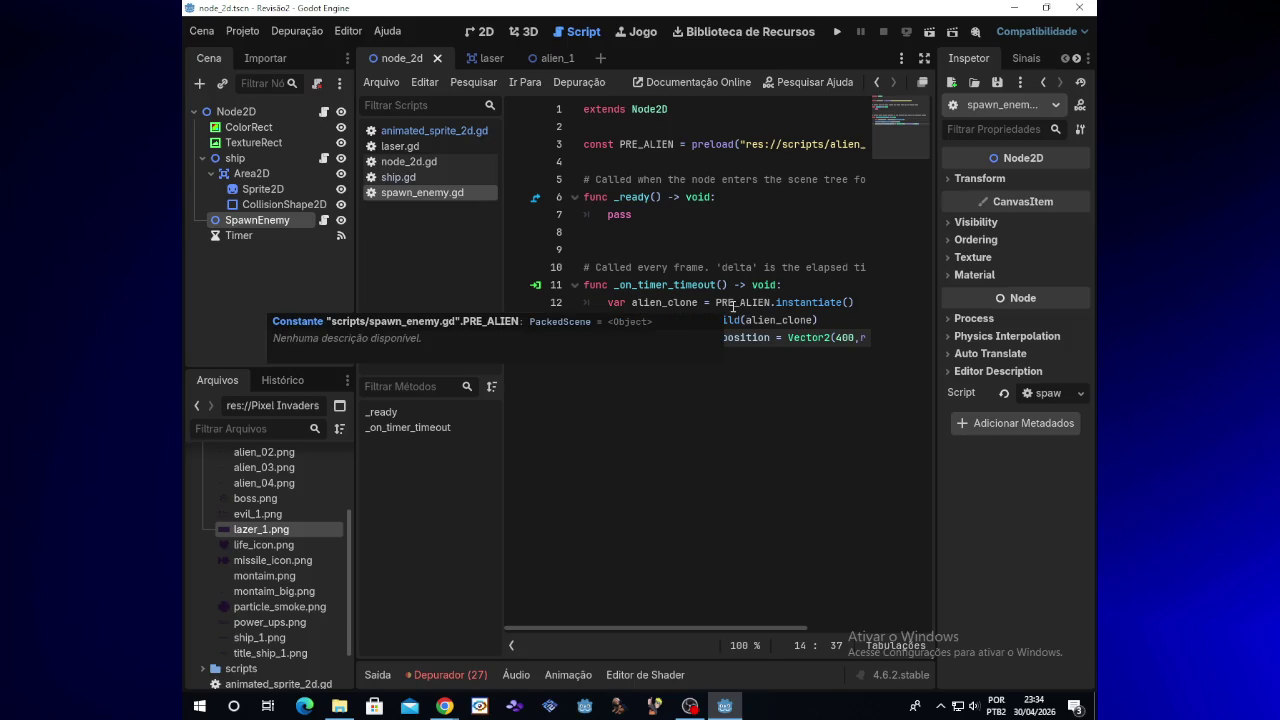
click(559, 61)
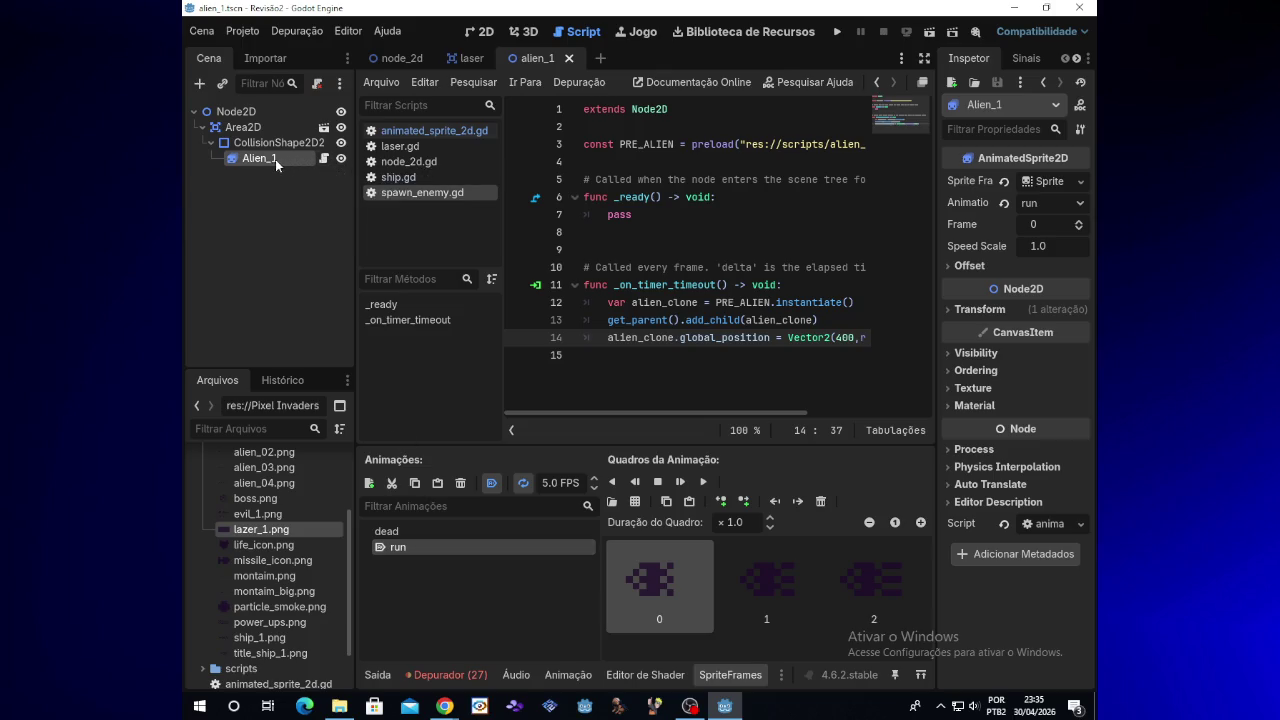
In the 2D view, delete CollisionShape2D2 together with its Alien_1 child
click(484, 31)
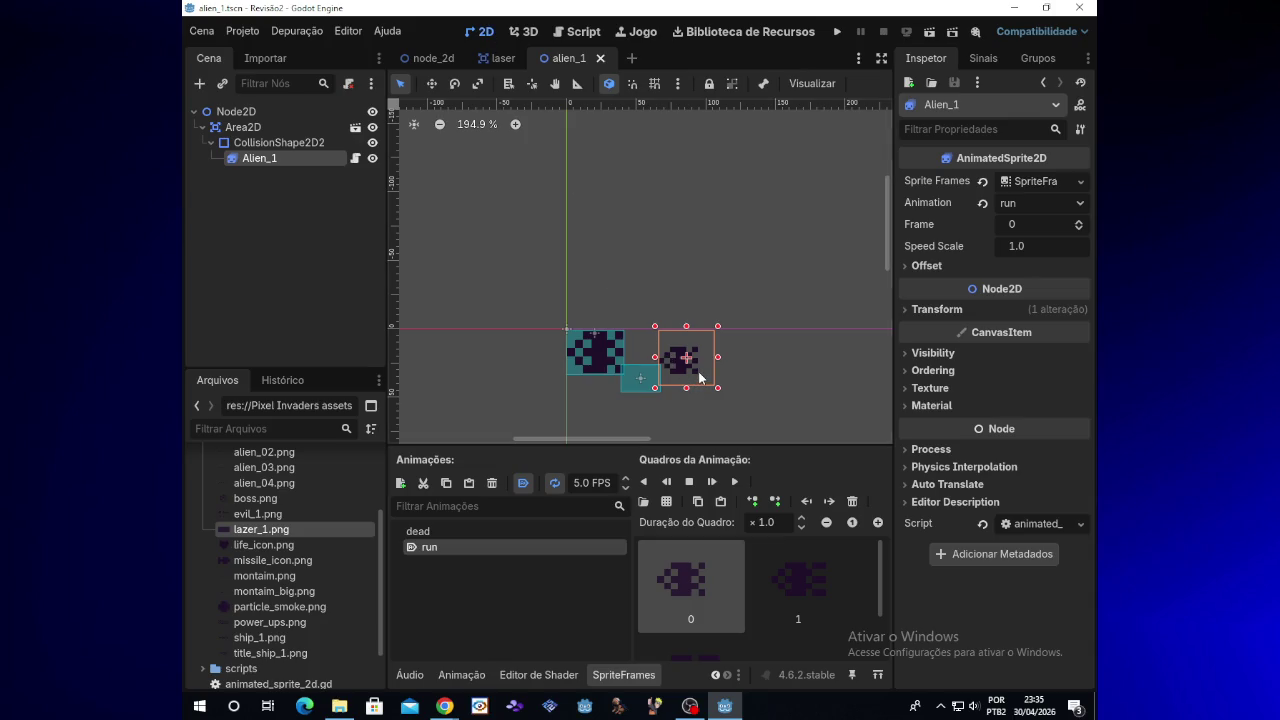
click(618, 351)
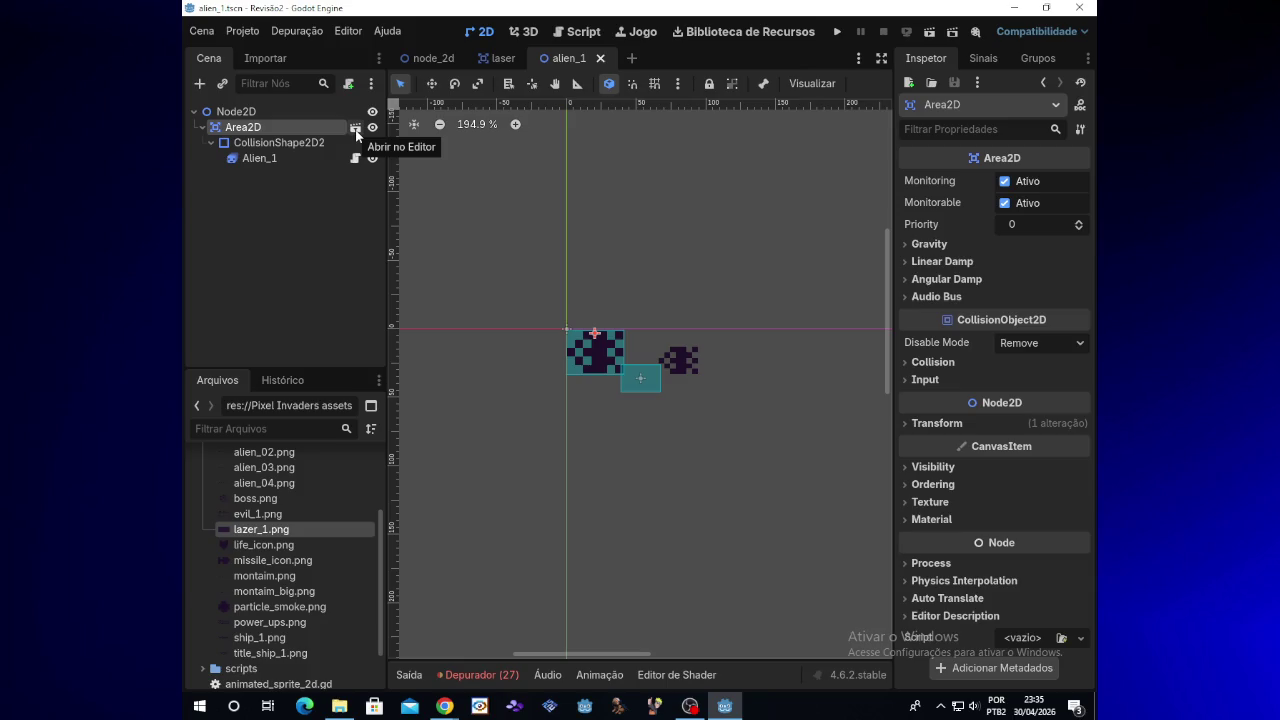
click(333, 145)
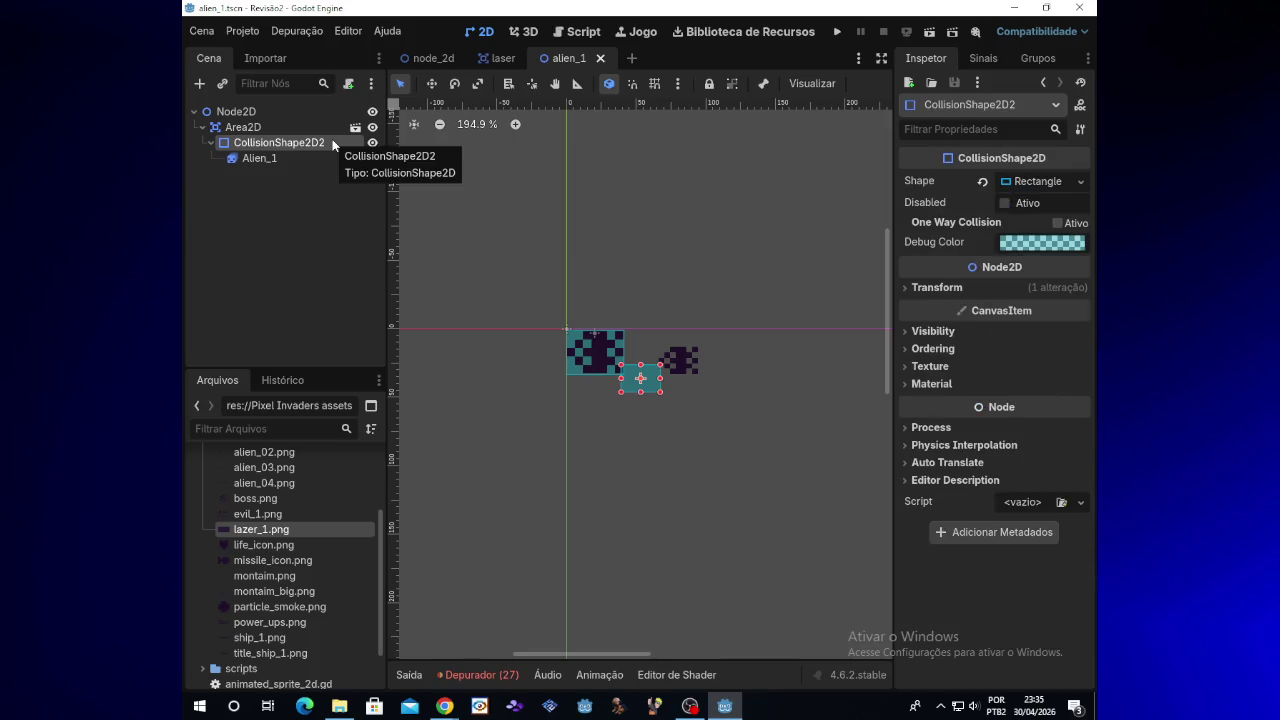
key(Delete)
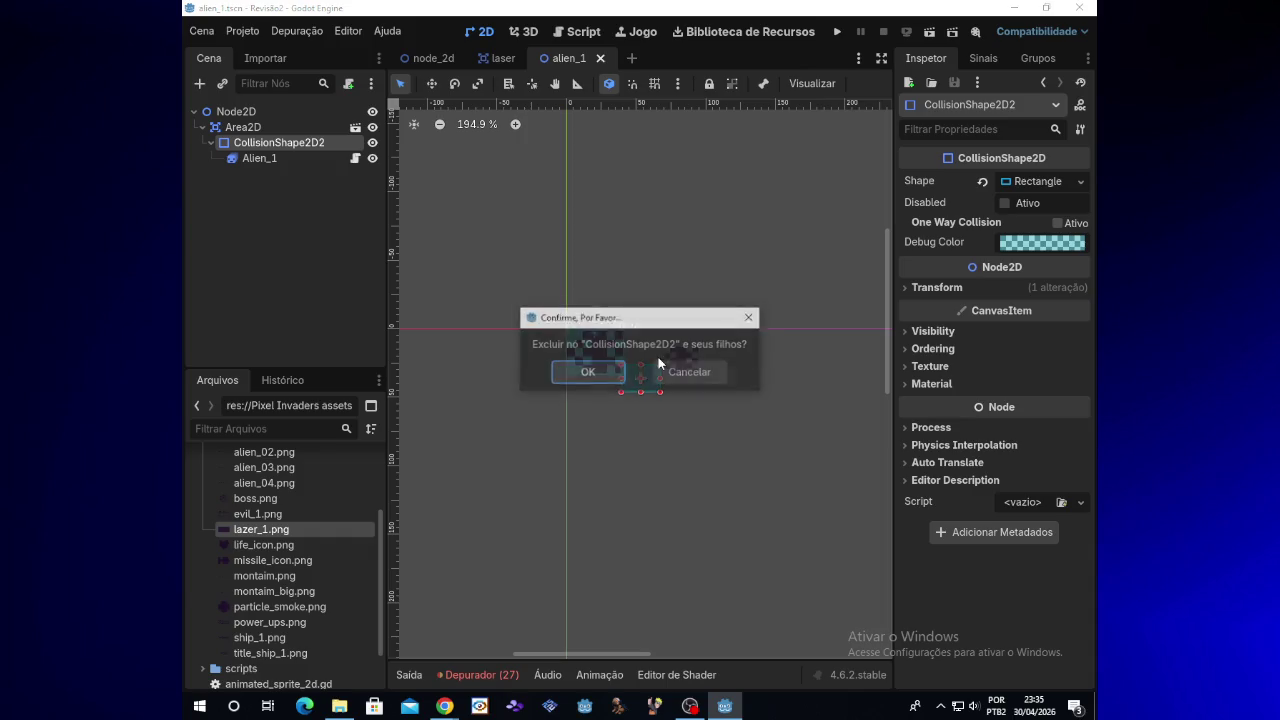
click(597, 370)
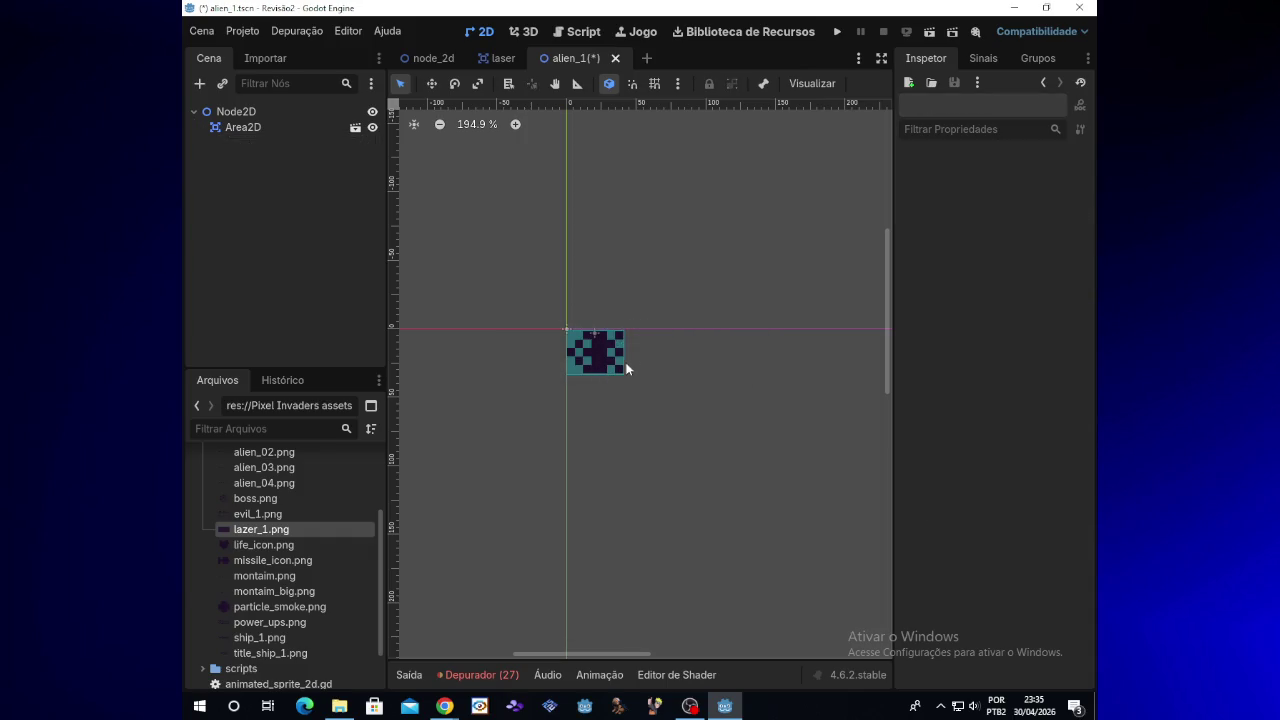
Reselect the remaining Area2D, then save the scene and launch the game
click(610, 348)
mouse_move(607, 349)
mouse_down()
mouse_move(613, 369)
mouse_move(607, 345)
mouse_up()
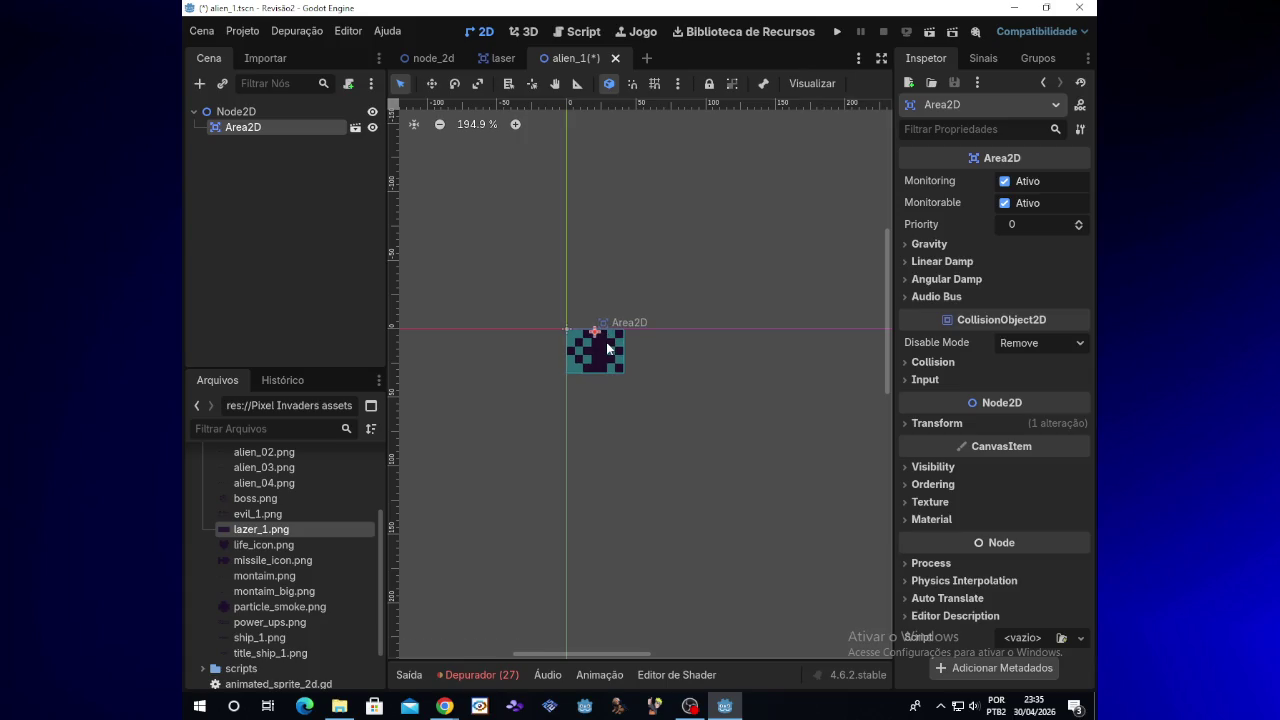
click(836, 32)
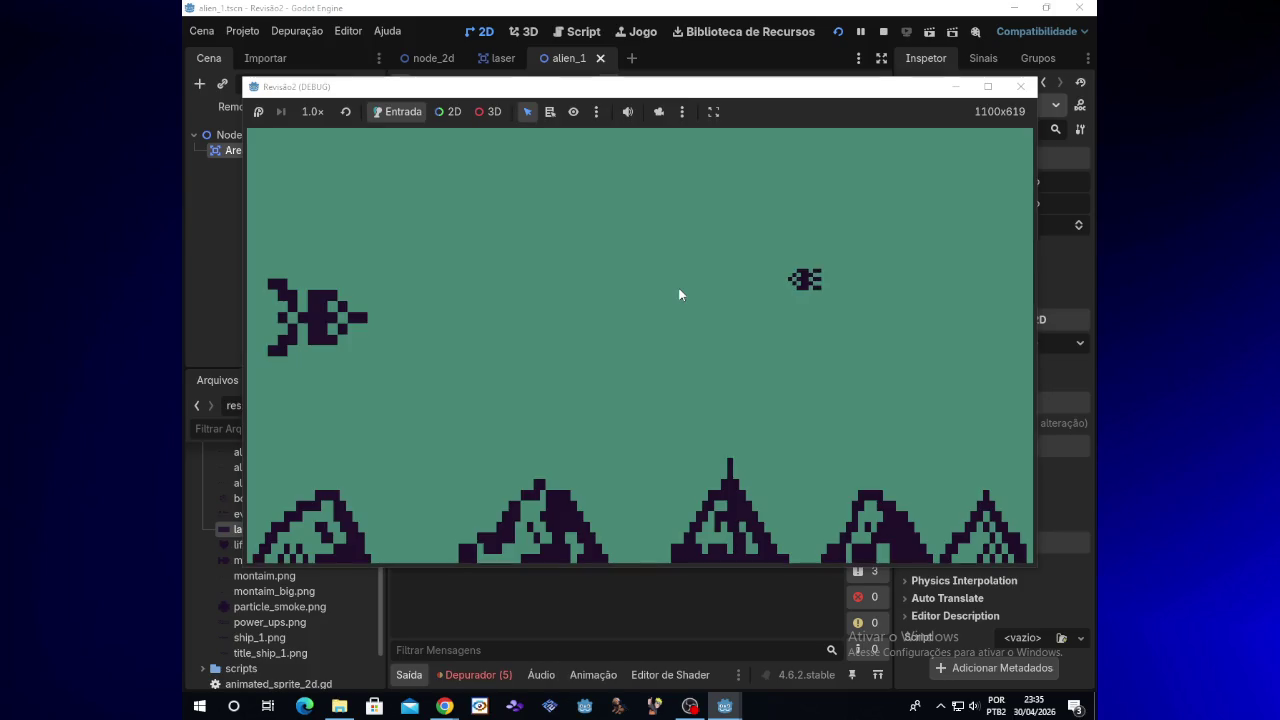
Steer the ship up and then down with the arrow keys while firing, then stop the game
key(Up)
key(space)
key(Up)
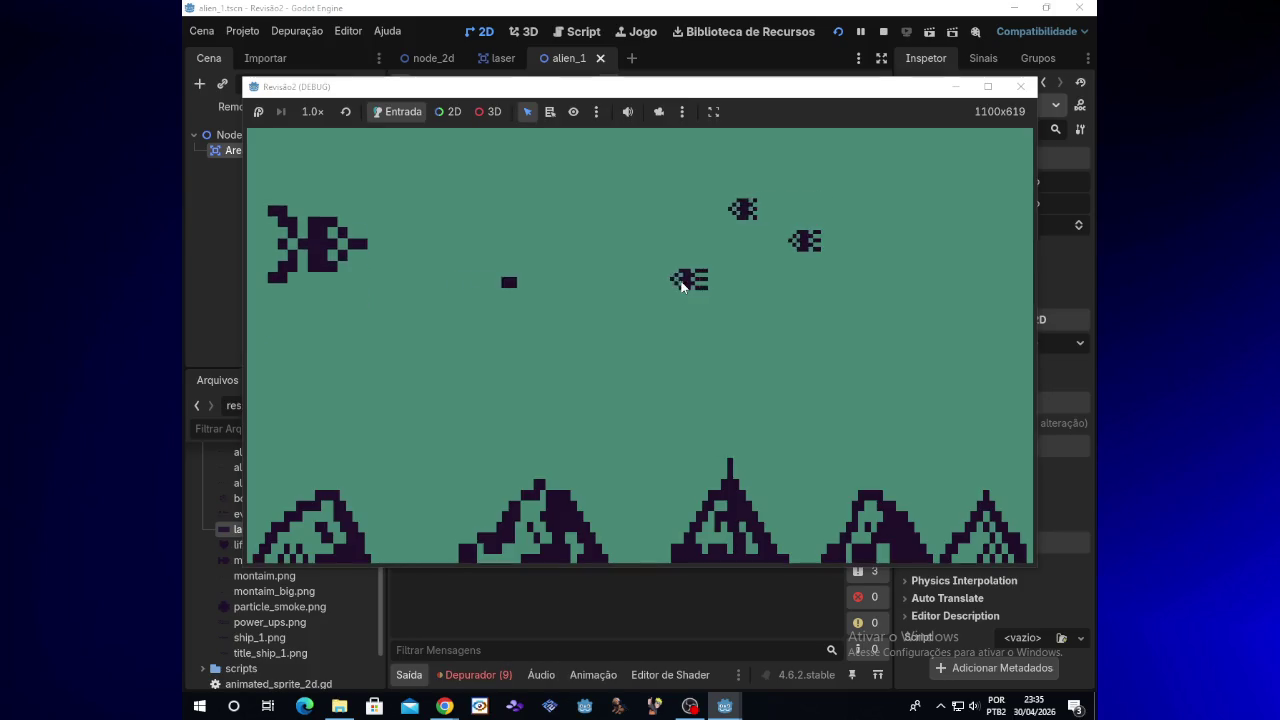
key(Up)
key(space)
key(Up)
key(space)
key(space)
key(Down)
key(space)
key(Down)
key(space)
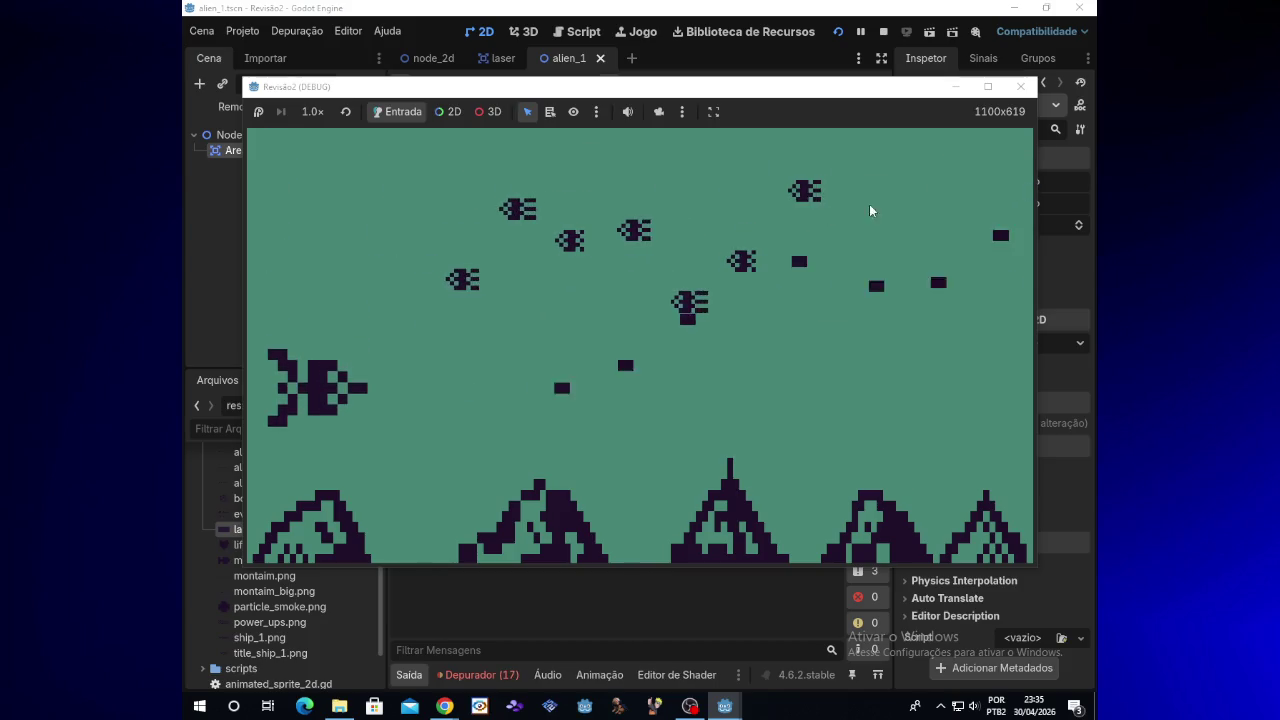
click(1020, 86)
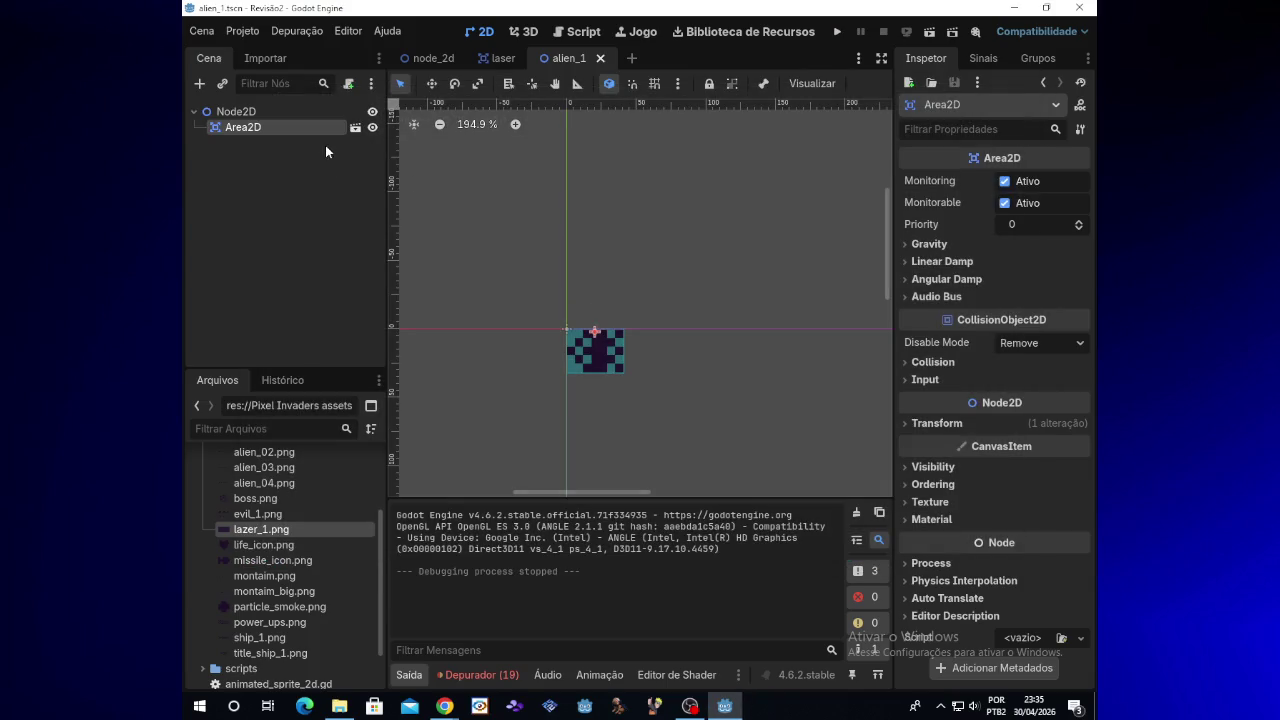
From the node_2d scene, bring up SpawnEnemy's spawn_enemy.gd script
click(434, 62)
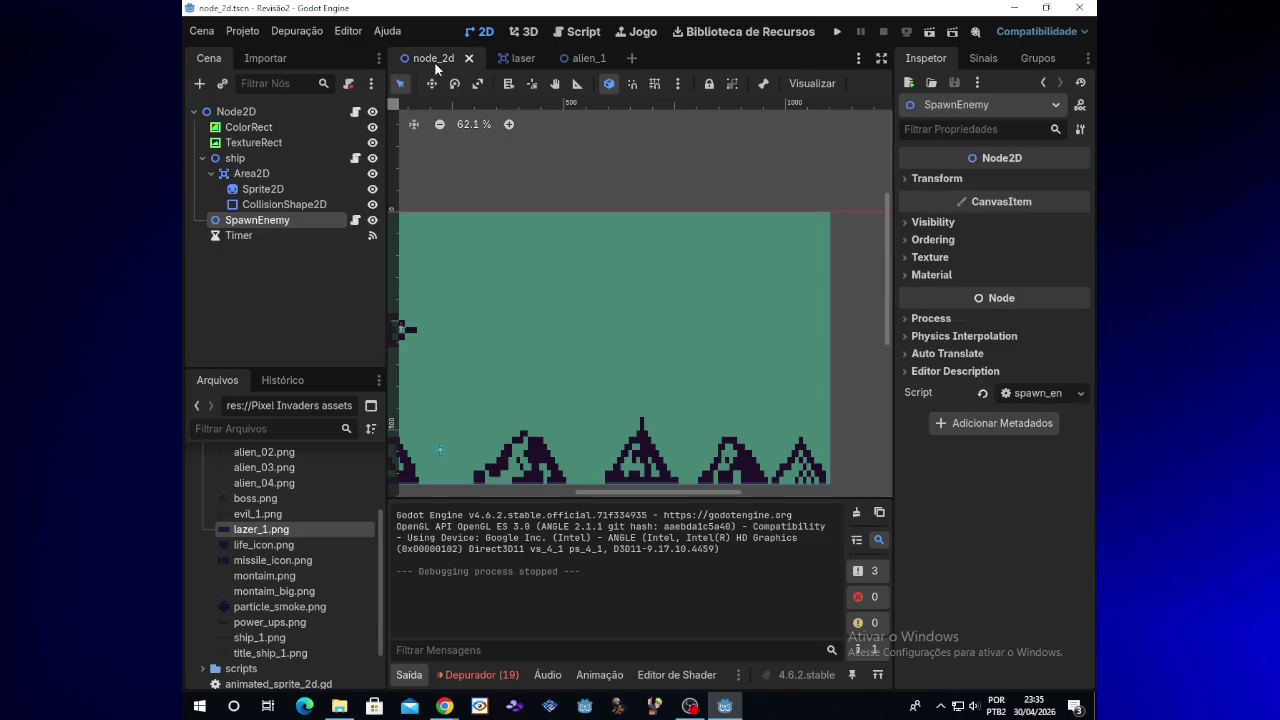
click(355, 220)
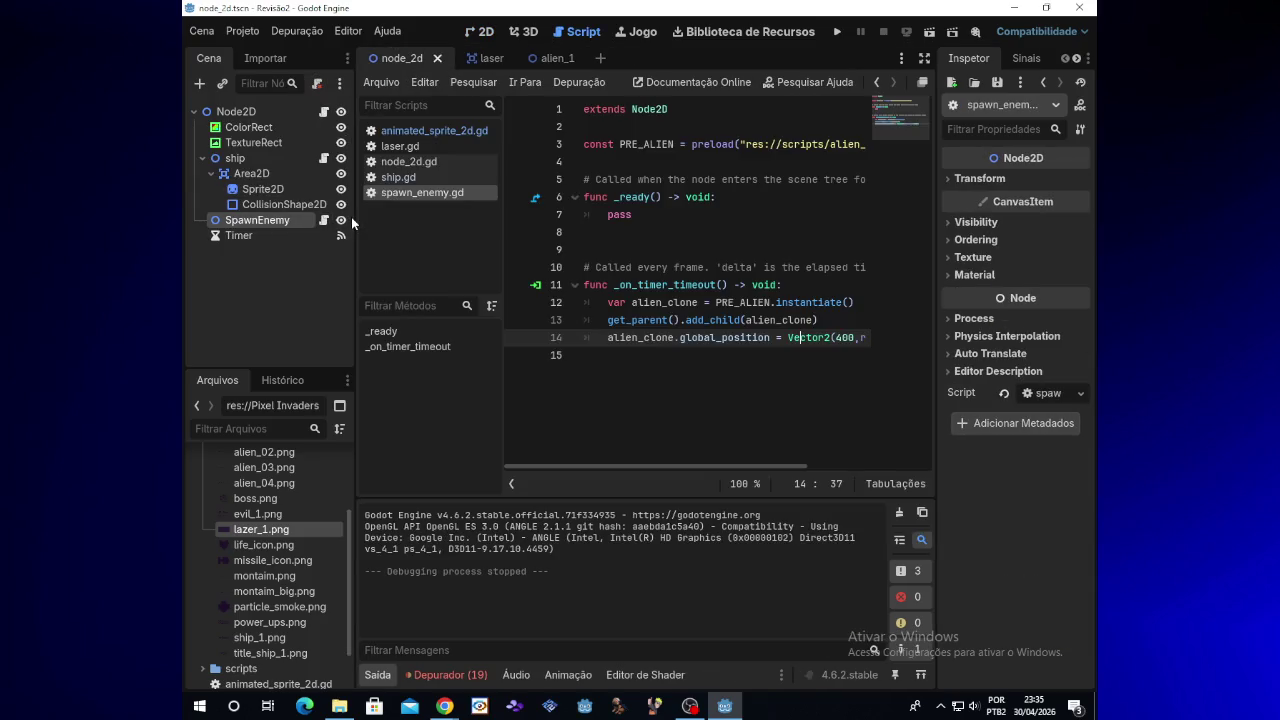
scroll(719, 463, right, 3)
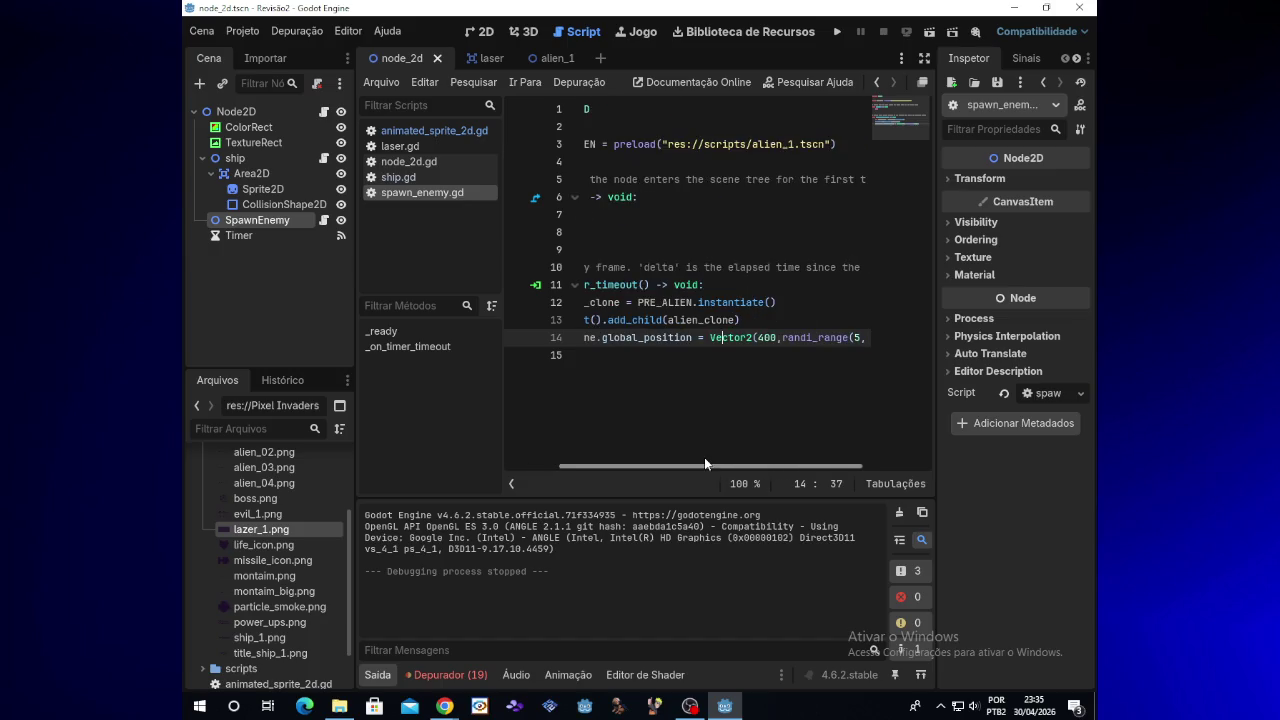
scroll(704, 463, left, 3)
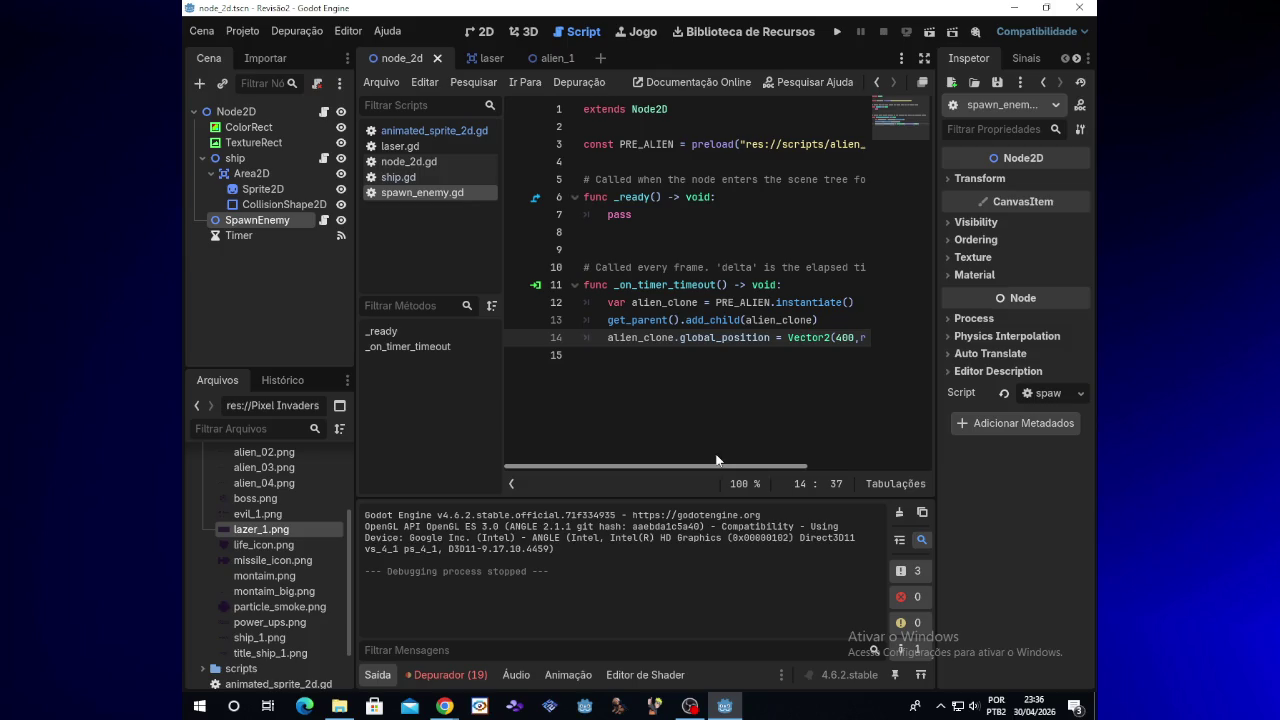
scroll(716, 460, right, 1)
Replace the Vector2 spawn x value 400 with 1000 on line 14 and run the game
mouse_move(444, 706)
click(697, 337)
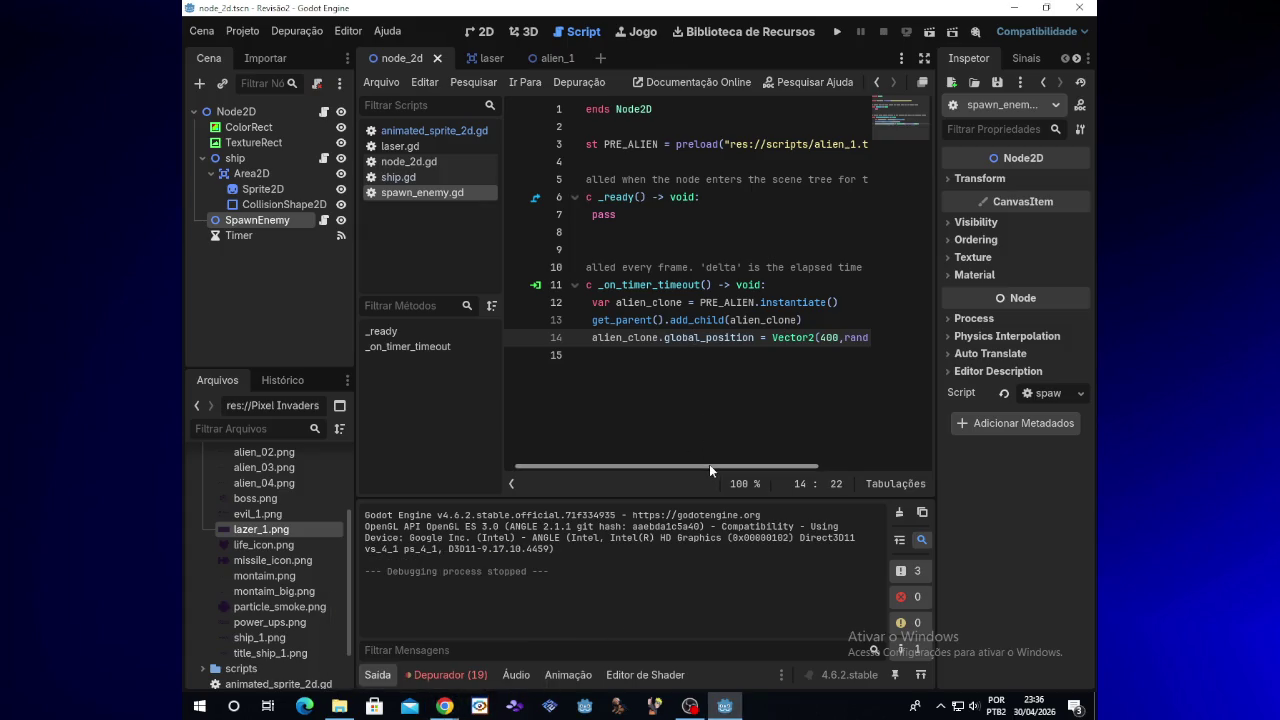
scroll(729, 466, right, 5)
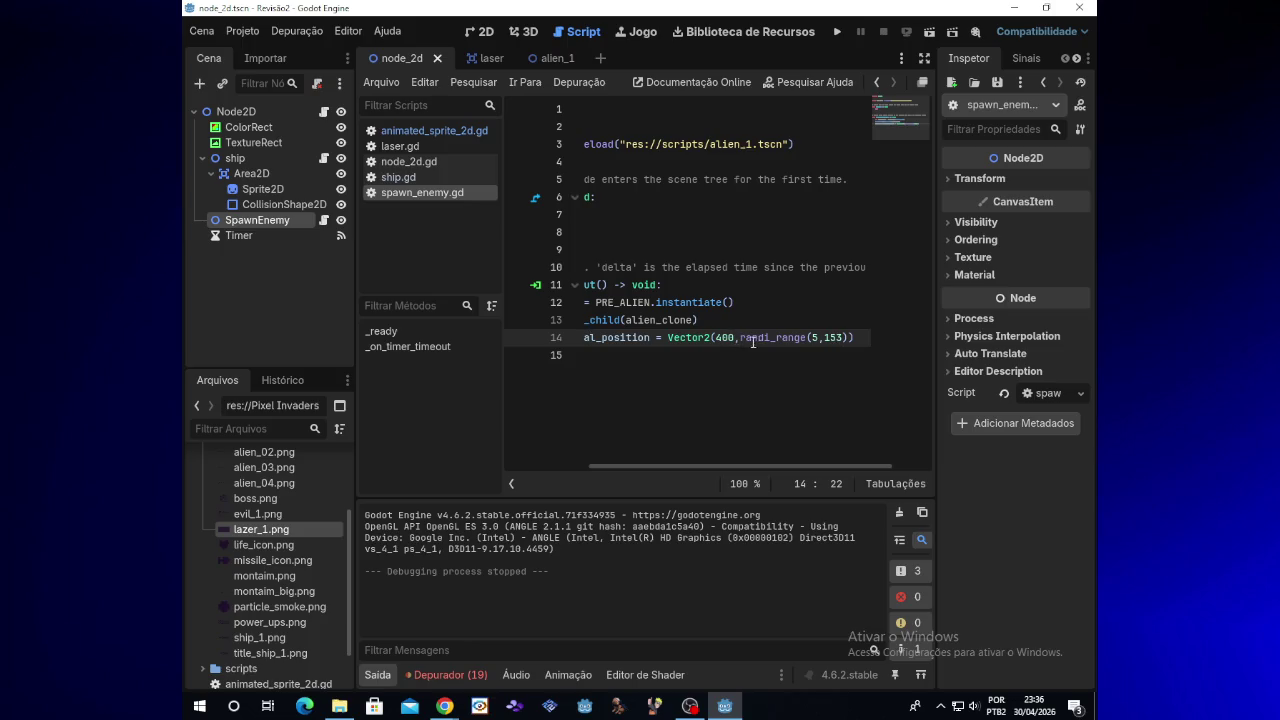
click(733, 342)
key(BackSpace)
key(BackSpace)
key(BackSpace)
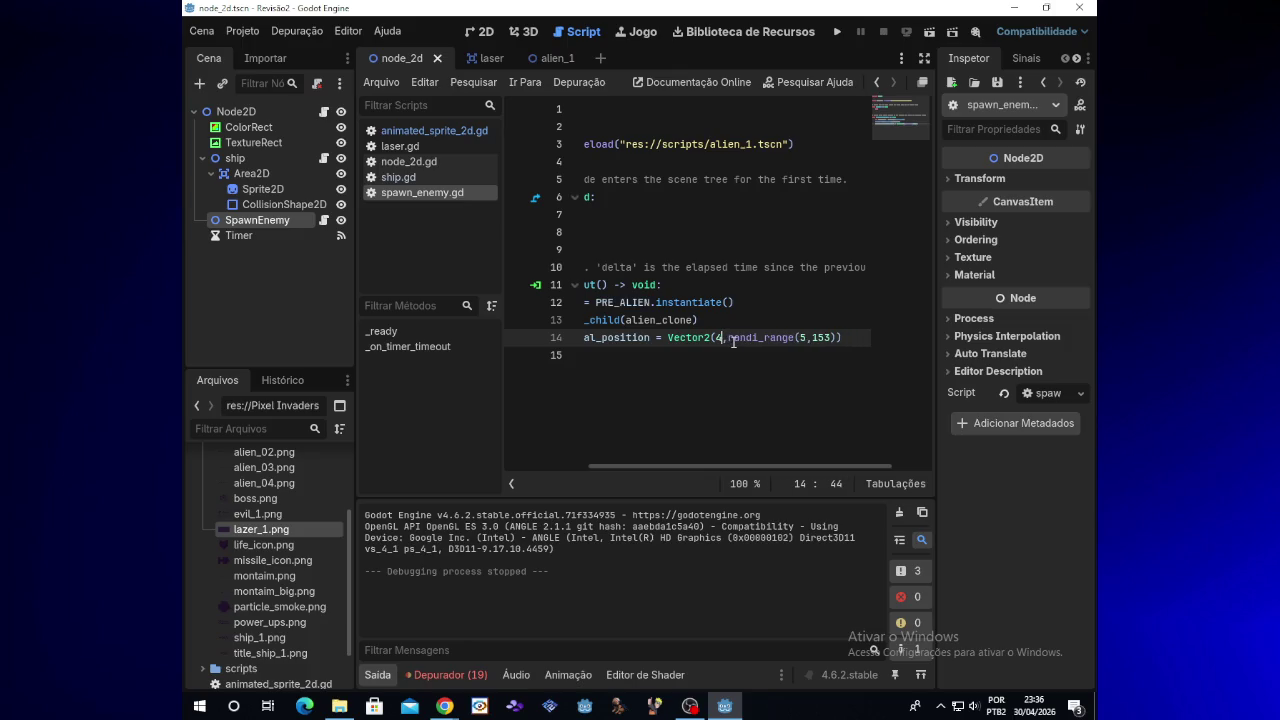
text(1000)
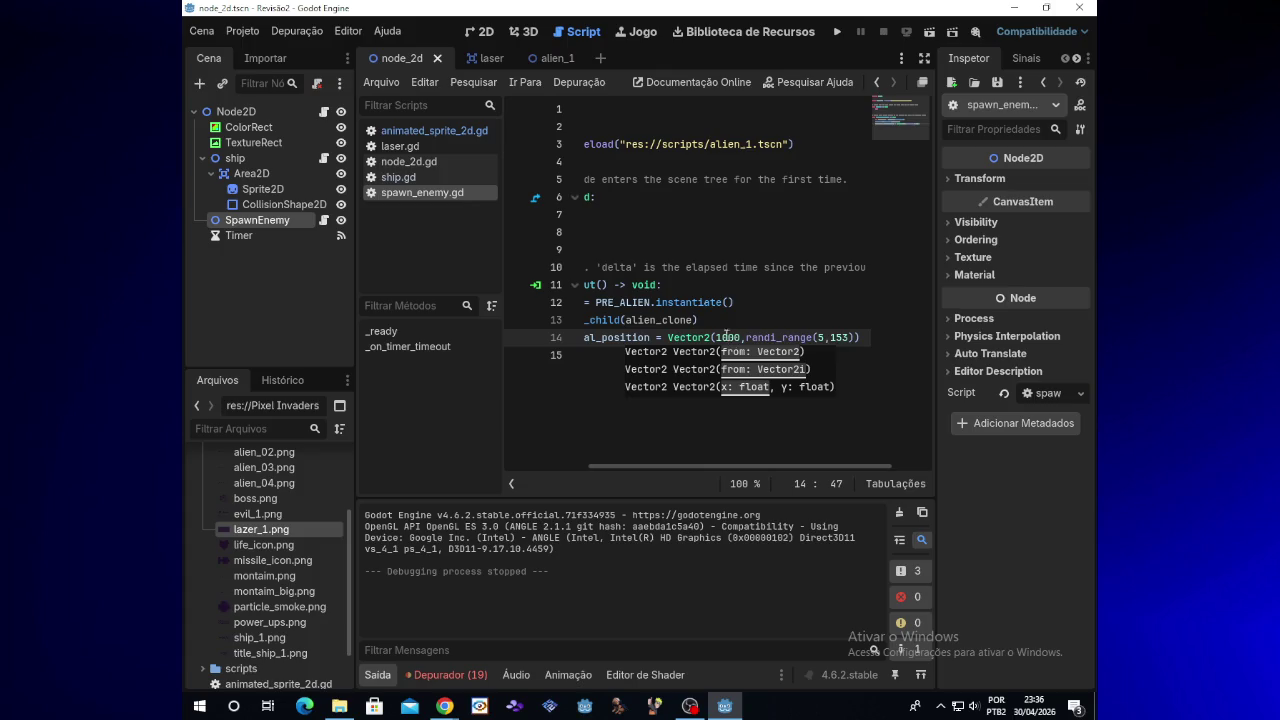
click(838, 33)
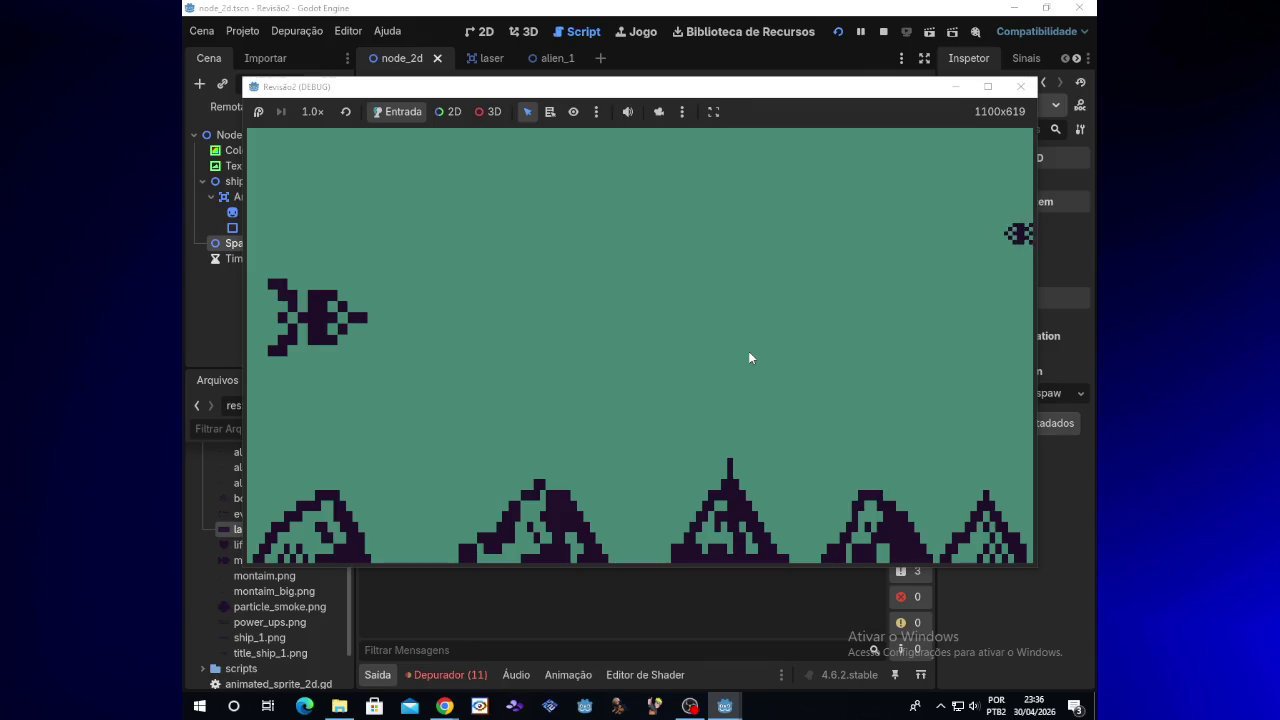
Stop the test run showing aliens entering from the right edge
click(1020, 87)
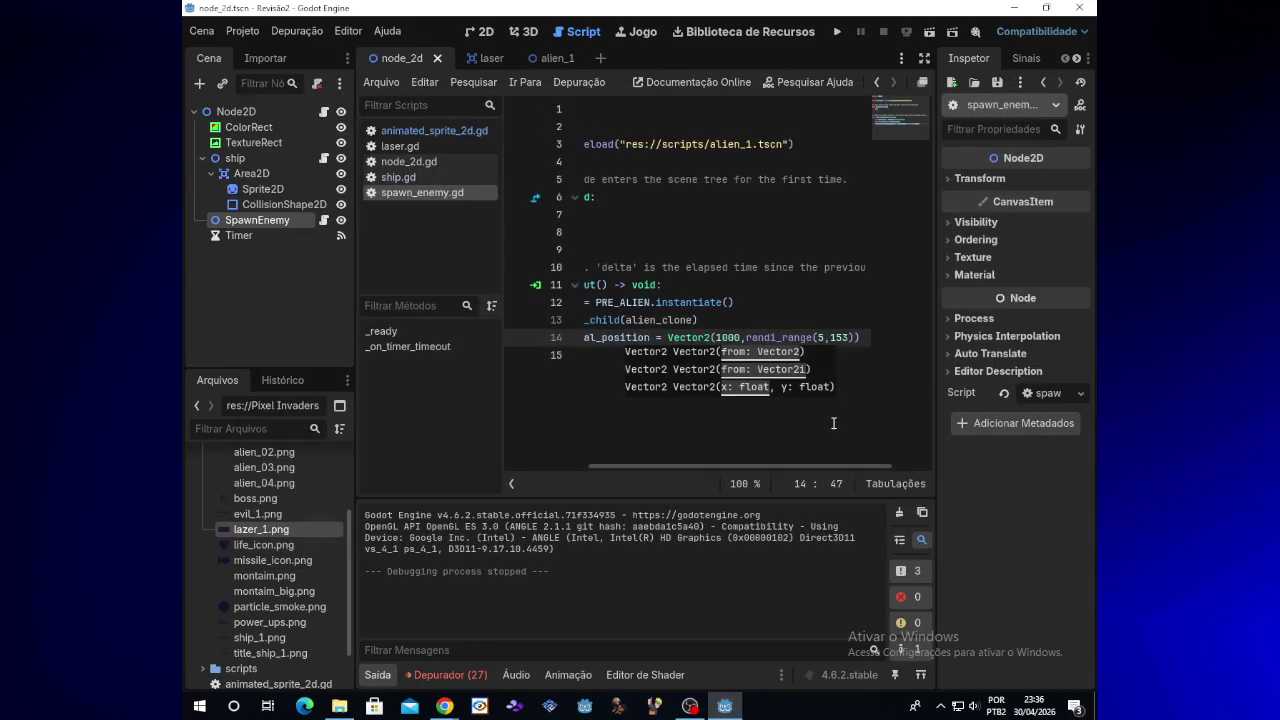
Change the spawn x value on line 14 from 1000 to 800
key(BackSpace)
key(BackSpace)
key(BackSpace)
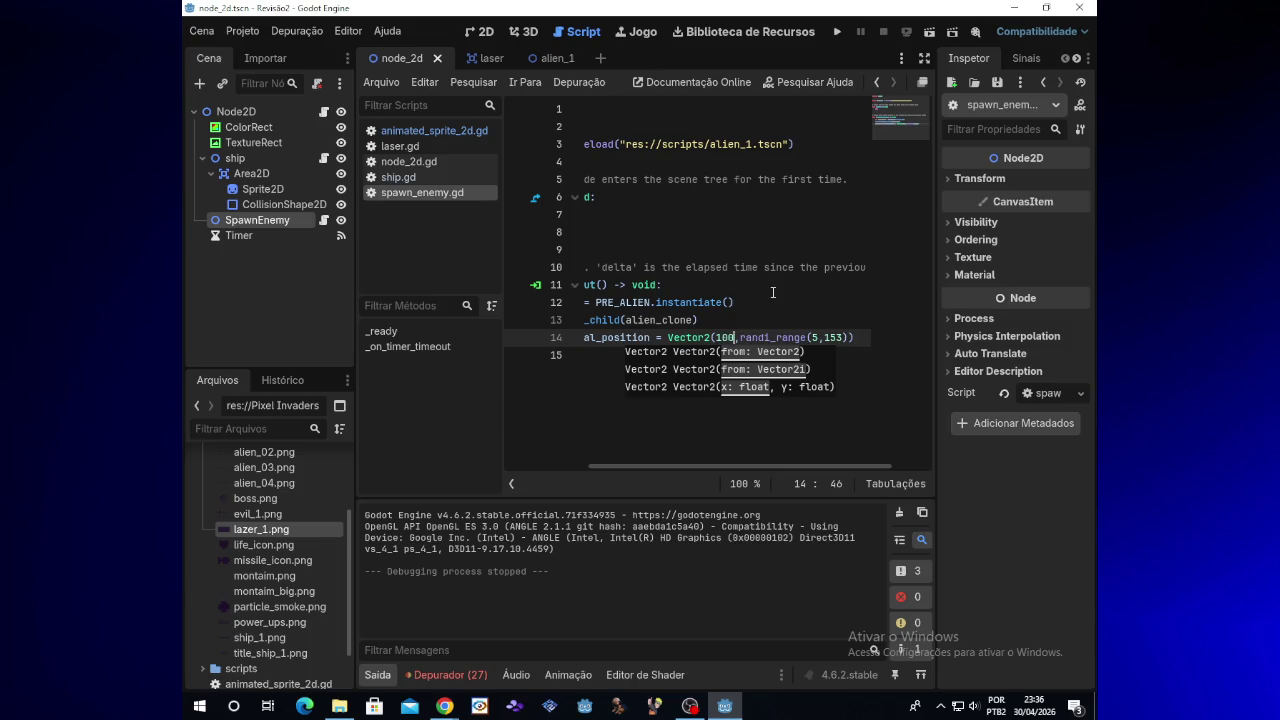
text(9)
key(BackSpace)
text(800)
Run the game, steer the ship up and down, then stop it
click(838, 32)
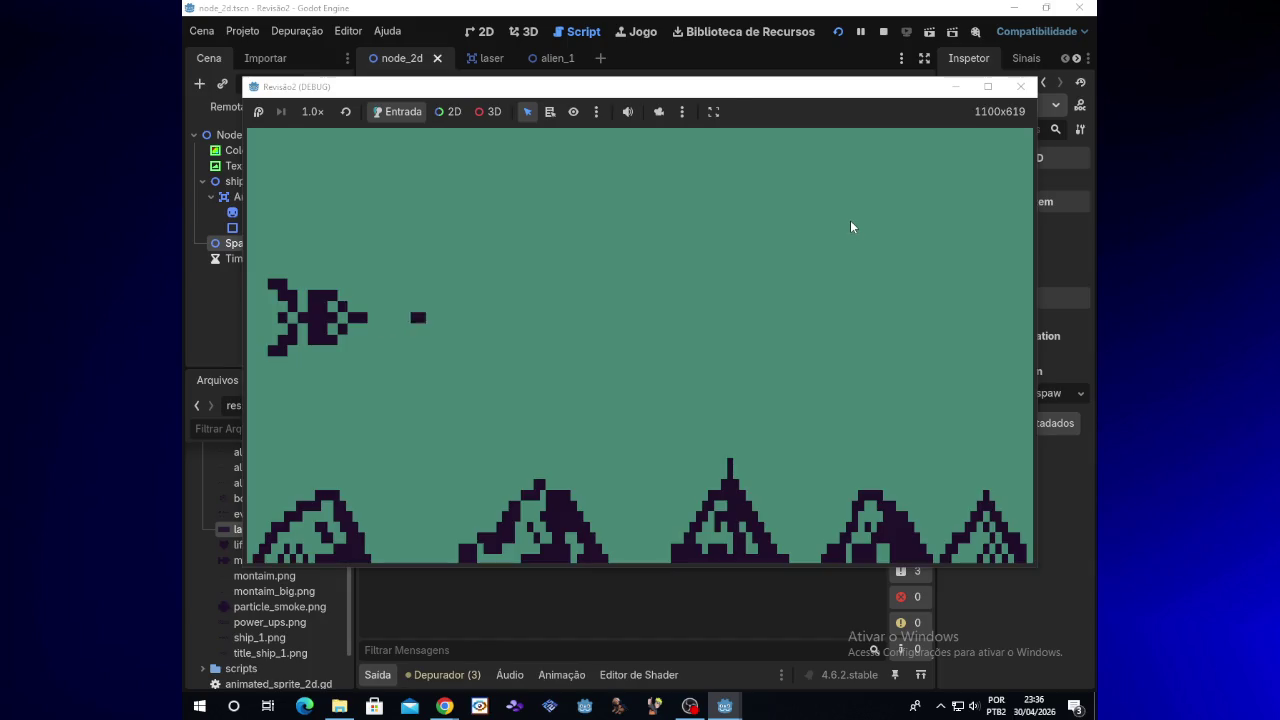
key(Up)
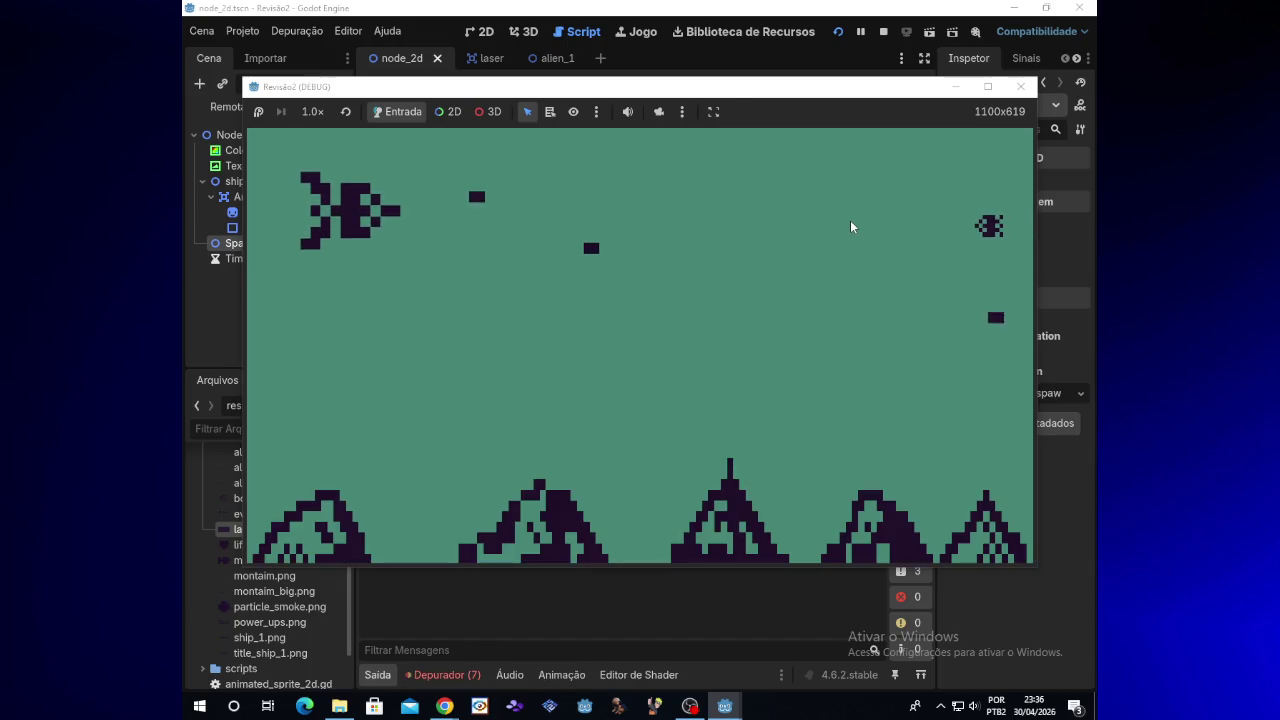
key(Down)
key(Down)
key(Up)
key(Down)
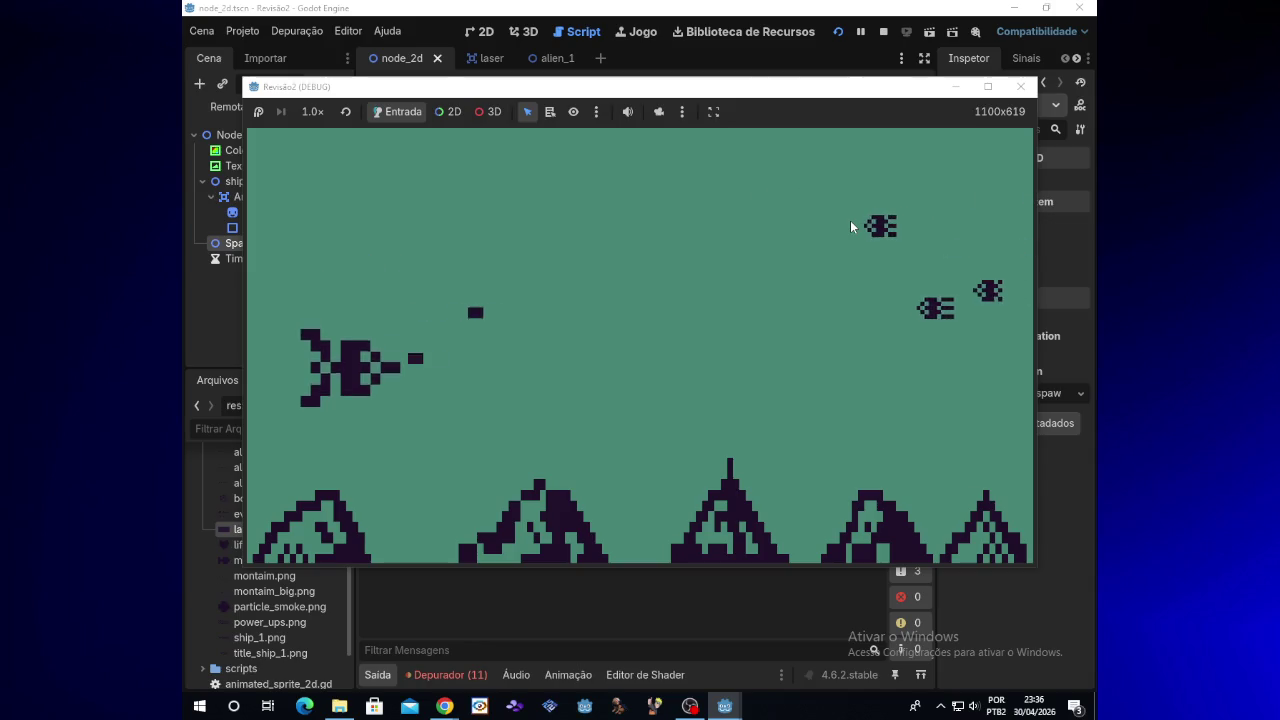
key(Up)
key(Down)
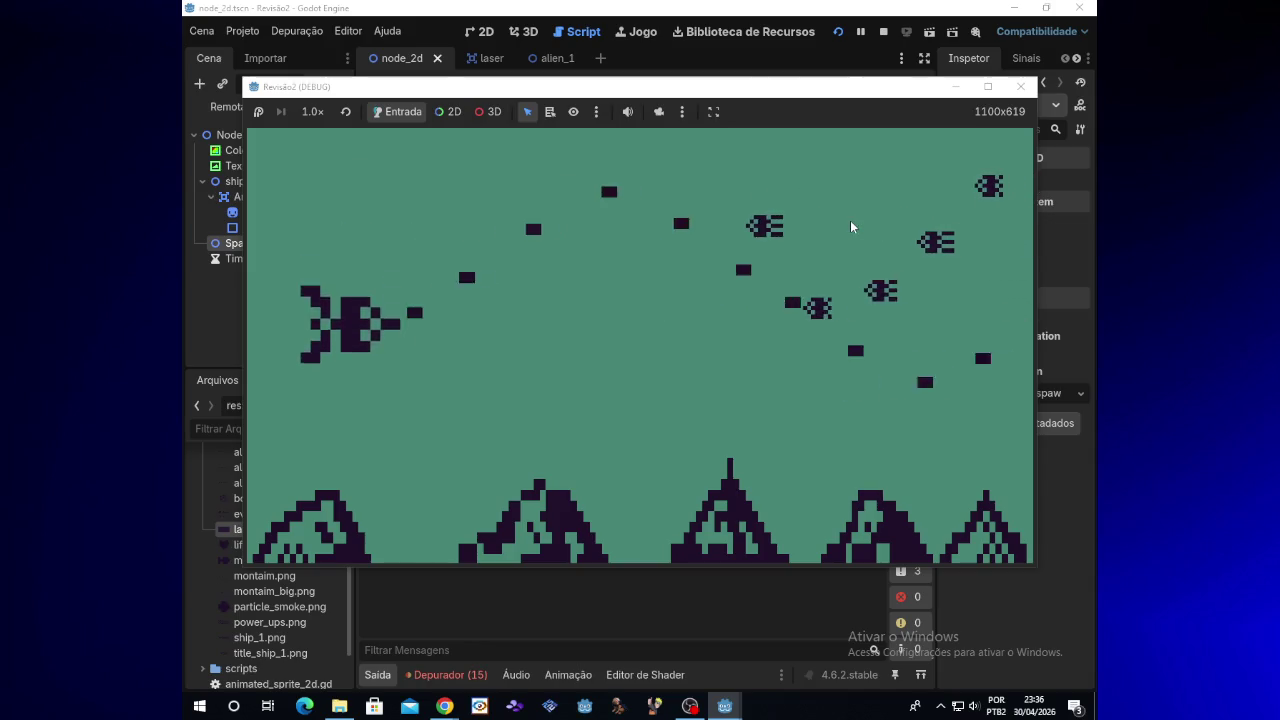
click(1020, 86)
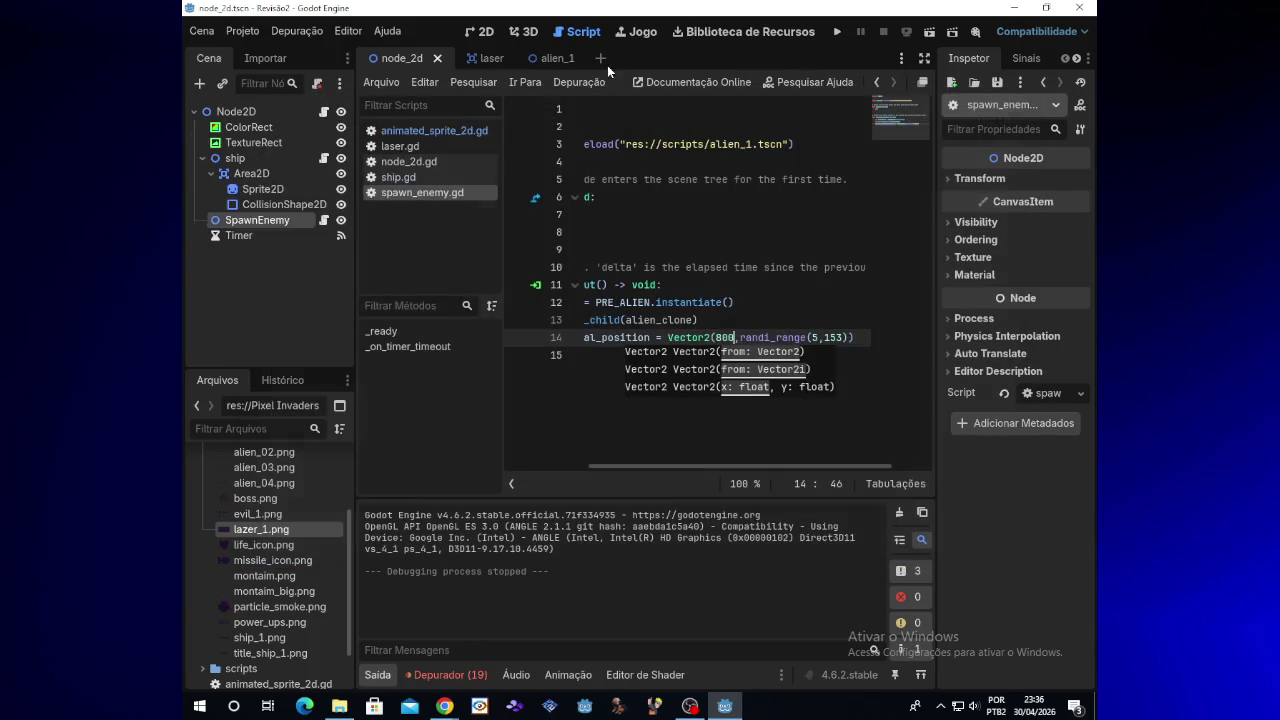
click(567, 58)
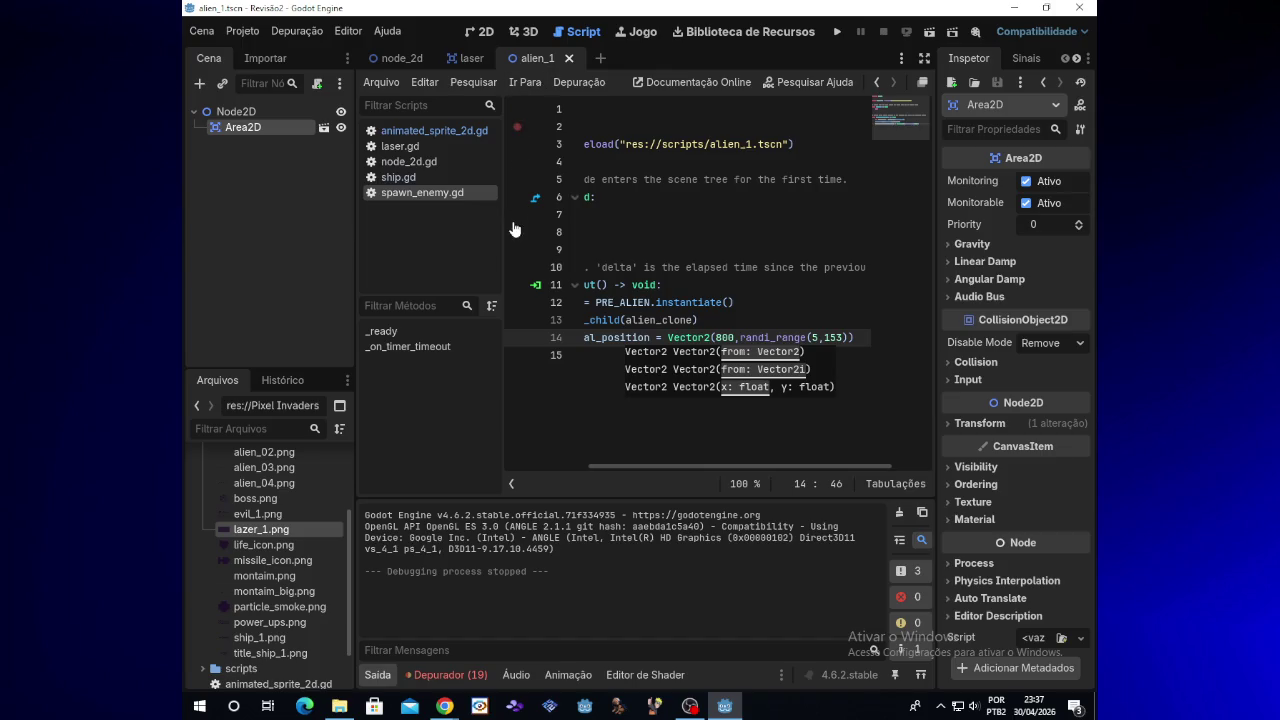
click(468, 62)
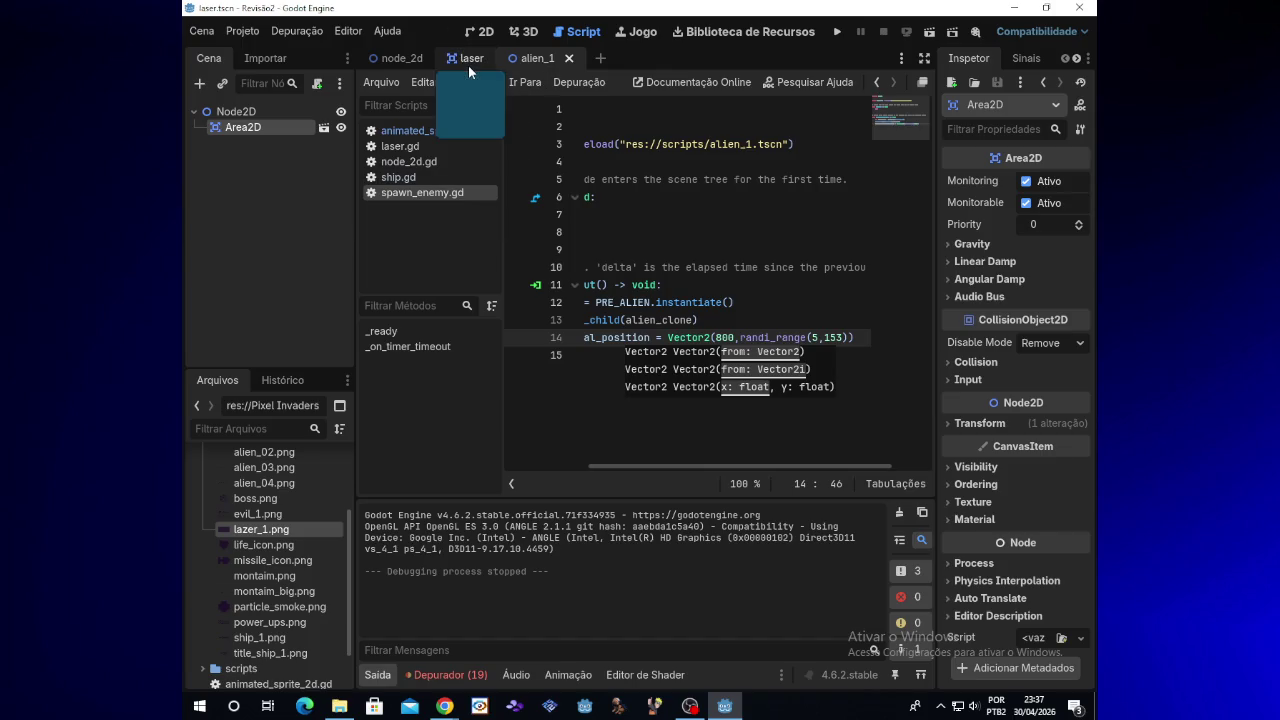
click(535, 62)
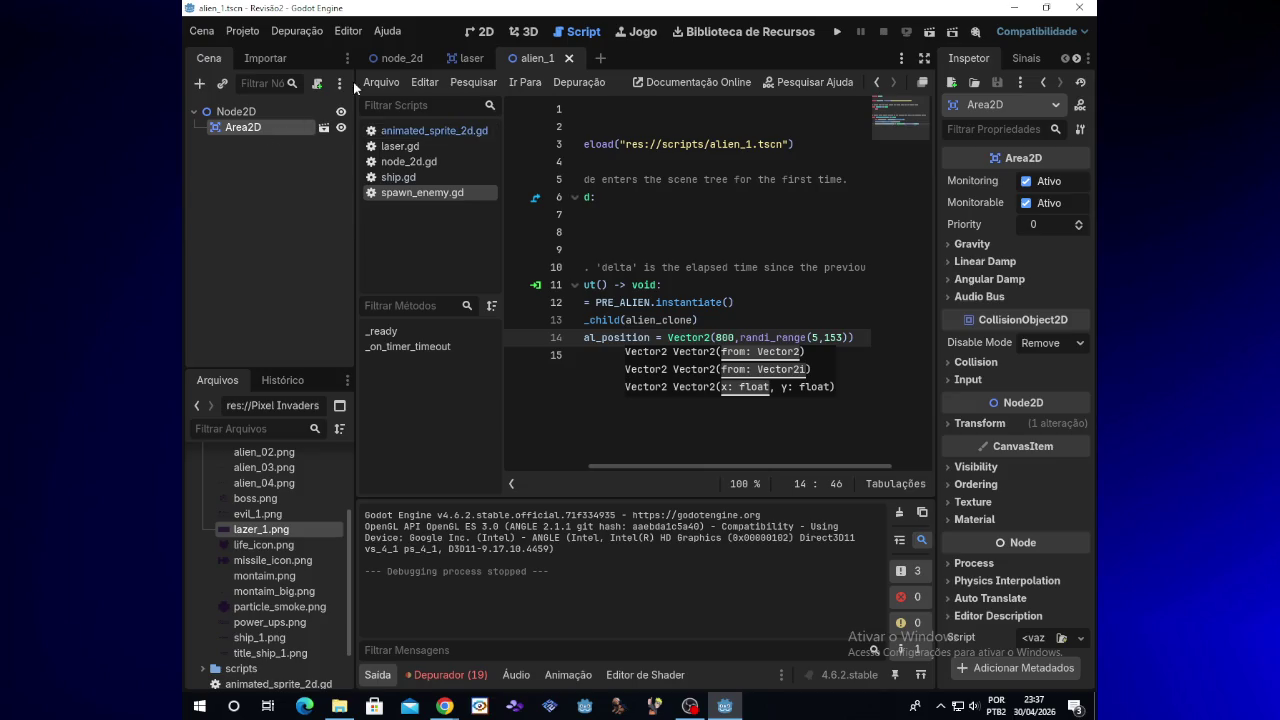
click(480, 31)
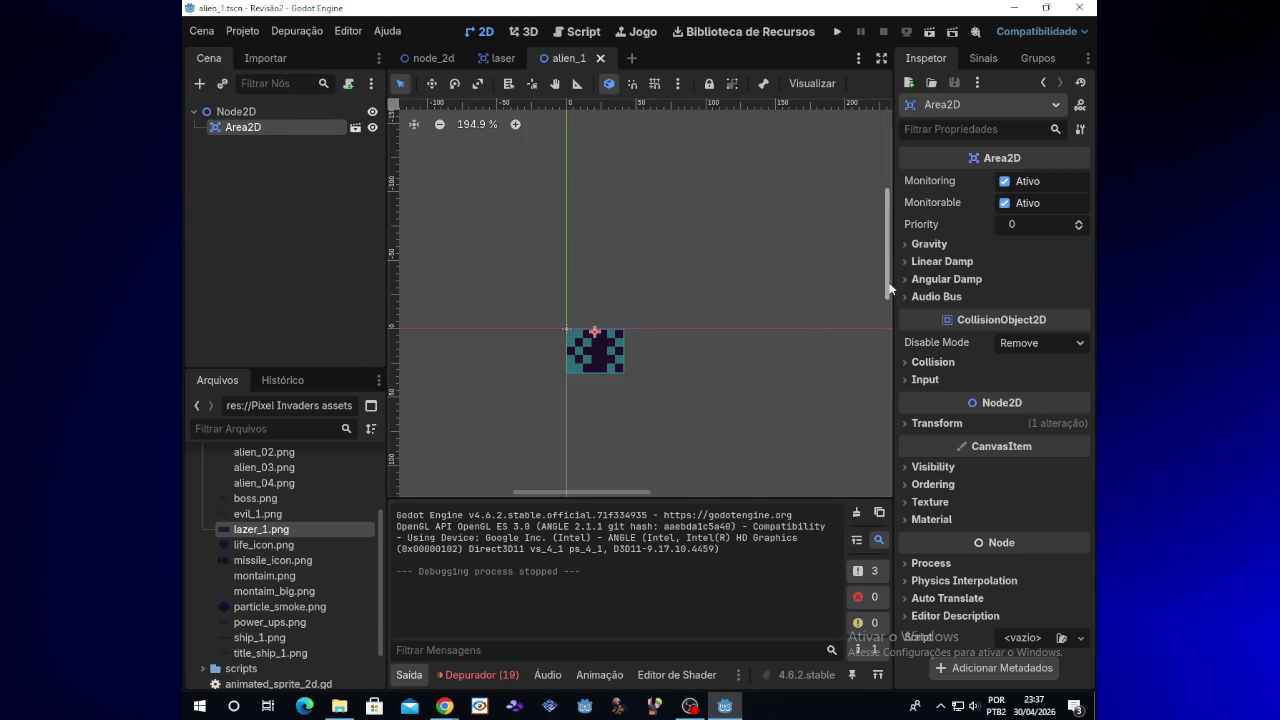
scroll(888, 291, down, 2)
drag(621, 283, 624, 280)
key(ctrl+z)
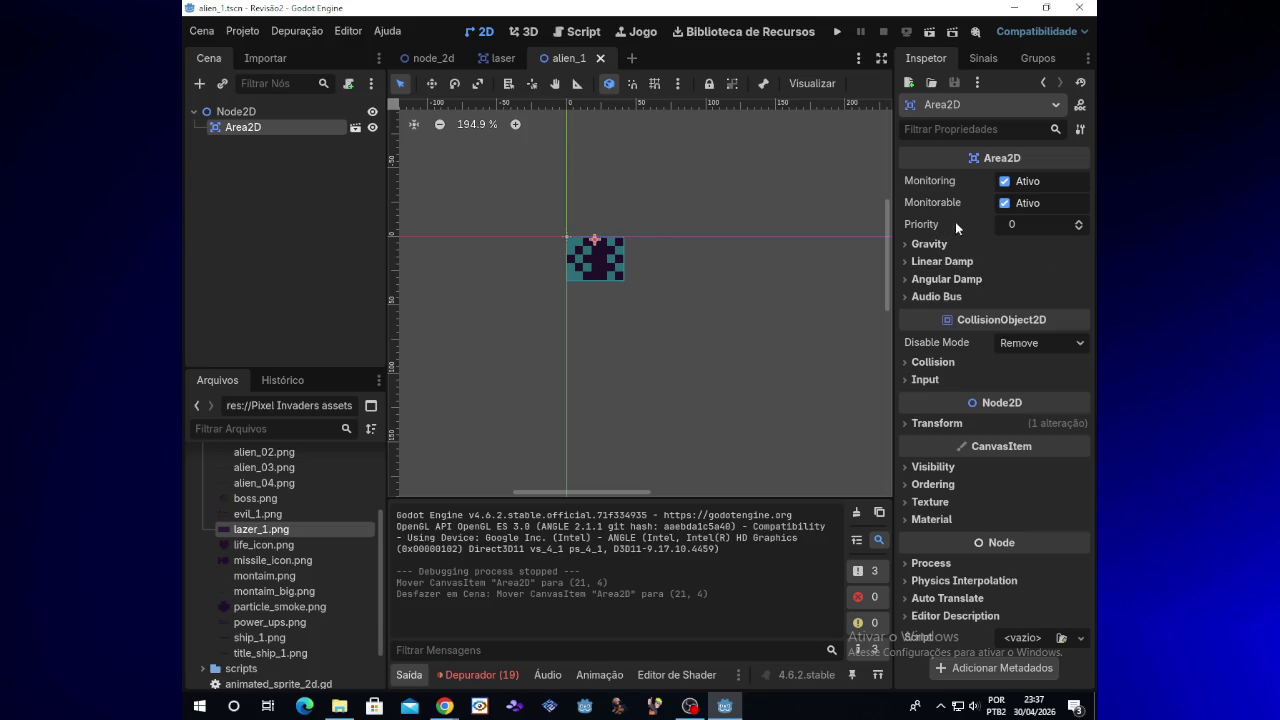
Expand the Area2D Transform section and enter 77 as the horizontal scale
click(959, 423)
click(1021, 510)
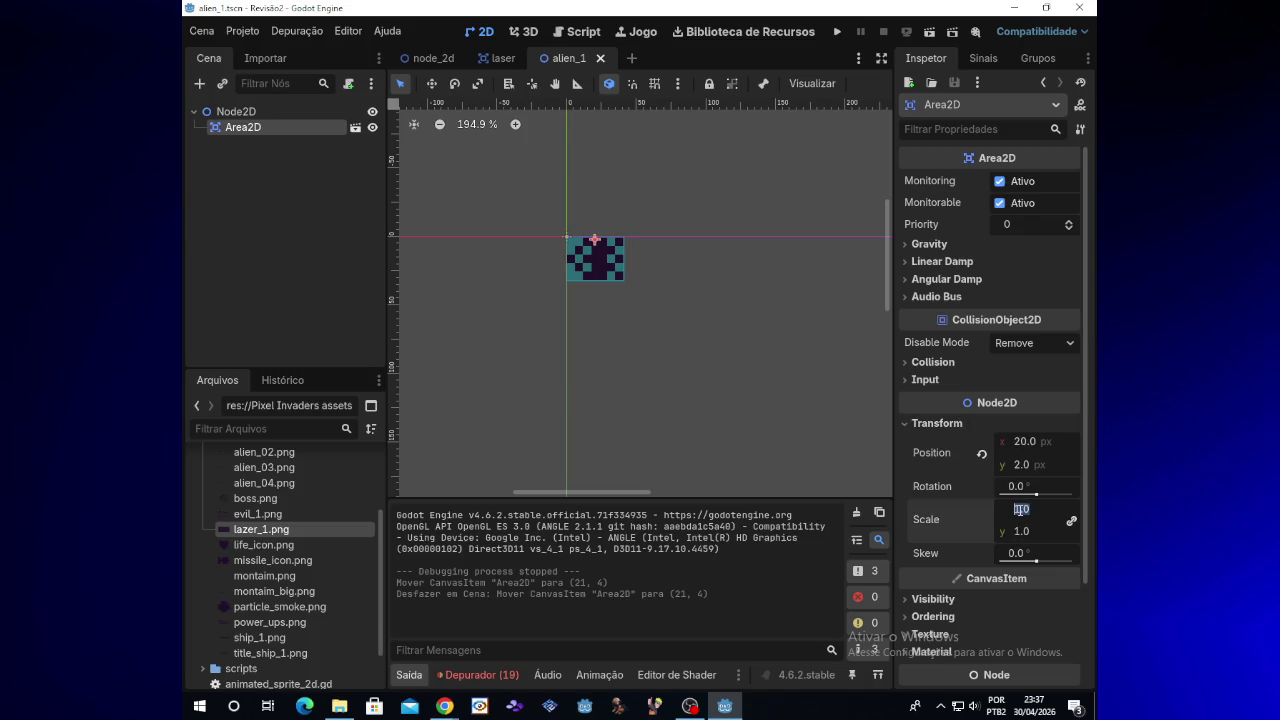
click(1072, 524)
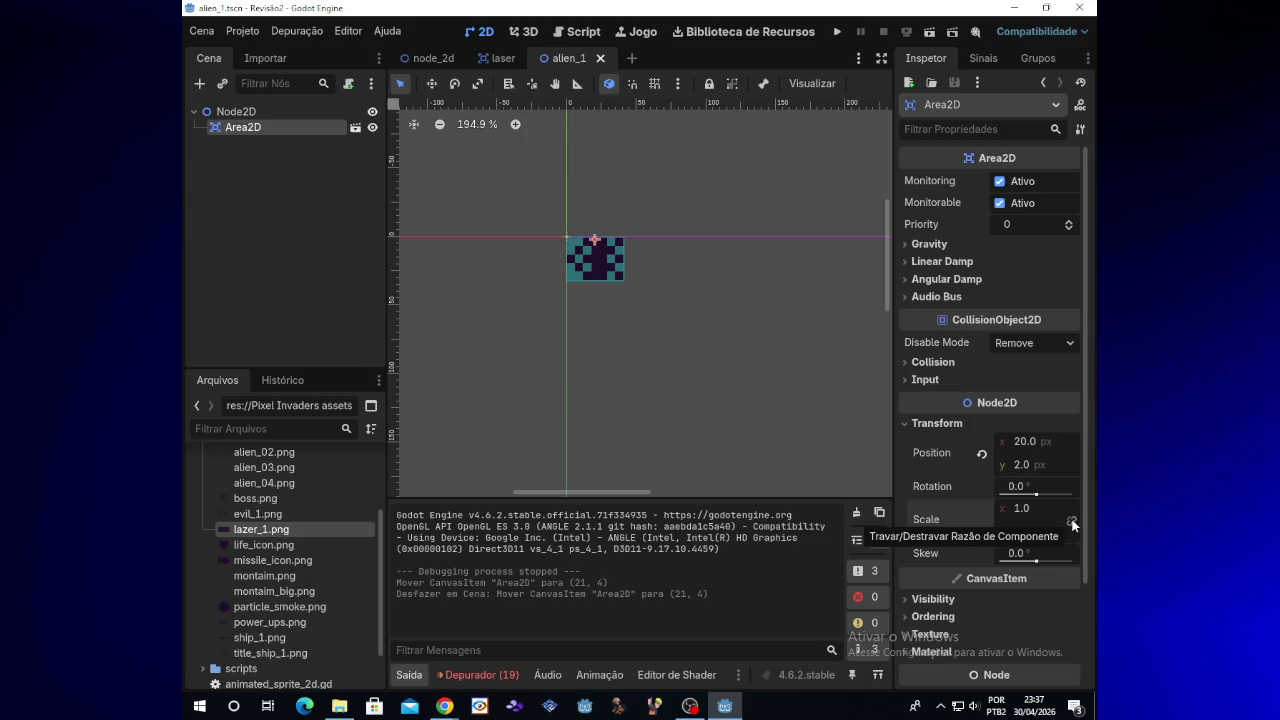
click(1021, 510)
text(7)
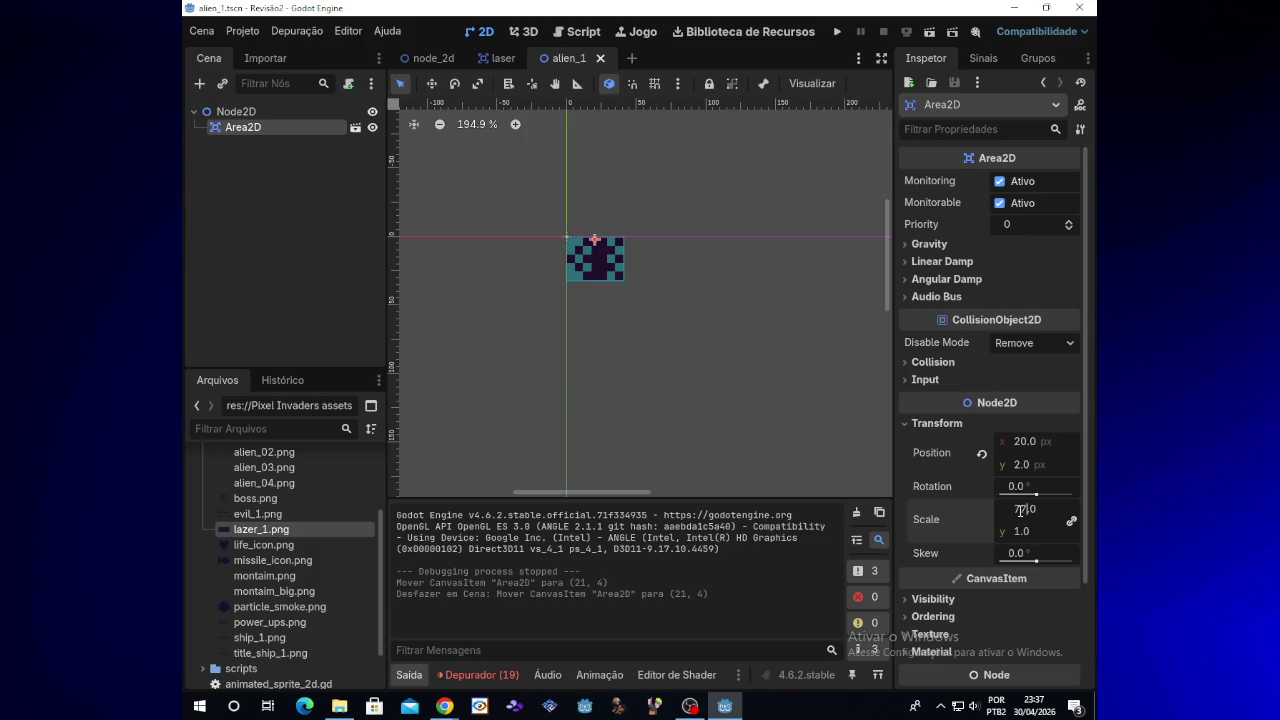
text(7)
key(Return)
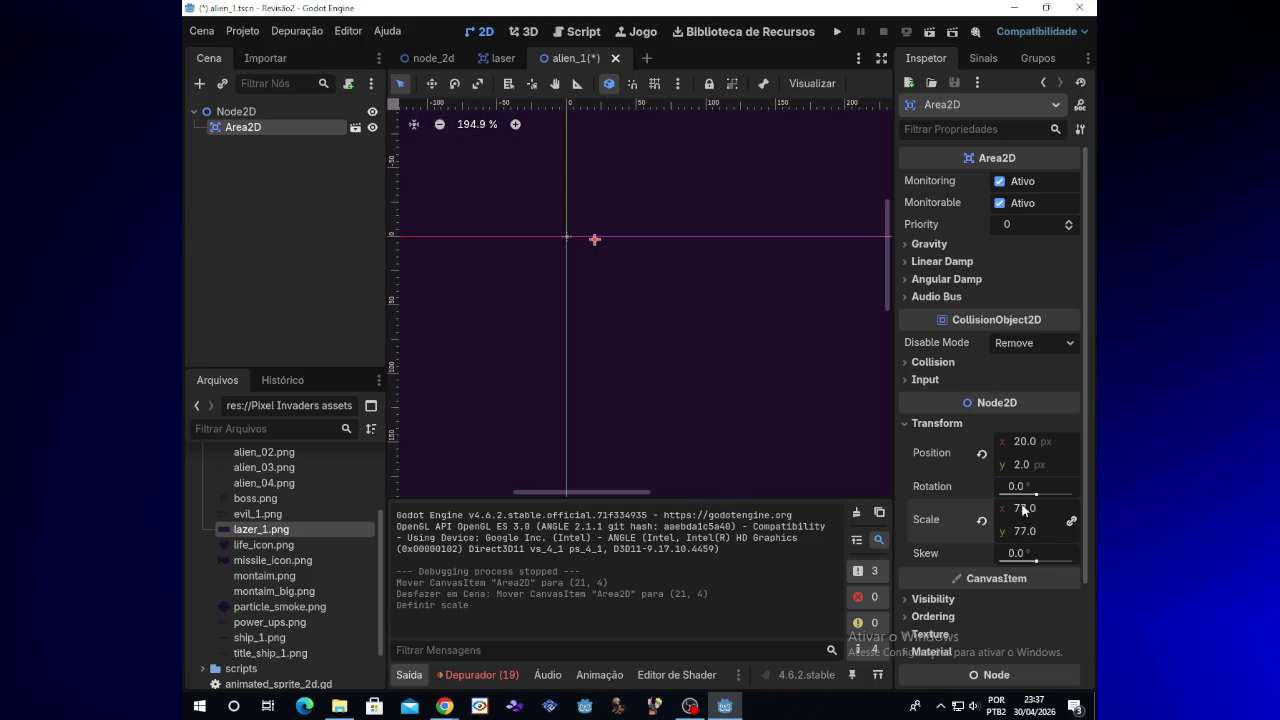
Set the Area2D scale to 10, save and run the game, then close it
click(1026, 509)
text(5)
text(10)
key(Return)
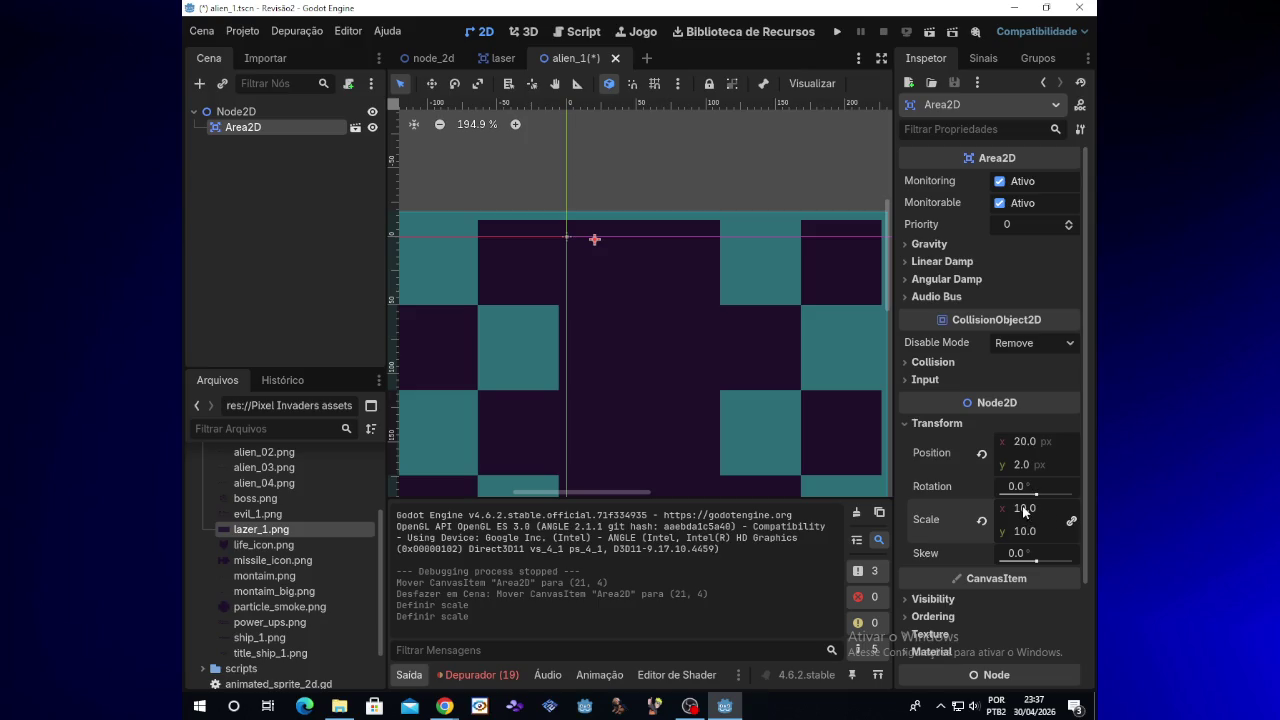
click(840, 31)
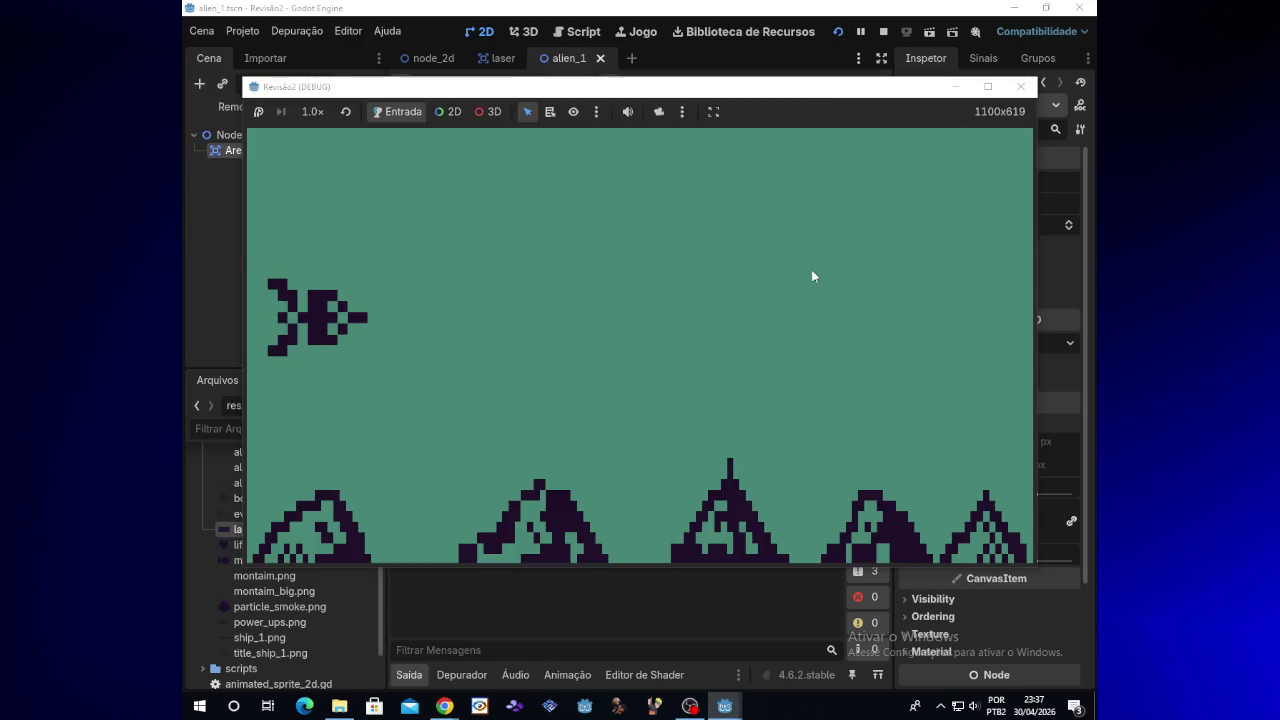
click(1024, 90)
click(1024, 509)
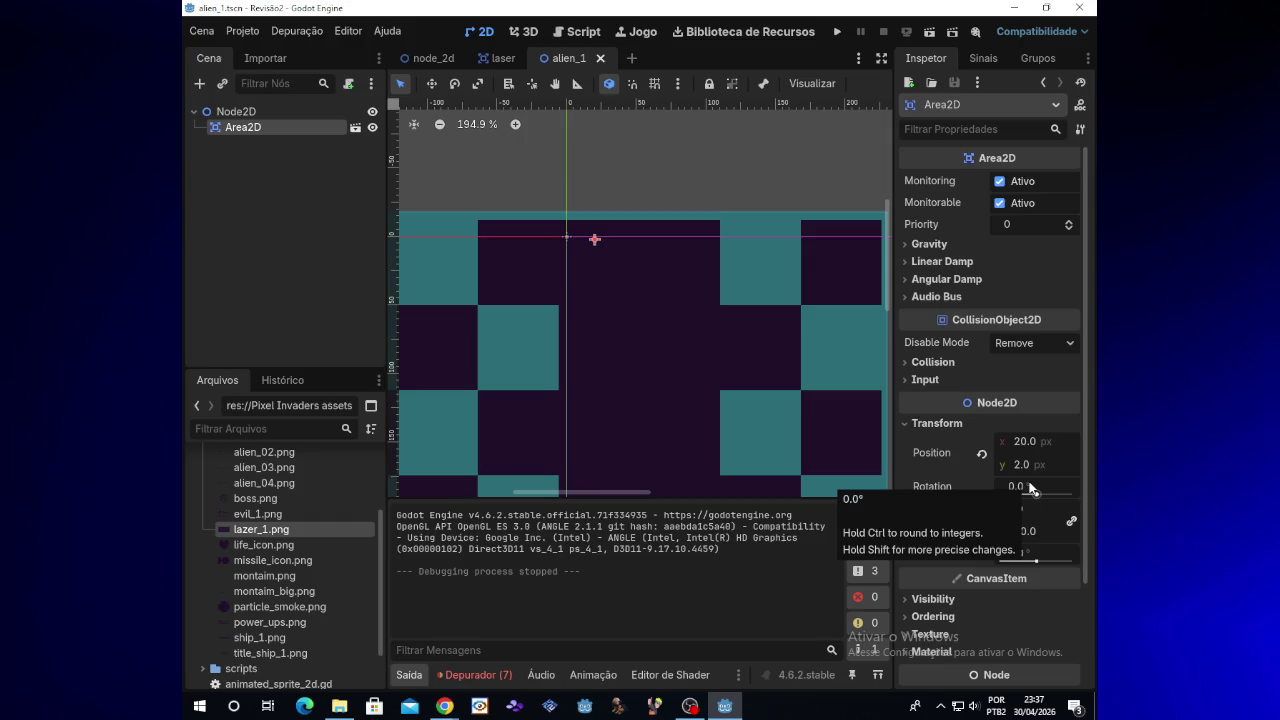
Set the alien scale to 2.0, run the game to check it, then close it
text(6)
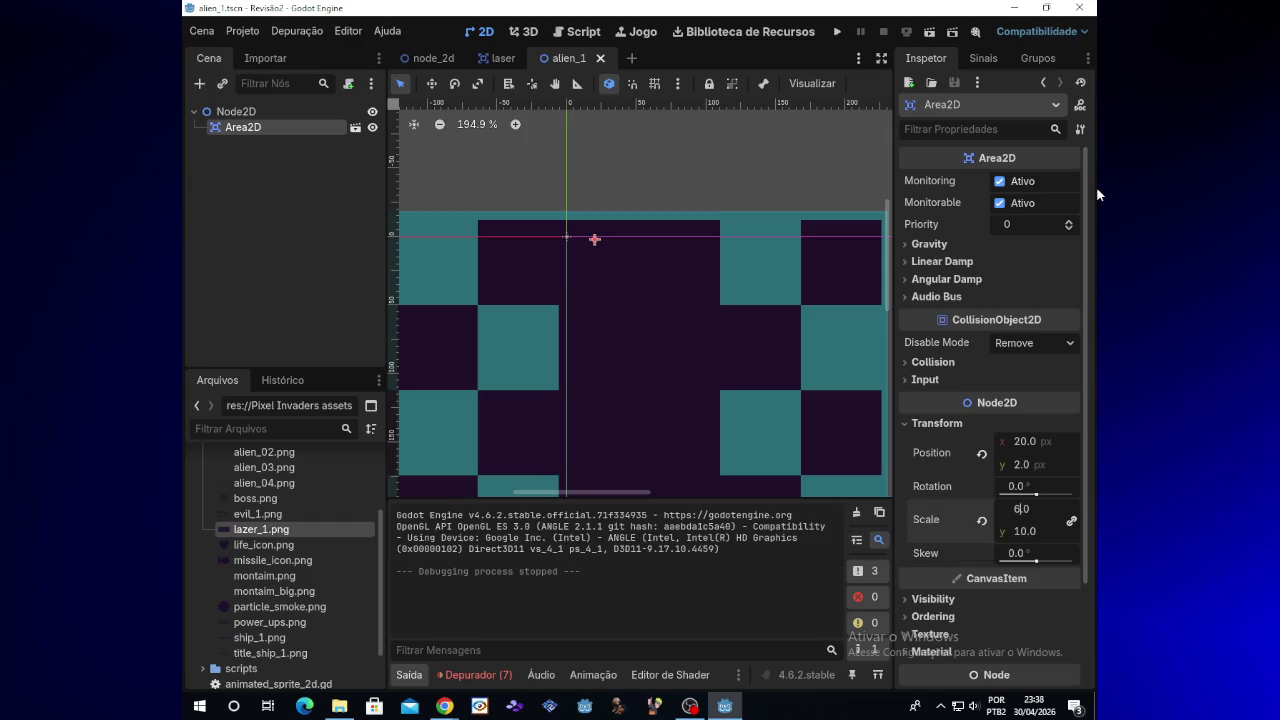
key(Return)
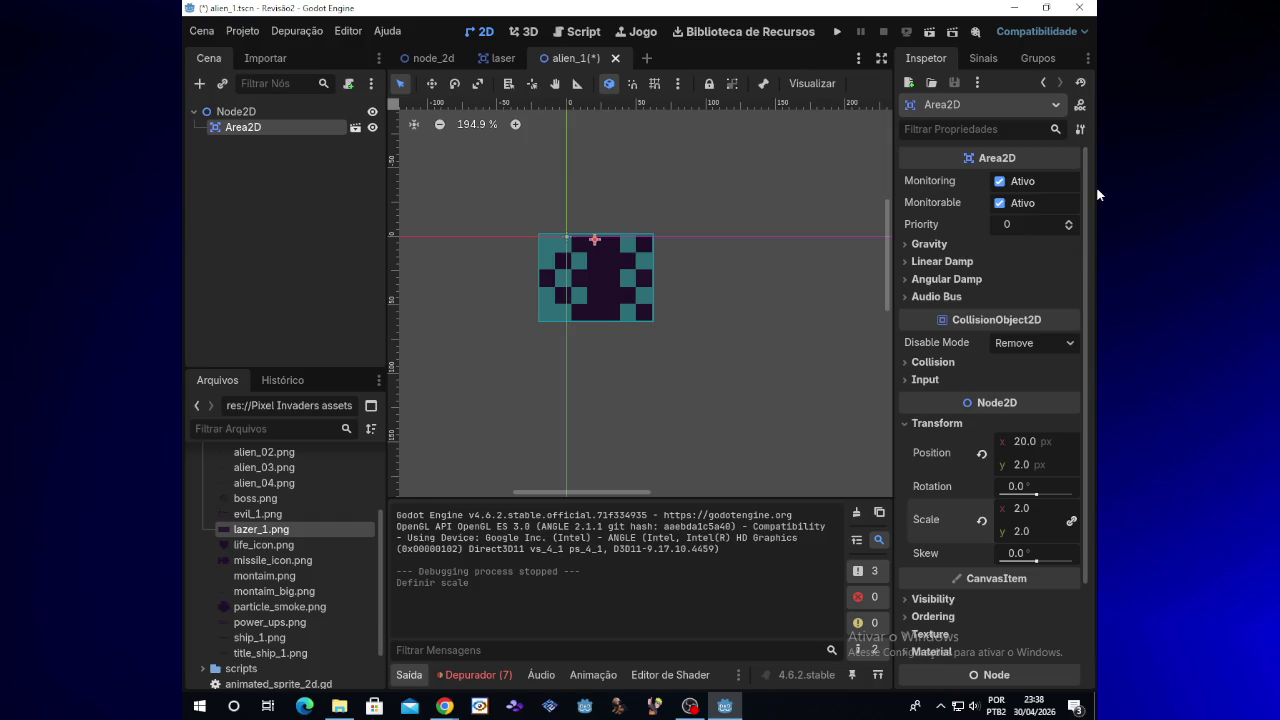
click(839, 32)
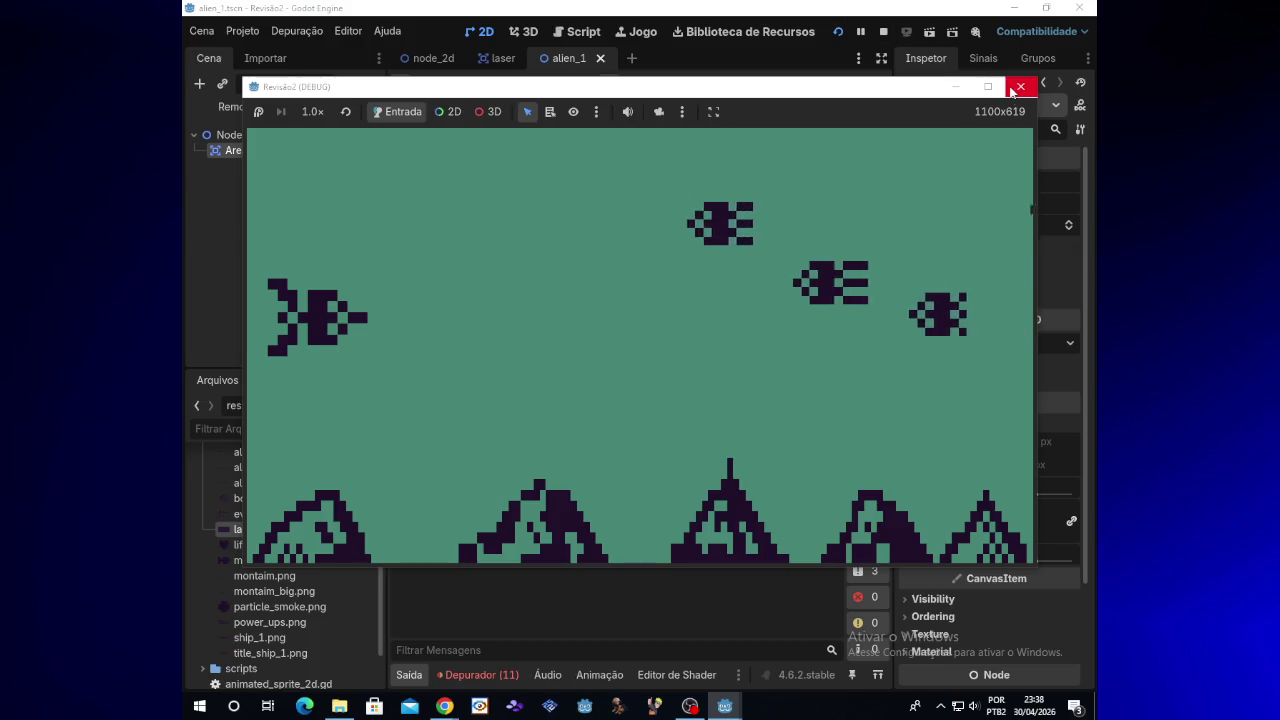
click(1020, 86)
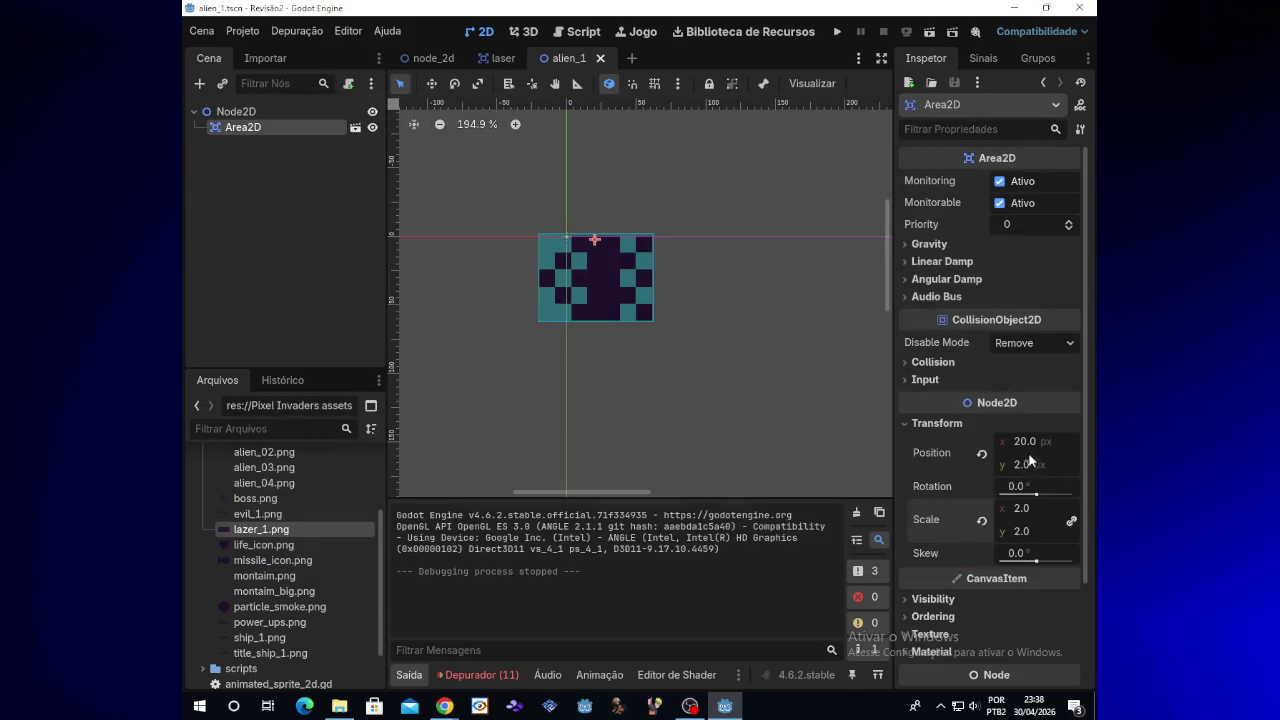
Apply scale 2.5 to the alien and test-run the game again
click(1028, 510)
text(4)
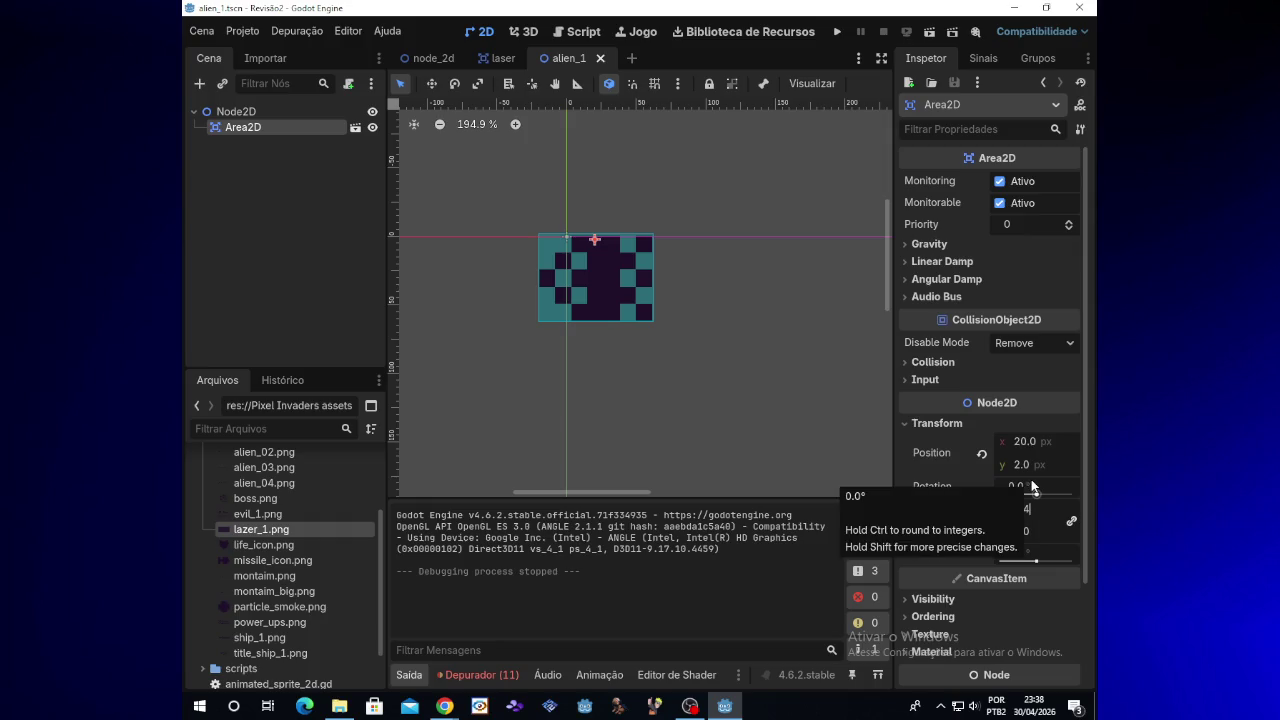
text(2.5)
key(Return)
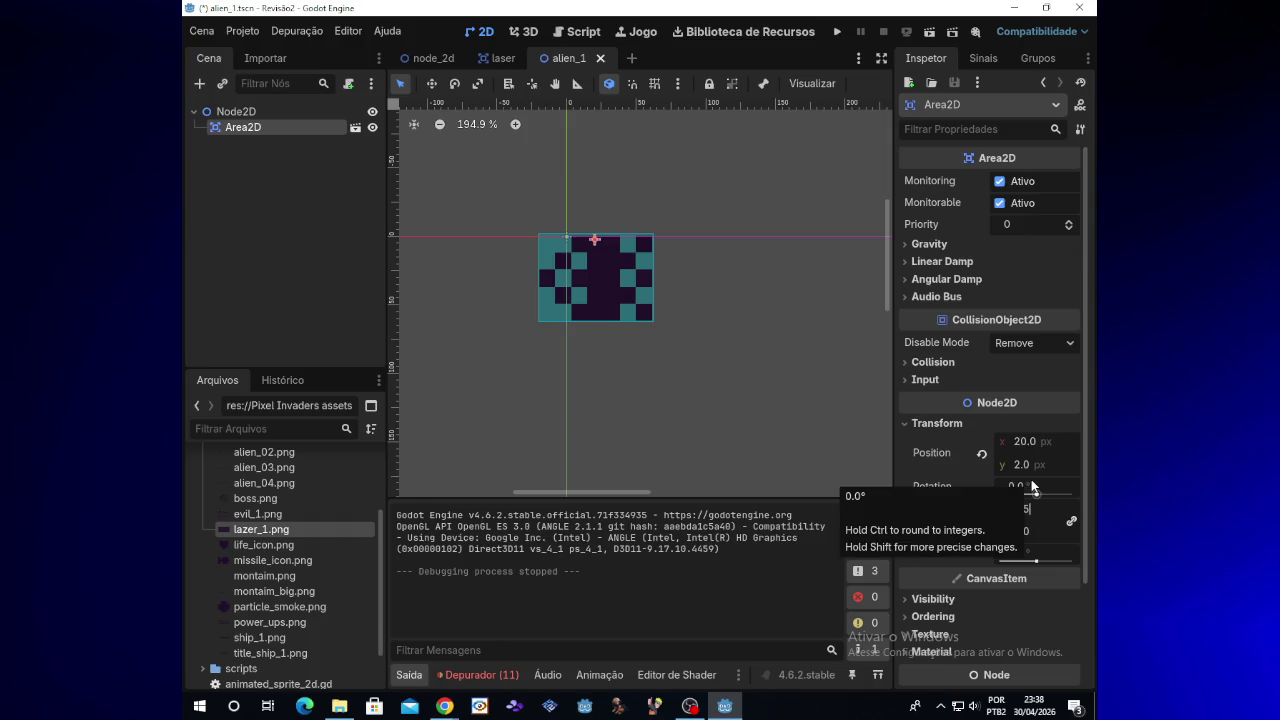
click(831, 34)
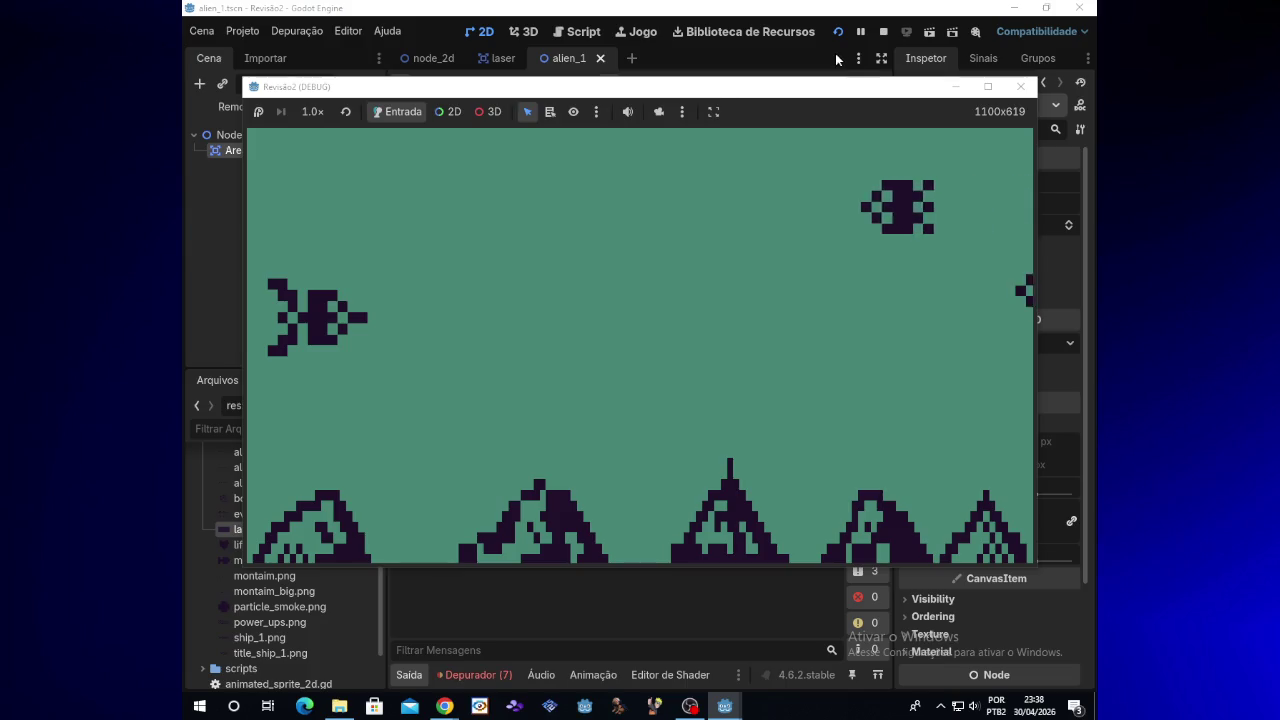
click(1020, 87)
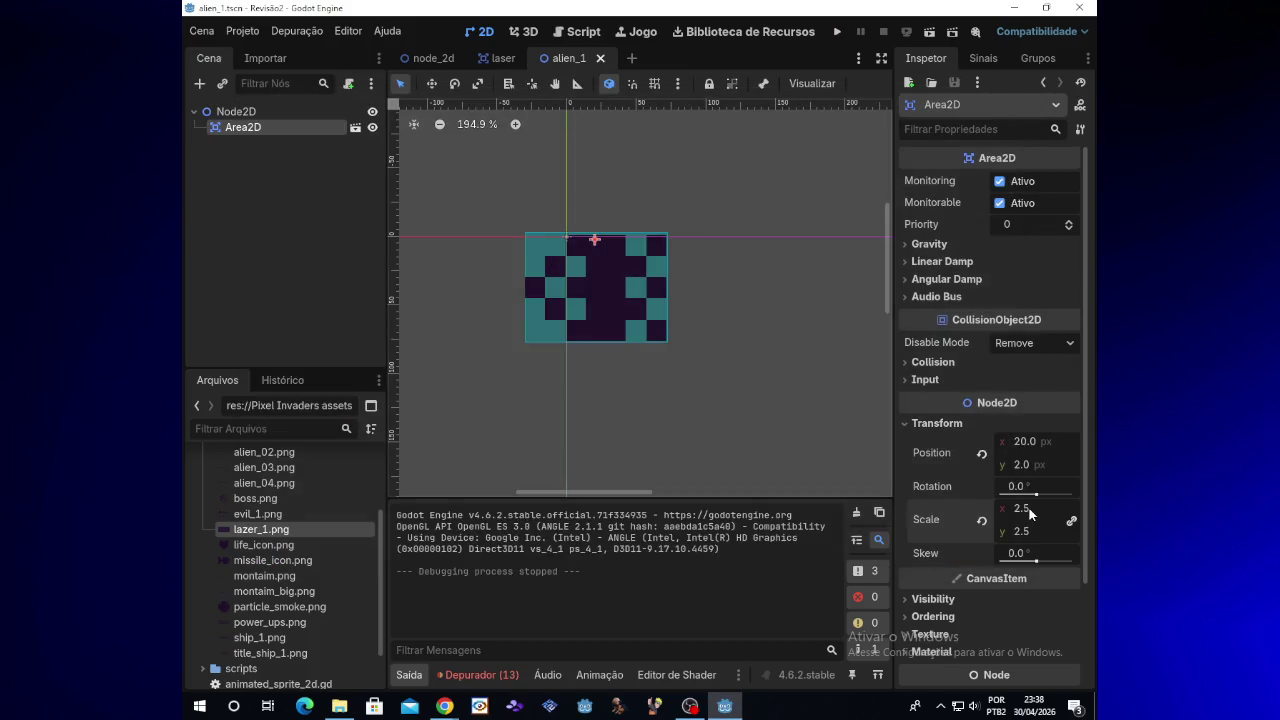
Set the x scale to 2.3, play-test the game, then switch to the YouTube window
click(1029, 509)
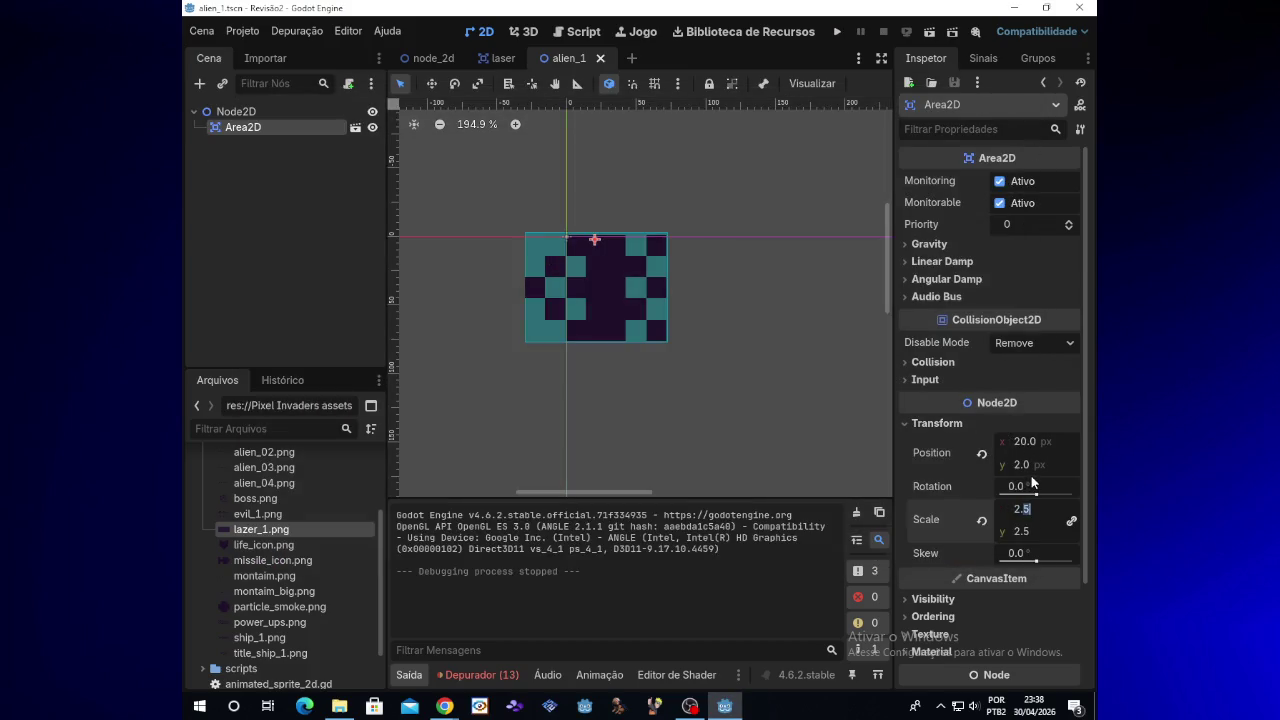
text(2.3)
click(837, 31)
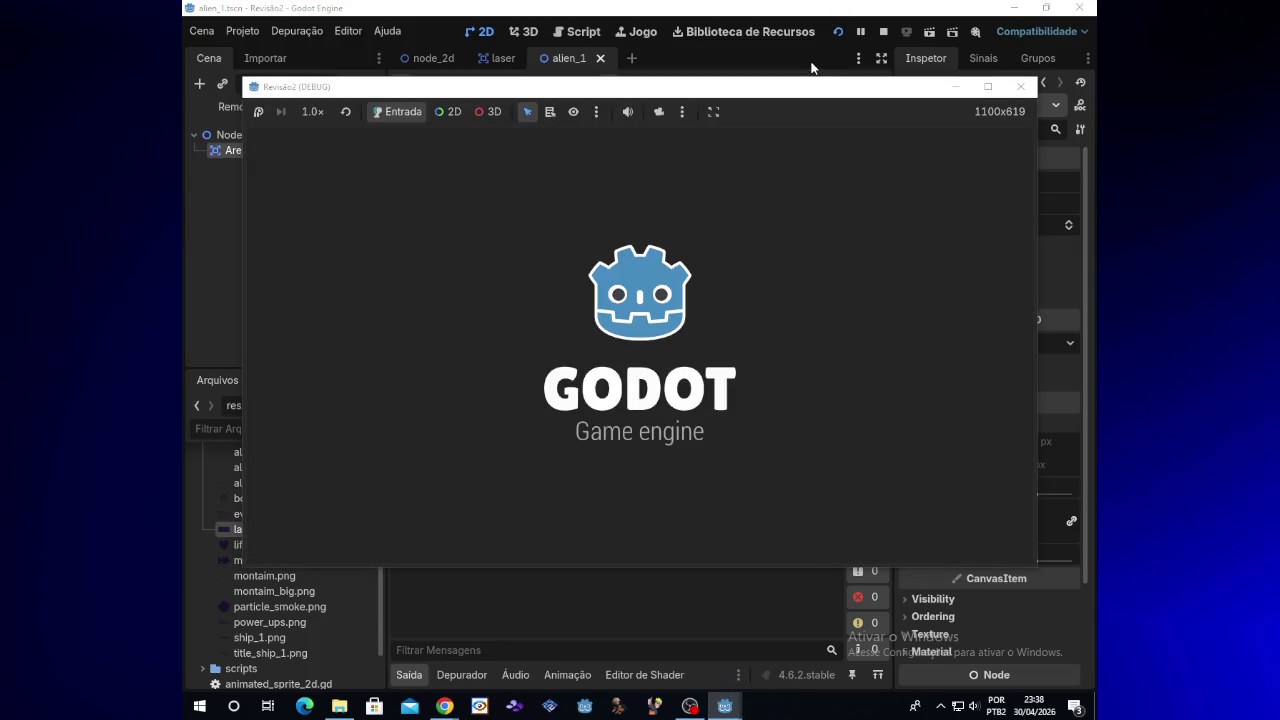
key(Down)
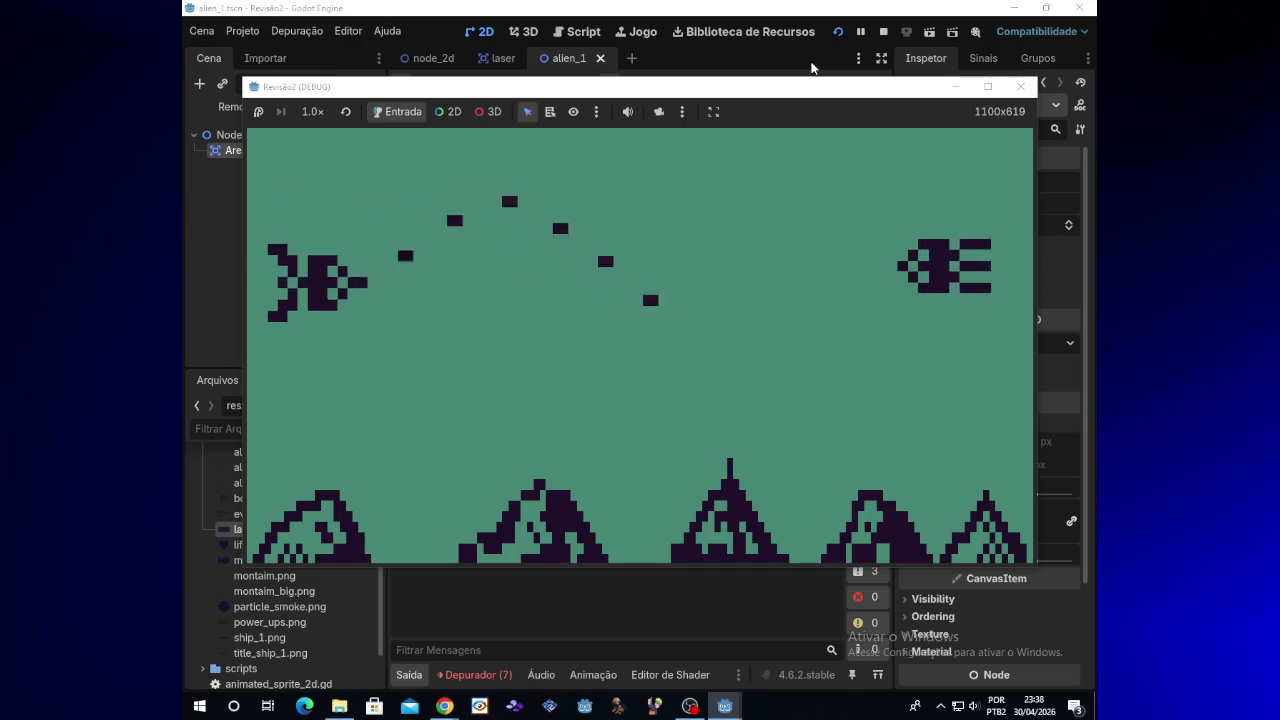
key(Up)
key(Down)
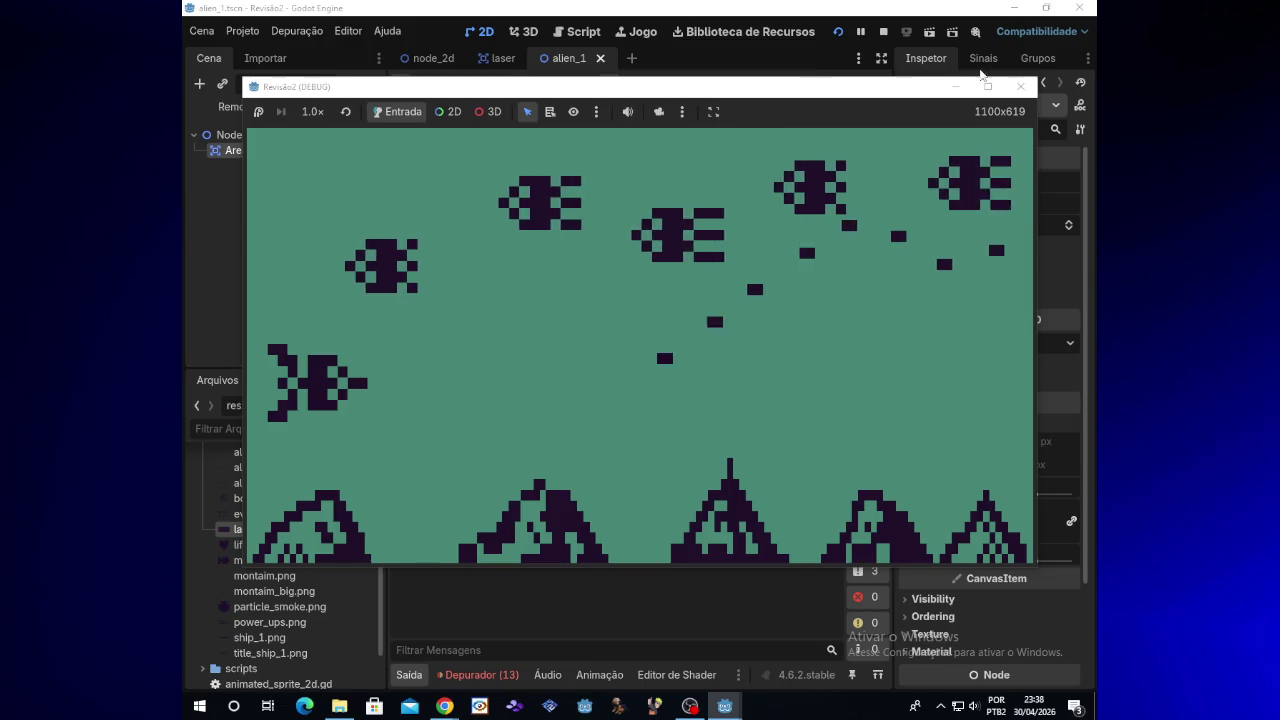
click(1020, 86)
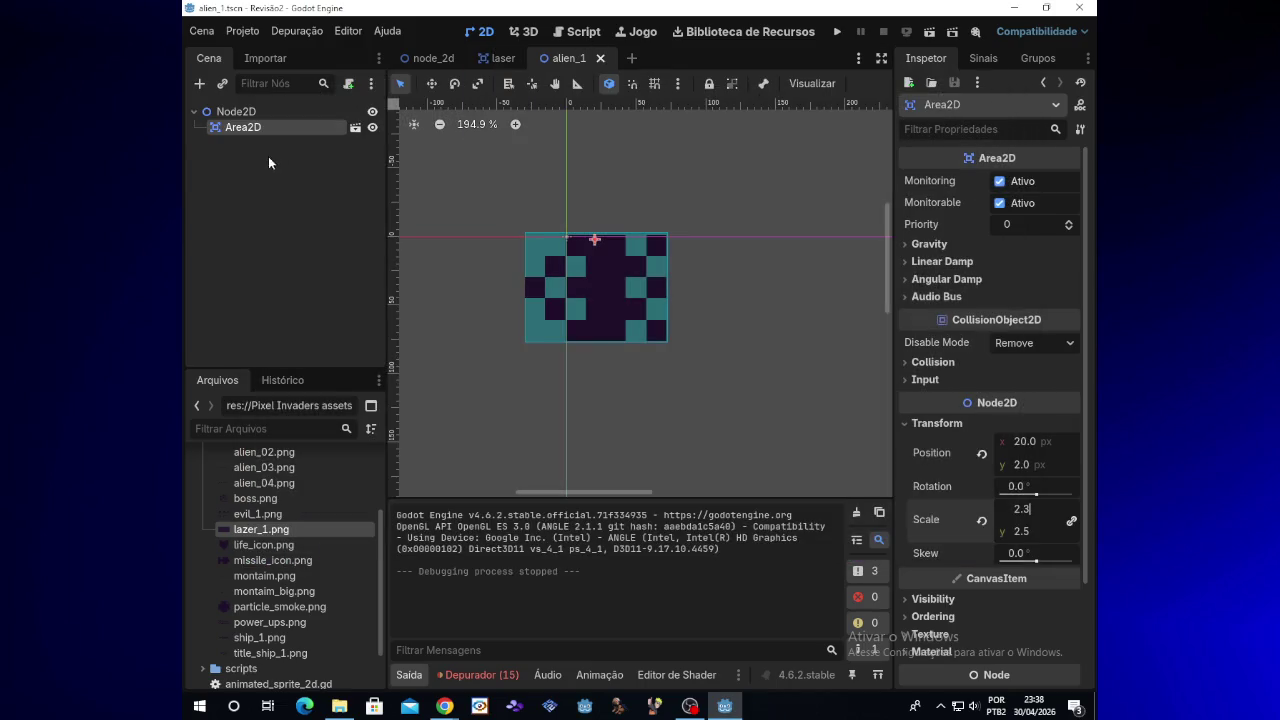
mouse_move(458, 710)
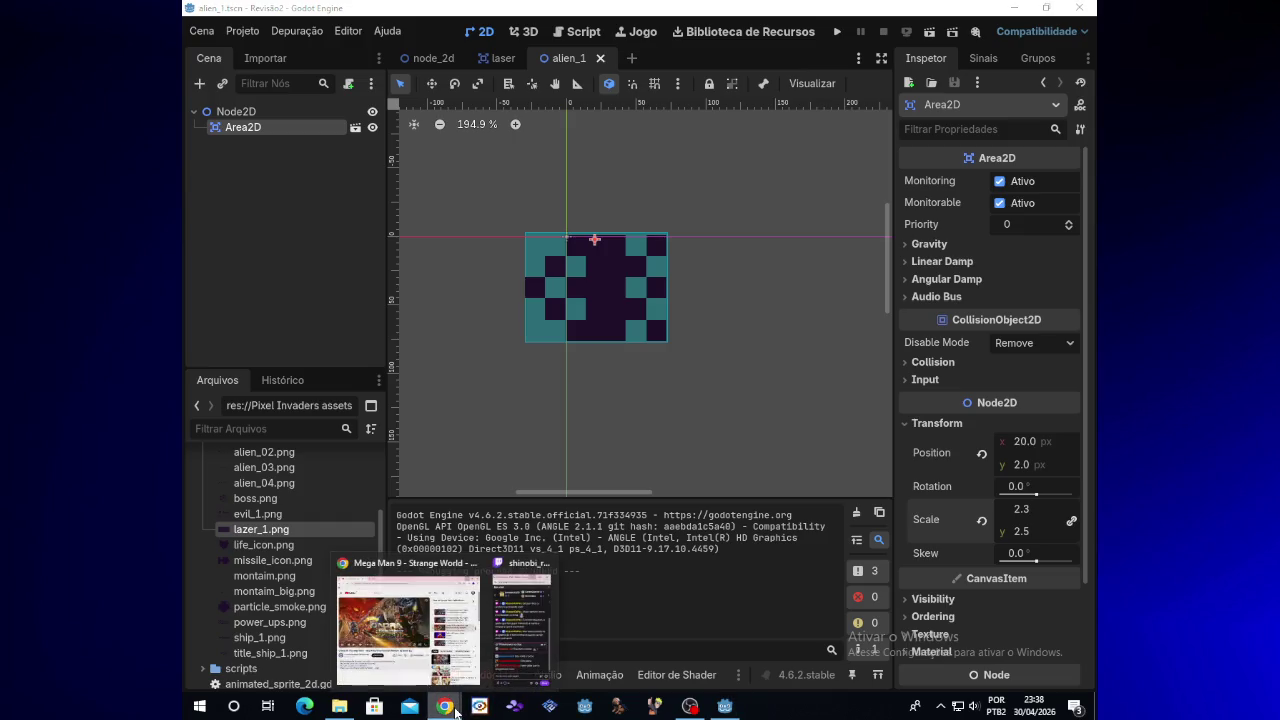
click(470, 672)
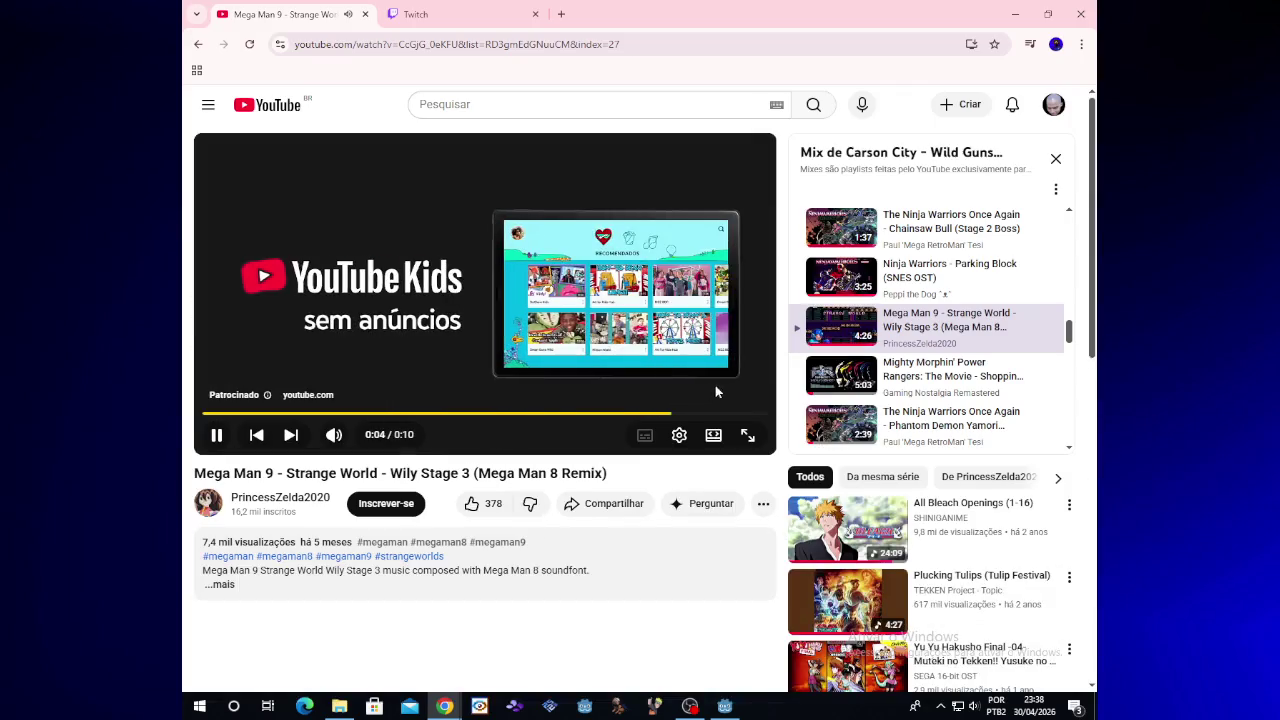
Skip the YouTube ad so the music video plays, then minimize Chrome
click(735, 394)
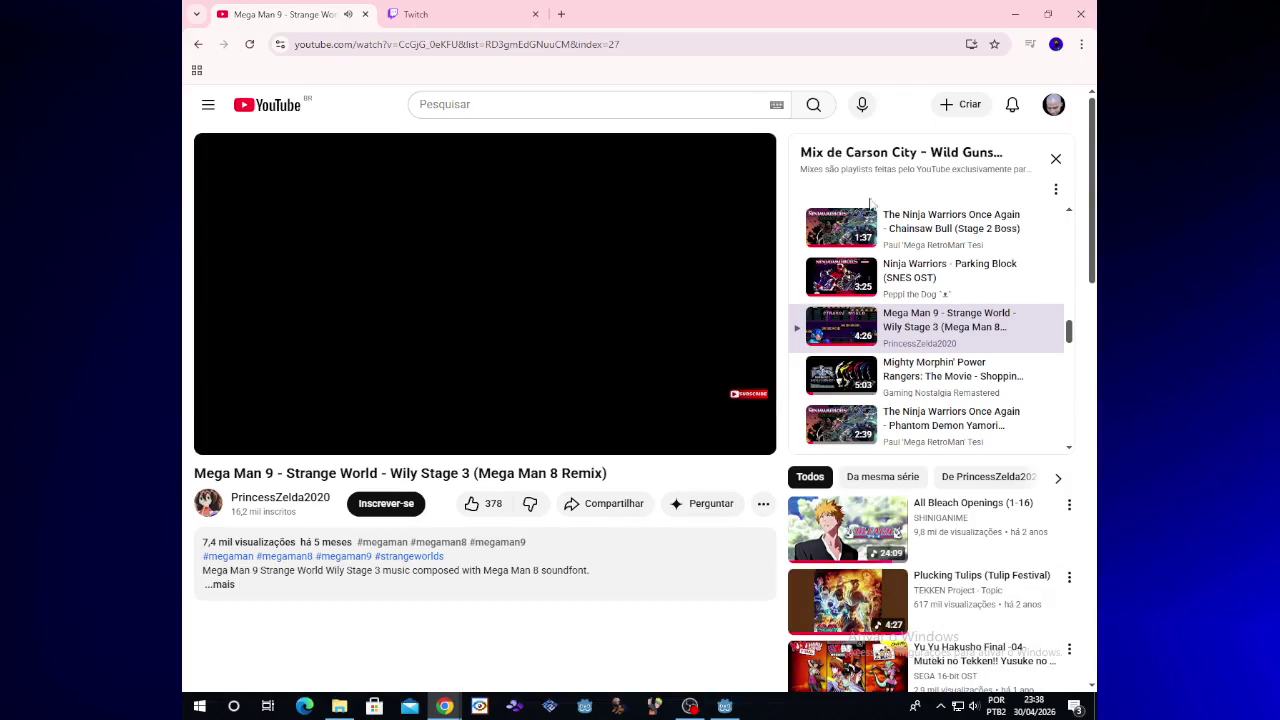
click(1013, 12)
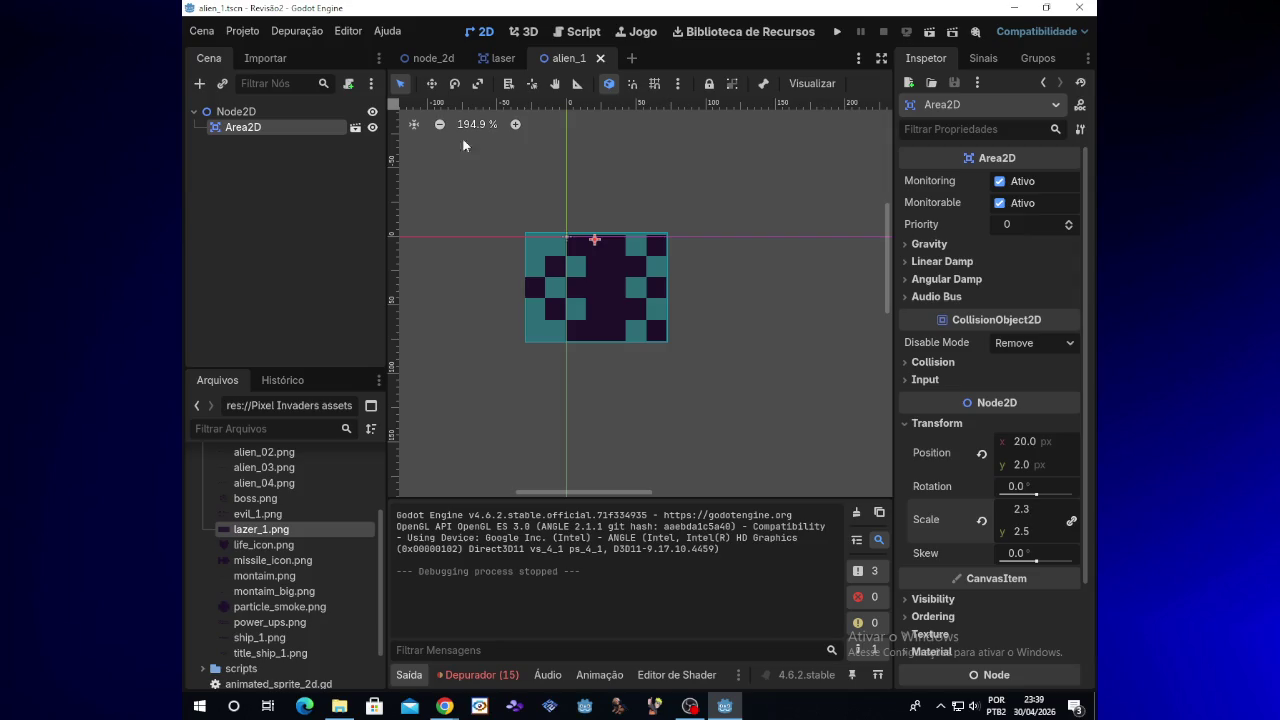
With Area2D scaled to 2.3 × 2.3, open the Attach Script dialog for it
right_click(274, 132)
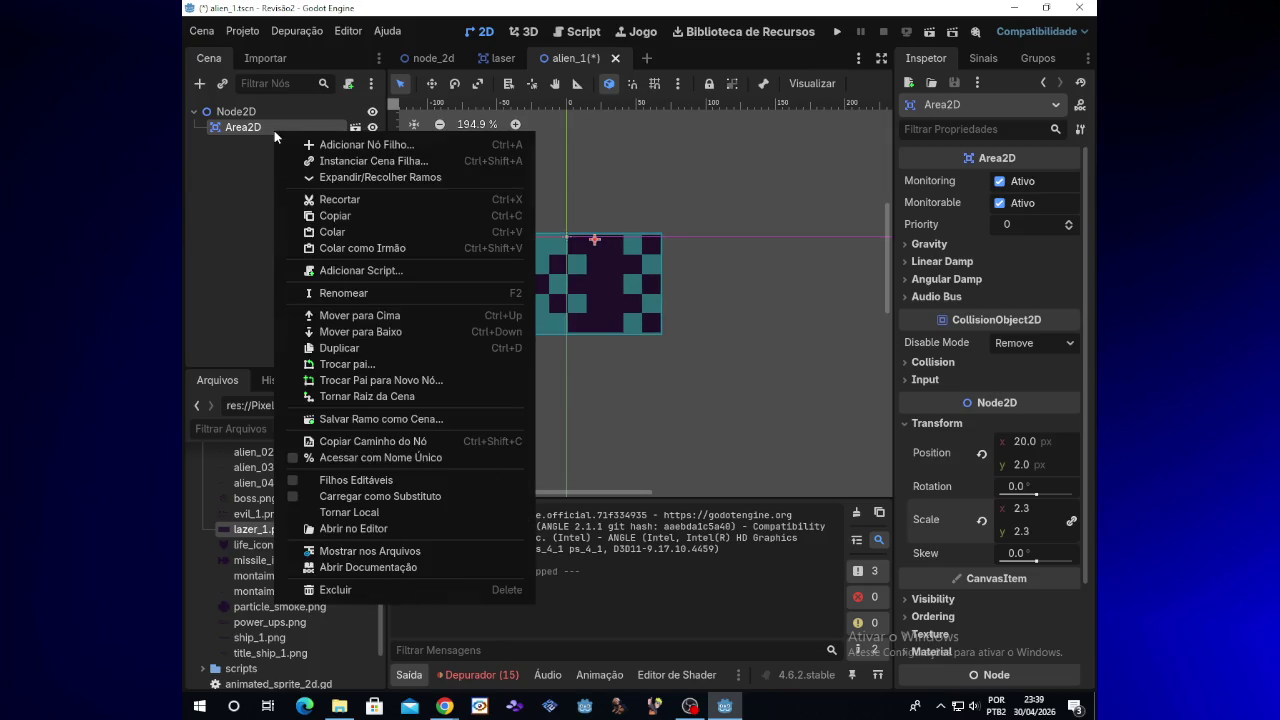
click(260, 171)
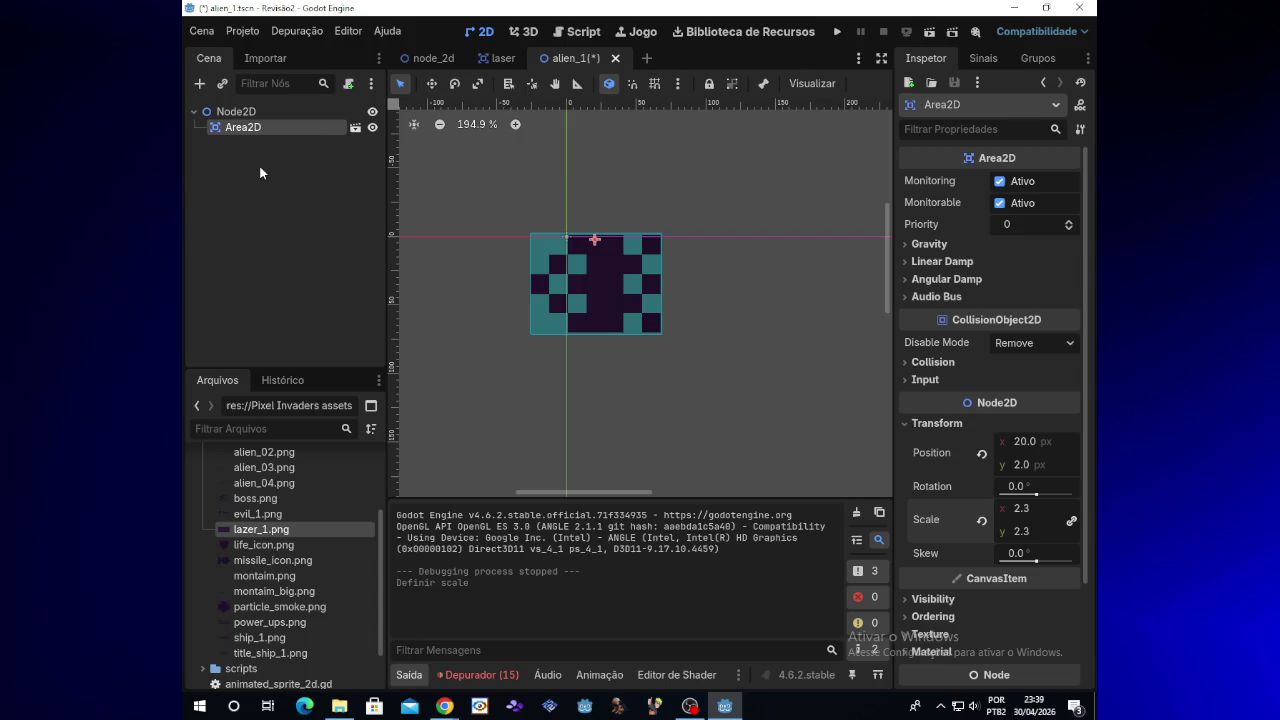
click(349, 86)
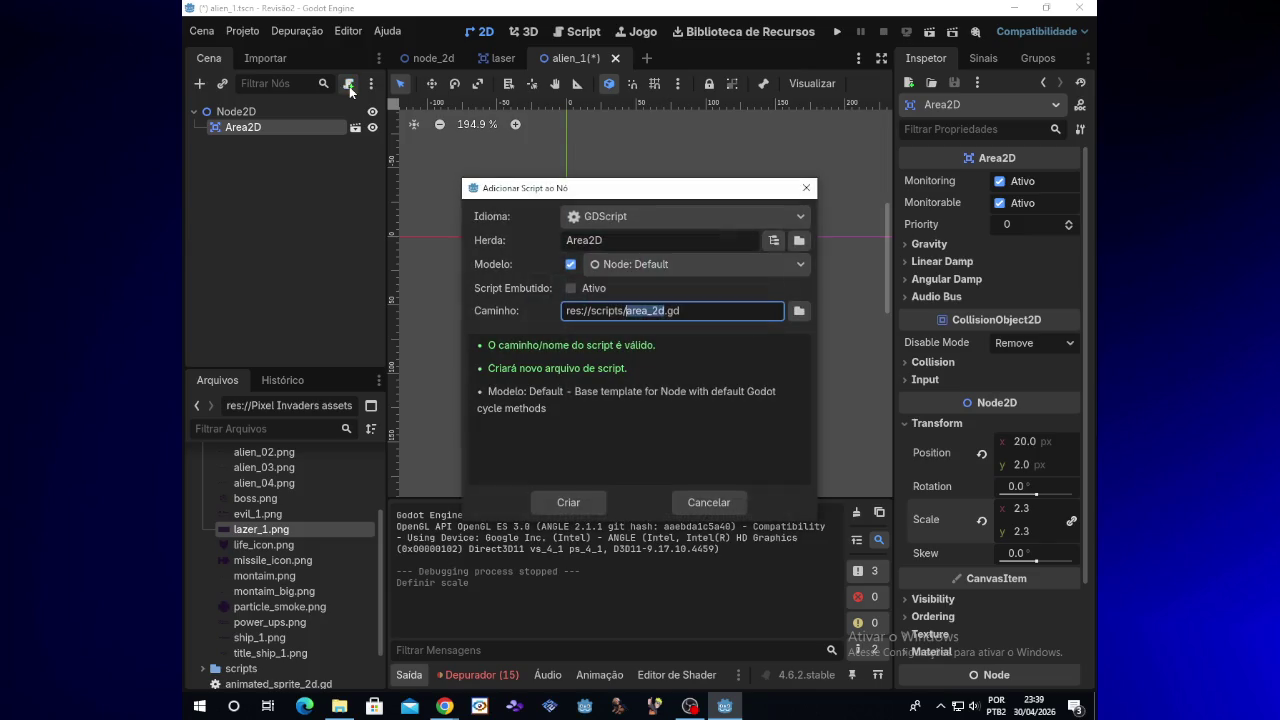
Create the area_2d.gd script and delete the pass statement on line 11 in _process
click(546, 504)
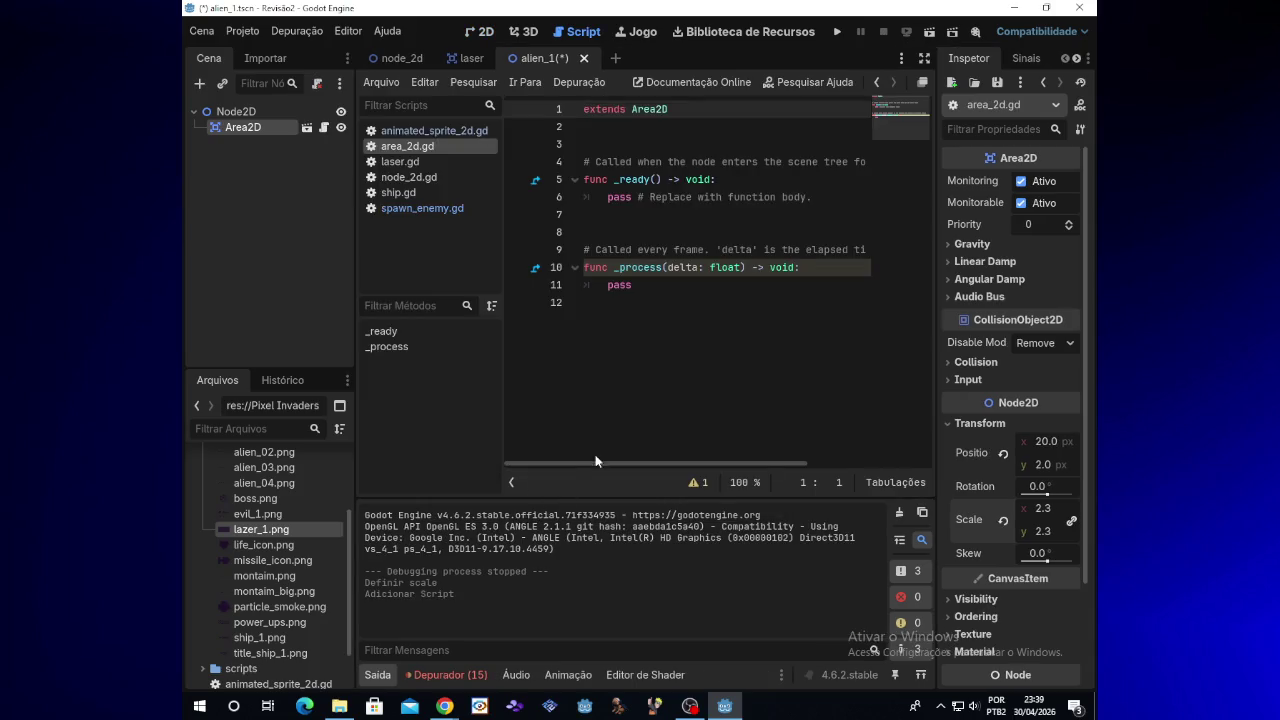
click(660, 285)
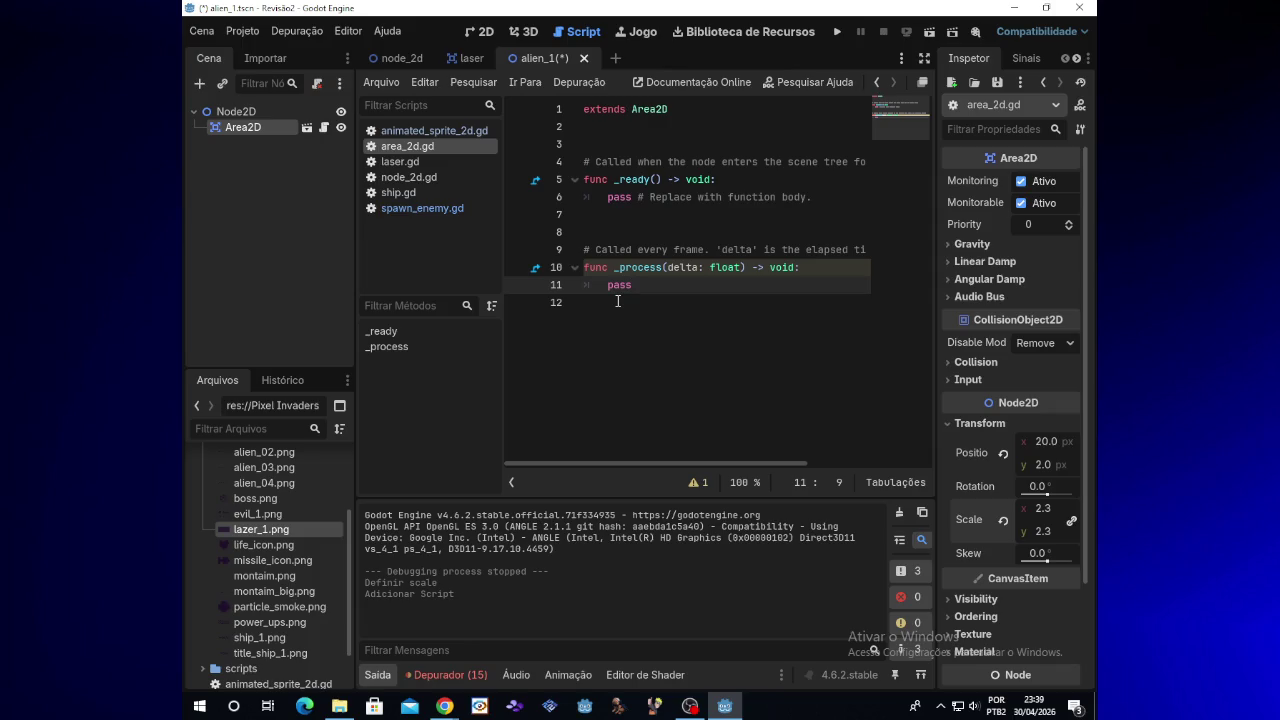
key(BackSpace)
key(BackSpace)
key(BackSpace)
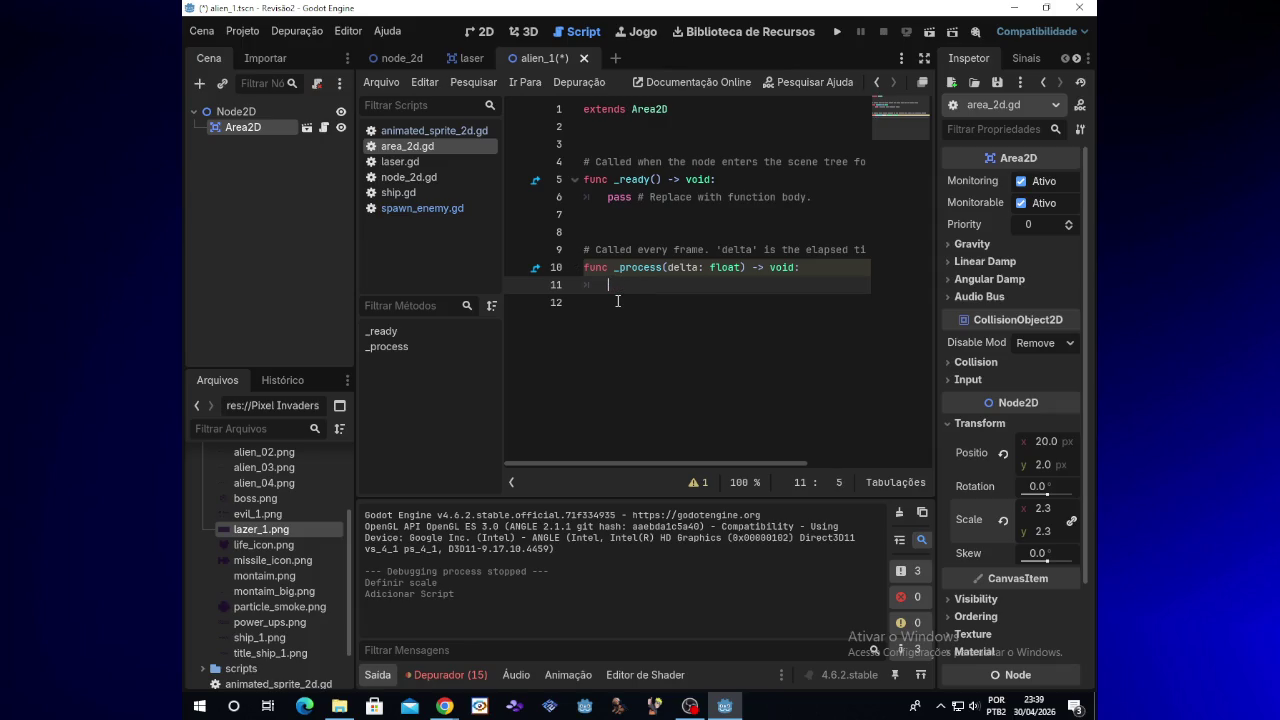
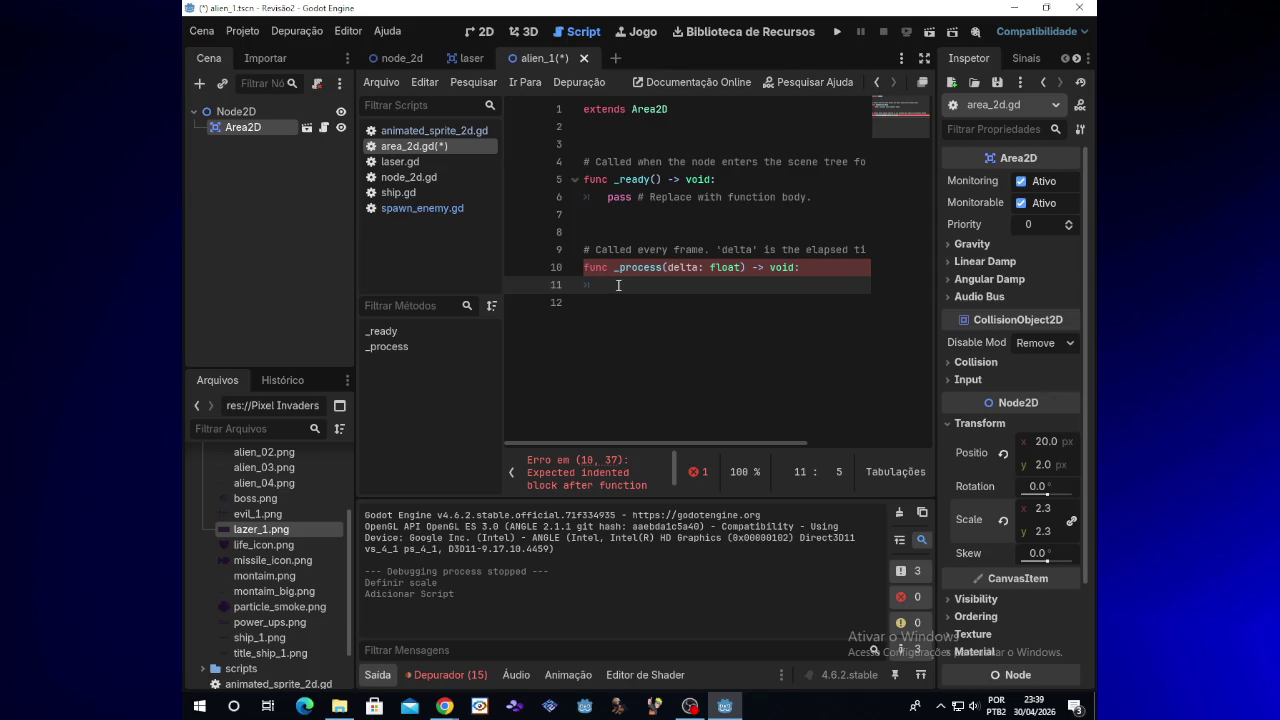
Make _process call queue_free() via autocomplete and test-run the game
text(que)
key(Down)
key(Down)
key(Return)
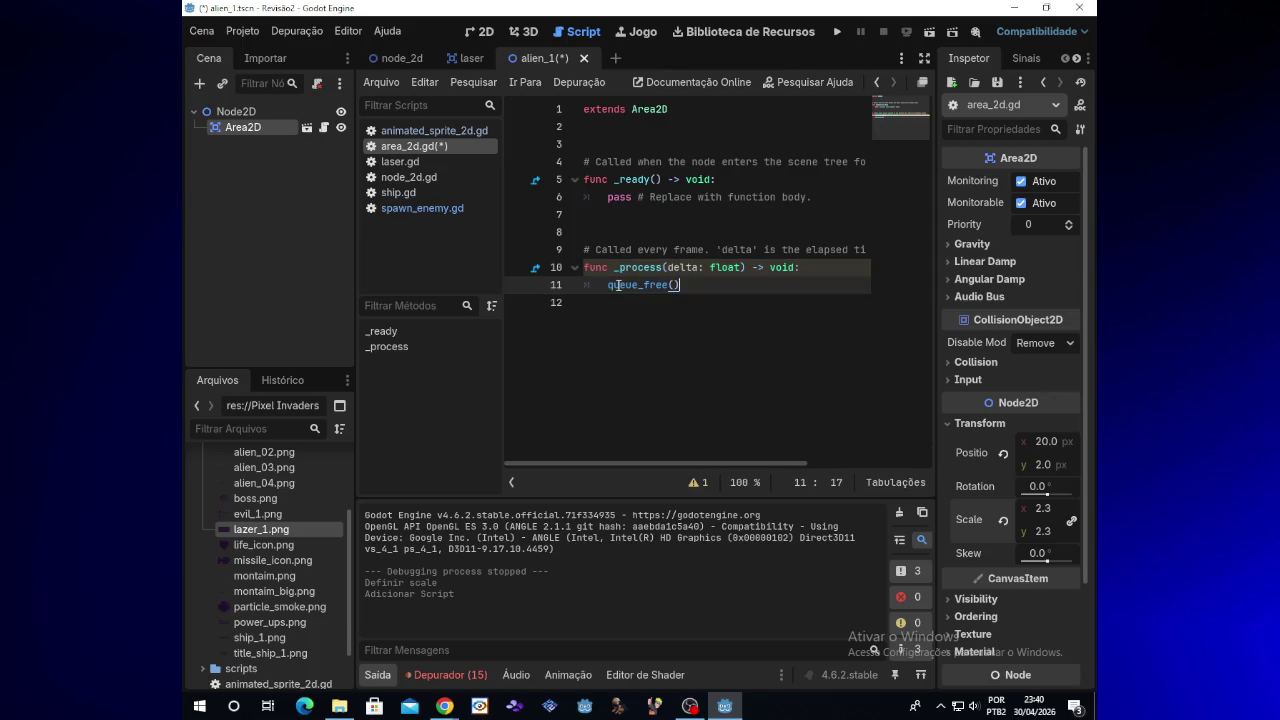
click(835, 35)
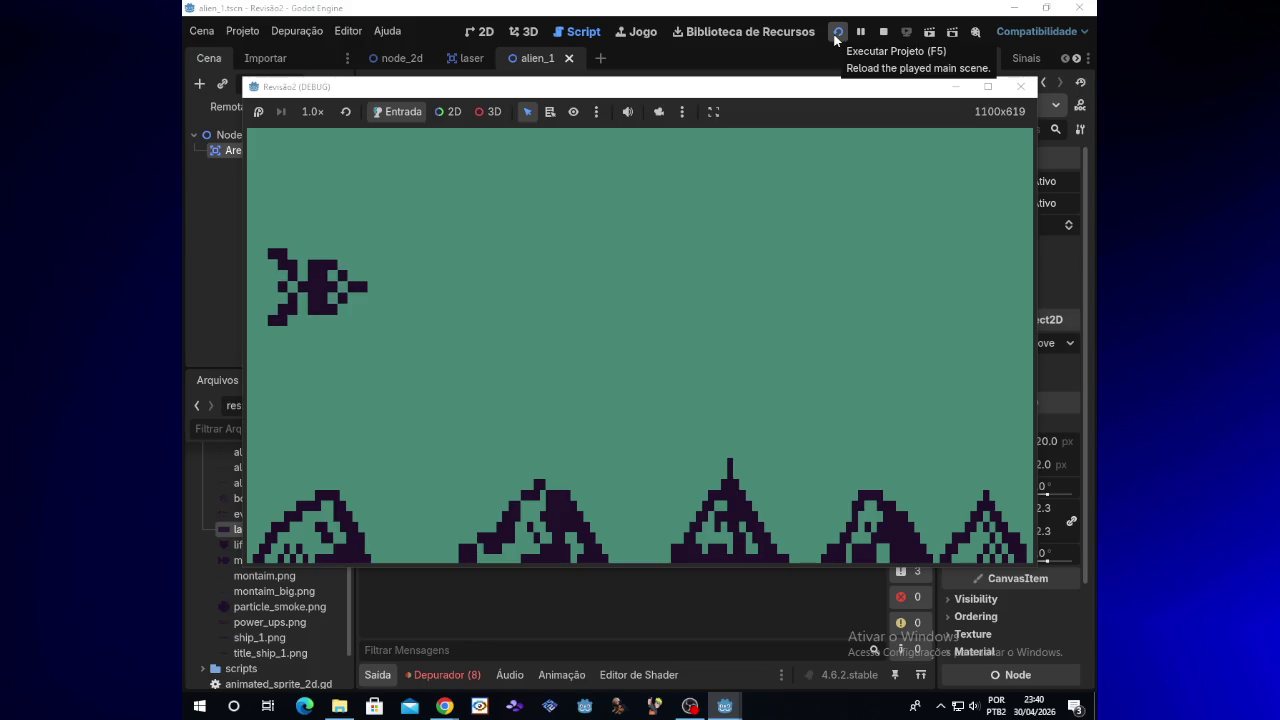
click(1020, 86)
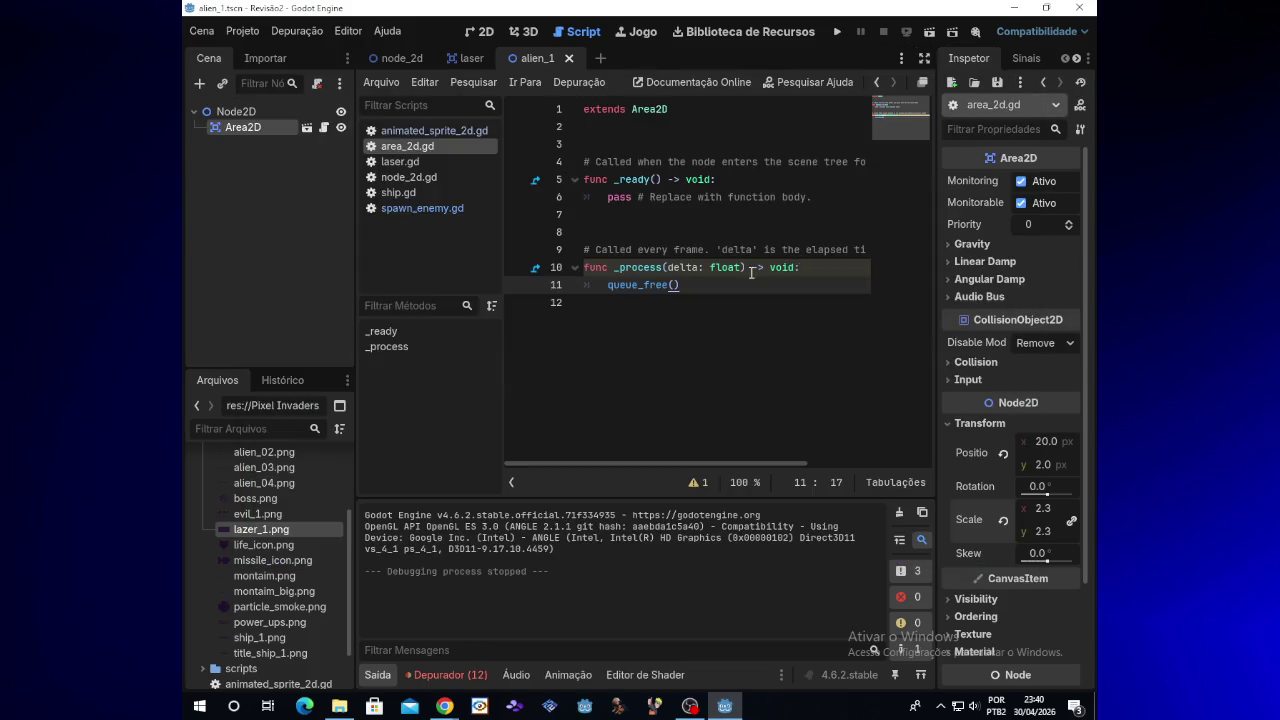
Insert a blank line above queue_free() and switch to File Explorer
click(607, 285)
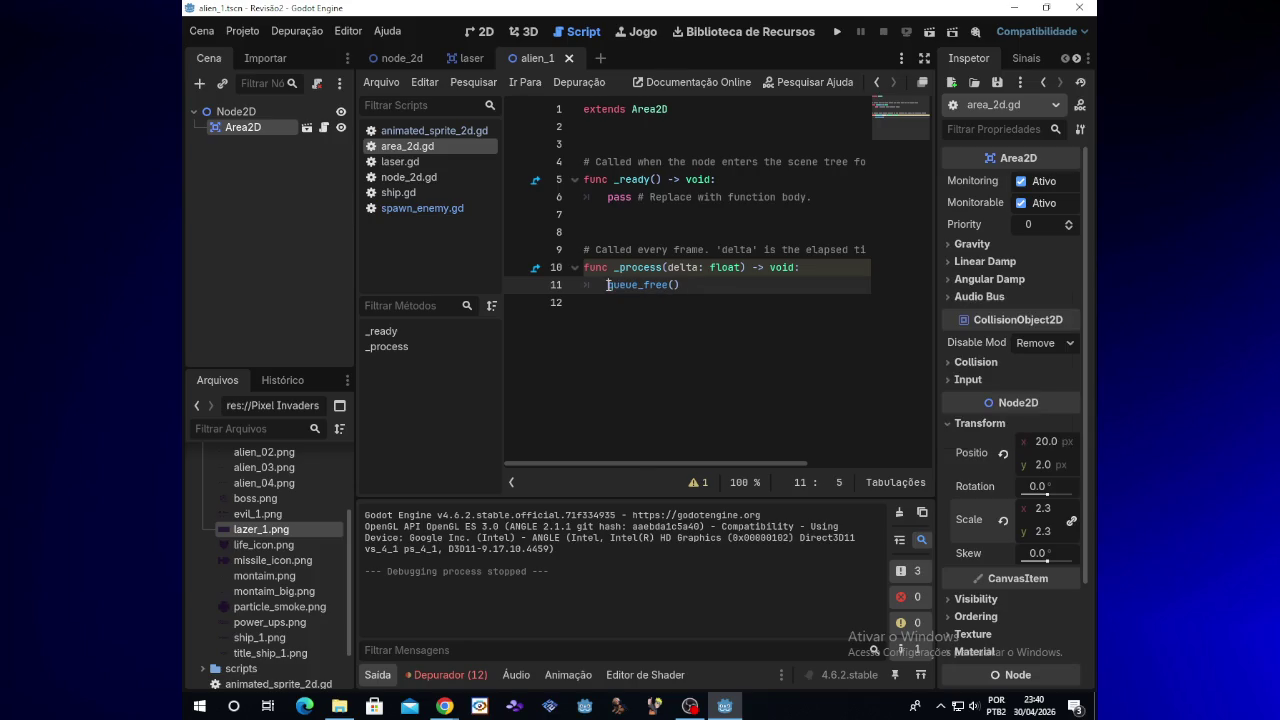
key(Return)
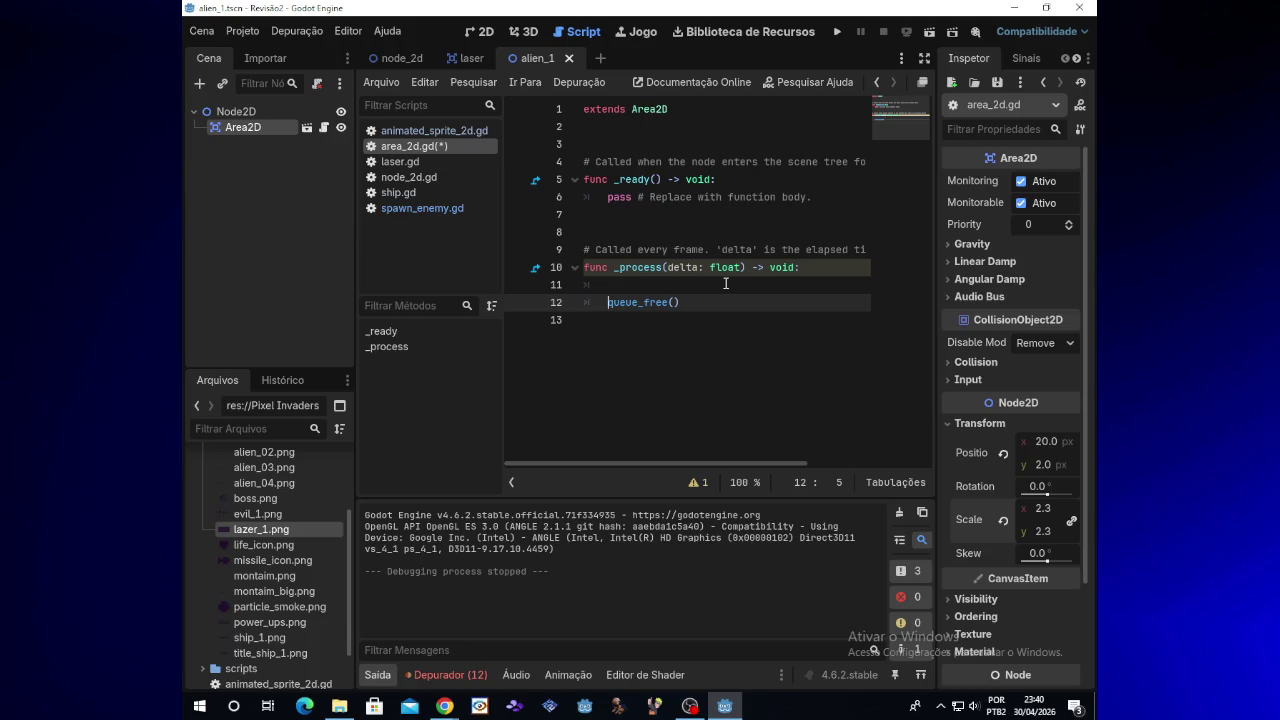
click(339, 706)
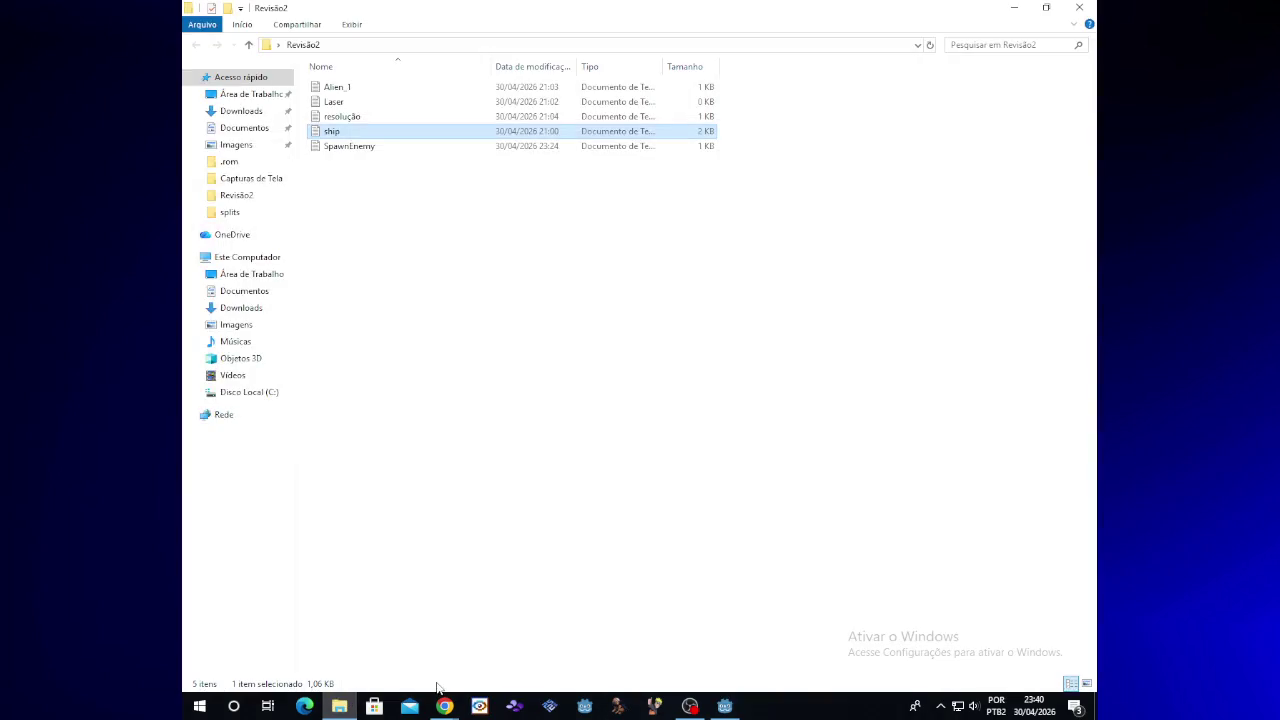
Open the Alien_1 text file in Notepad, scroll through its code, and return to Godot
double_click(366, 90)
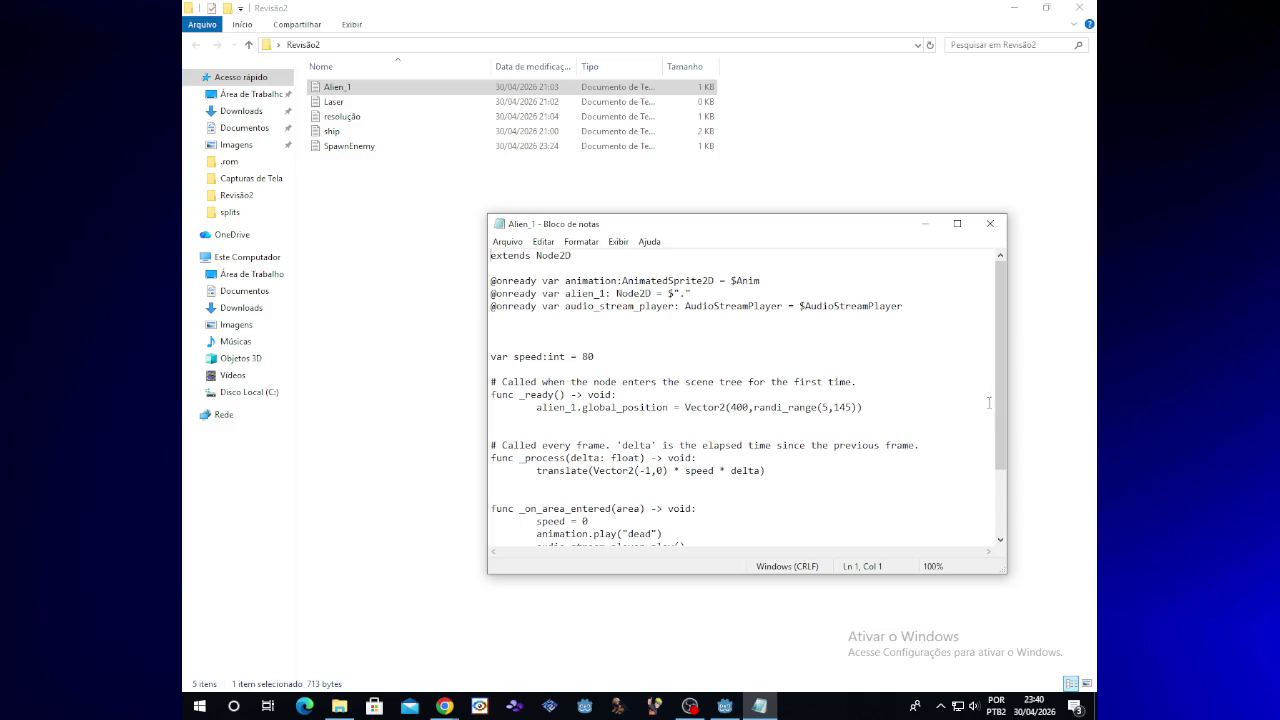
drag(1000, 408, 999, 434)
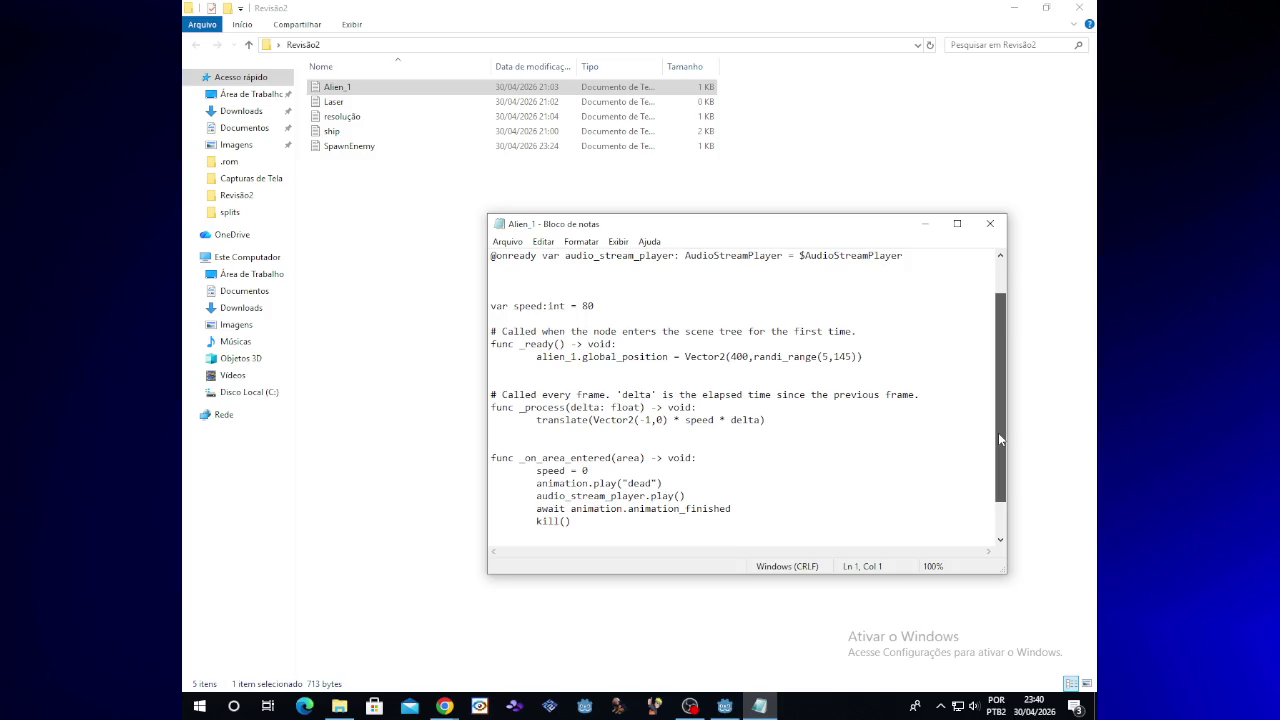
drag(998, 432, 998, 432)
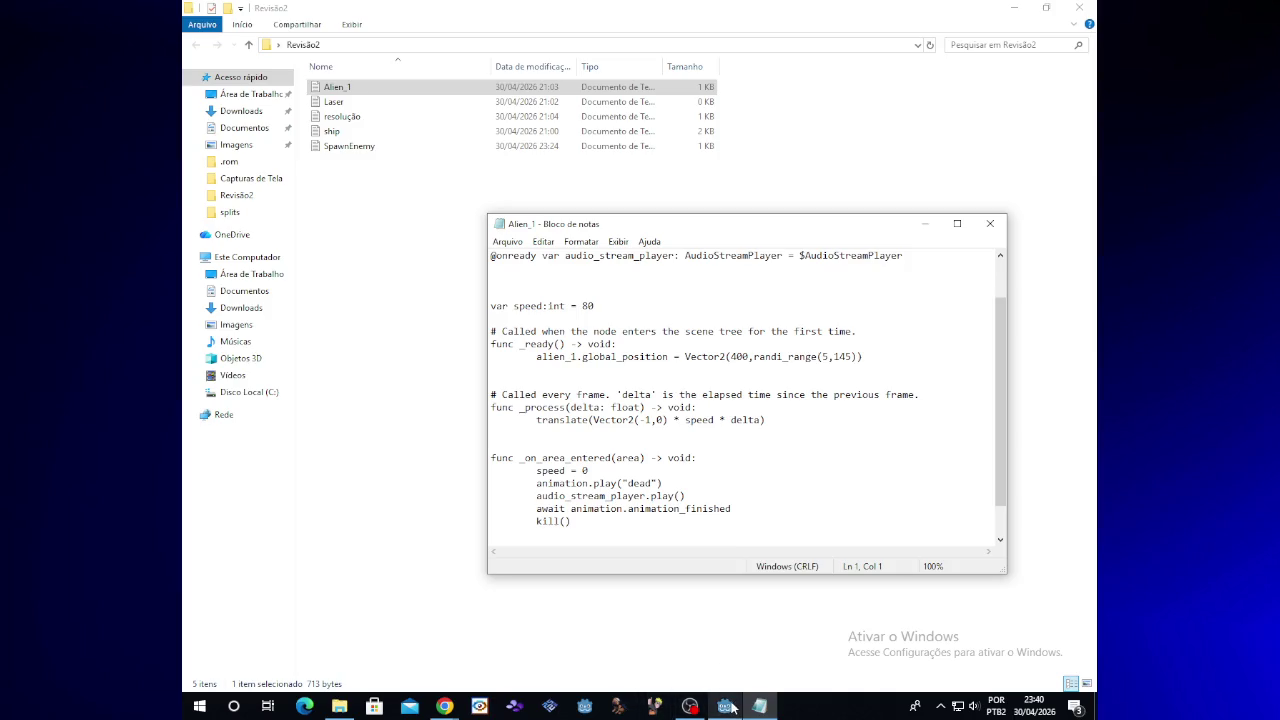
click(728, 706)
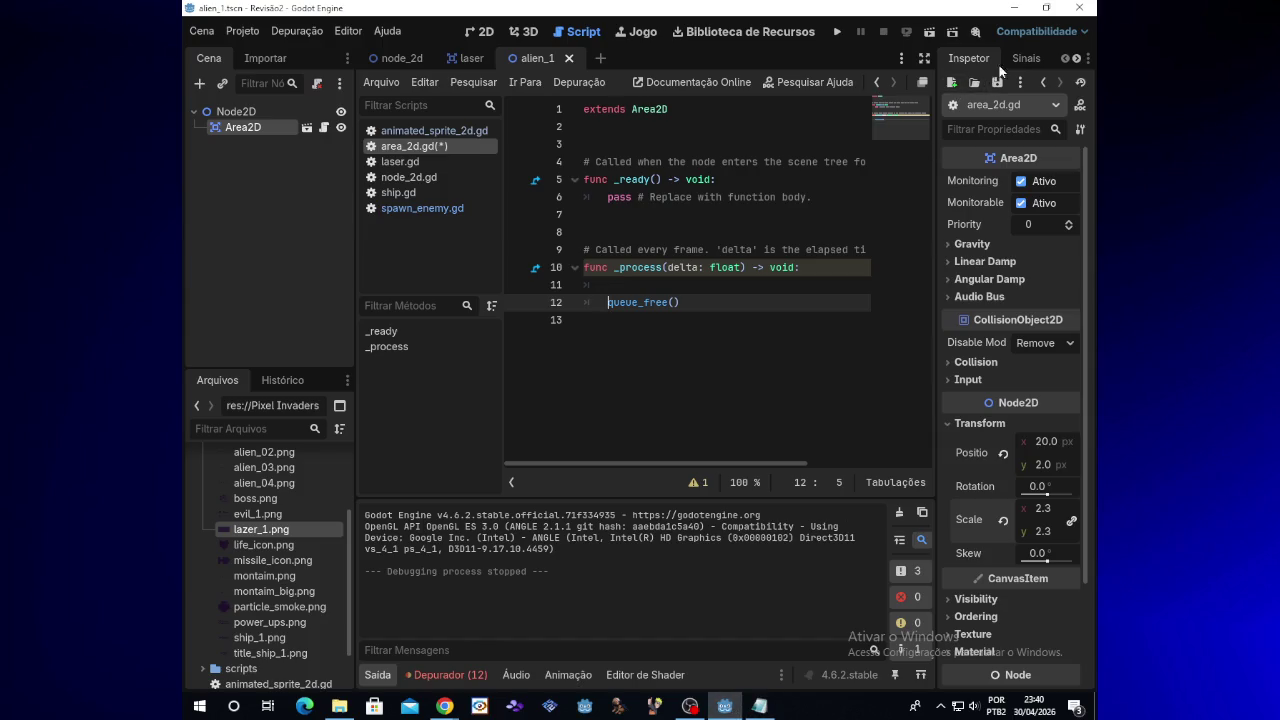
Connect the Area2D's area_entered signal to _on_area_entered, keeping the default receiver name
click(1025, 60)
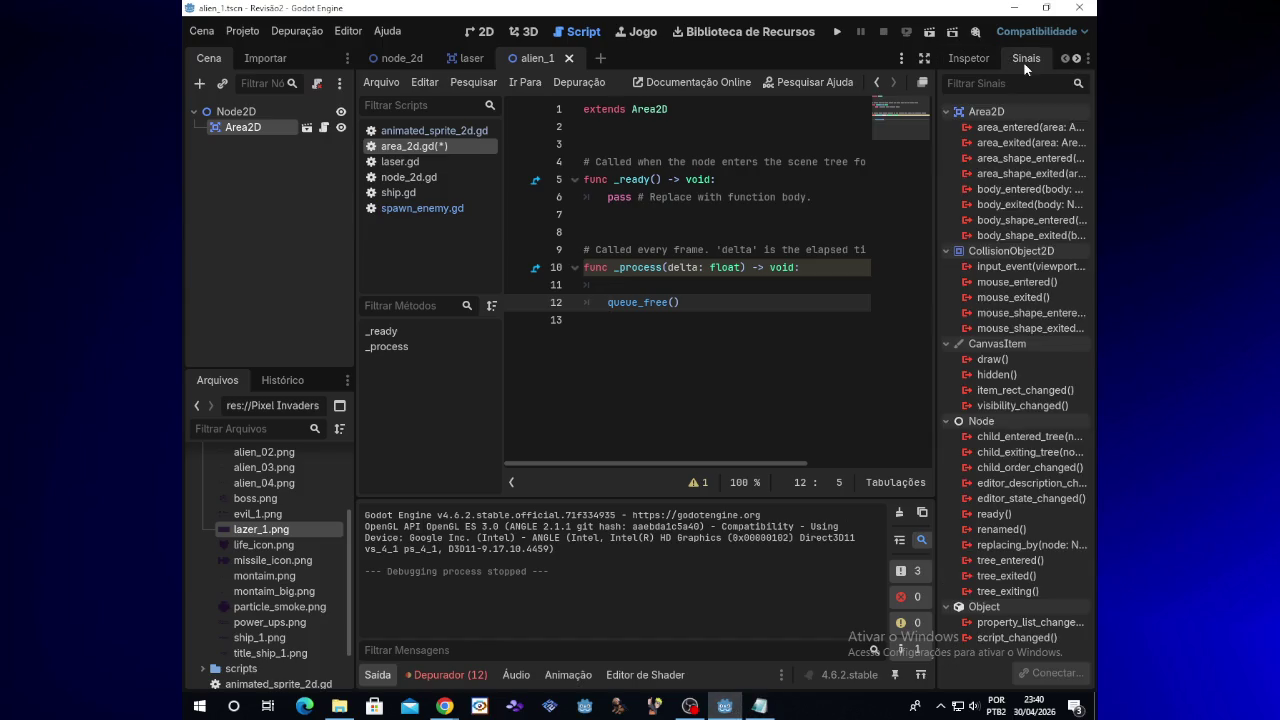
double_click(1010, 128)
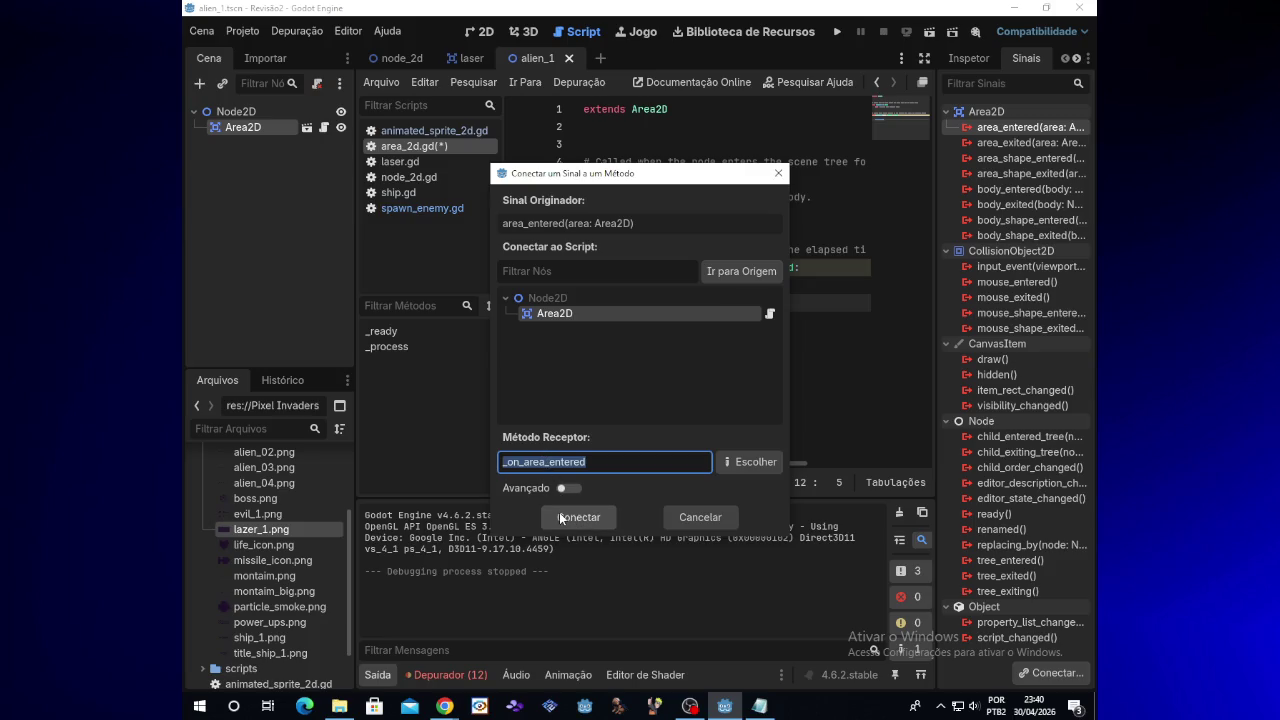
click(575, 312)
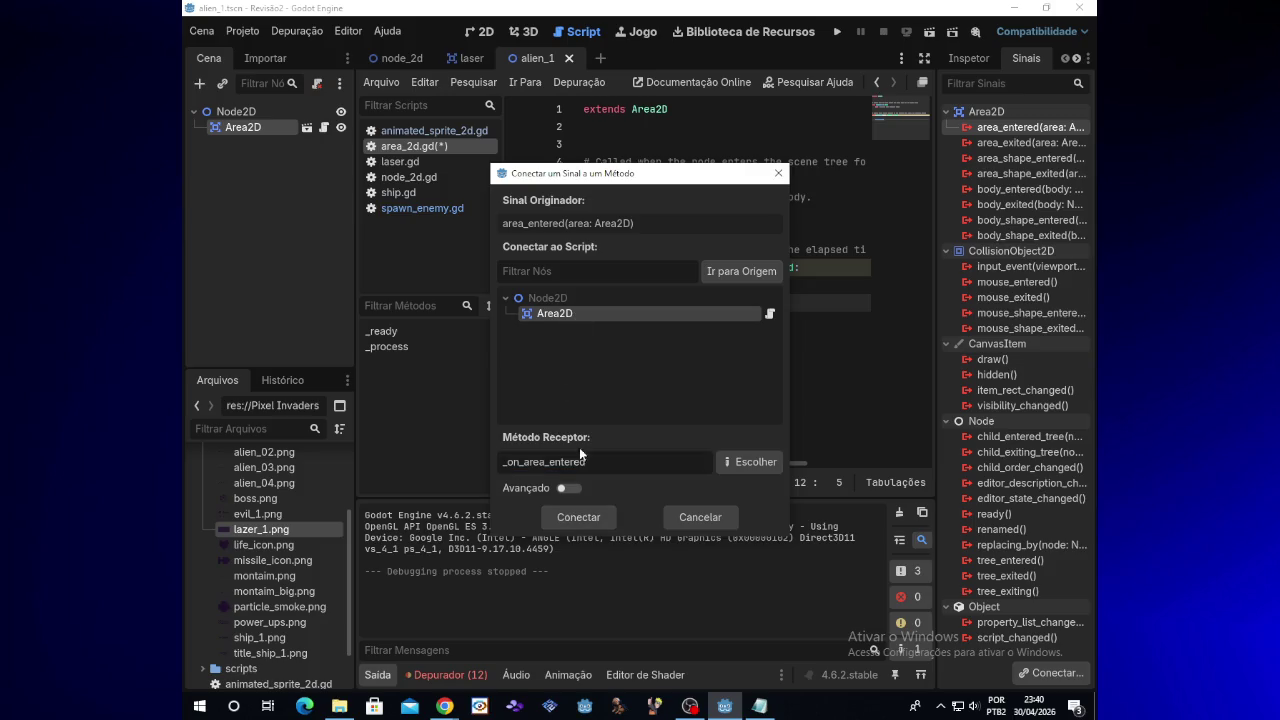
click(569, 518)
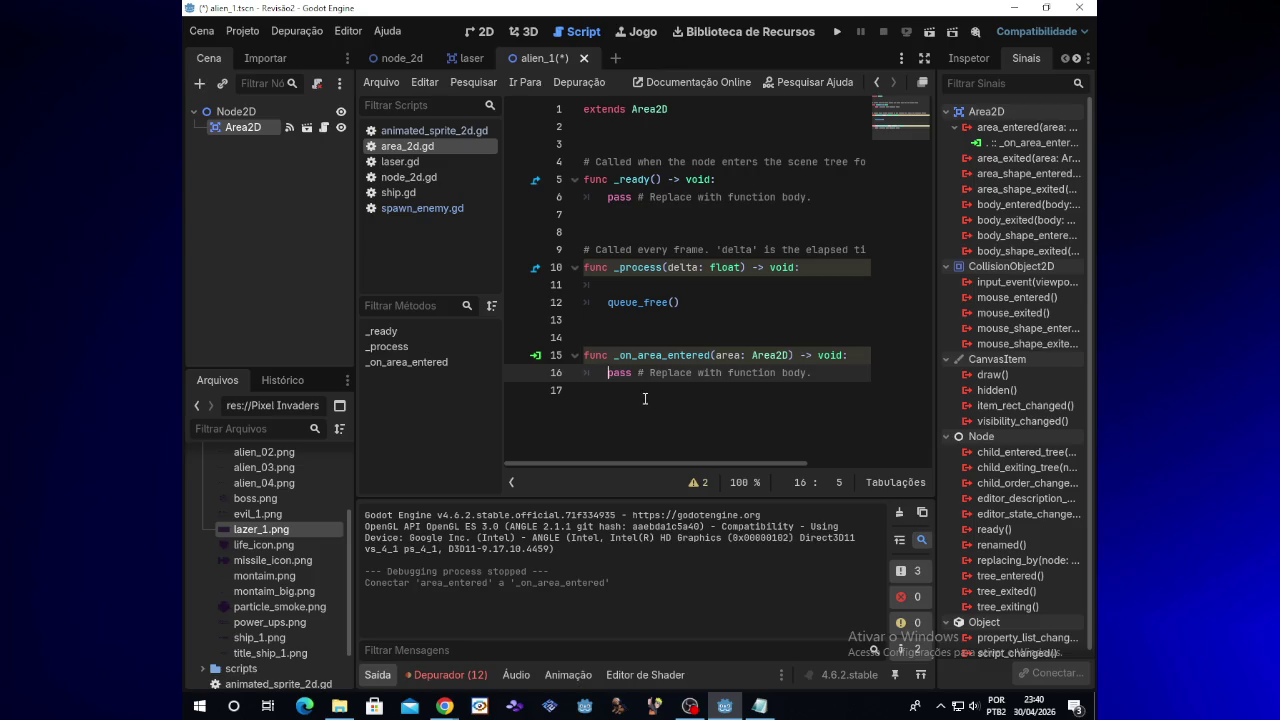
Undo queue_free() in _process and replace pass in _on_area_entered with queue_free()
click(678, 302)
key(ctrl+z)
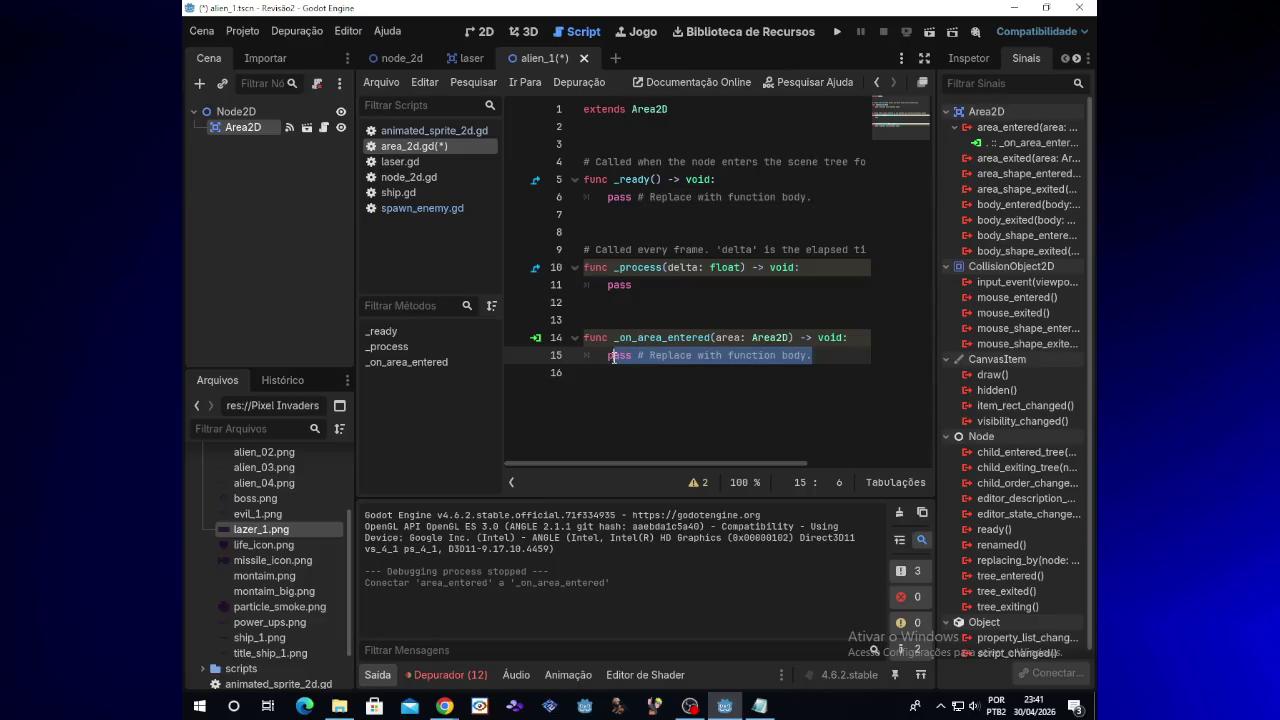
key(BackSpace)
text(qui)
key(BackSpace)
text(e)
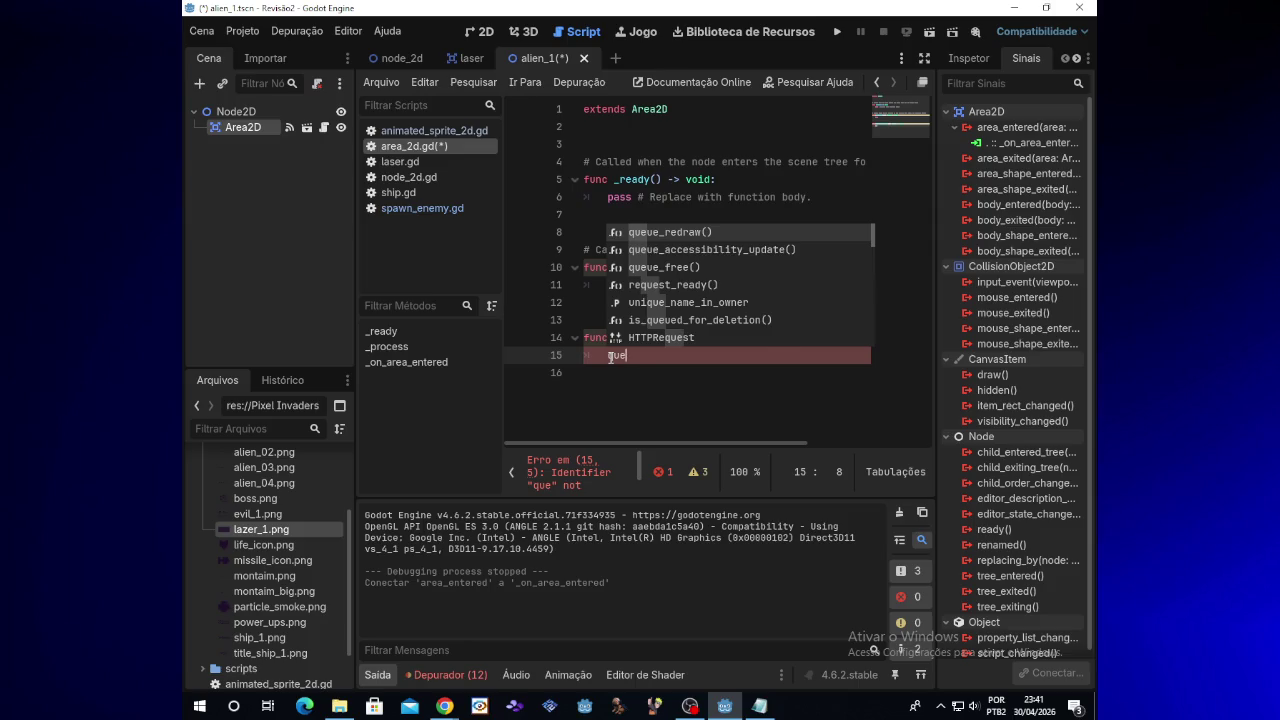
text(ue)
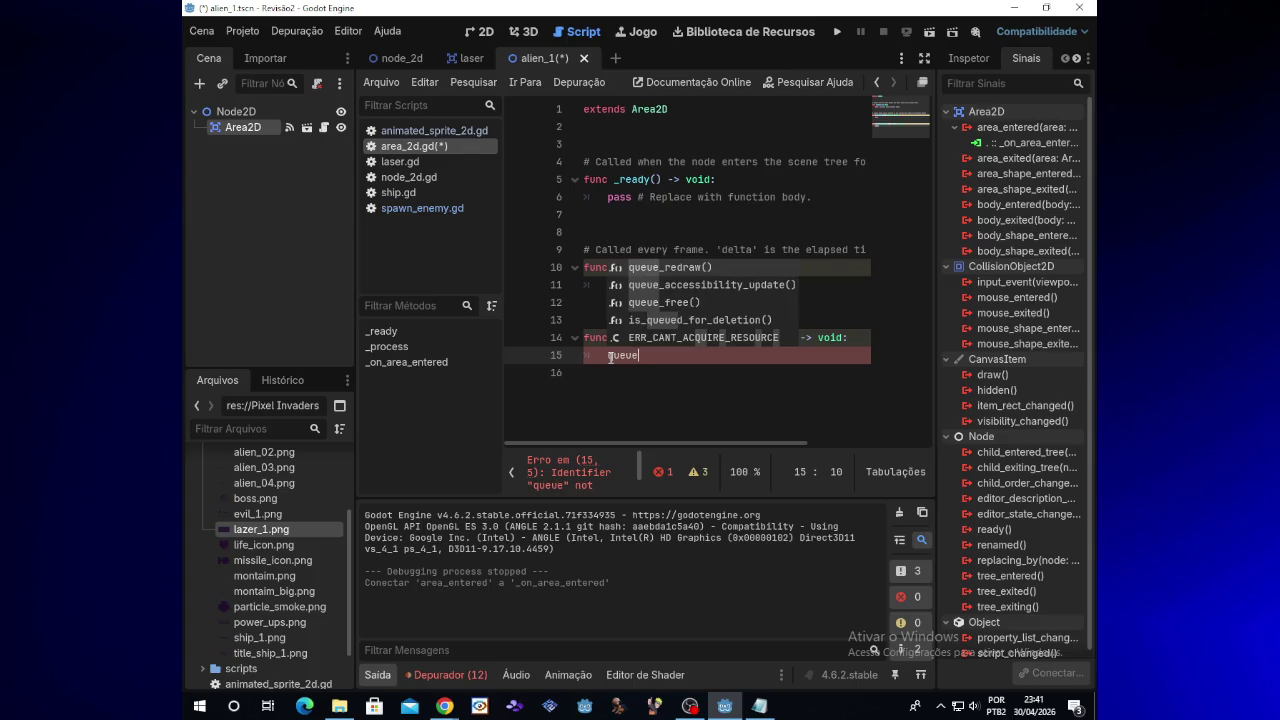
text(_free)
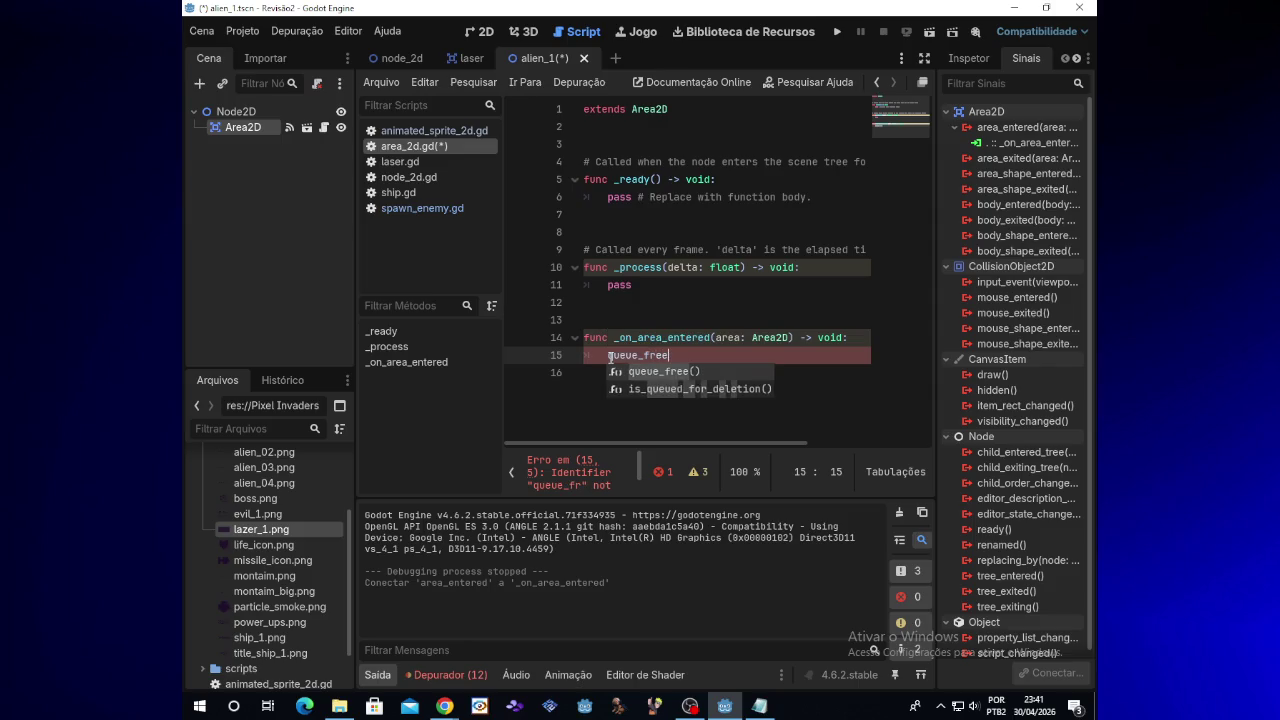
key(Return)
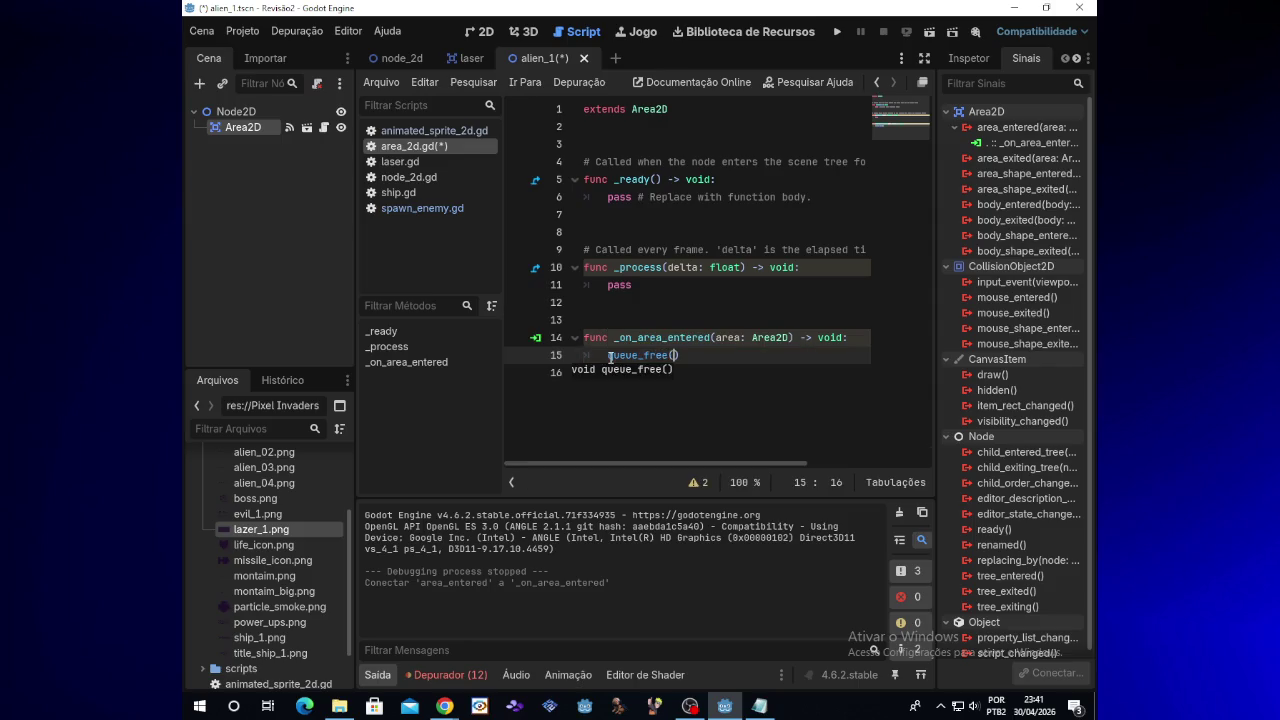
Test-run the game, moving the ship and firing lasers, then close it
click(834, 34)
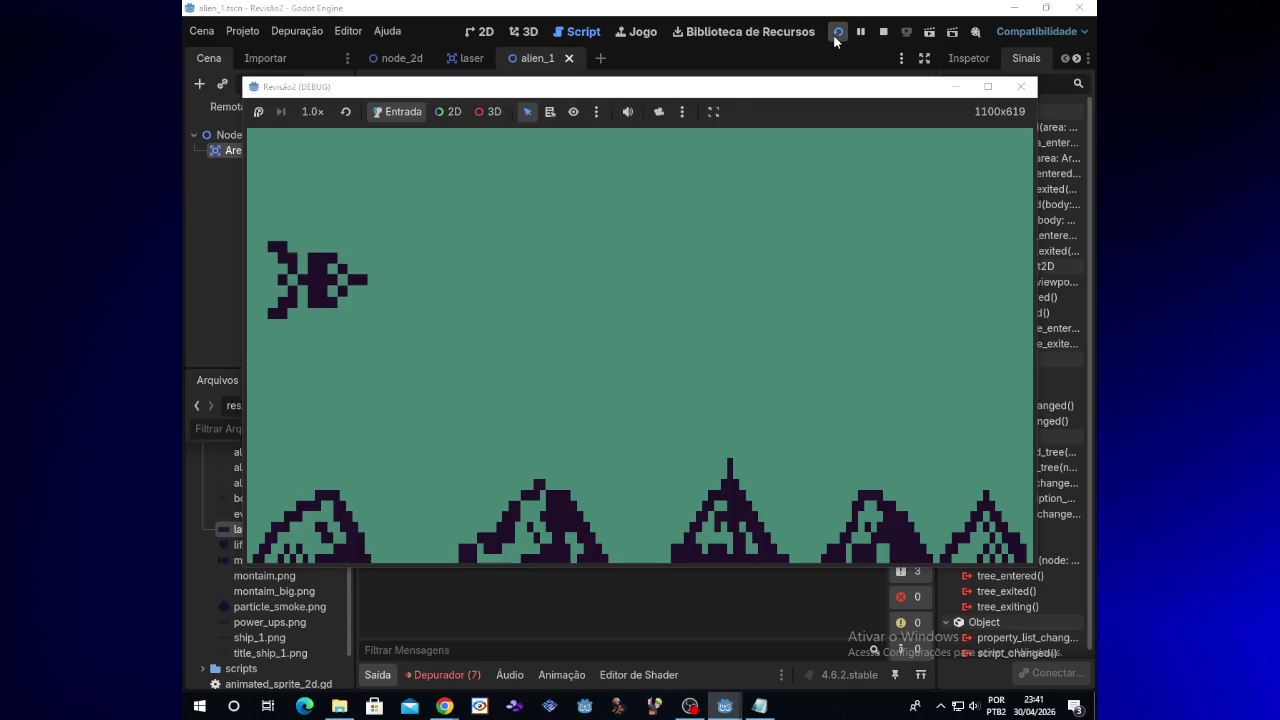
key(Up)
key(Up)
key(space)
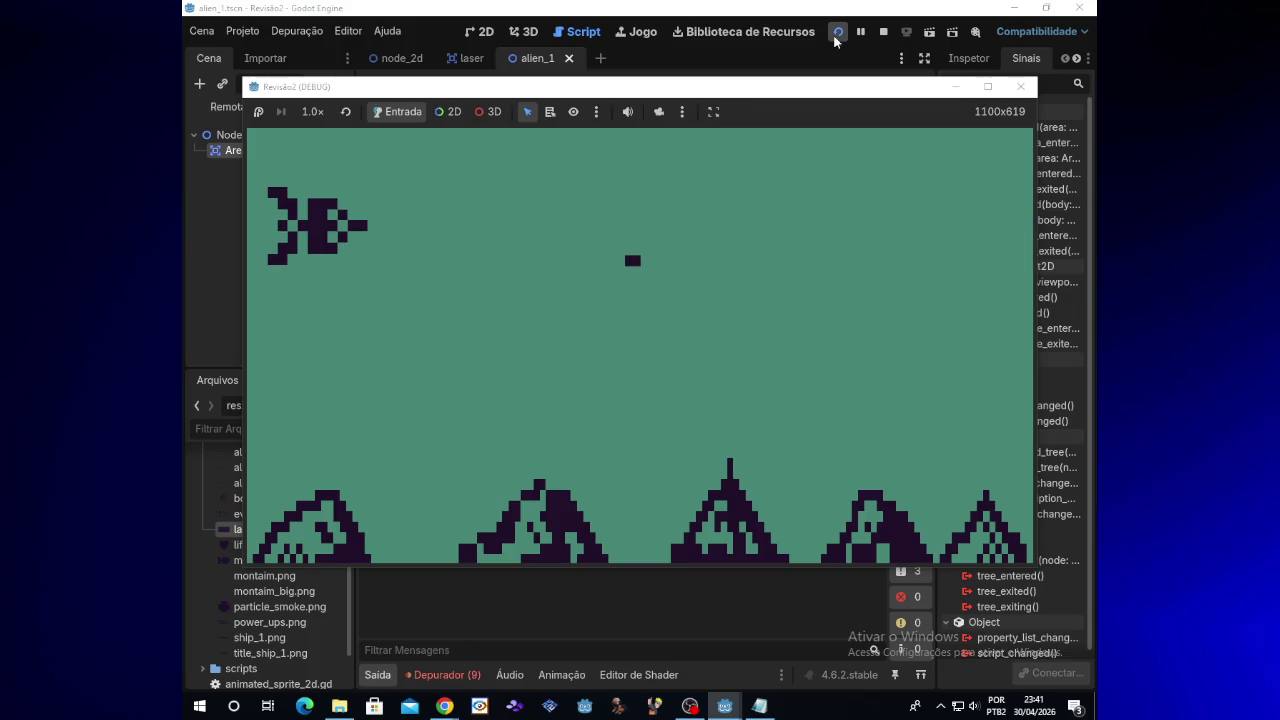
key(Down)
key(Up)
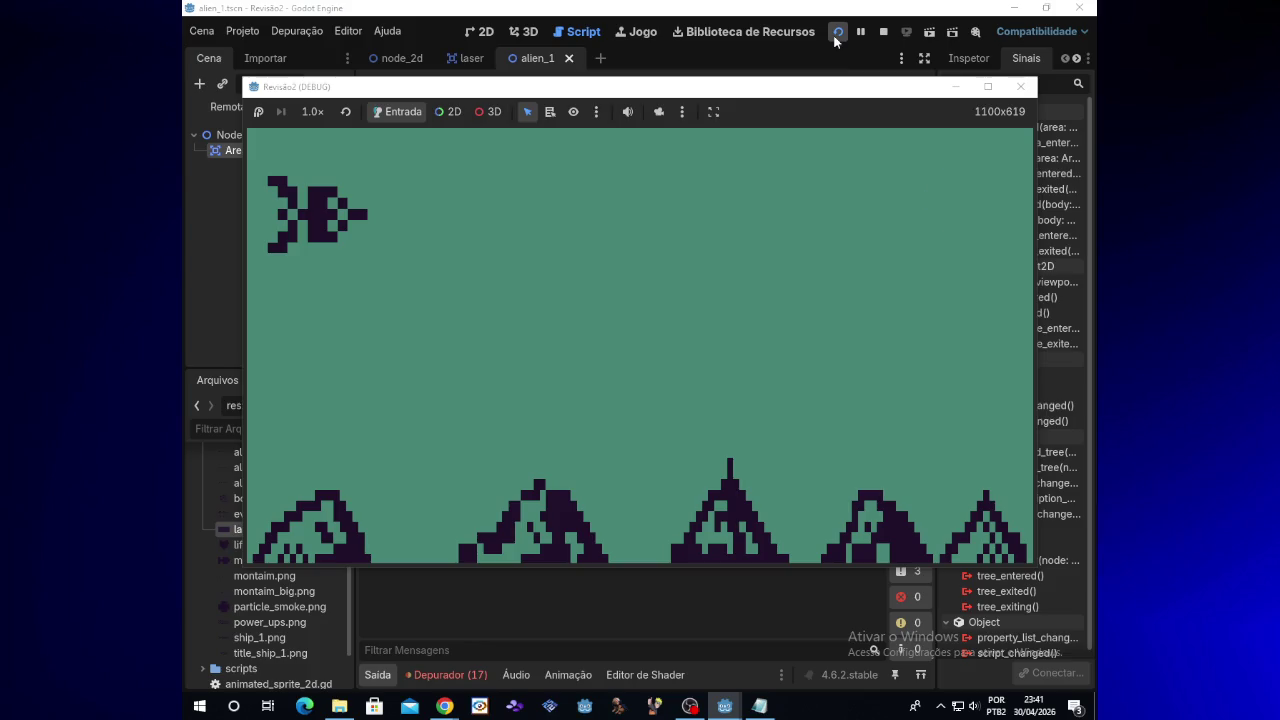
click(1021, 87)
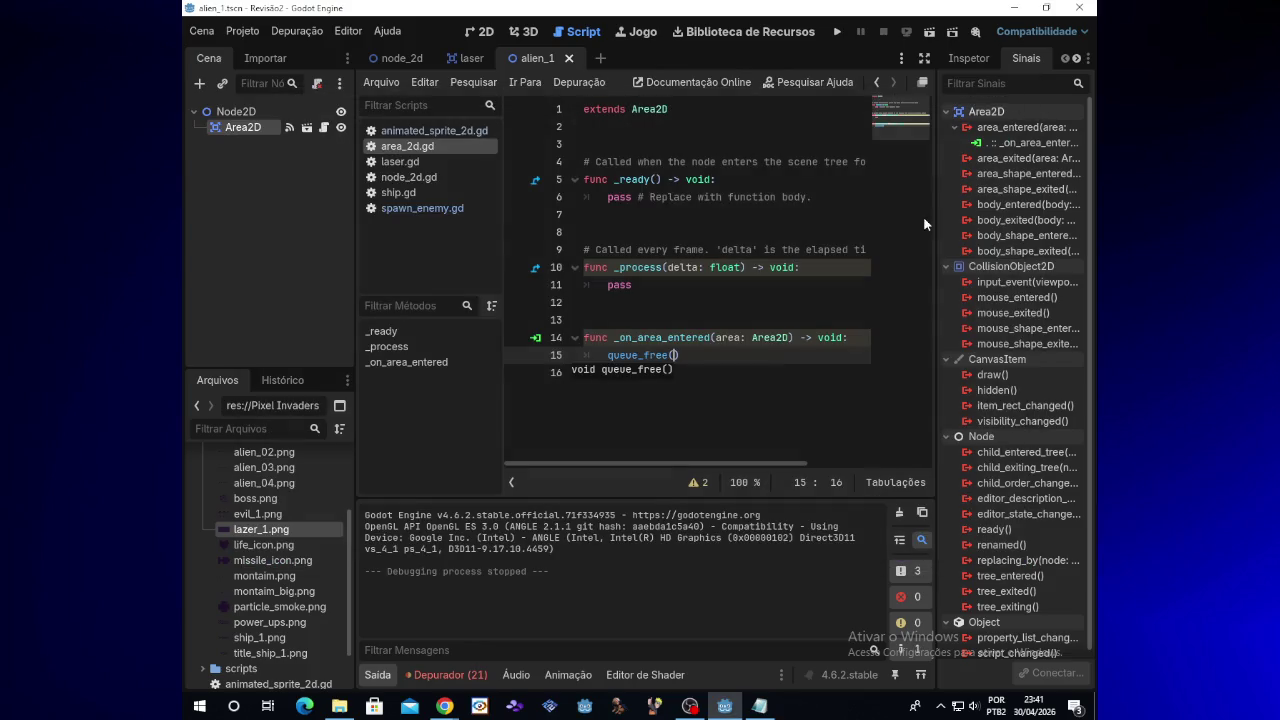
click(685, 354)
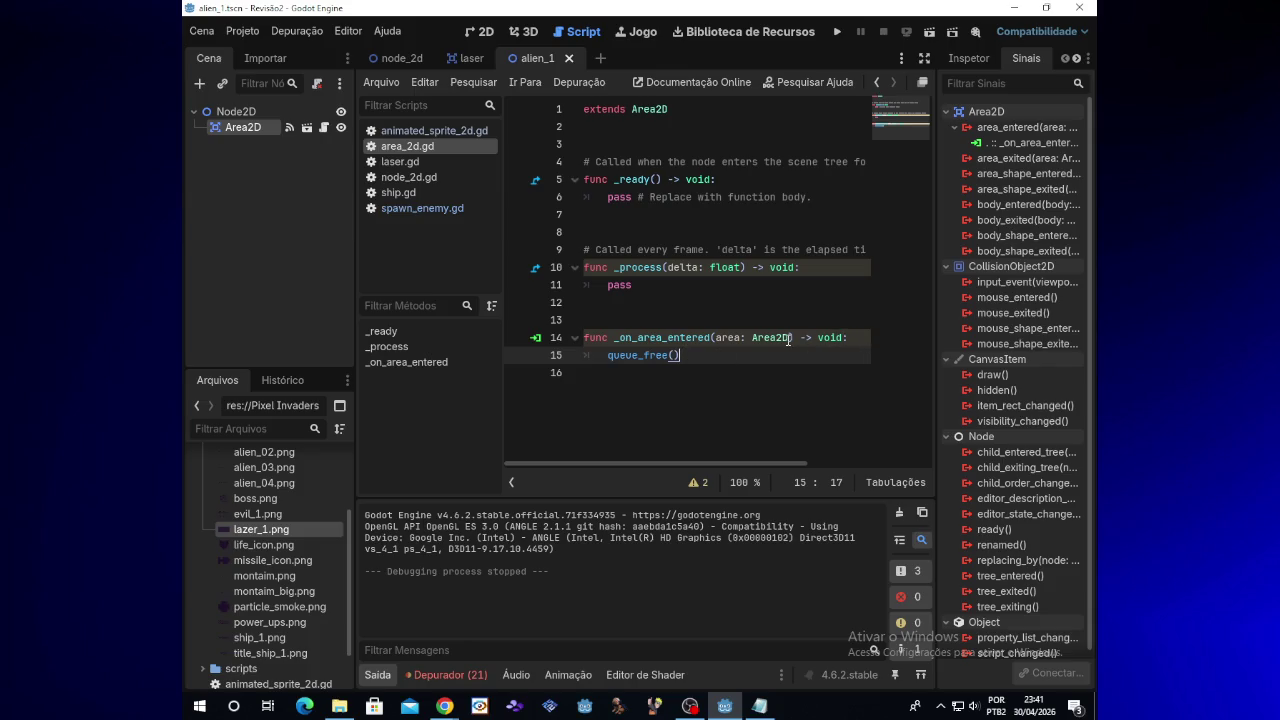
Review the Notepad Alien_1 copy's kill() code, then bring Godot's alien_1 script back
click(760, 706)
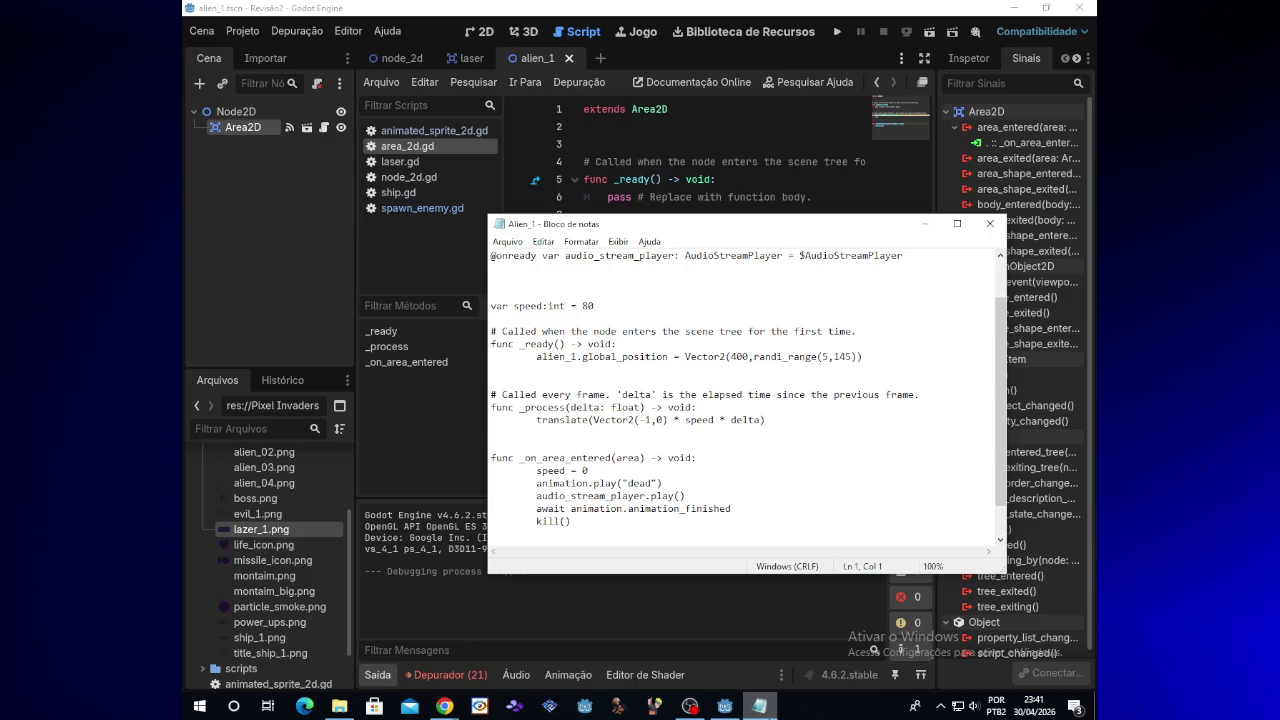
scroll(730, 506, down, 1)
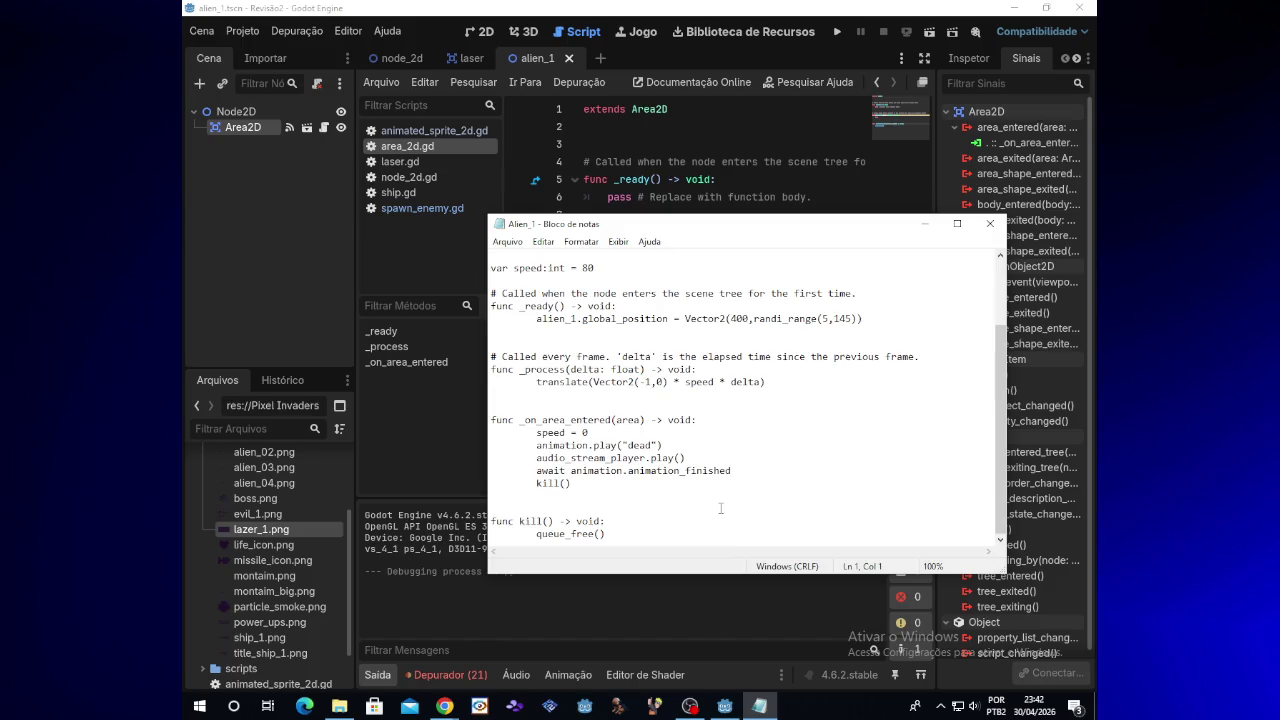
scroll(720, 509, up, 2)
scroll(720, 509, down, 2)
scroll(720, 509, up, 2)
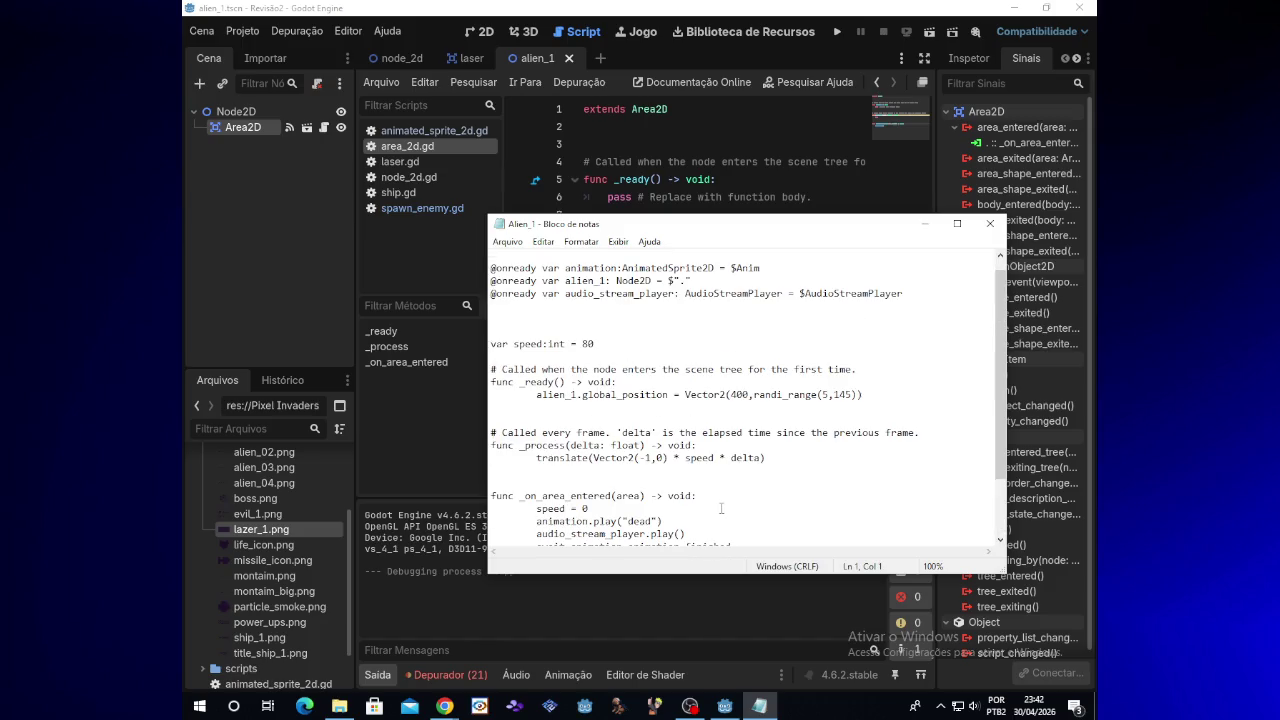
scroll(720, 509, down, 2)
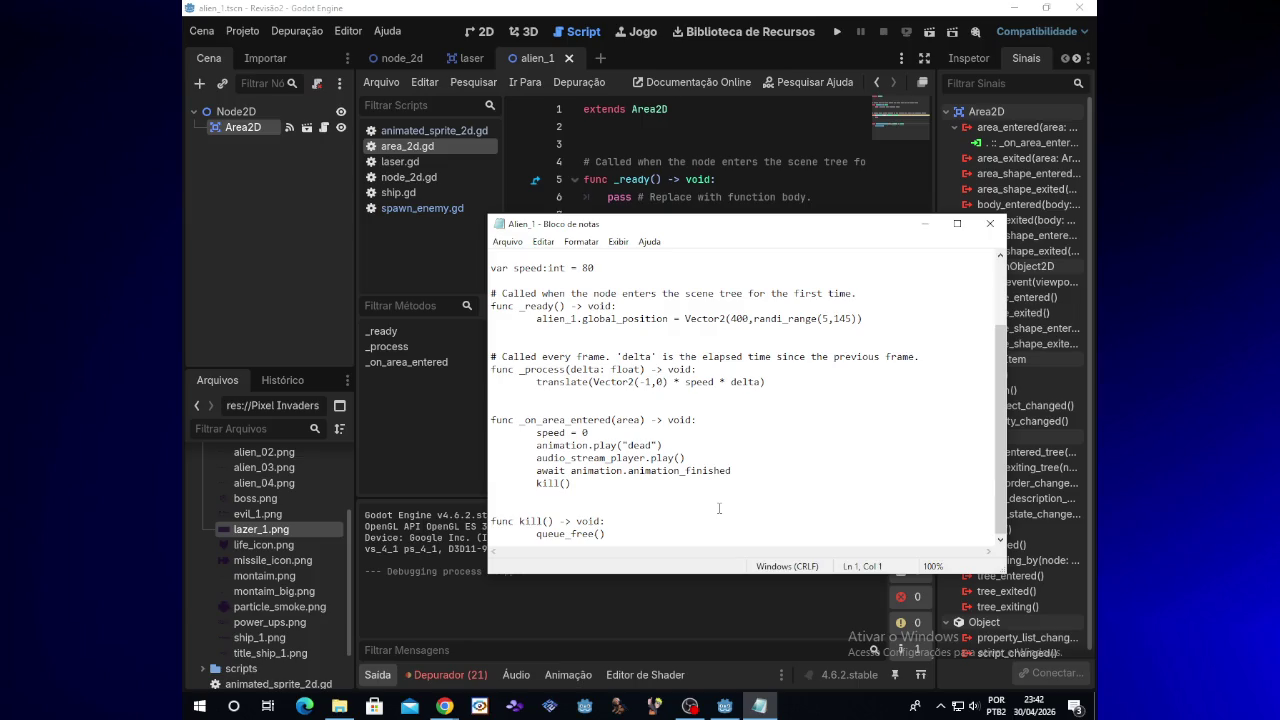
click(458, 706)
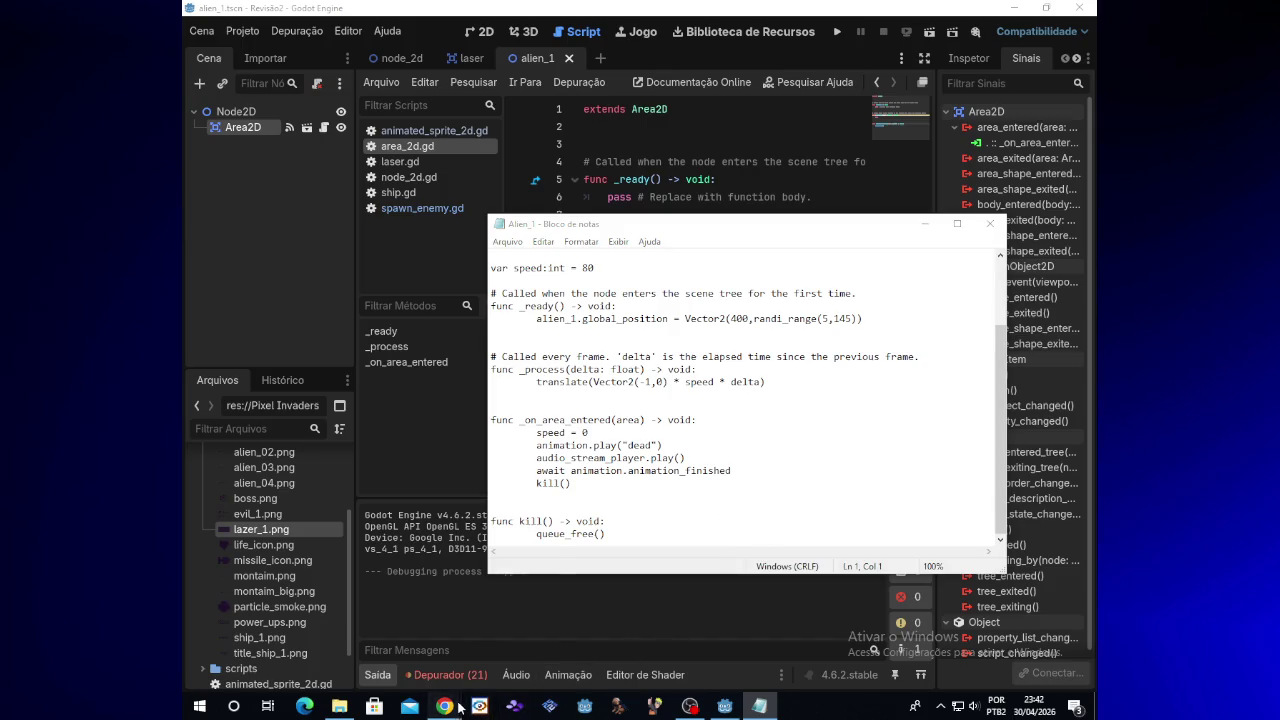
click(466, 413)
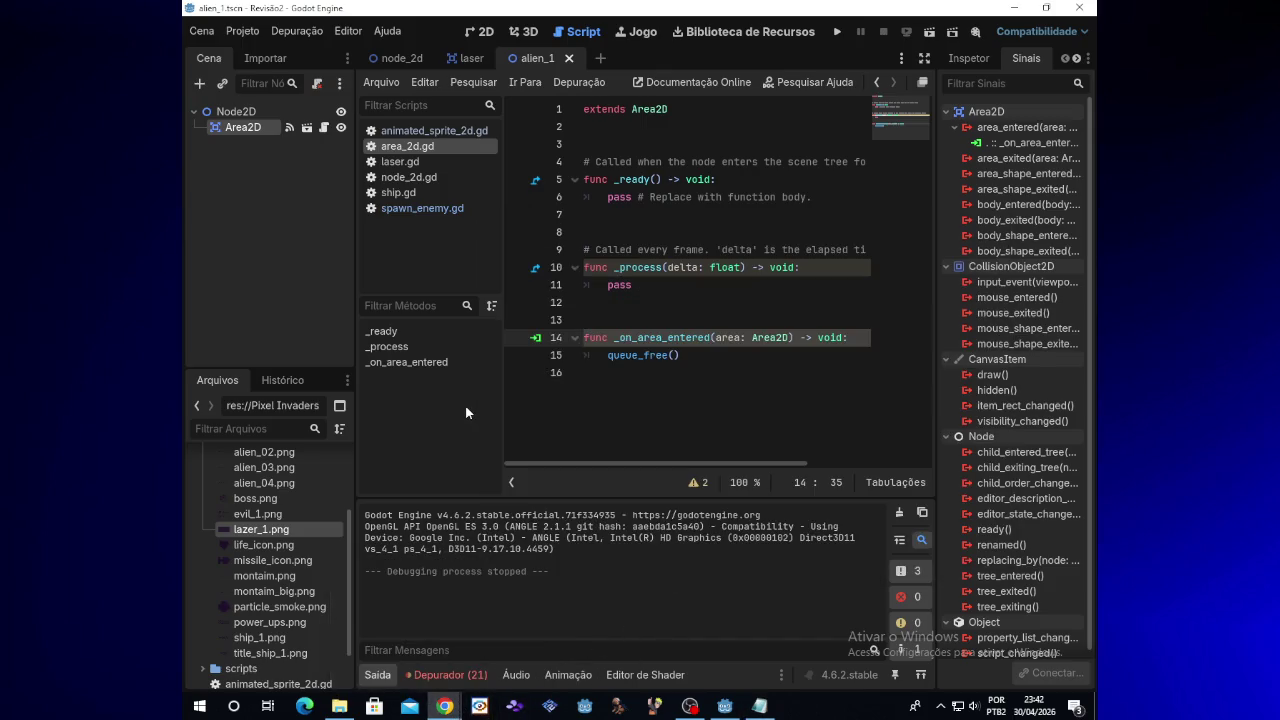
Place the caret after queue_free() on line 15 and bring the Notepad Alien_1 script forward
click(714, 361)
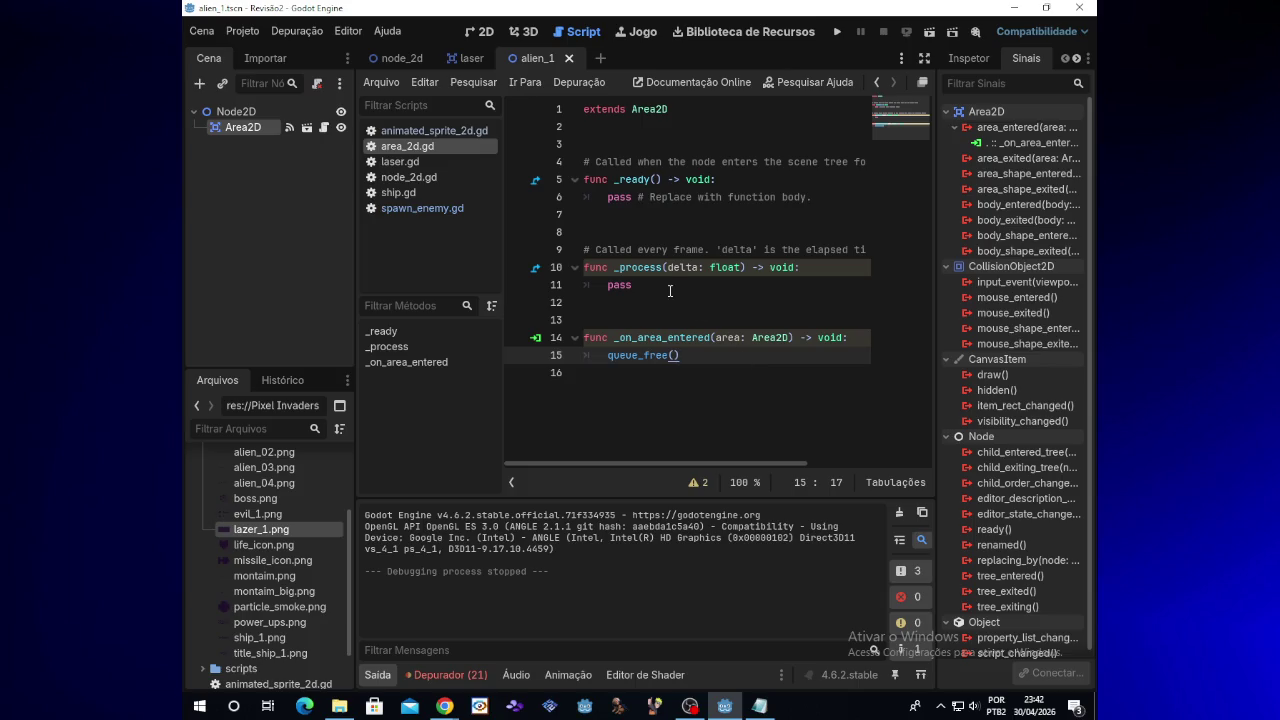
click(760, 706)
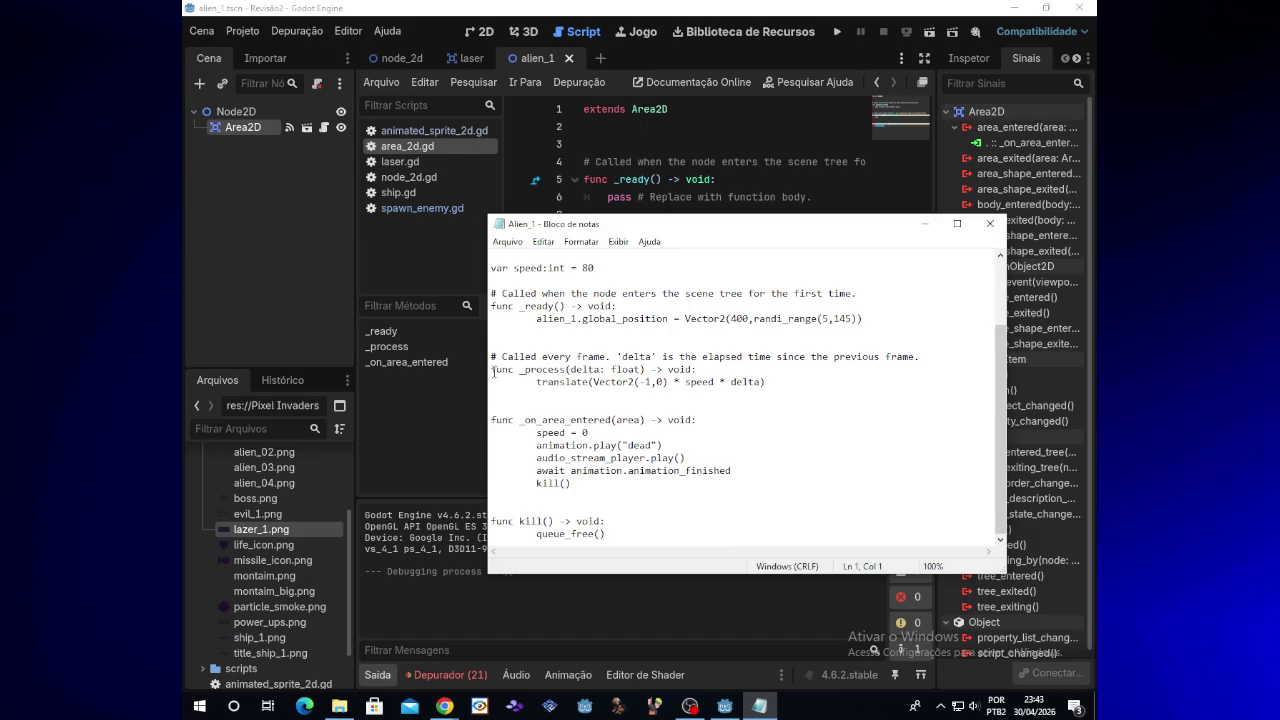
Delete the queue_free() call from line 15 of _on_area_entered
drag(493, 372, 616, 539)
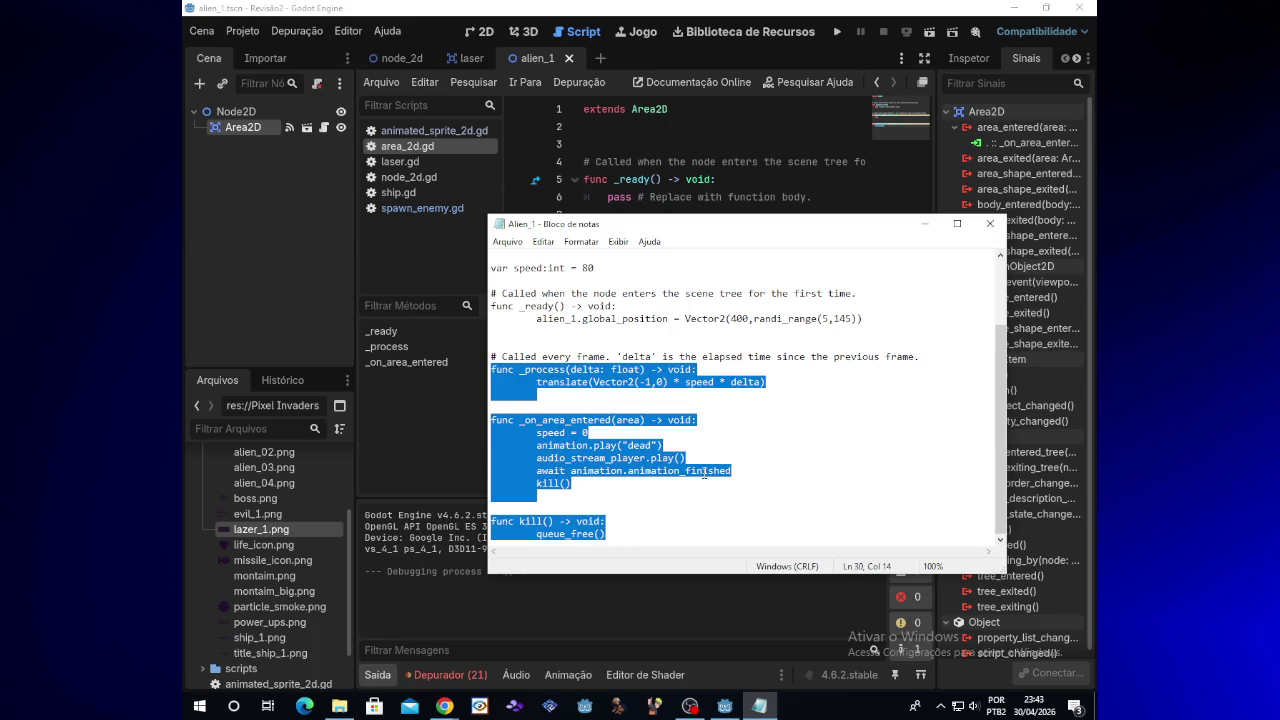
click(925, 224)
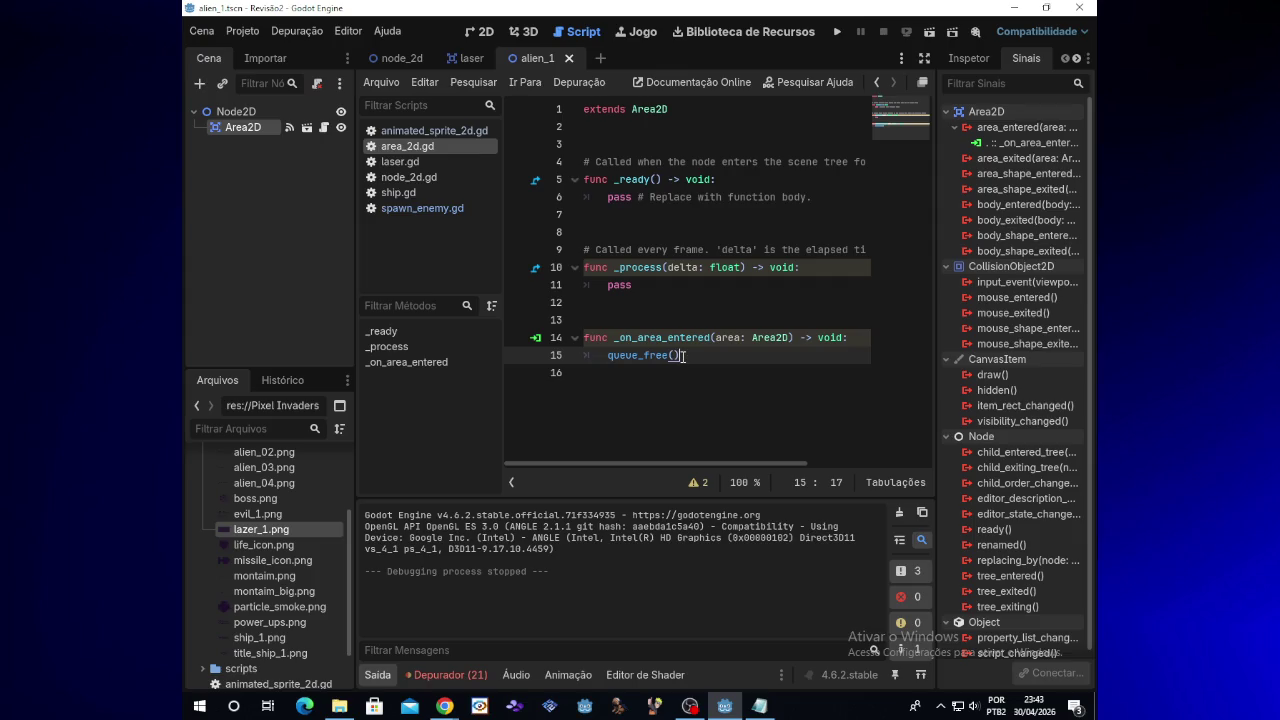
key(BackSpace)
drag(683, 355, 608, 357)
key(BackSpace)
Copy the hit-handling and kill() lines from Notepad and paste them into _on_area_entered
click(760, 706)
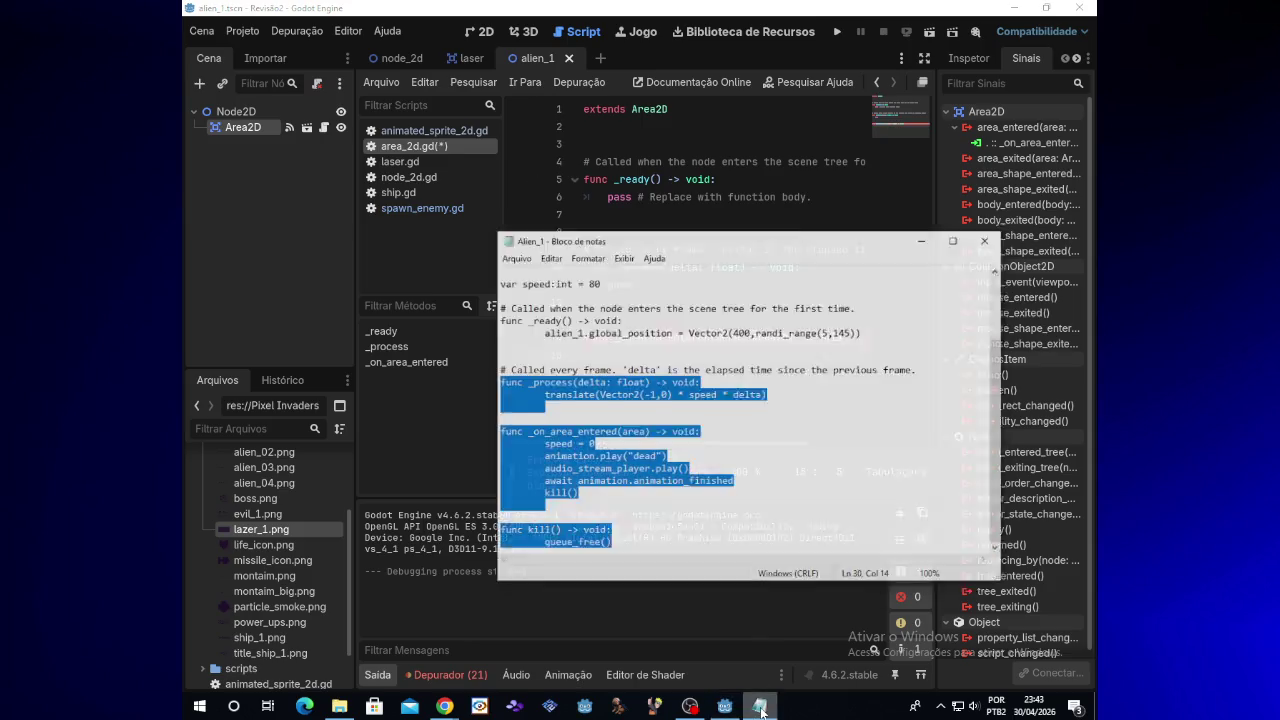
click(566, 432)
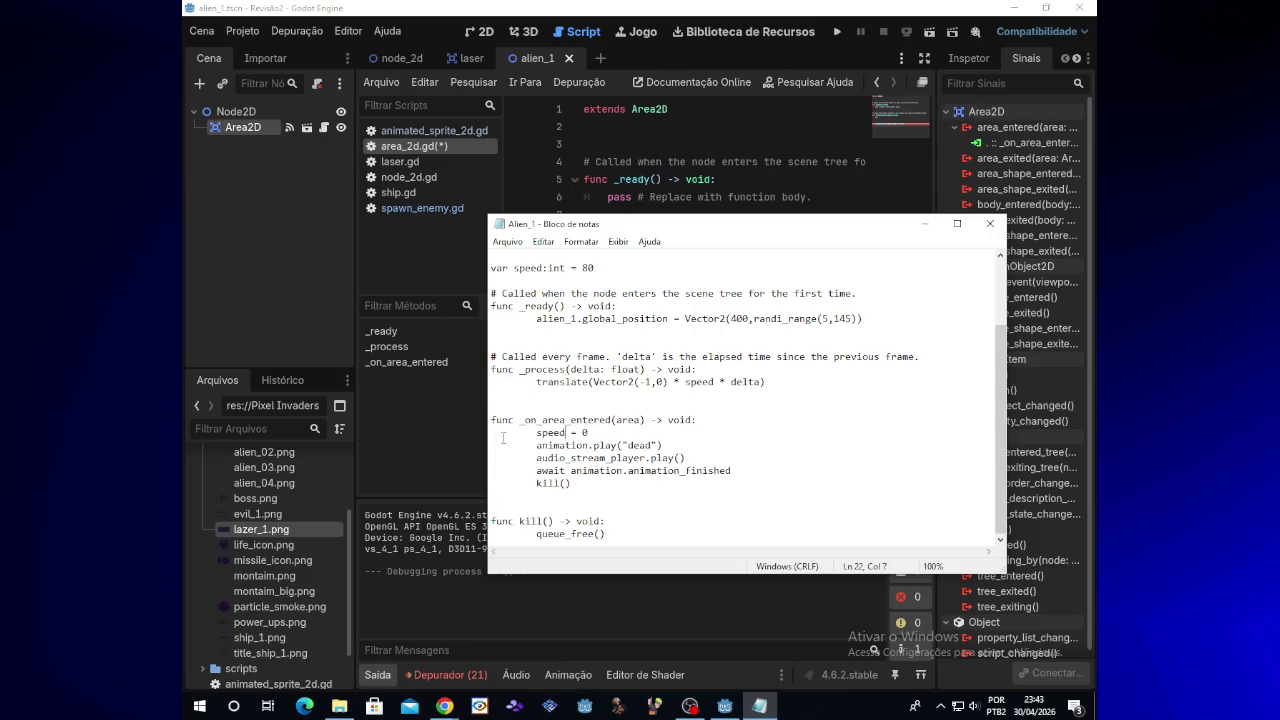
mouse_move(538, 432)
mouse_down()
mouse_move(575, 498)
mouse_move(620, 524)
mouse_up()
drag(537, 432, 605, 535)
key(ctrl+c)
click(924, 223)
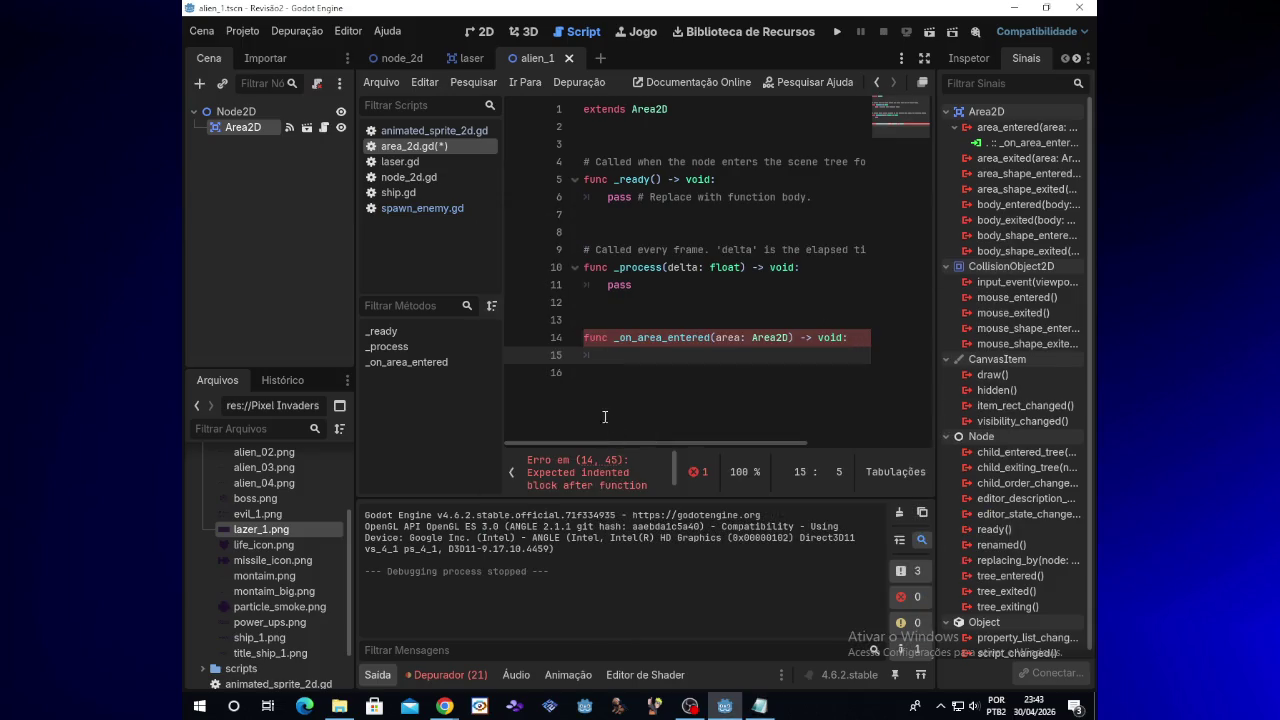
key(ctrl+v)
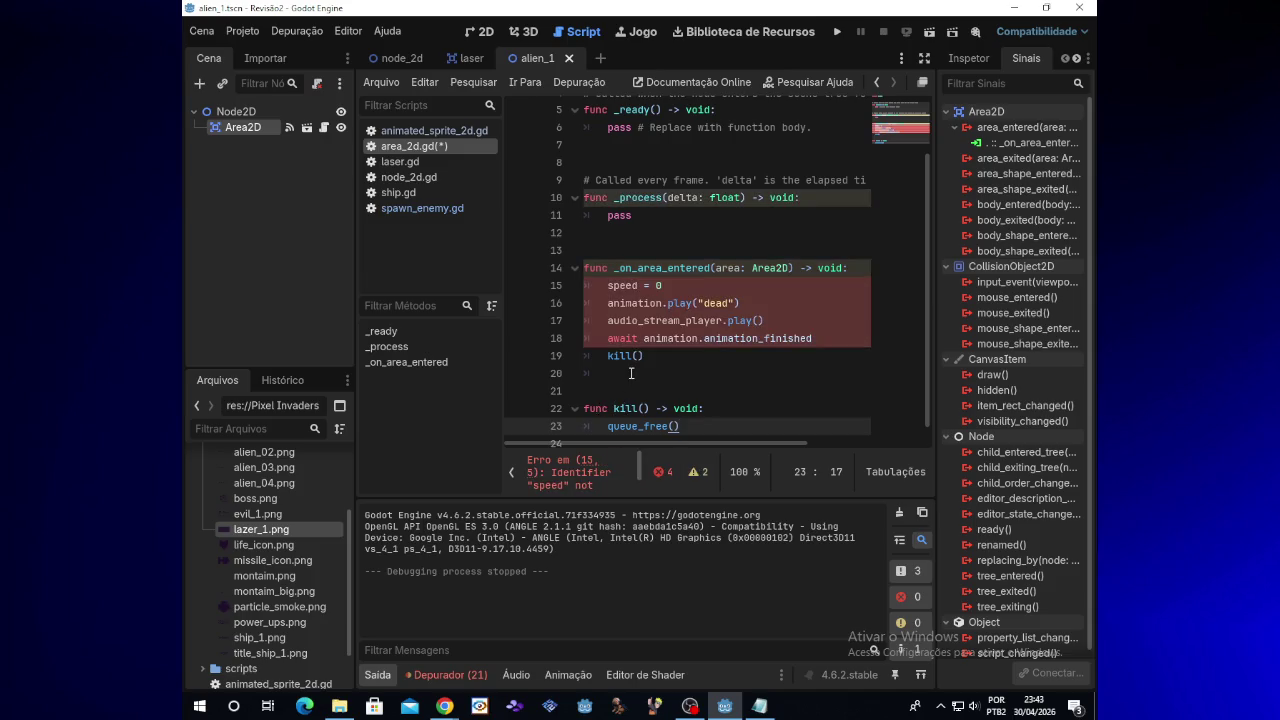
scroll(640, 340, up, 2)
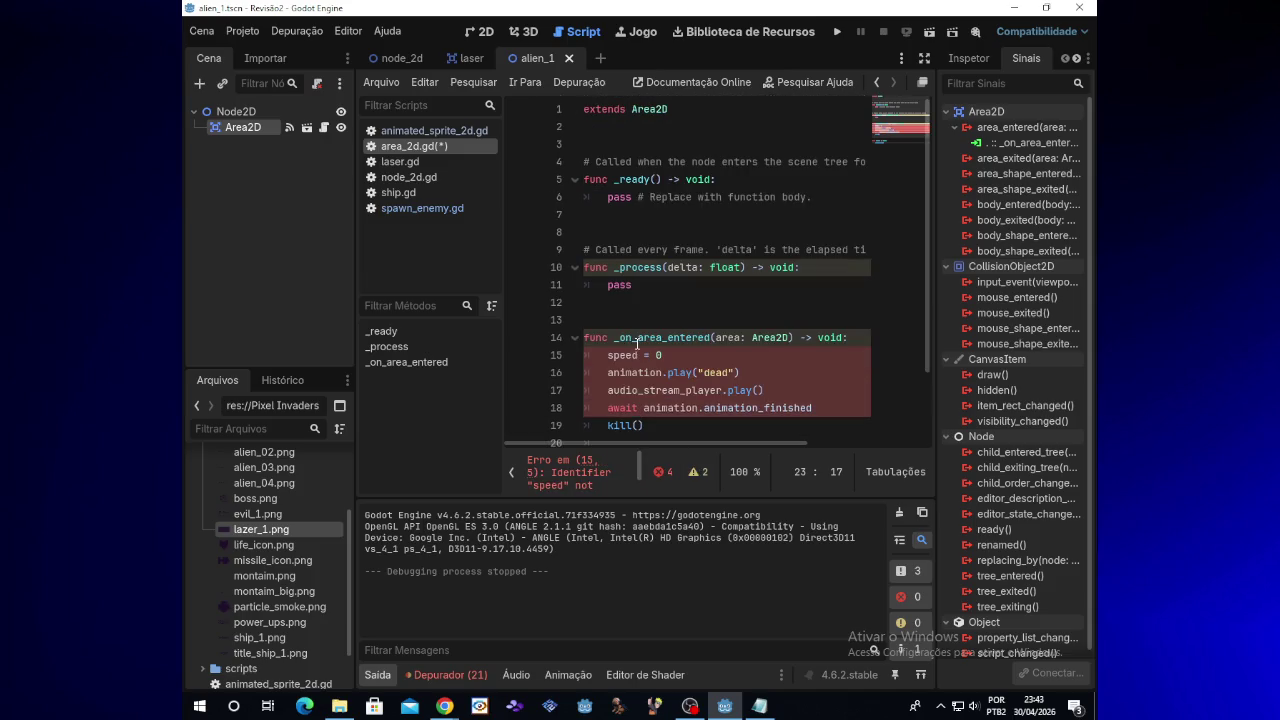
click(609, 144)
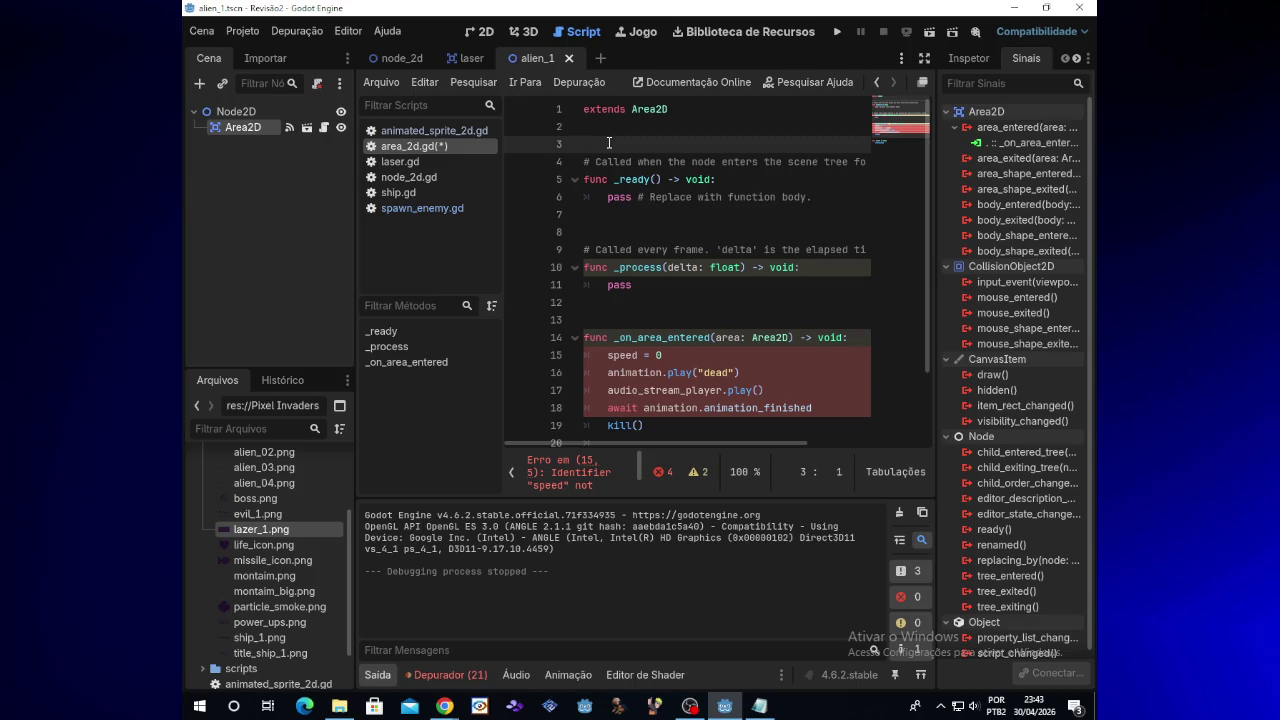
Declare var speed:int = 80 on line 3 of the alien_1 script
text(s)
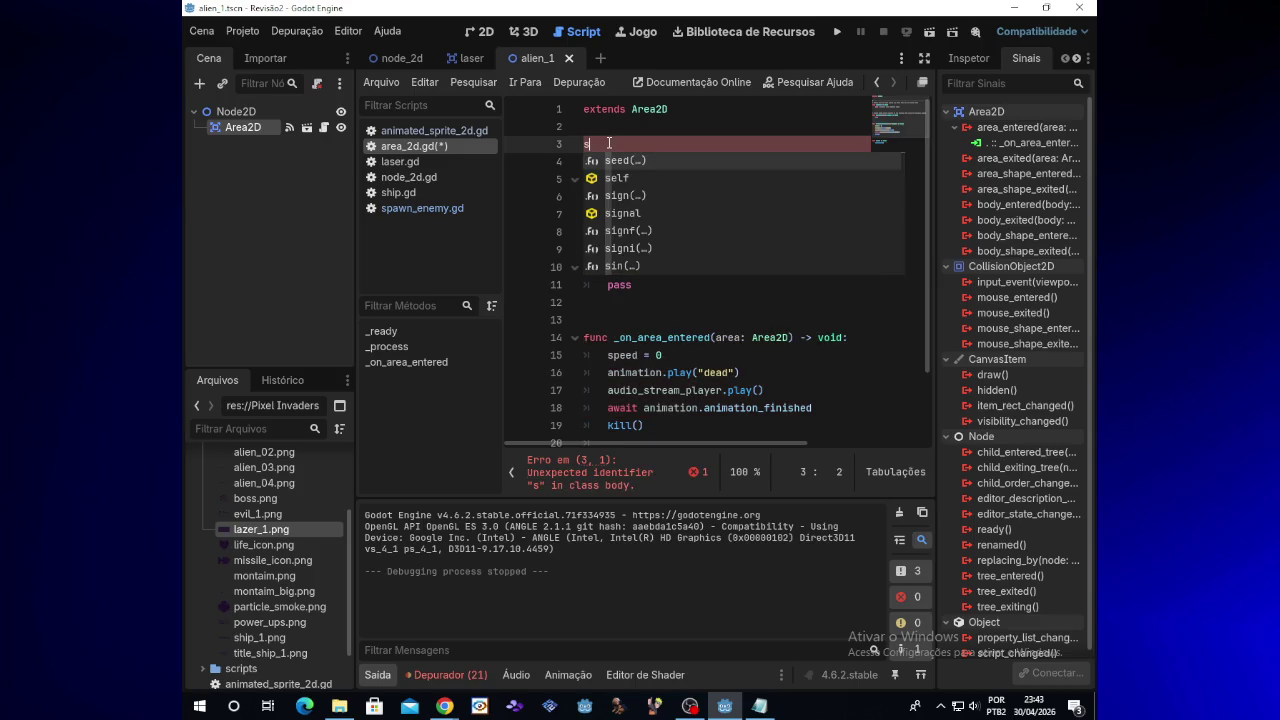
text(:)
key(BackSpace)
text(var se)
key(BackSpace)
text(peedr)
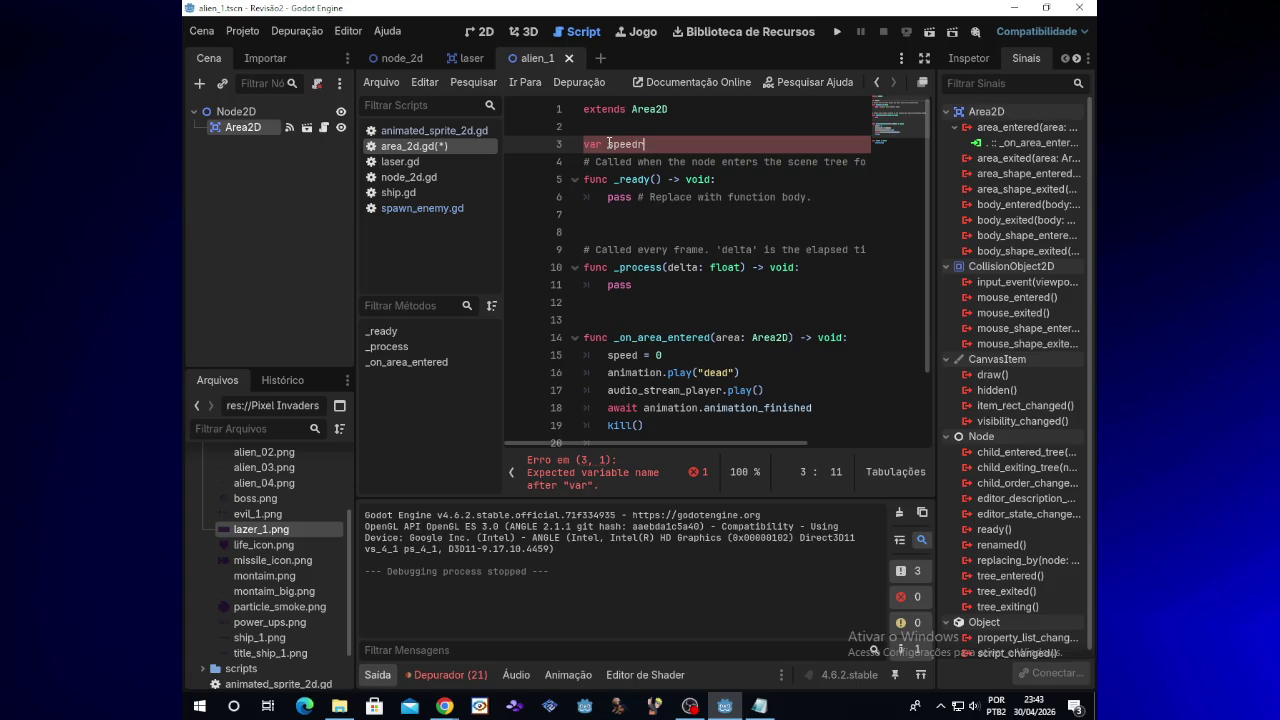
key(BackSpace)
text(>)
key(BackSpace)
text(:)
key(Escape)
text(int = )
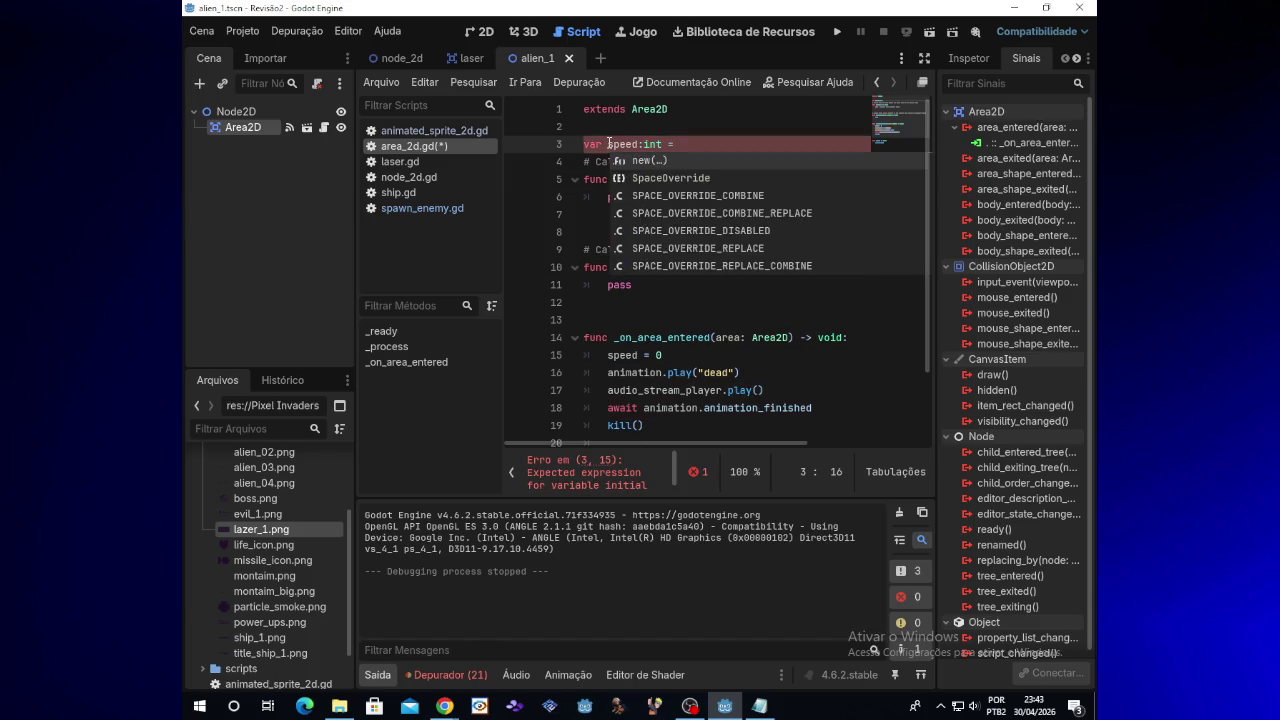
text(80)
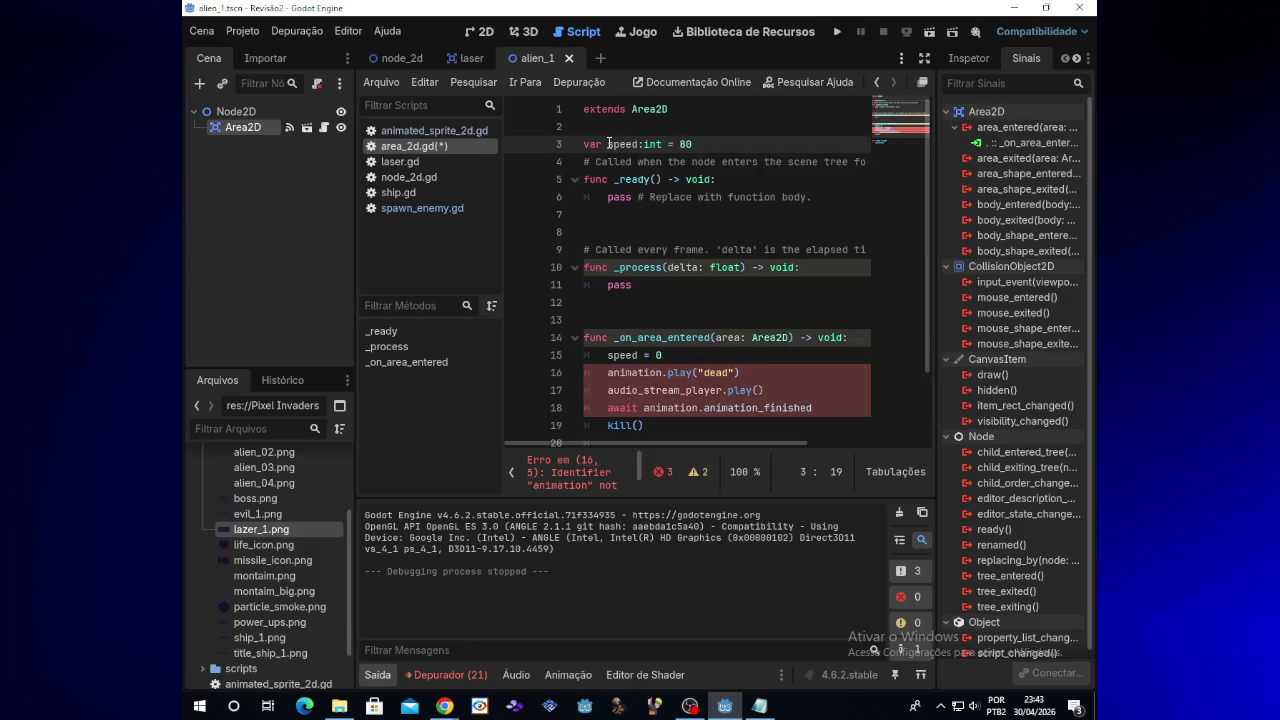
Move the caret down to the end of the await line in _on_area_entered
click(645, 391)
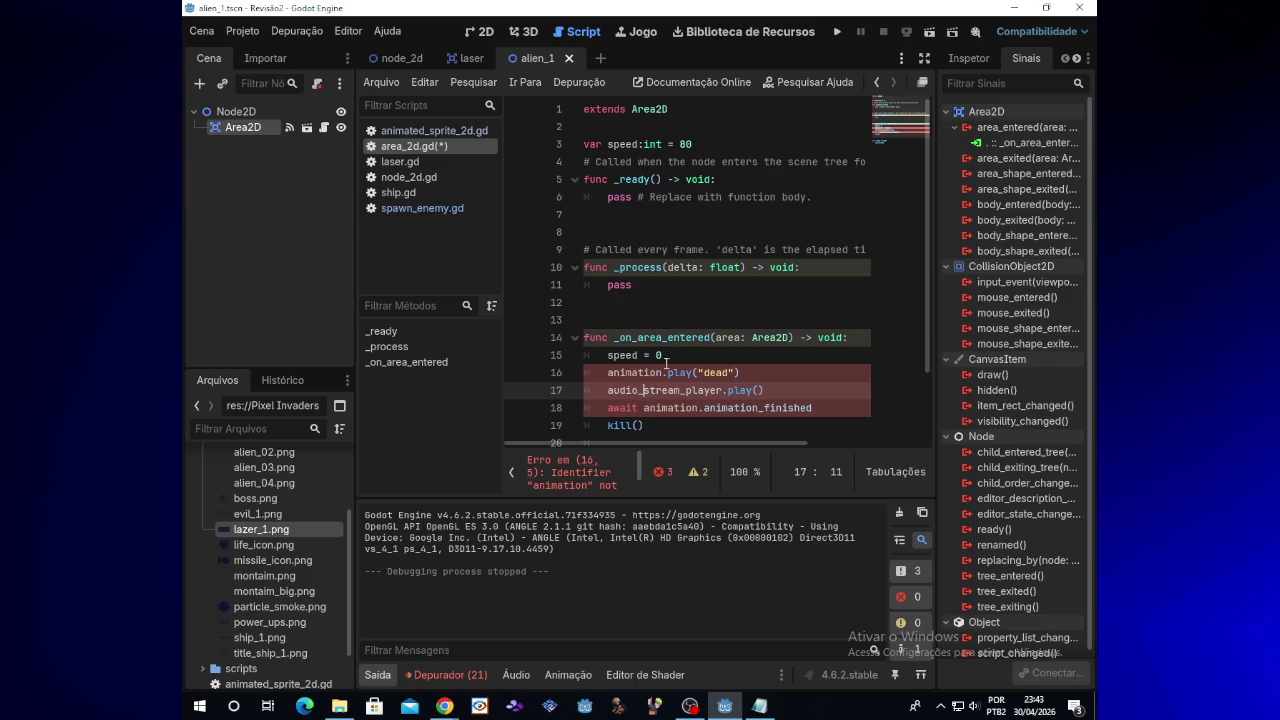
drag(639, 467, 640, 487)
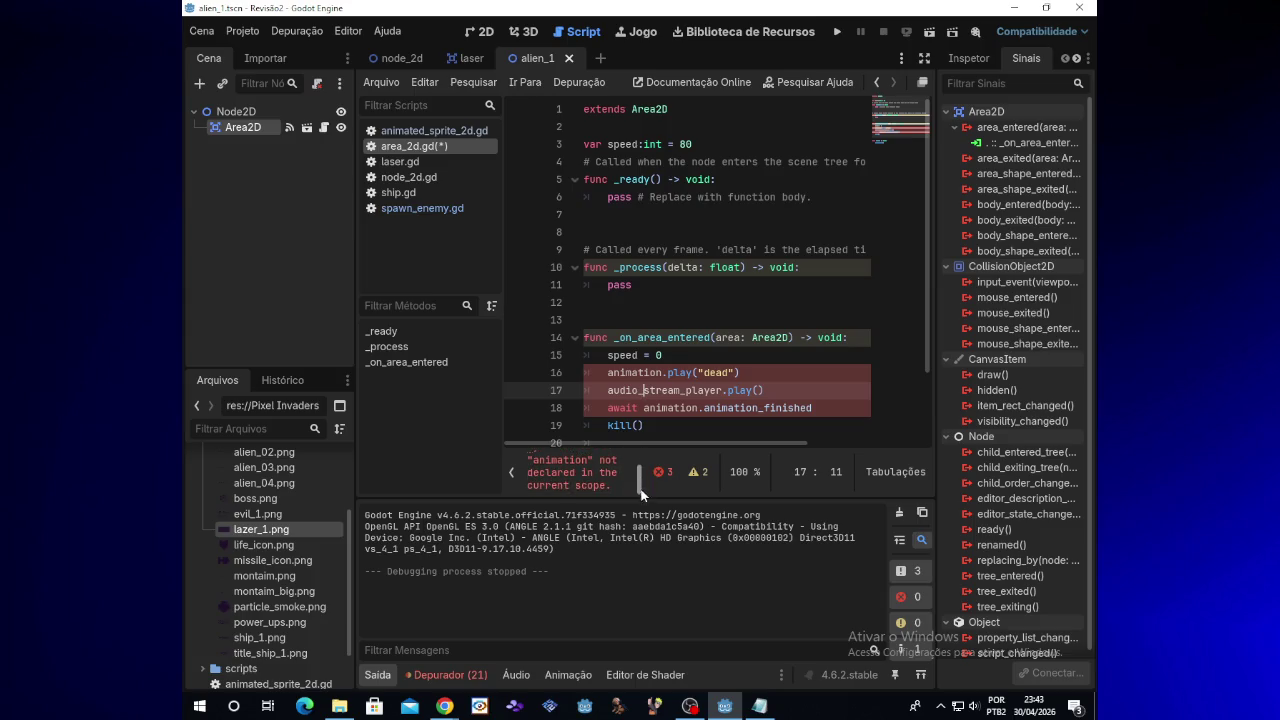
click(812, 408)
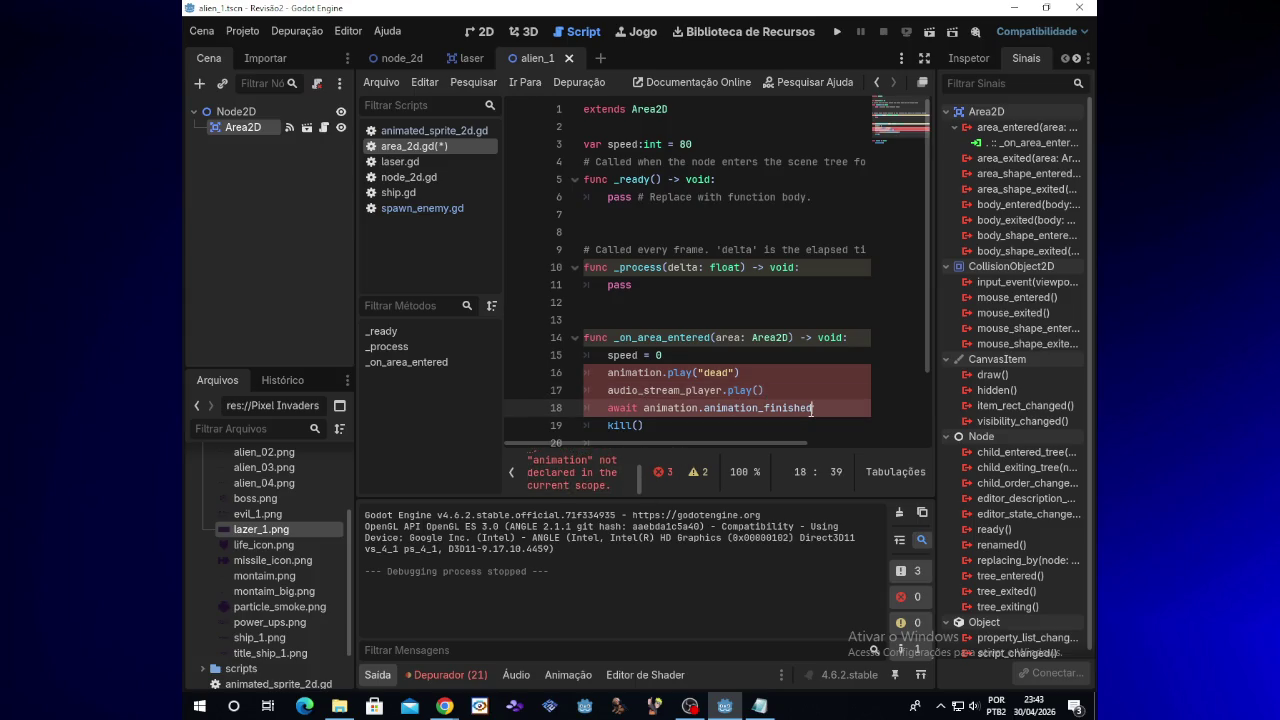
Scroll through the Notepad Alien_1 reference once more, then close Notepad
click(759, 706)
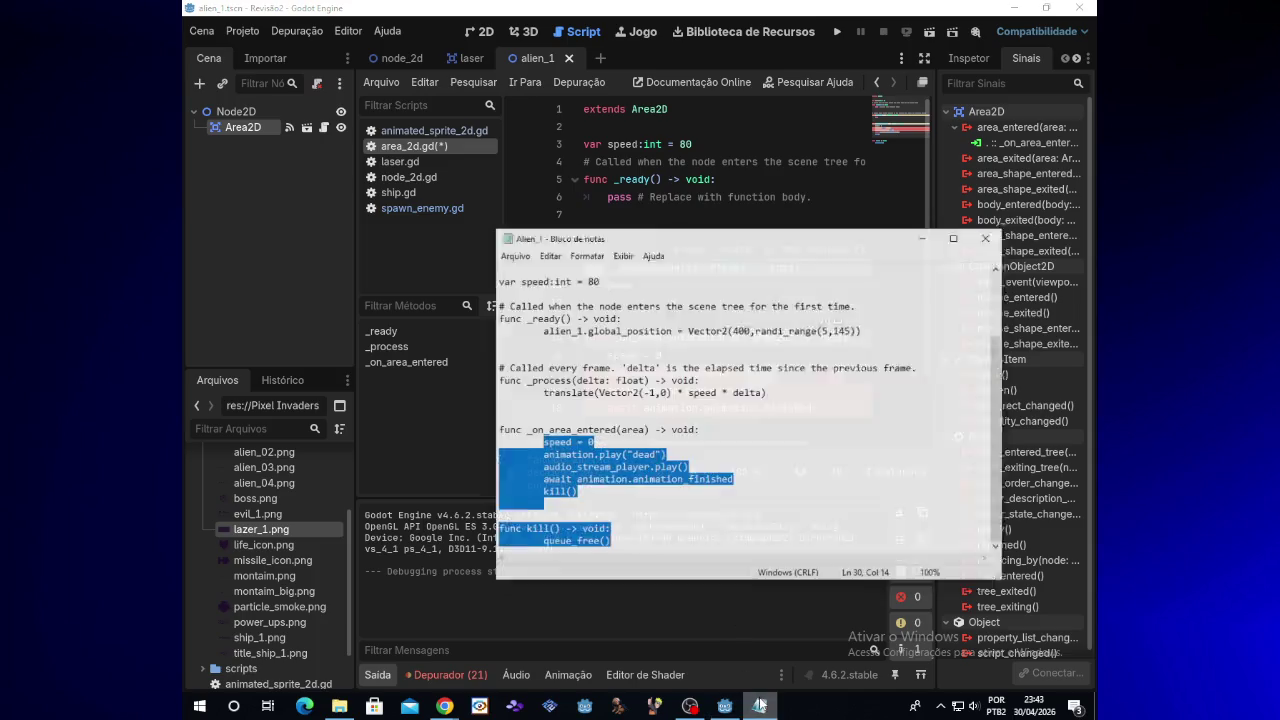
click(657, 436)
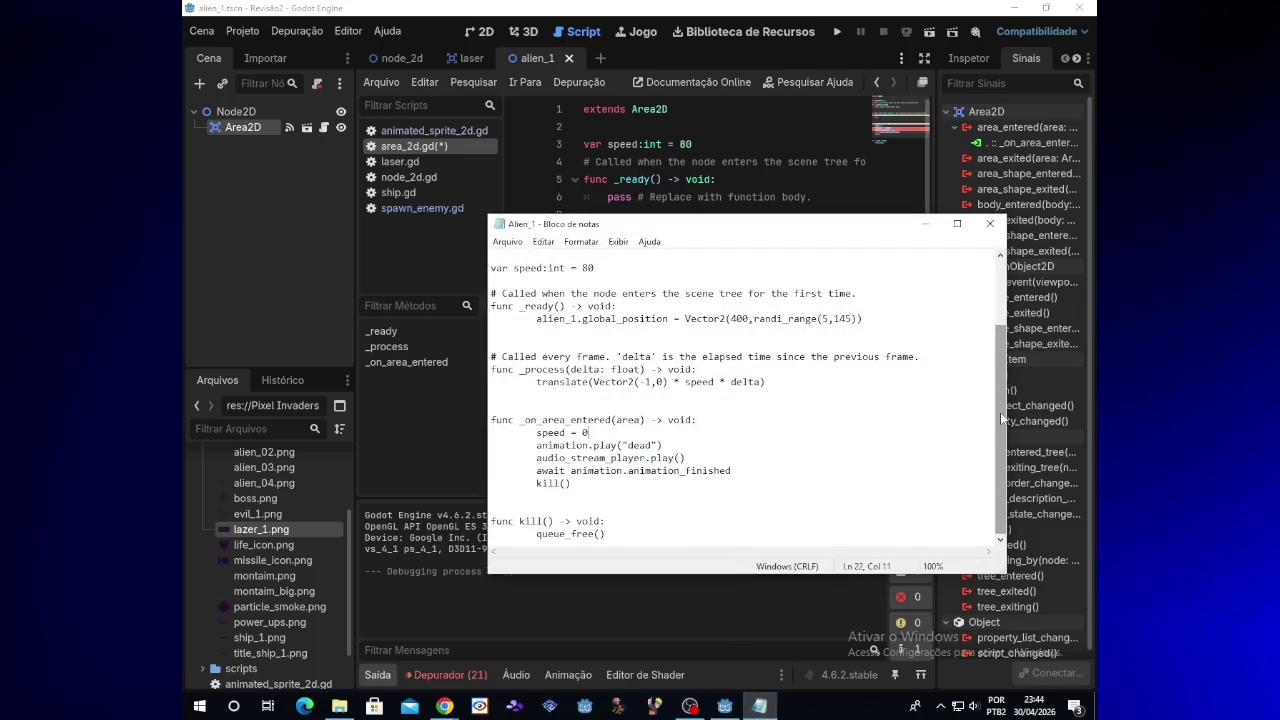
scroll(997, 420, up, 1)
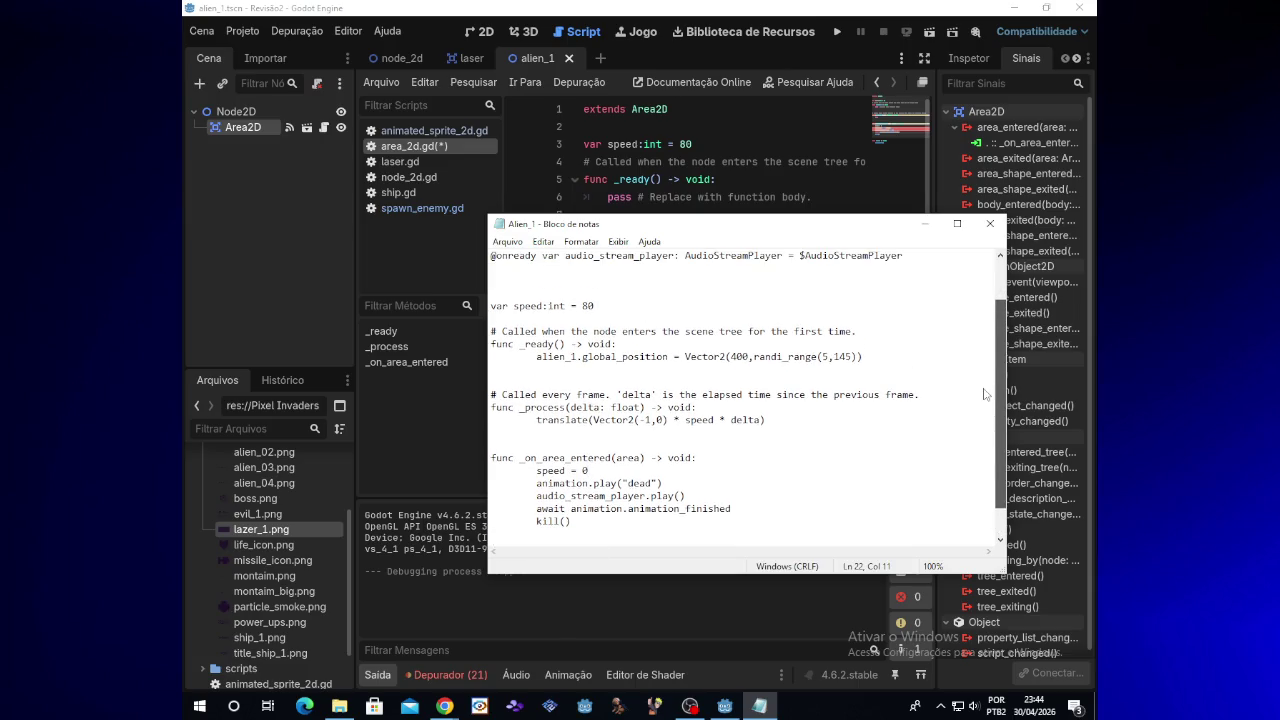
scroll(986, 400, down, 1)
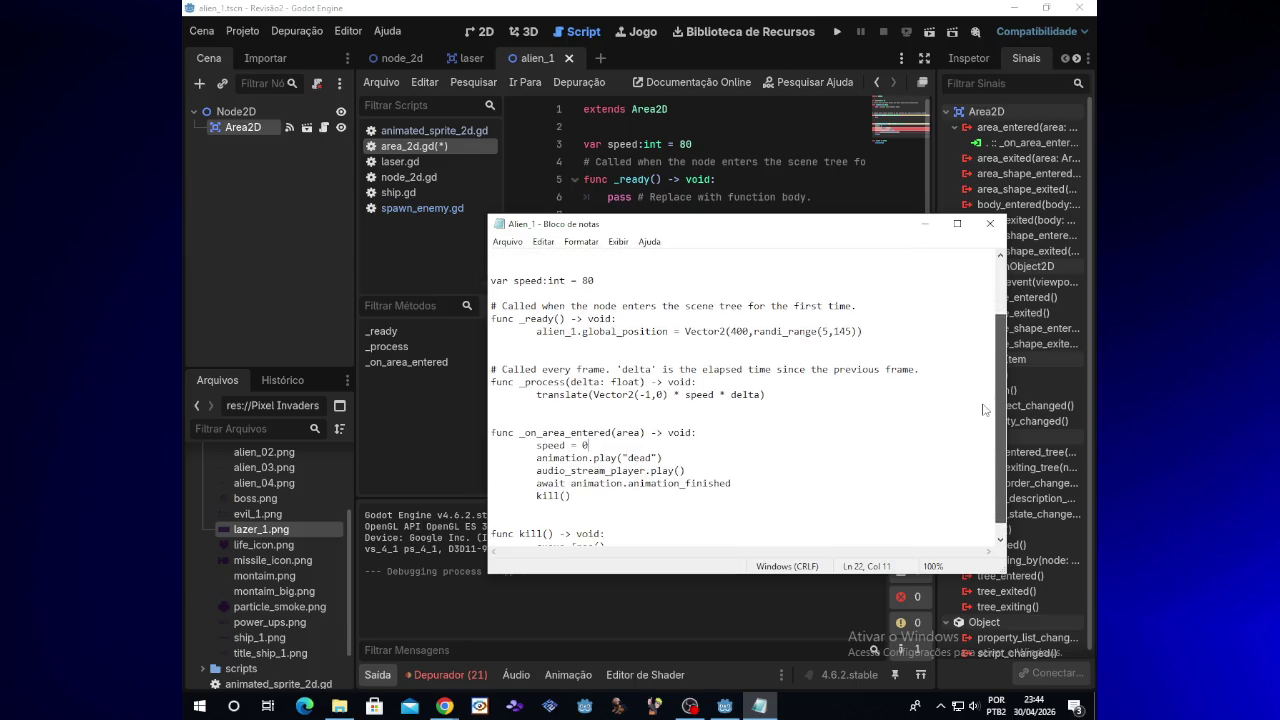
click(989, 223)
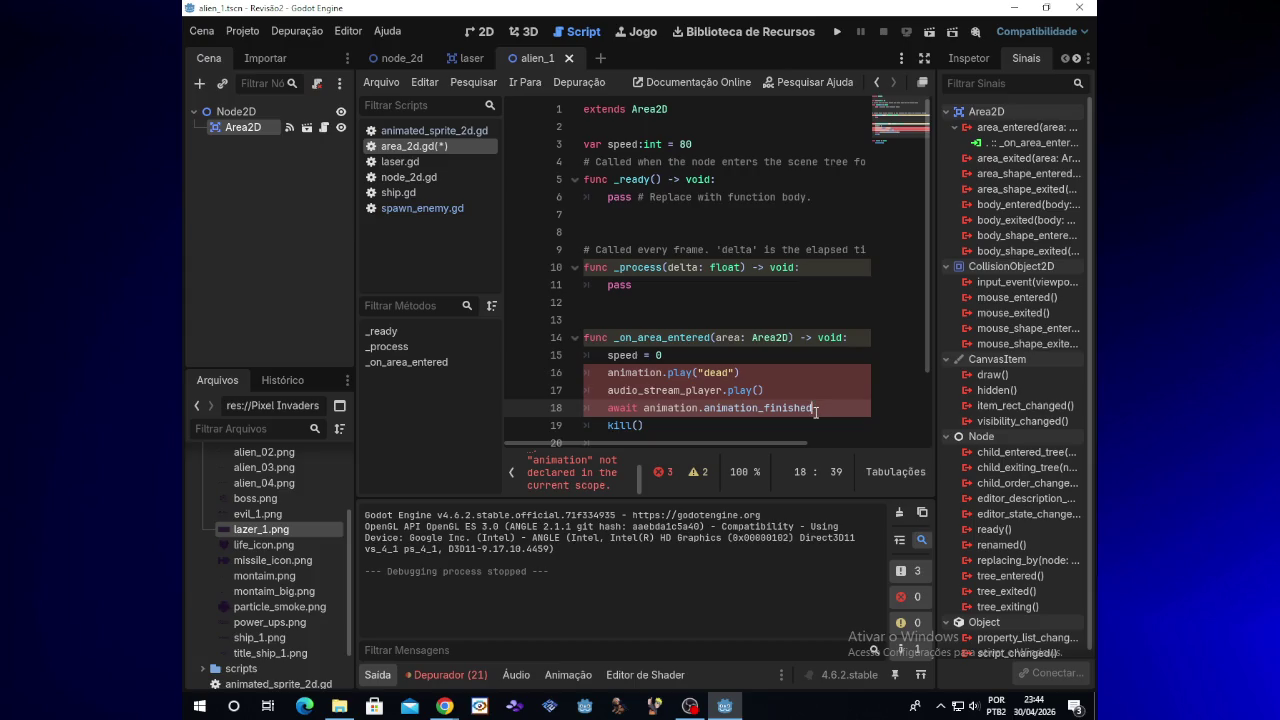
drag(815, 411, 778, 413)
click(787, 411)
click(676, 411)
scroll(691, 424, down, 2)
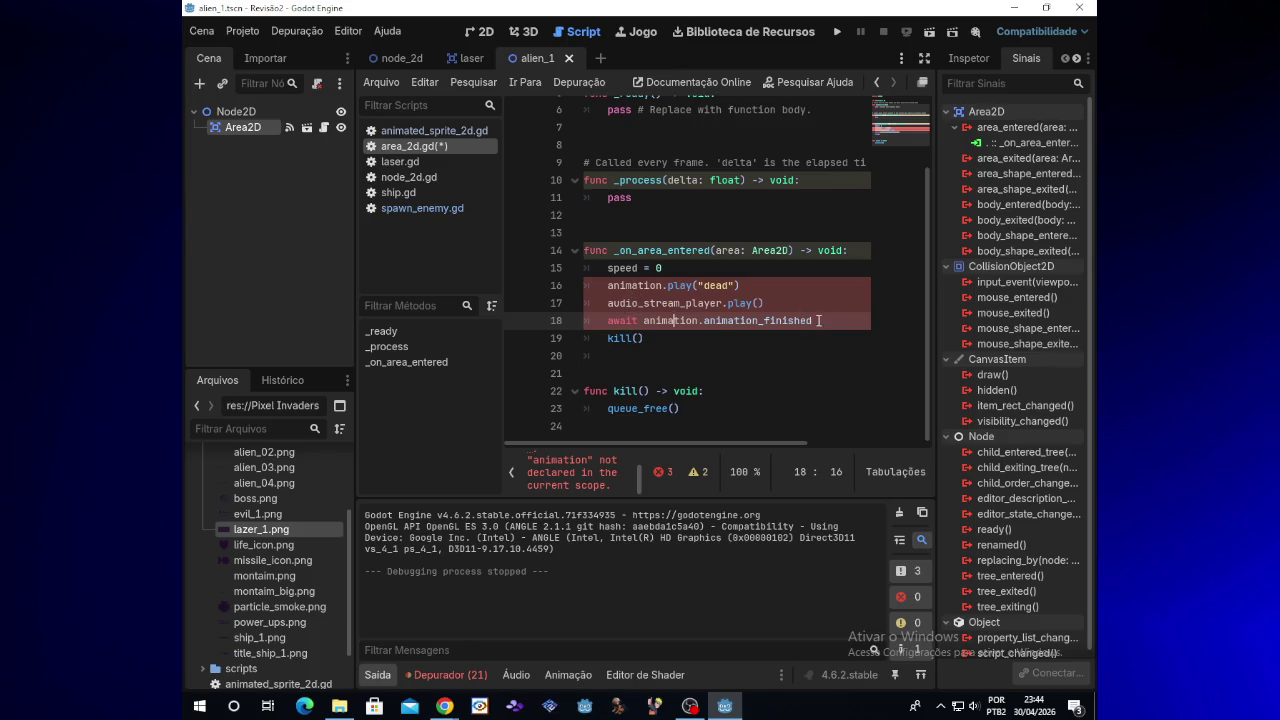
drag(812, 320, 608, 321)
key(BackSpace)
key(BackSpace)
key(BackSpace)
key(BackSpace)
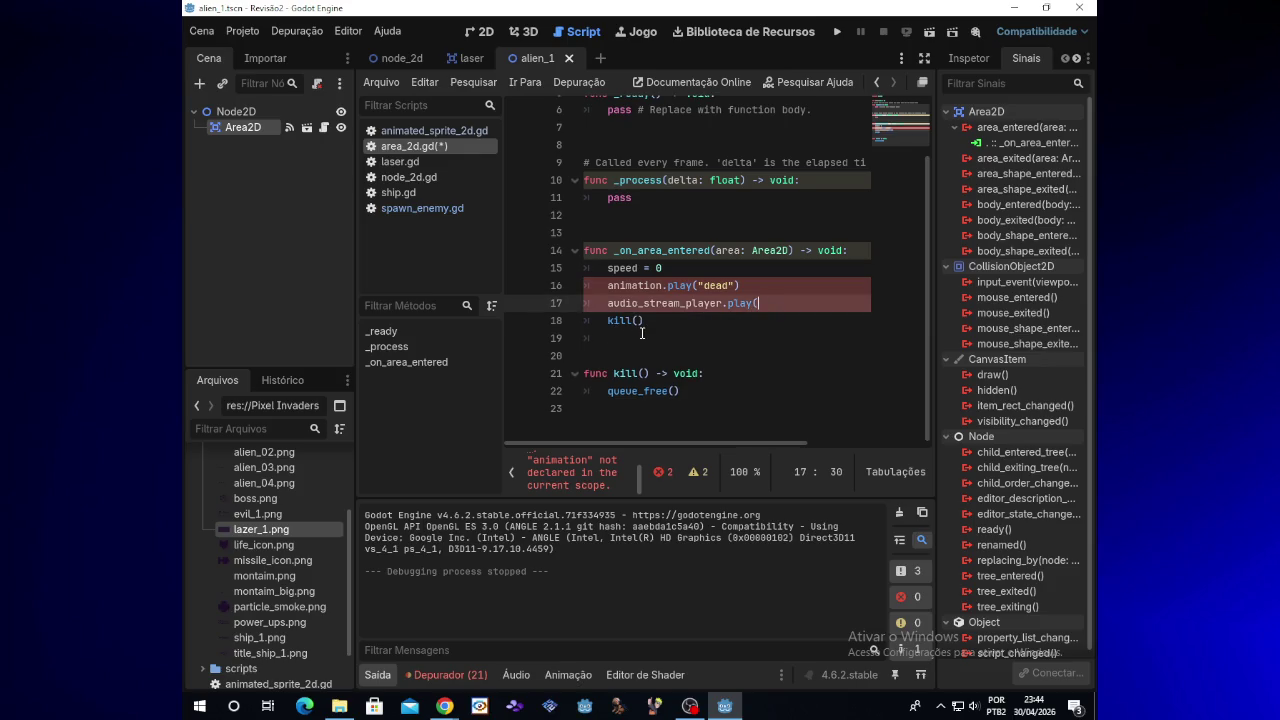
key(ctrl+z)
key(ctrl+z)
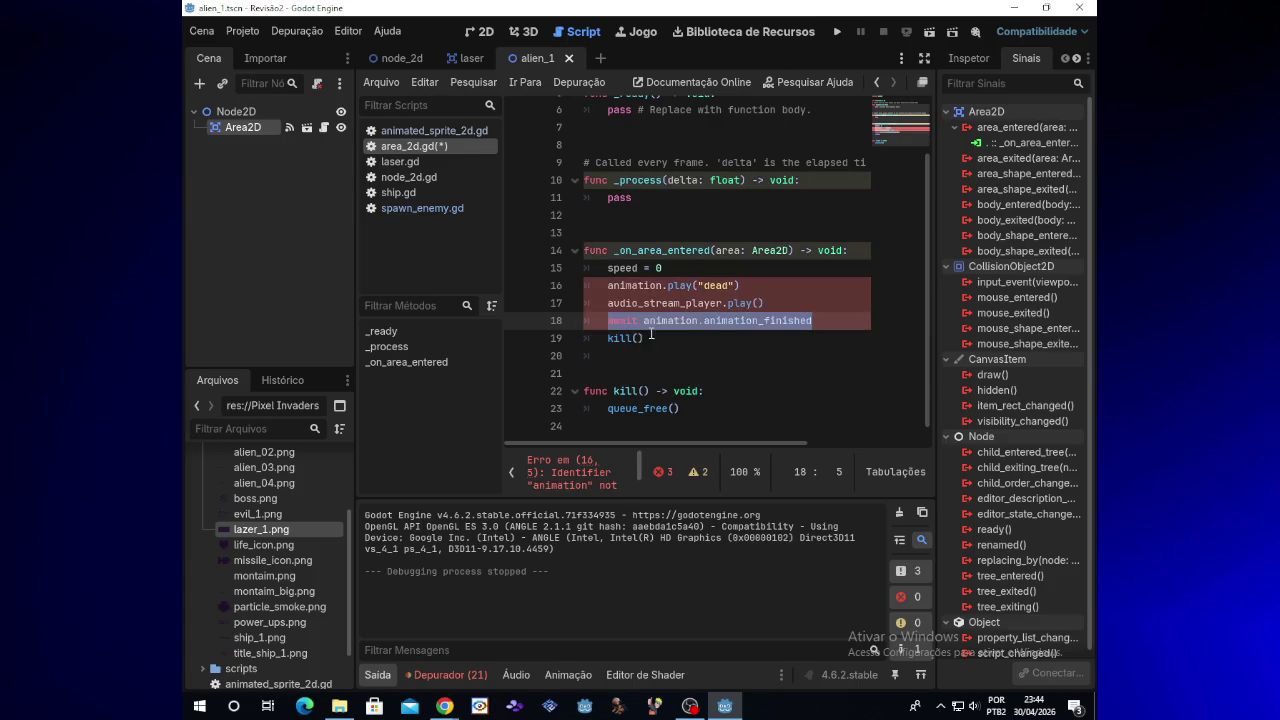
drag(812, 320, 606, 320)
text(d)
key(BackSpace)
key(BackSpace)
key(BackSpace)
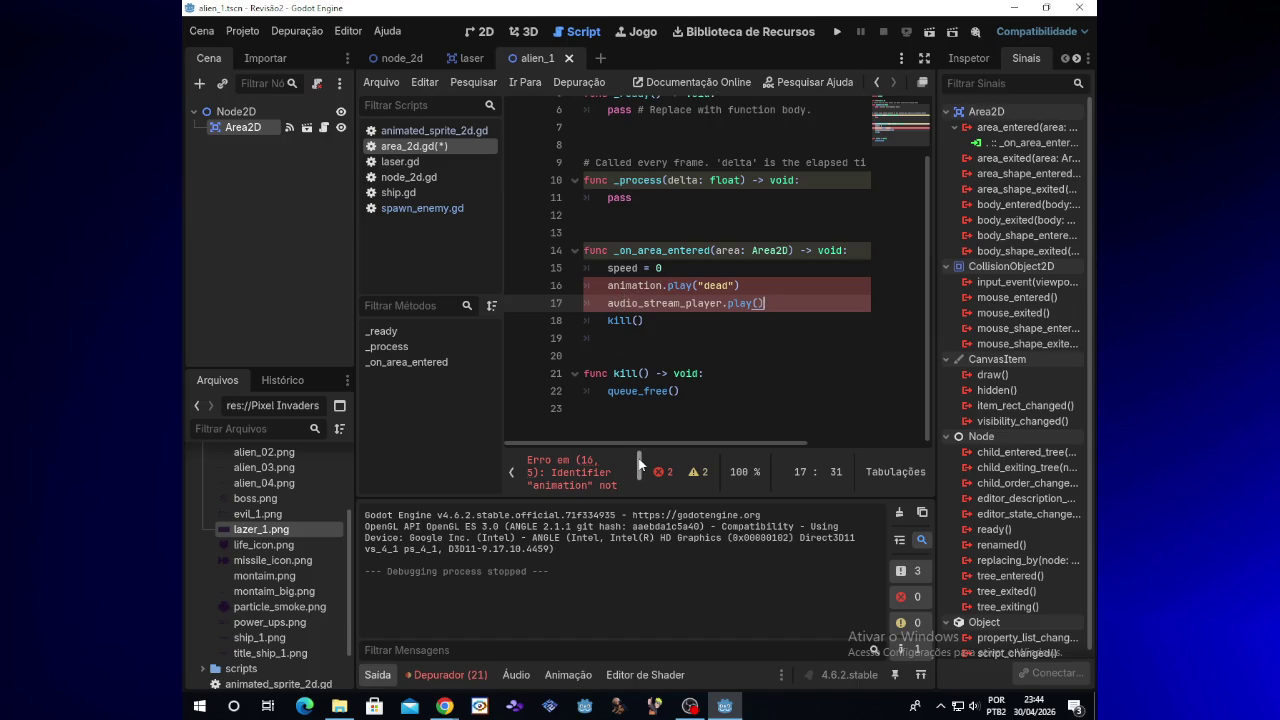
key(Return)
text(d)
key(BackSpace)
text(await animation.animation_finished)
click(743, 285)
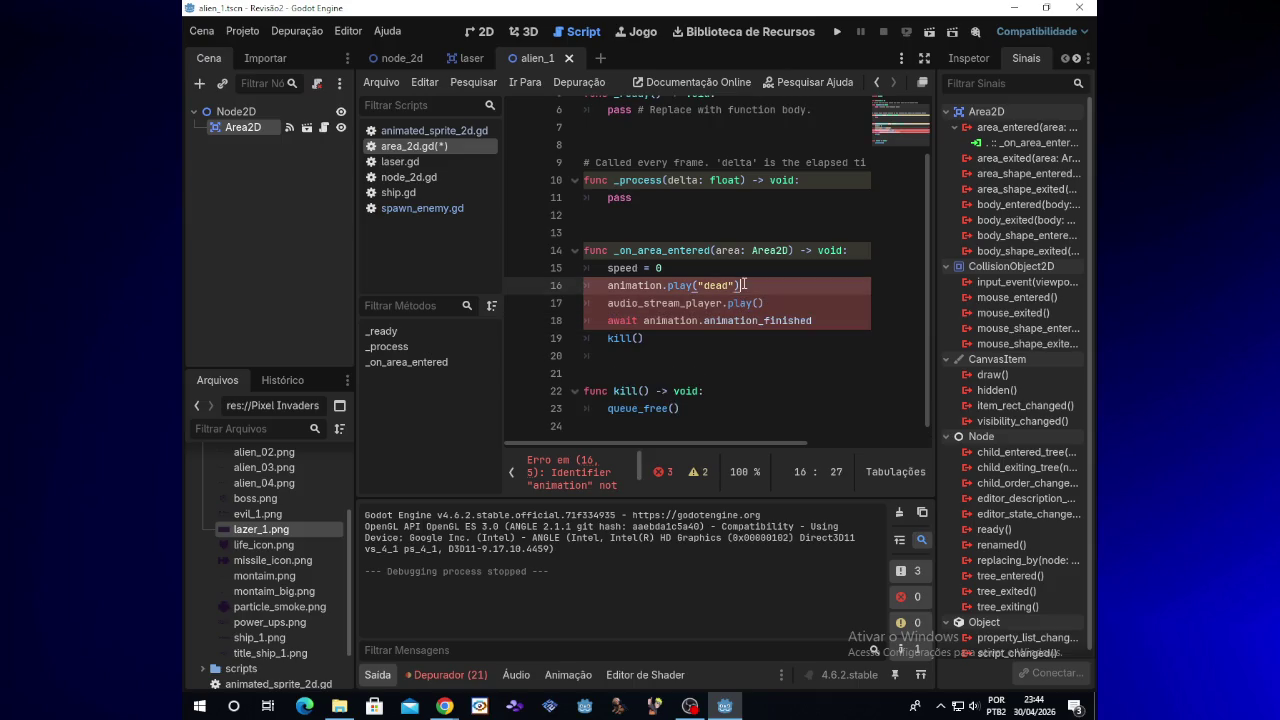
click(273, 153)
right_click(263, 149)
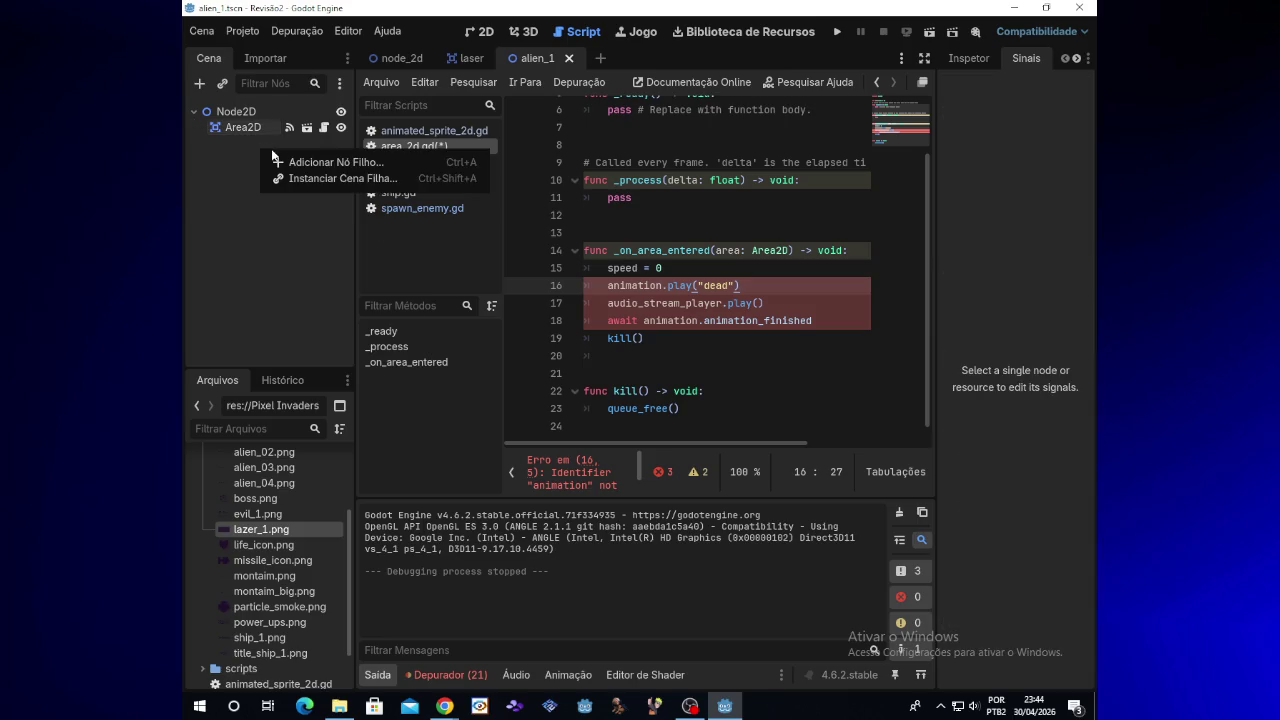
Delete the dead-animation, sound and await lines from _on_area_entered, keeping the speed stop and kill()
key(Escape)
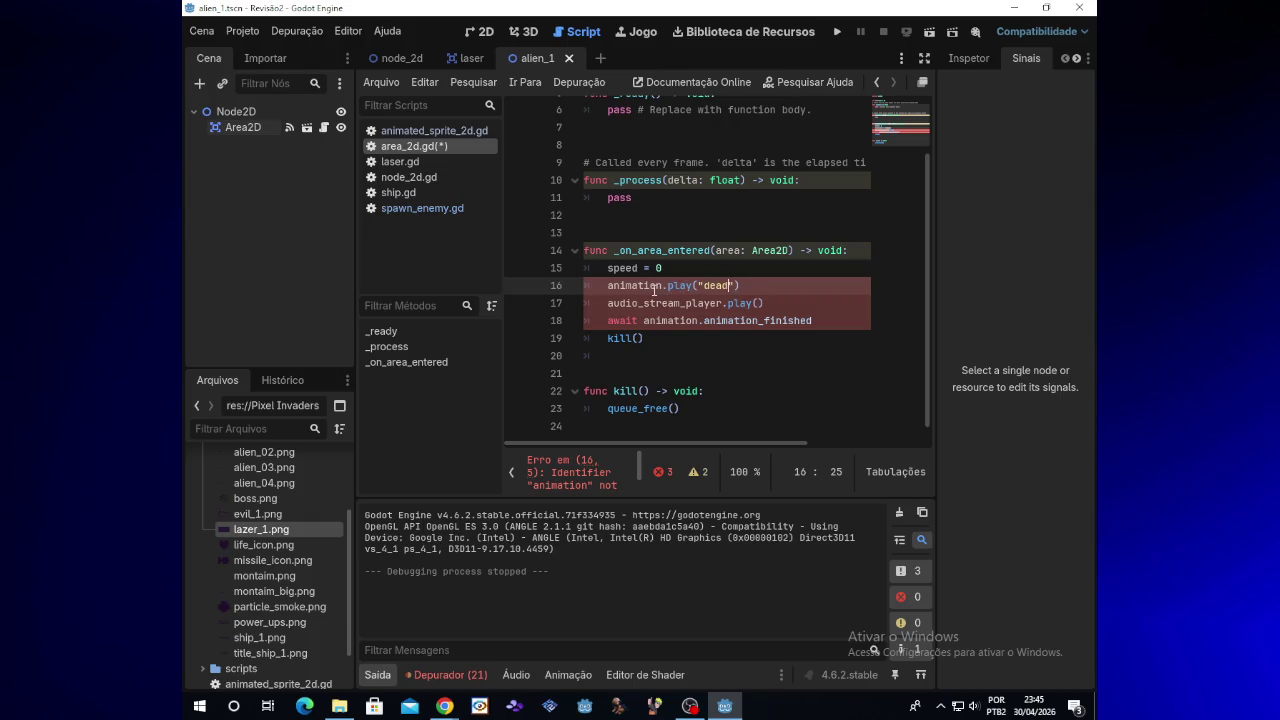
text(")
shift+click(694, 285)
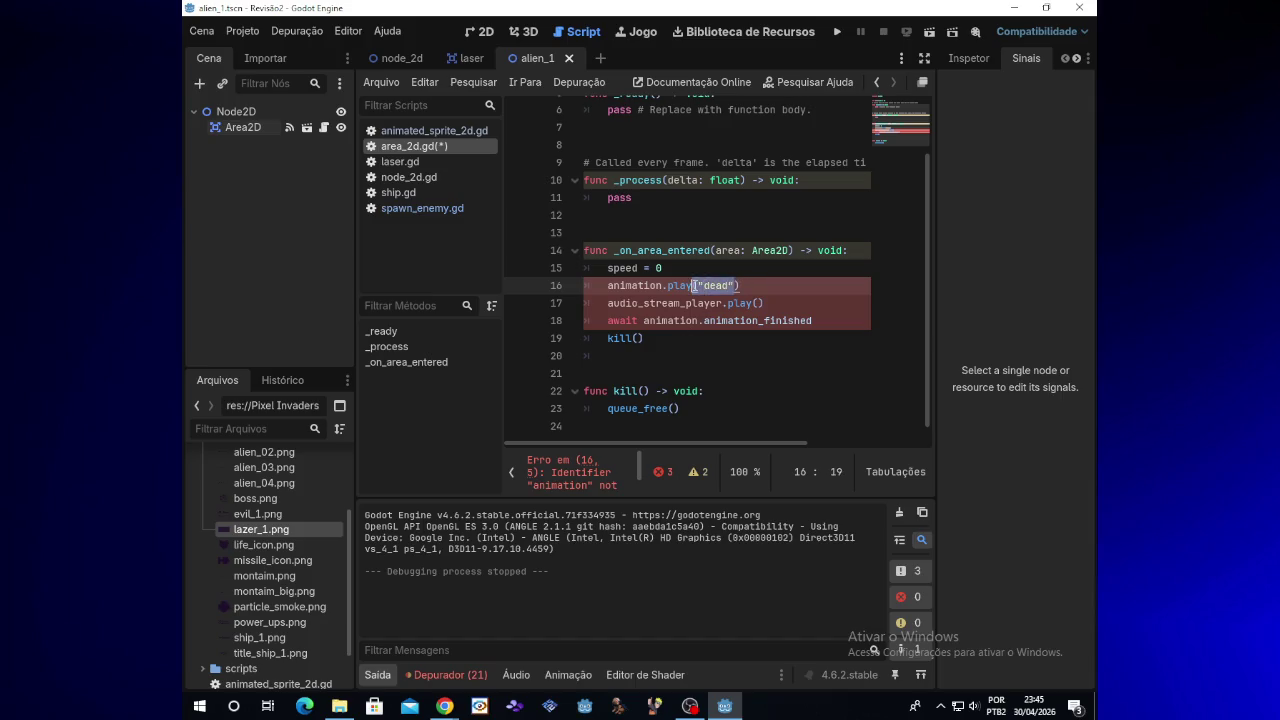
click(742, 303)
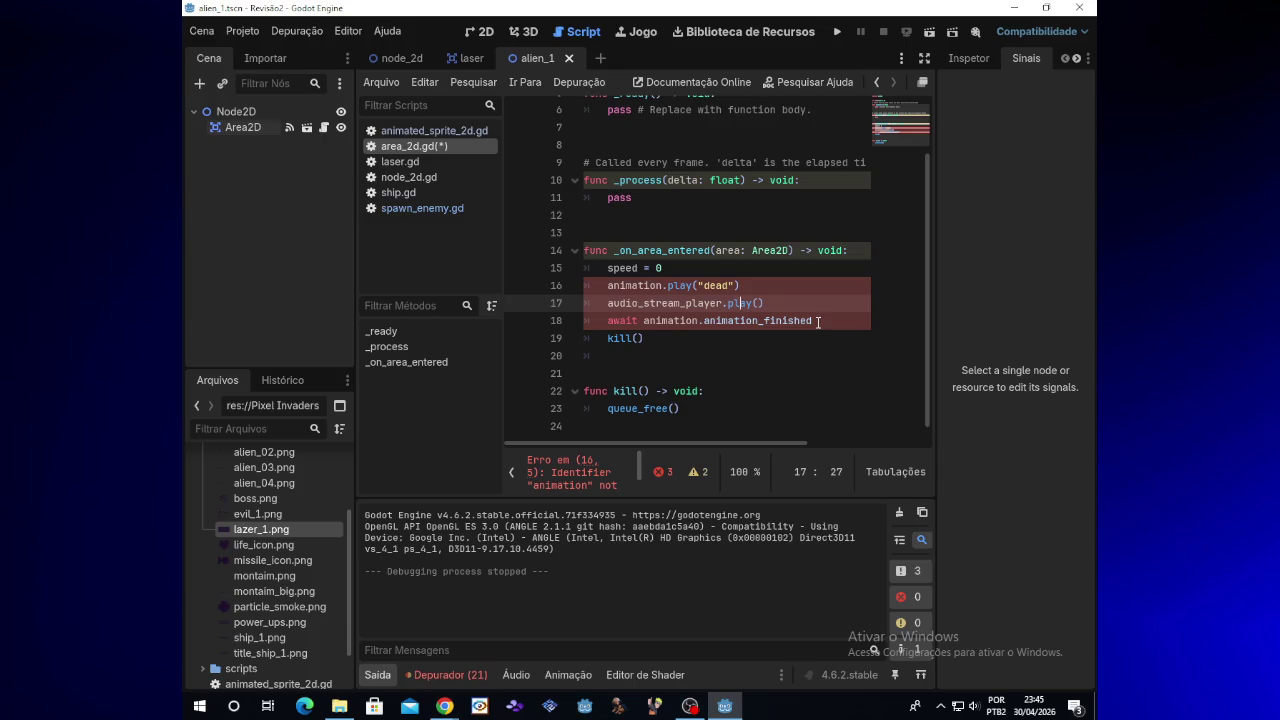
drag(816, 320, 598, 286)
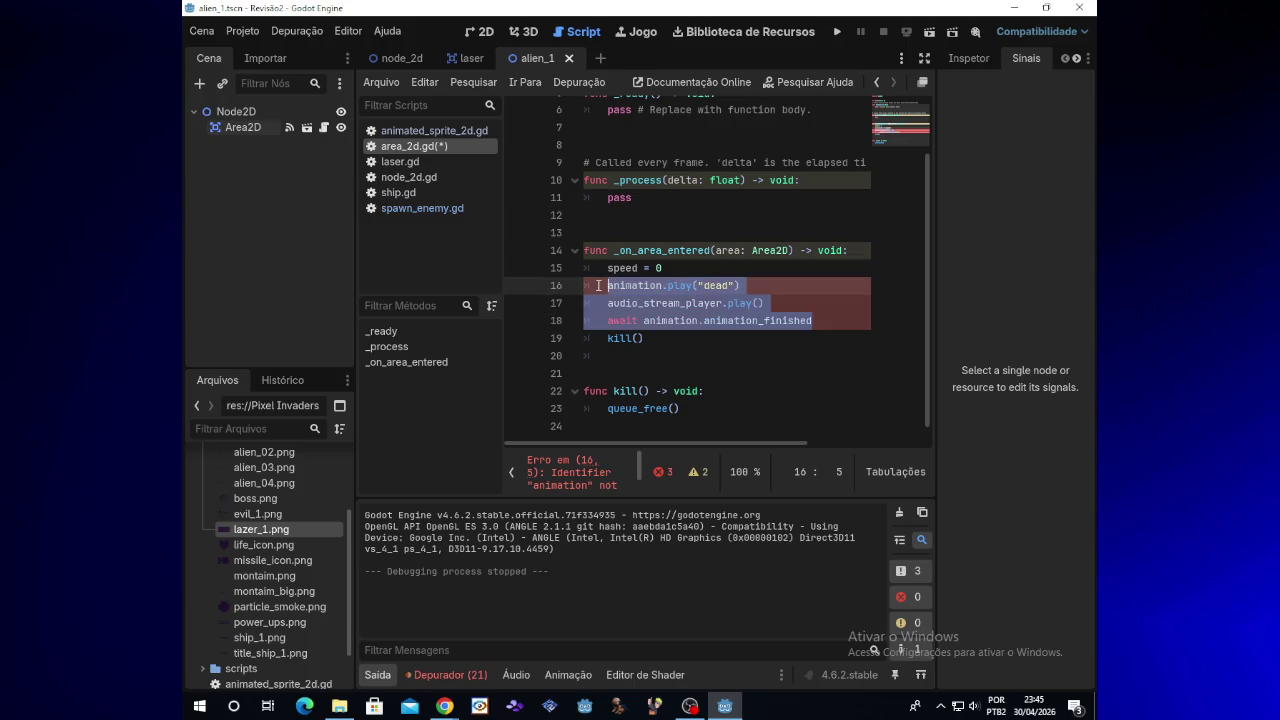
key(BackSpace)
key(BackSpace)
key(BackSpace)
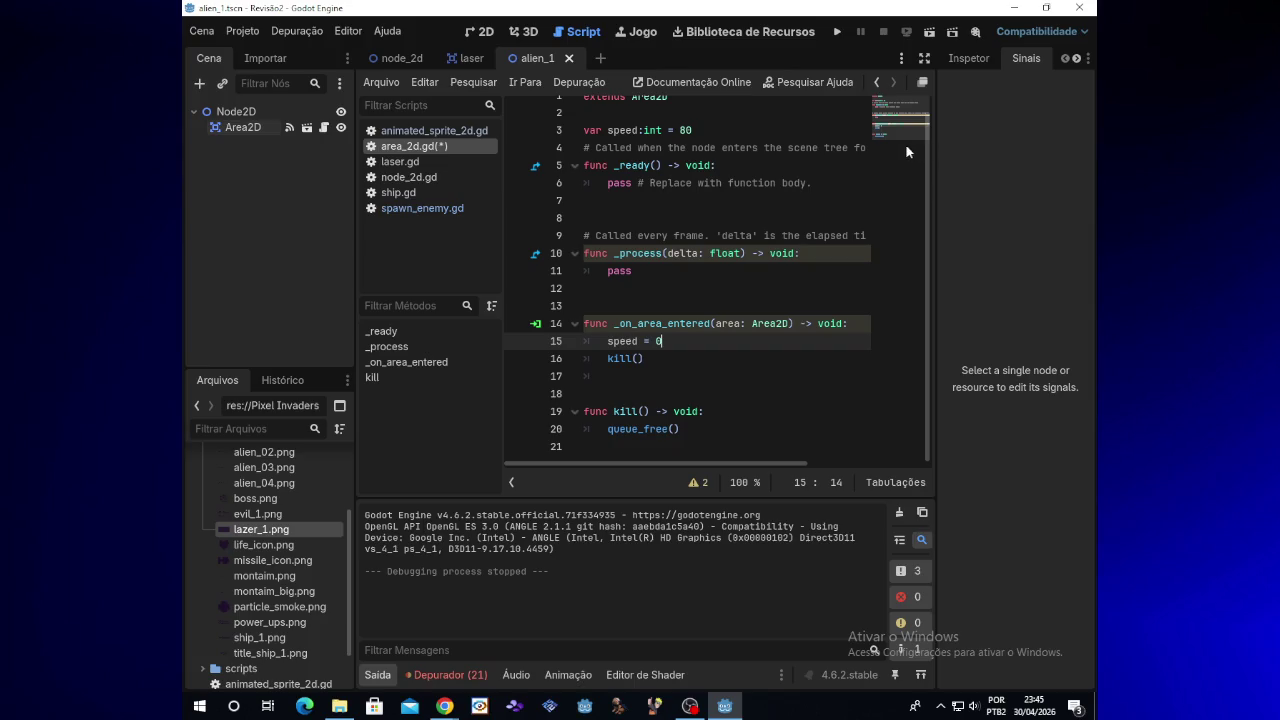
click(836, 34)
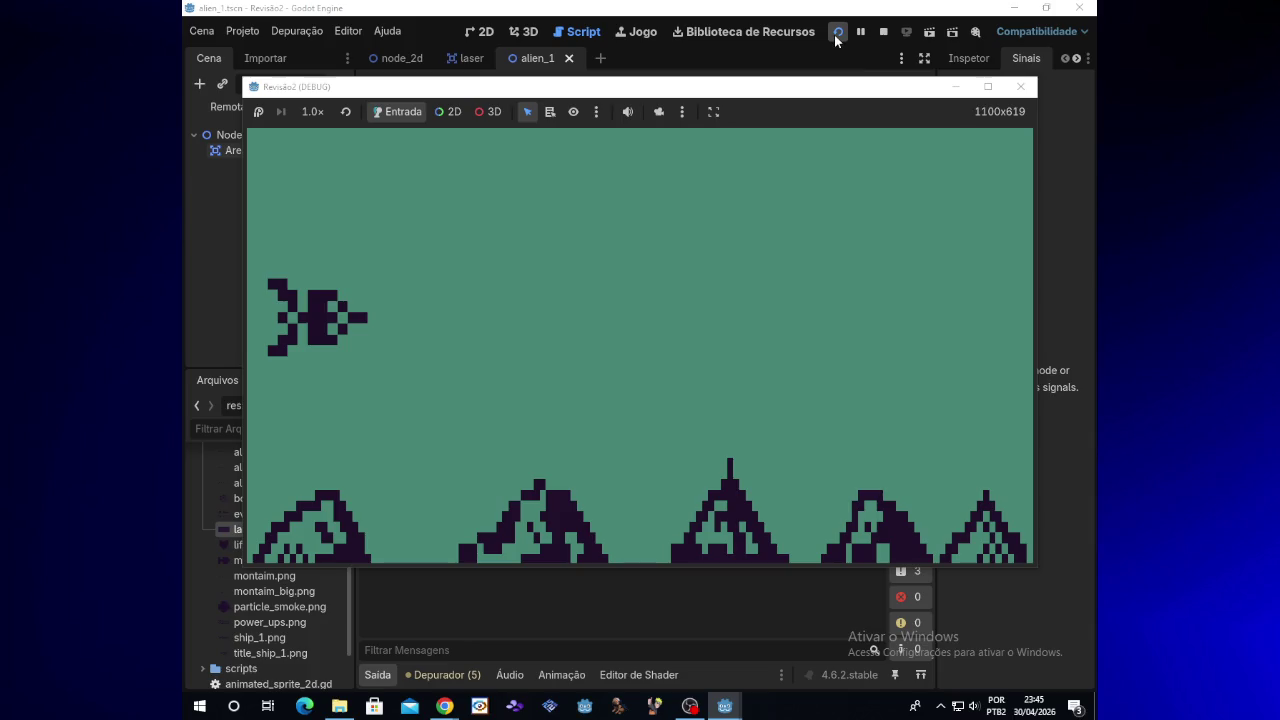
key(Up)
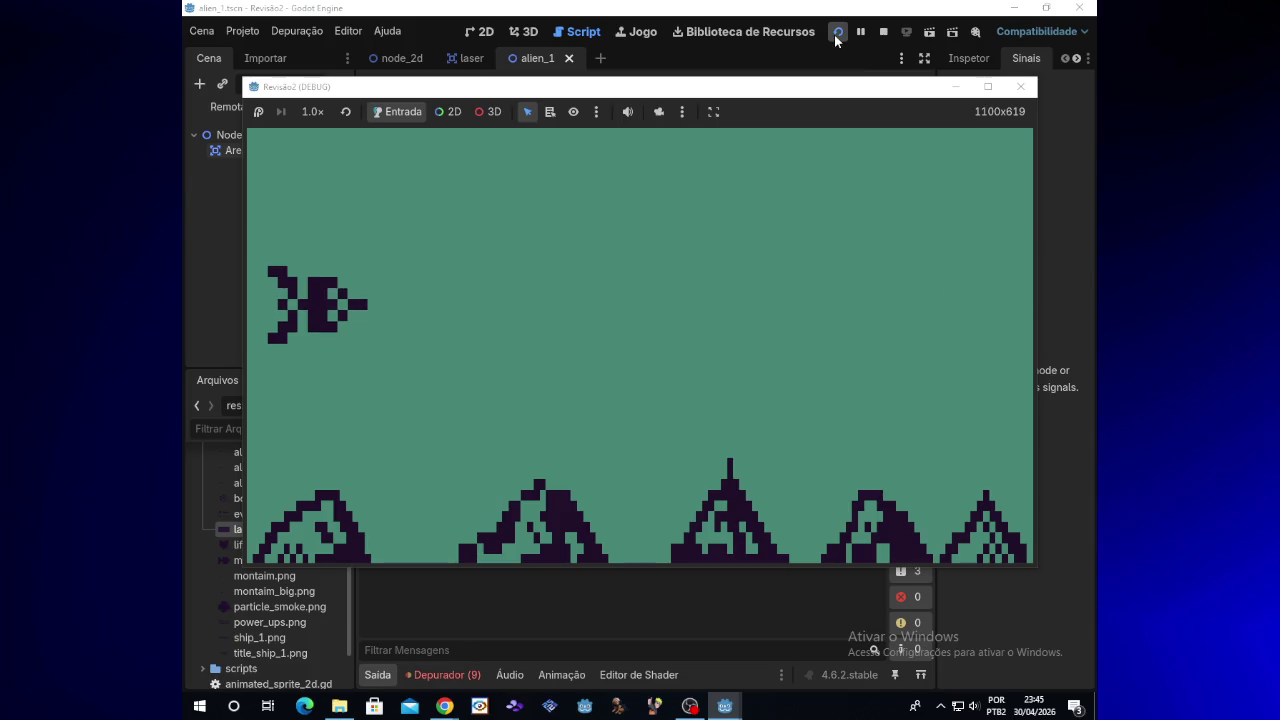
key(space)
key(Down)
key(space)
key(space)
key(space)
key(space)
key(space)
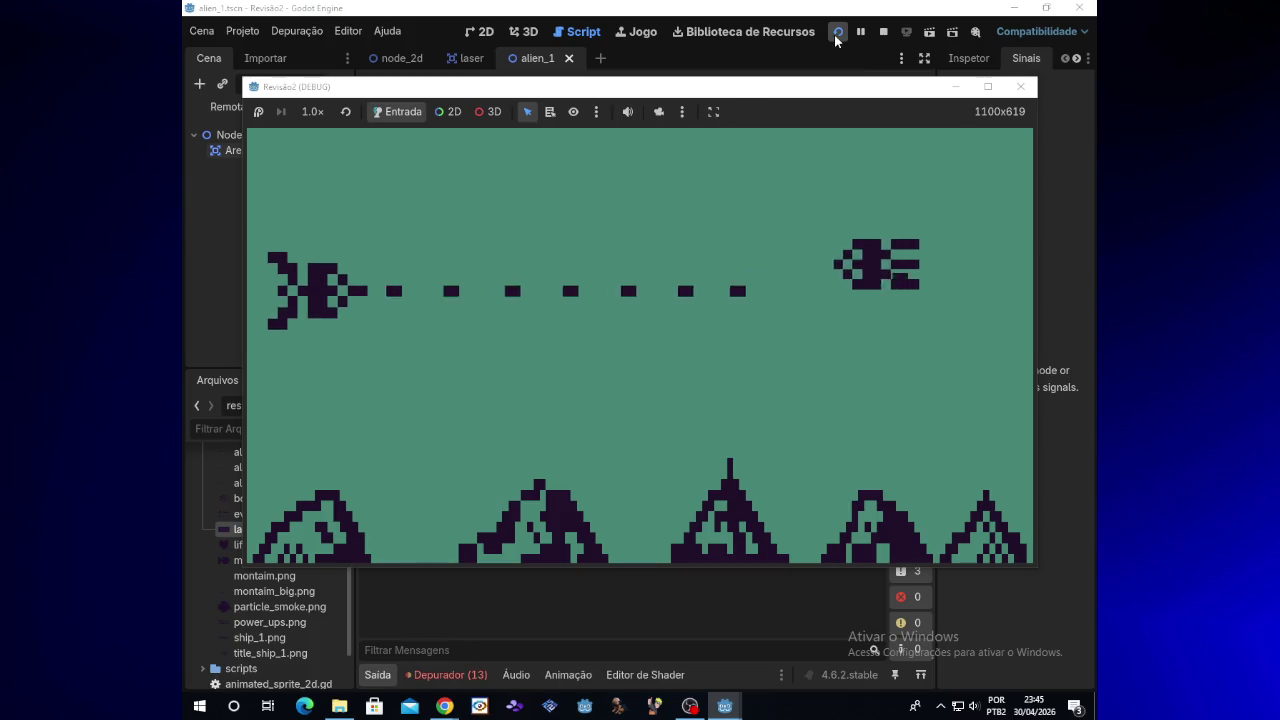
key(Down)
key(space)
key(space)
key(space)
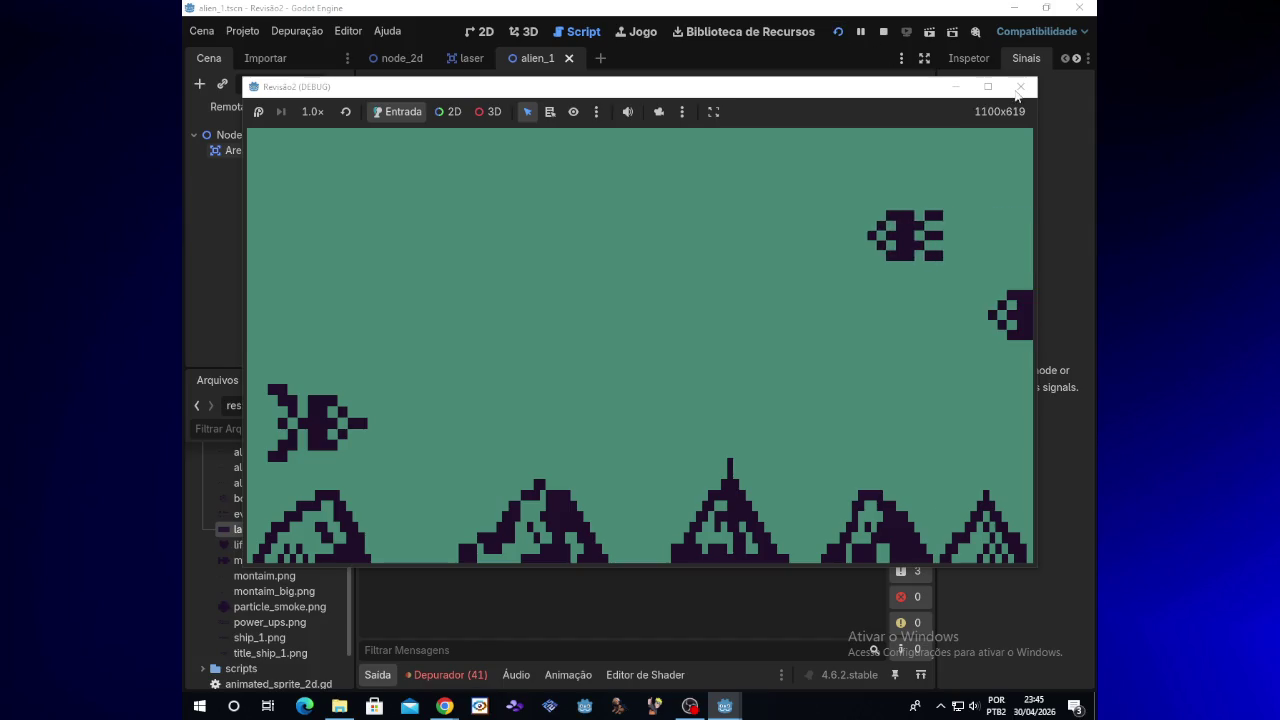
click(1020, 86)
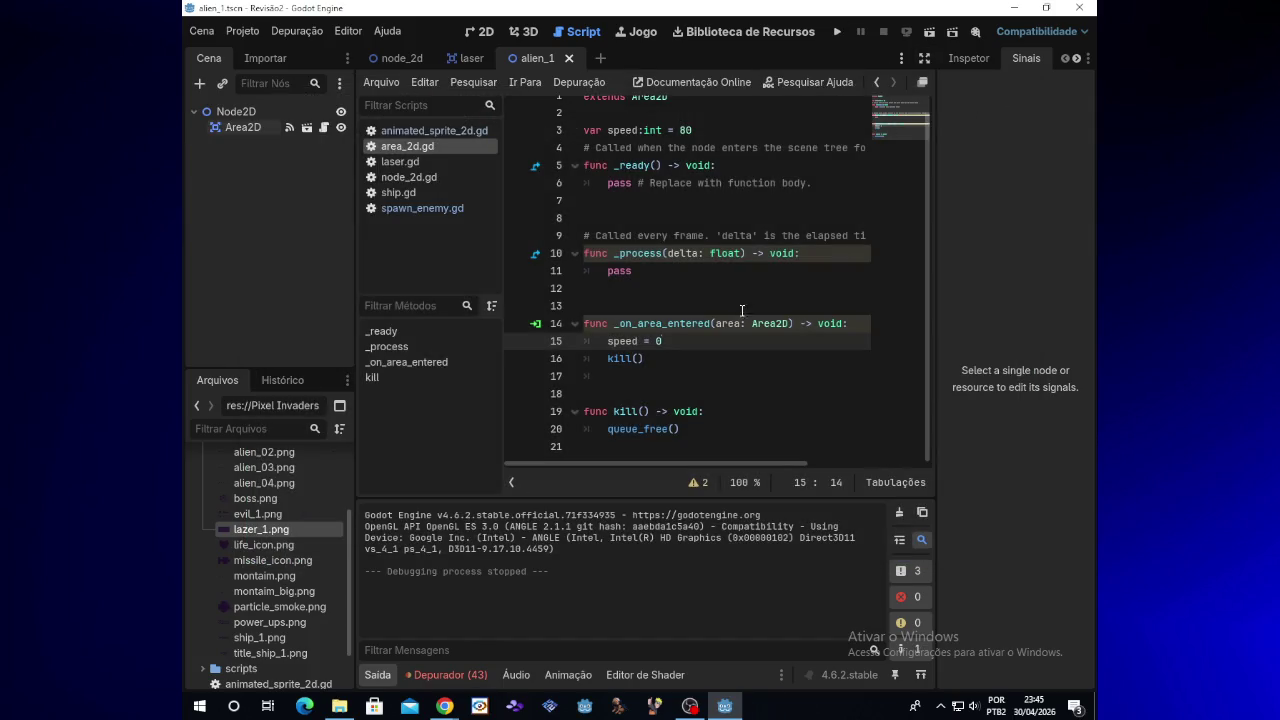
Switch to the node_2d scene and review the alien spawn code in spawn_enemy.gd
scroll(730, 319, up, 1)
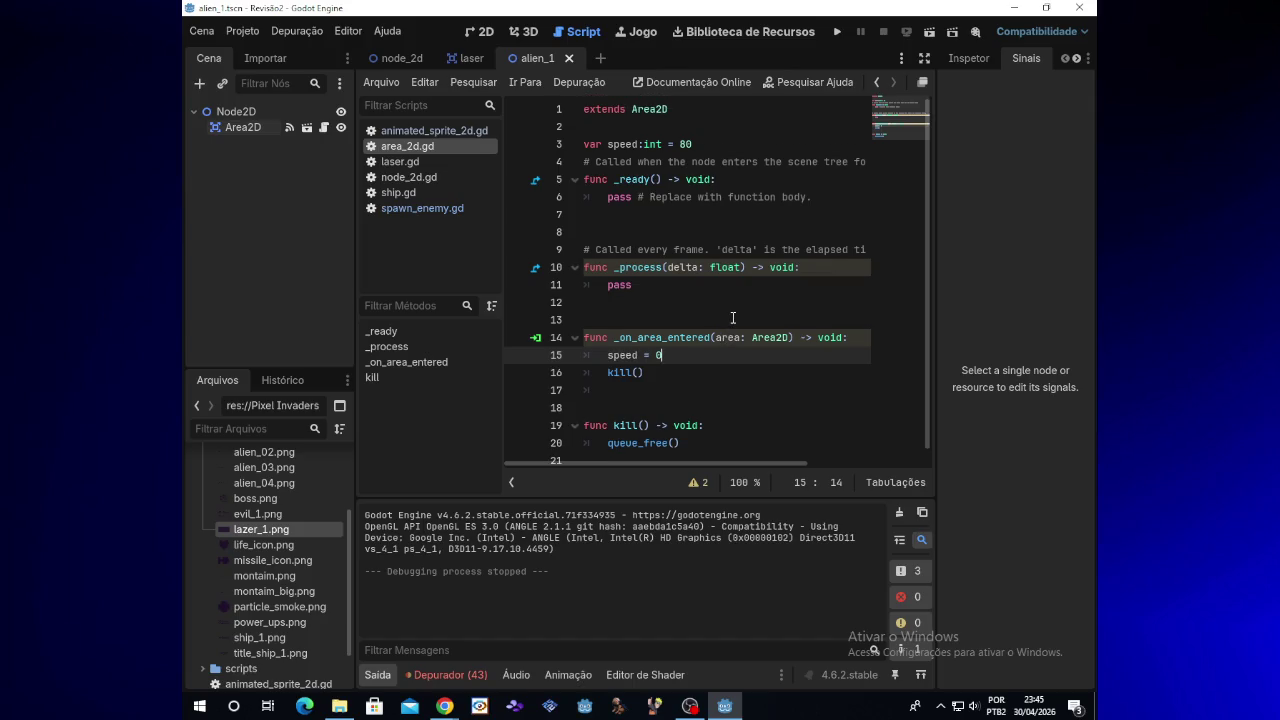
scroll(733, 318, down, 1)
scroll(733, 318, up, 1)
scroll(731, 318, down, 1)
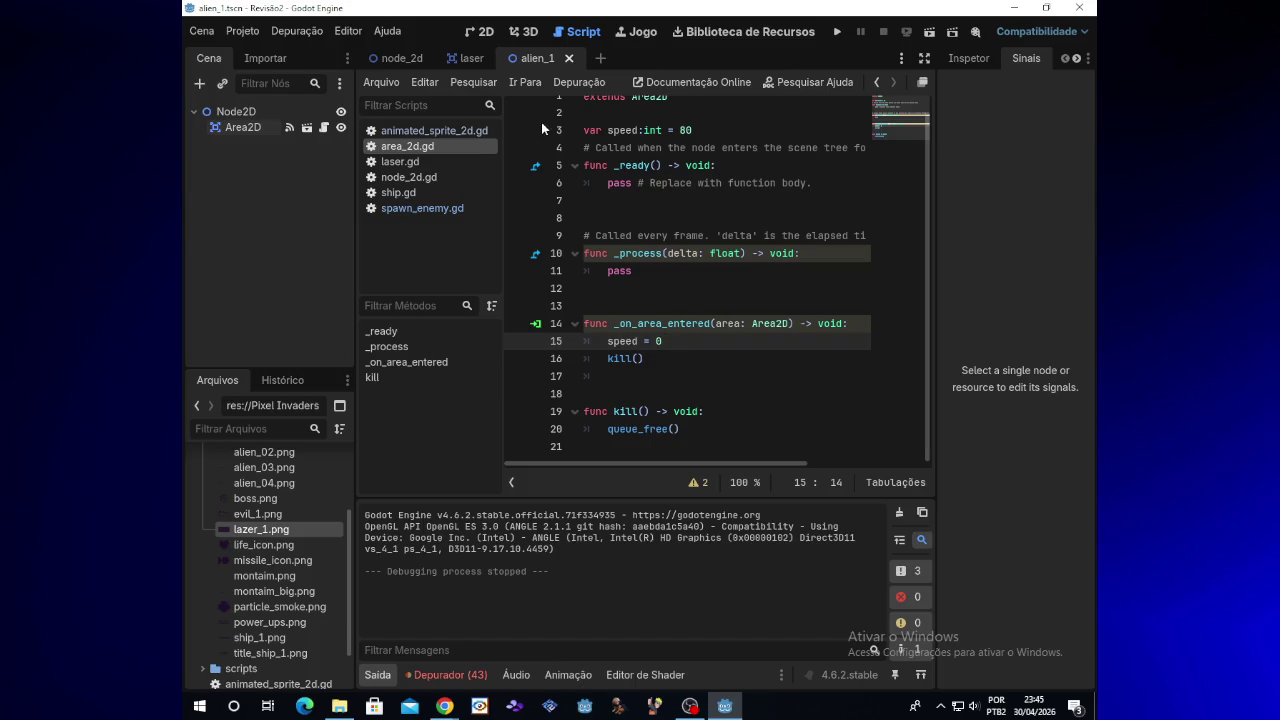
click(404, 60)
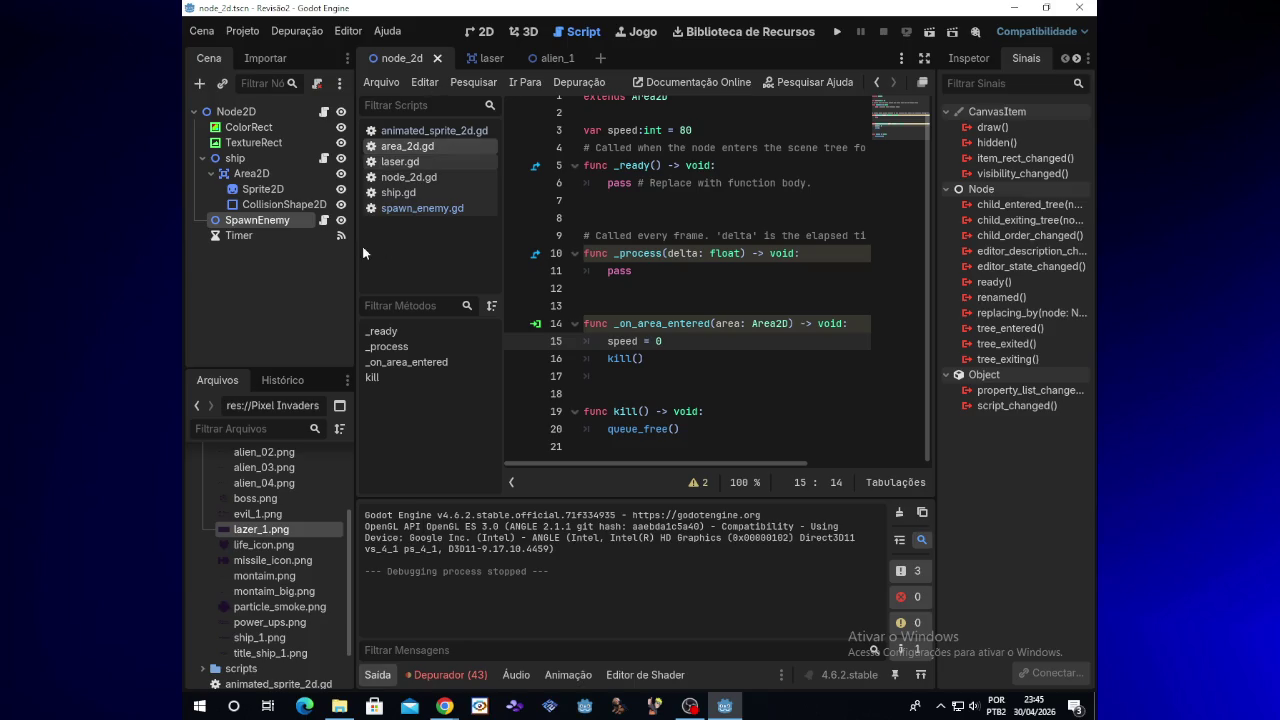
click(404, 208)
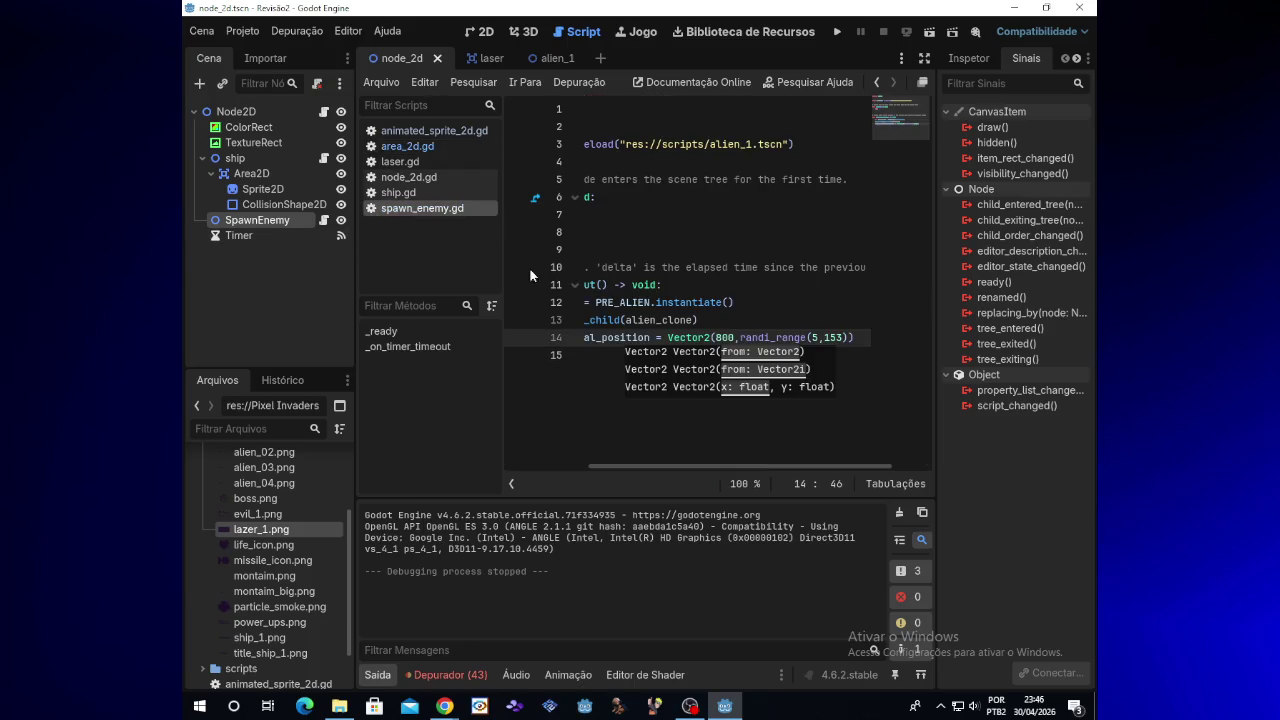
click(714, 337)
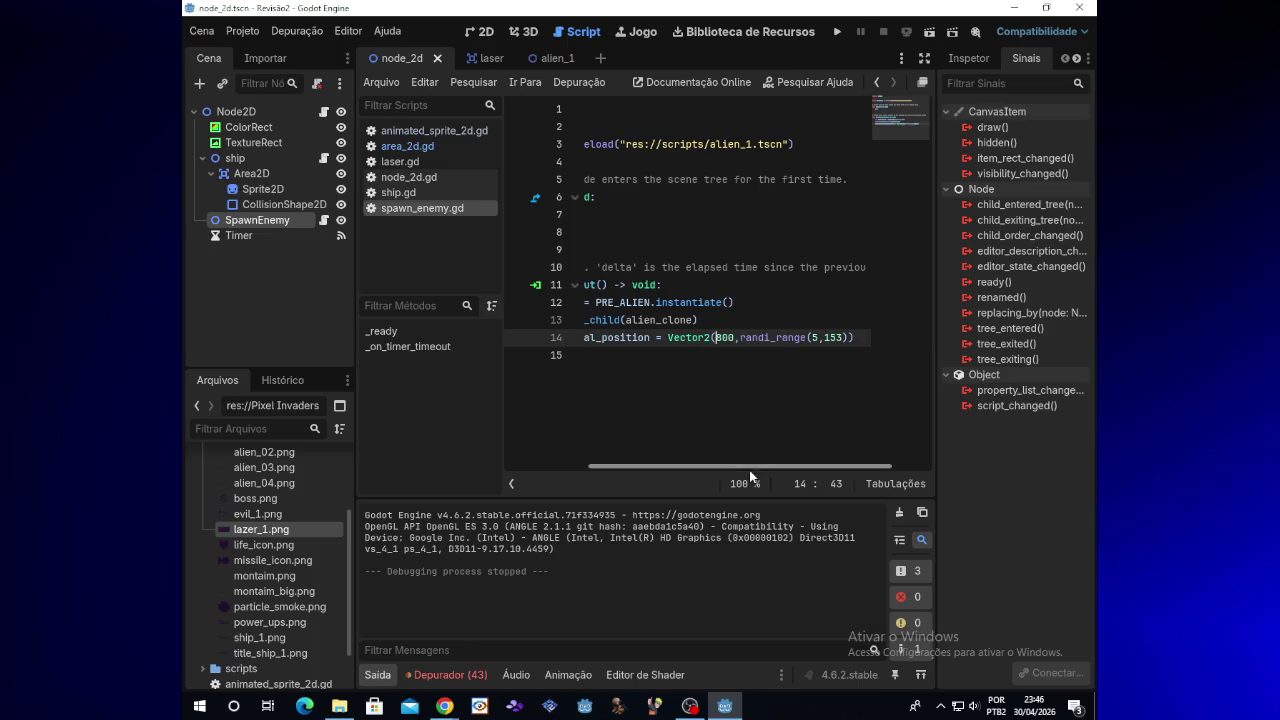
key(Down)
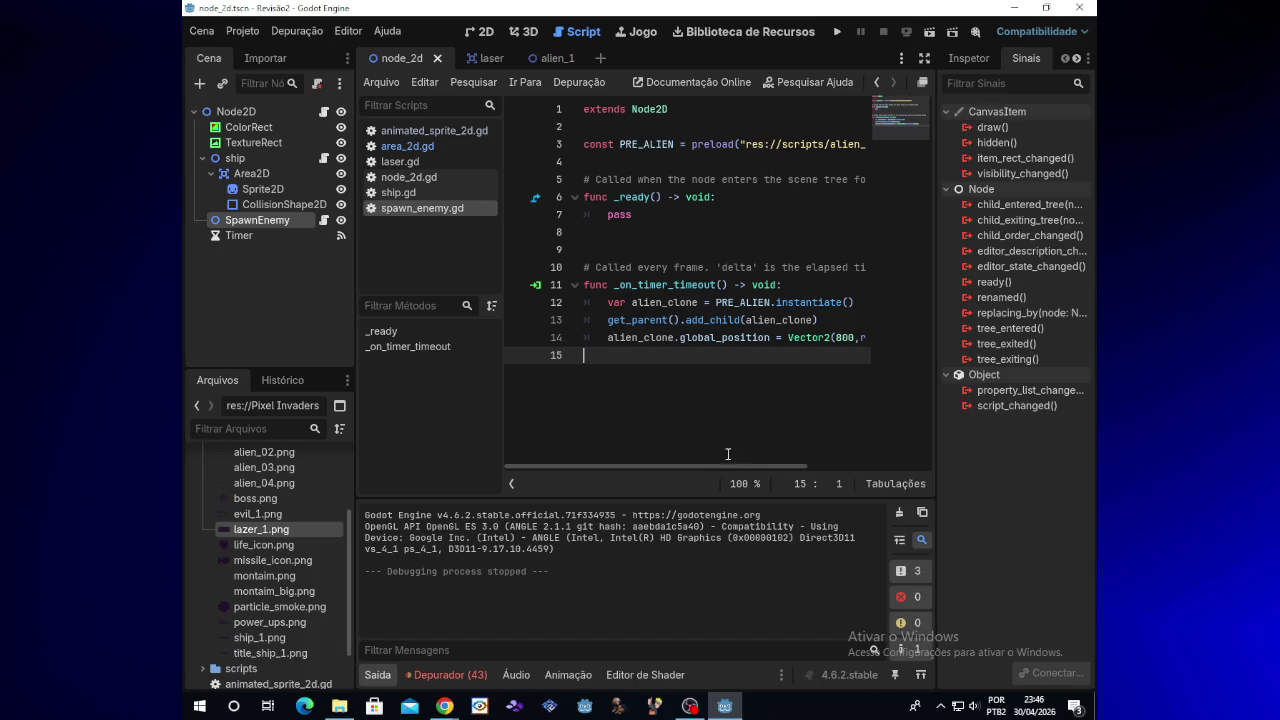
Select the Timer node and show its properties in the Inspector
mouse_move(447, 705)
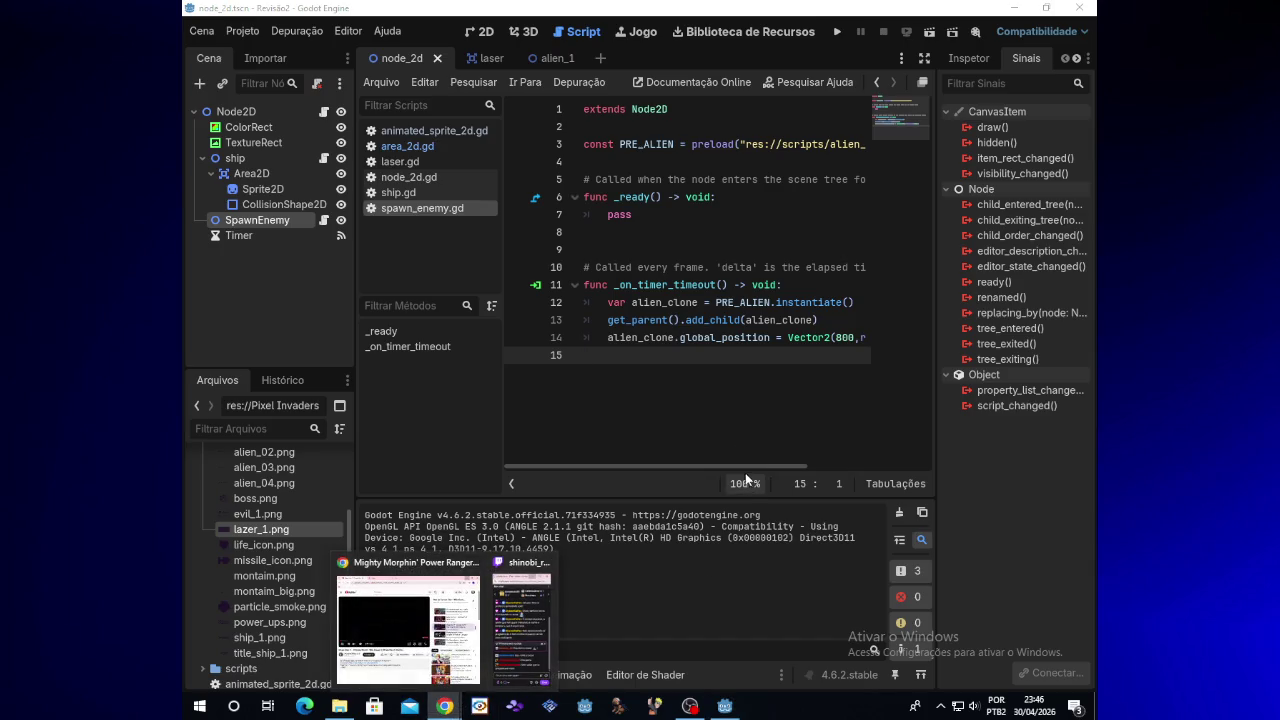
drag(742, 466, 749, 466)
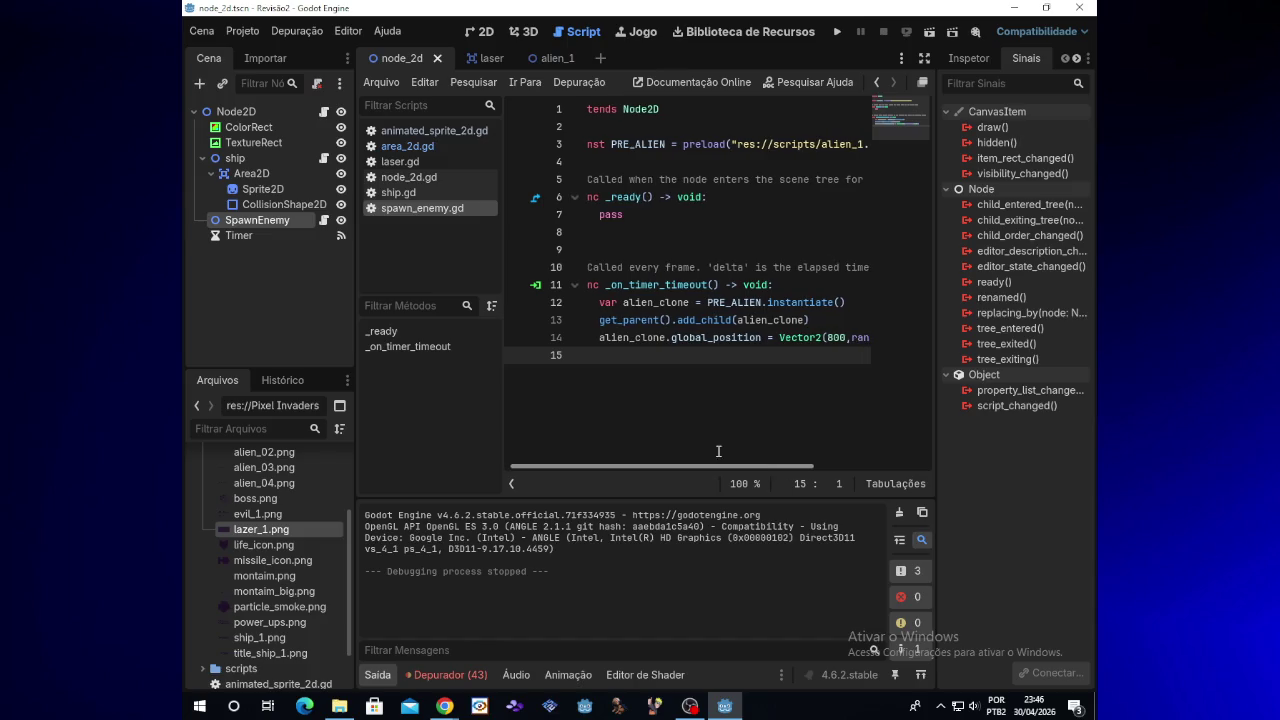
click(286, 238)
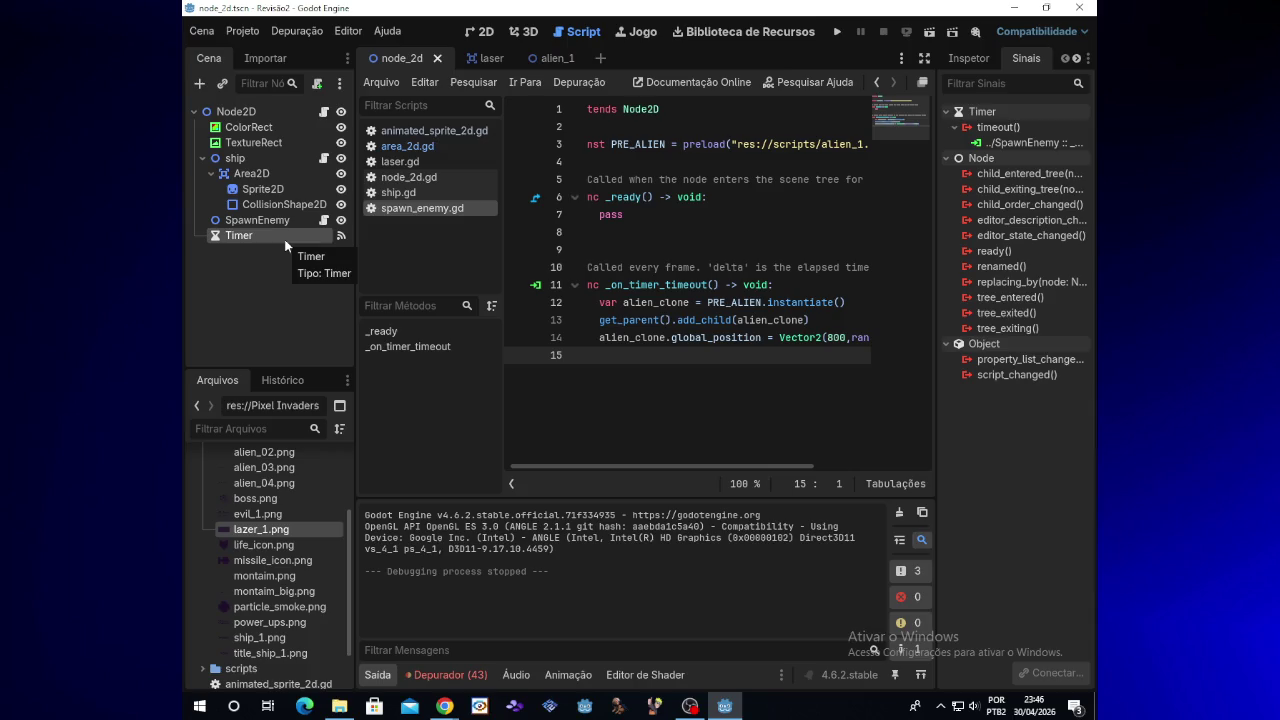
click(970, 58)
Turn on the Timer's Autostart and test-run the game for alien spawning
click(1025, 247)
click(837, 33)
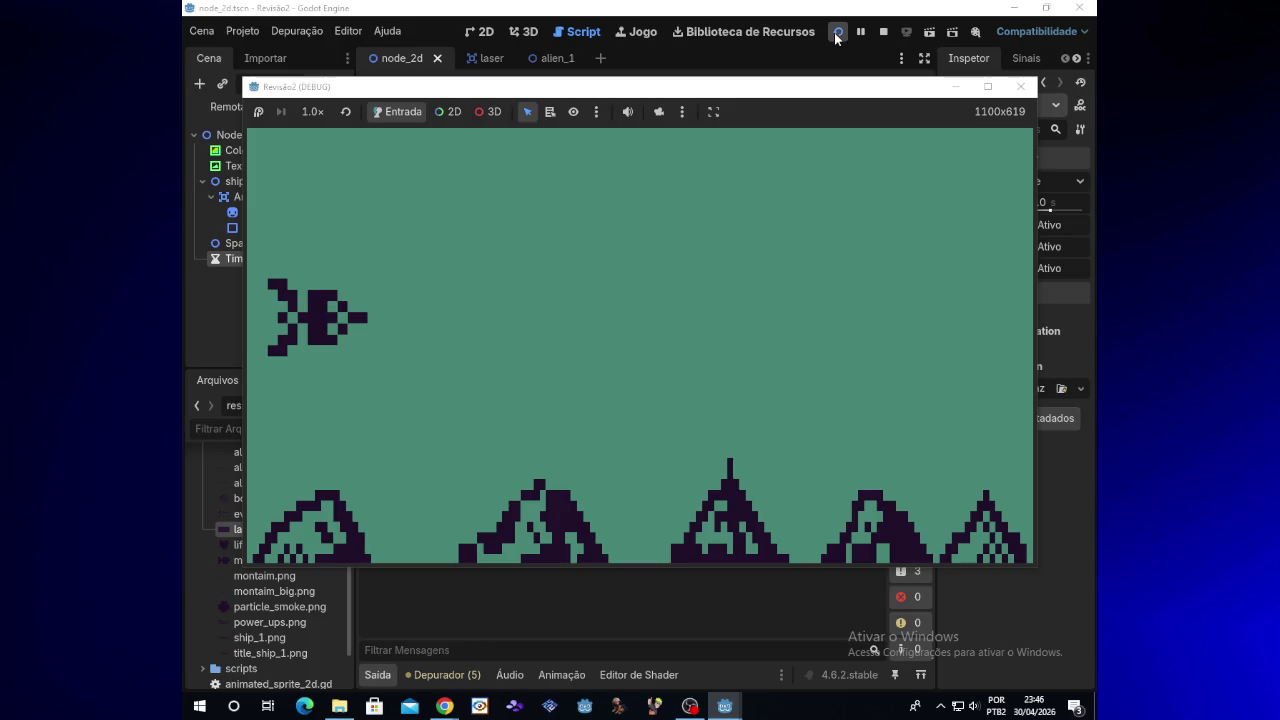
click(1020, 86)
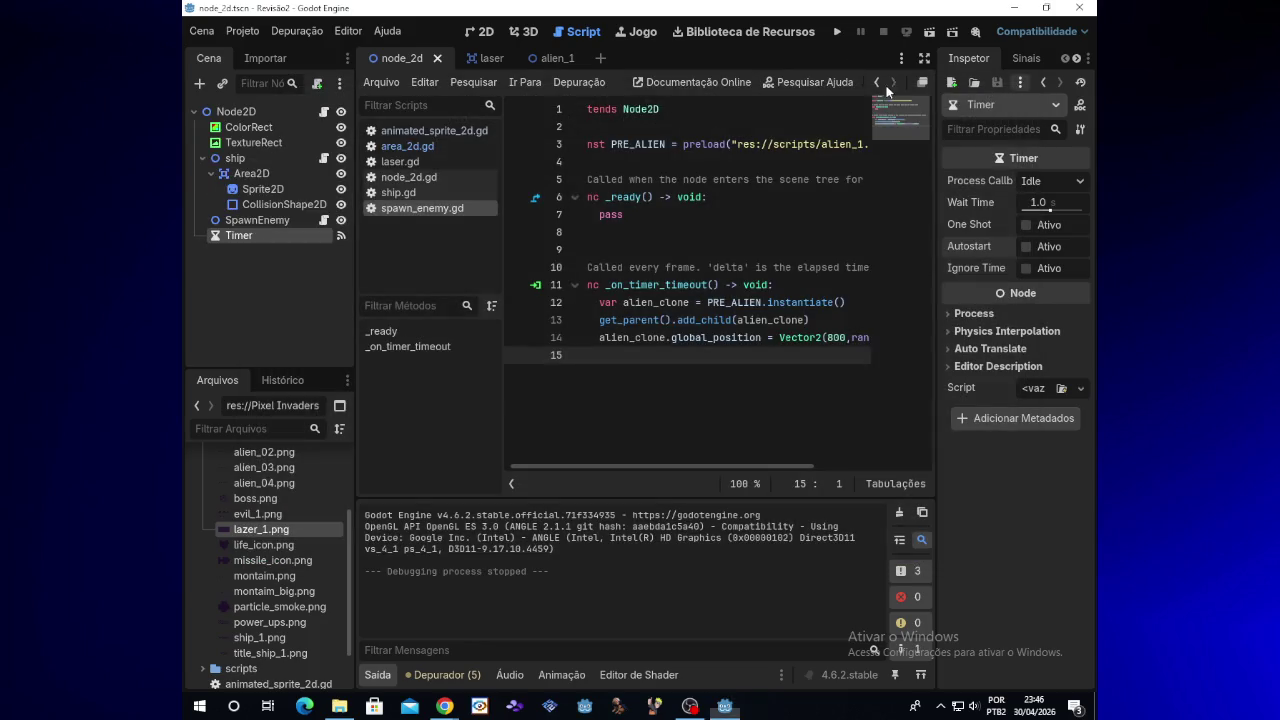
Select SpawnEnemy and place the caret after pass in _ready on line 7
click(268, 224)
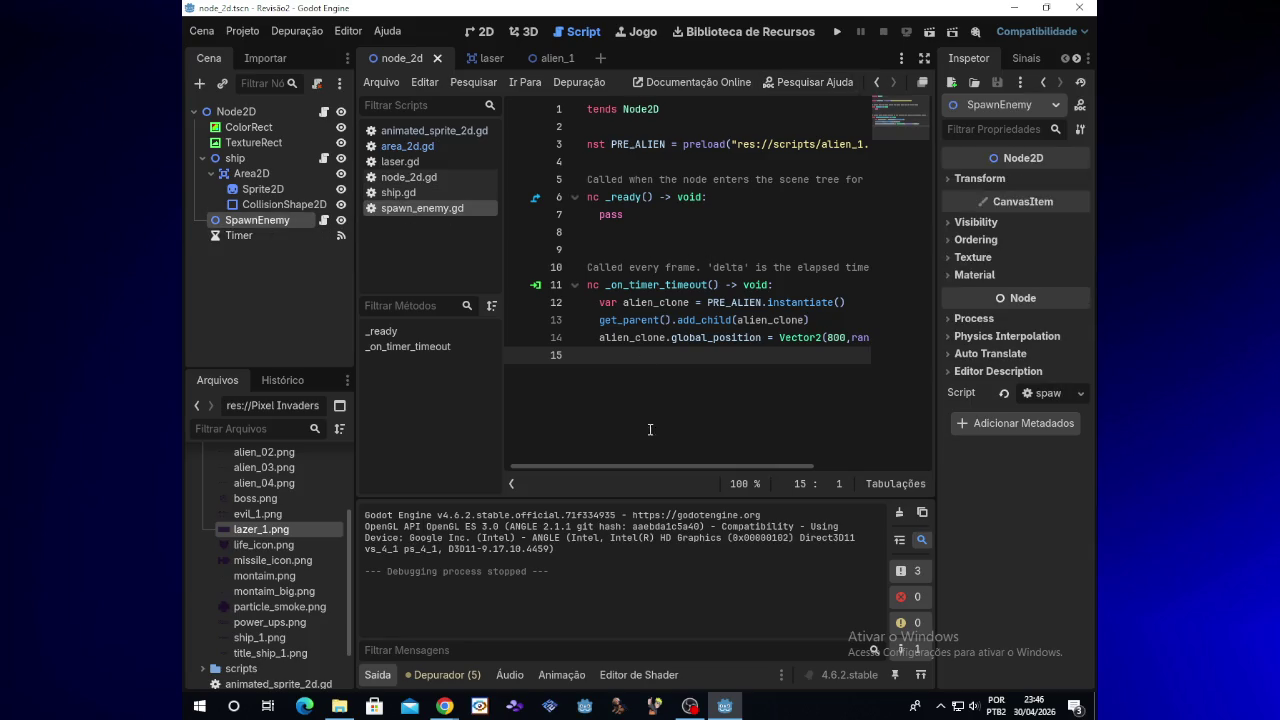
drag(647, 465, 577, 467)
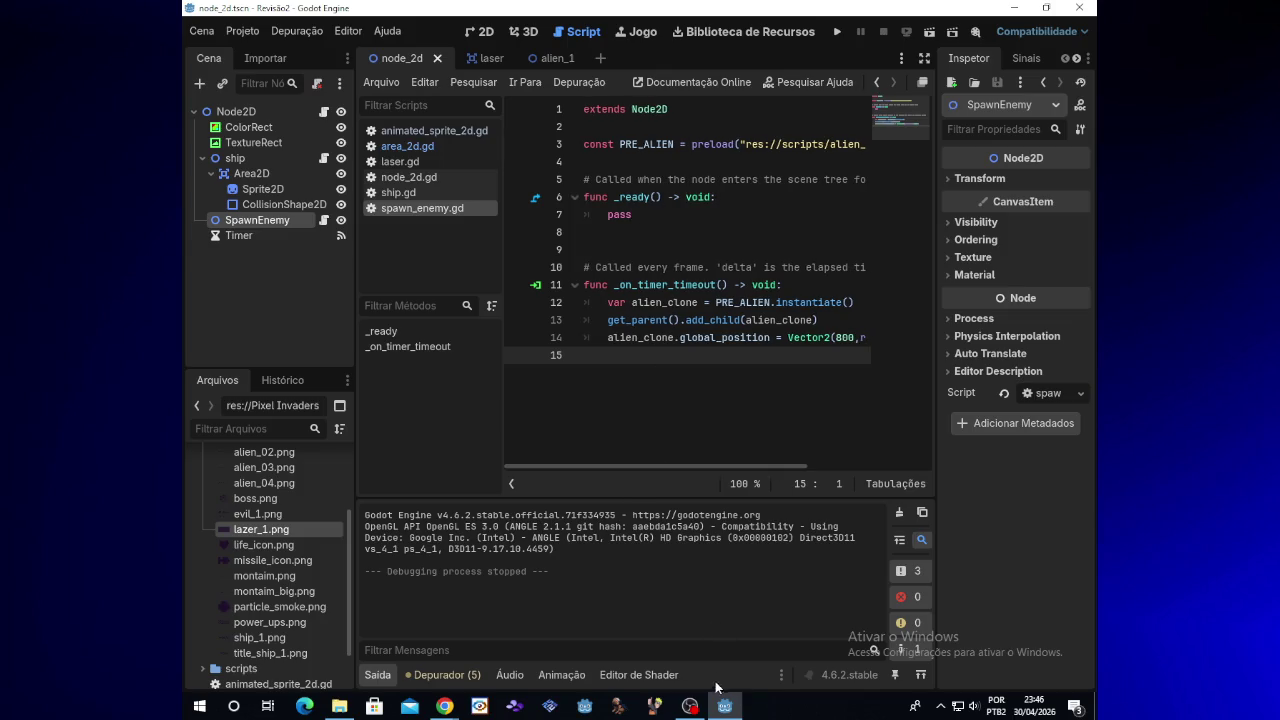
click(638, 216)
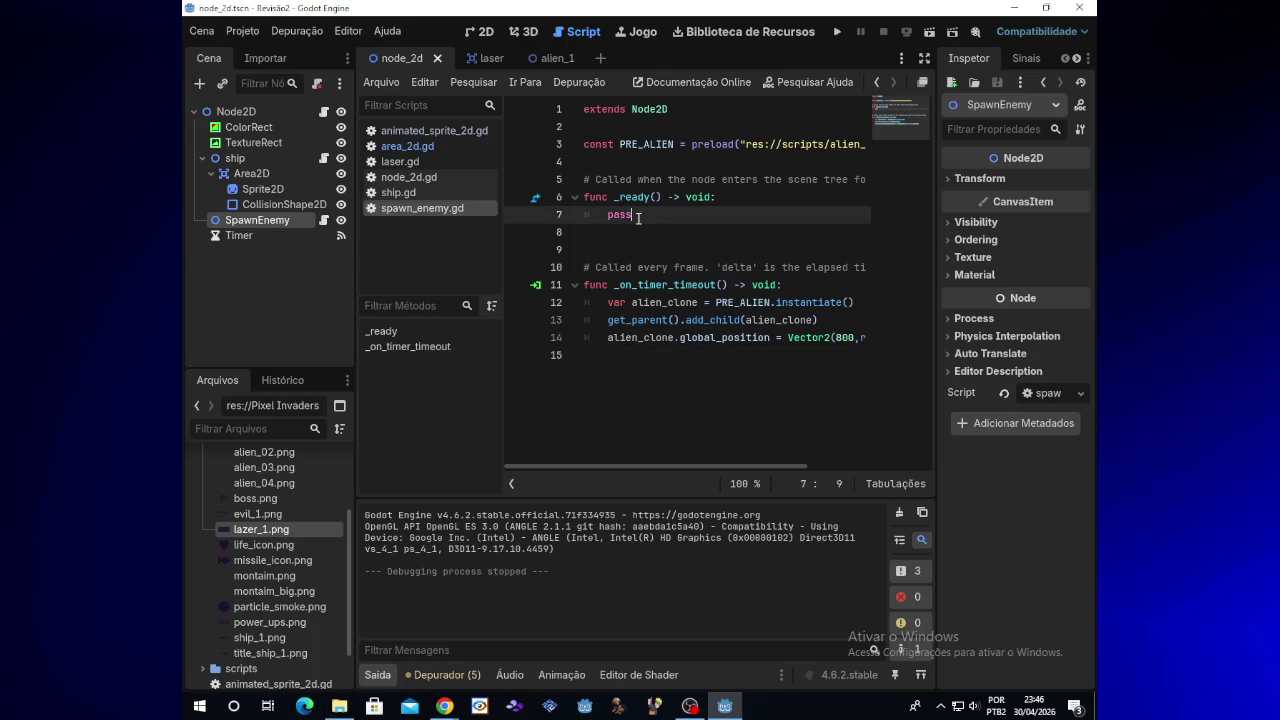
Replace pass in _ready with $timer.start() and run the game to test spawning
key(BackSpace)
key(BackSpace)
key(BackSpace)
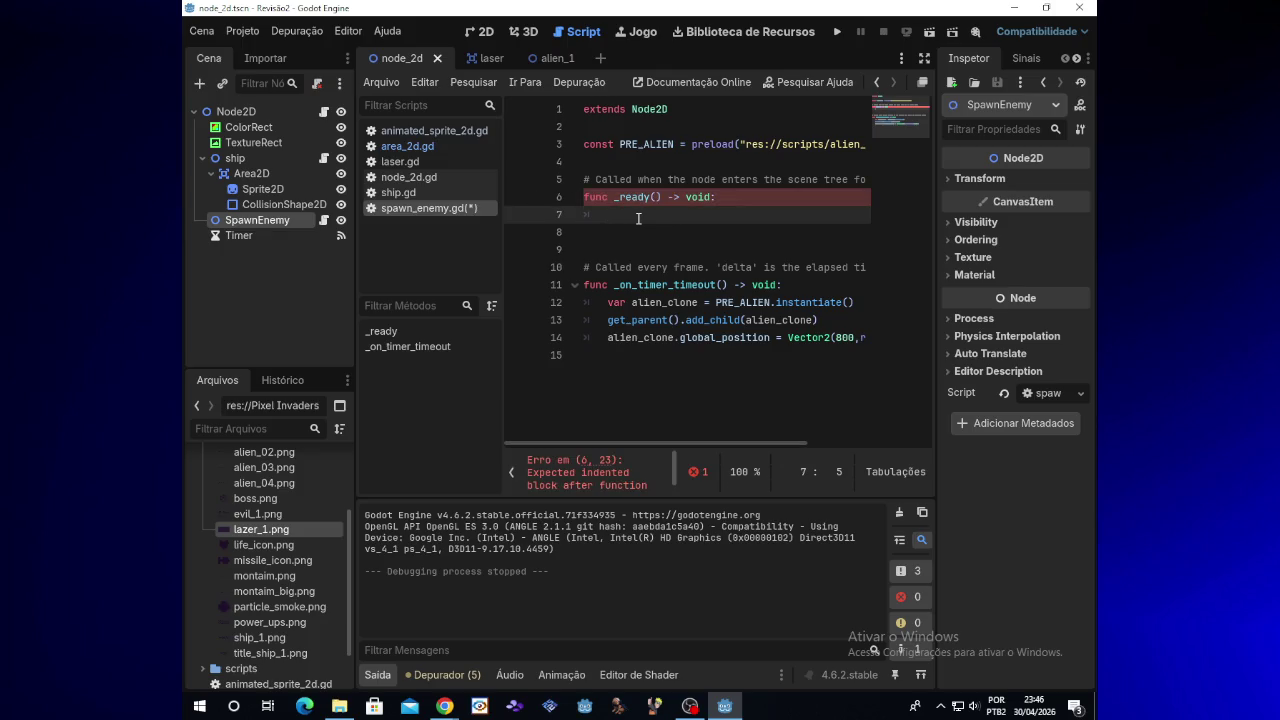
text('$to,er)
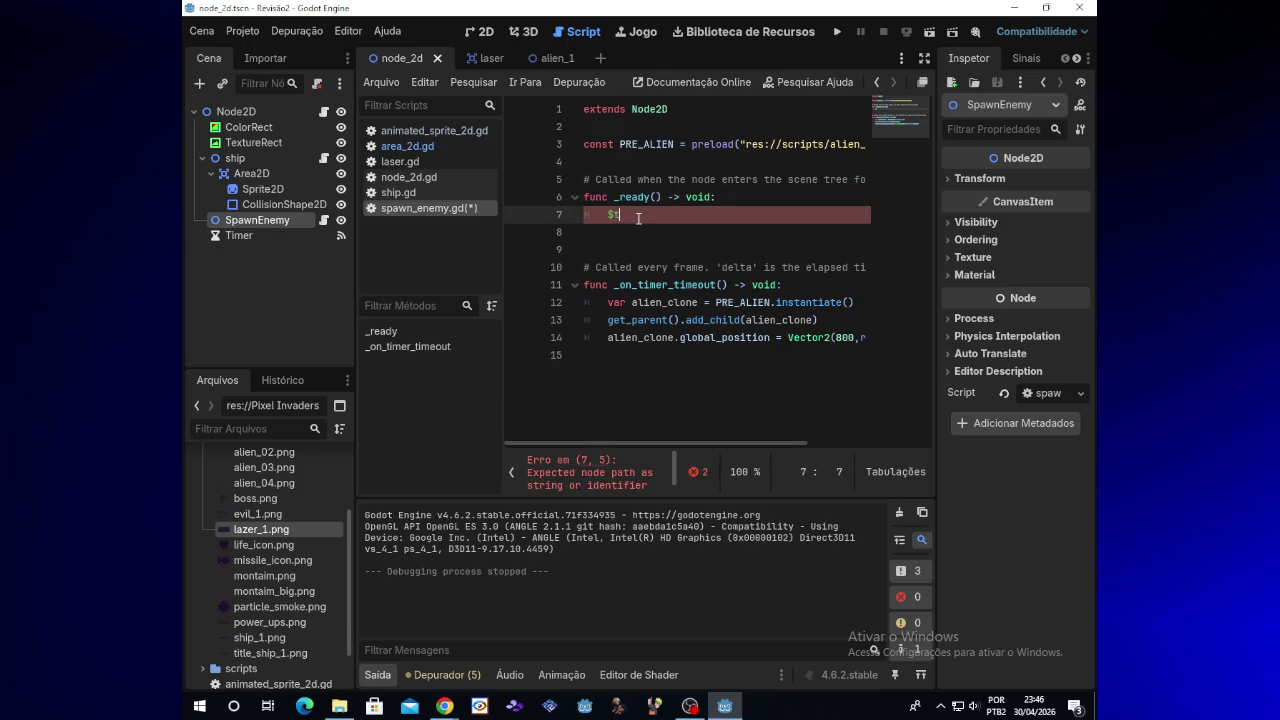
key(BackSpace)
key(BackSpace)
key(BackSpace)
text(imer)
key(BackSpace)
text(.star()
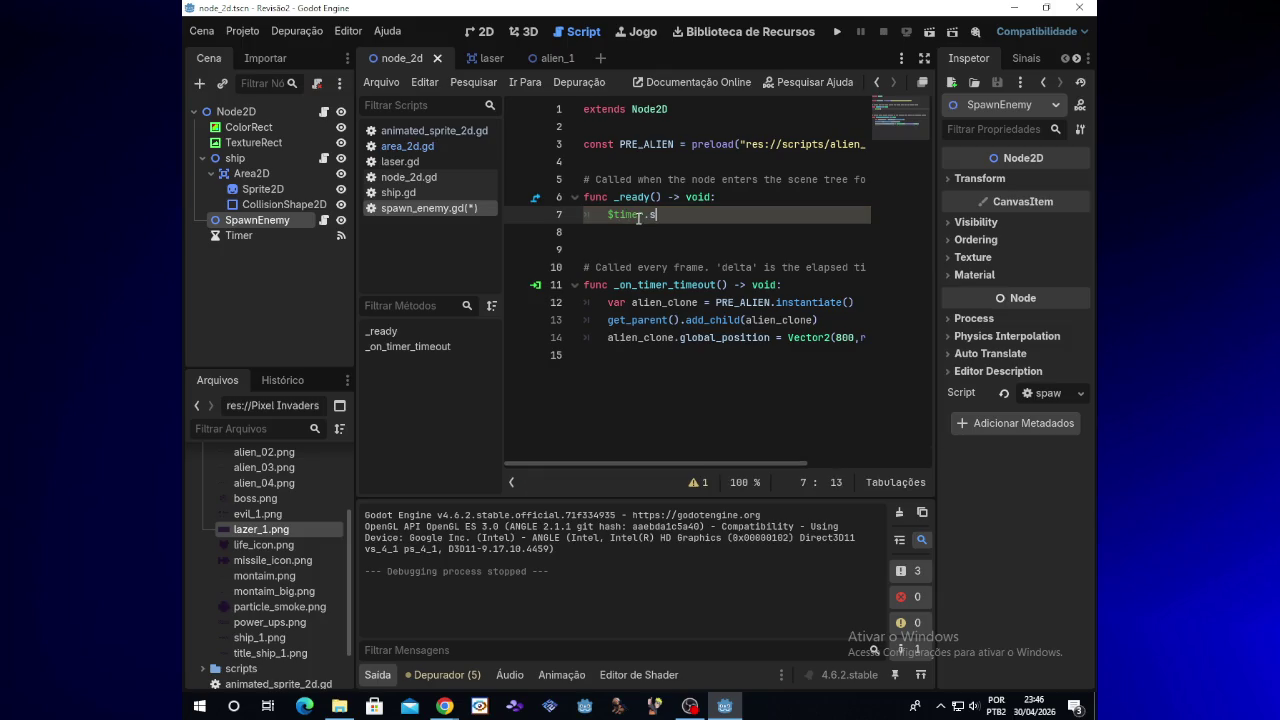
key(Escape)
key(Left)
text(t)
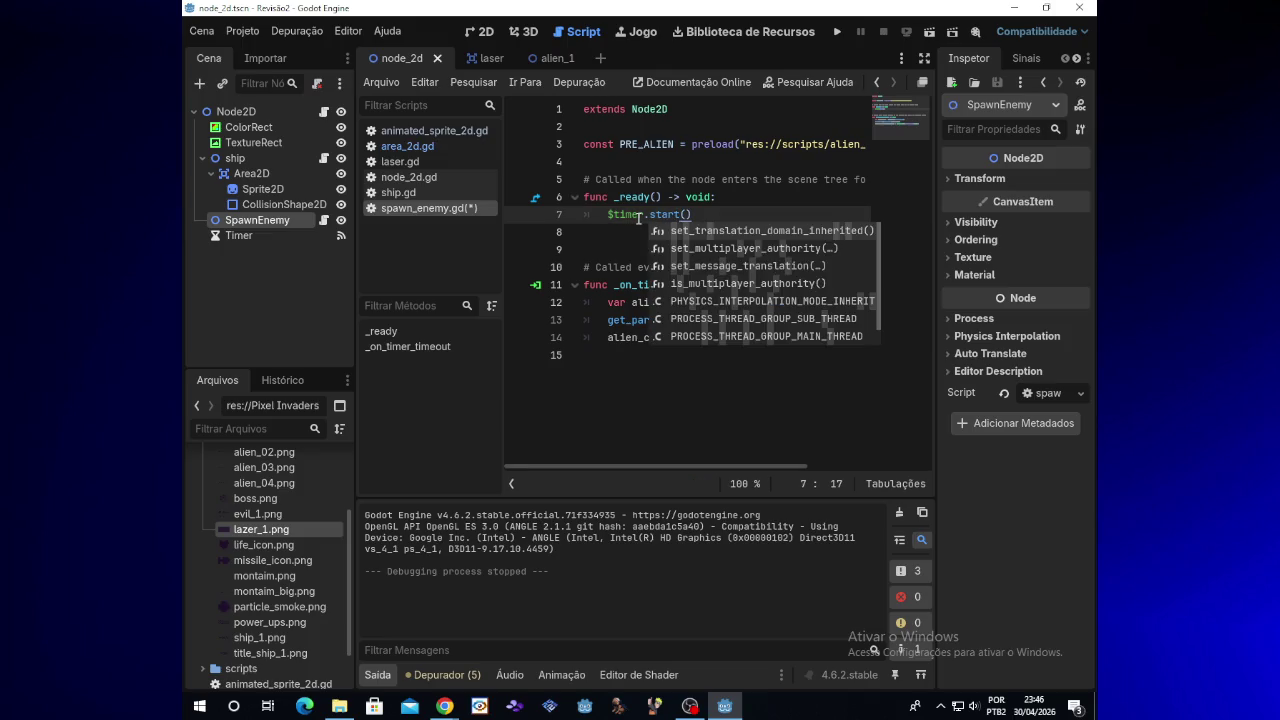
click(701, 215)
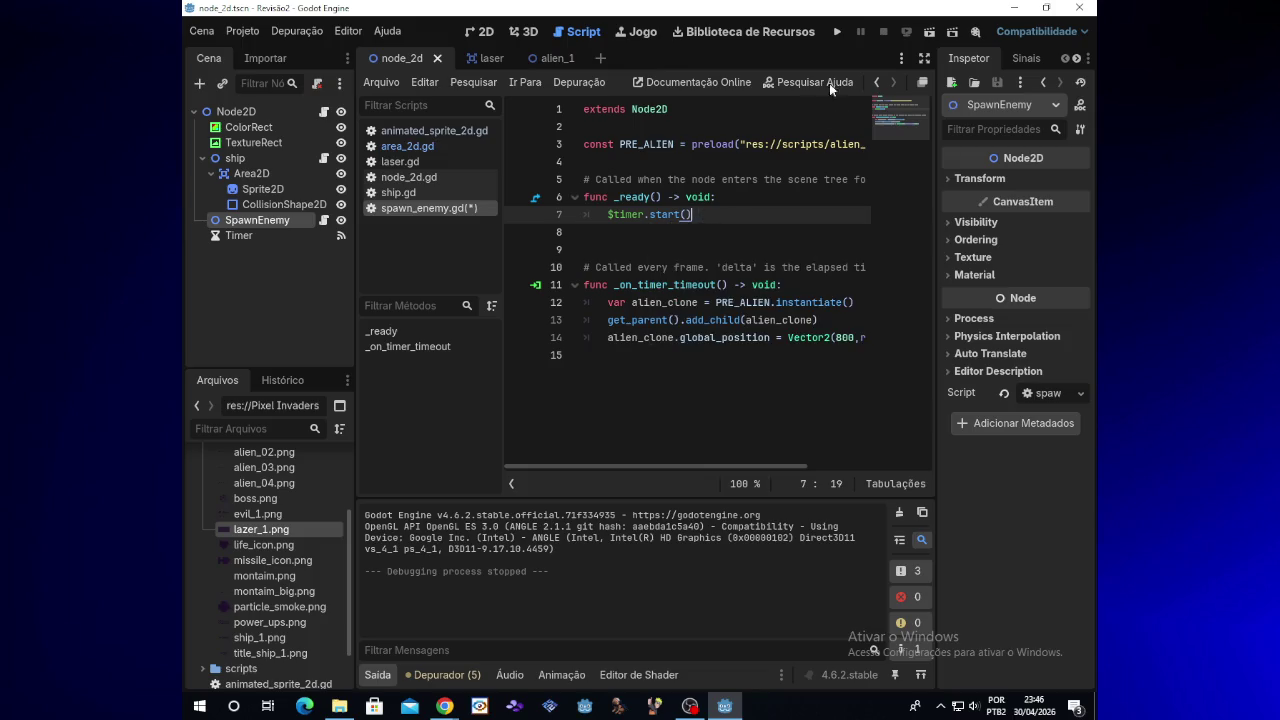
click(837, 31)
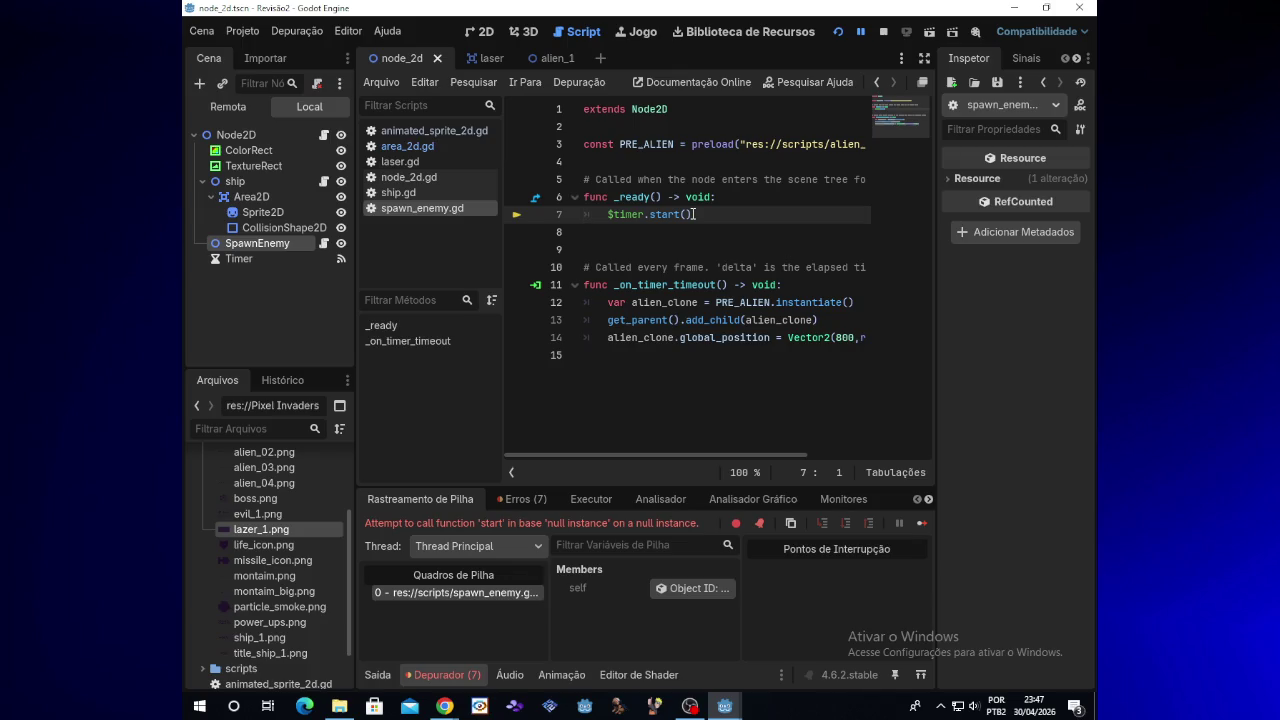
Select the erroring $timer.start() call on line 7, then switch to the alien_1 scene
drag(694, 214, 607, 214)
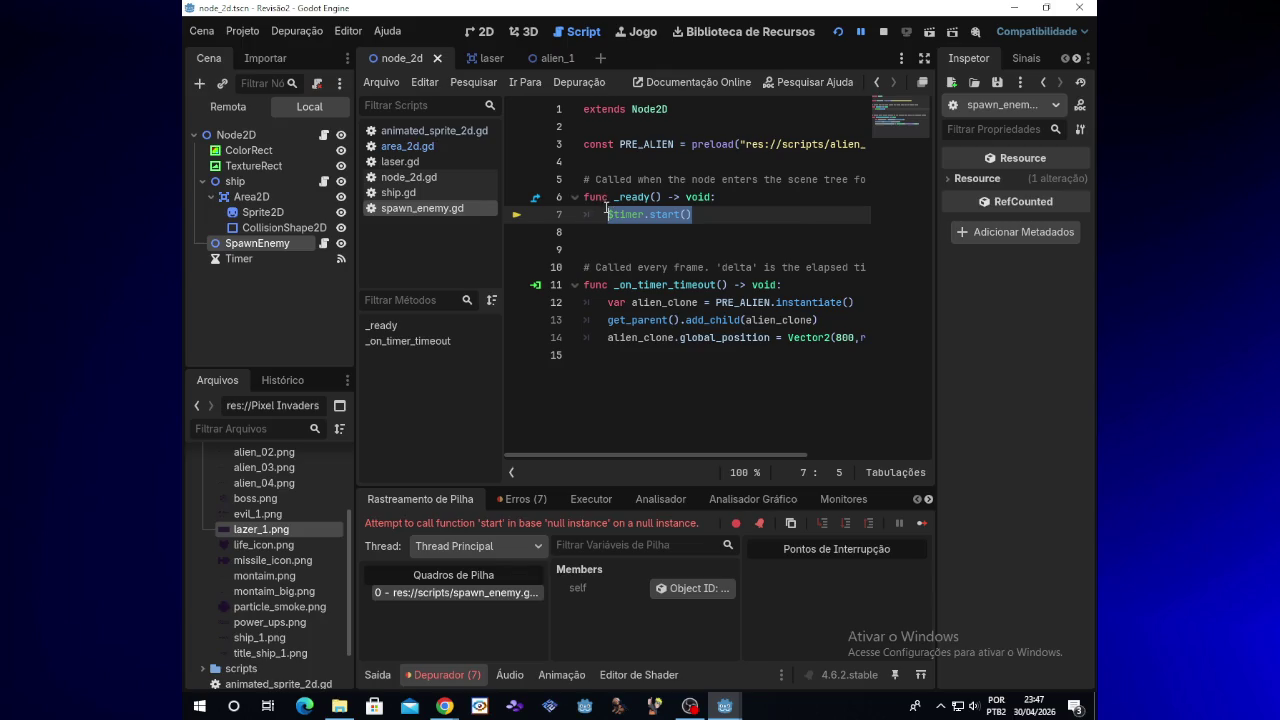
click(537, 58)
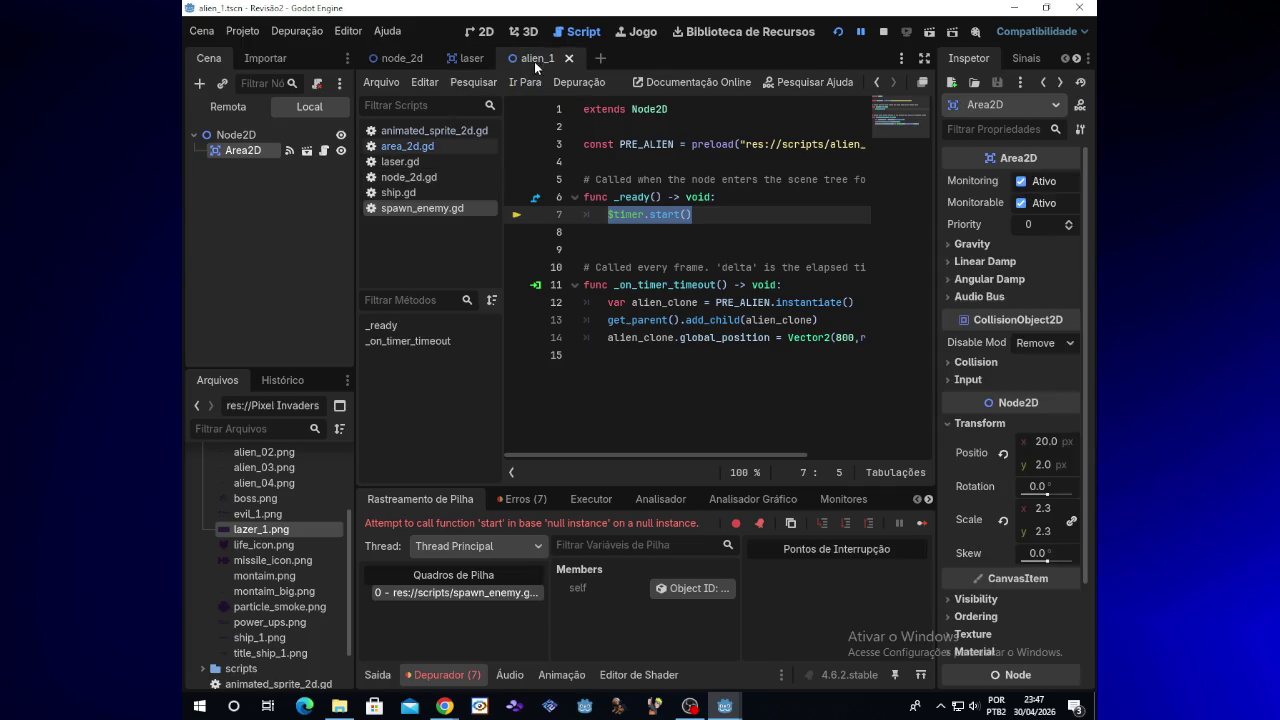
Replace the $timer.start() call on line 7 with pass
mouse_move(478, 59)
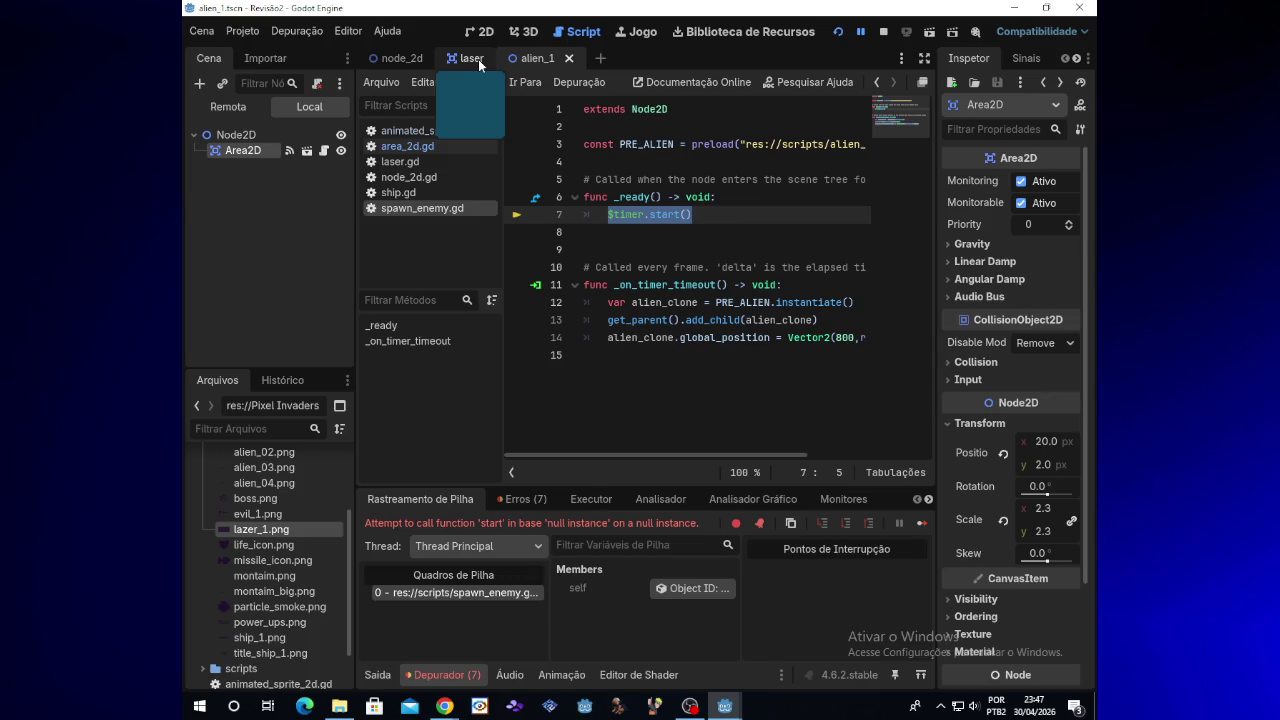
click(471, 60)
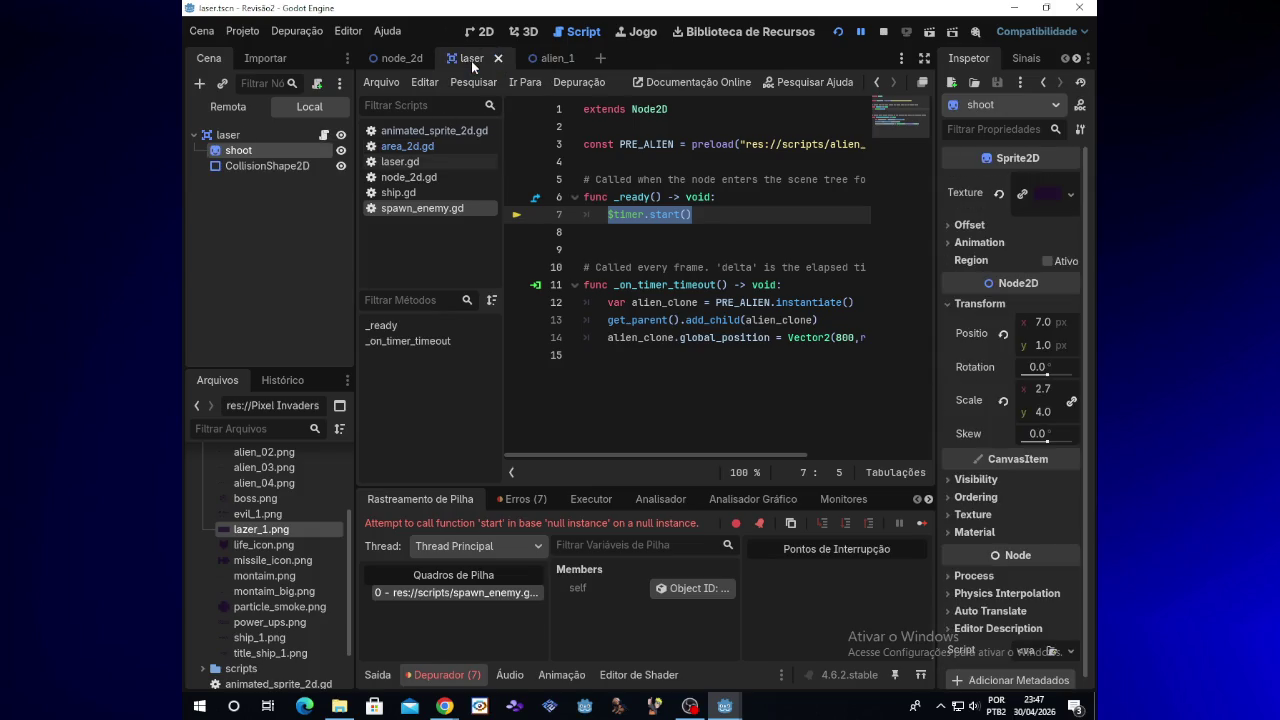
click(538, 59)
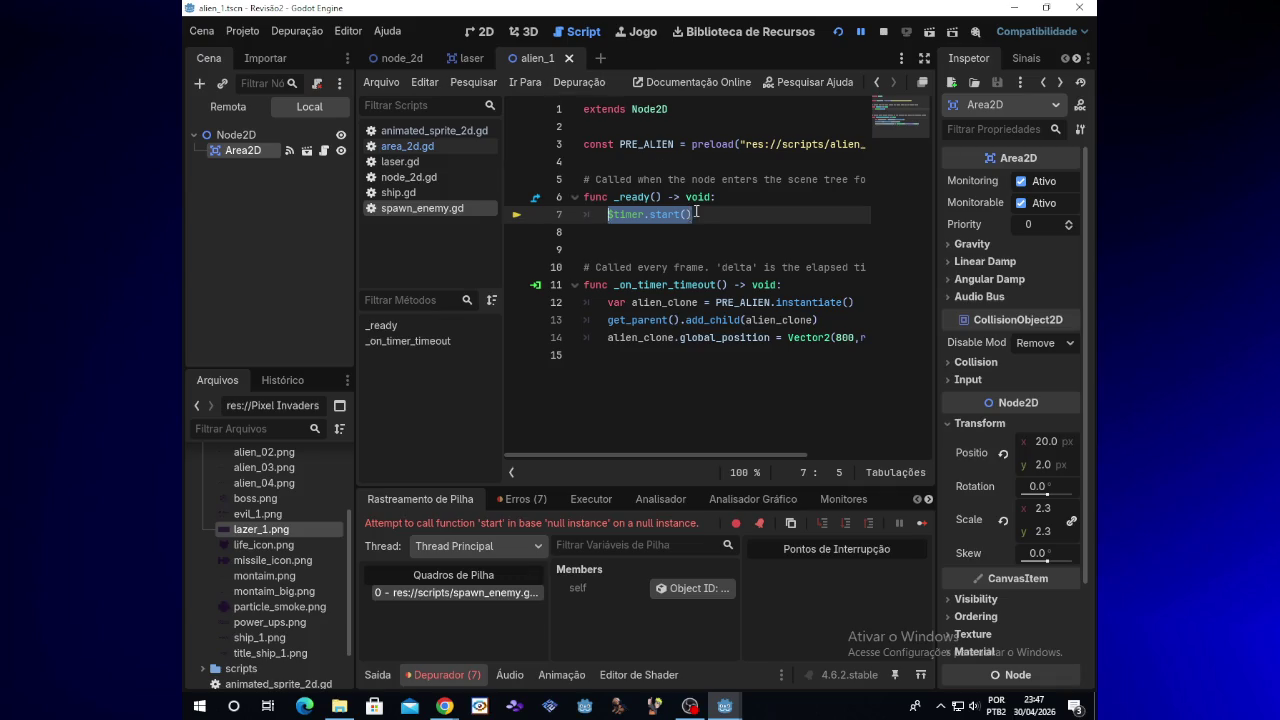
click(694, 213)
key(Left)
key(Left)
key(Left)
key(Delete)
key(Delete)
key(Delete)
key(BackSpace)
key(BackSpace)
key(BackSpace)
key(BackSpace)
key(BackSpace)
key(BackSpace)
key(BackSpace)
text(pa)
key(Return)
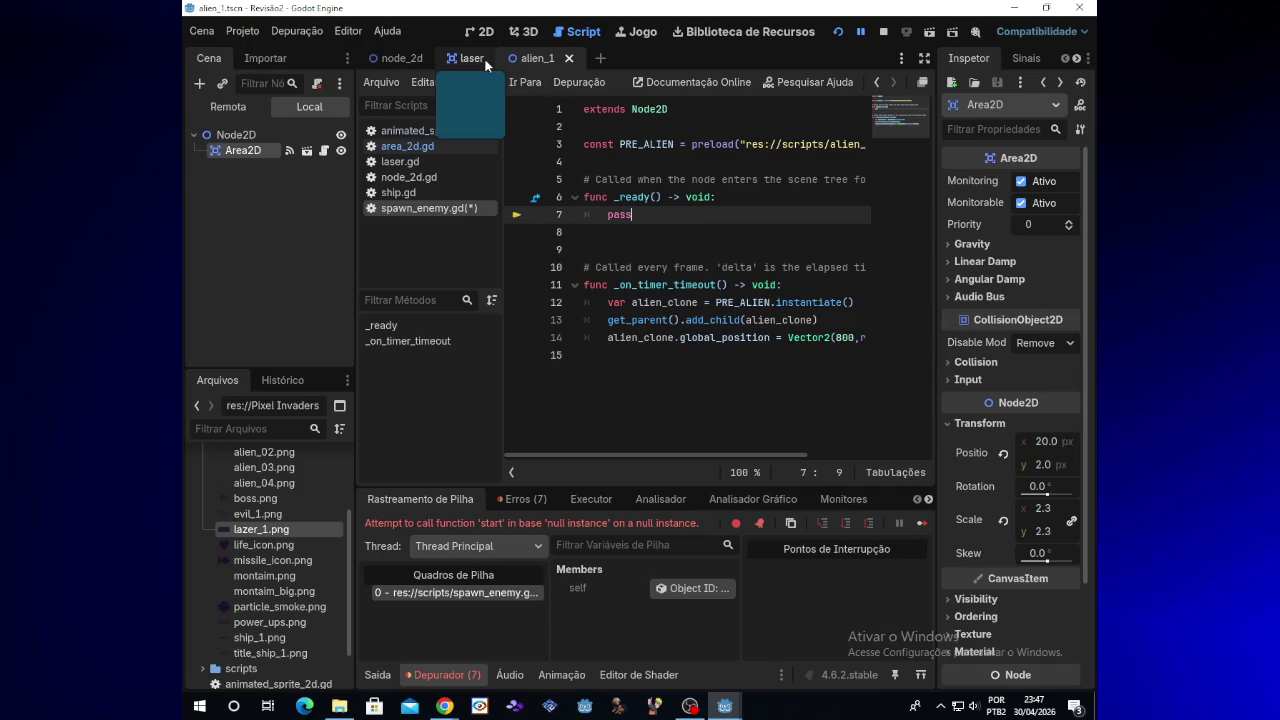
Check the laser and alien_1 scenes, then return to node_2d and run the game again
click(471, 58)
click(537, 58)
click(243, 167)
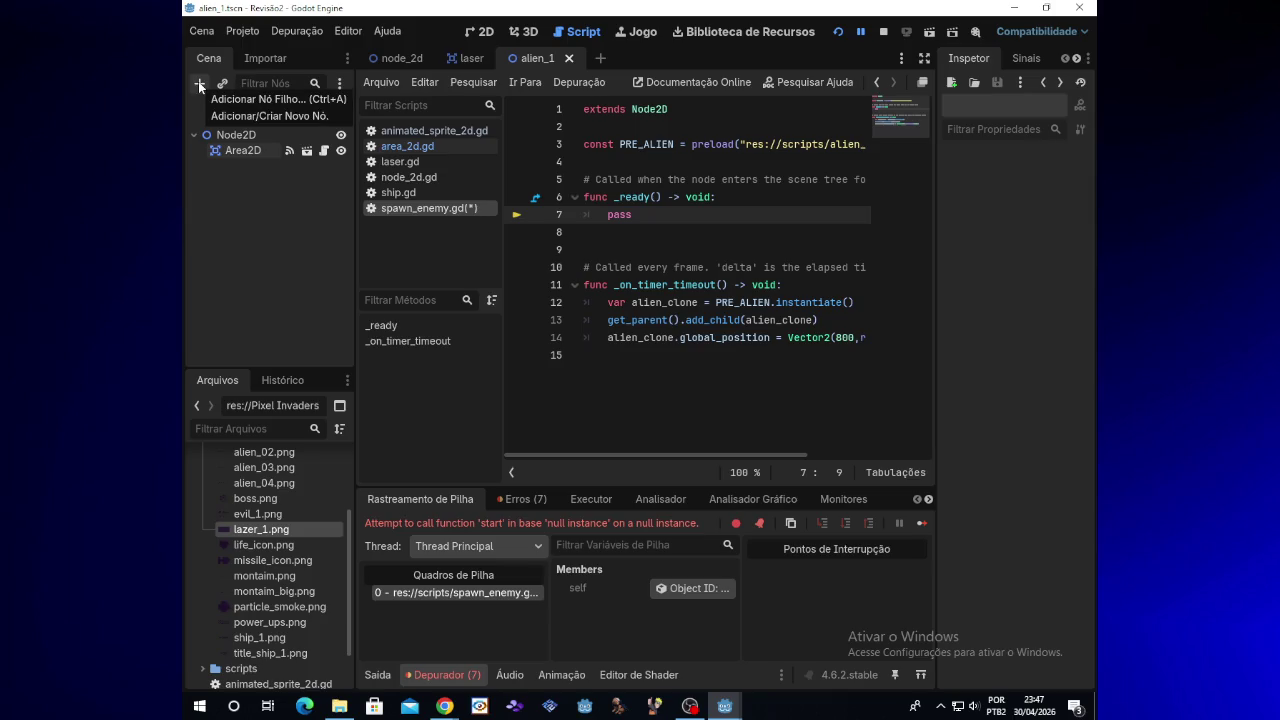
click(390, 58)
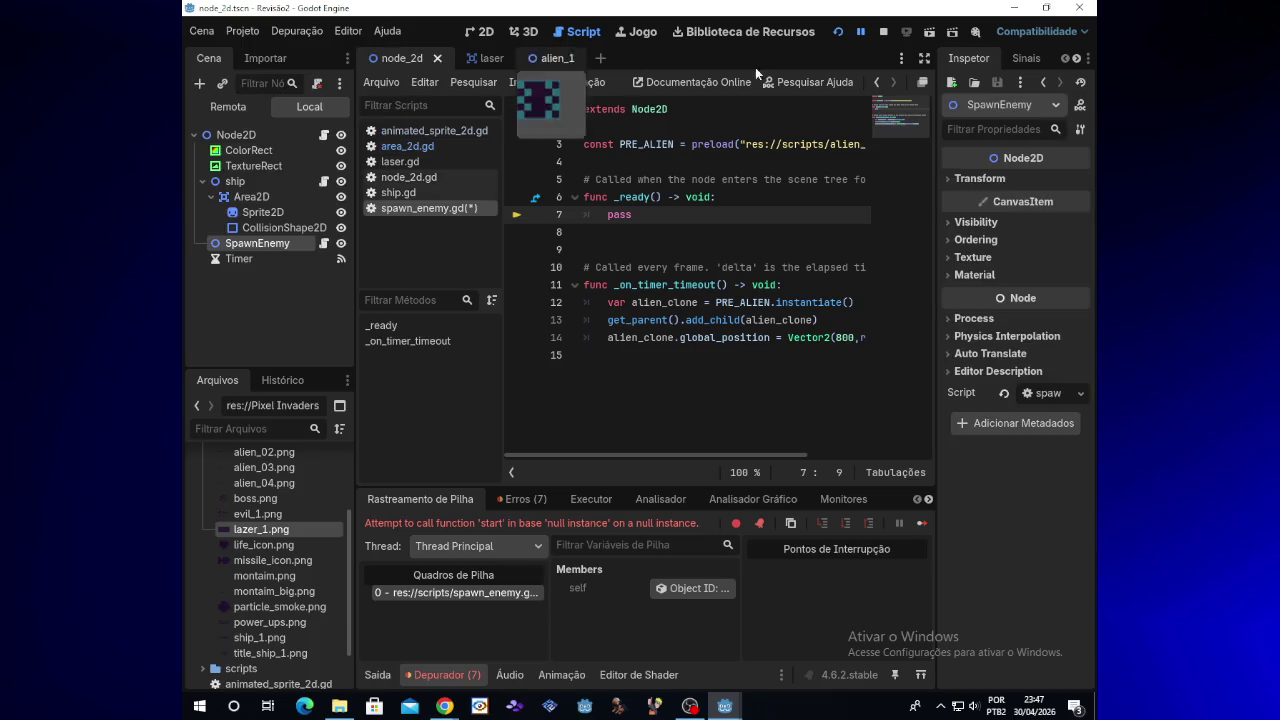
click(843, 35)
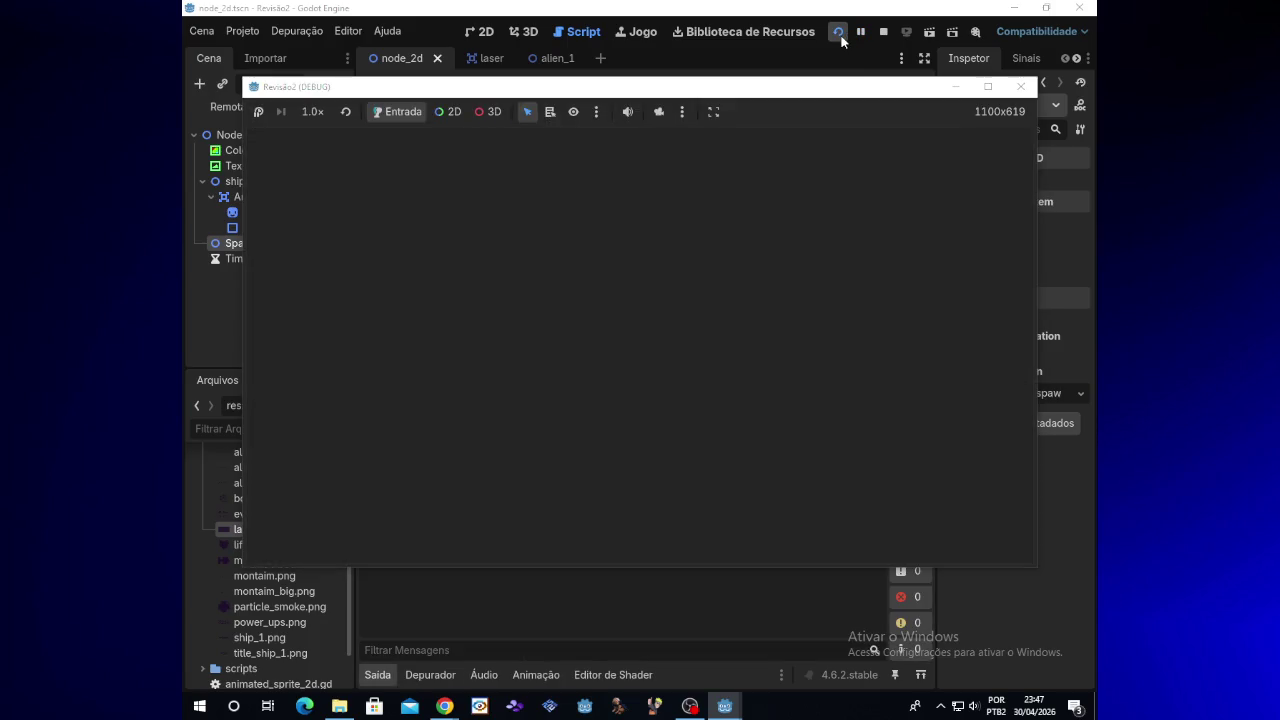
Stop the test game, enable the Timer's One Shot, and run the game again
key(Up)
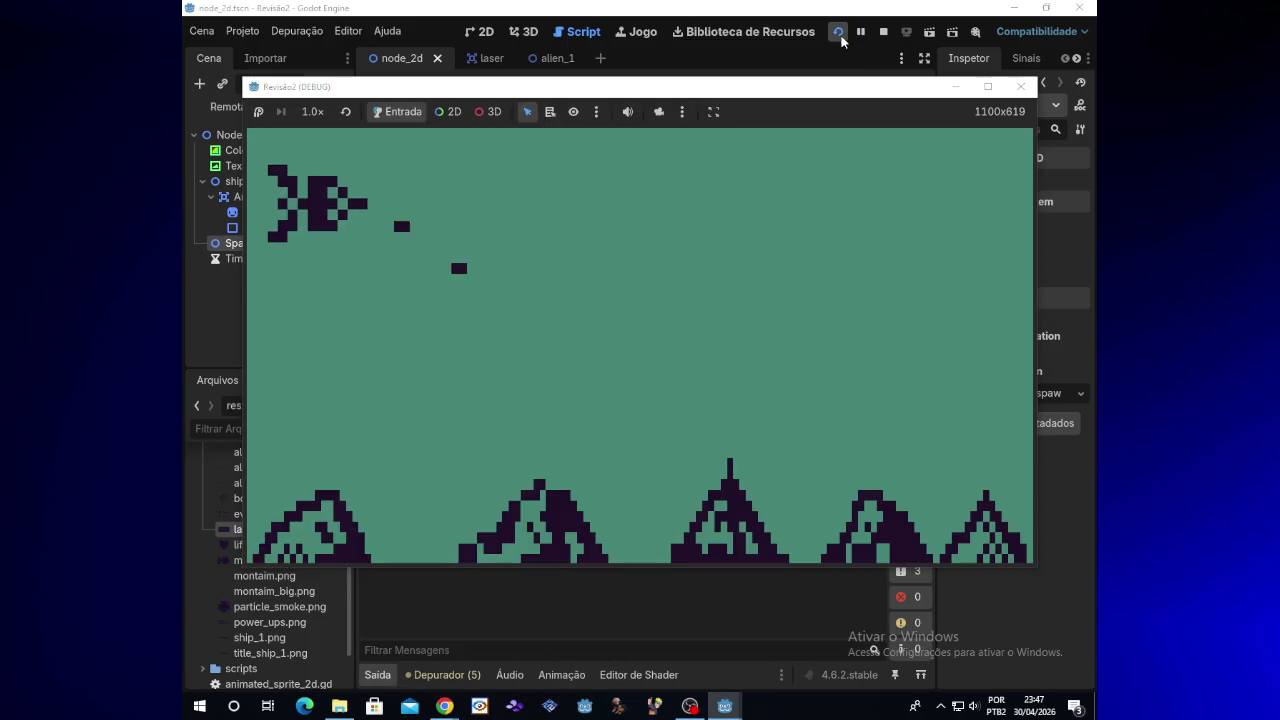
key(Down)
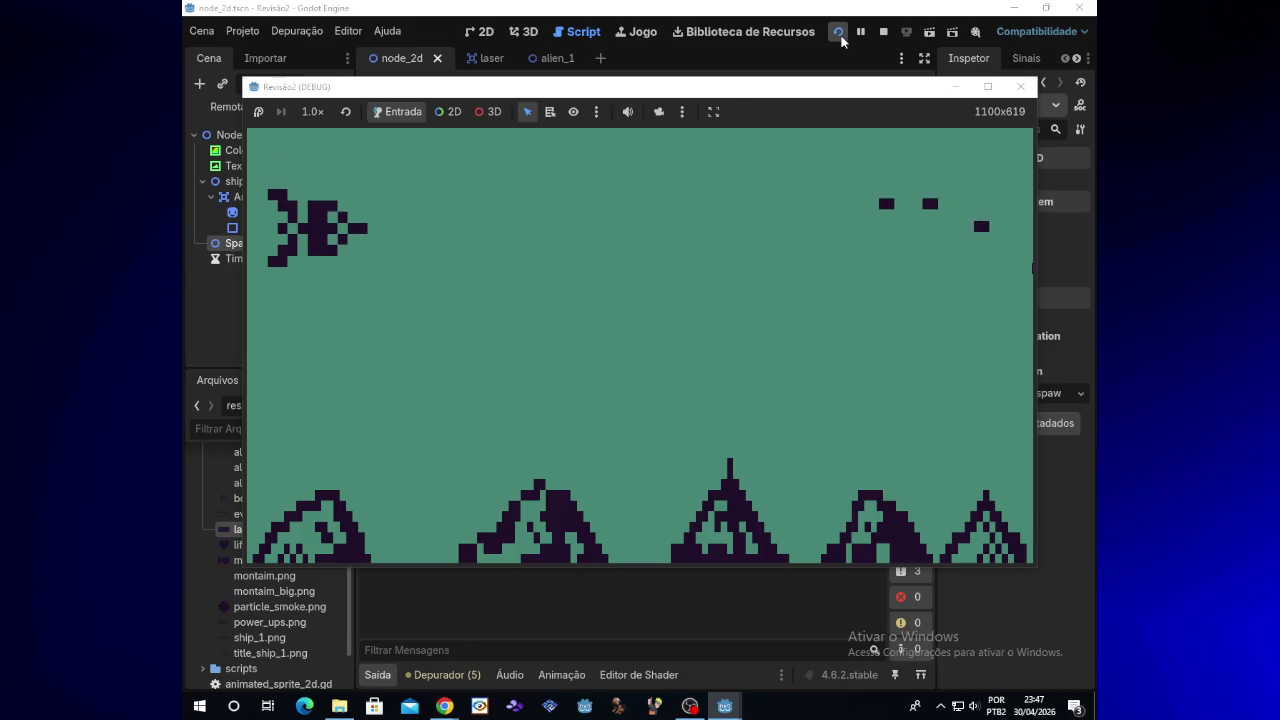
click(1019, 86)
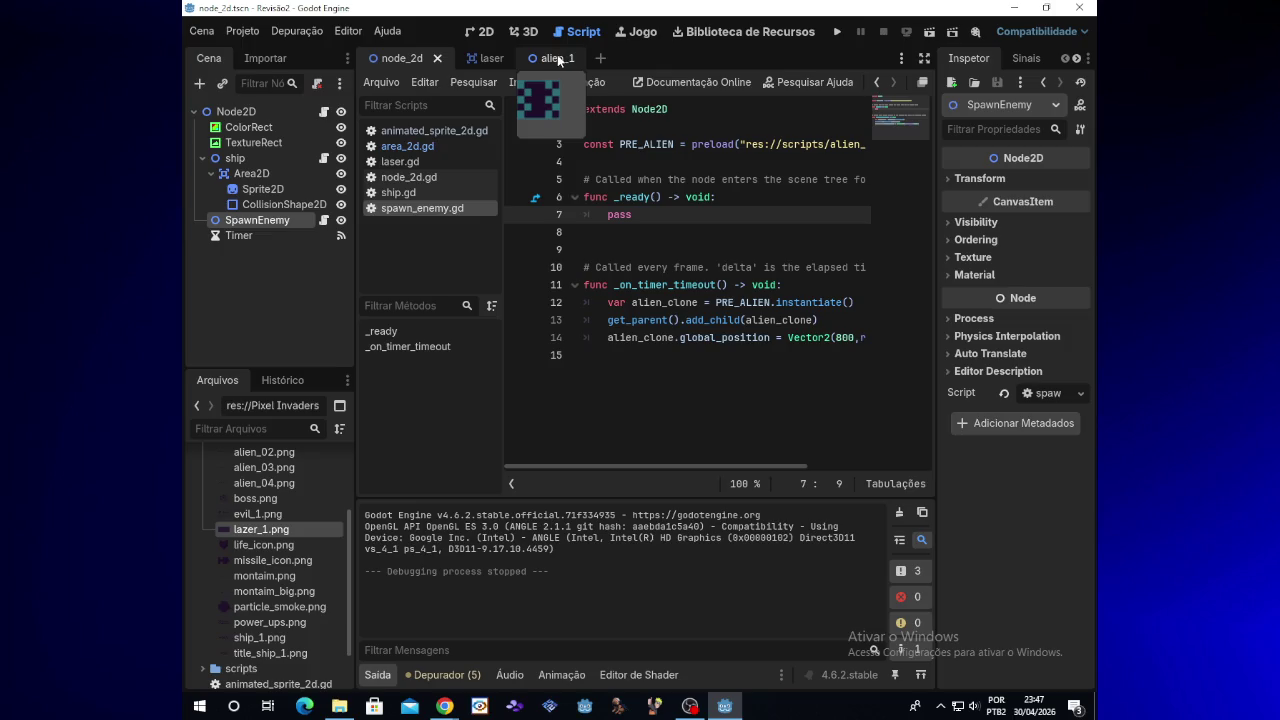
click(258, 232)
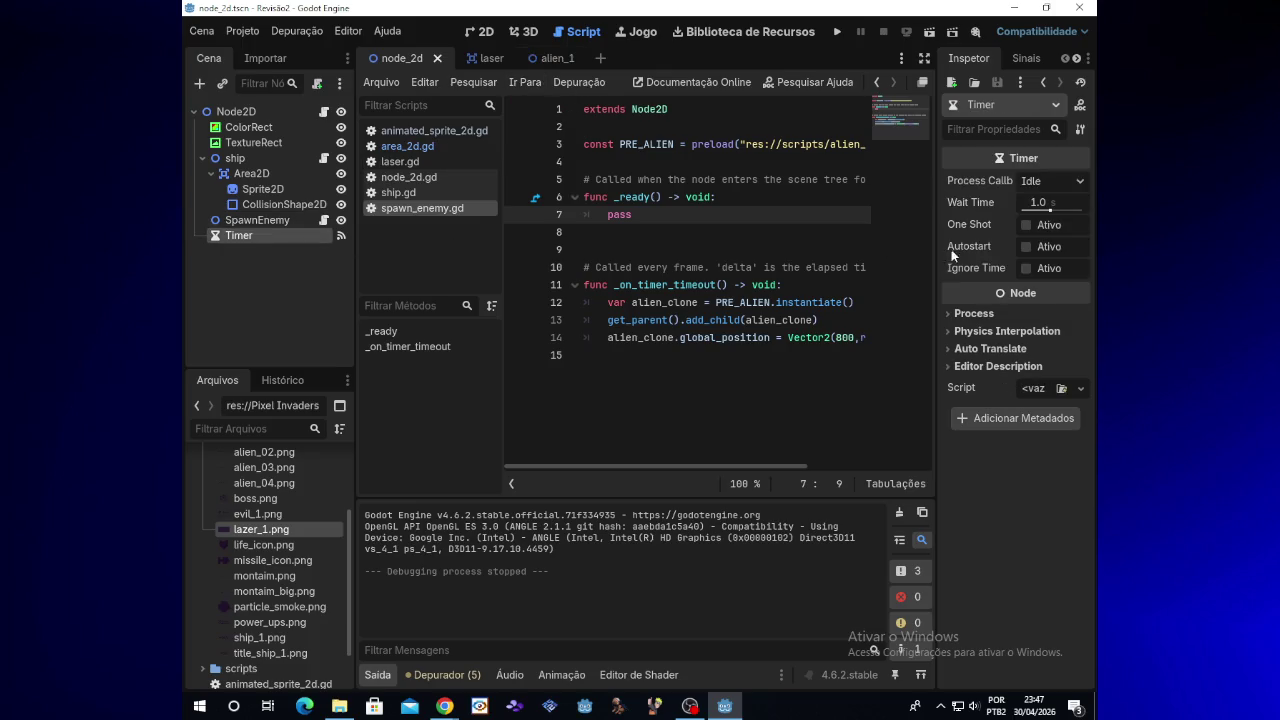
click(1027, 224)
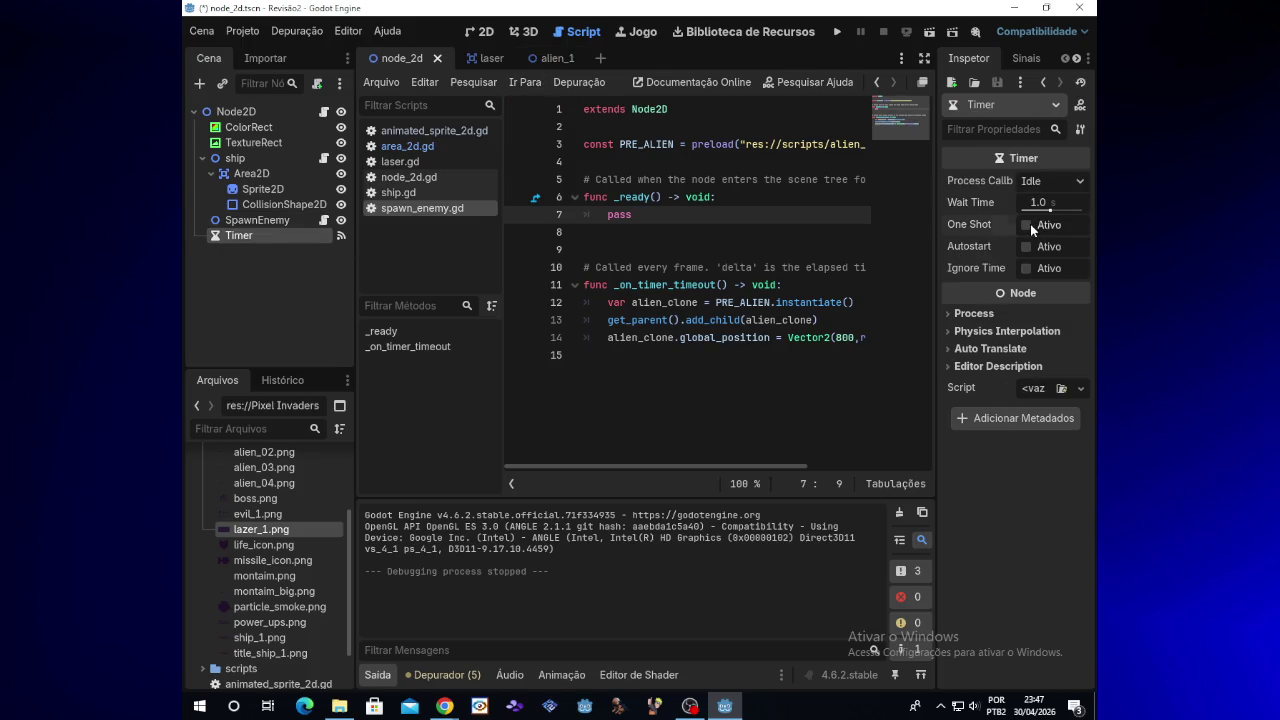
click(838, 39)
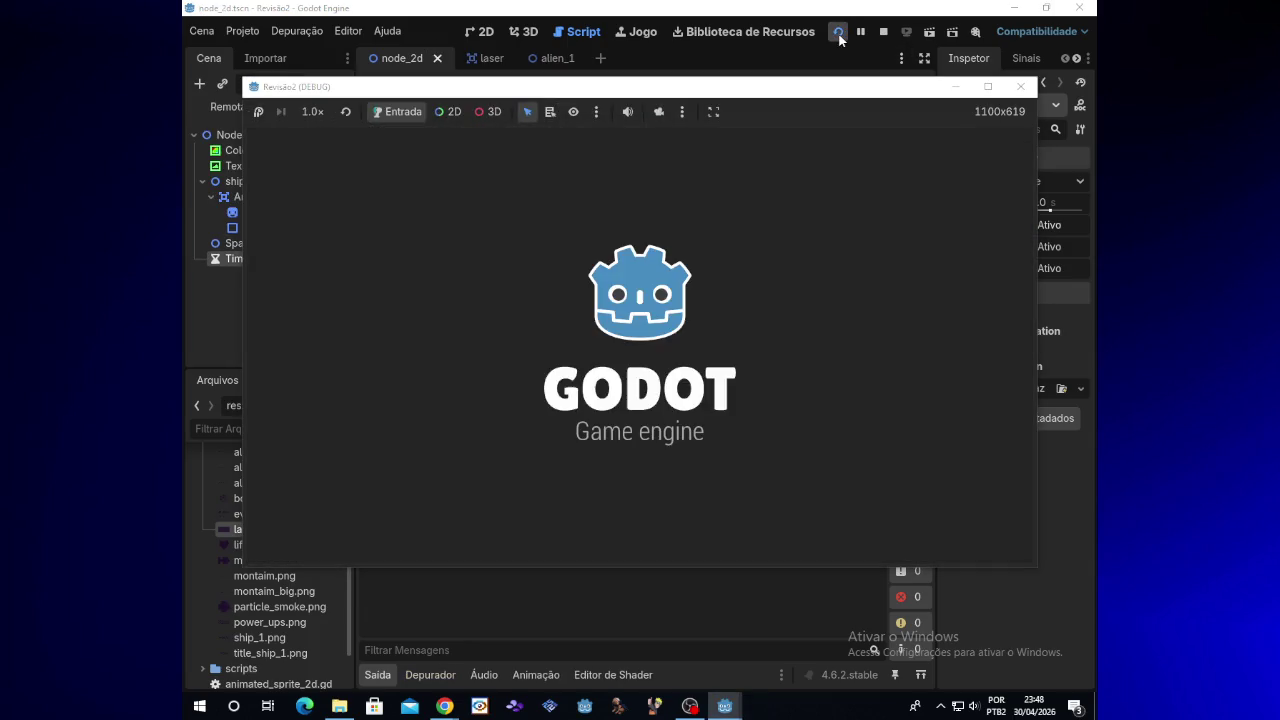
After testing, turn One Shot off, enable Autostart, and rerun the game
key(Up)
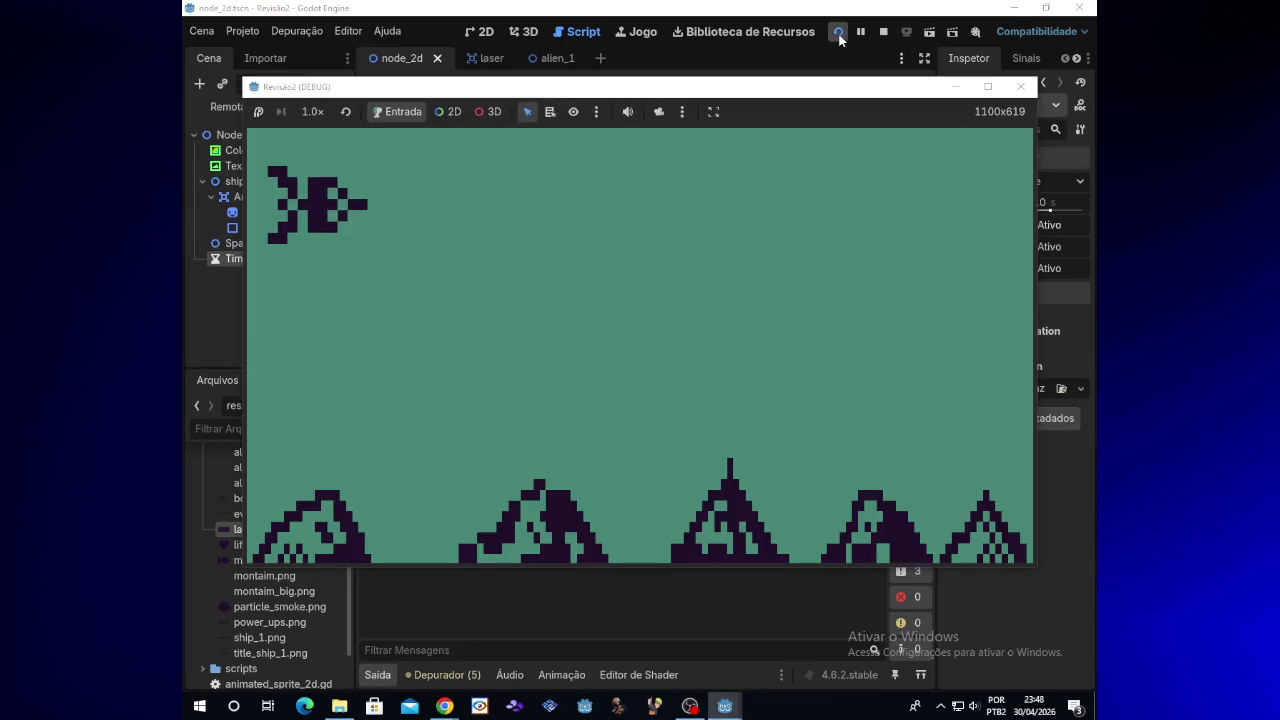
key(Down)
key(Left)
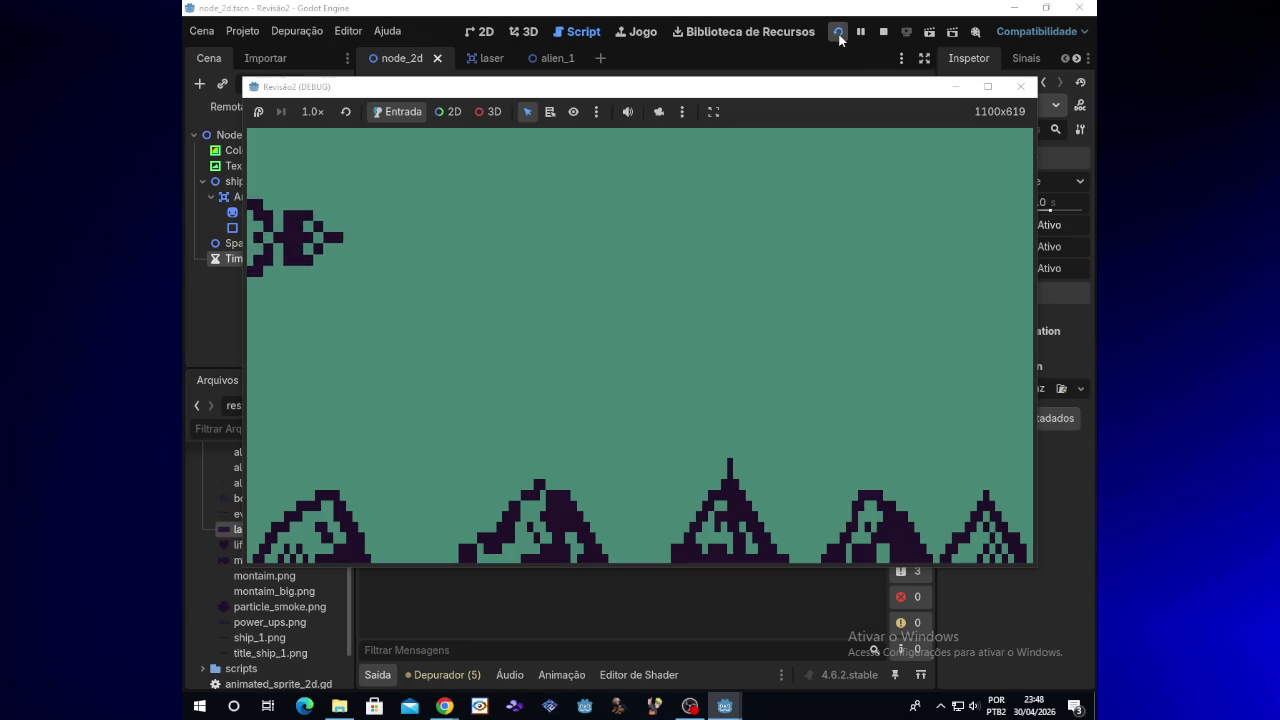
key(space)
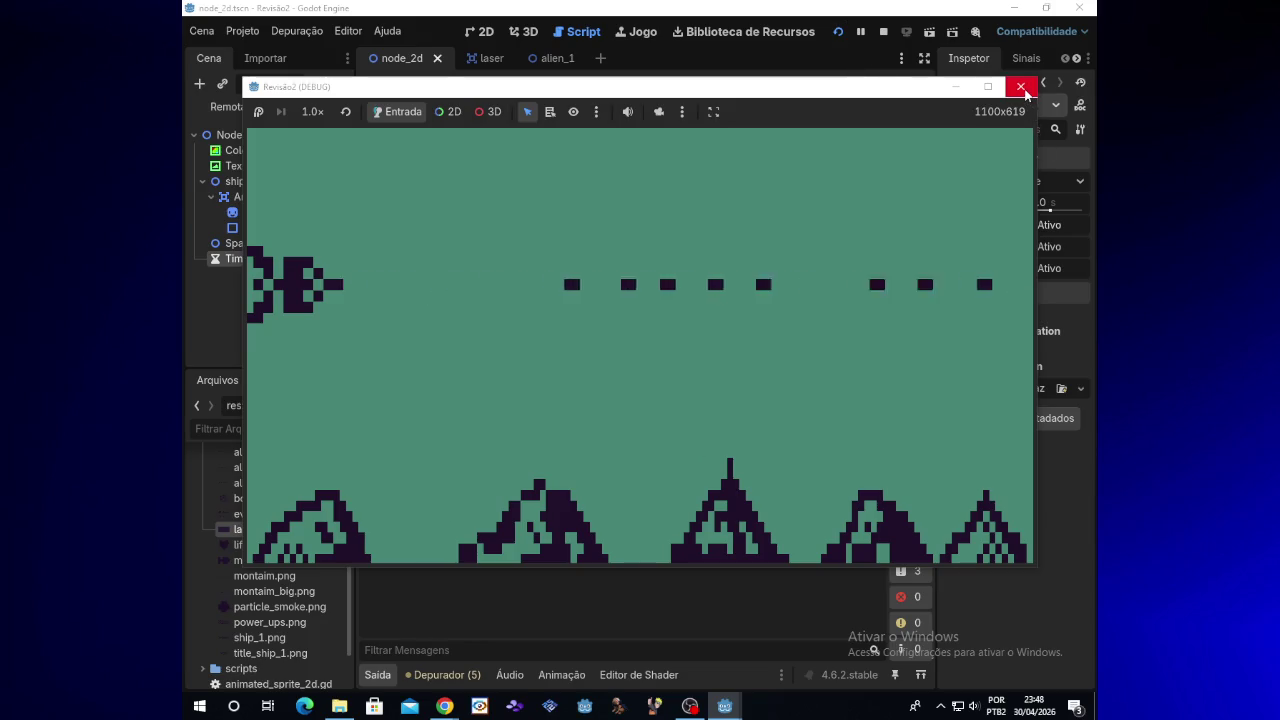
click(1021, 86)
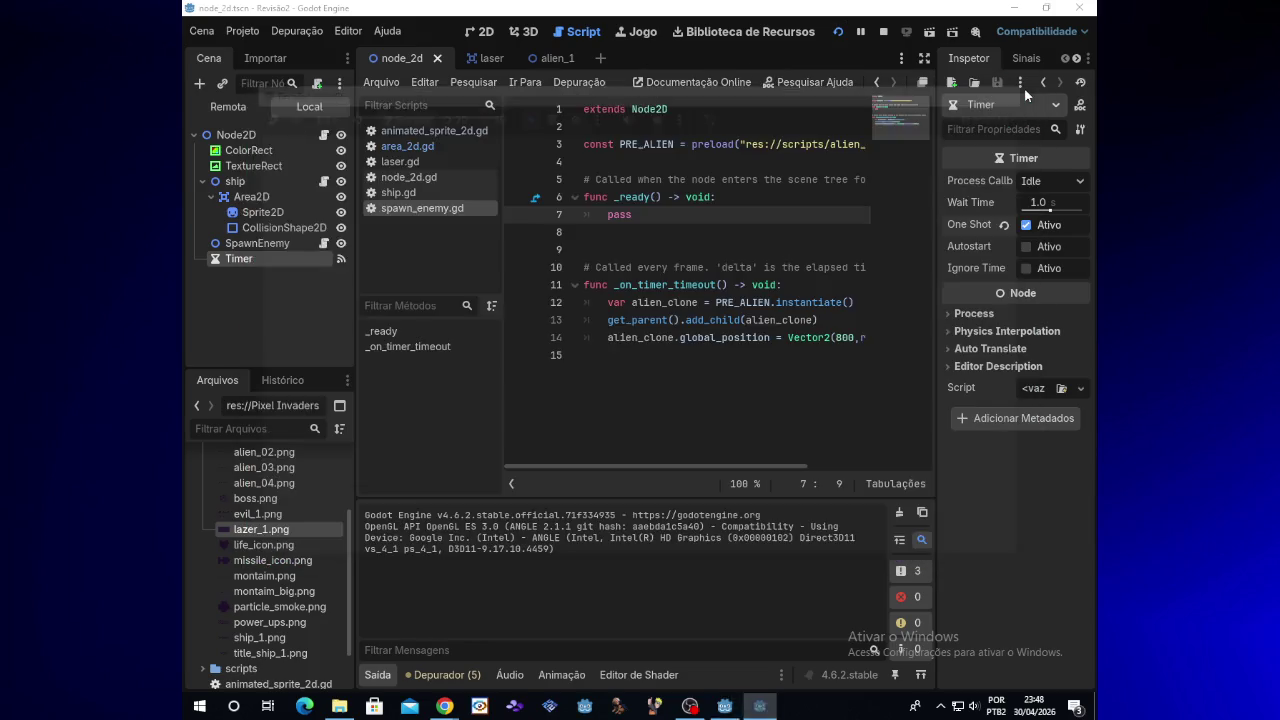
click(1024, 226)
click(1025, 247)
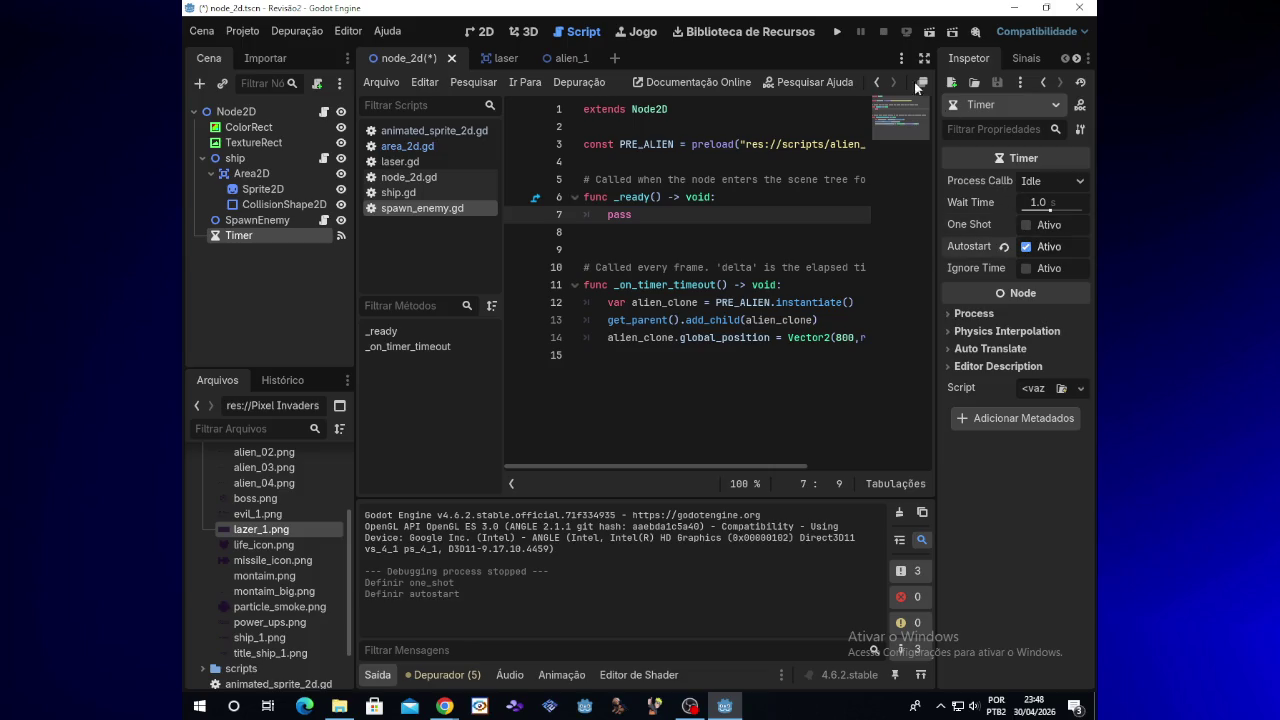
click(836, 32)
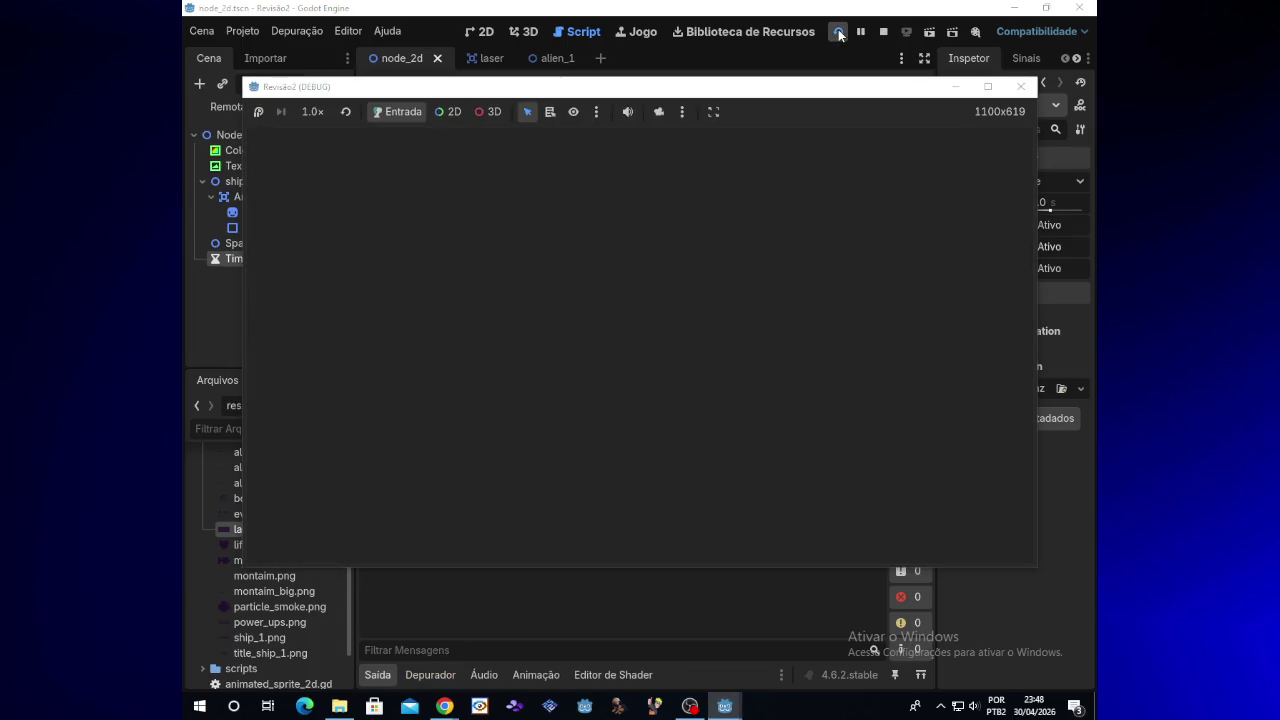
Raise the Timer's Wait Time to 4096 s and test-run the game
key(Up)
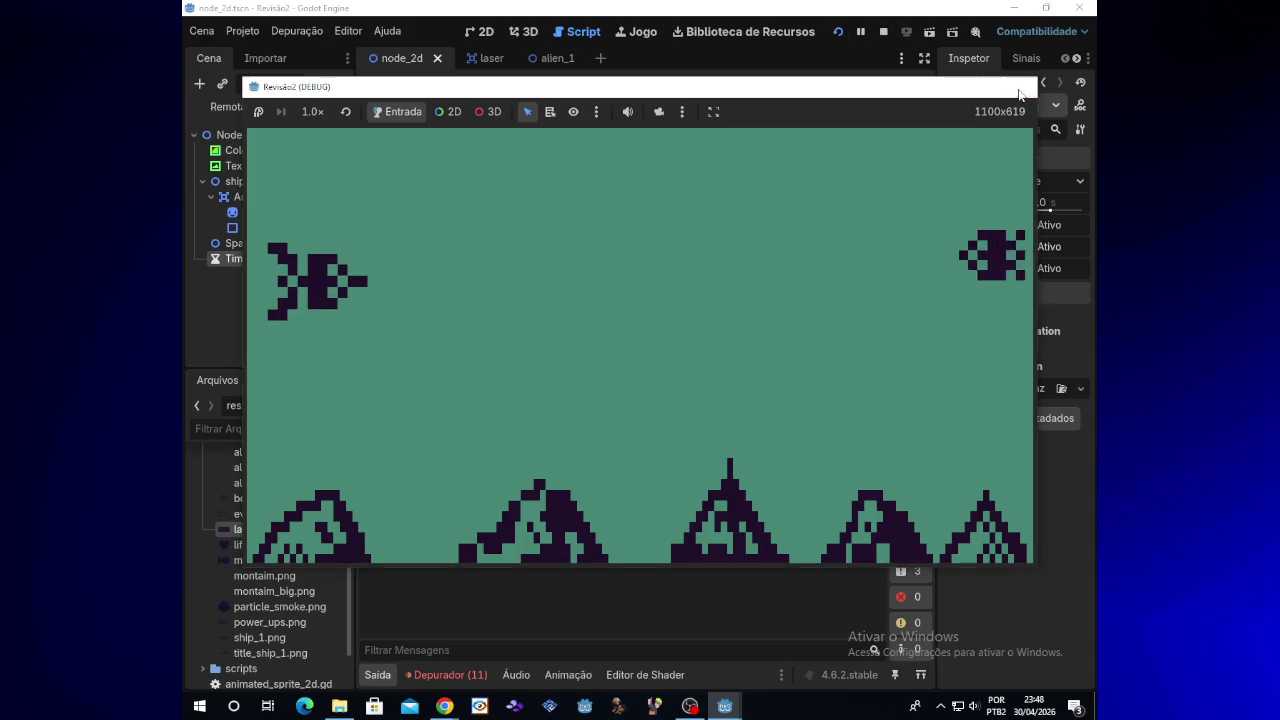
click(1020, 86)
drag(1048, 209, 1089, 213)
click(839, 33)
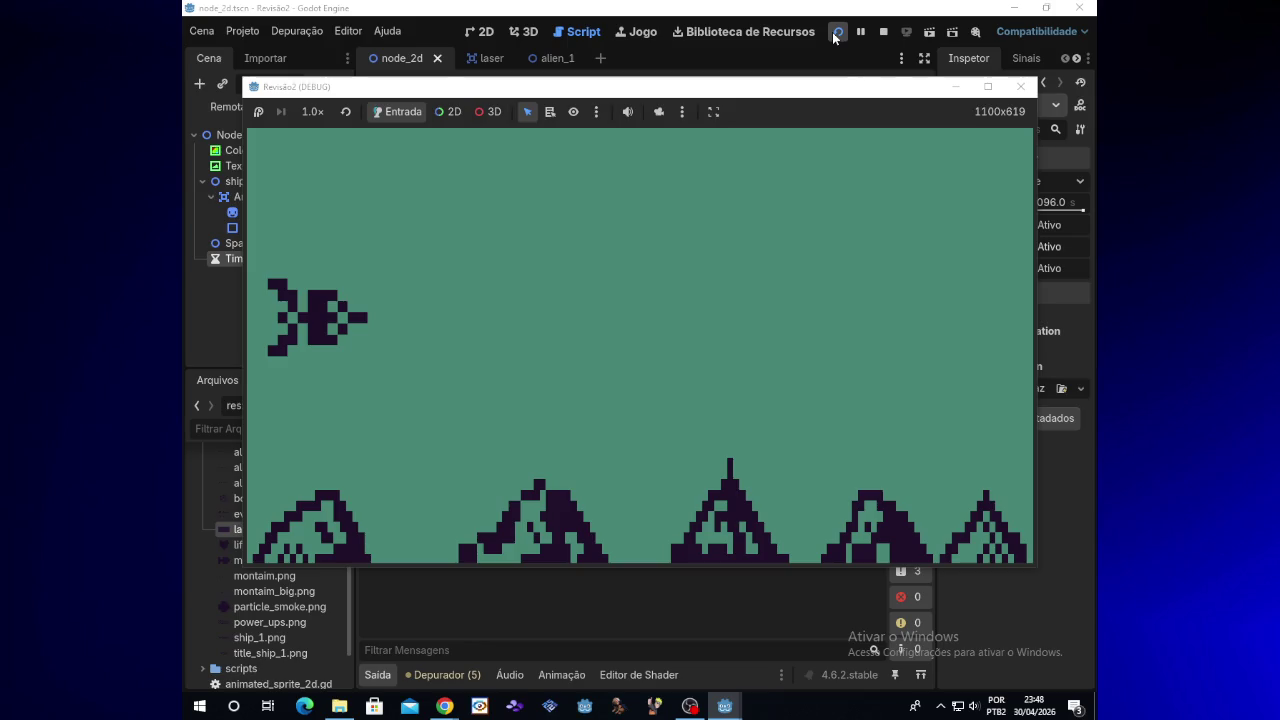
click(1020, 86)
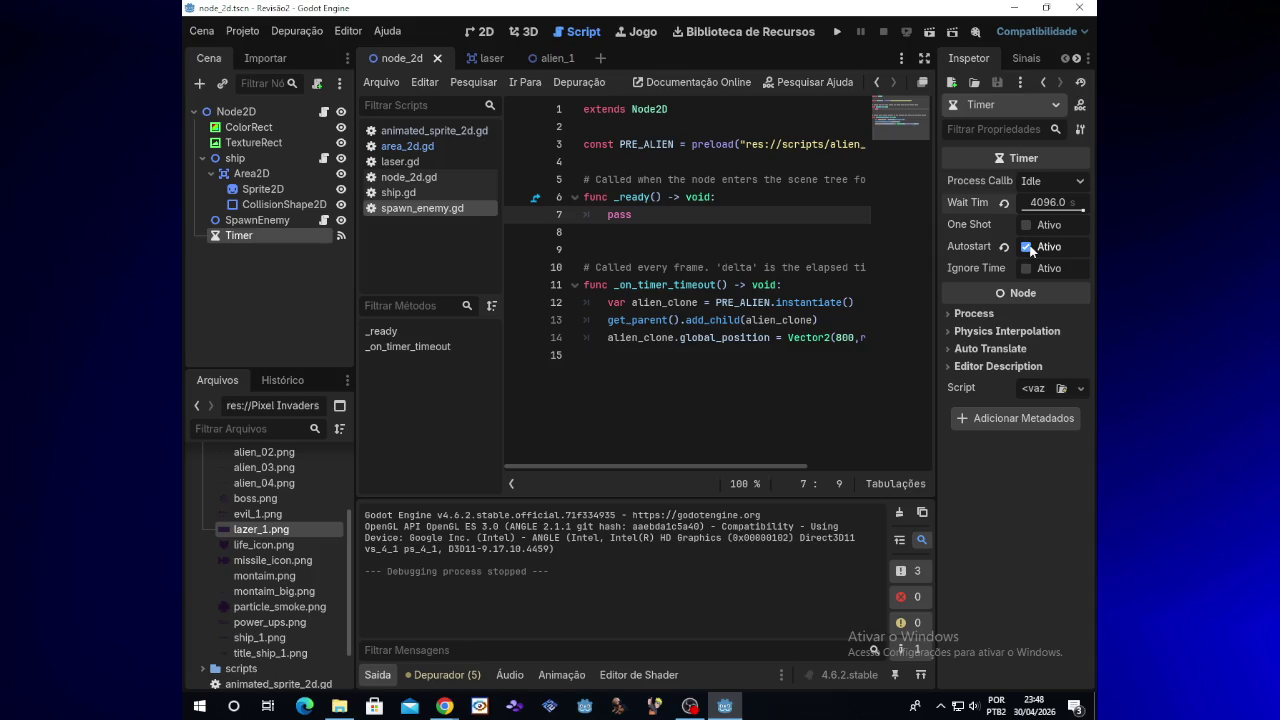
Turn off Autostart, lower the wait time, and test-run the game
click(1027, 247)
drag(1071, 208, 1056, 211)
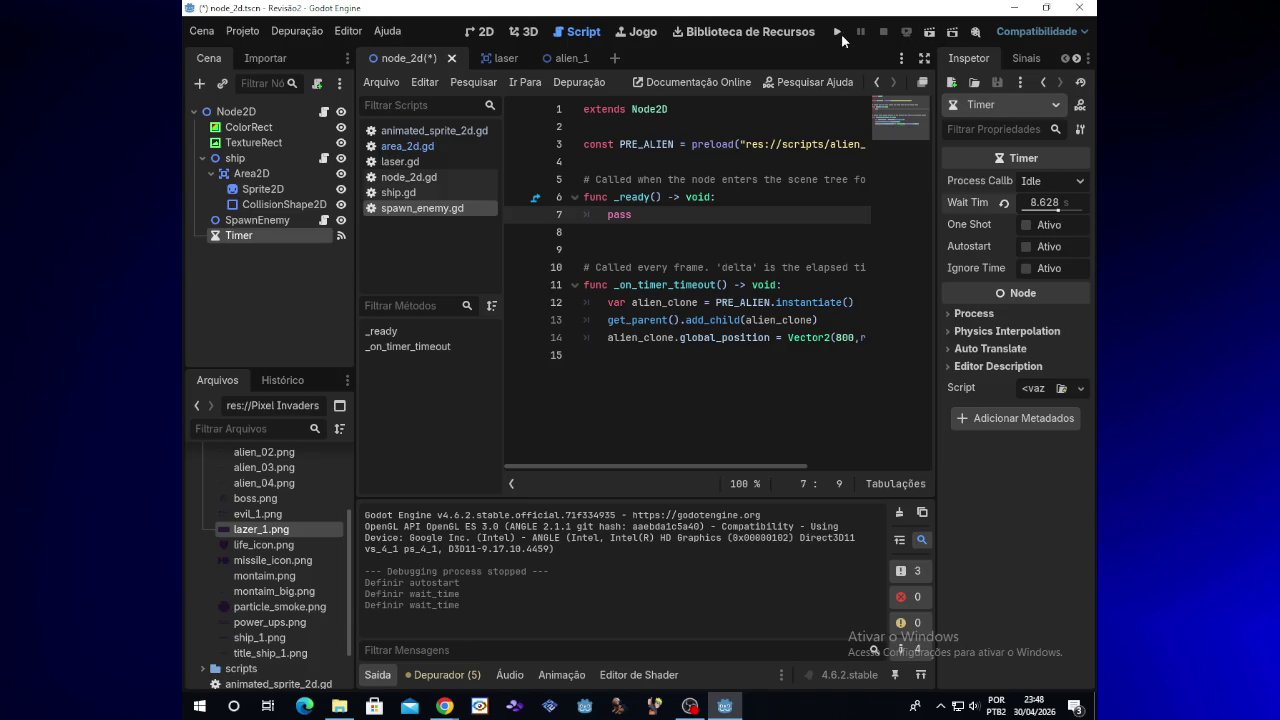
click(840, 33)
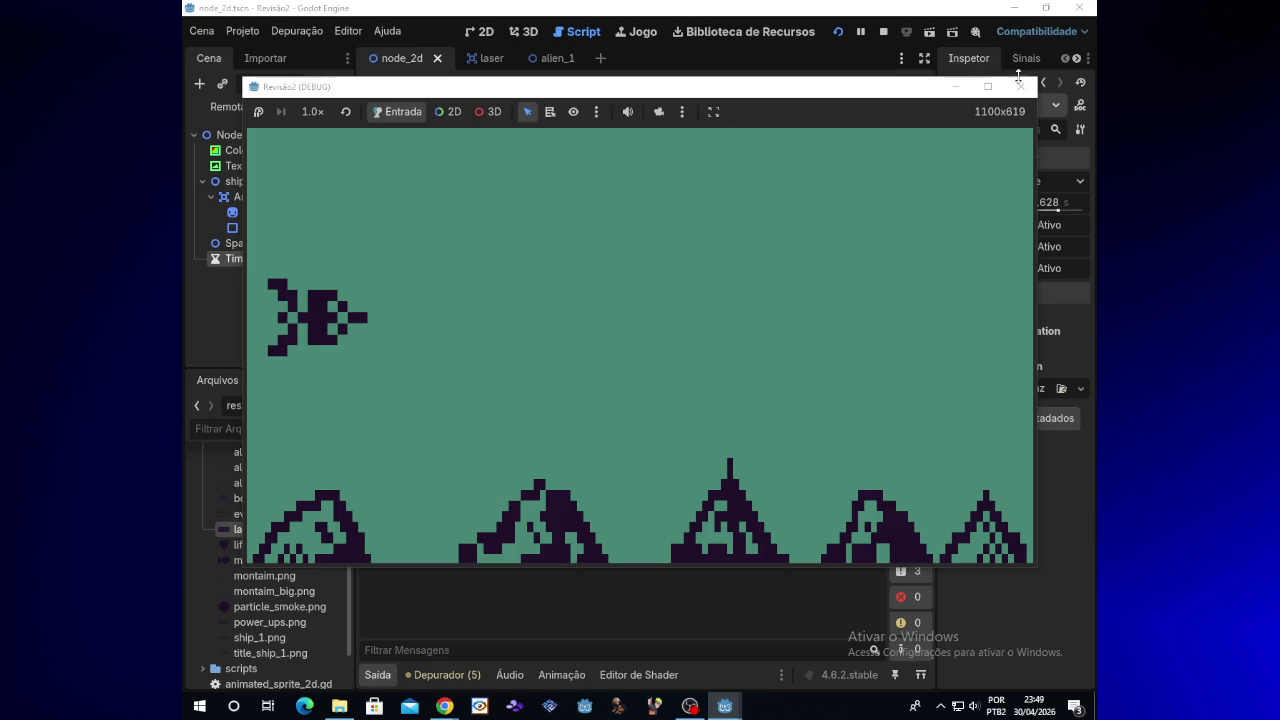
click(1019, 86)
Reset the wait time to 1.0, re-enable Autostart, nudge it to 1.199, and test-run
drag(1055, 210, 1055, 210)
click(1004, 202)
text(1)
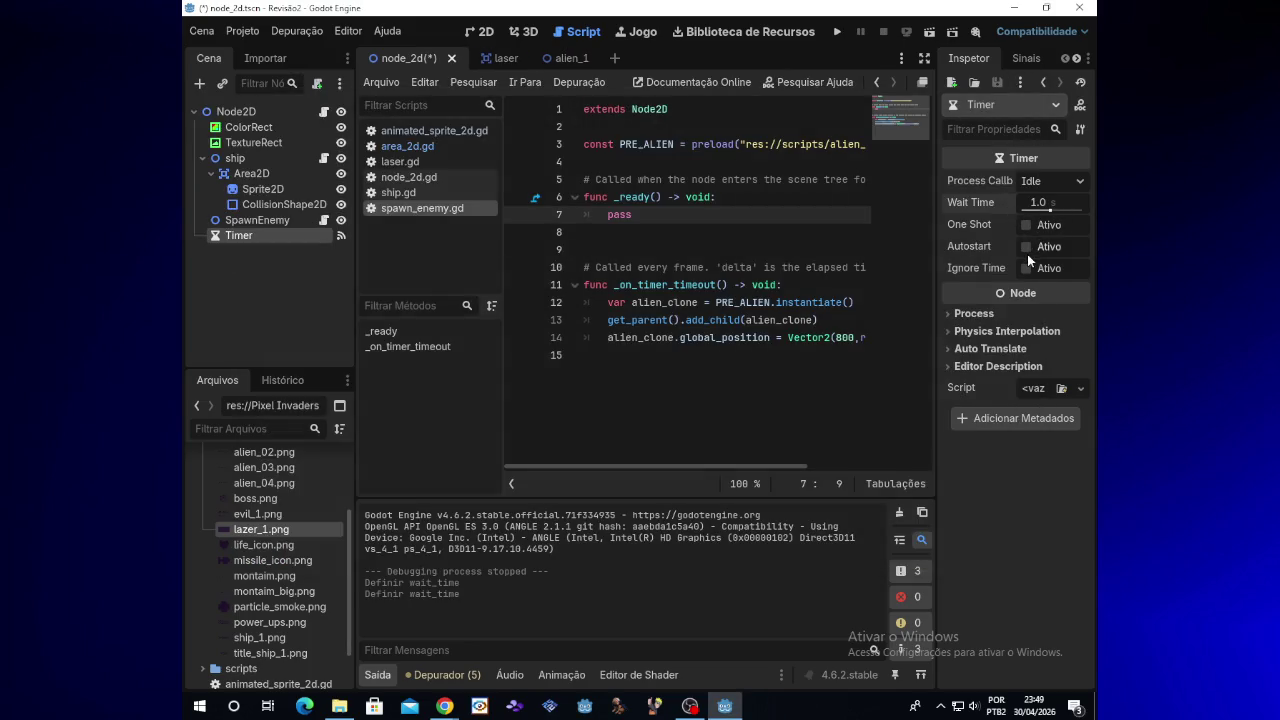
click(1026, 247)
drag(1047, 210, 1055, 211)
click(838, 32)
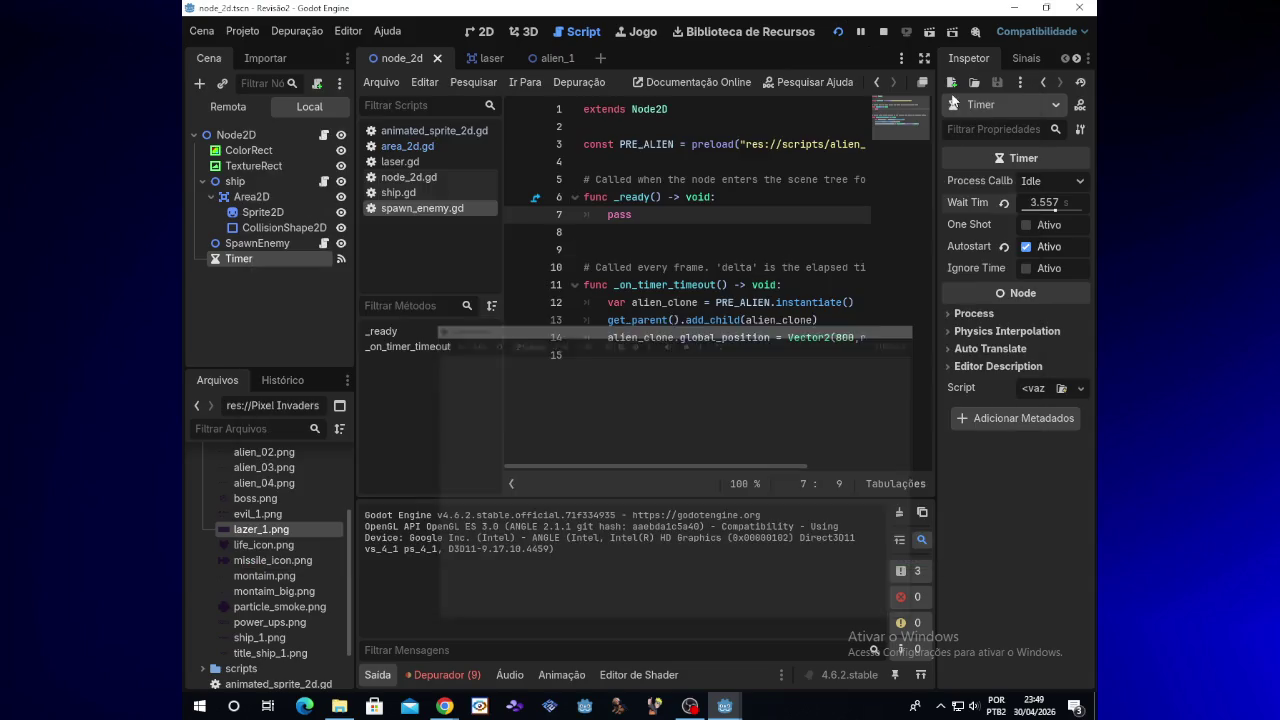
click(999, 124)
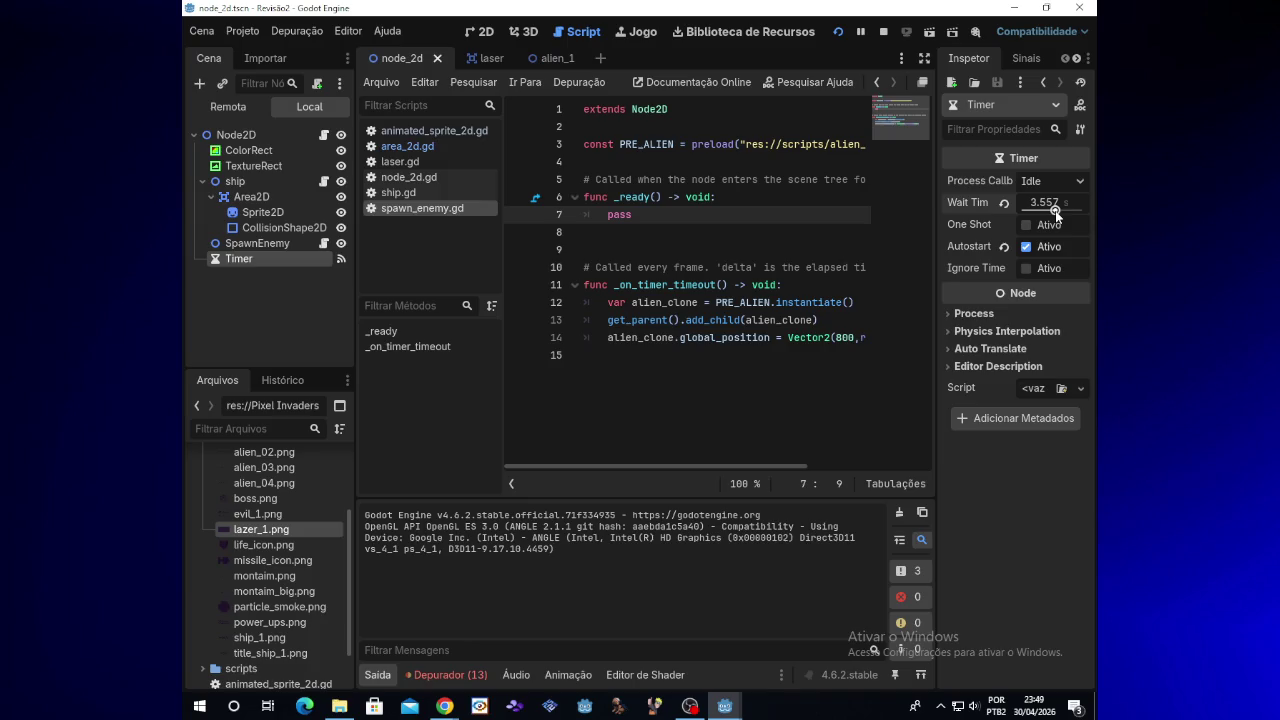
Lengthen the wait time and test again, then disable Autostart and reset wait time to 1.0
drag(1055, 212, 1058, 214)
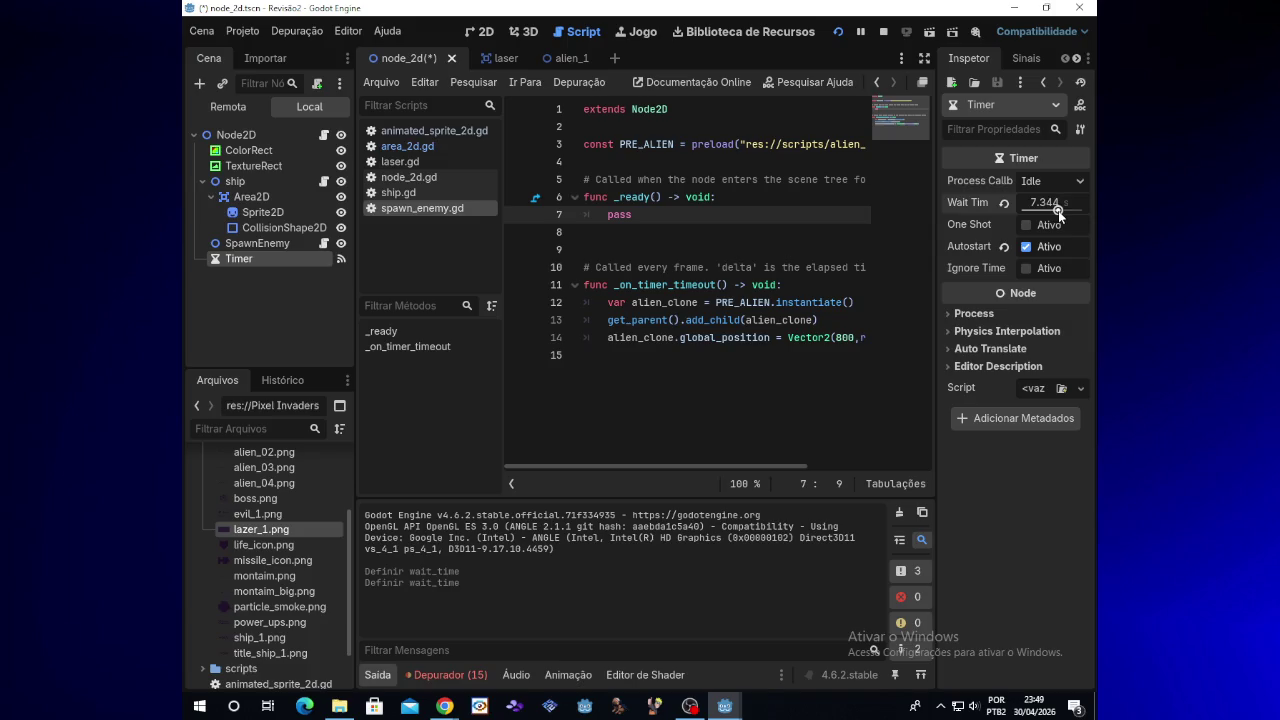
click(842, 35)
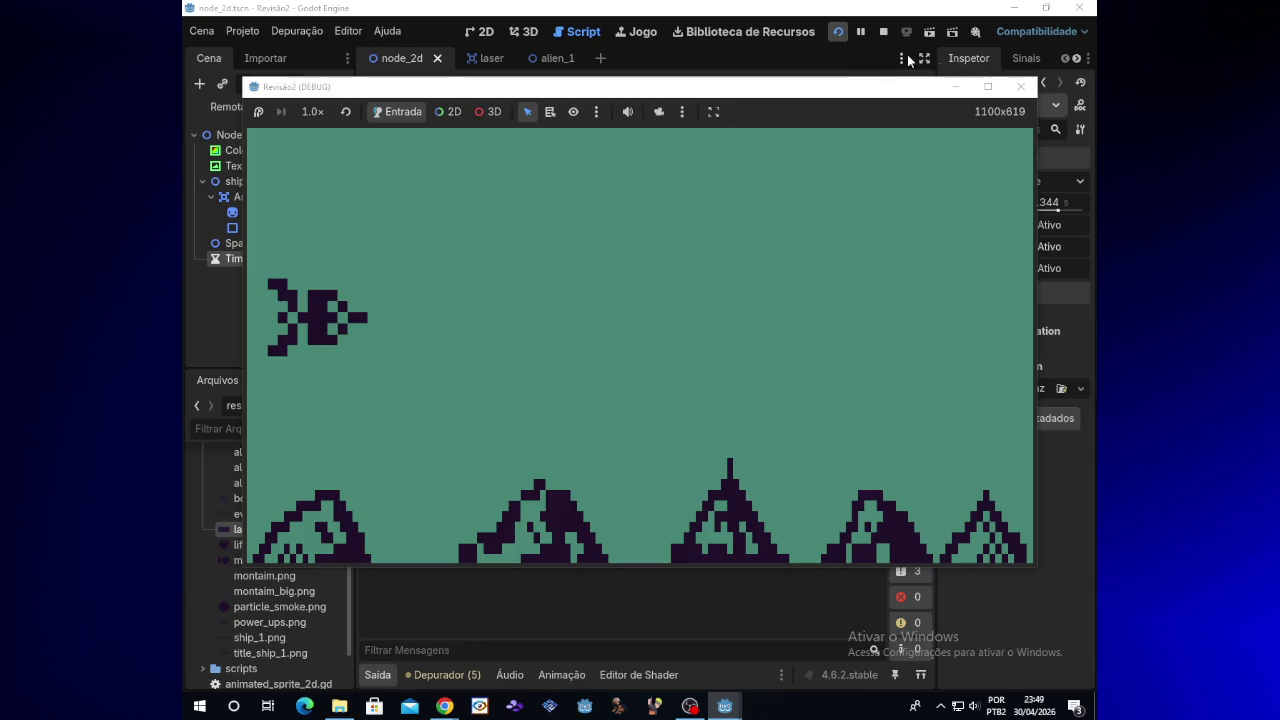
click(1018, 88)
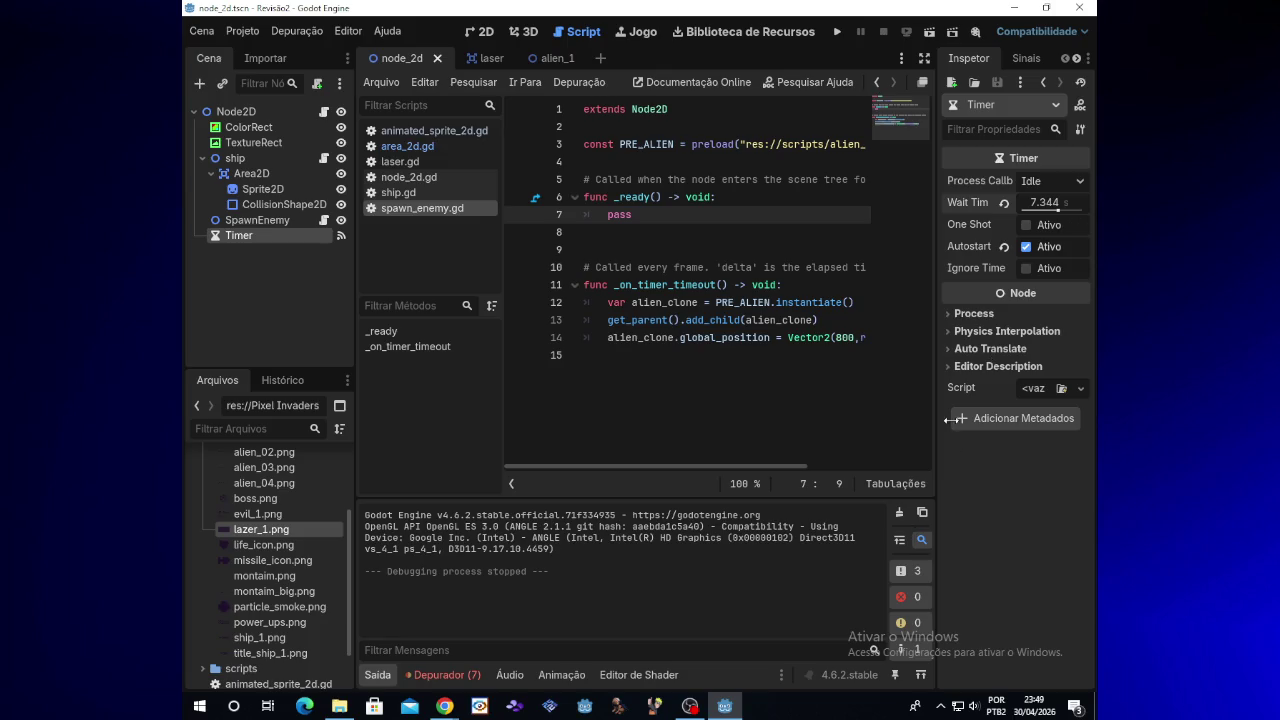
click(1026, 247)
click(1005, 203)
mouse_move(445, 706)
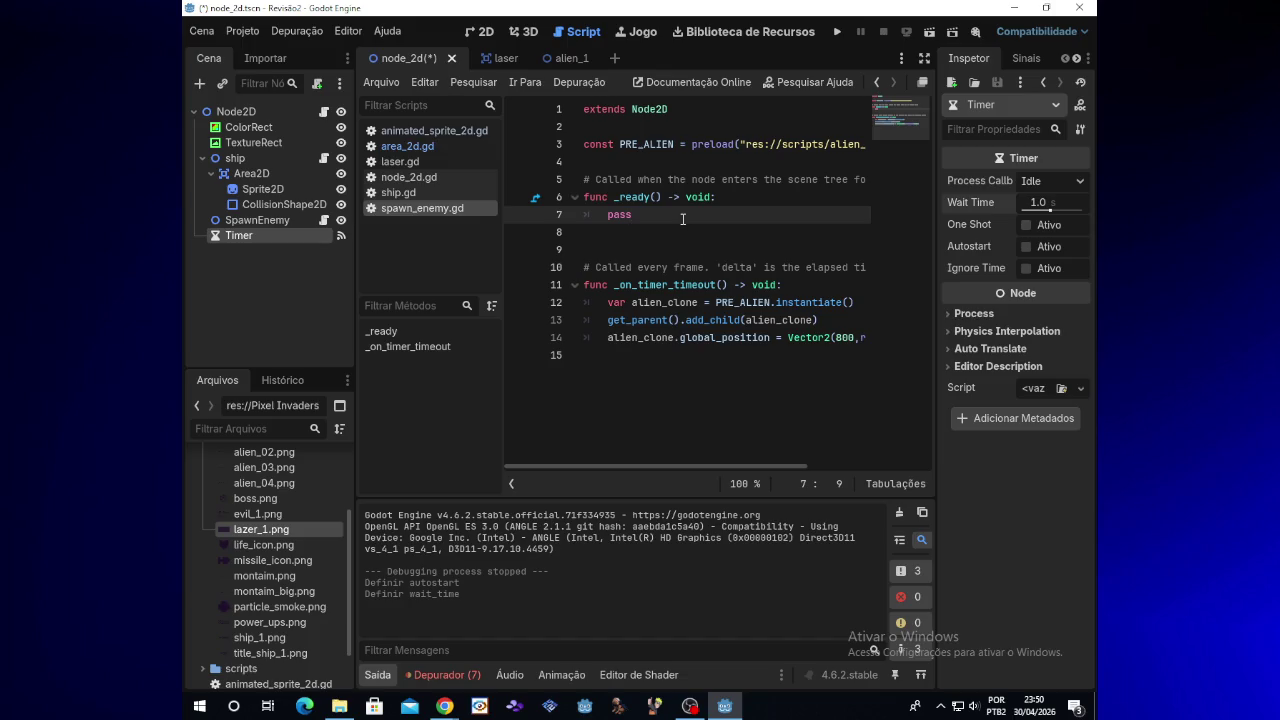
Swap pass on line 7 for an unfinished `$timer.` call, discarding a tried alien_clone.start()
key(BackSpace)
key(BackSpace)
key(BackSpace)
text(alien)
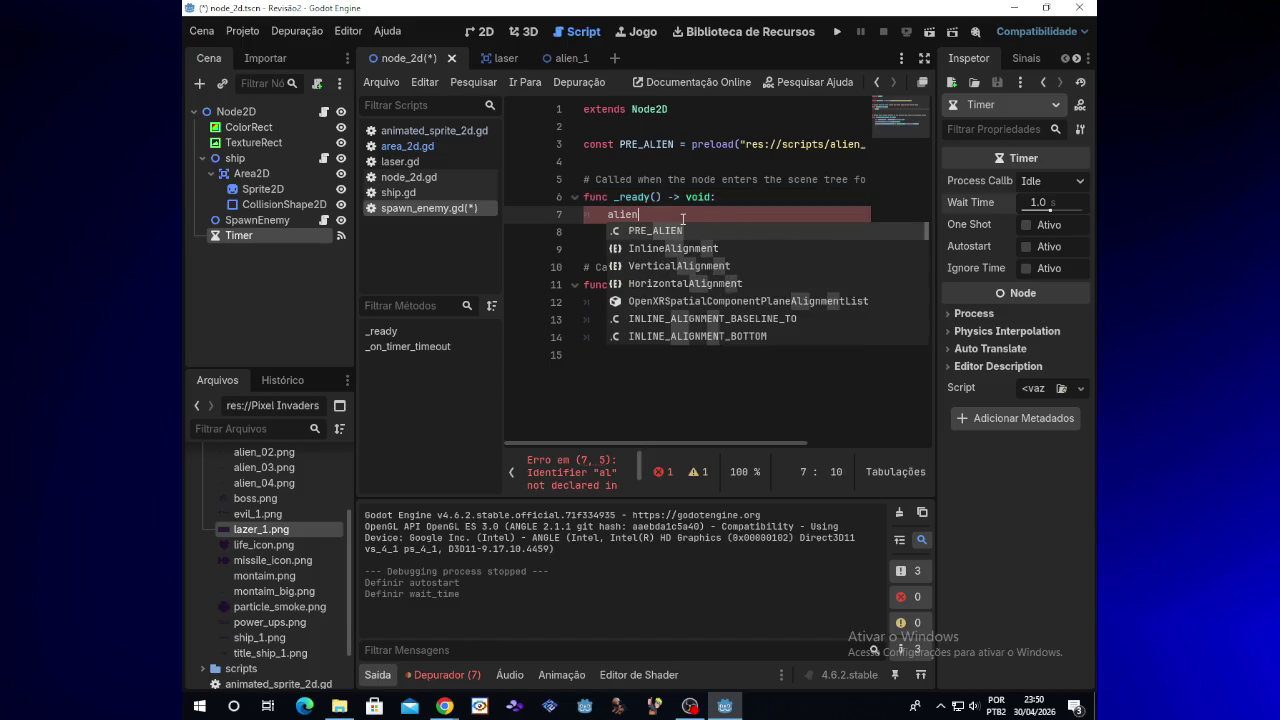
text(_clone.)
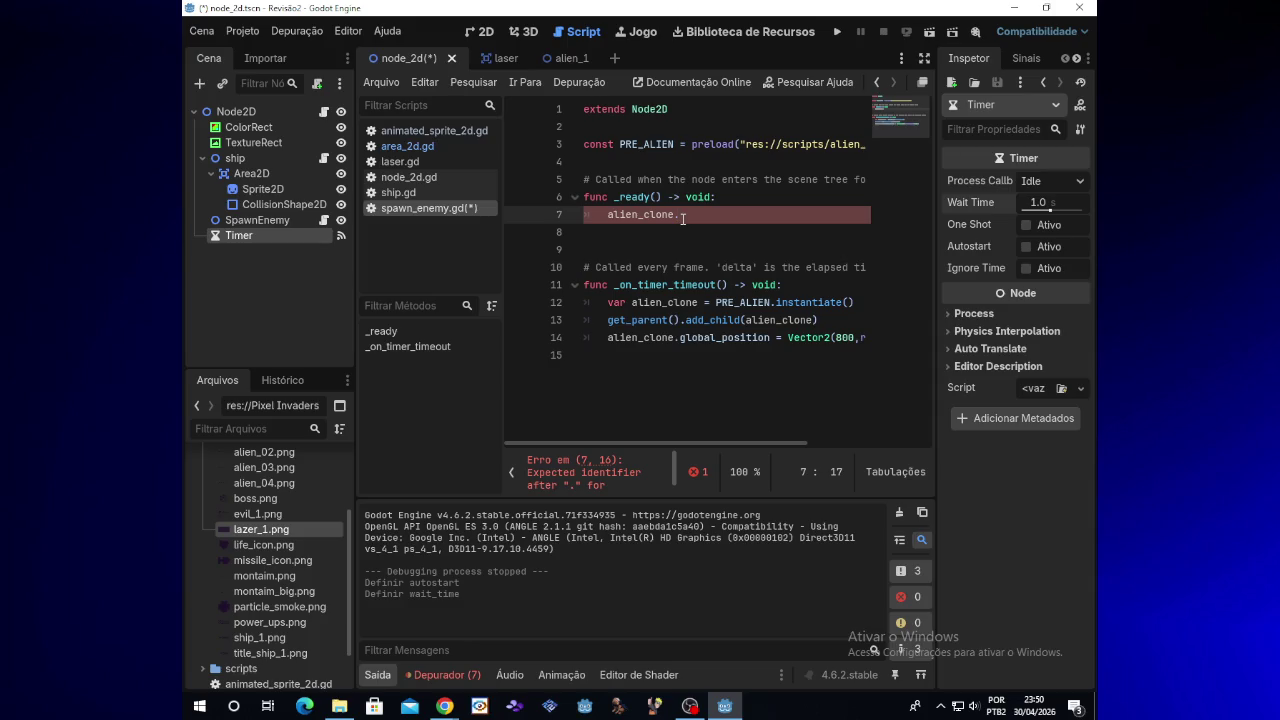
text(start()
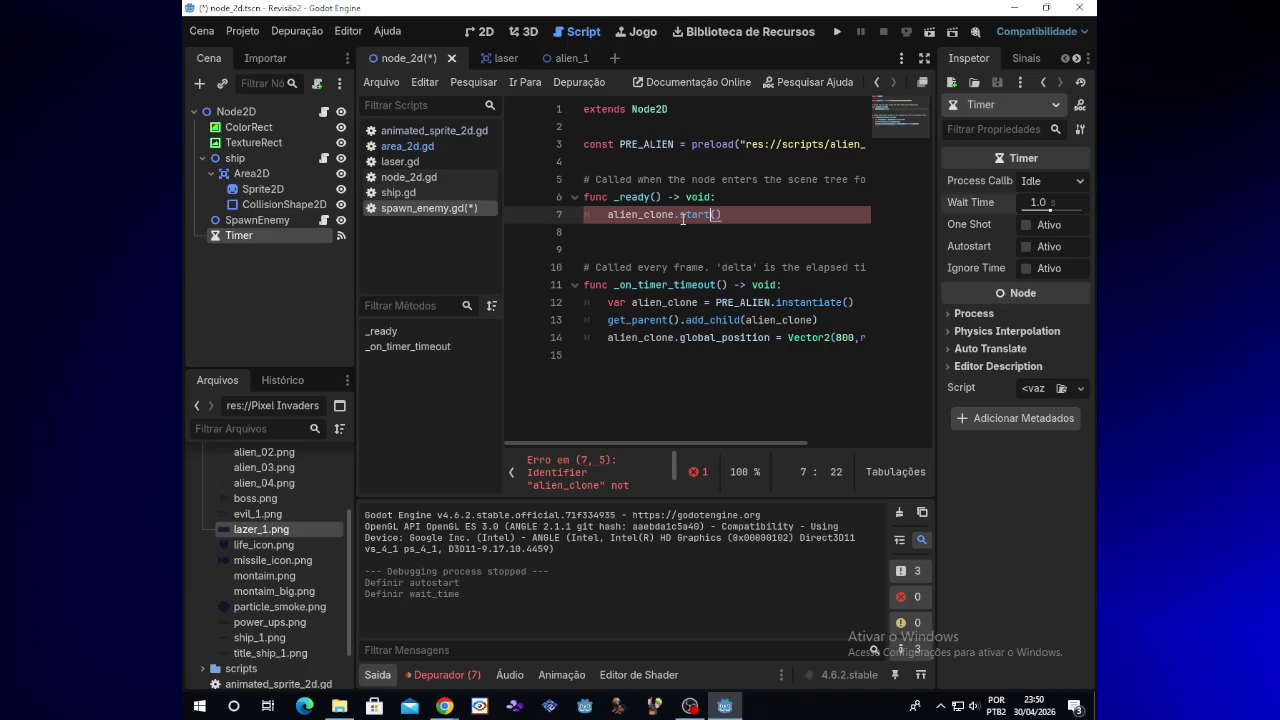
key(Right)
key(Right)
key(BackSpace)
key(BackSpace)
key(BackSpace)
key(BackSpace)
key(BackSpace)
key(BackSpace)
key(BackSpace)
key(BackSpace)
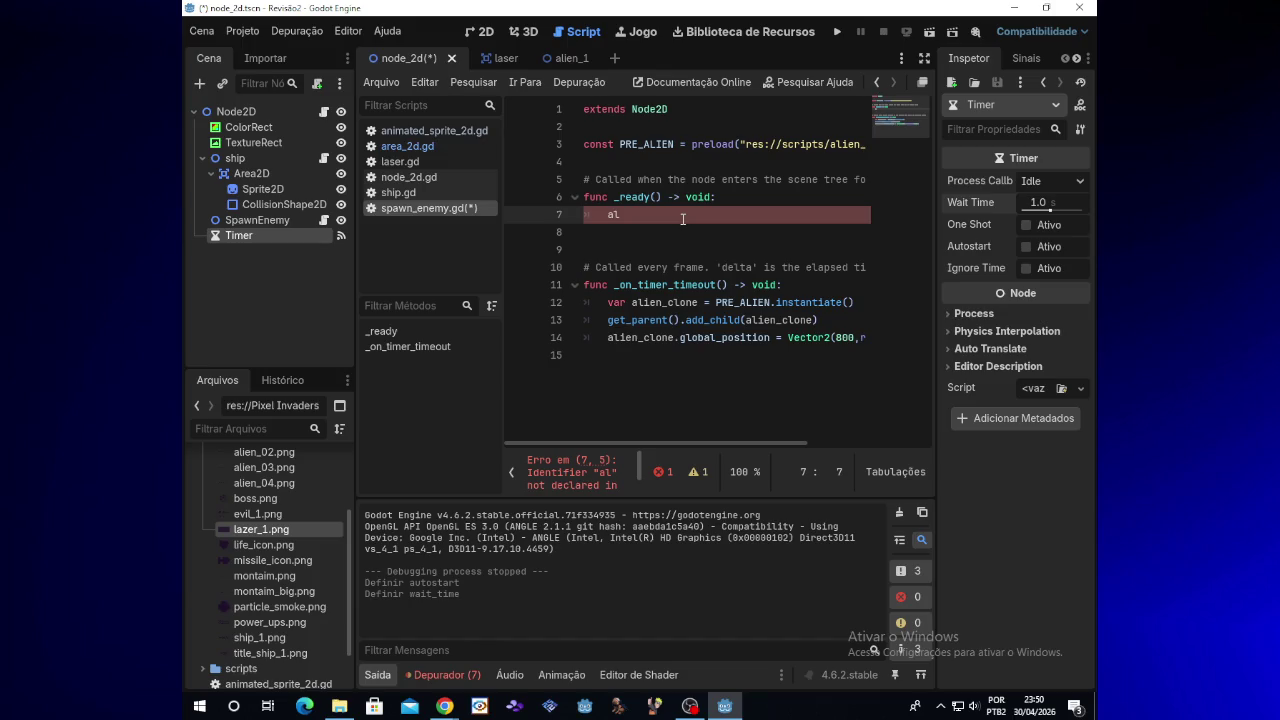
key(BackSpace)
key(BackSpace)
text(#)
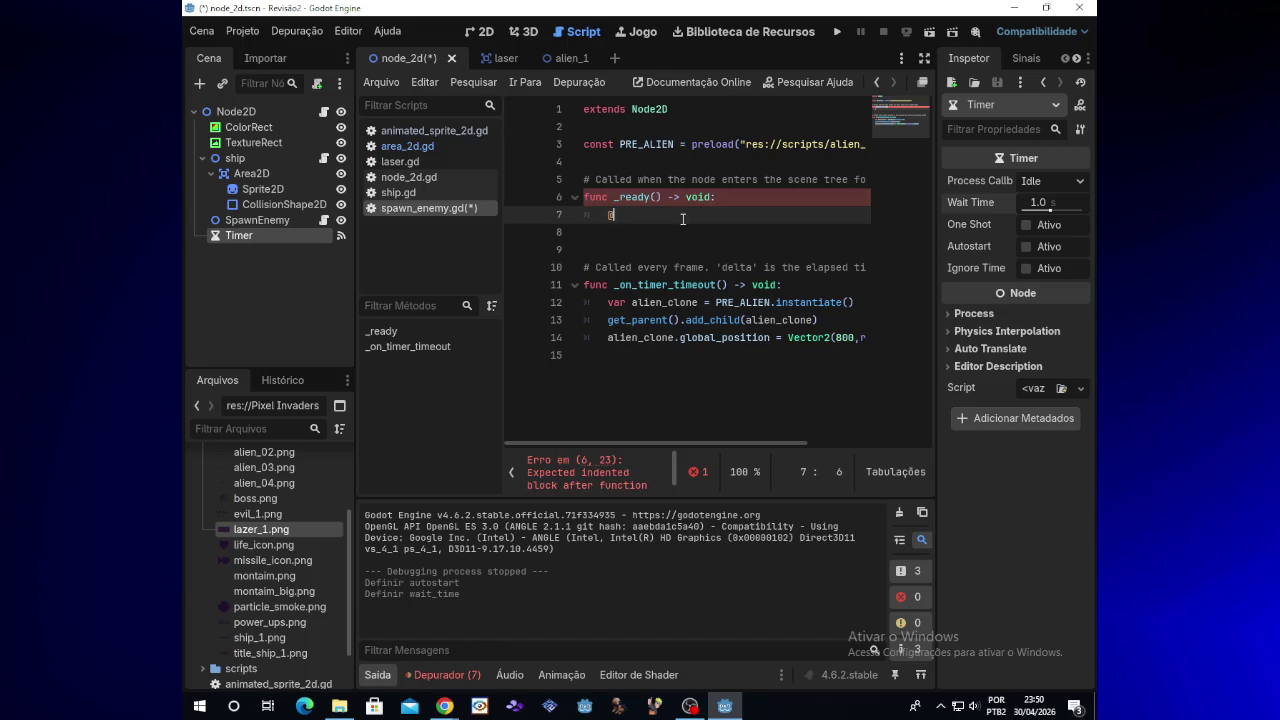
key(BackSpace)
text($timer.)
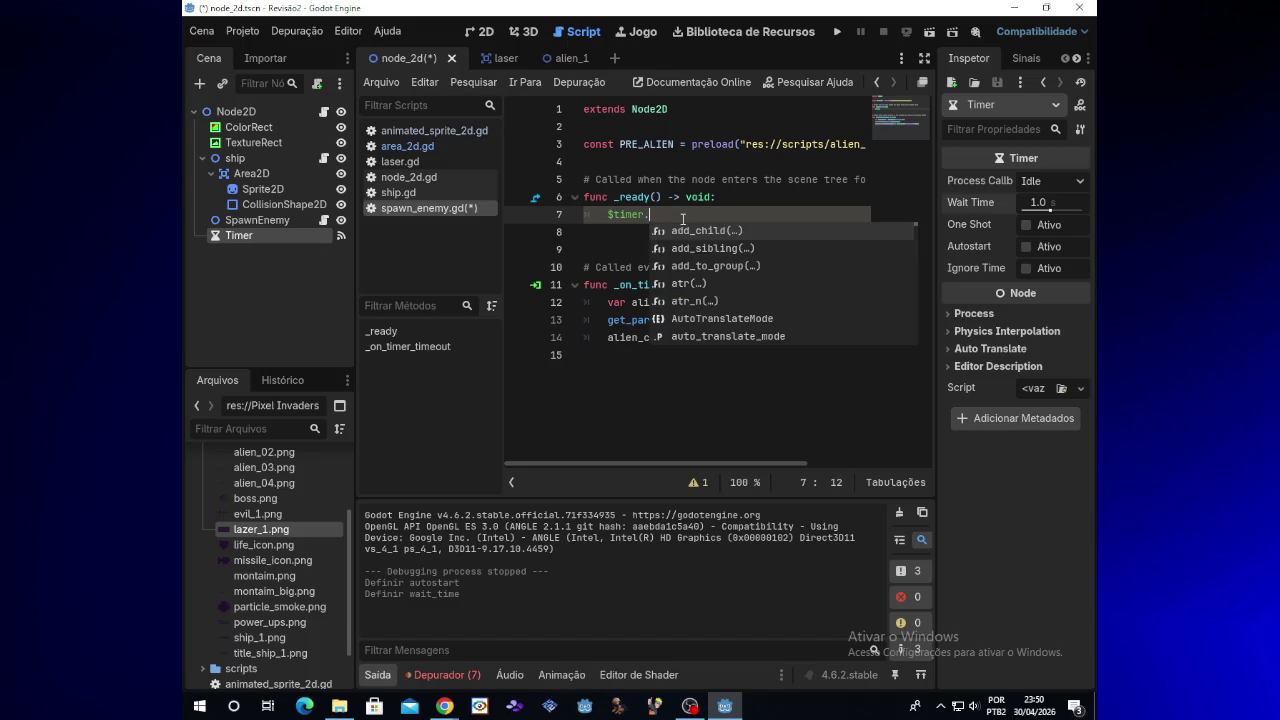
text(auto)
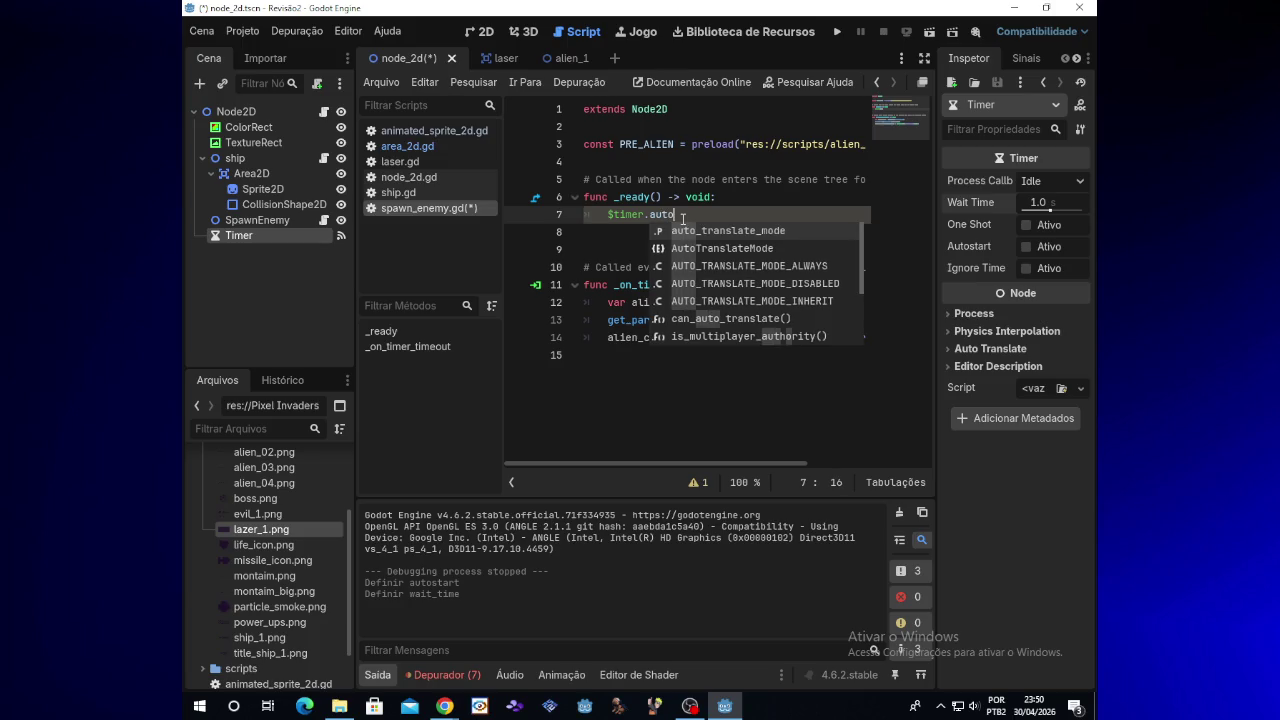
key(BackSpace)
key(BackSpace)
key(BackSpace)
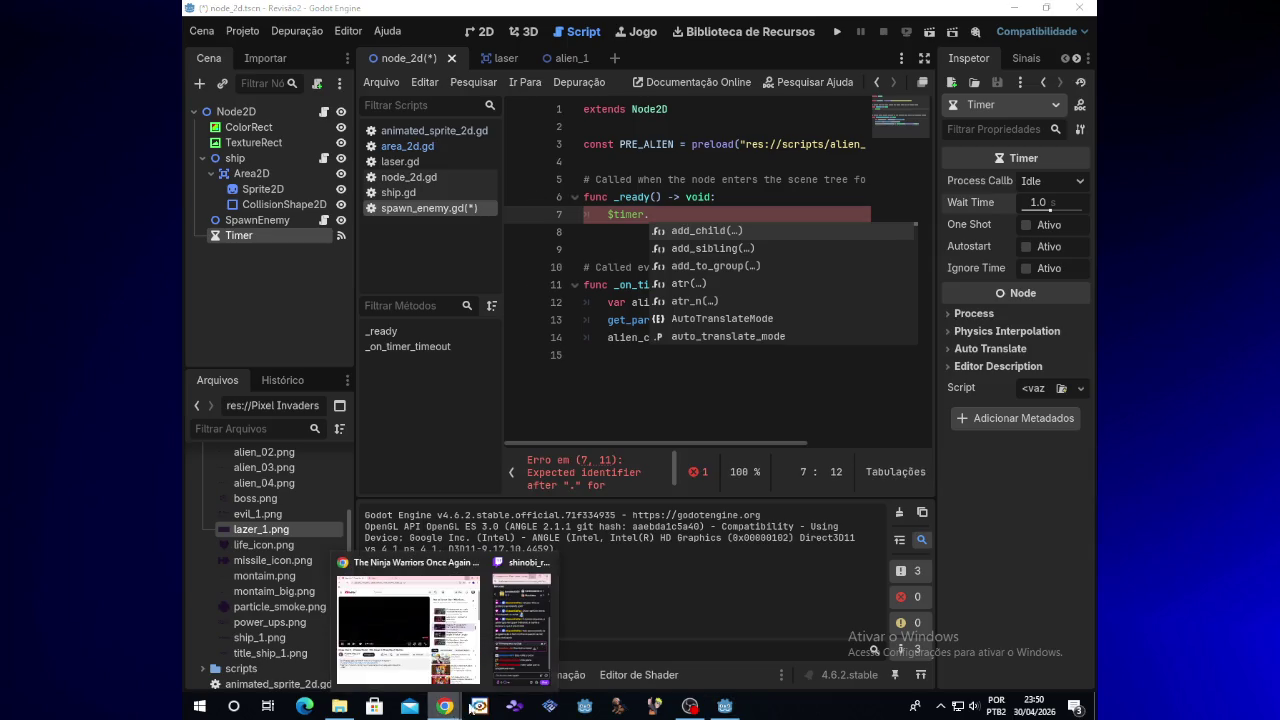
Open and review the Alien_1 reference notes from the Revisão2 folder in Notepad
mouse_move(475, 685)
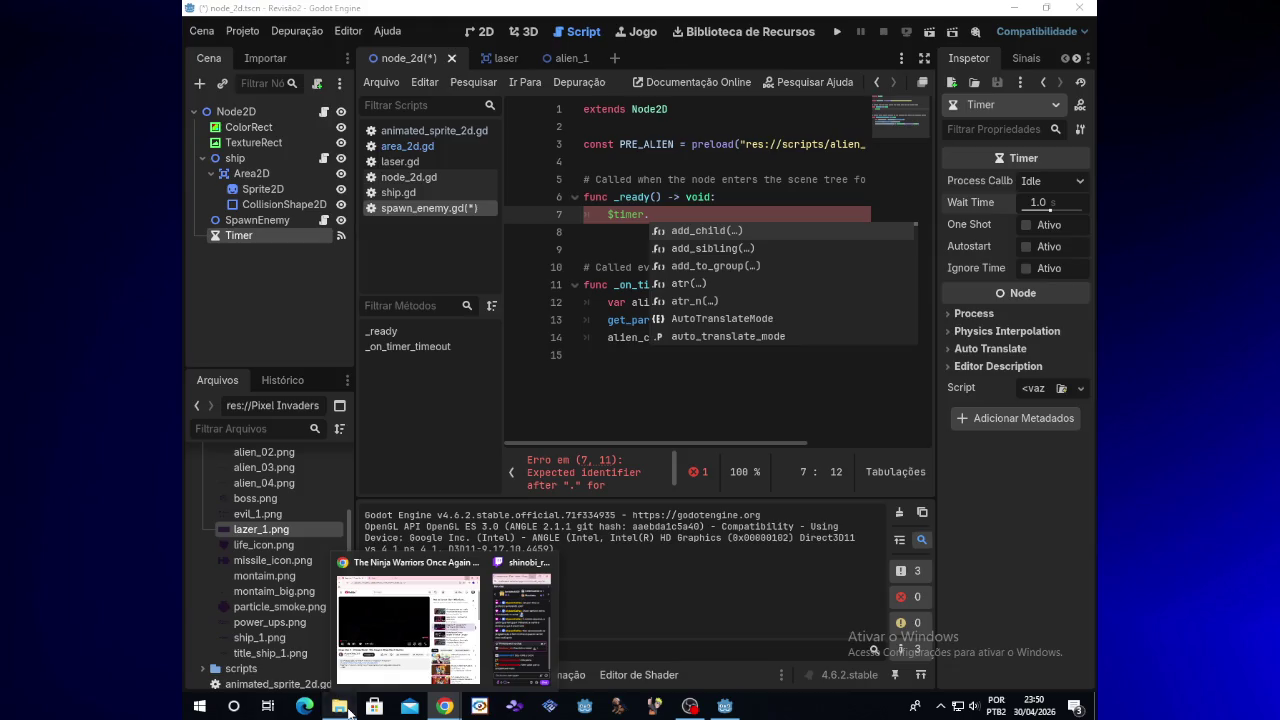
click(339, 706)
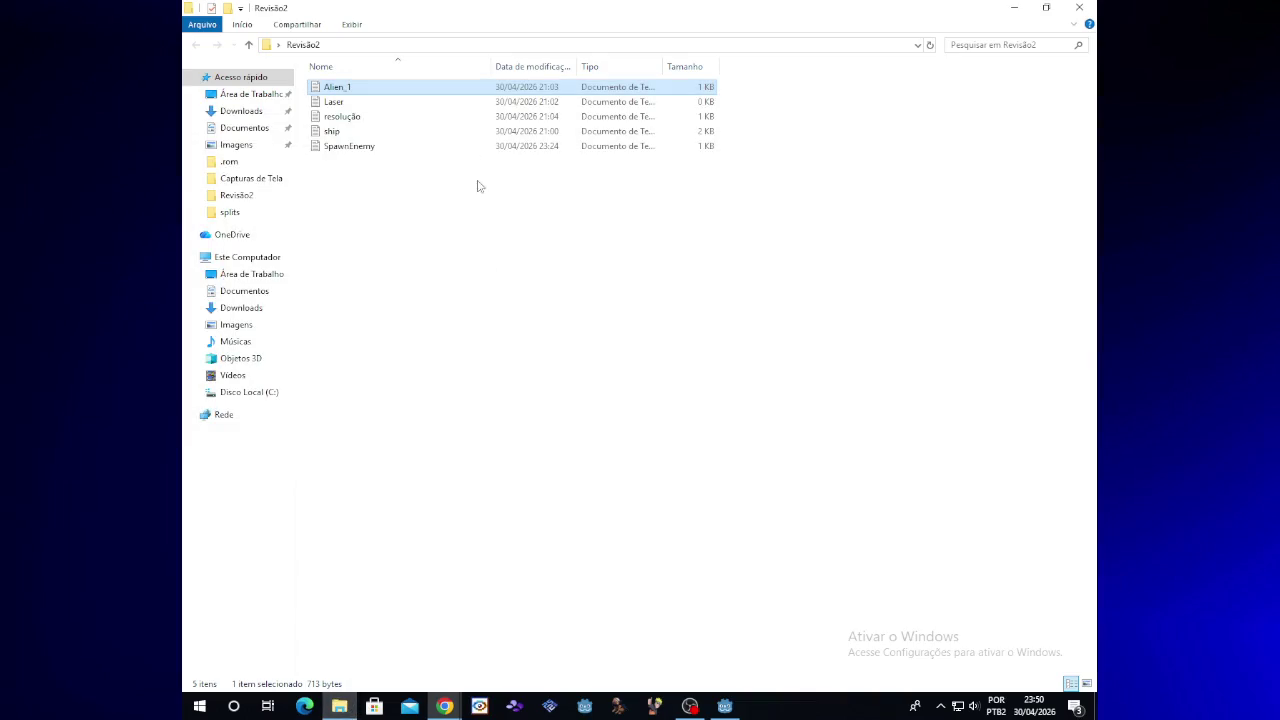
double_click(460, 90)
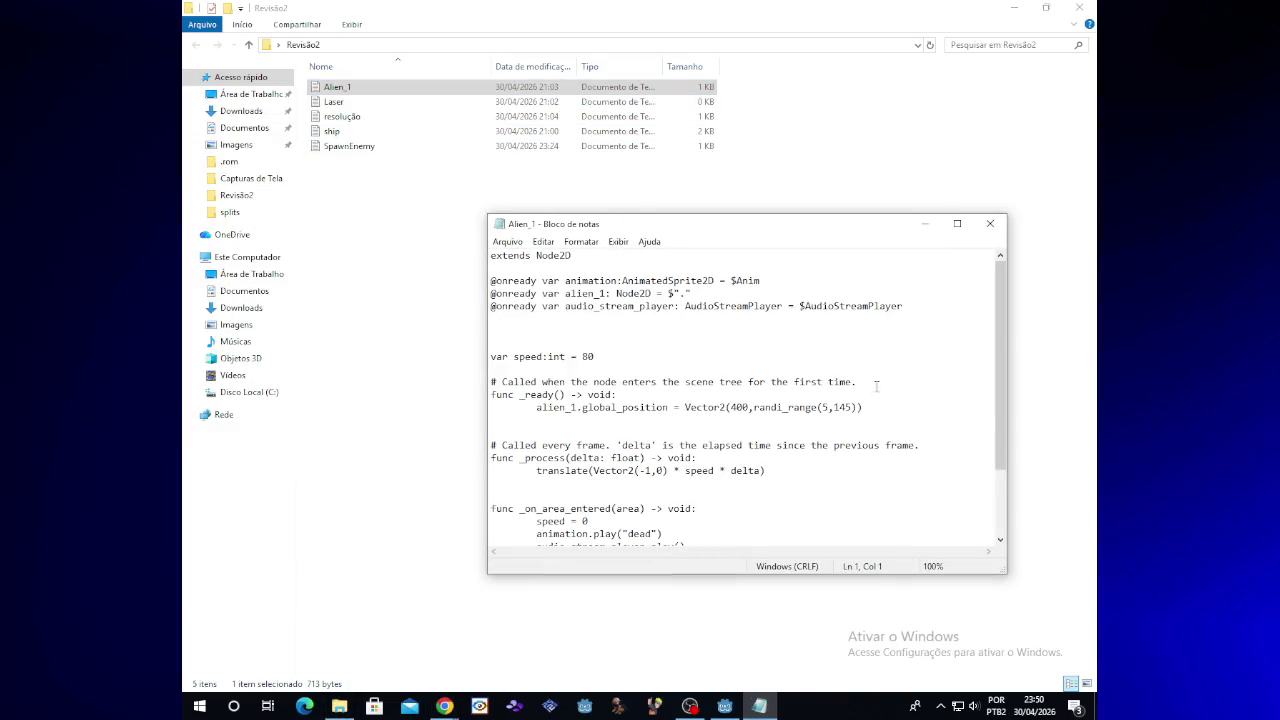
drag(997, 362, 1003, 428)
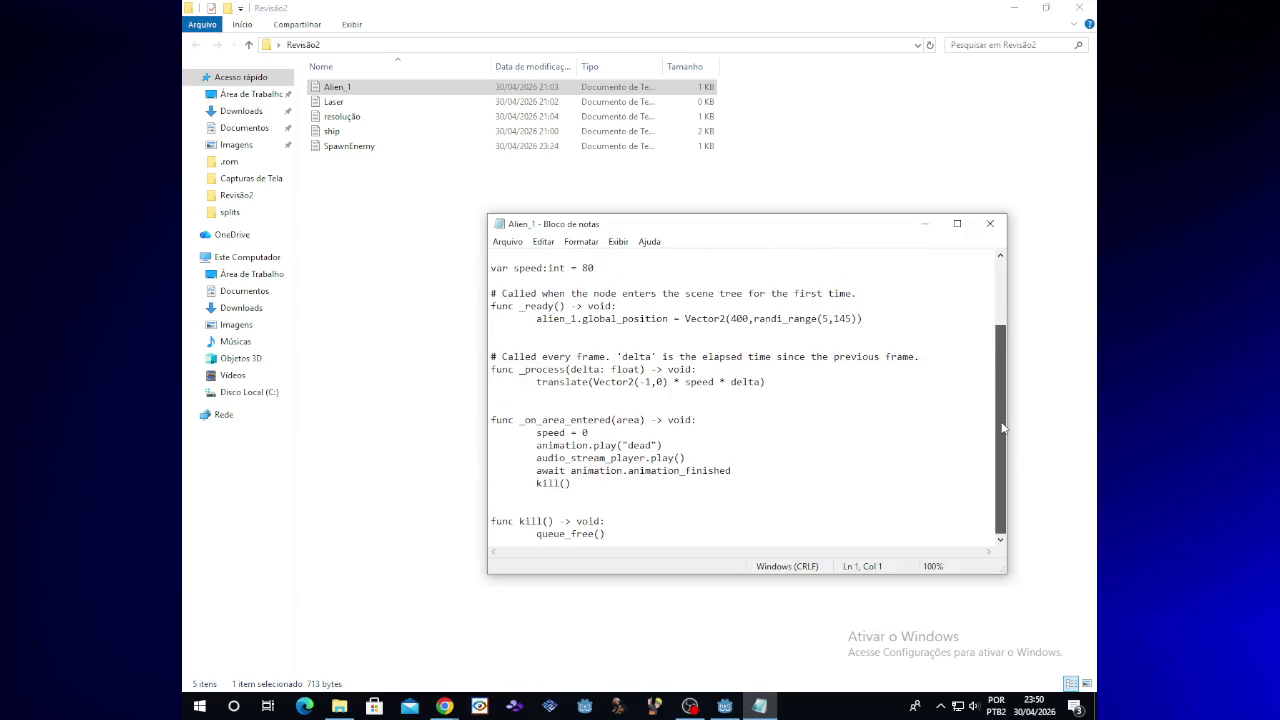
drag(1003, 428, 999, 436)
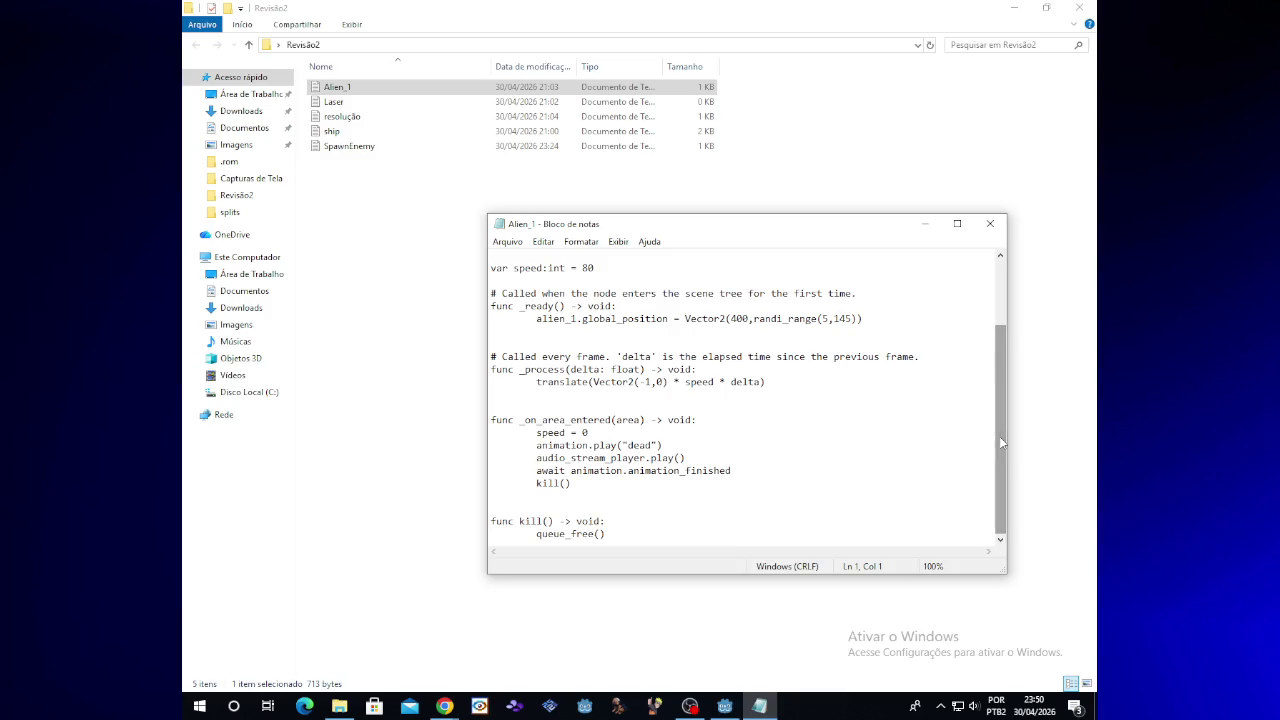
click(990, 224)
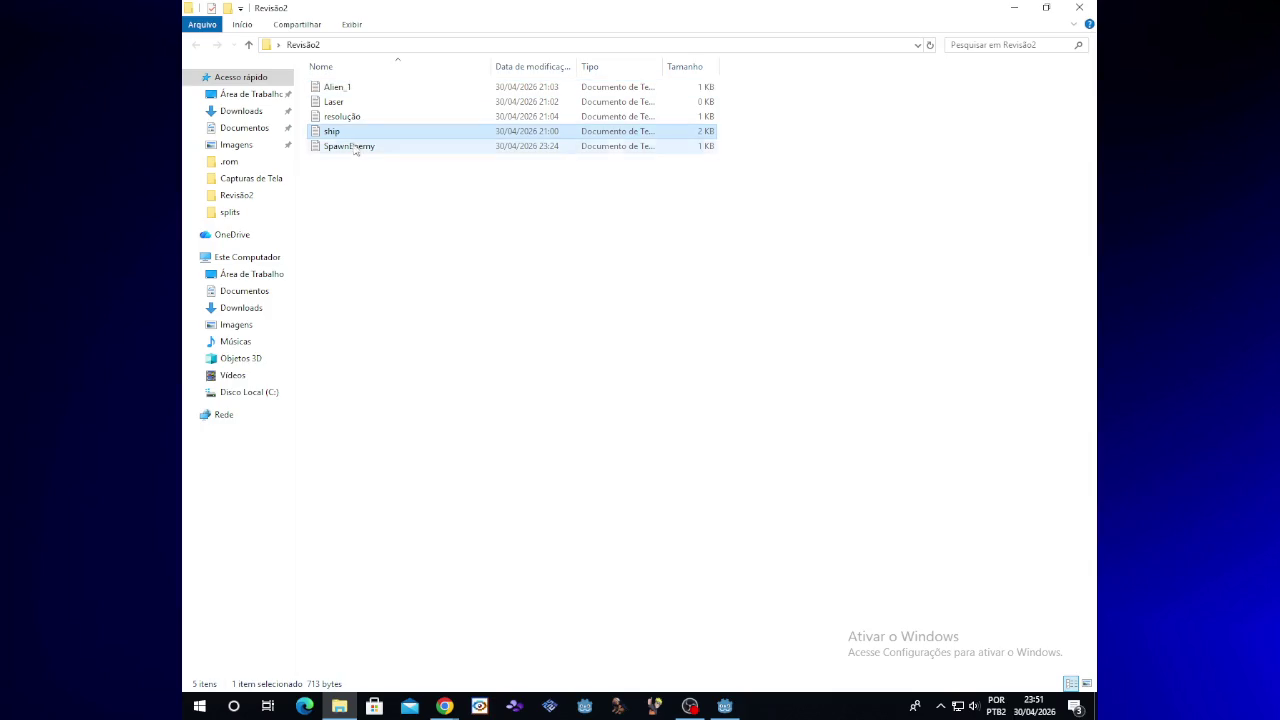
Highlight $Timer.start() in the SpawnEnemy notes, then return to Godot and select SpawnEnemy
double_click(358, 147)
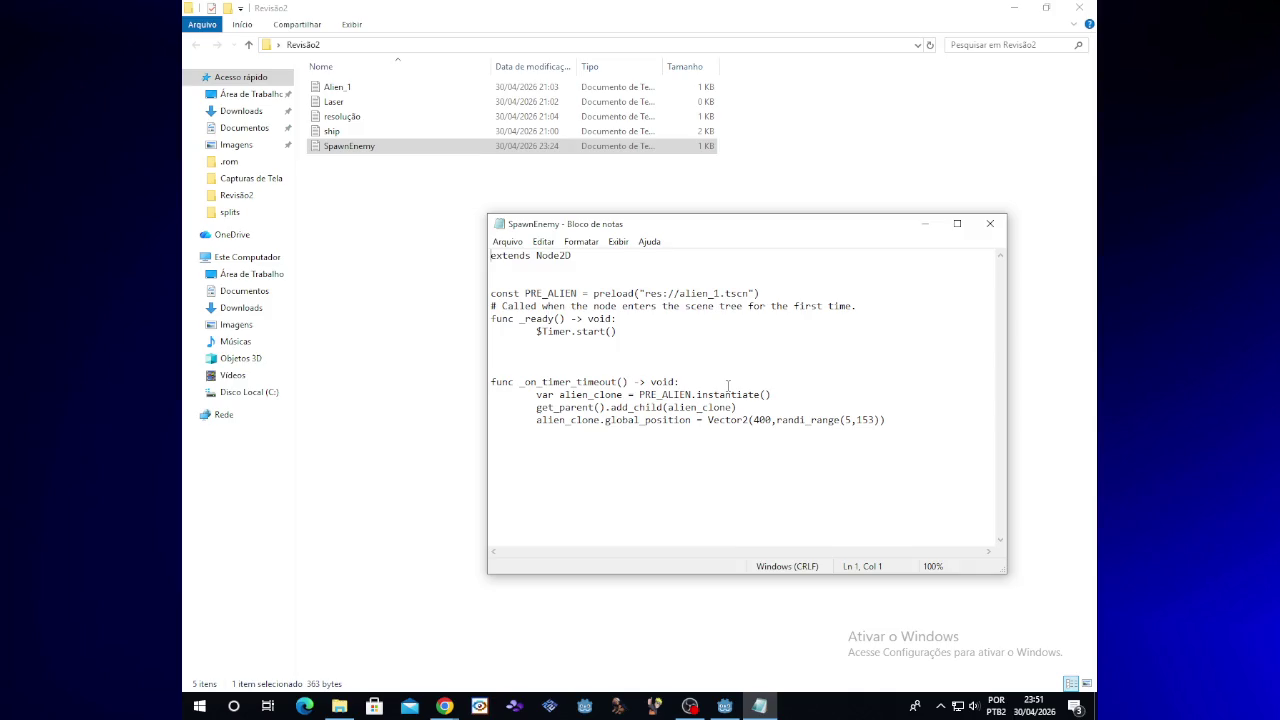
drag(537, 331, 618, 332)
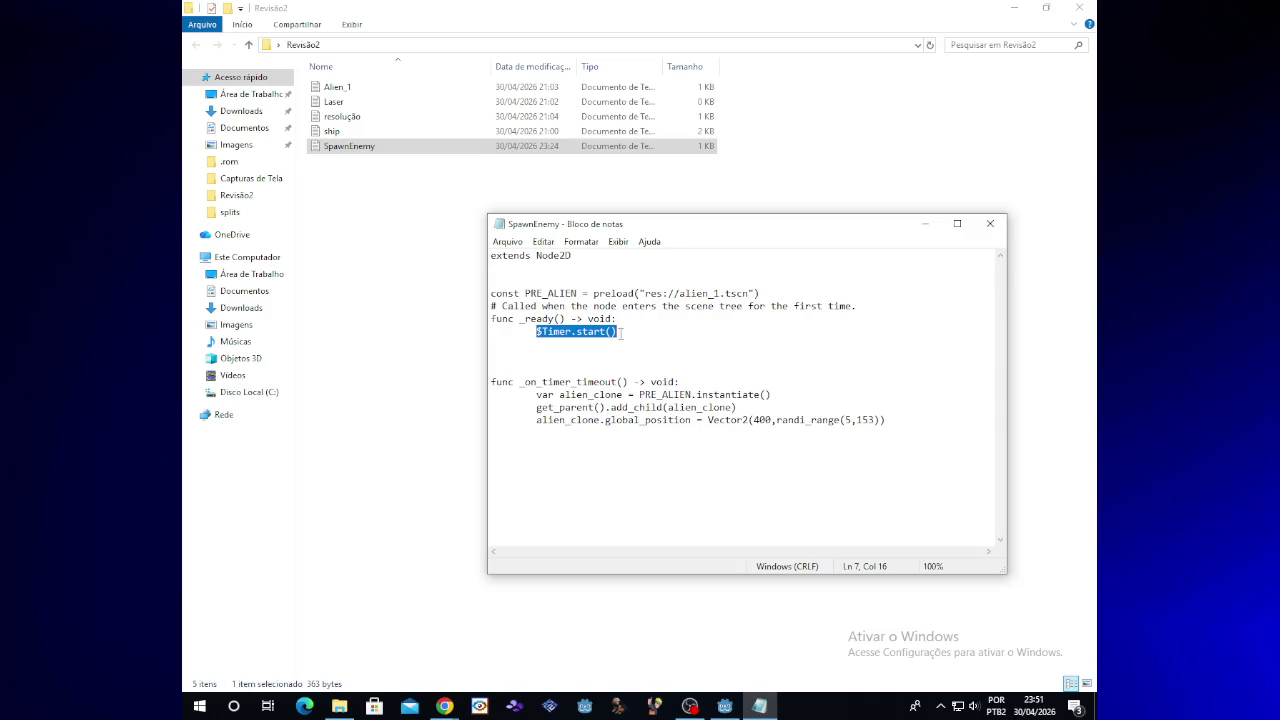
click(724, 706)
click(276, 224)
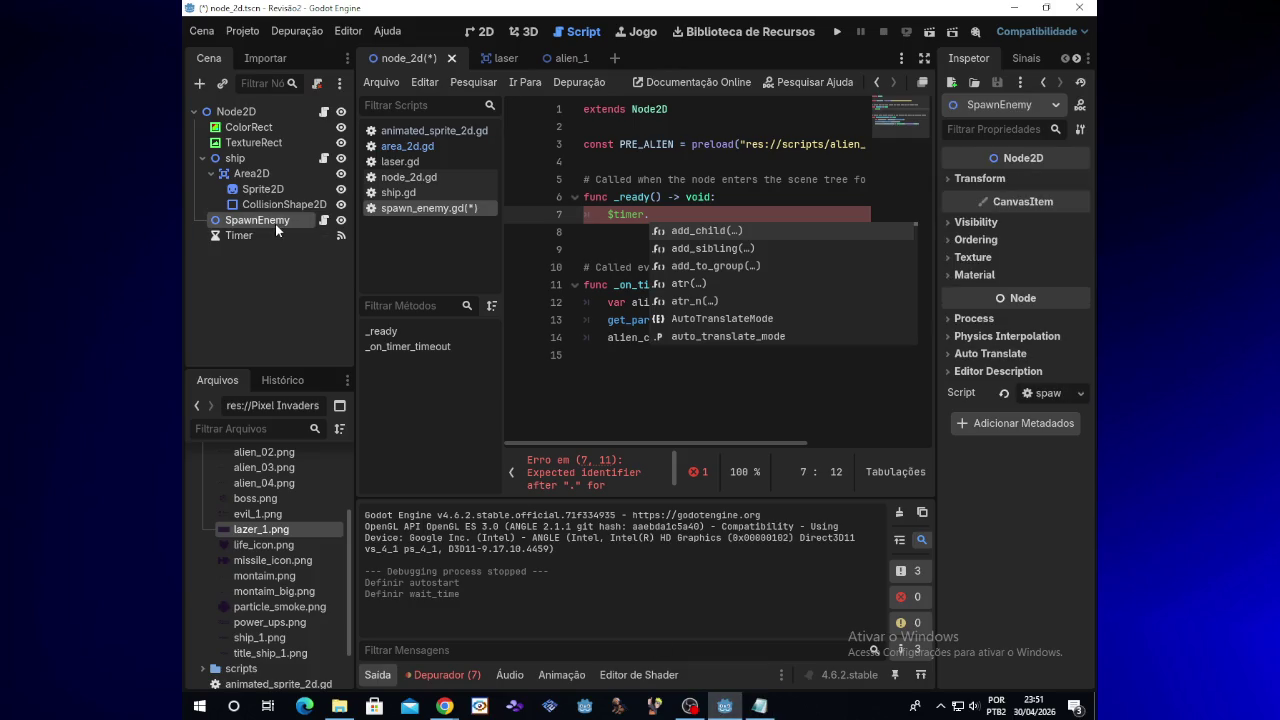
Open SpawnEnemy's script and select the Timer node
click(323, 220)
click(608, 215)
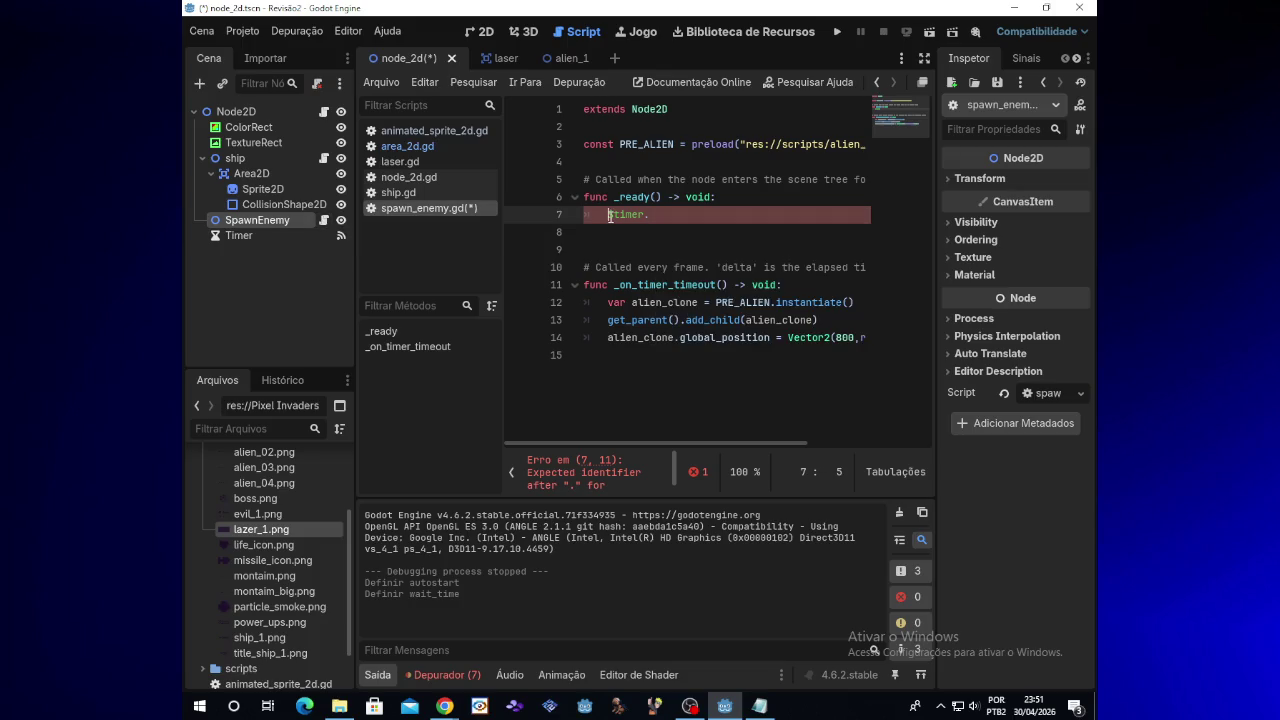
click(647, 215)
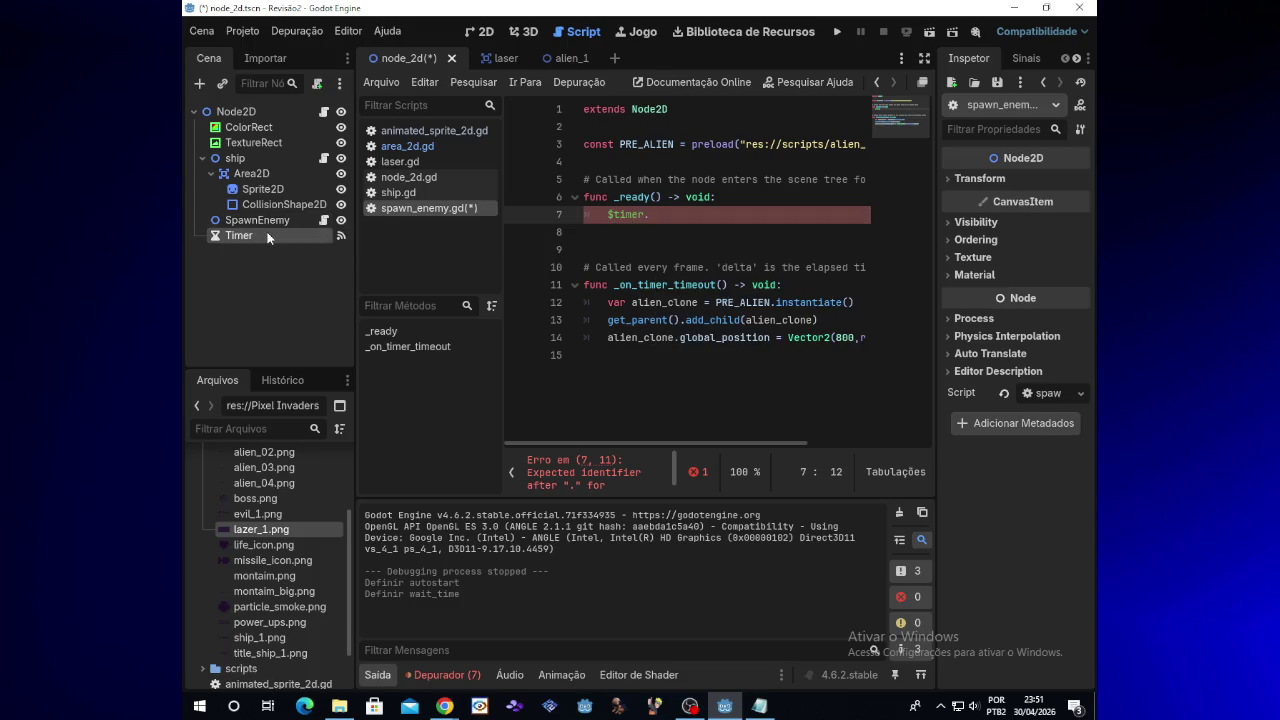
click(268, 236)
click(262, 221)
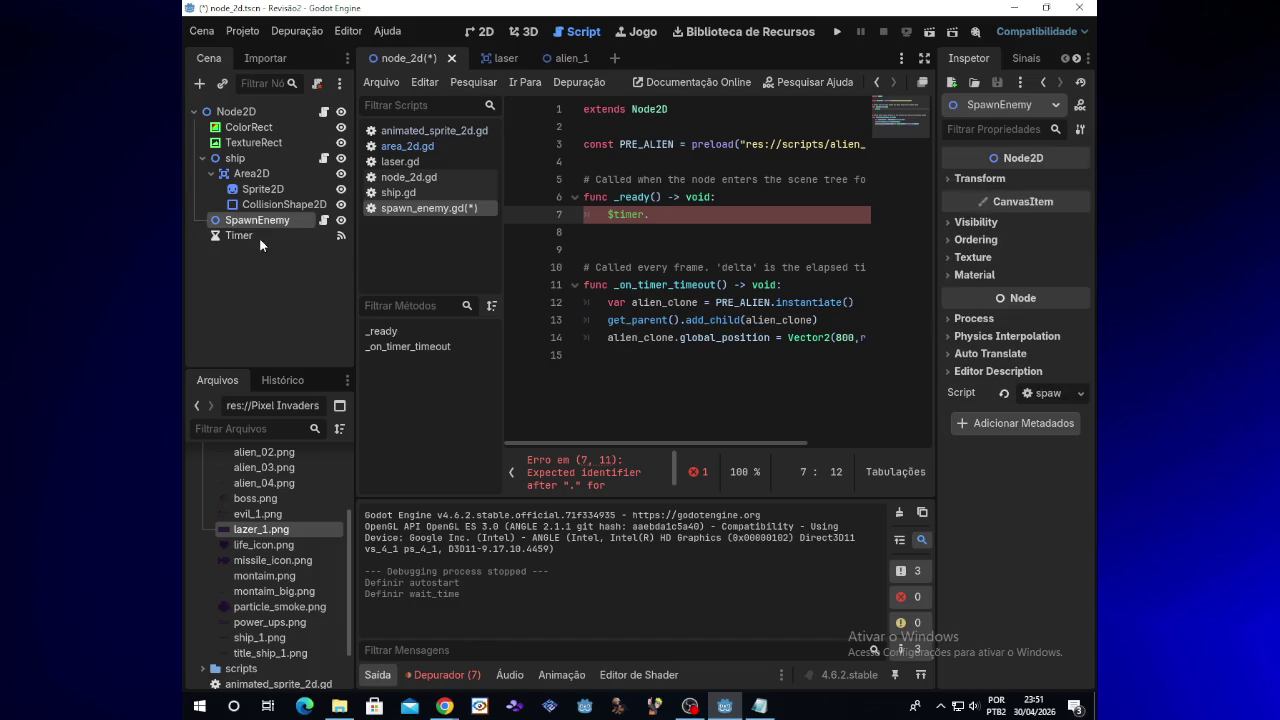
Reparent the Timer node under SpawnEnemy
right_click(260, 243)
click(335, 488)
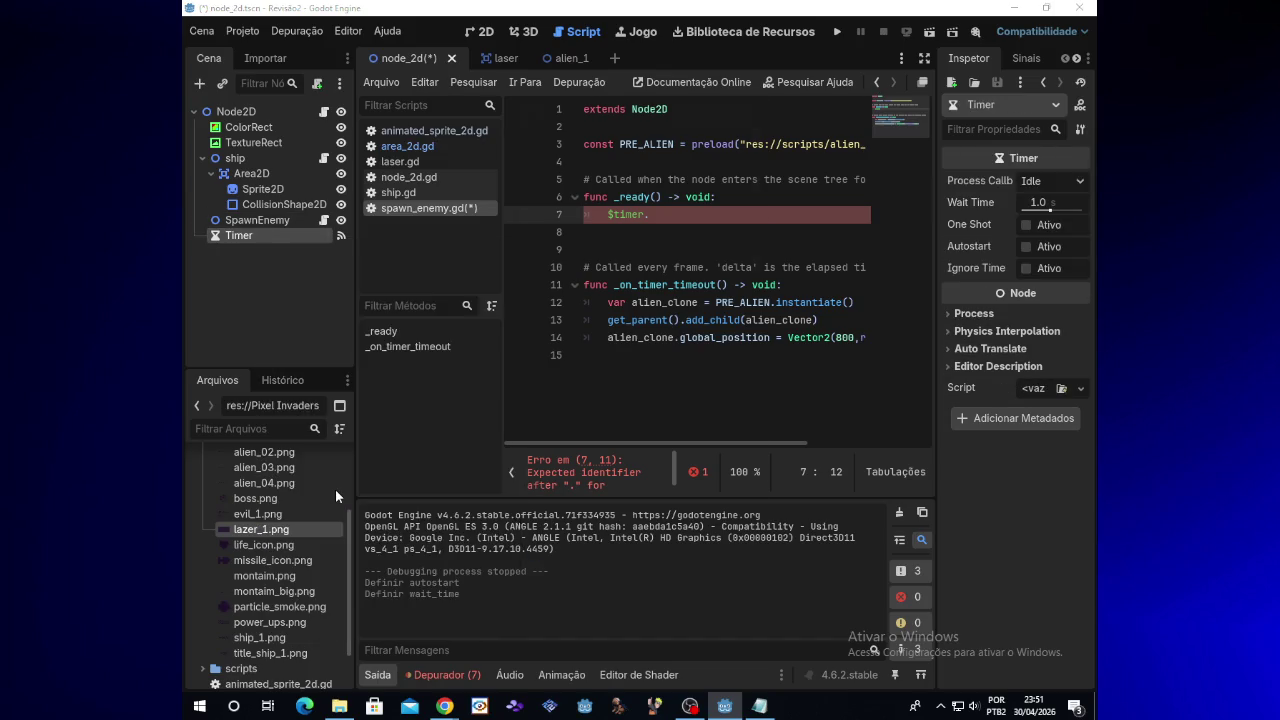
double_click(593, 266)
click(270, 221)
click(265, 235)
Complete line 7 as $Timer.start() with a capital T and test-run the game
click(622, 216)
key(End)
text(start)
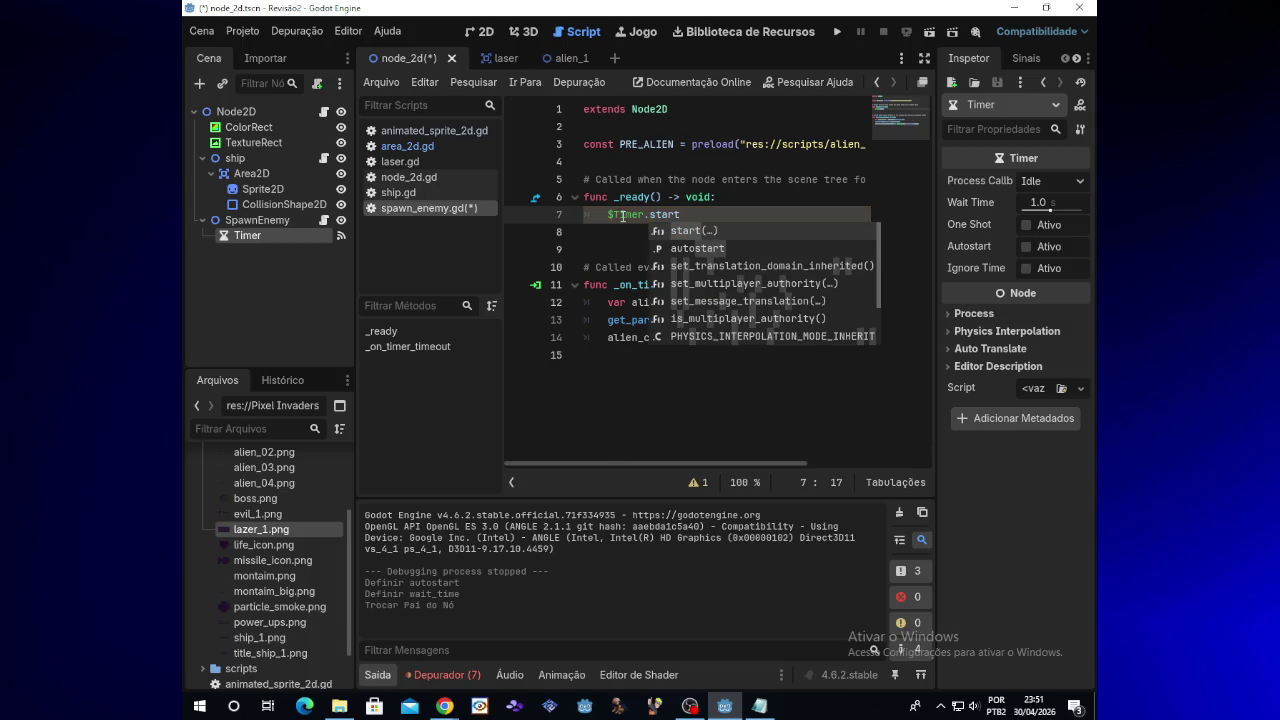
text(()
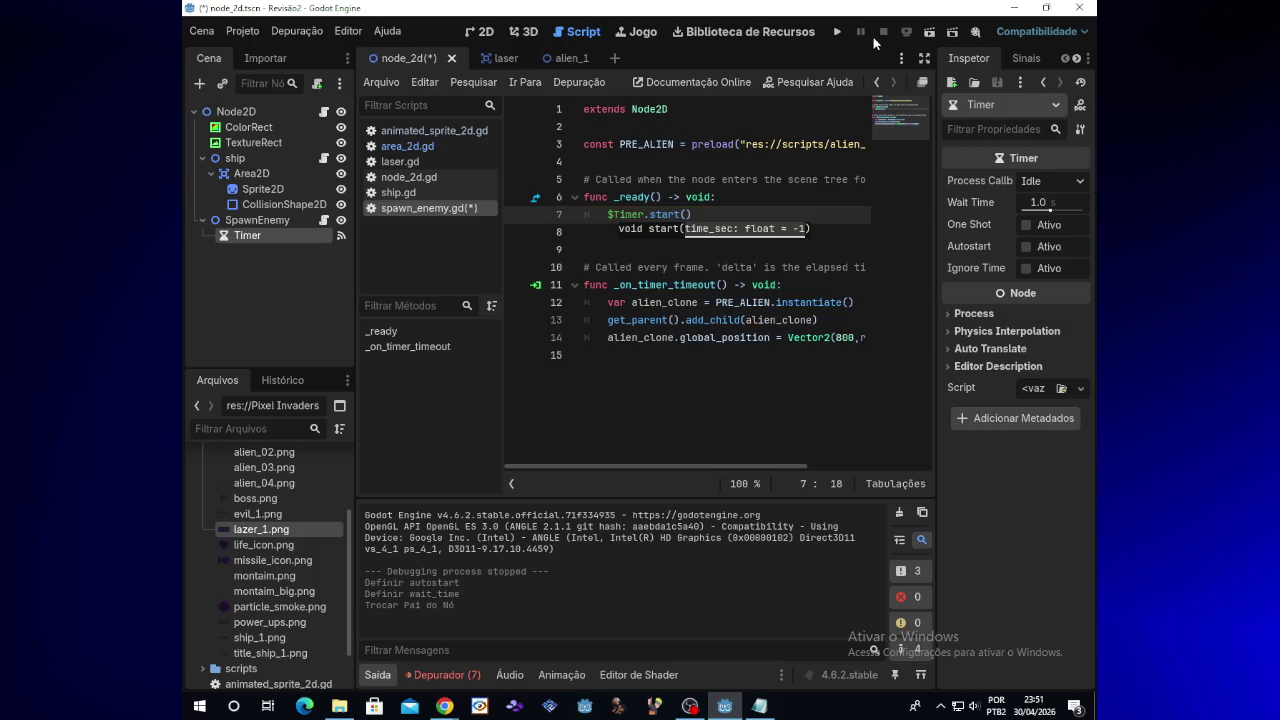
click(838, 32)
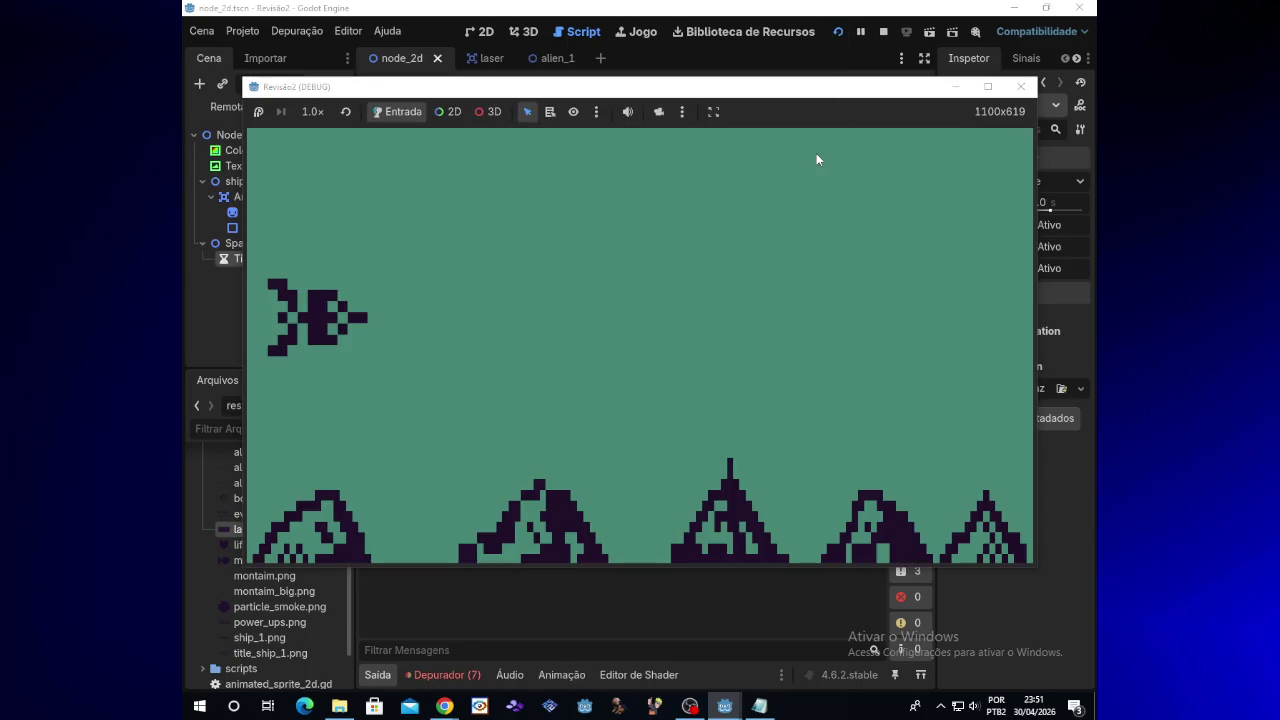
key(Up)
key(Up)
key(Left)
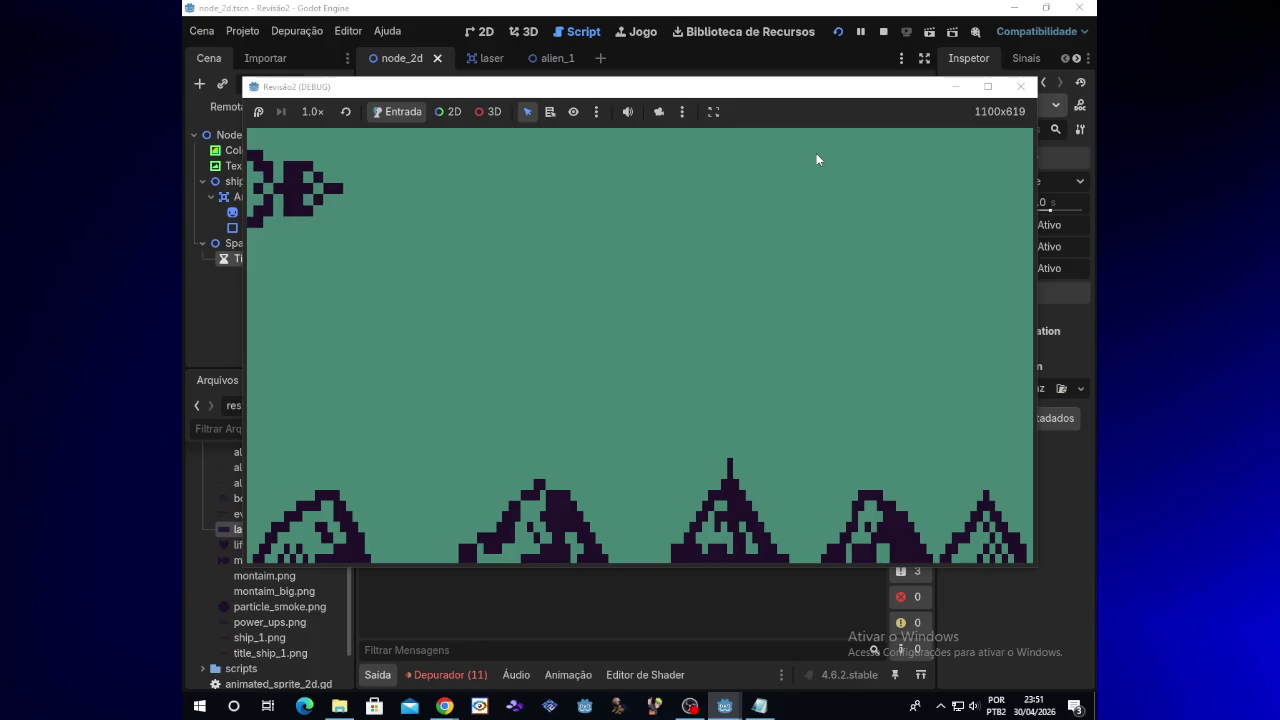
key(Down)
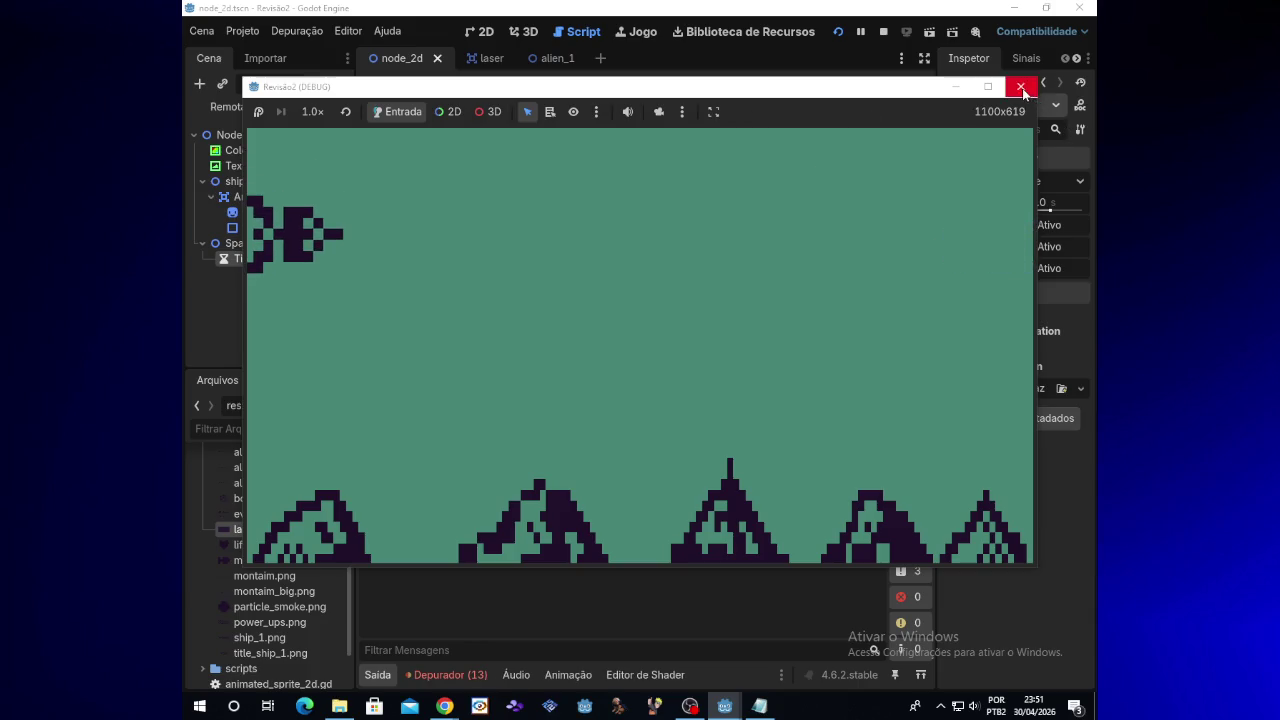
click(1020, 86)
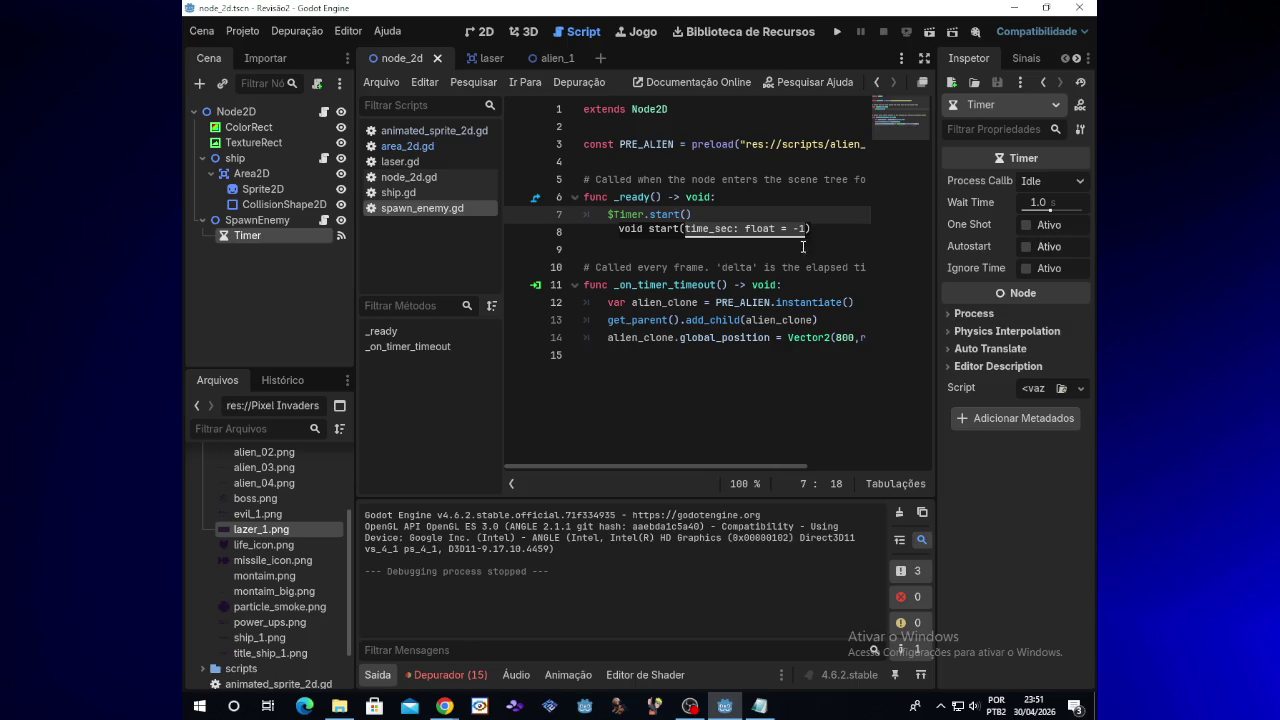
Finish the $Timer.start() line and bring up the SpawnEnemy reference in Notepad
click(696, 216)
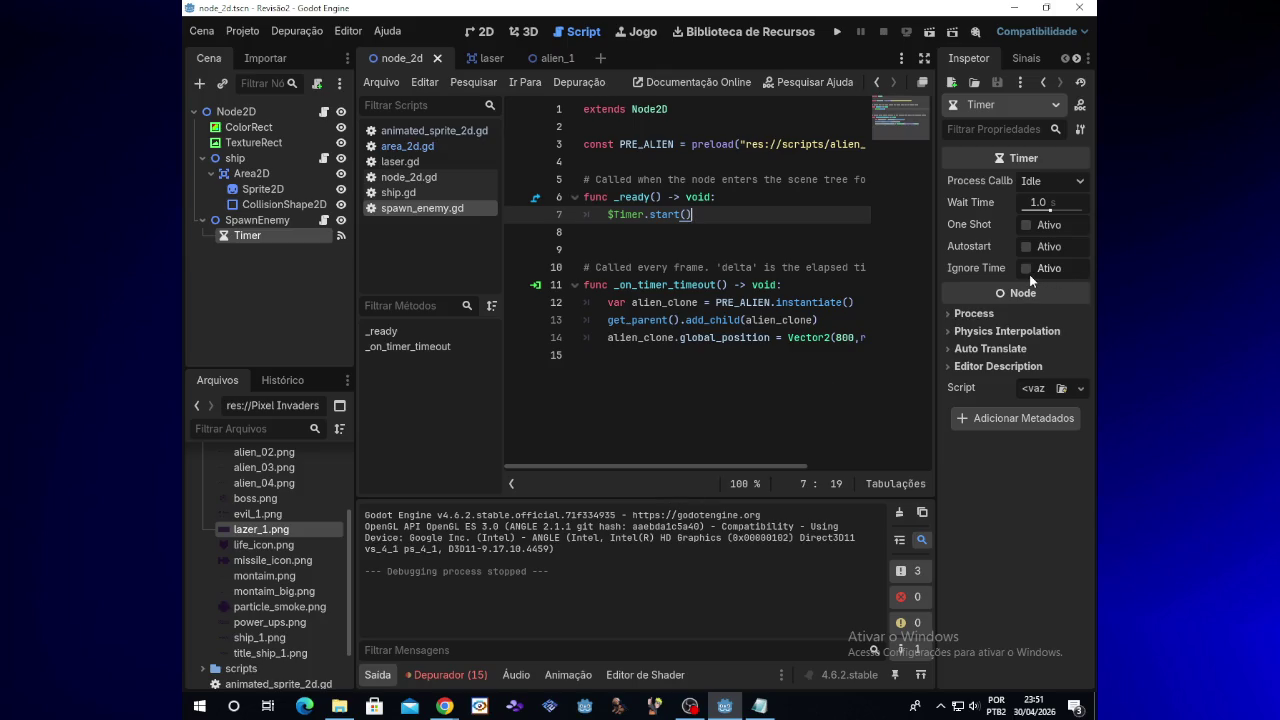
mouse_move(1013, 290)
click(757, 707)
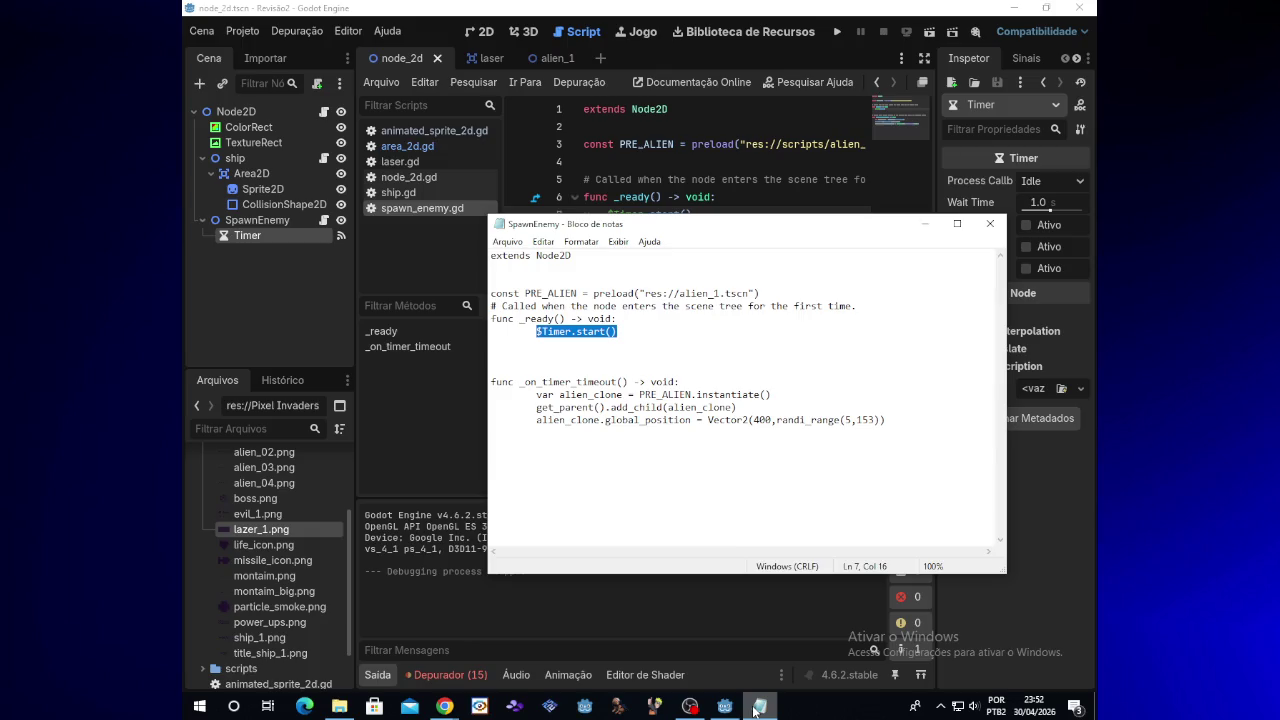
click(757, 707)
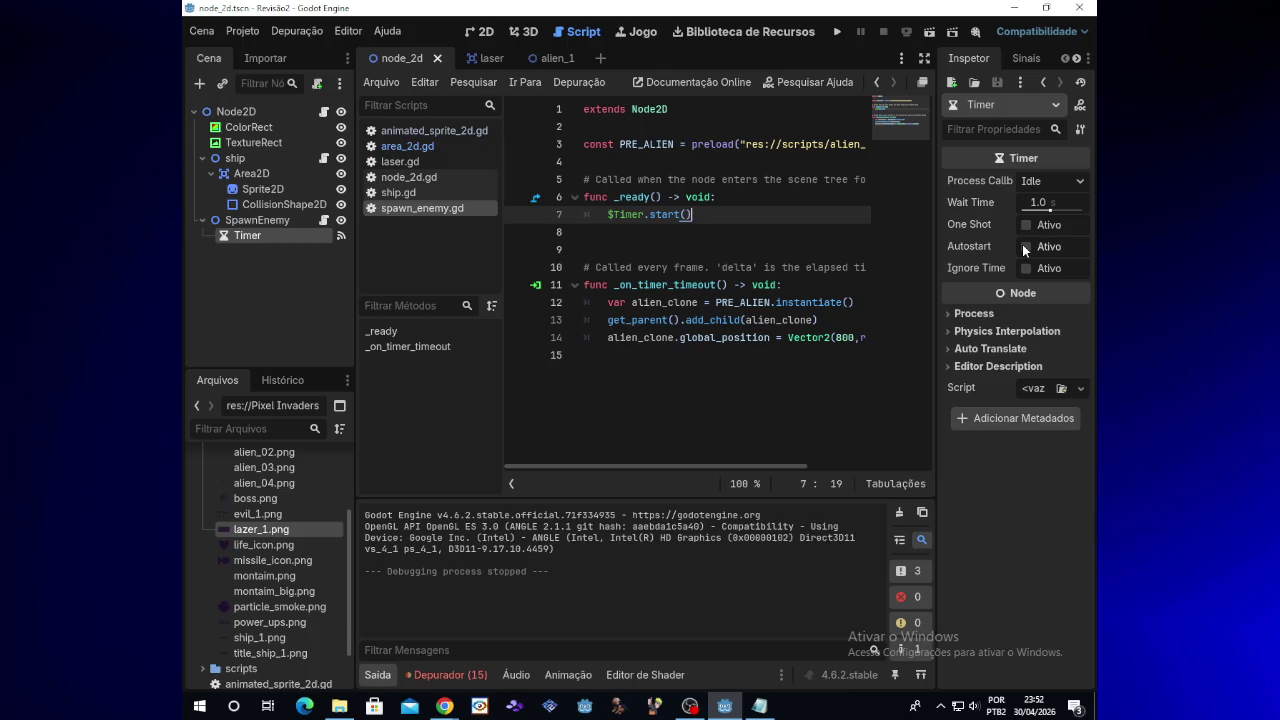
Turn on the SpawnEnemy Timer's Autostart and test-run the game twice
click(1025, 246)
click(838, 32)
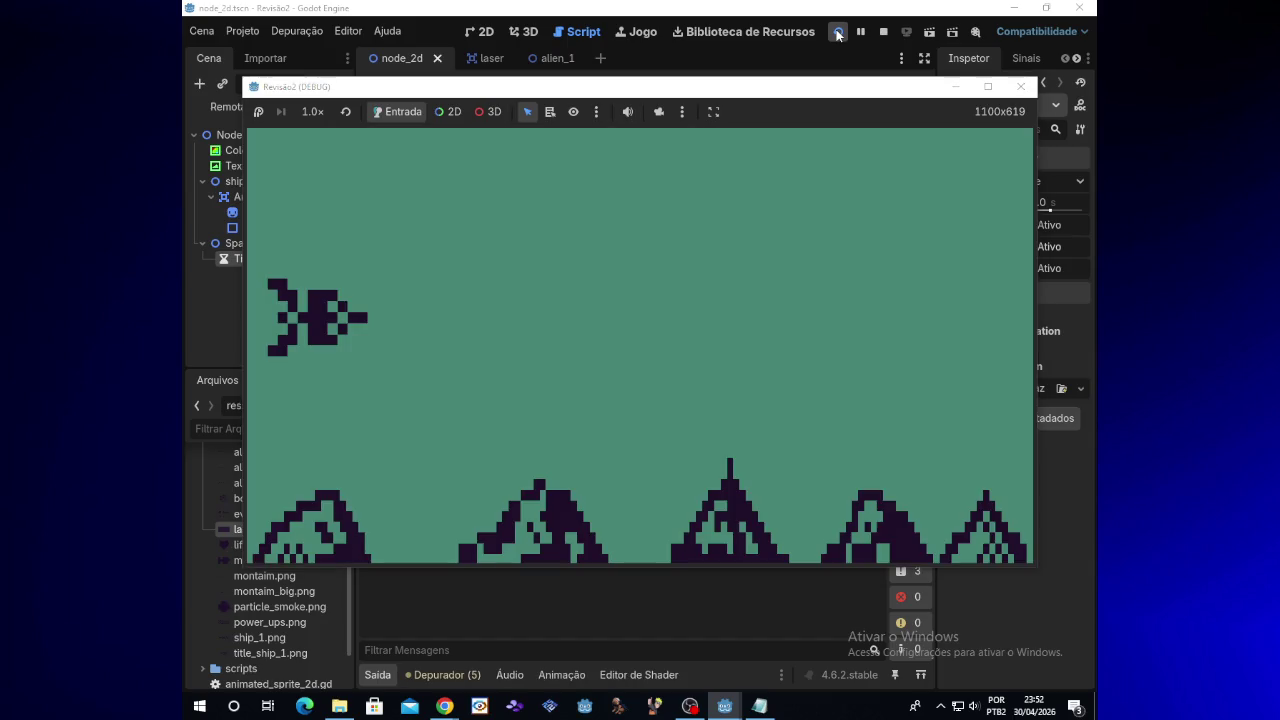
click(1020, 87)
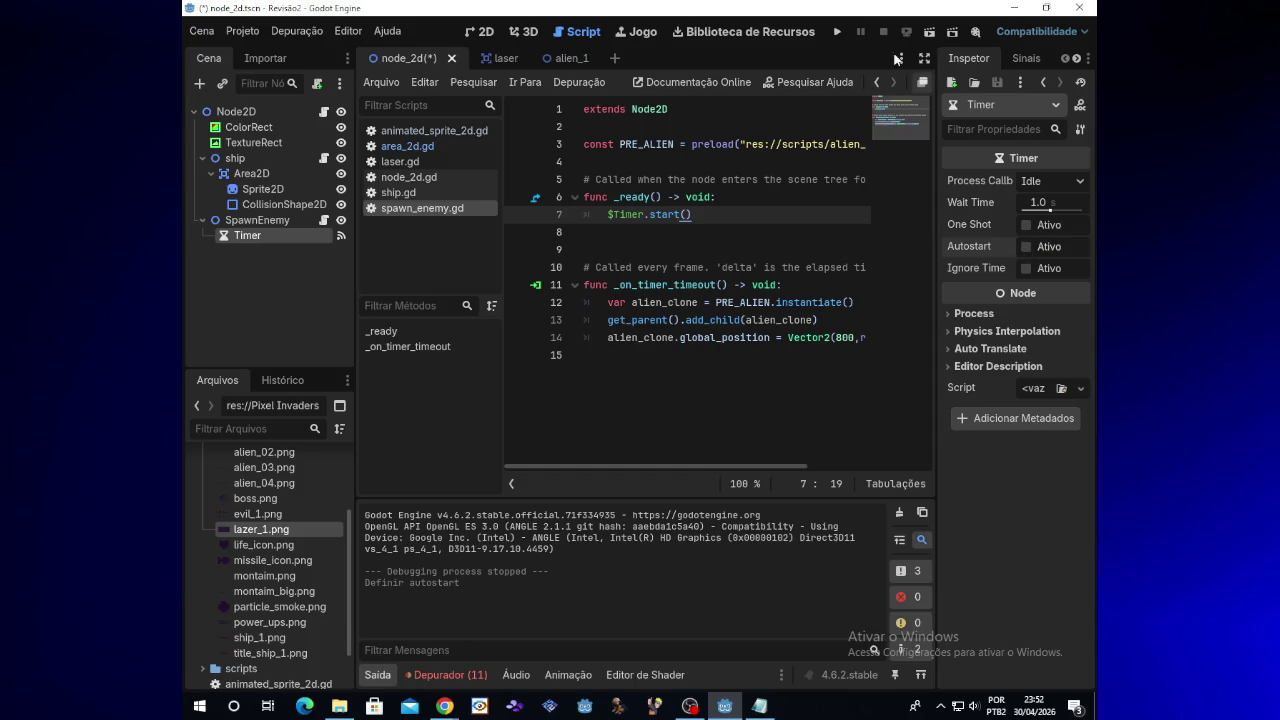
click(838, 32)
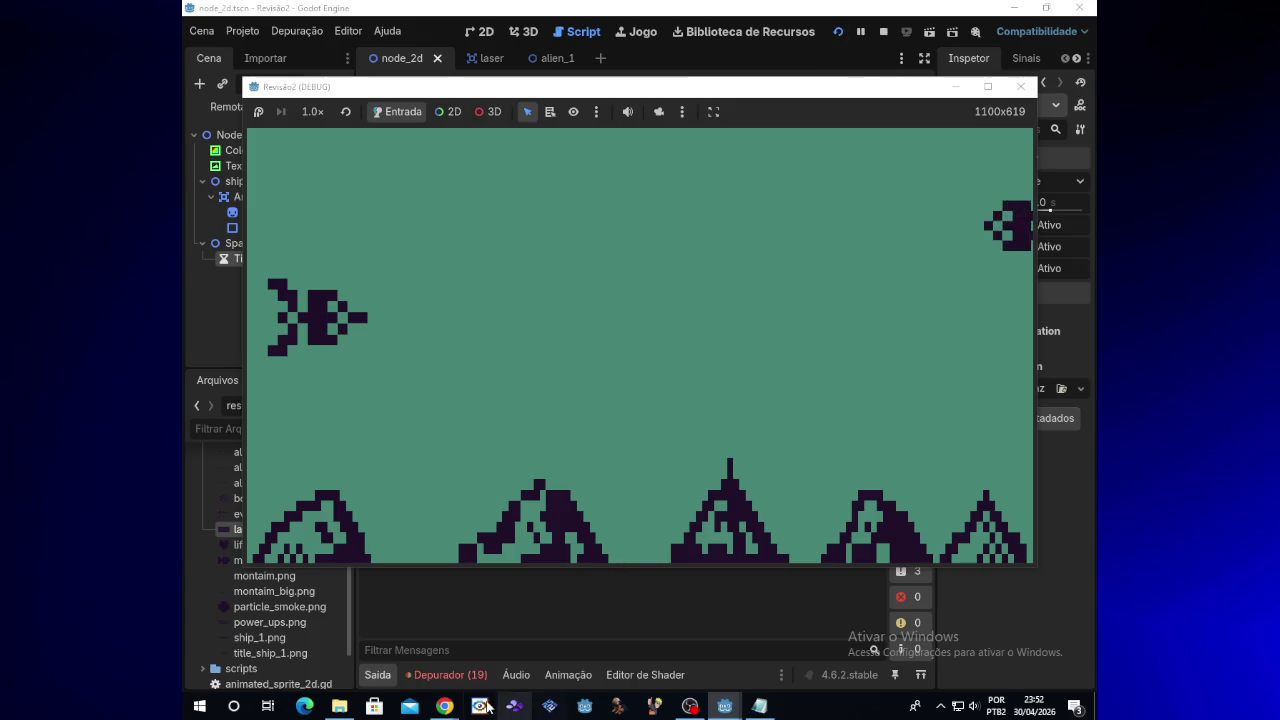
click(955, 88)
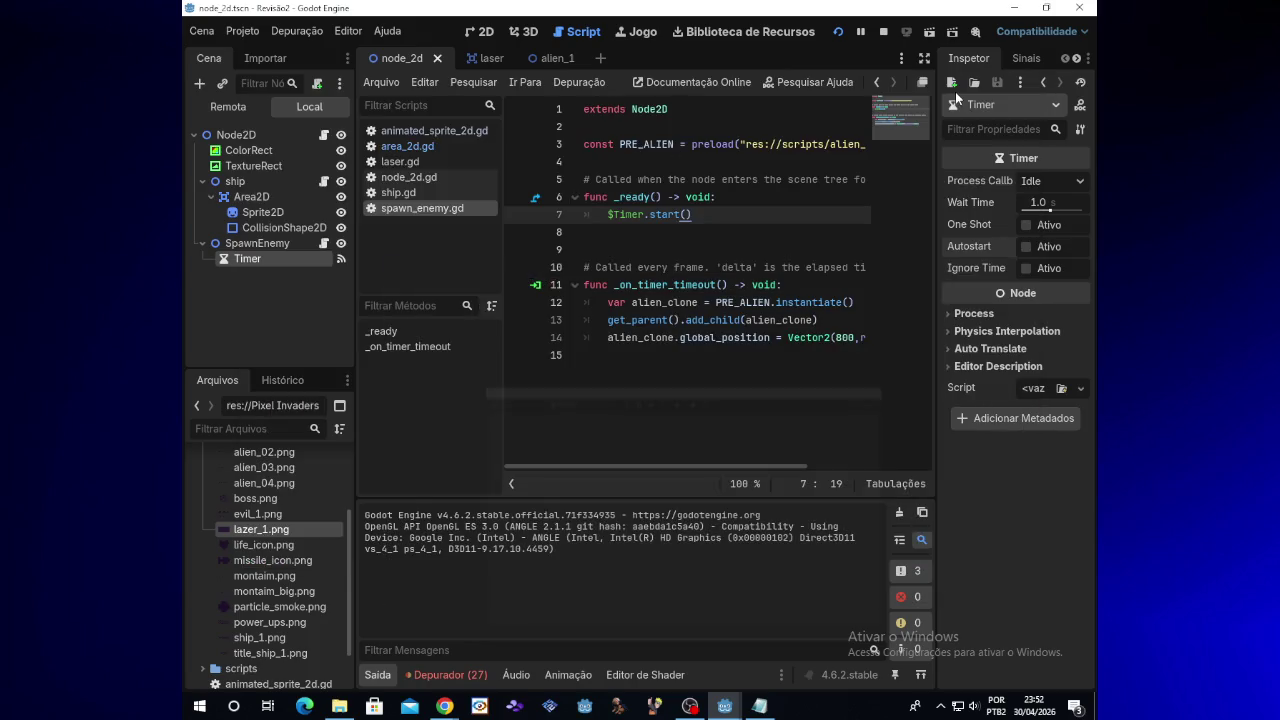
Visit the alien_1 scene, return to node_2d, and turn on the Timer's One Shot
click(549, 58)
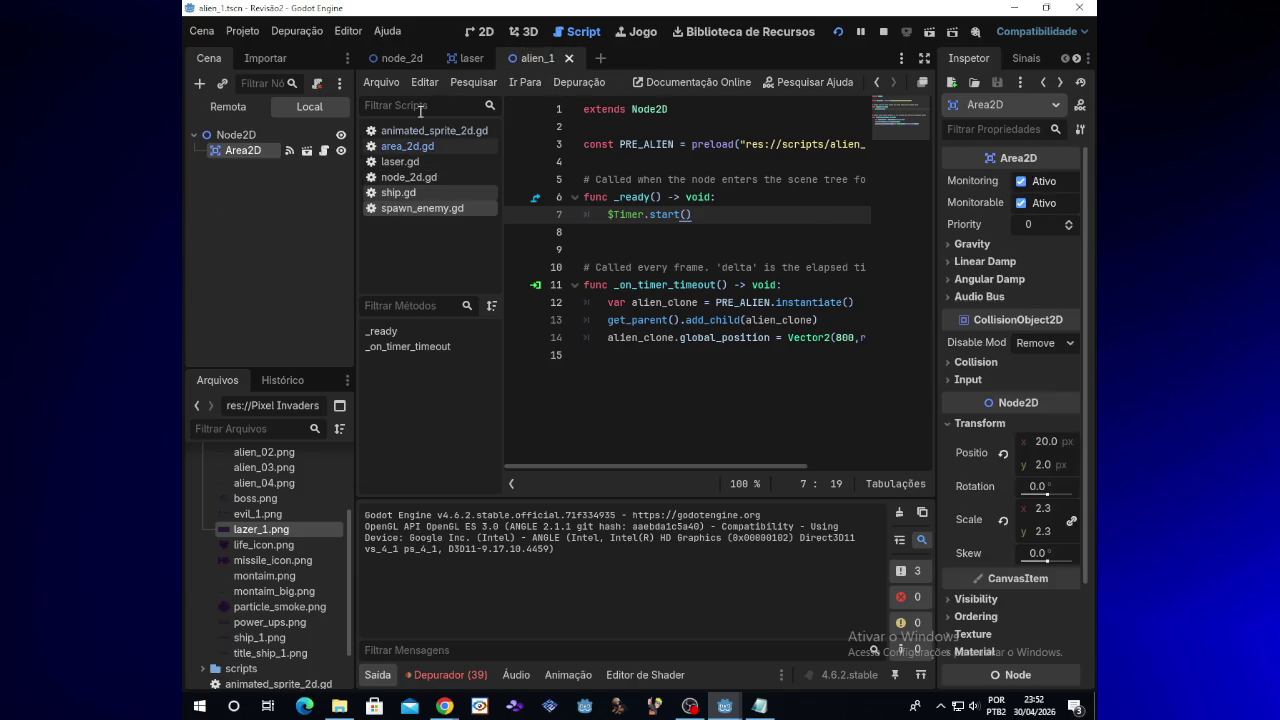
click(400, 60)
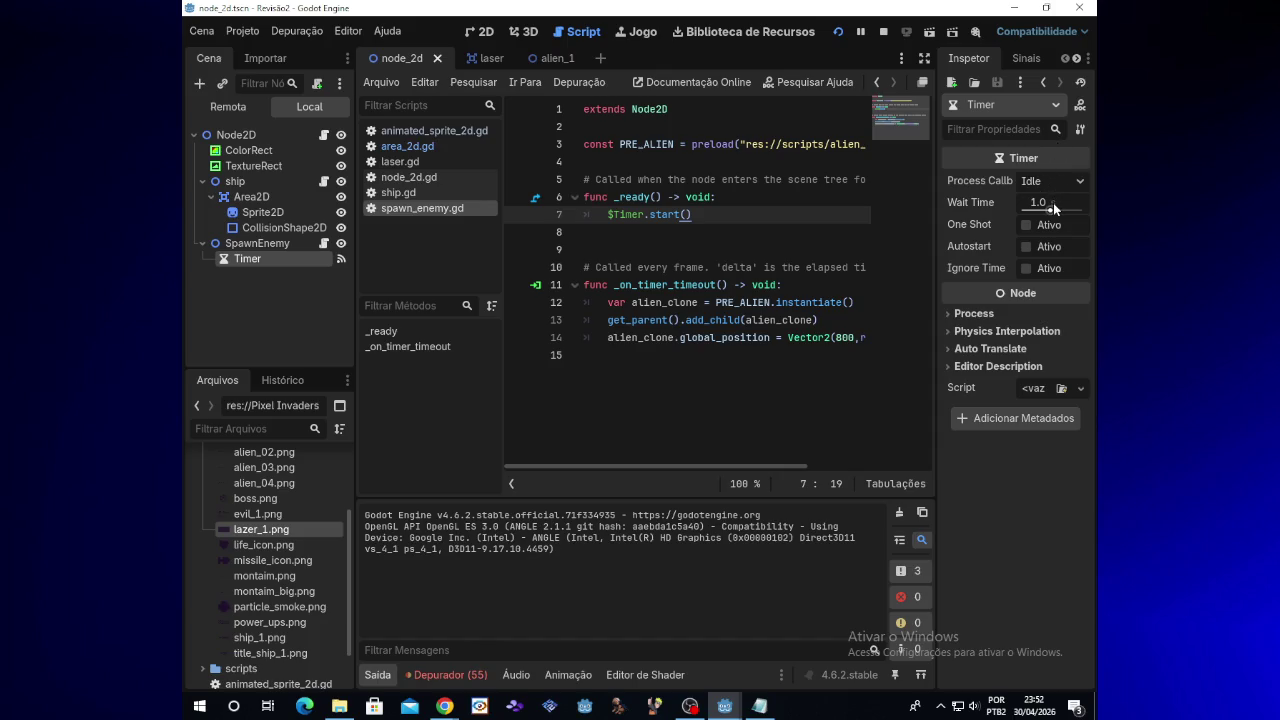
click(1026, 225)
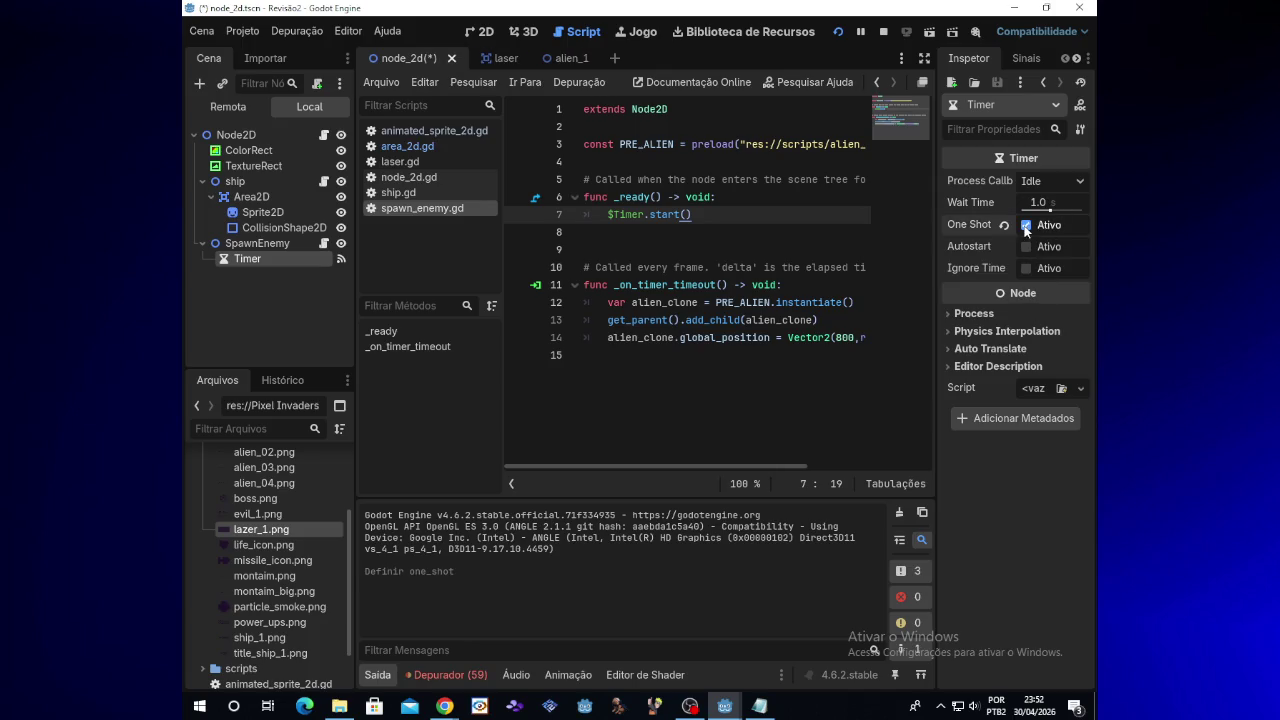
Test-run the game with the one-shot Timer, then return to the editor
click(840, 33)
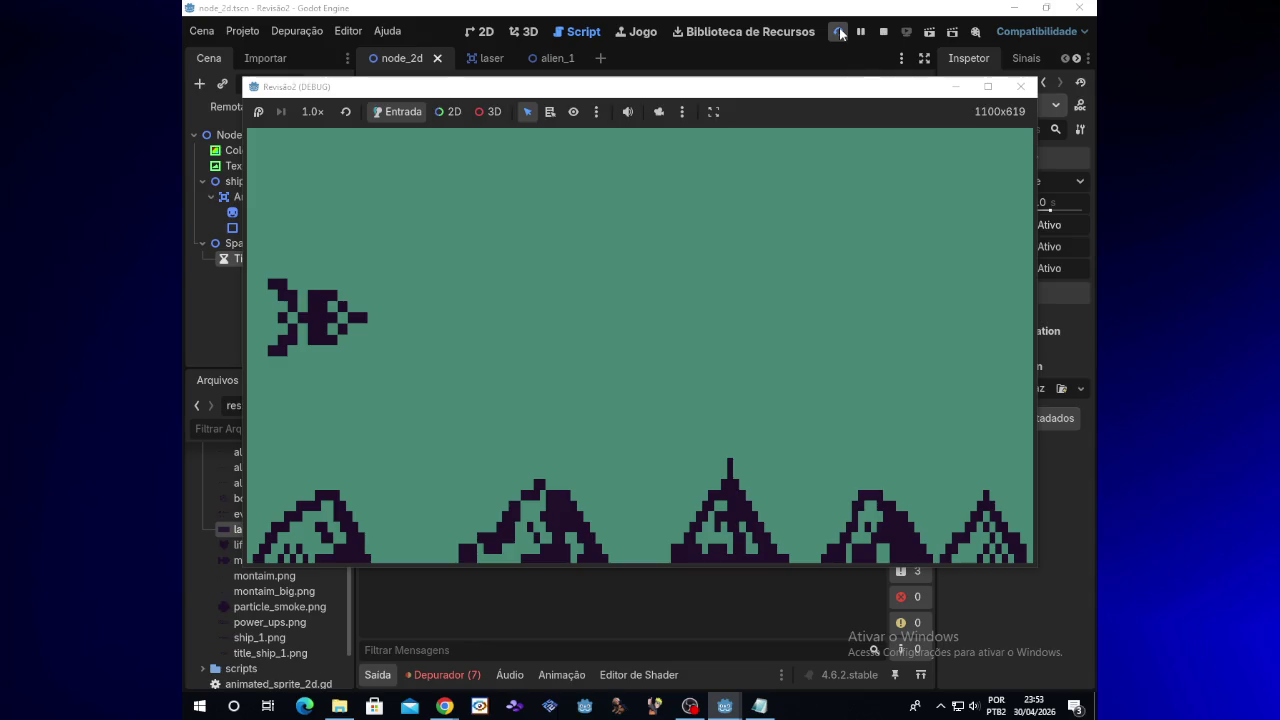
click(938, 96)
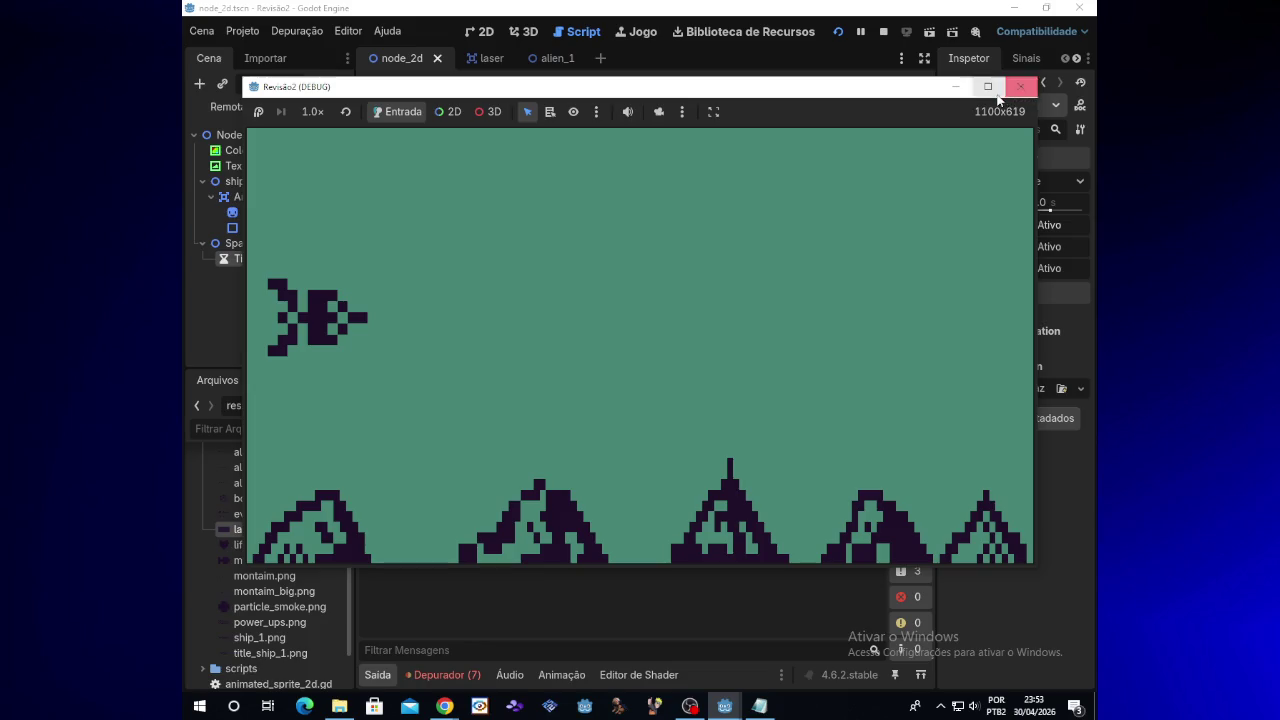
click(962, 90)
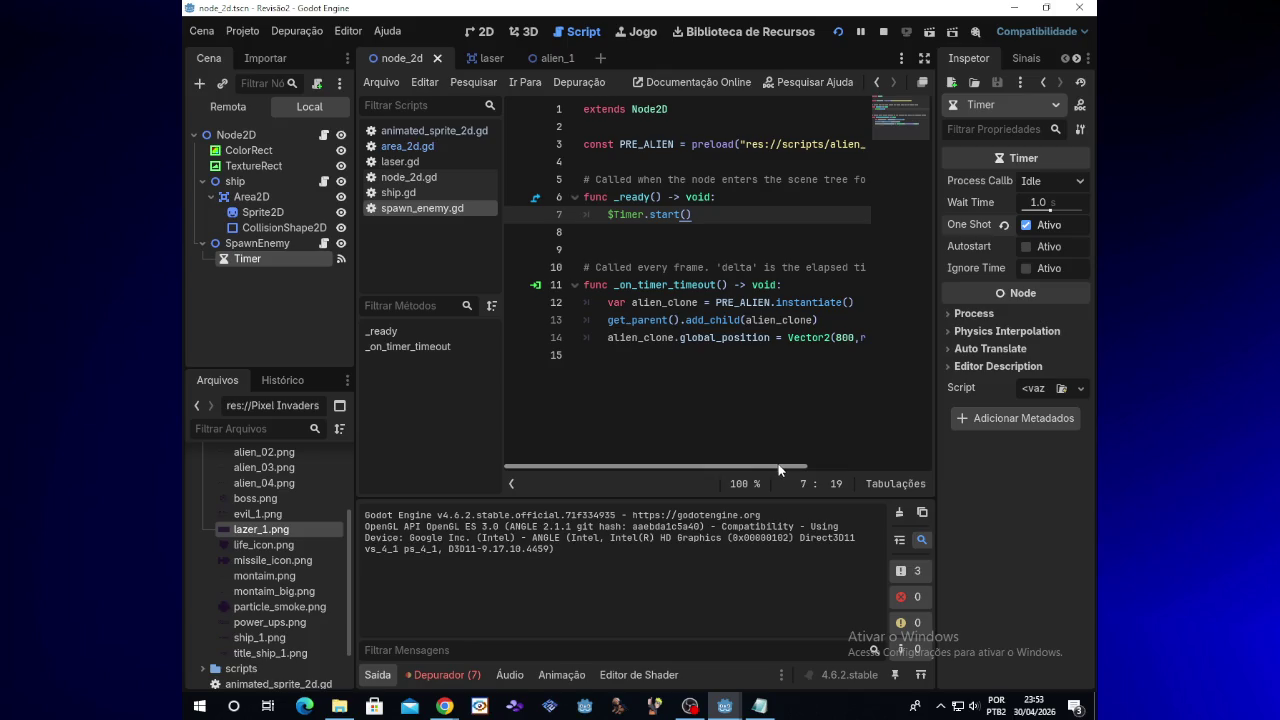
mouse_move(783, 468)
mouse_down()
mouse_move(835, 467)
mouse_move(727, 466)
mouse_up()
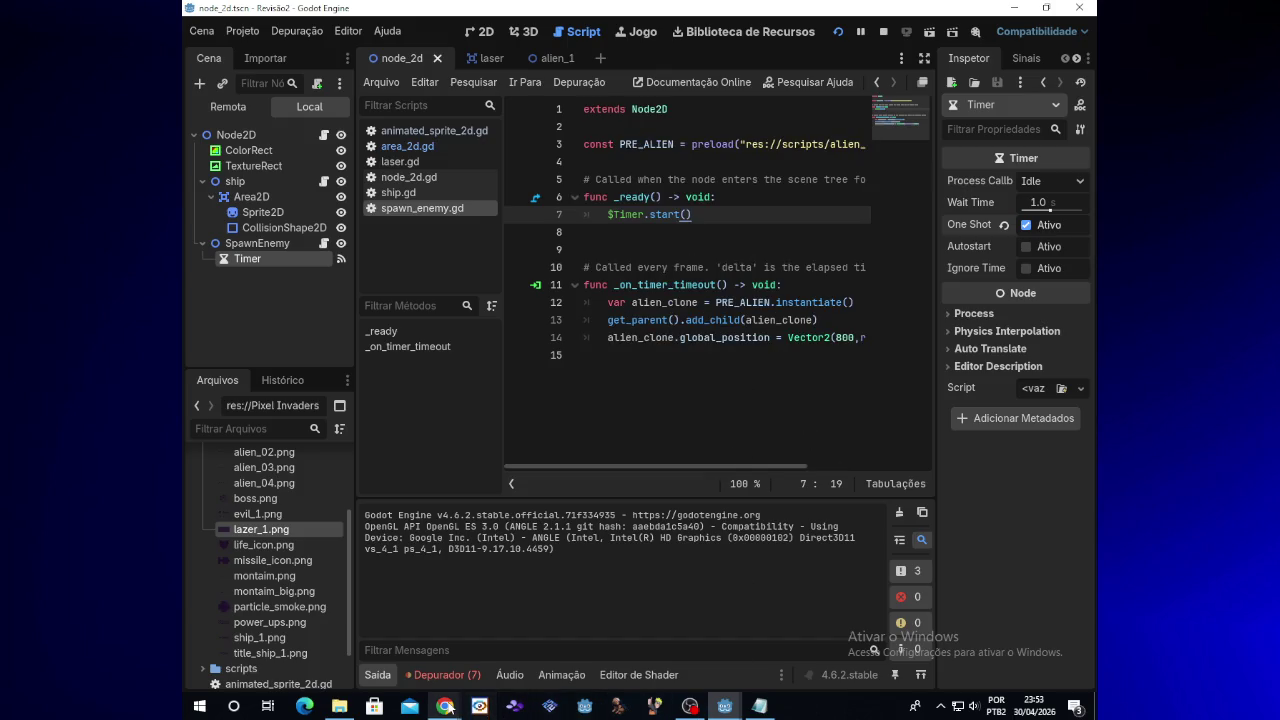
mouse_move(444, 706)
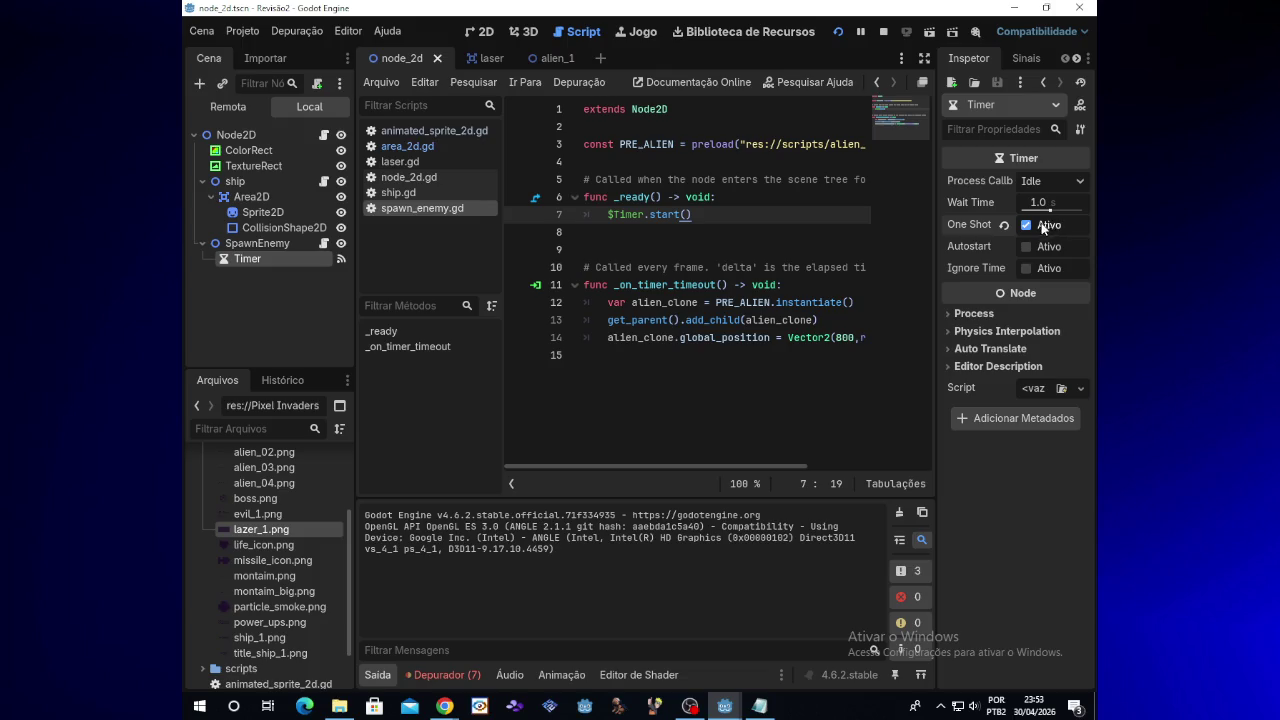
Rerun the game, fire at the alien while moving the ship, then open alien_1
click(838, 32)
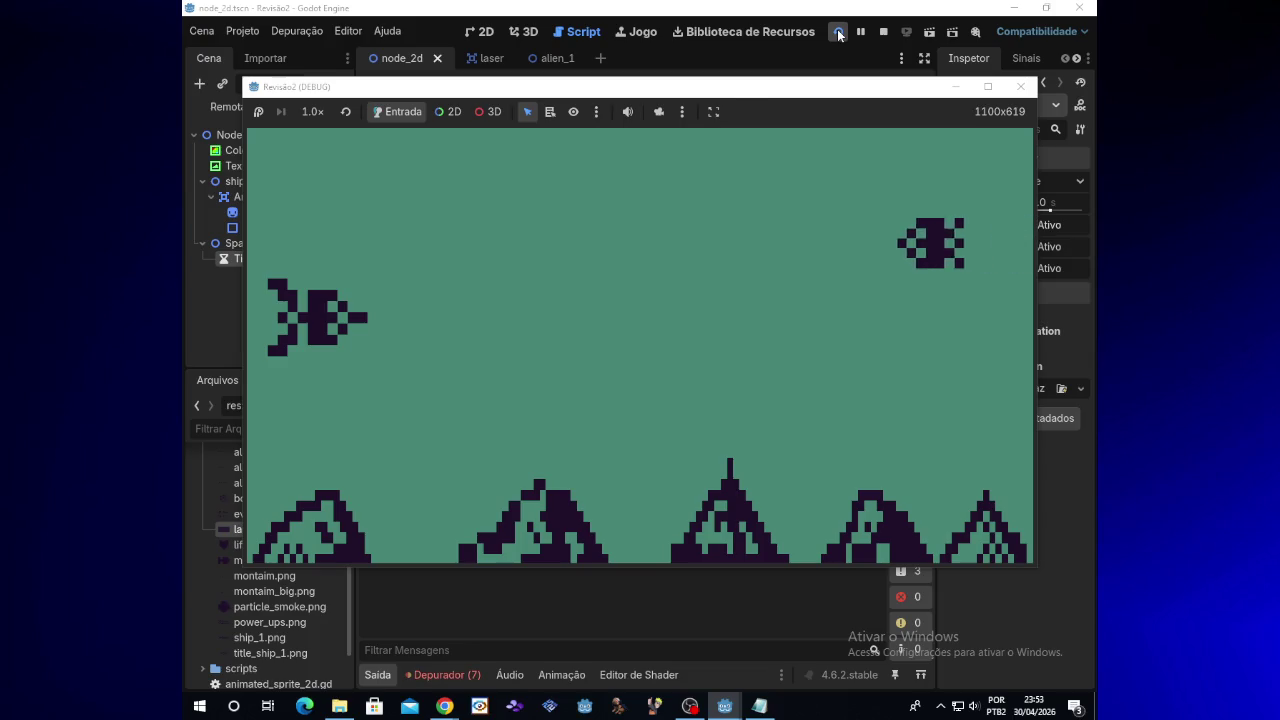
key(Up)
key(space)
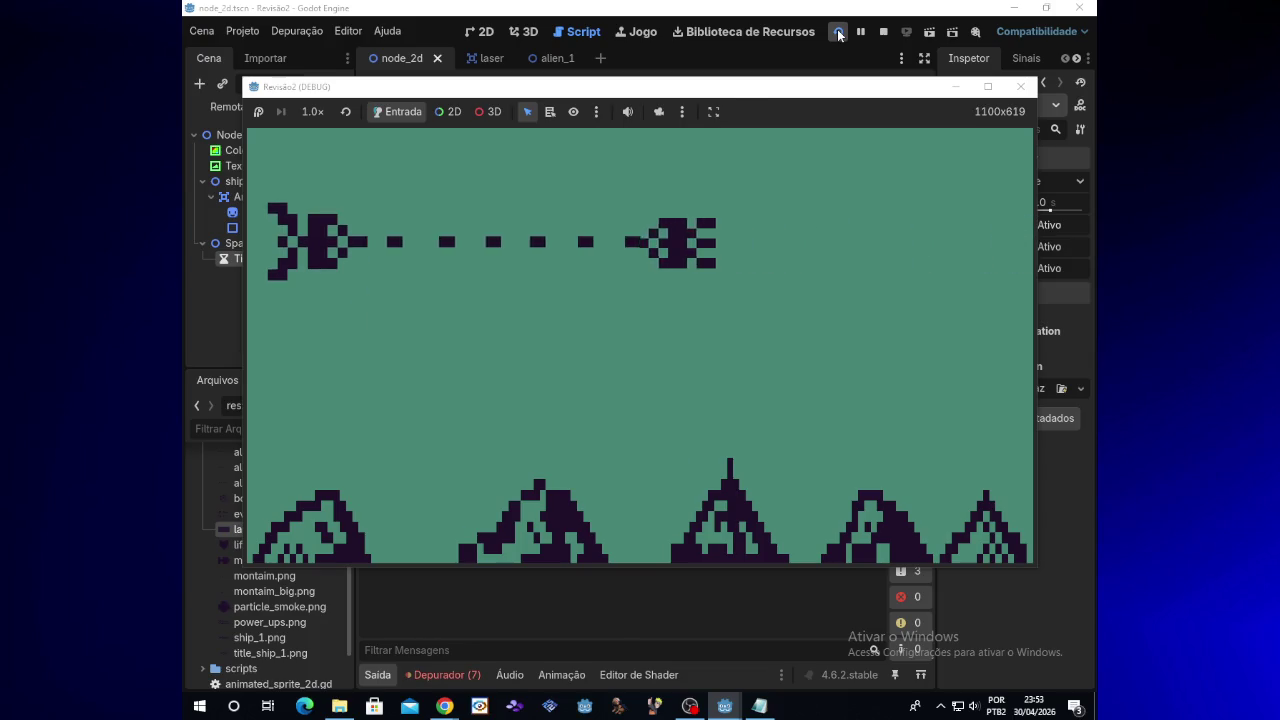
key(Down)
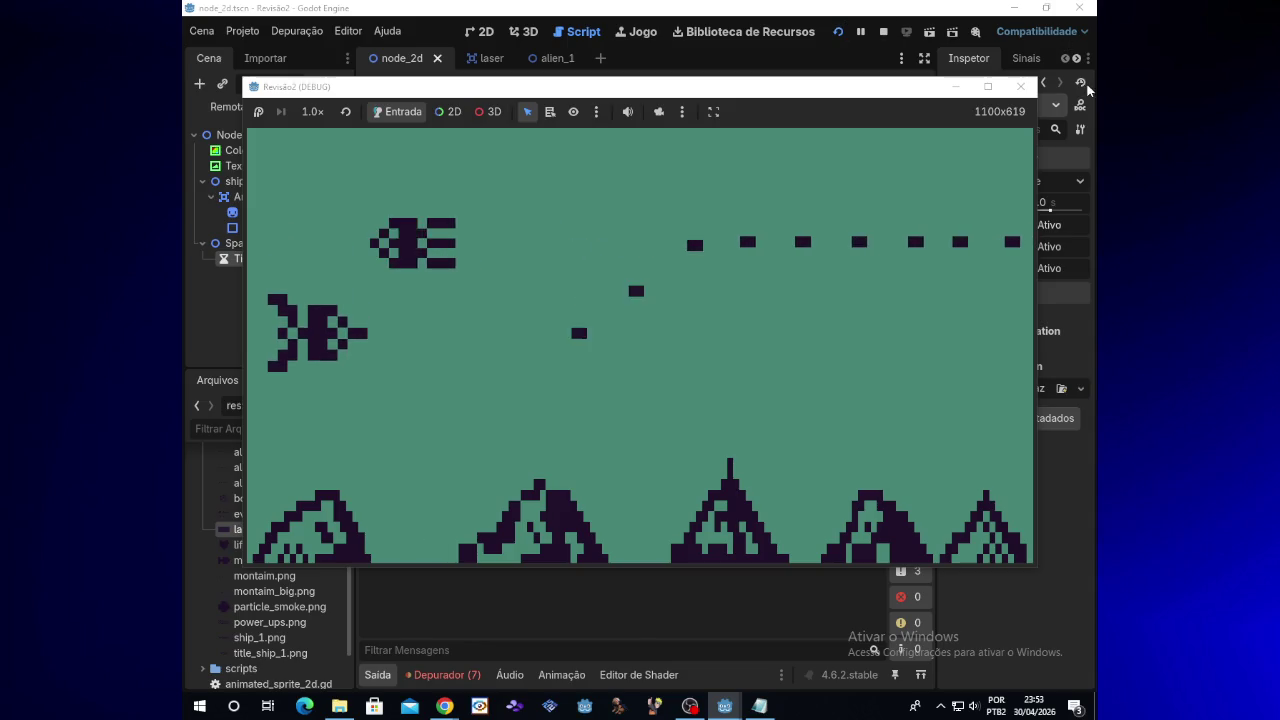
click(1021, 86)
click(555, 60)
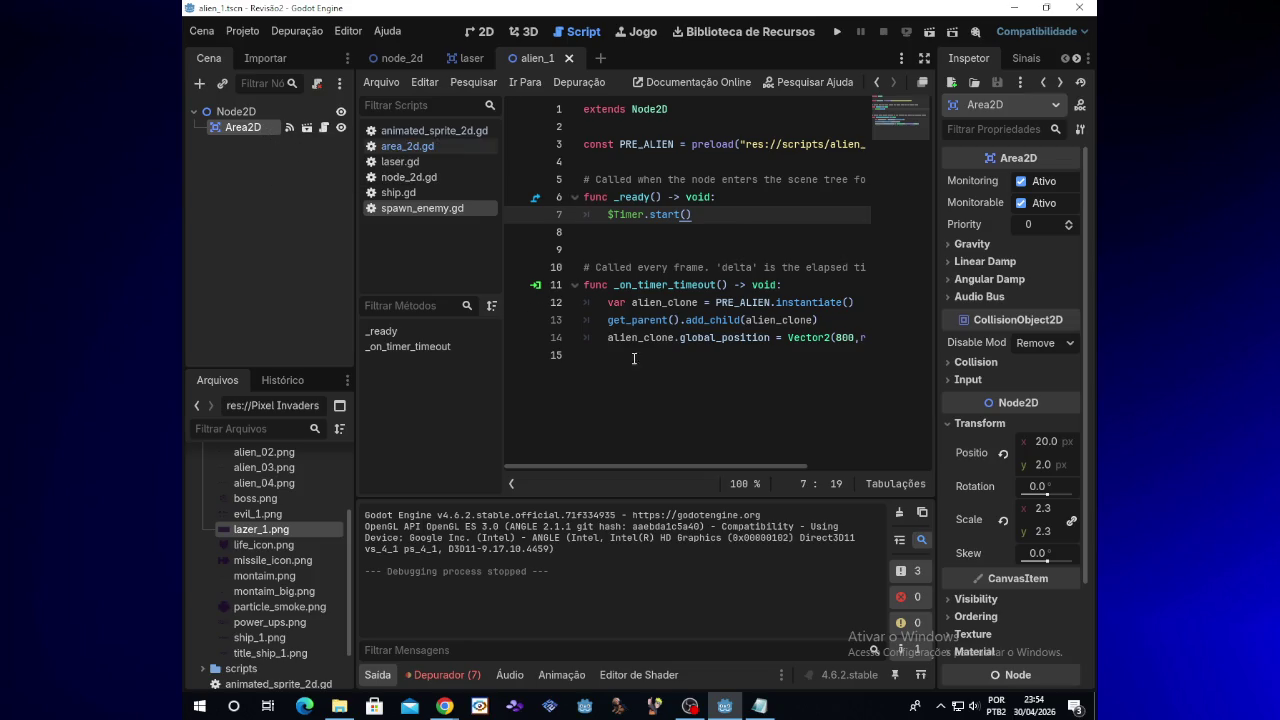
Add blank lines after the _ready function in area_2d.gd
click(617, 250)
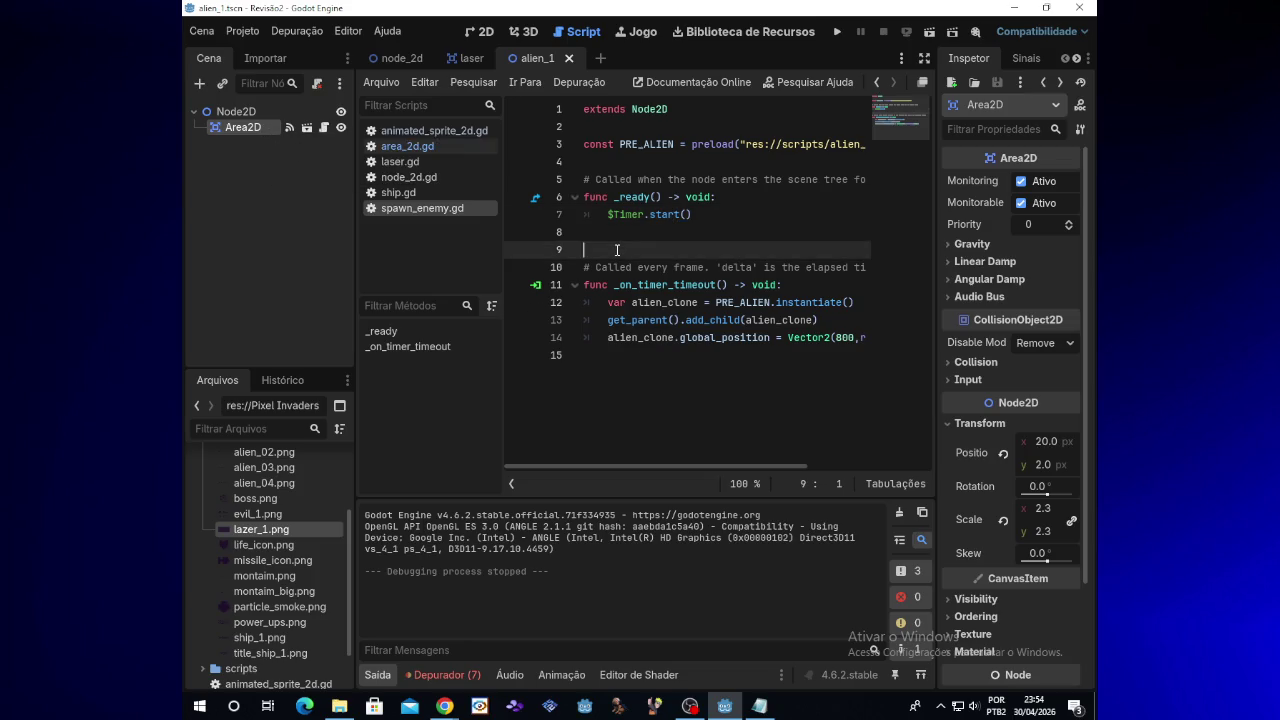
key(Return)
key(Return)
click(614, 251)
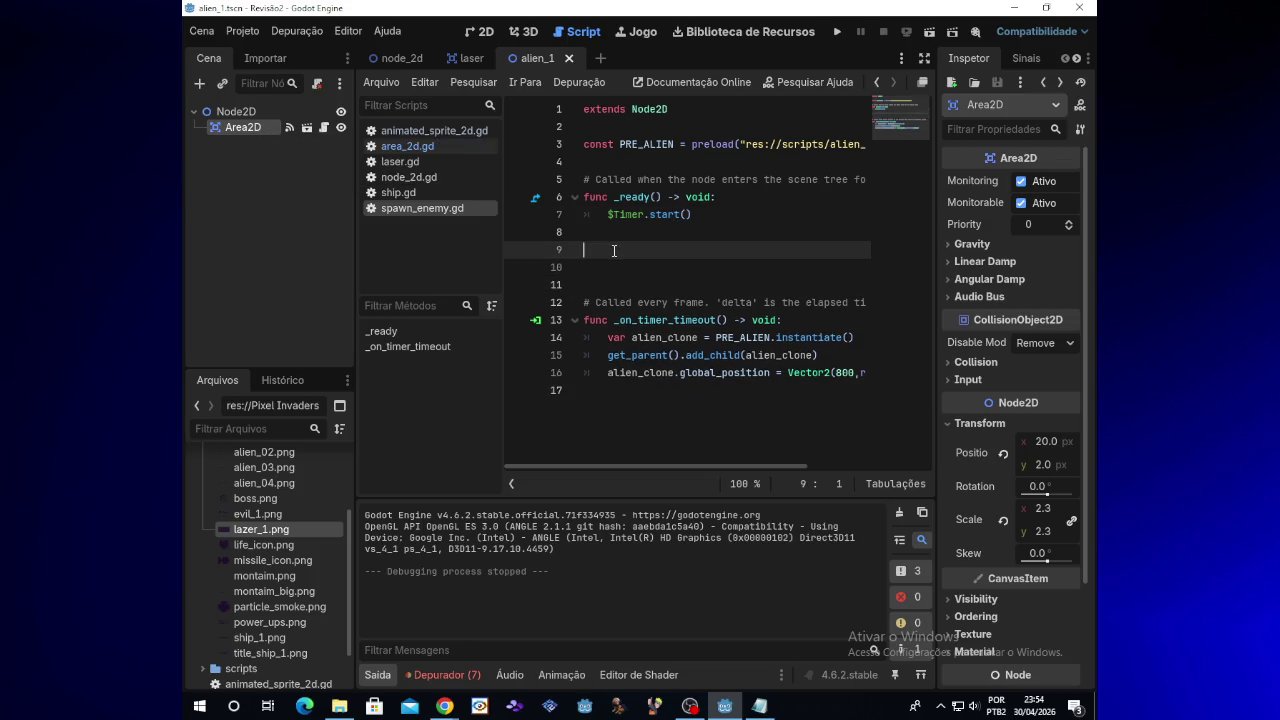
Disconnect and reconnect the Area2D's area_entered signal to _on_area_entered
click(1015, 57)
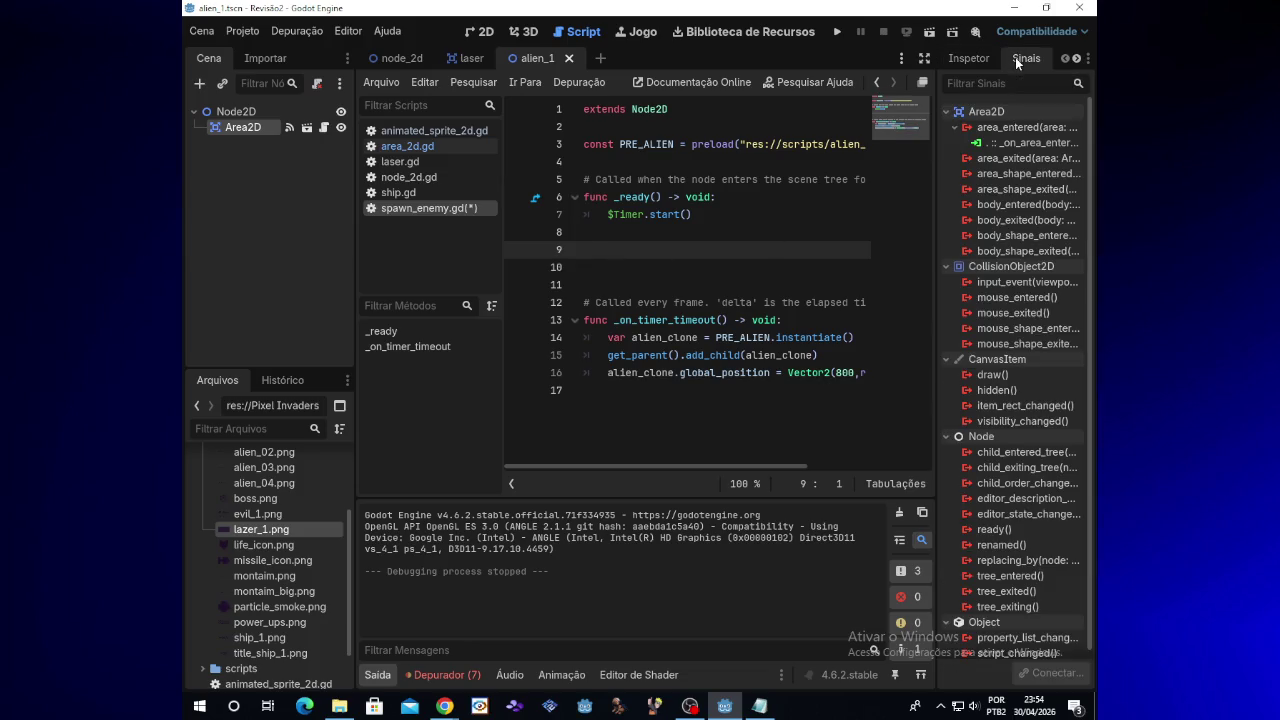
right_click(1018, 145)
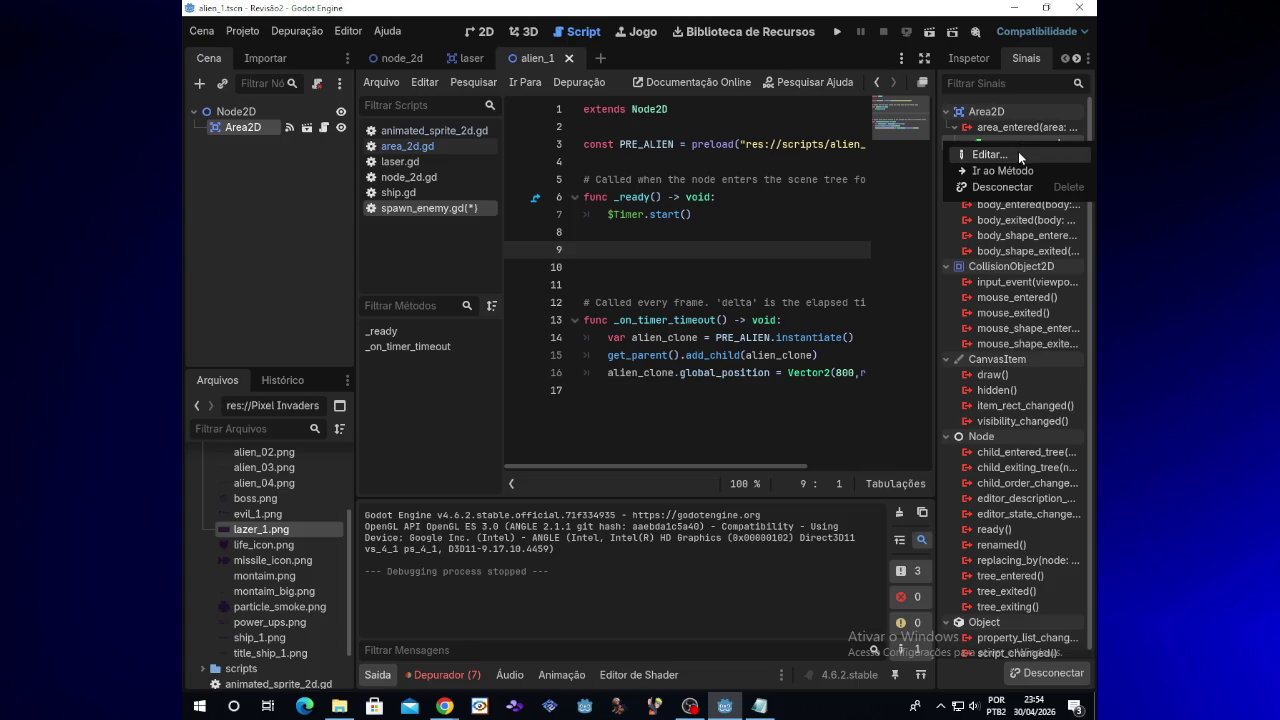
click(1017, 187)
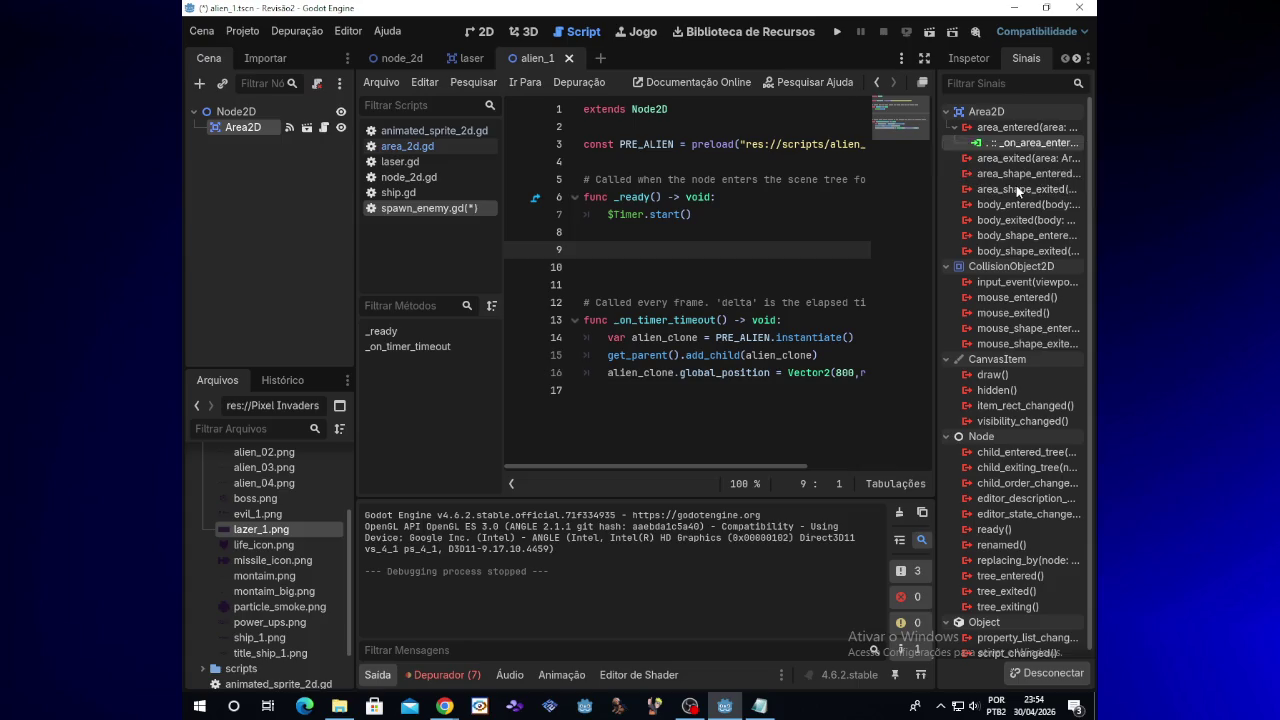
double_click(1000, 133)
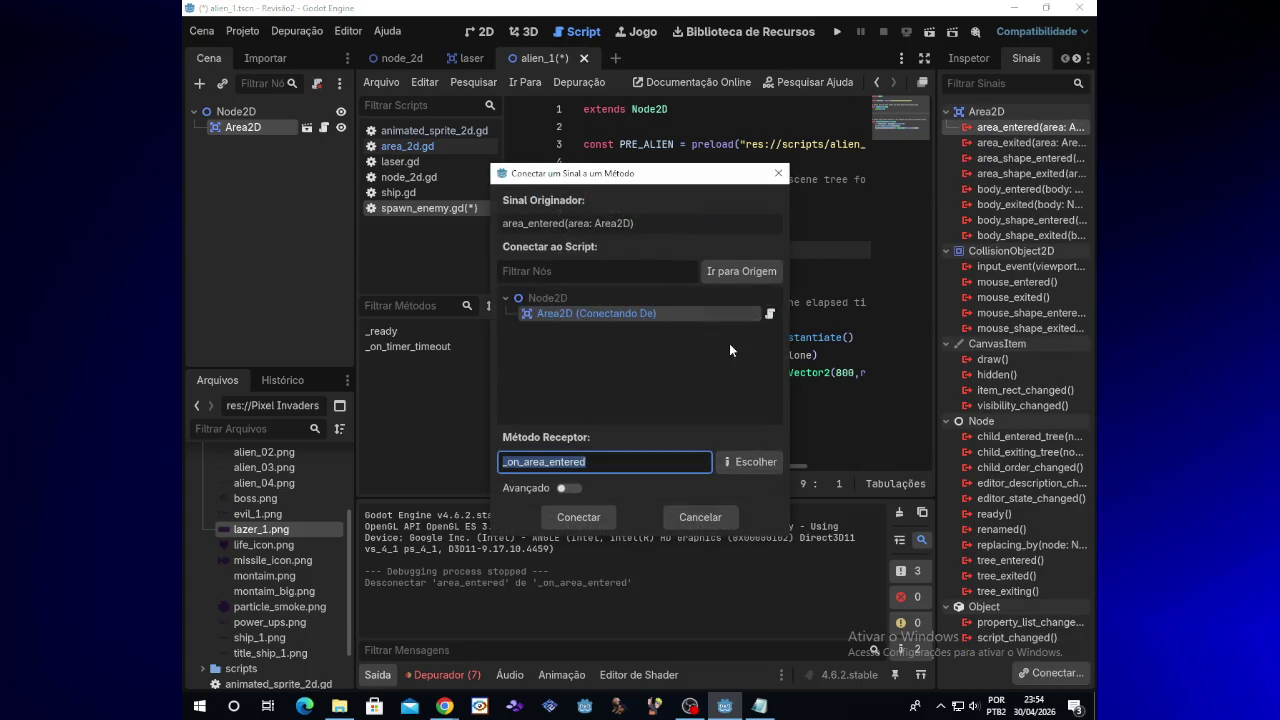
click(589, 518)
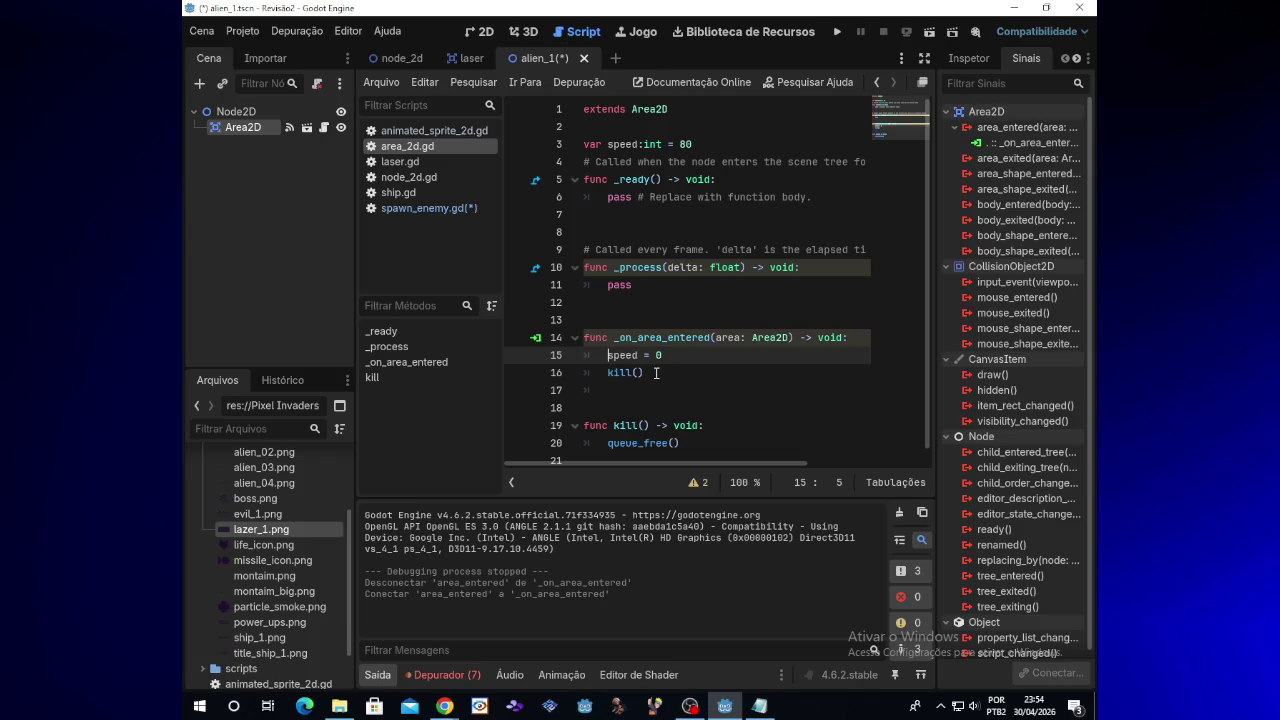
Check the kill() line in the hit handler, then save and run the game
scroll(661, 366, down, 1)
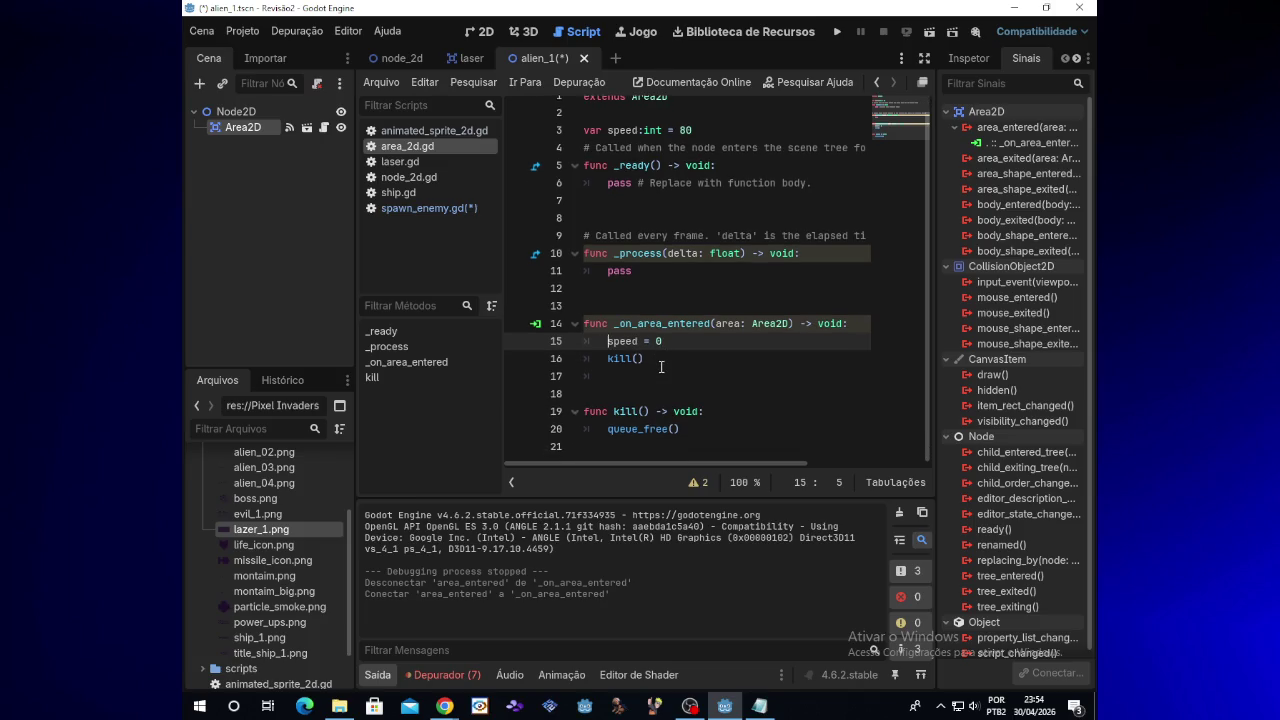
click(654, 359)
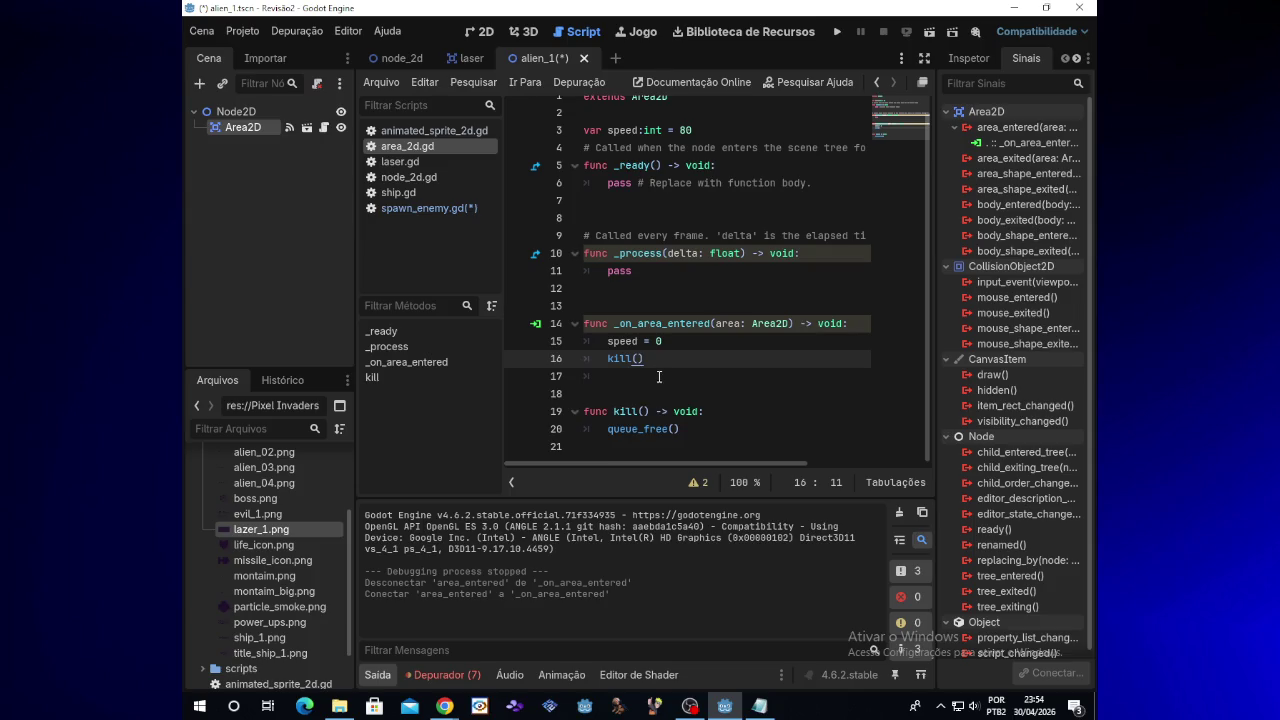
scroll(659, 377, up, 1)
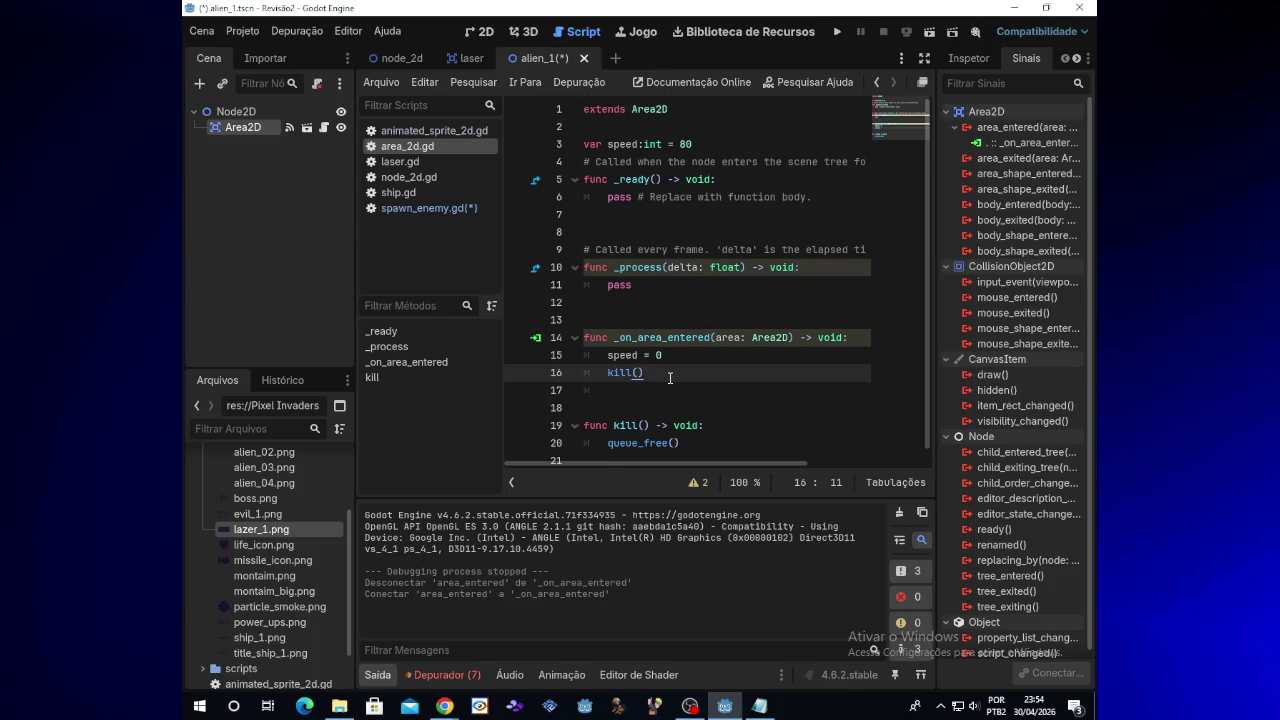
click(837, 32)
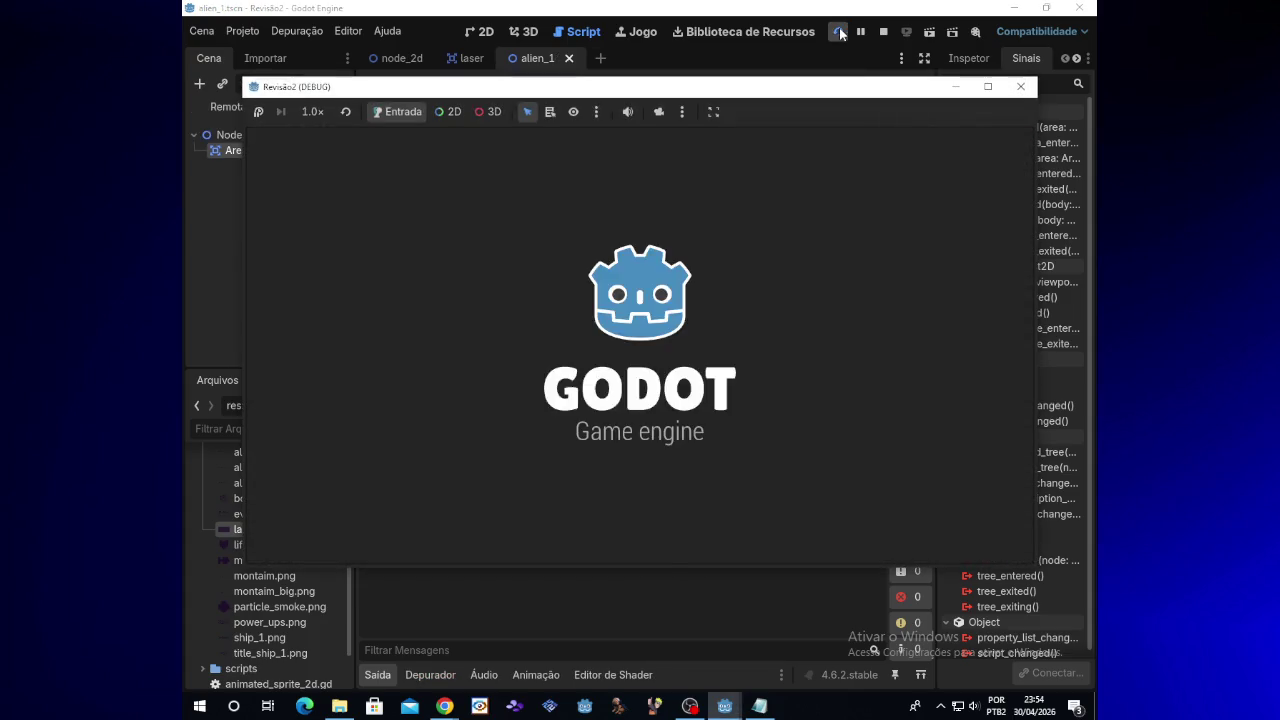
Move the ship down and up, shooting until the alien is hit, then close the game
key(Down)
key(space)
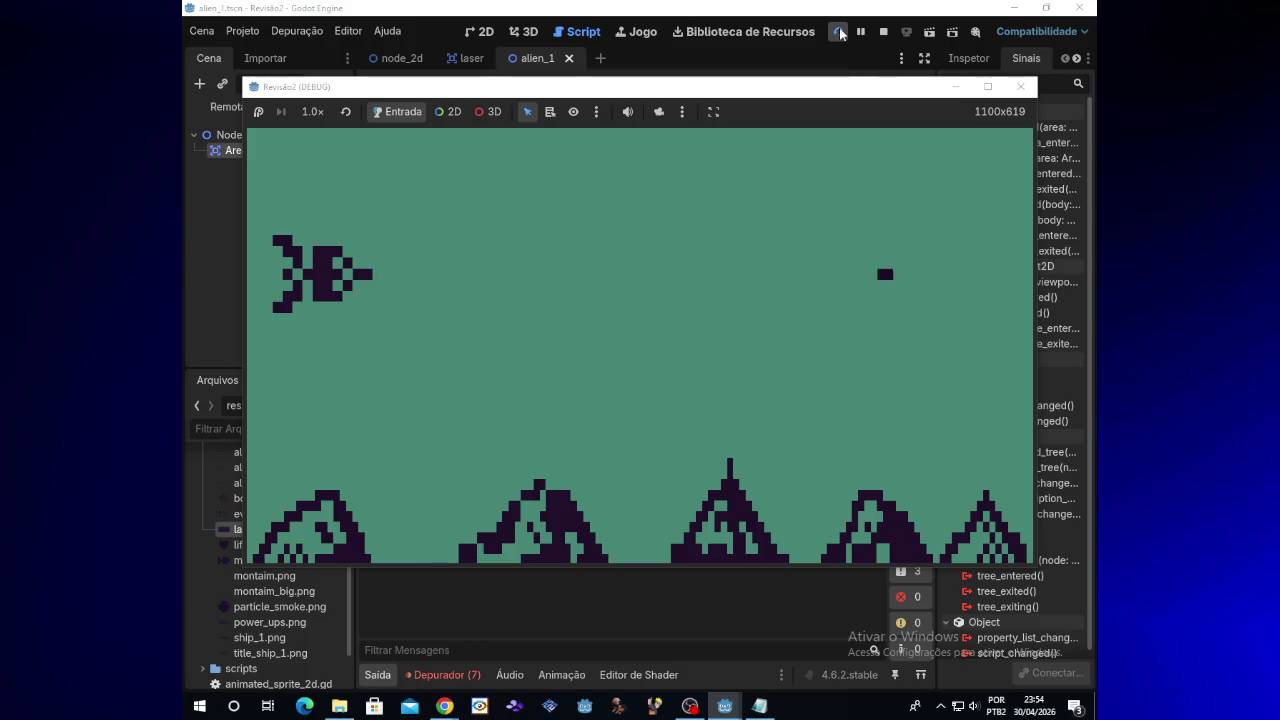
key(Up)
key(space)
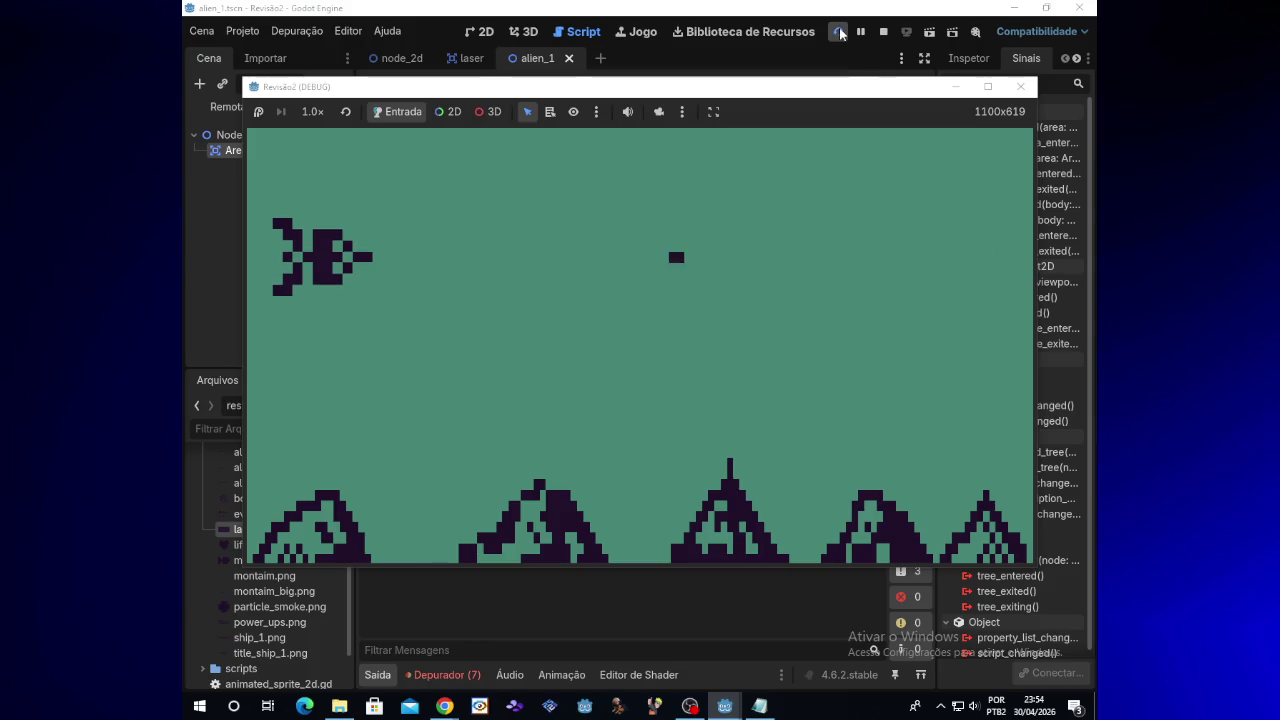
click(1019, 92)
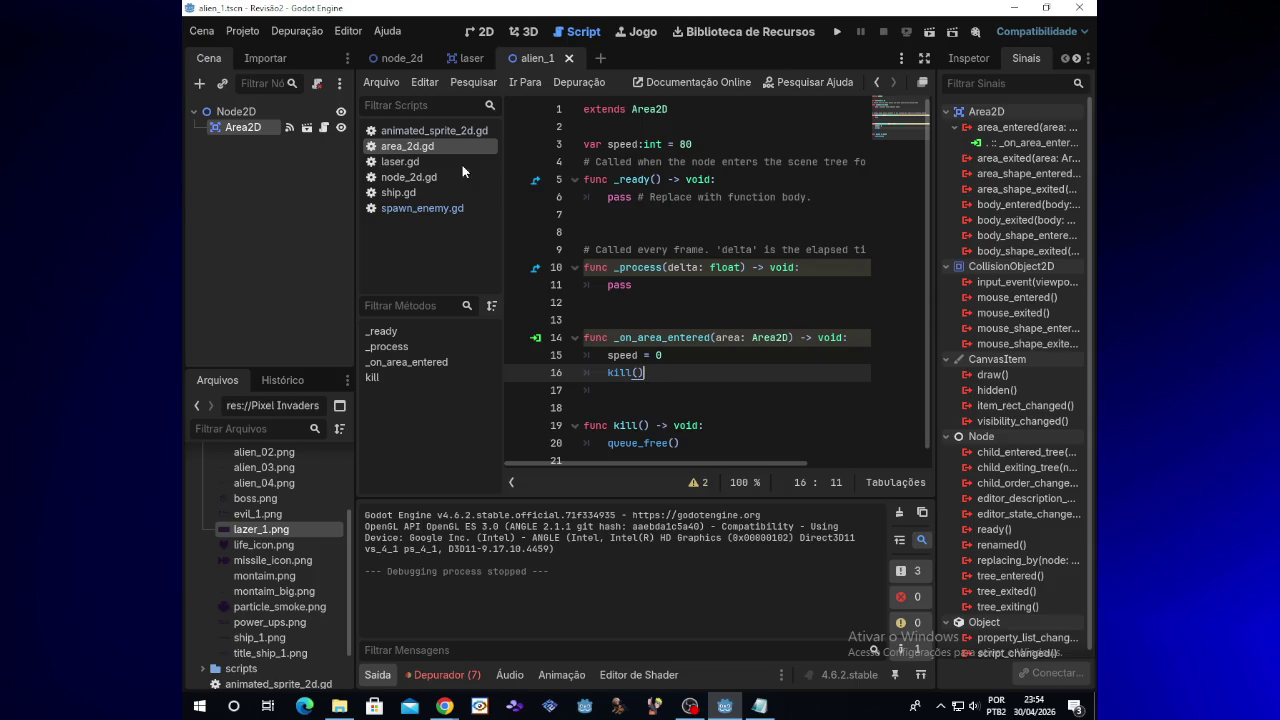
Open laser.gd from the laser scene and add an empty line at its end
click(466, 60)
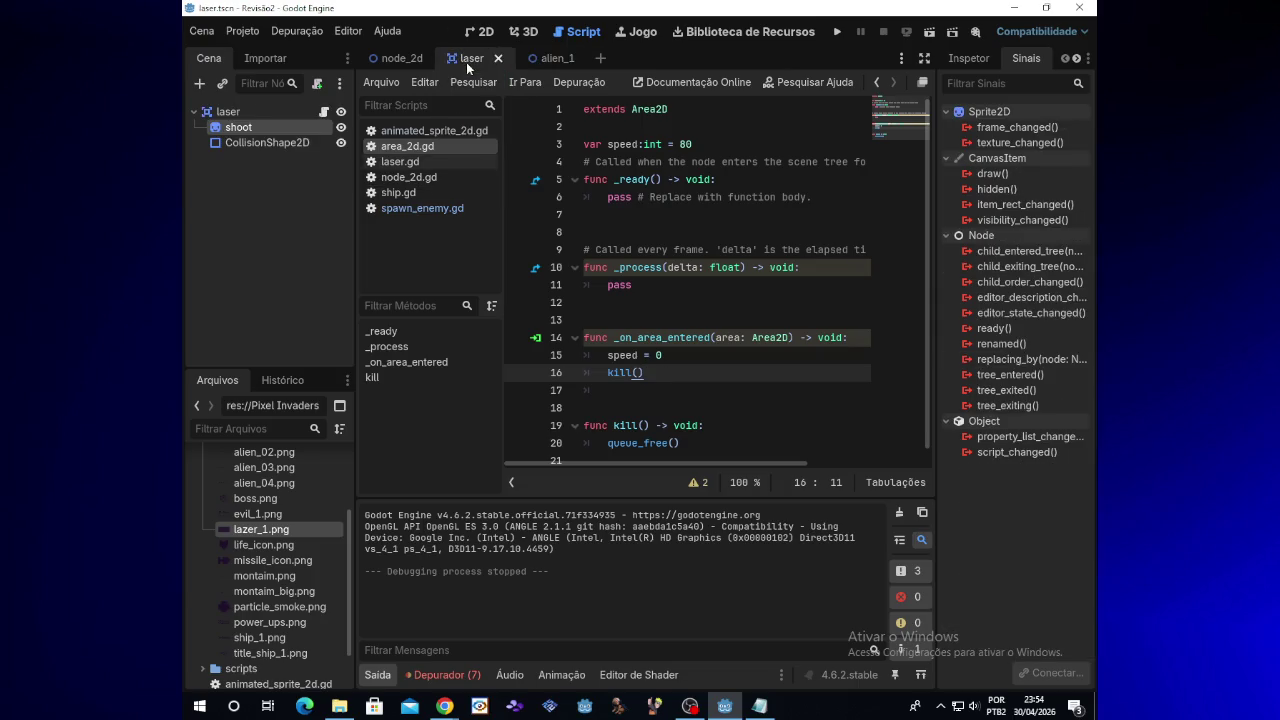
click(284, 146)
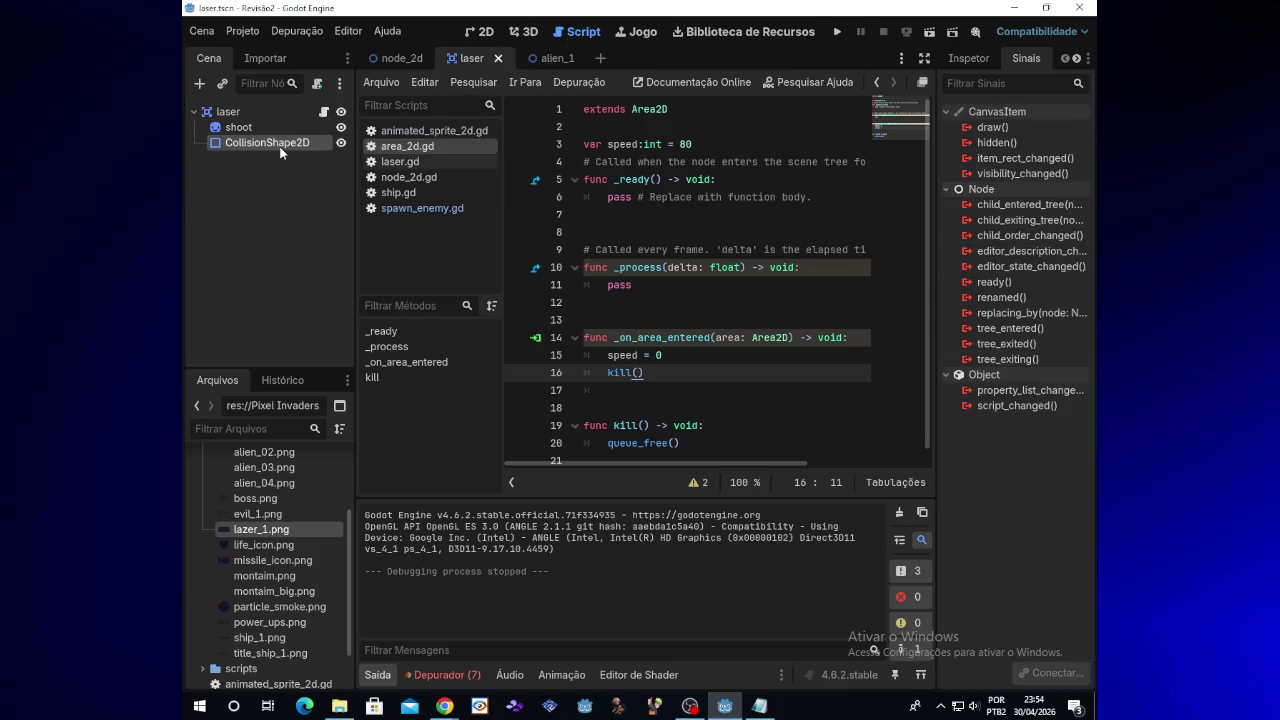
click(324, 113)
click(631, 330)
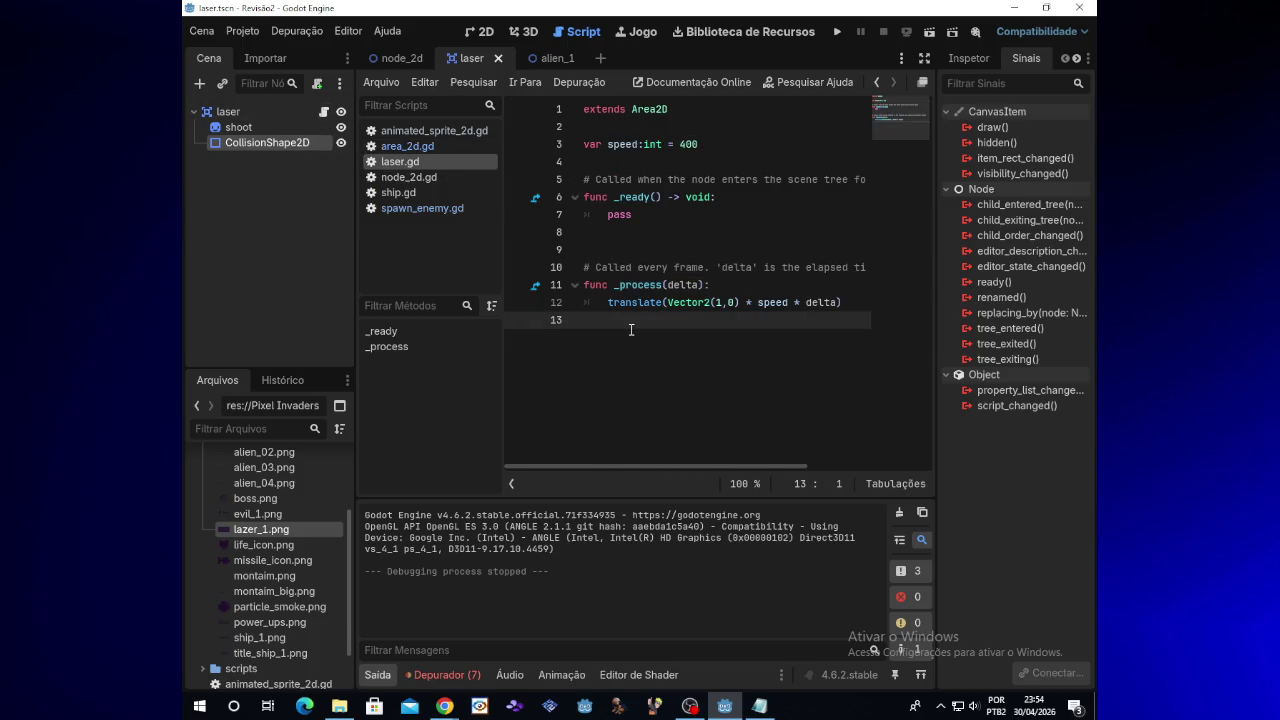
key(Return)
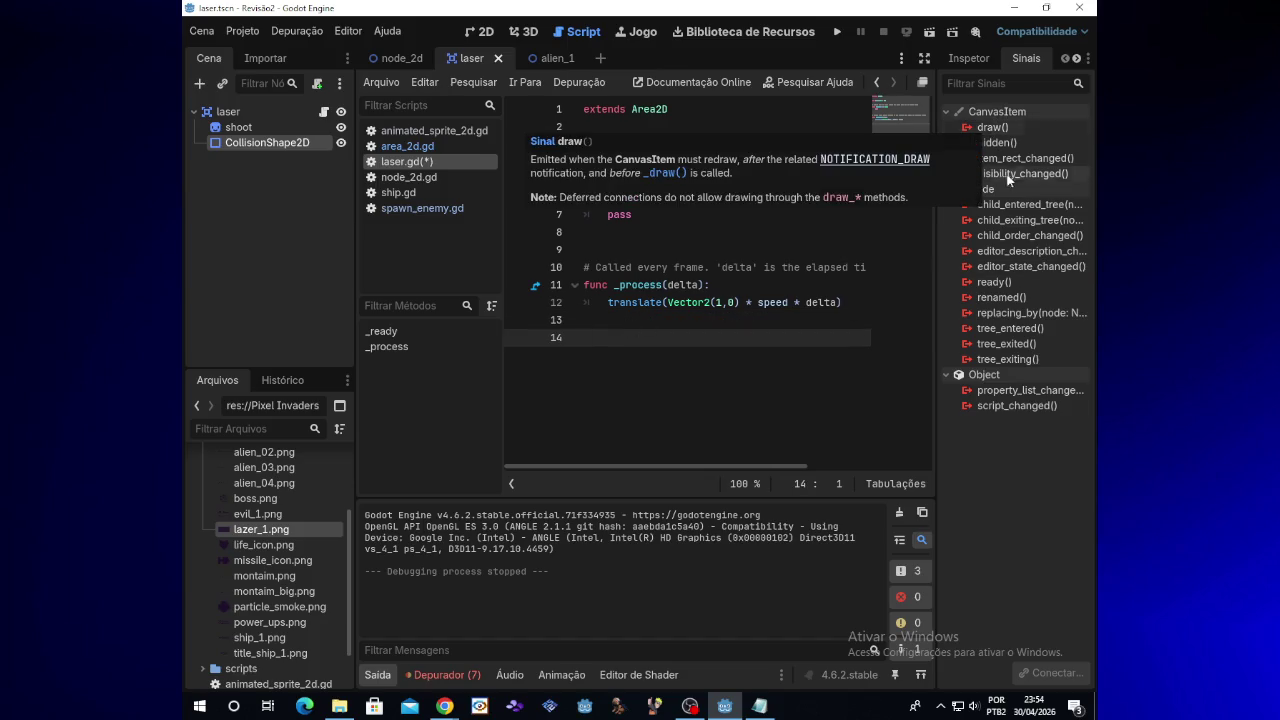
Connect the laser root's area_entered signal to a new _on_area_entered handler
mouse_move(991, 130)
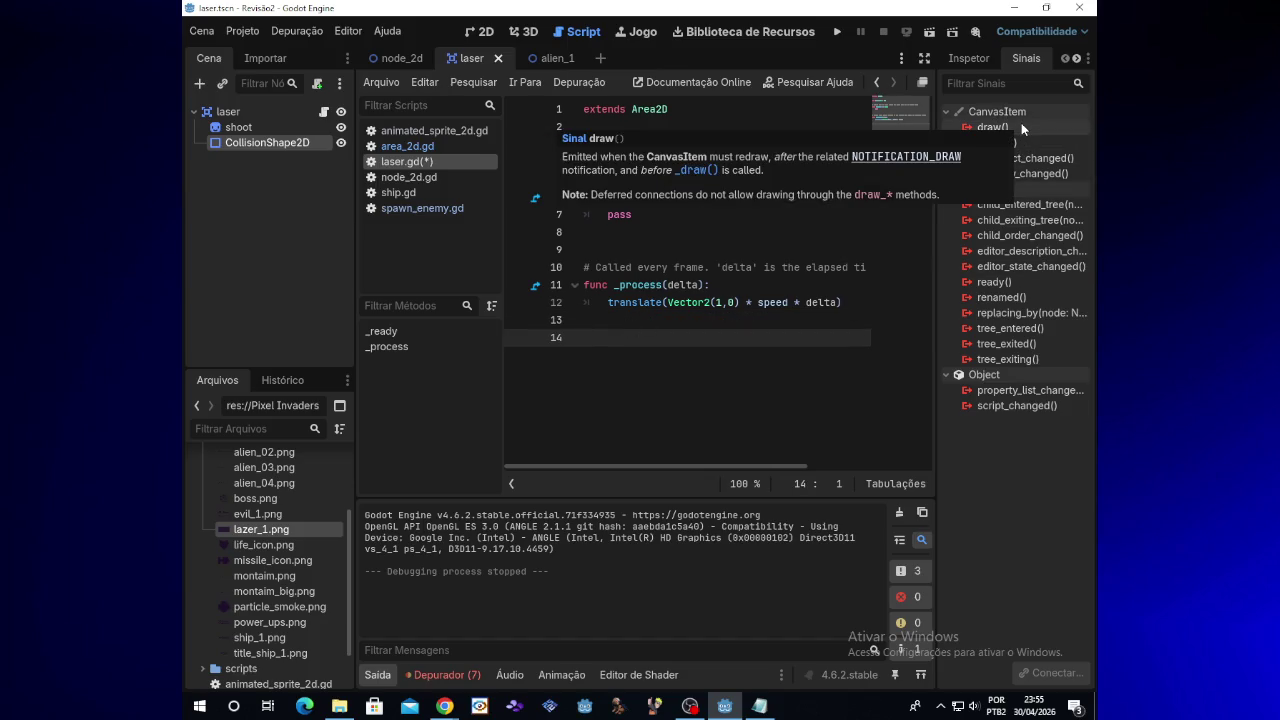
click(975, 61)
click(1026, 59)
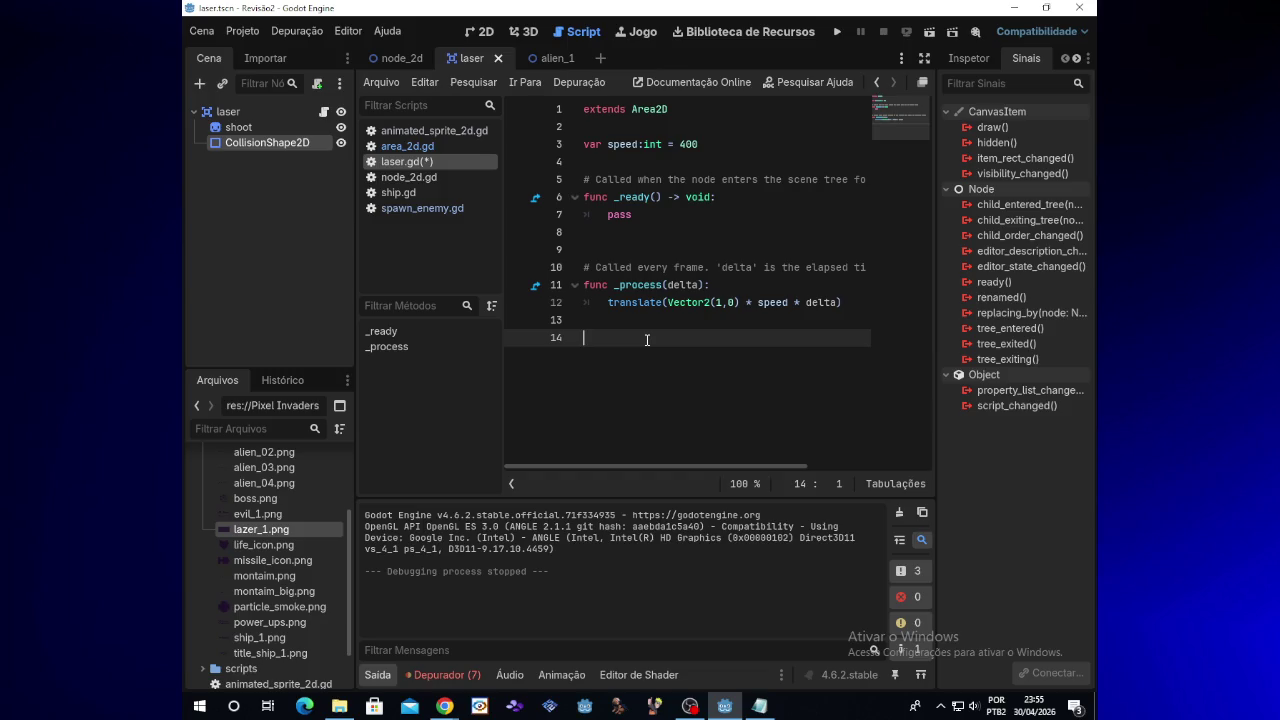
click(276, 129)
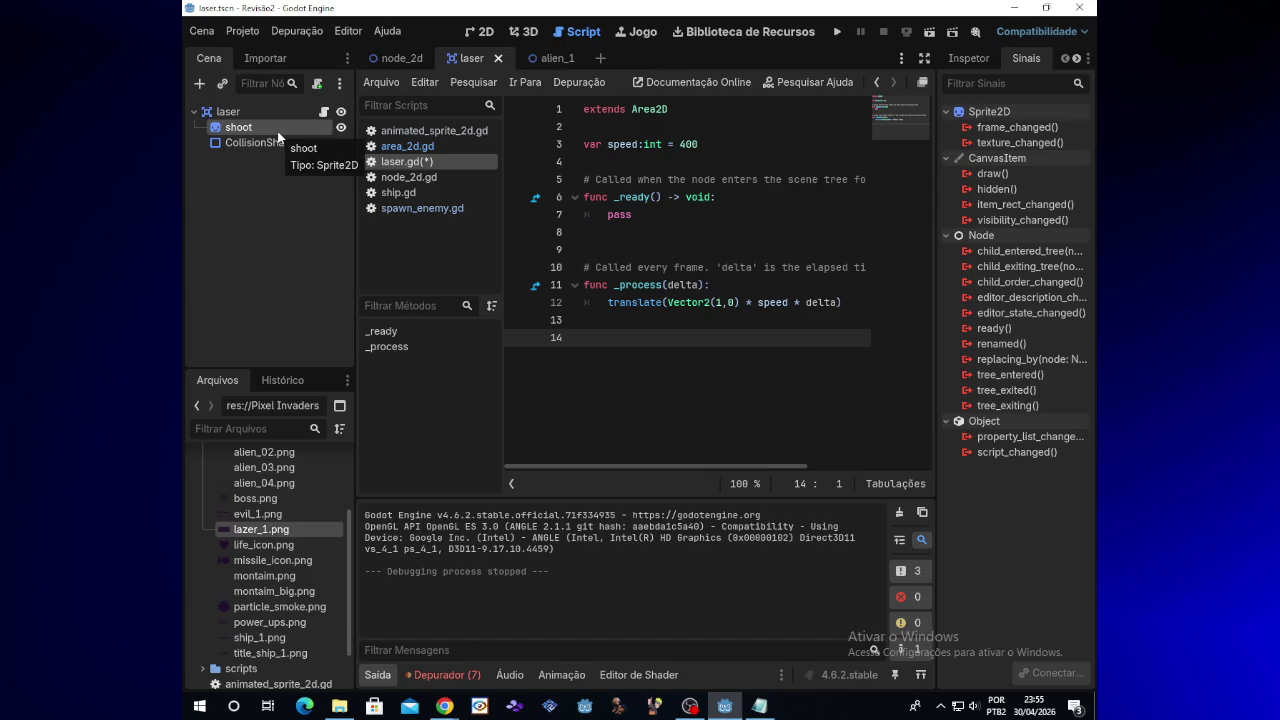
click(264, 116)
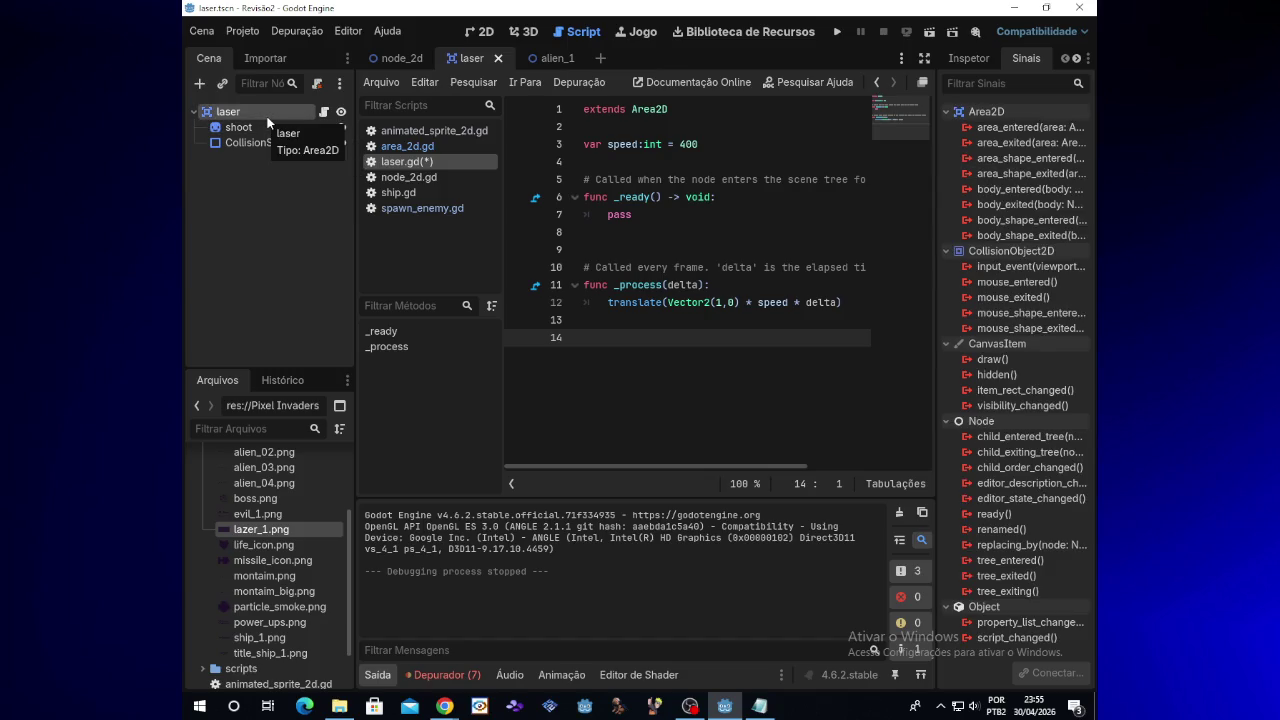
double_click(1041, 128)
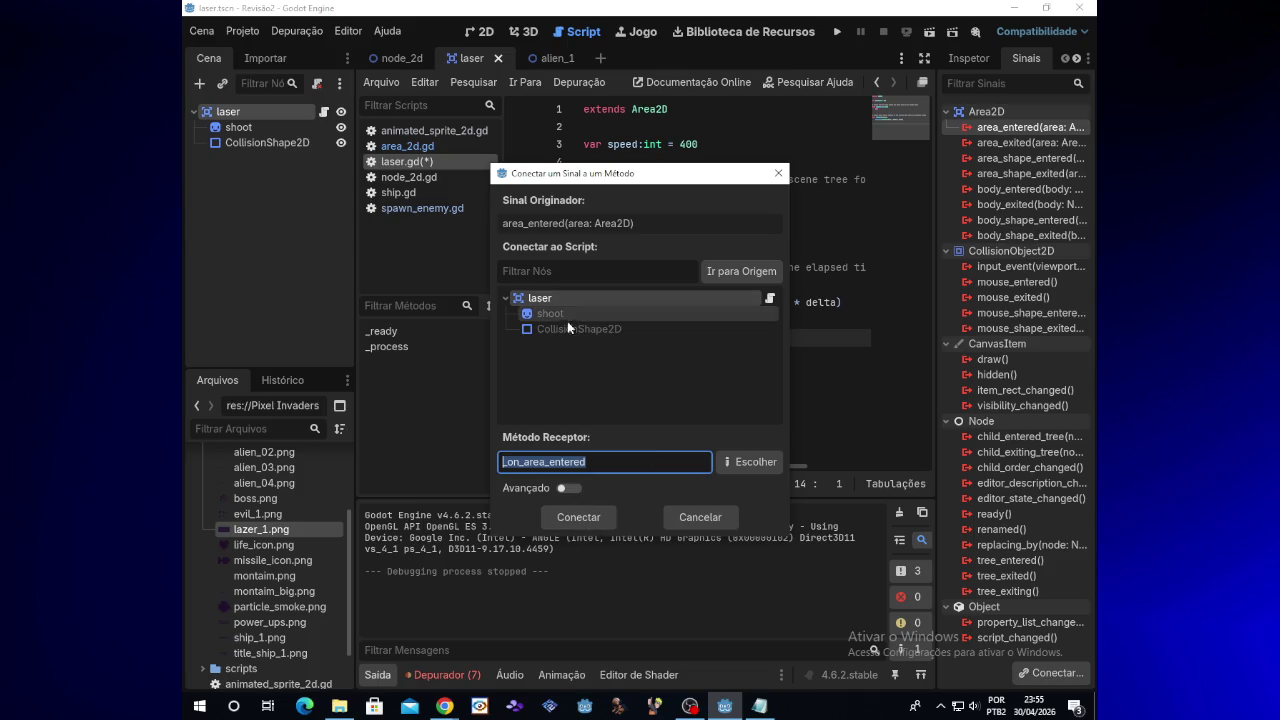
click(580, 519)
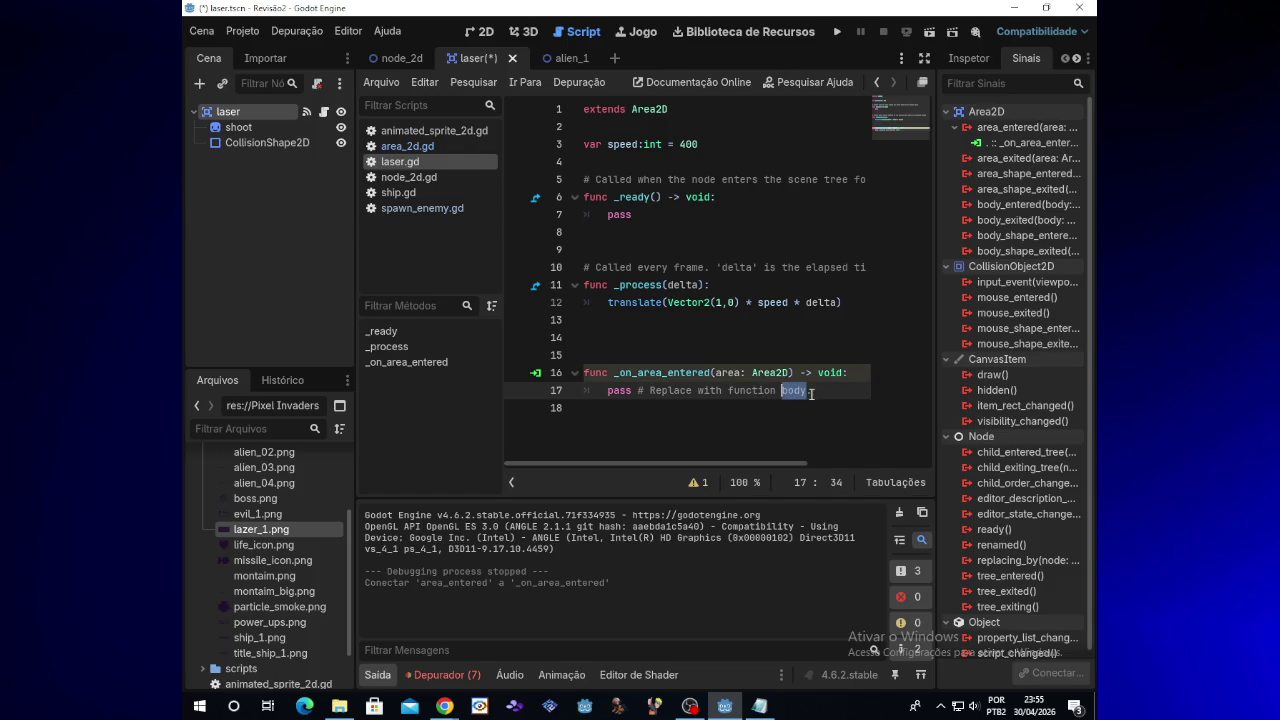
Replace the handler's placeholder body with queue_free(), then save and run the game
drag(812, 391, 711, 391)
drag(622, 391, 615, 391)
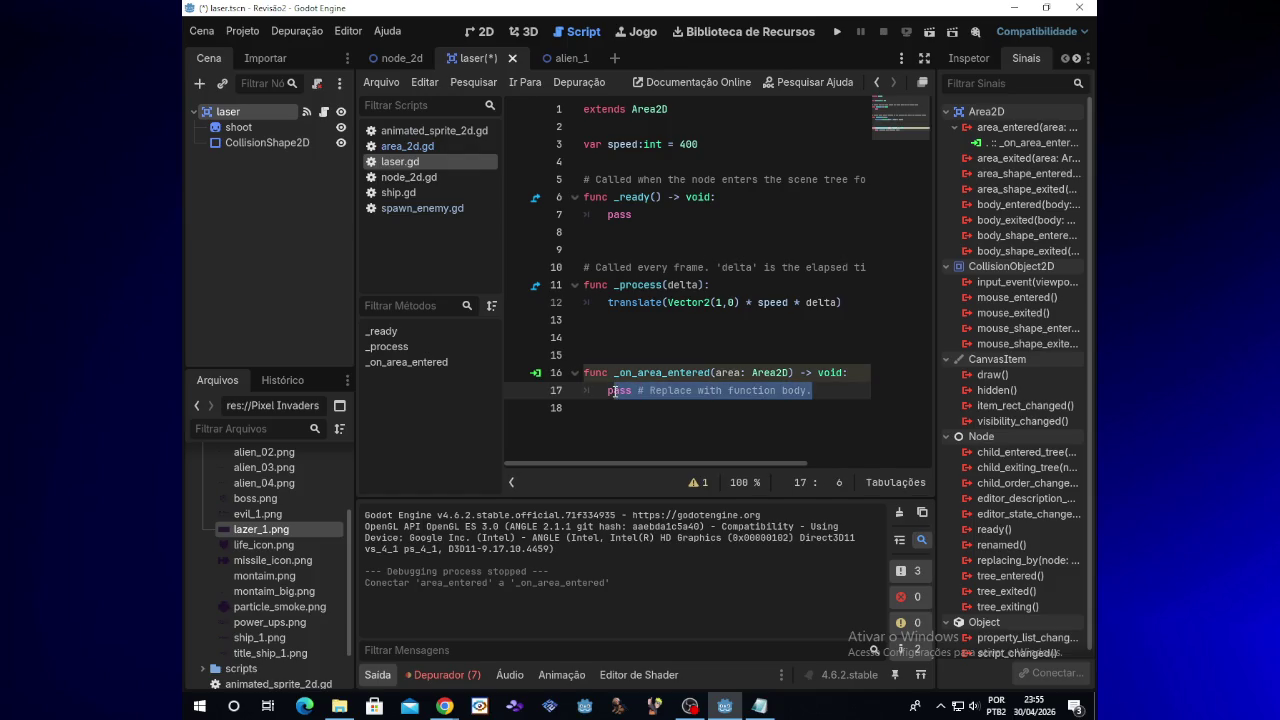
key(BackSpace)
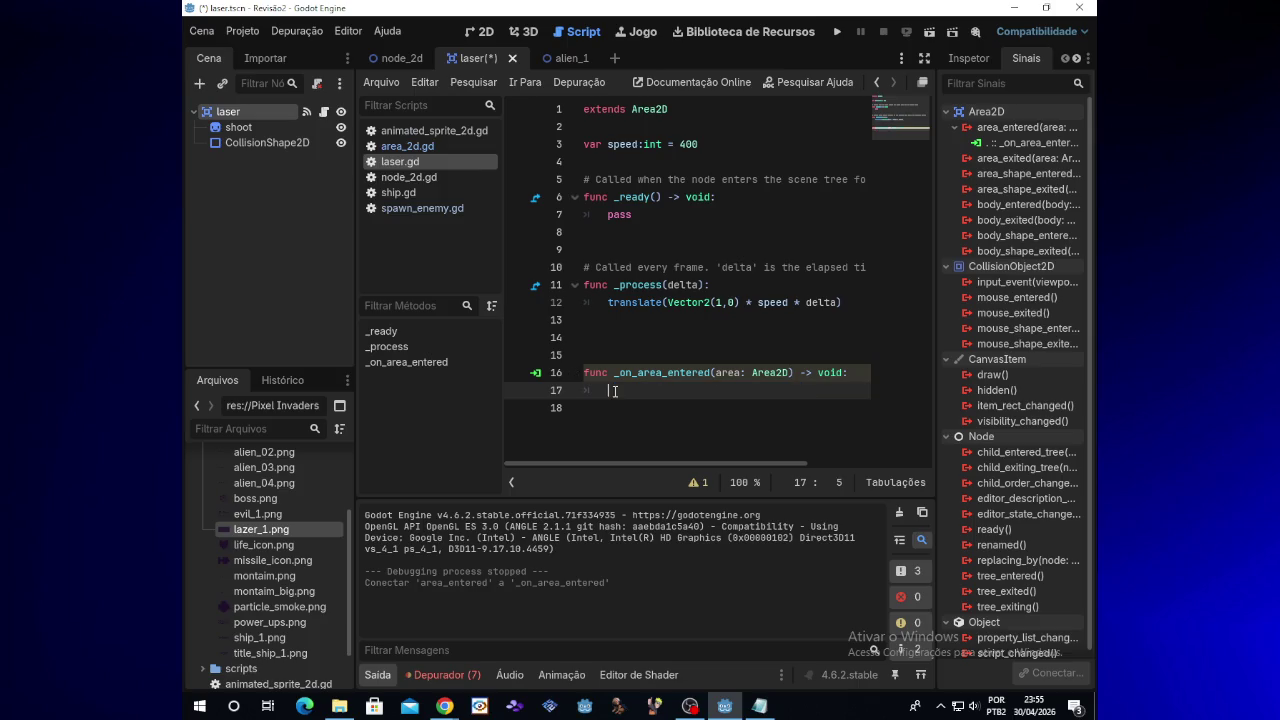
text(qeue)
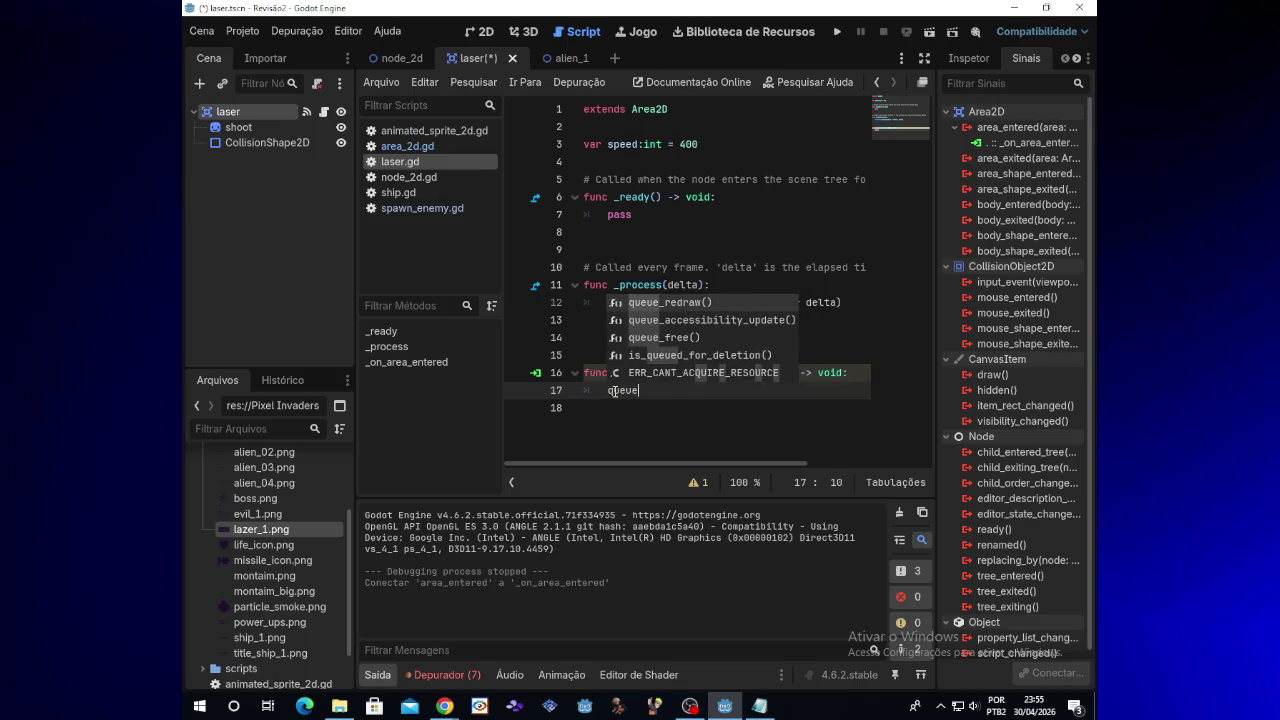
text(_free)
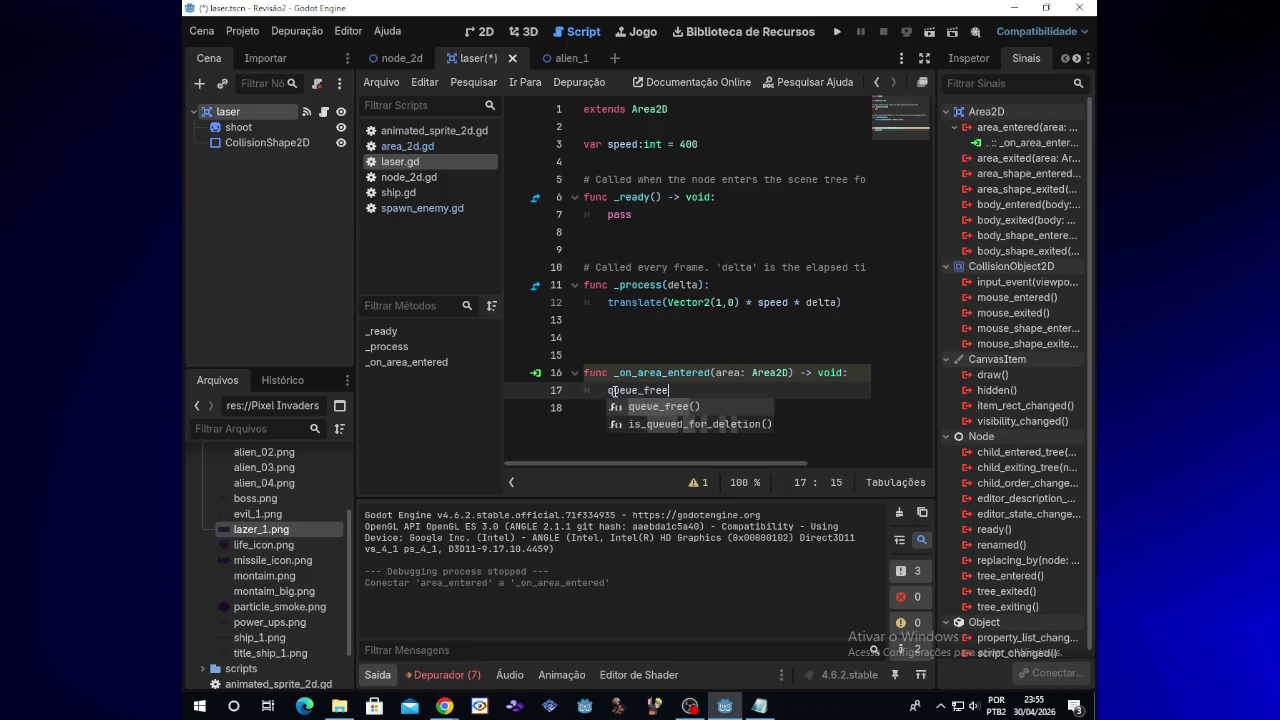
key(Return)
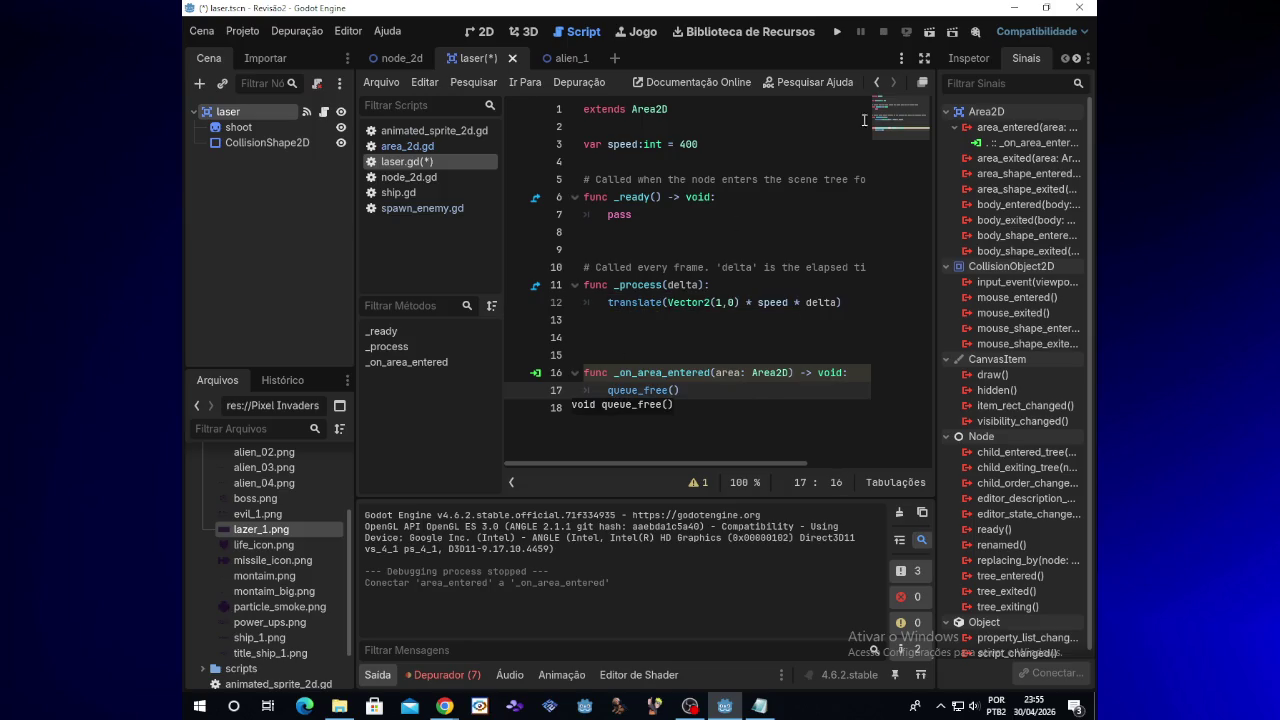
click(837, 33)
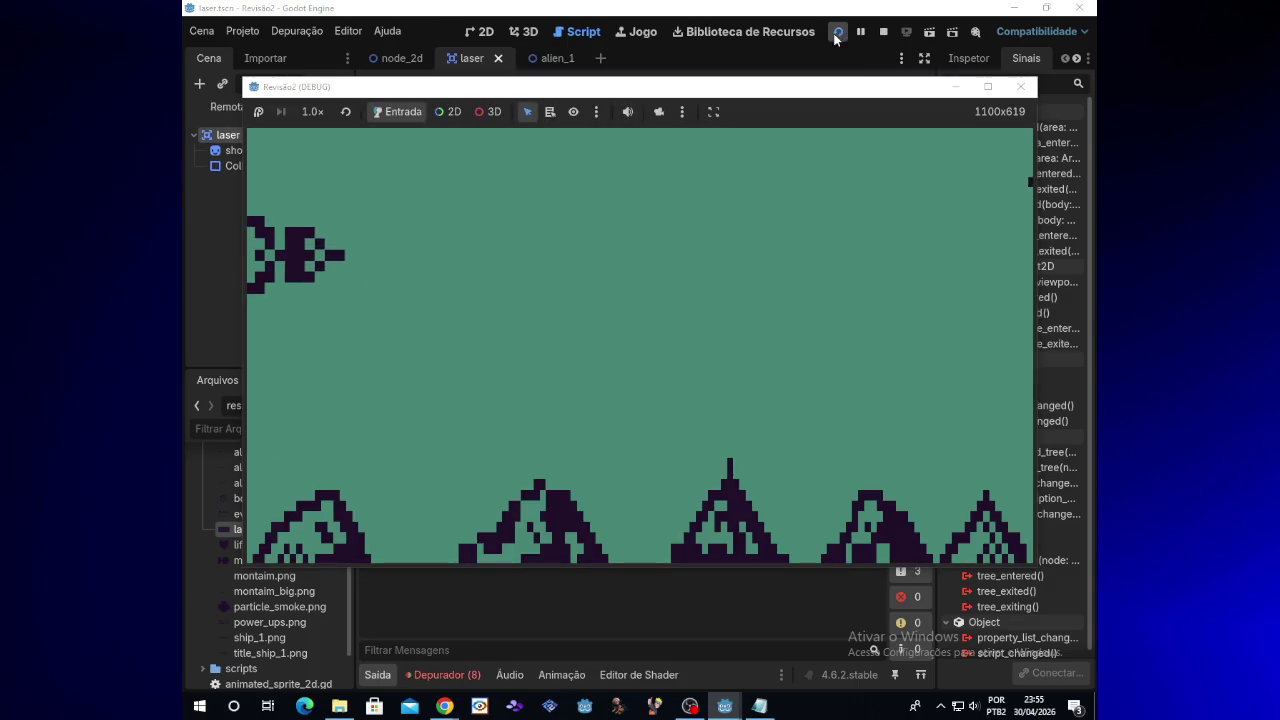
Fire a stream of lasers while moving the ship up and down, then close the game
key(Up)
key(space)
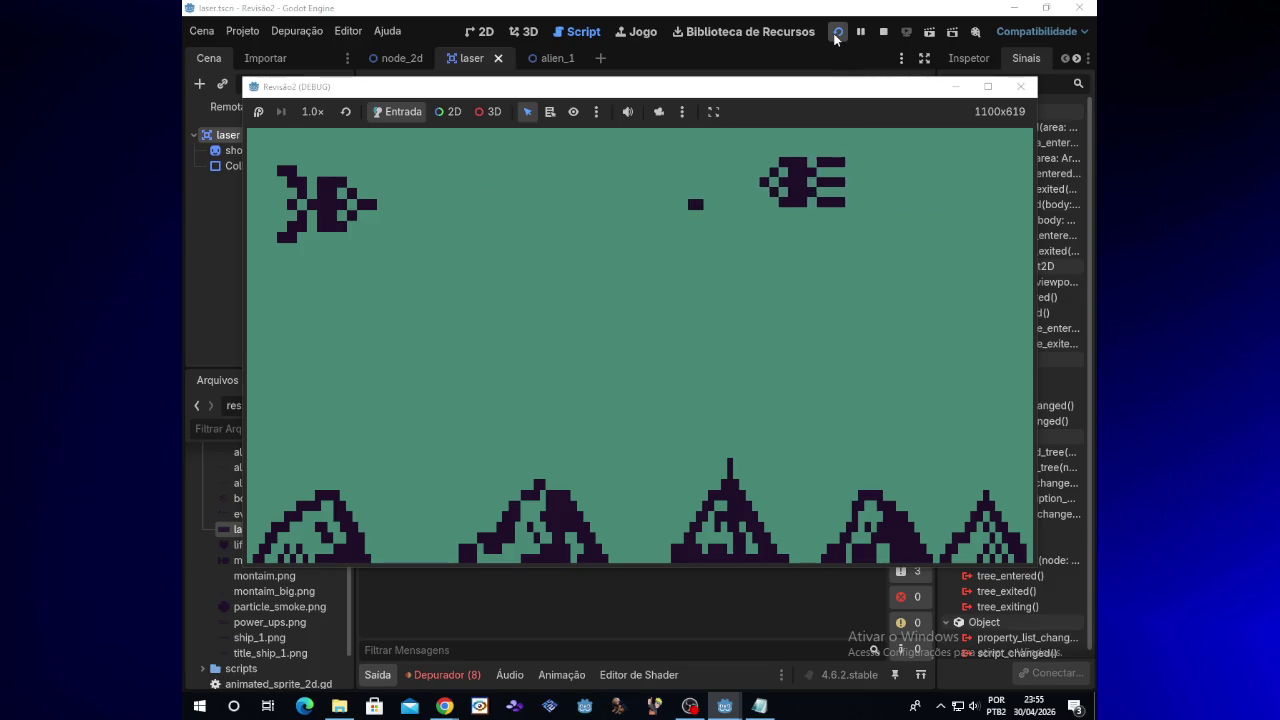
key(Down)
key(space)
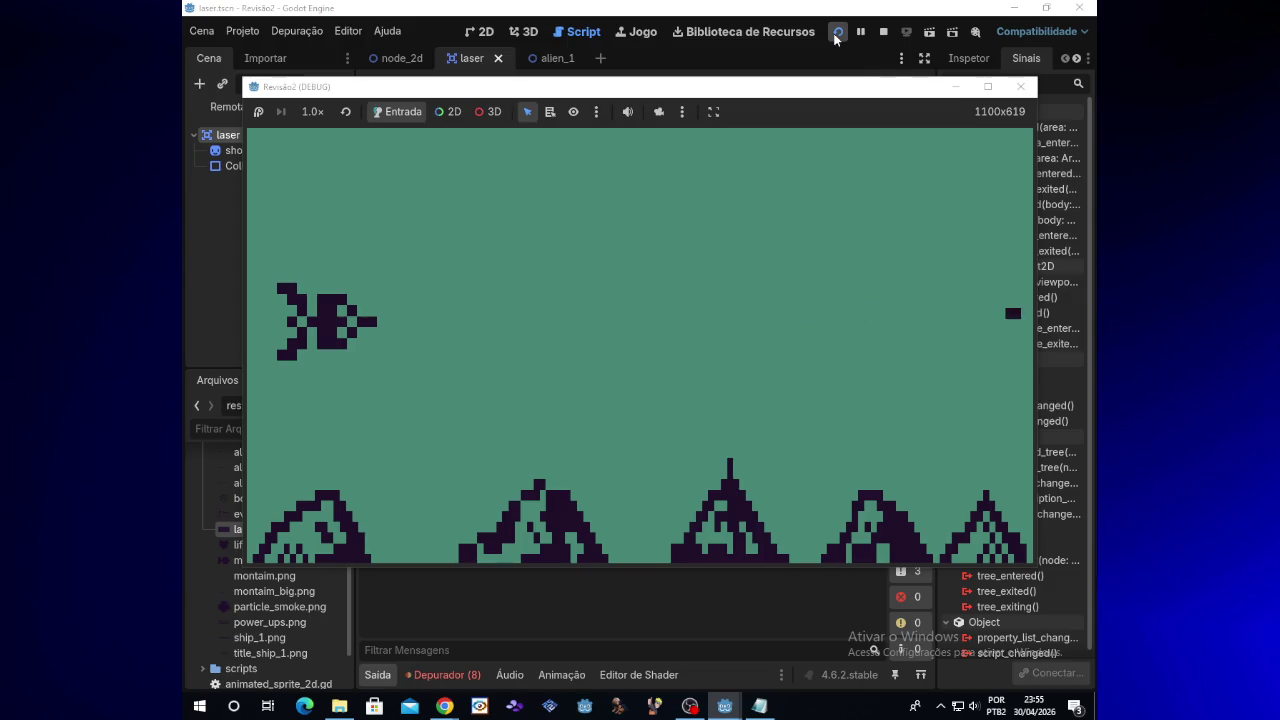
key(Up)
key(space)
key(Down)
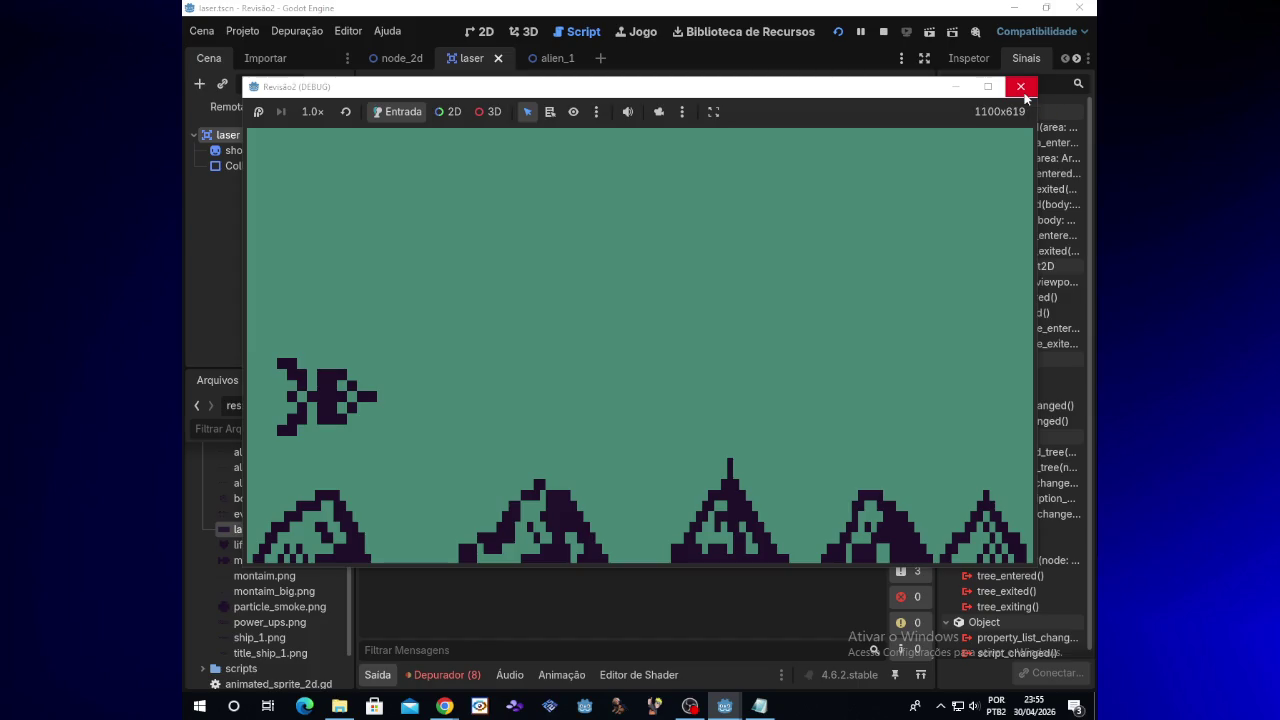
click(1022, 87)
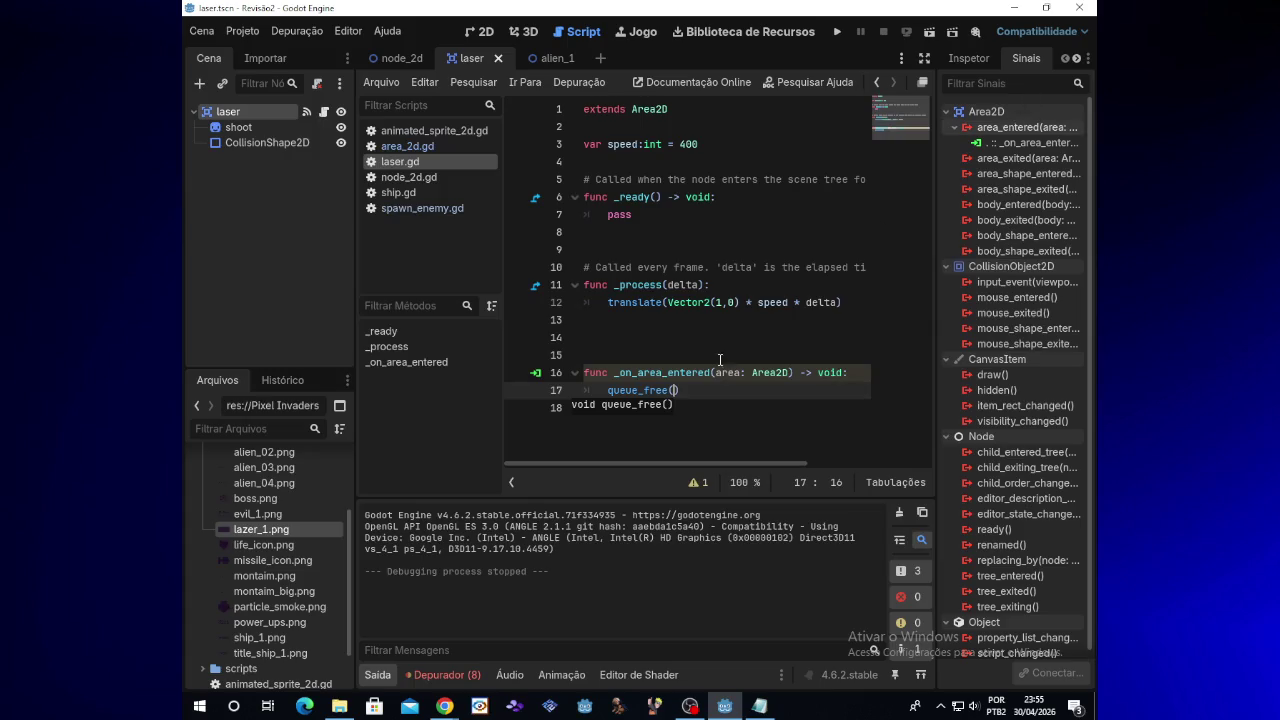
Dismiss the queue_free documentation popup and select the shoot sprite in the laser scene
mouse_move(610, 390)
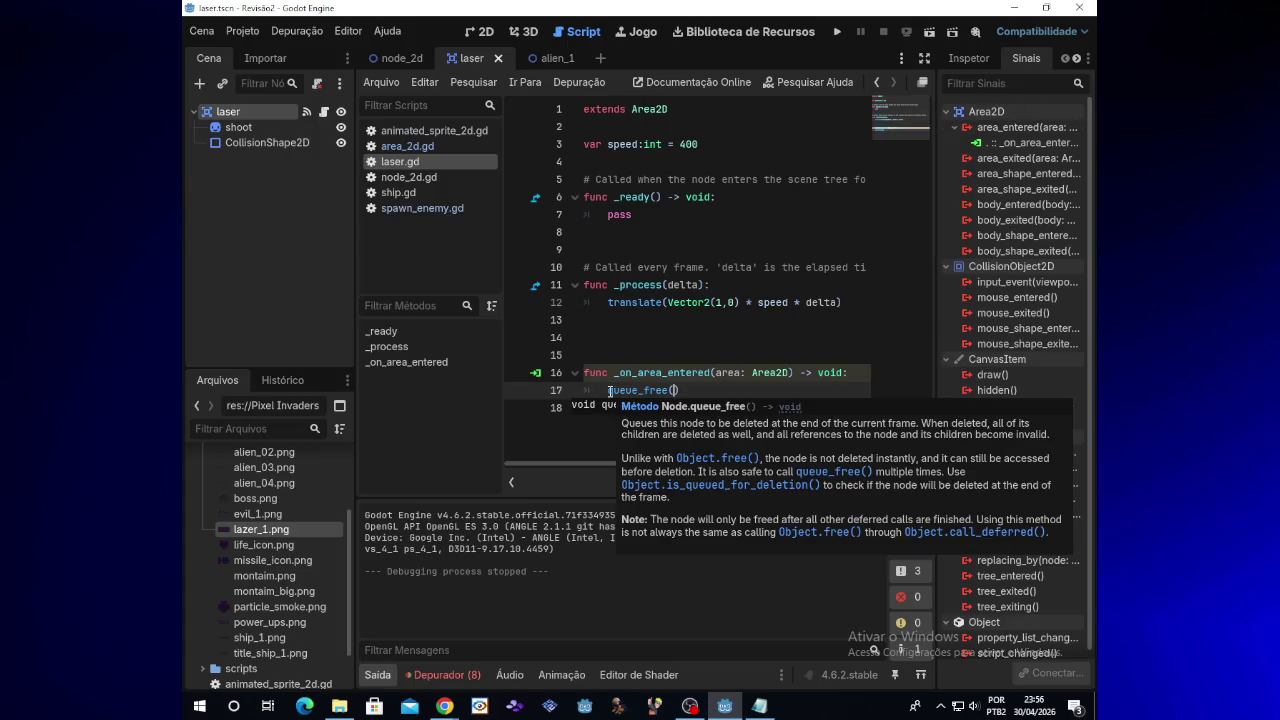
click(614, 390)
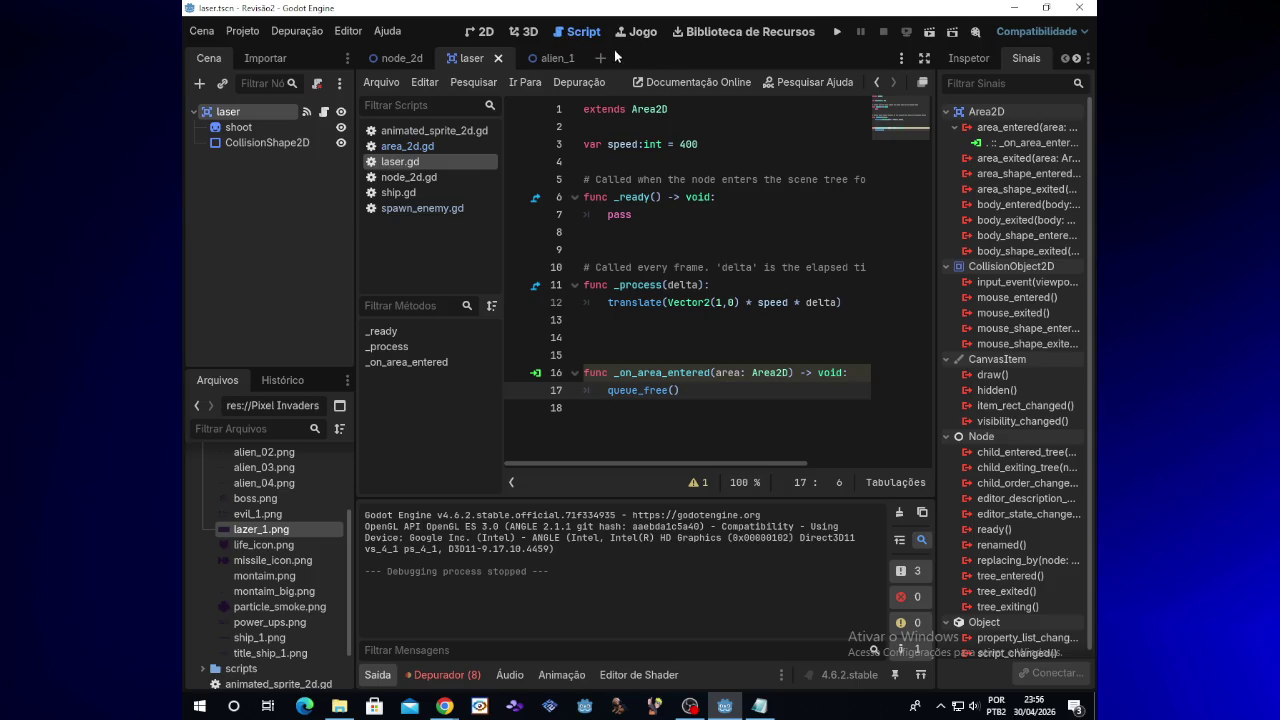
click(541, 60)
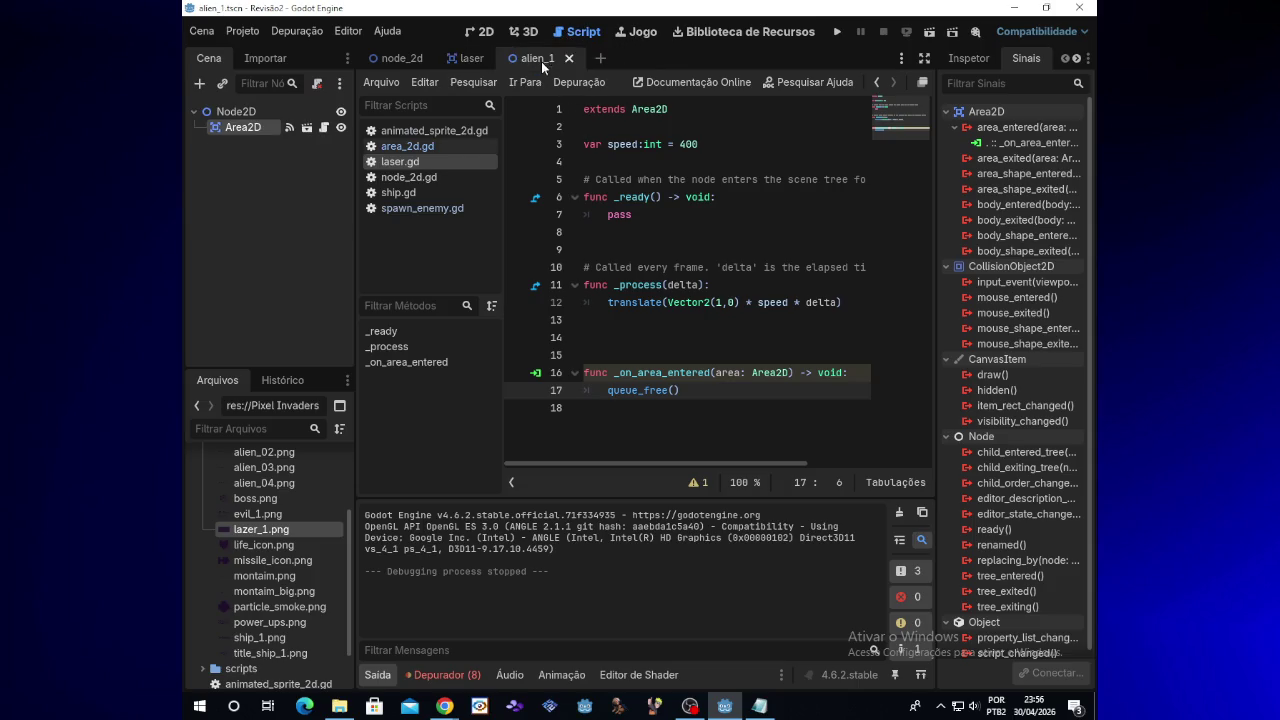
click(468, 60)
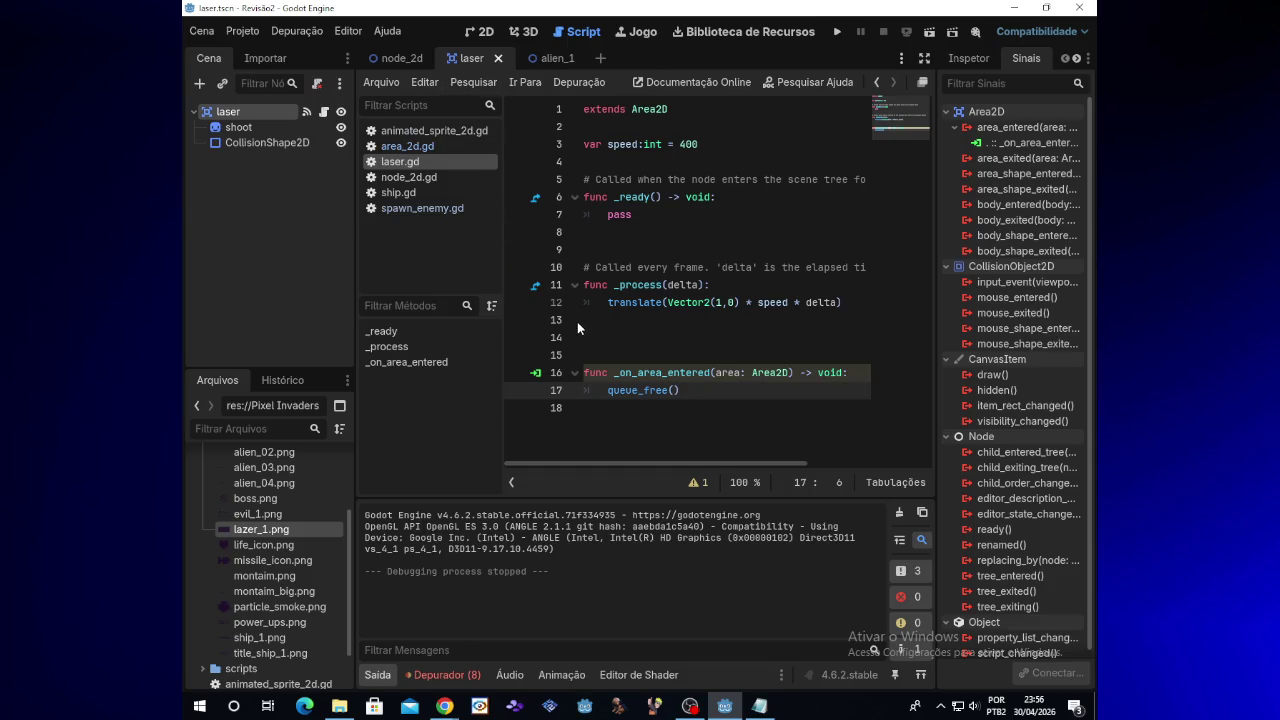
click(275, 122)
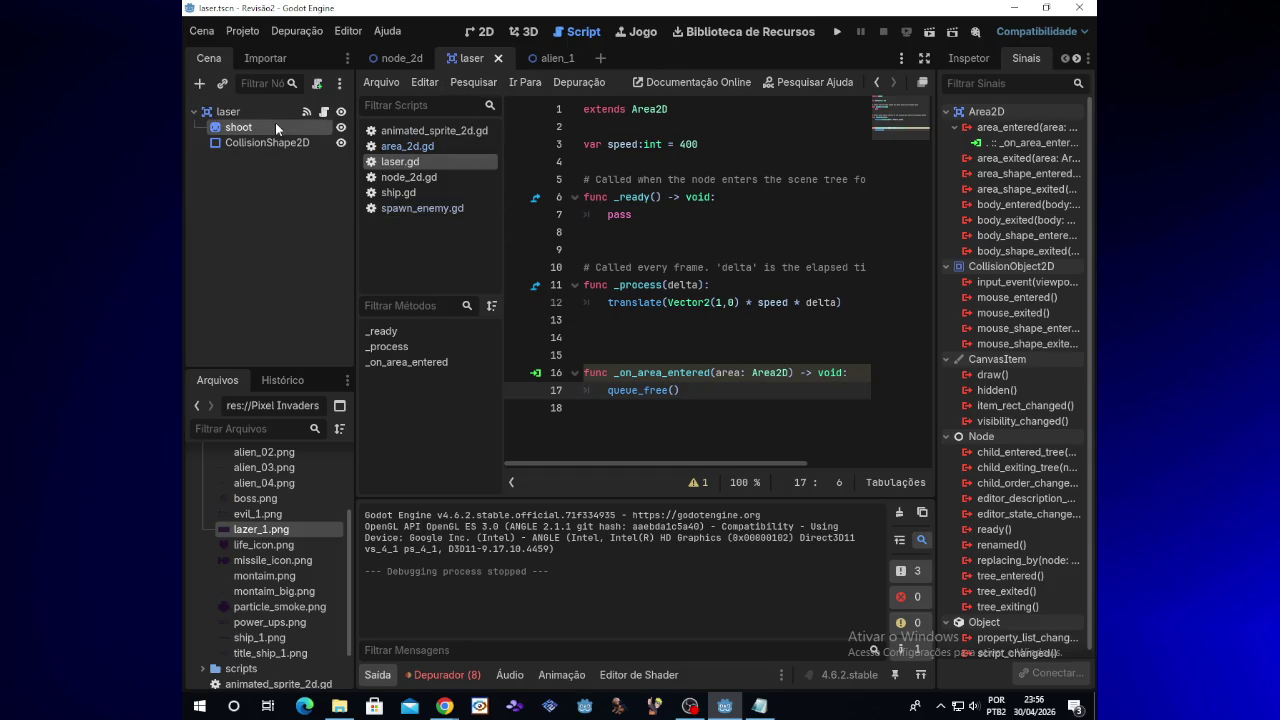
Open spawn_enemy.gd in the node_2d scene and run the game
click(388, 58)
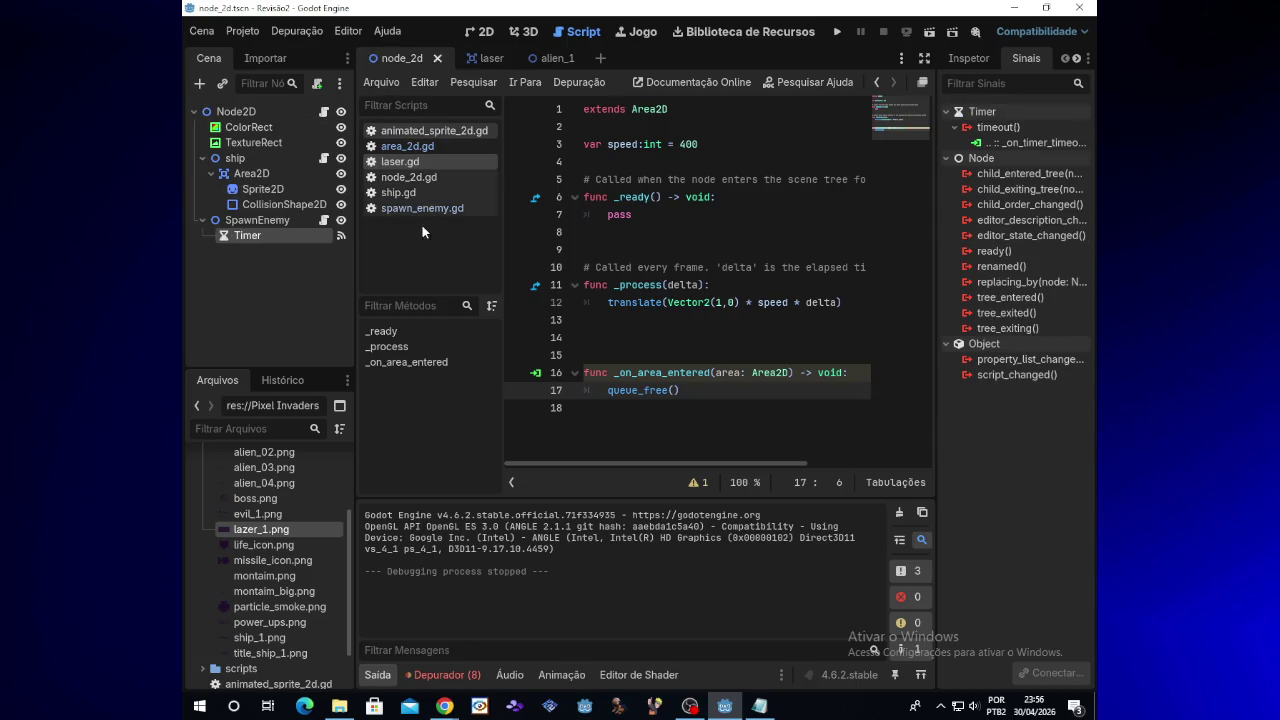
click(324, 222)
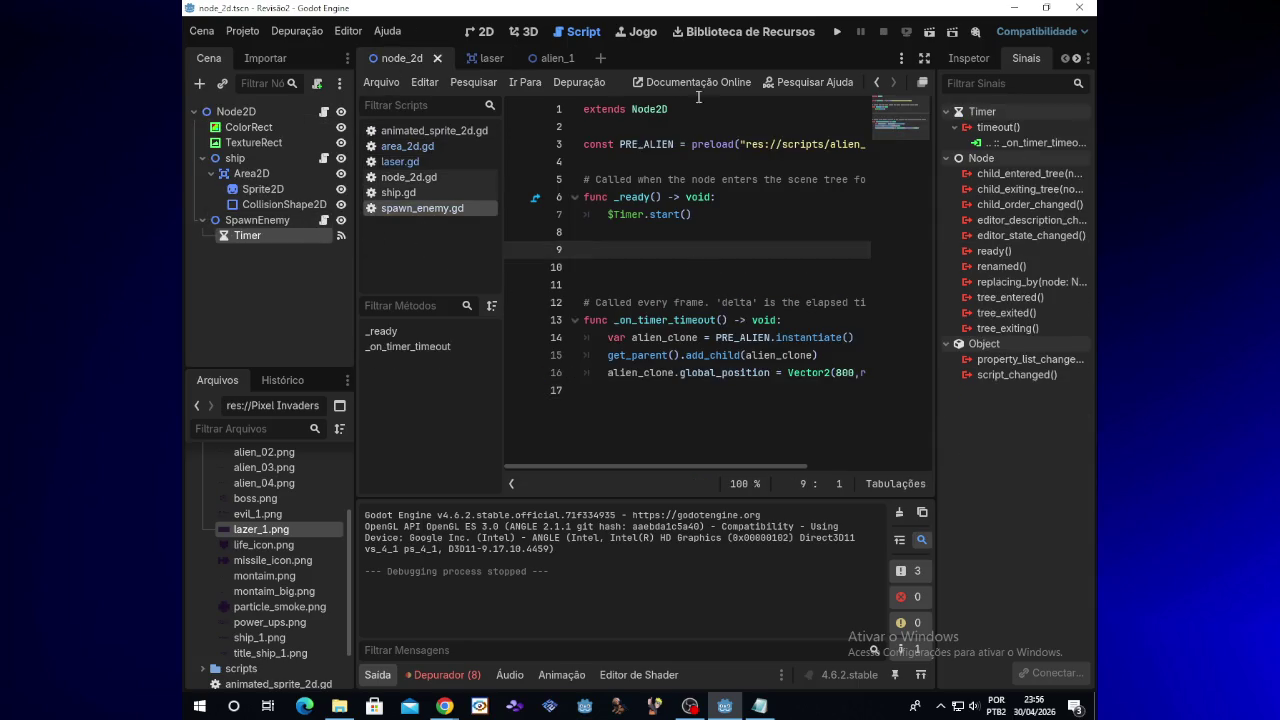
click(830, 36)
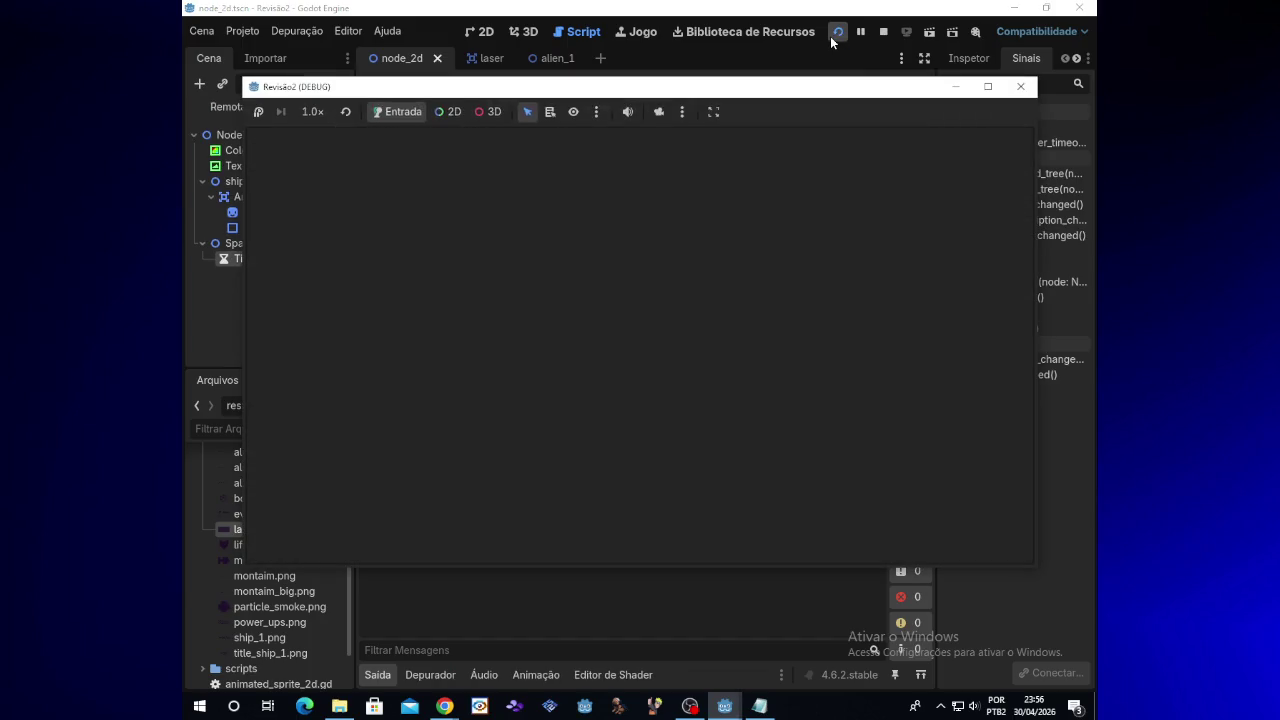
key(Up)
key(Down)
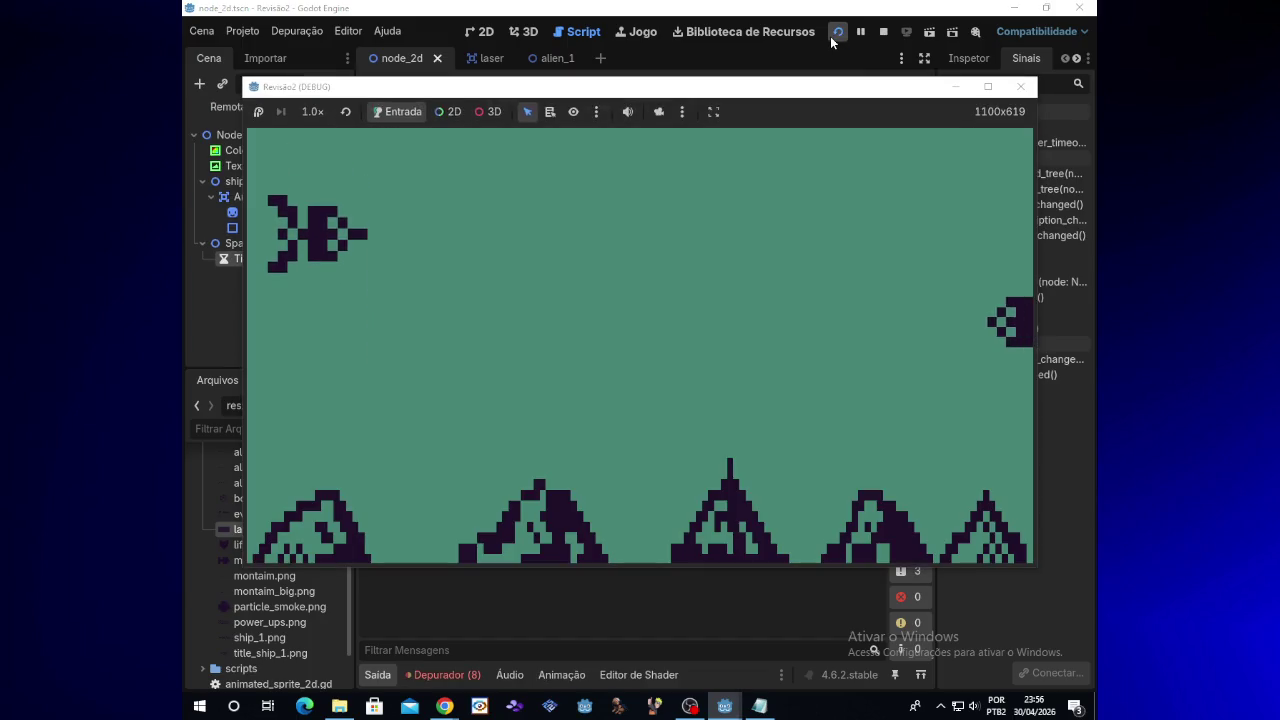
key(space)
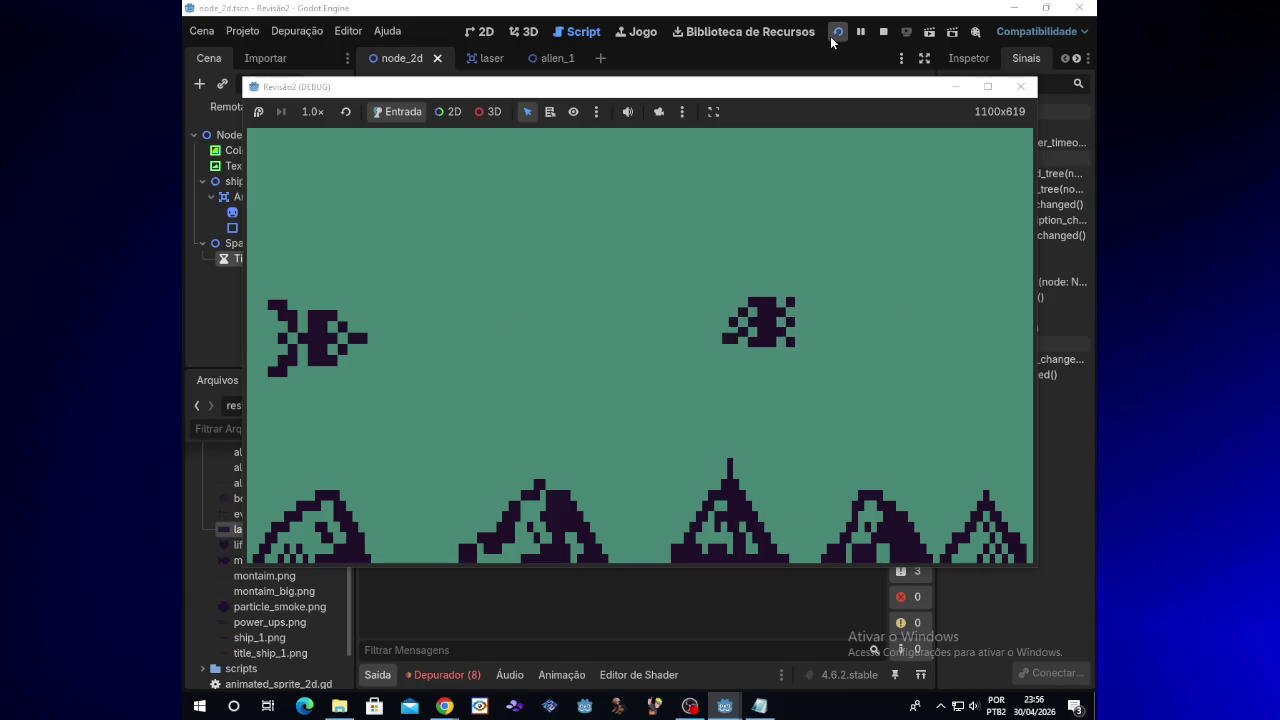
key(Up)
key(space)
key(Down)
key(space)
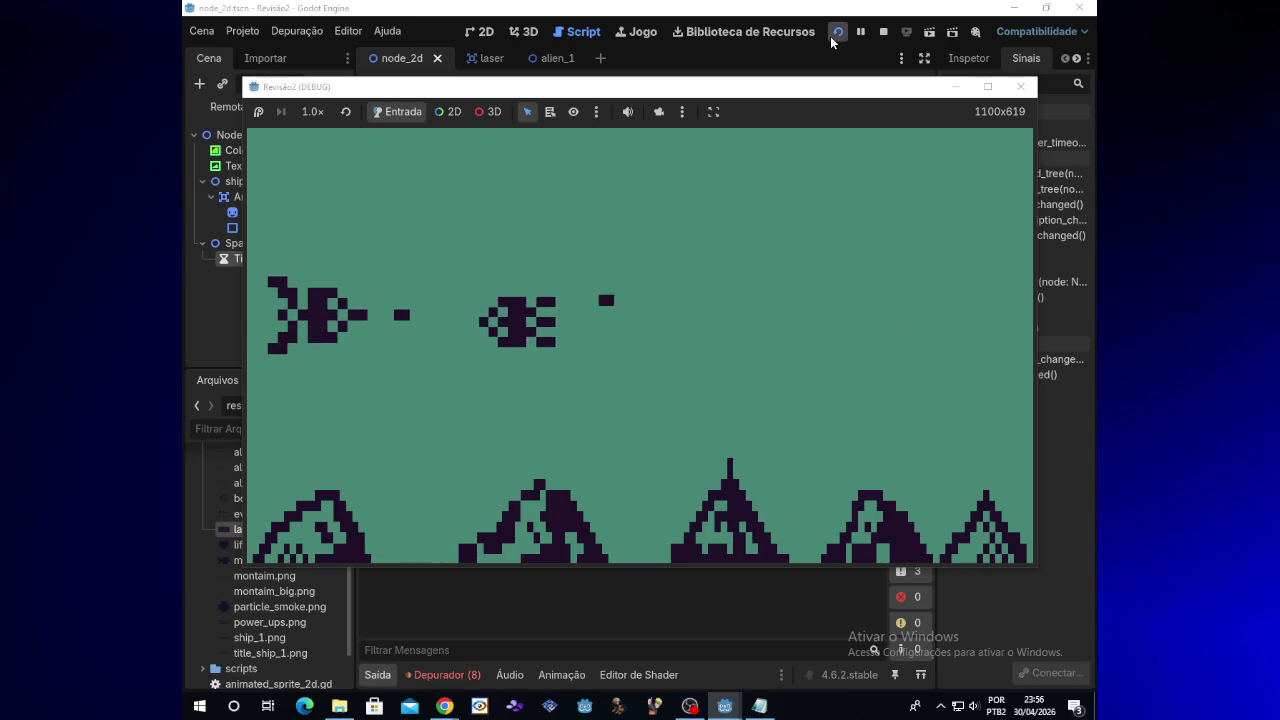
key(space)
key(Down)
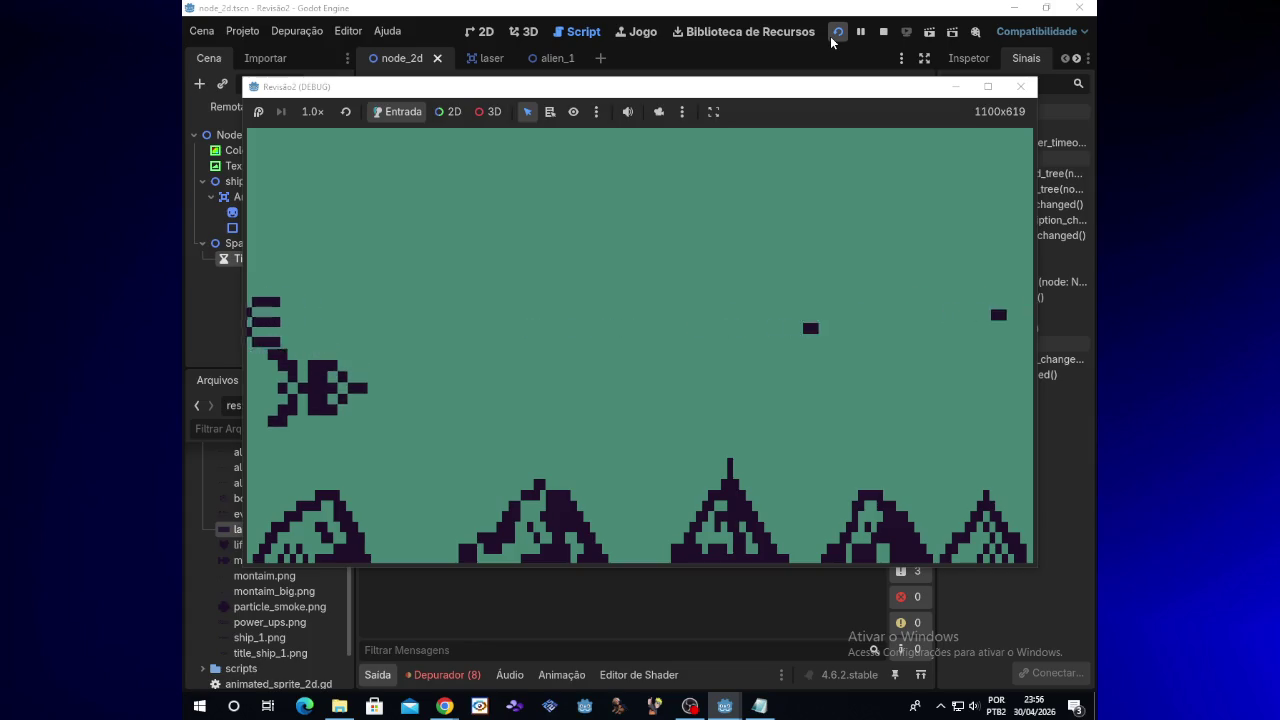
click(1020, 86)
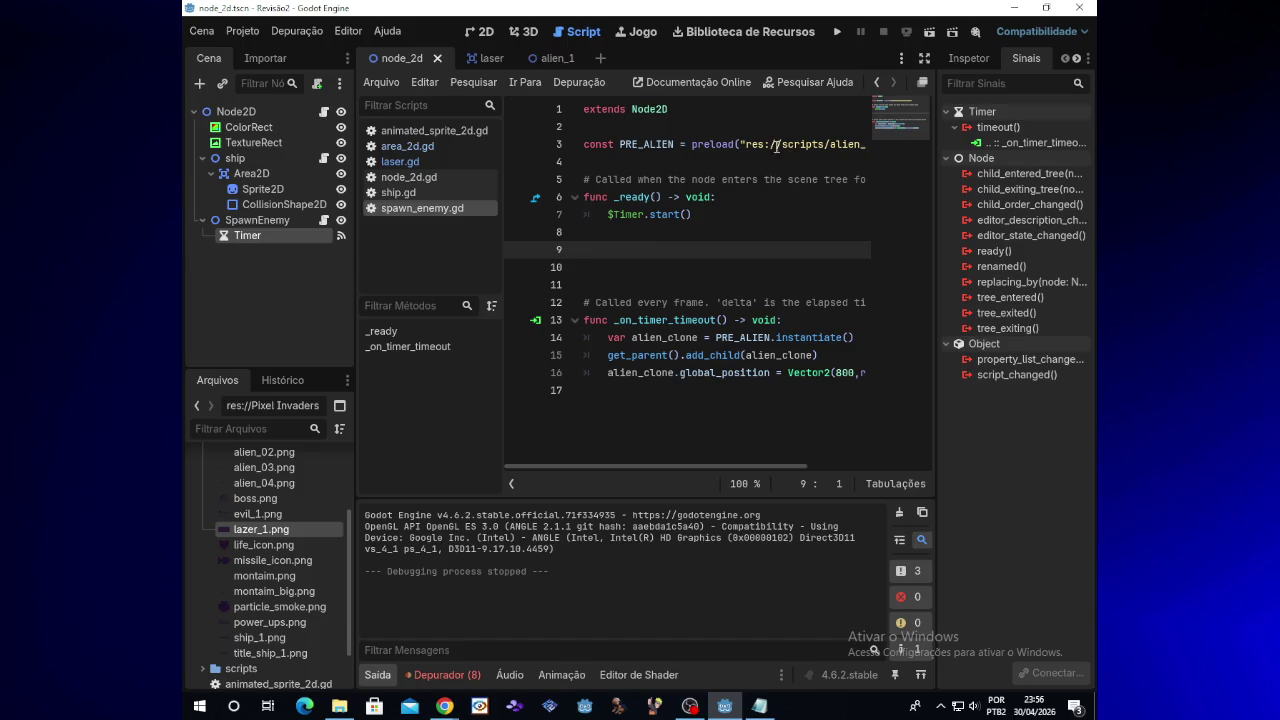
Inspect the alien preload path on line 3 and flip between the alien_1 and laser scenes
drag(770, 145, 866, 145)
click(812, 145)
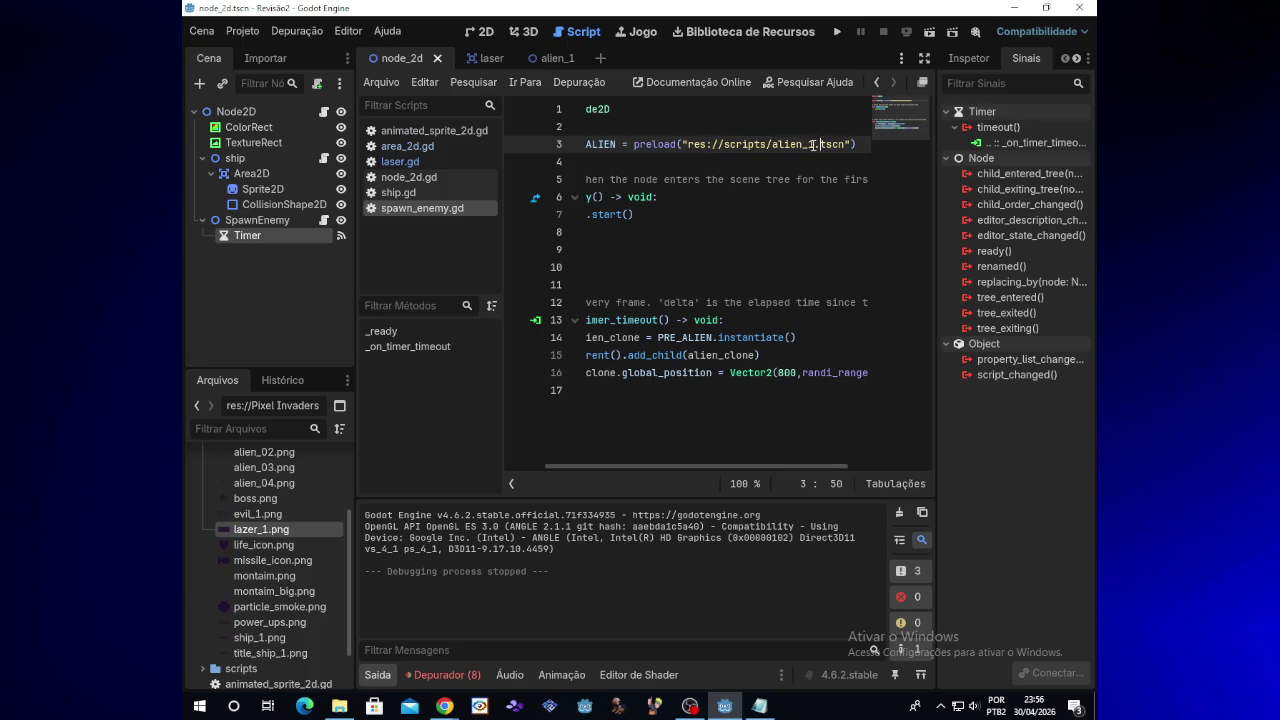
click(552, 59)
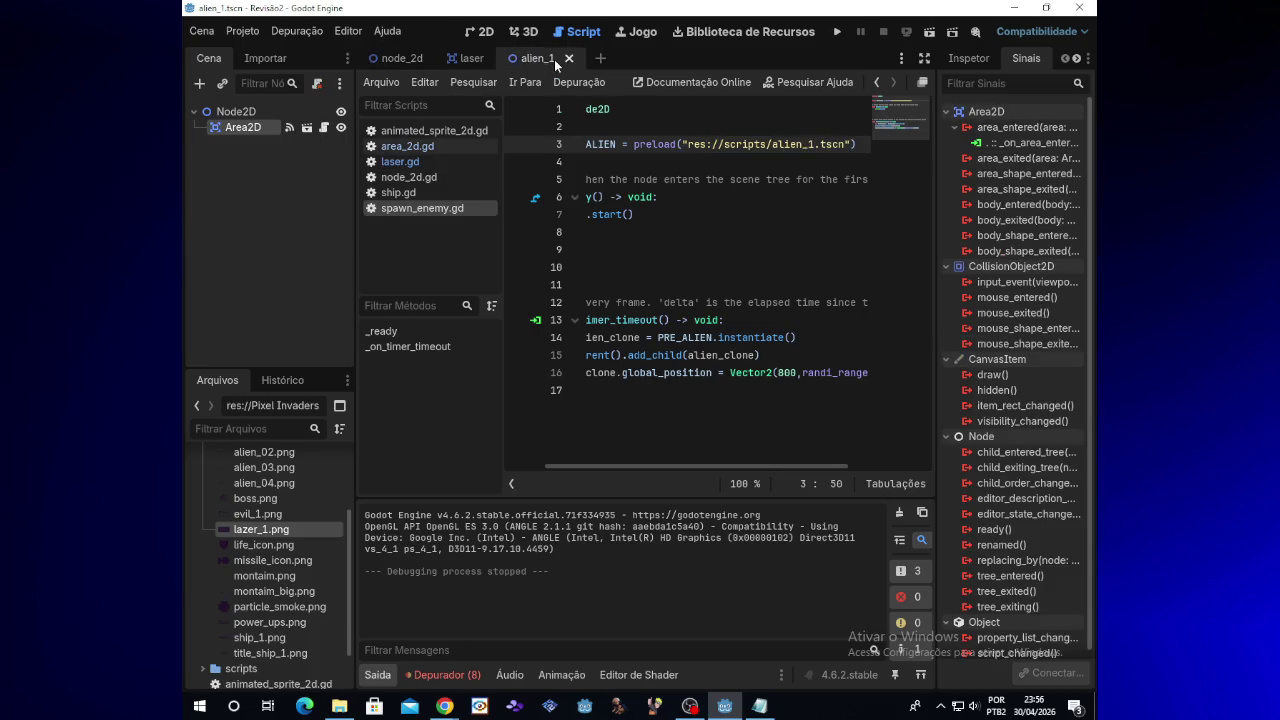
click(470, 61)
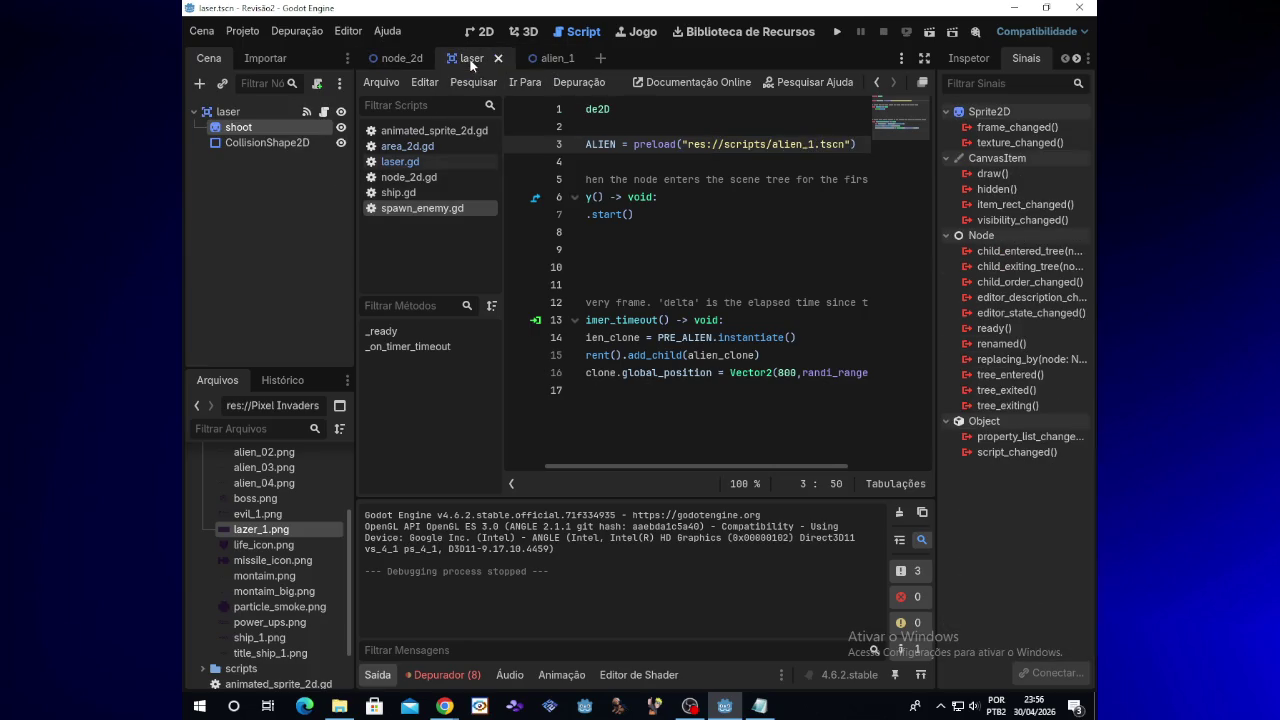
right_click(545, 60)
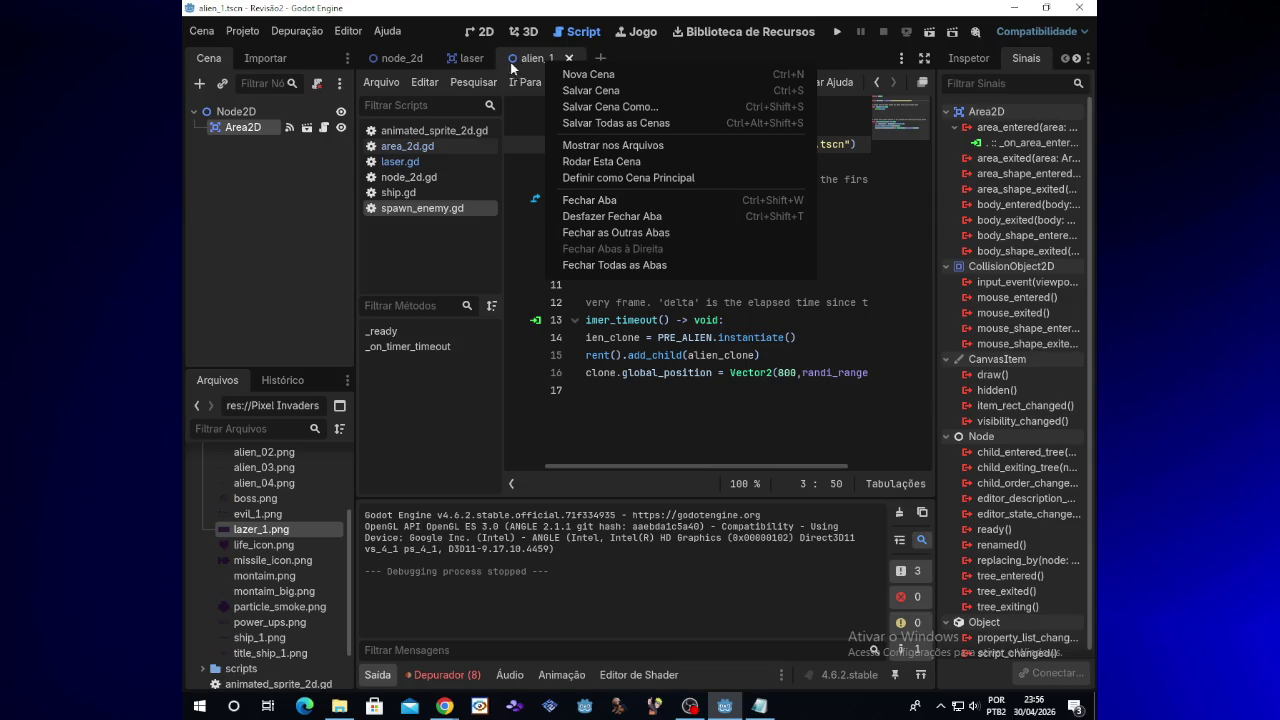
click(471, 57)
click(471, 57)
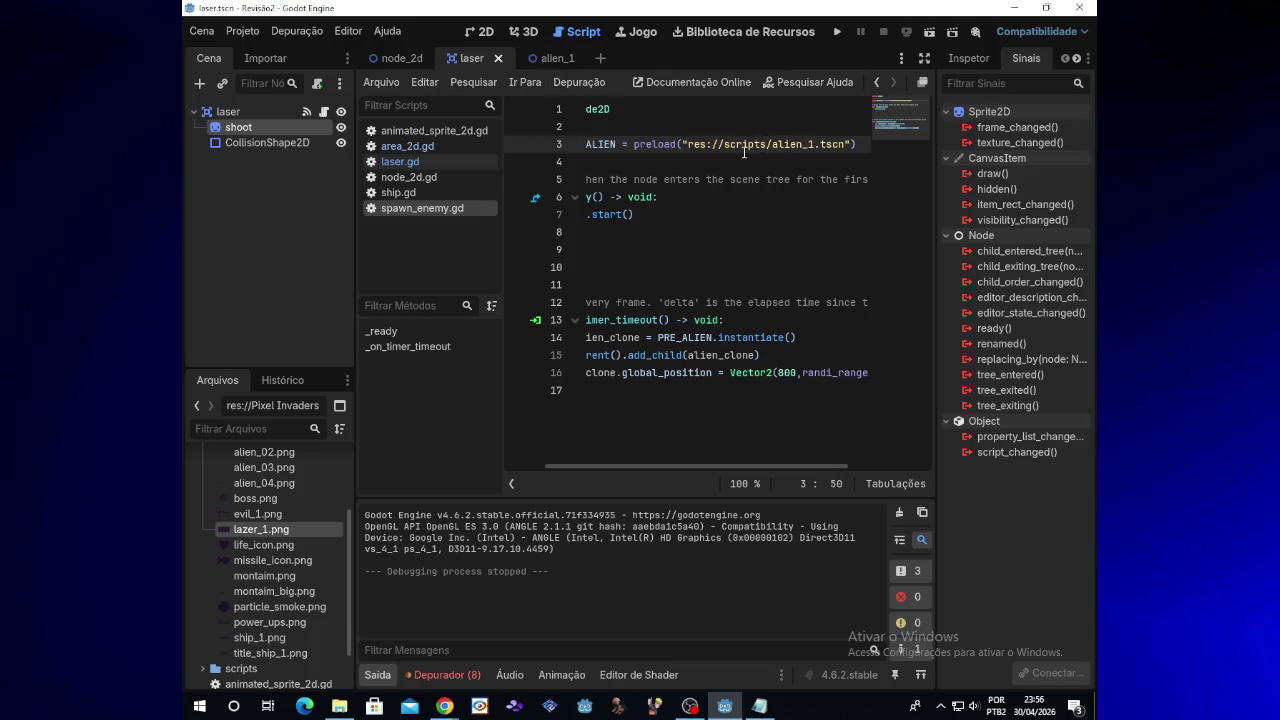
Select the SpawnEnemy node, then switch to the alien_1 scene
mouse_move(720, 153)
click(340, 706)
click(340, 706)
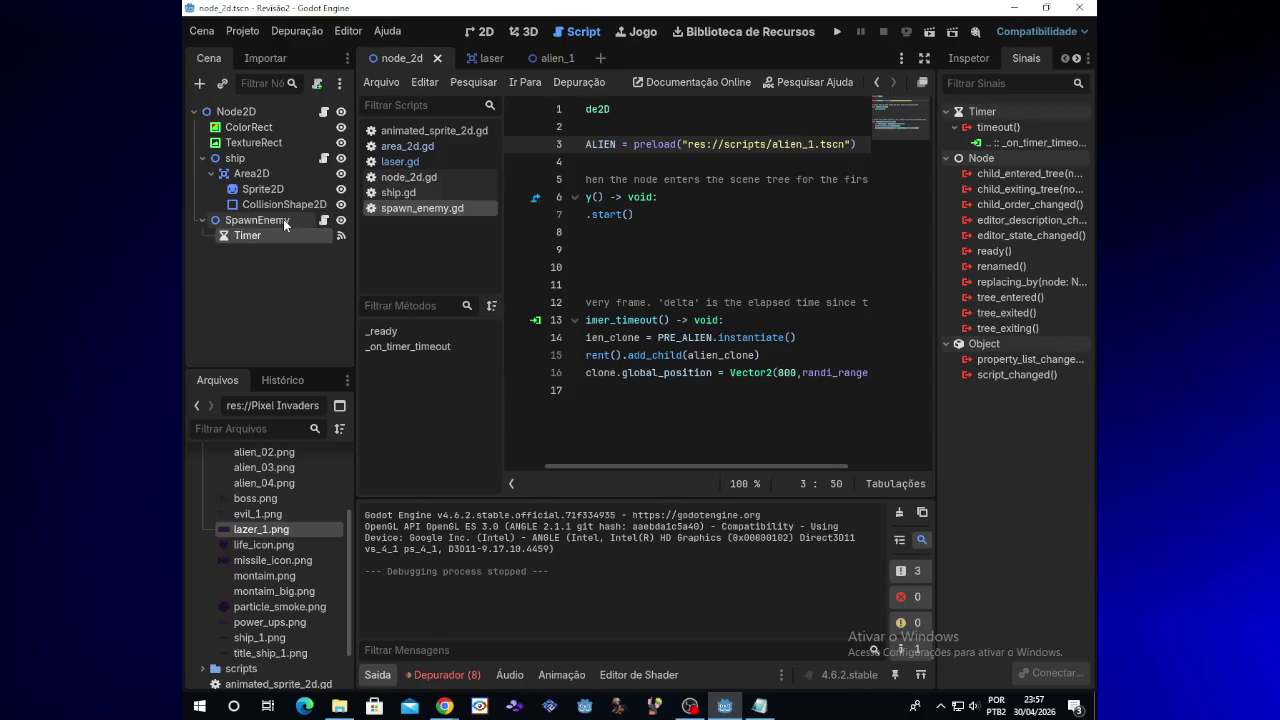
click(283, 219)
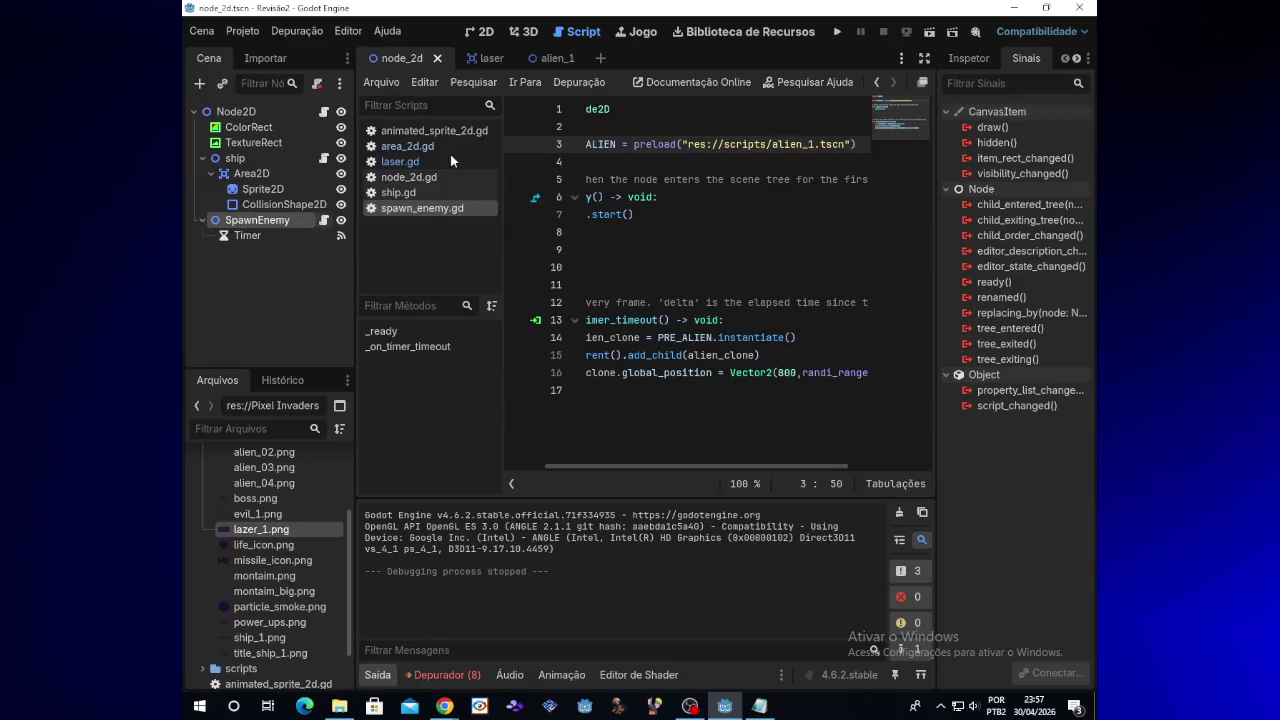
click(558, 62)
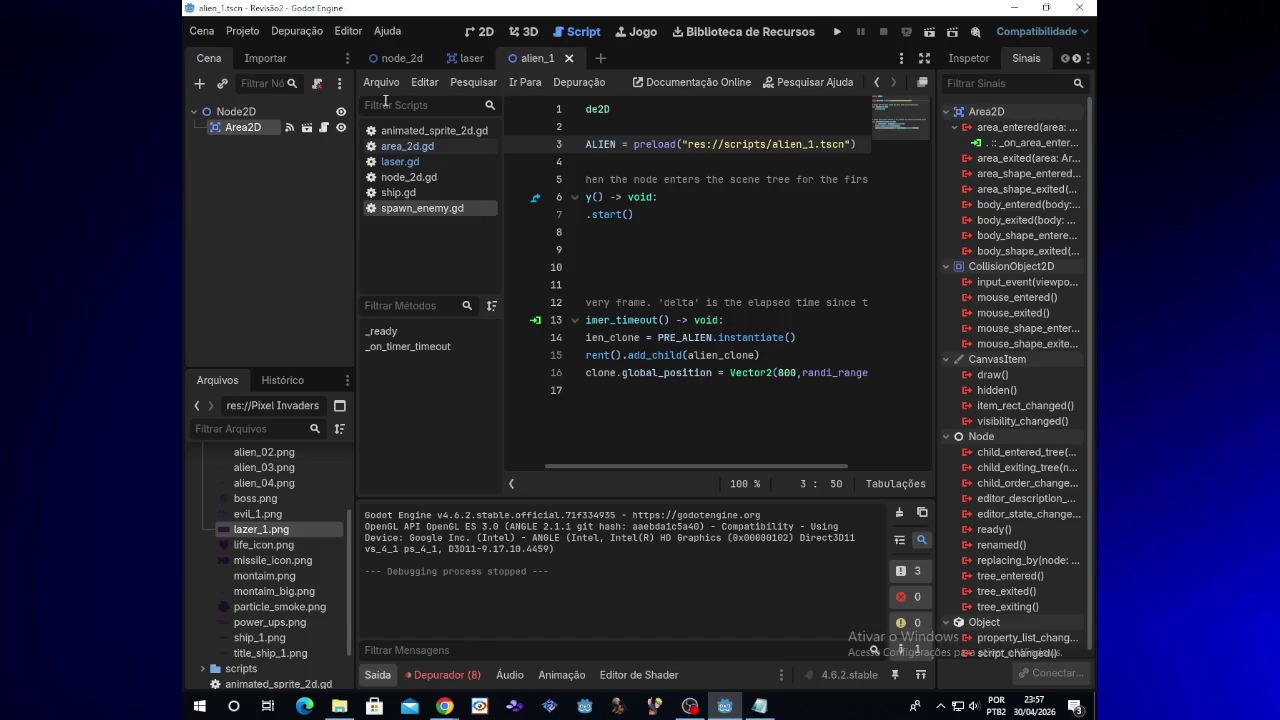
Test-run the game again, close it, and return to alien_1 via node_2d
click(839, 32)
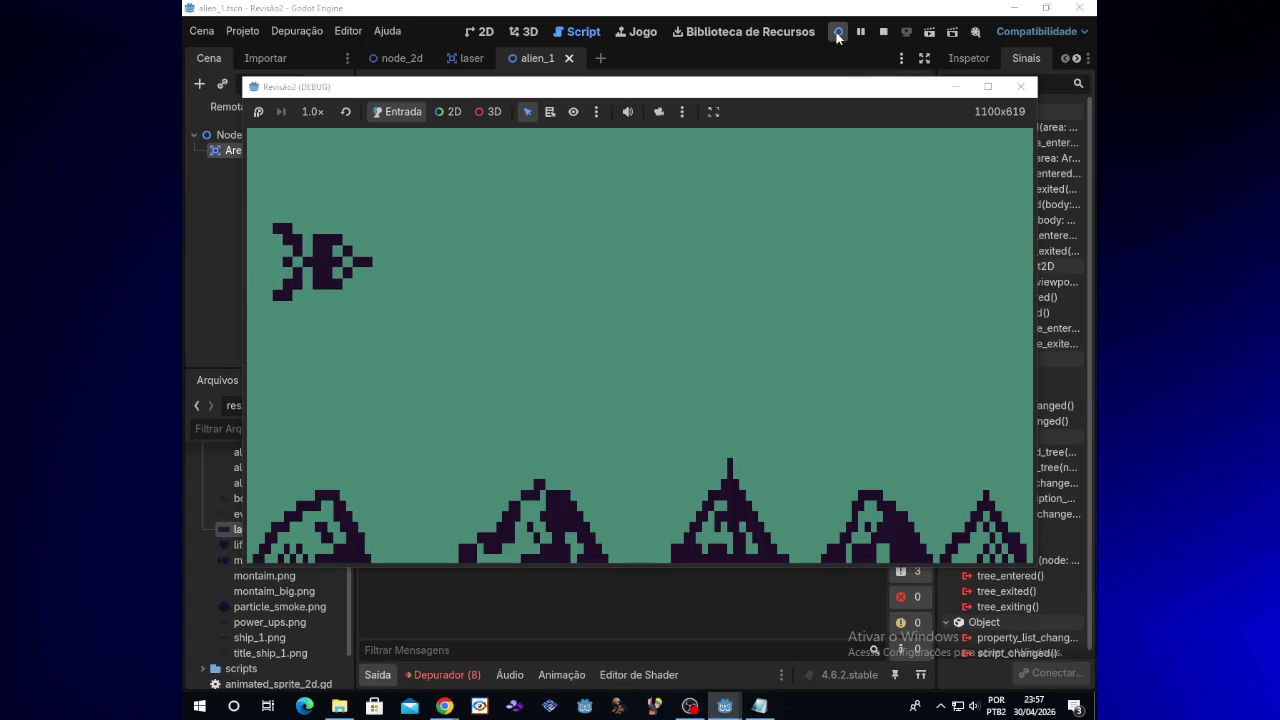
click(1018, 88)
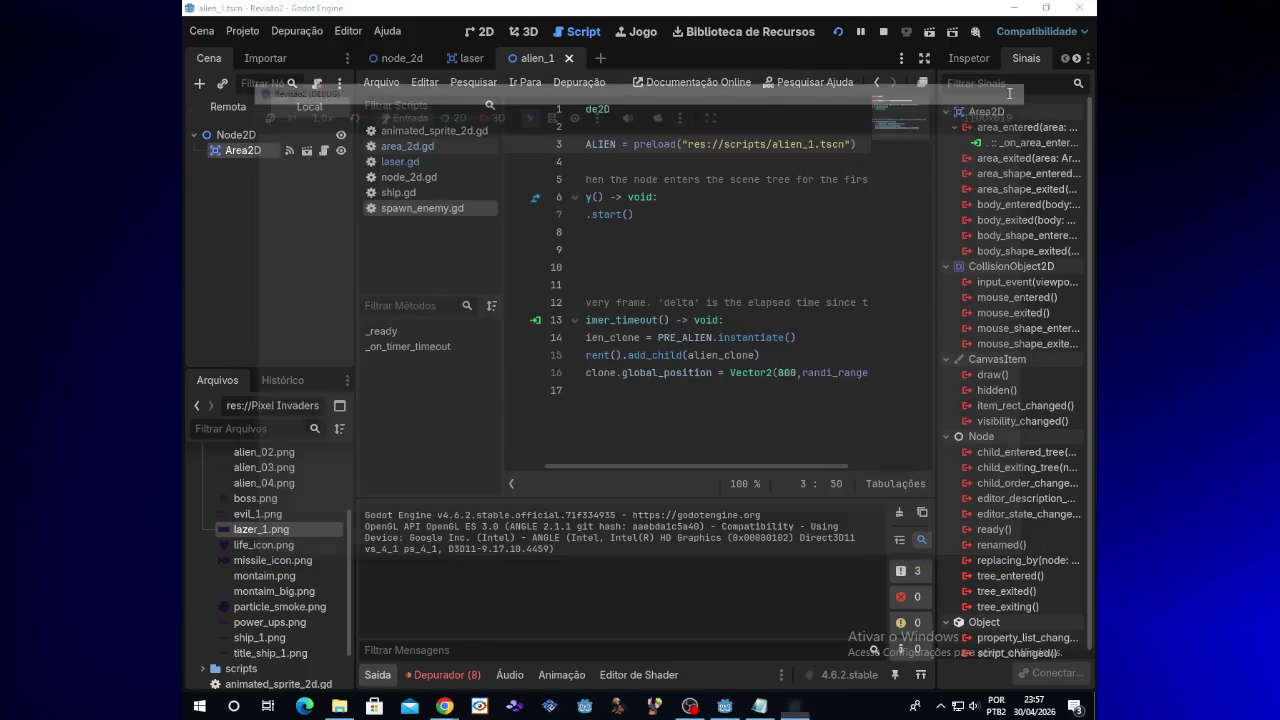
click(404, 57)
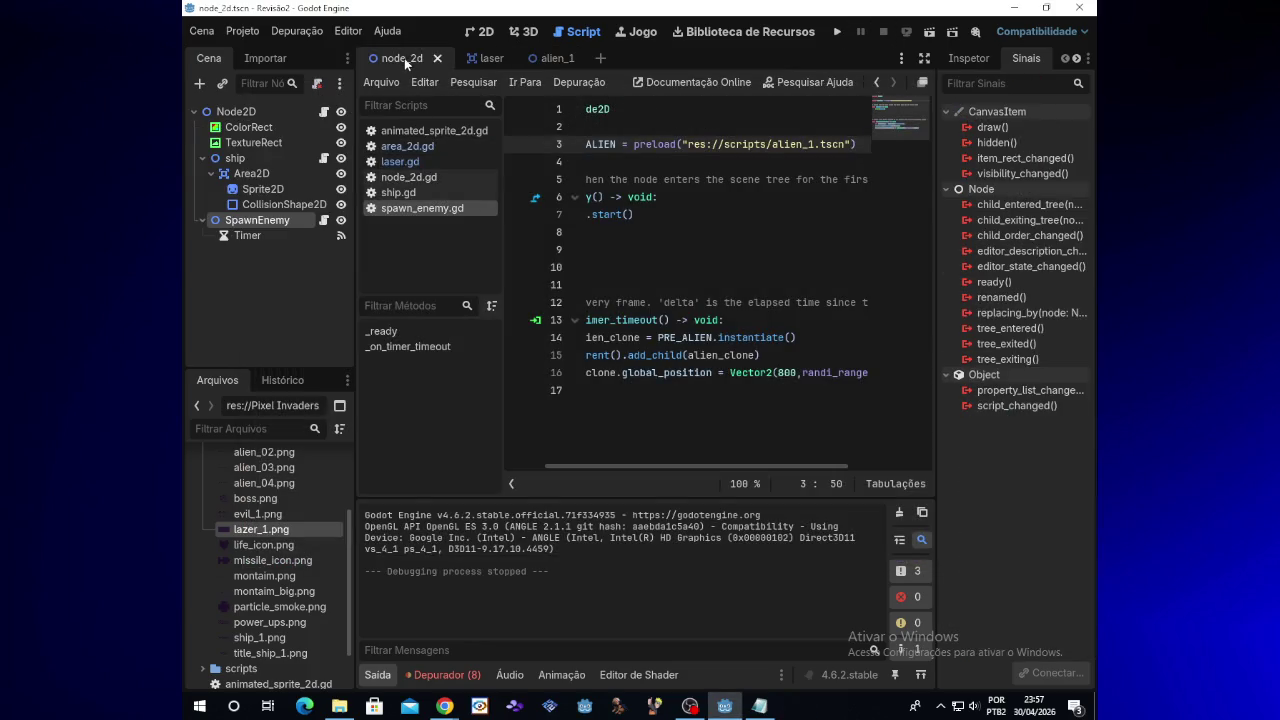
click(556, 60)
Add an AnimatedSprite2D child node to alien_1, found by searching 'sp'
click(291, 160)
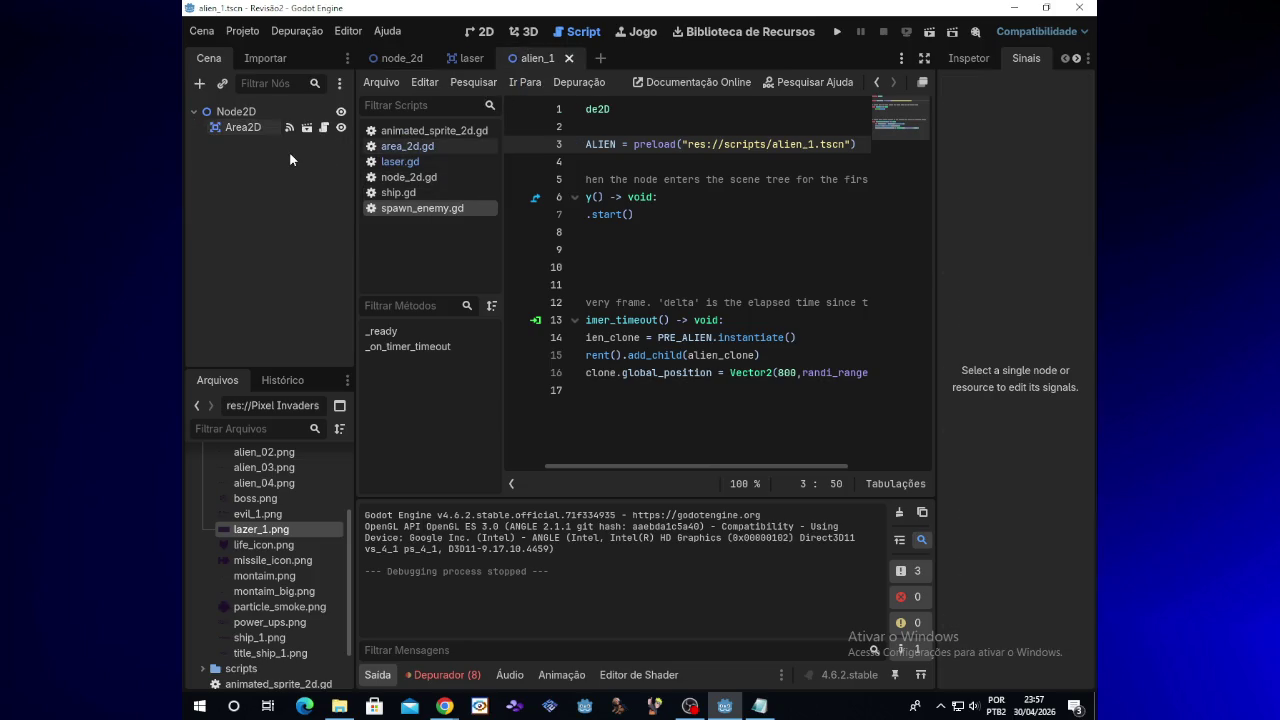
click(199, 84)
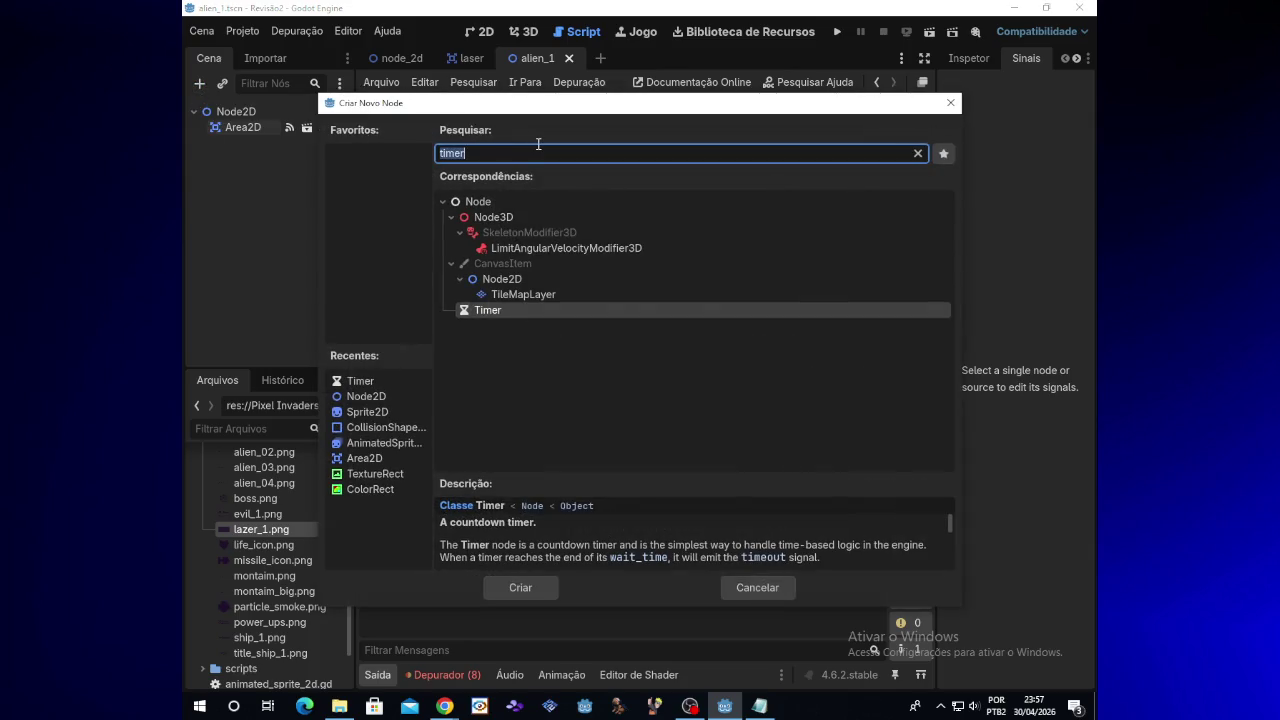
text(sp)
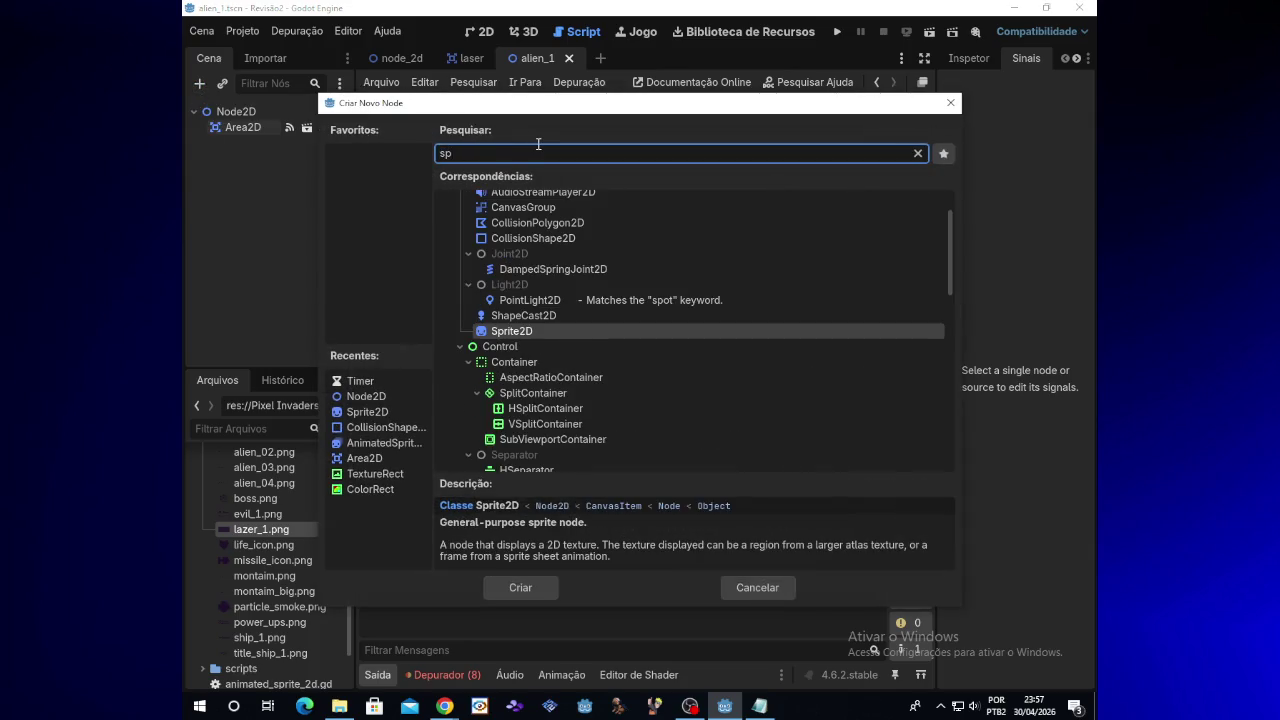
key(Up)
key(Up)
key(Up)
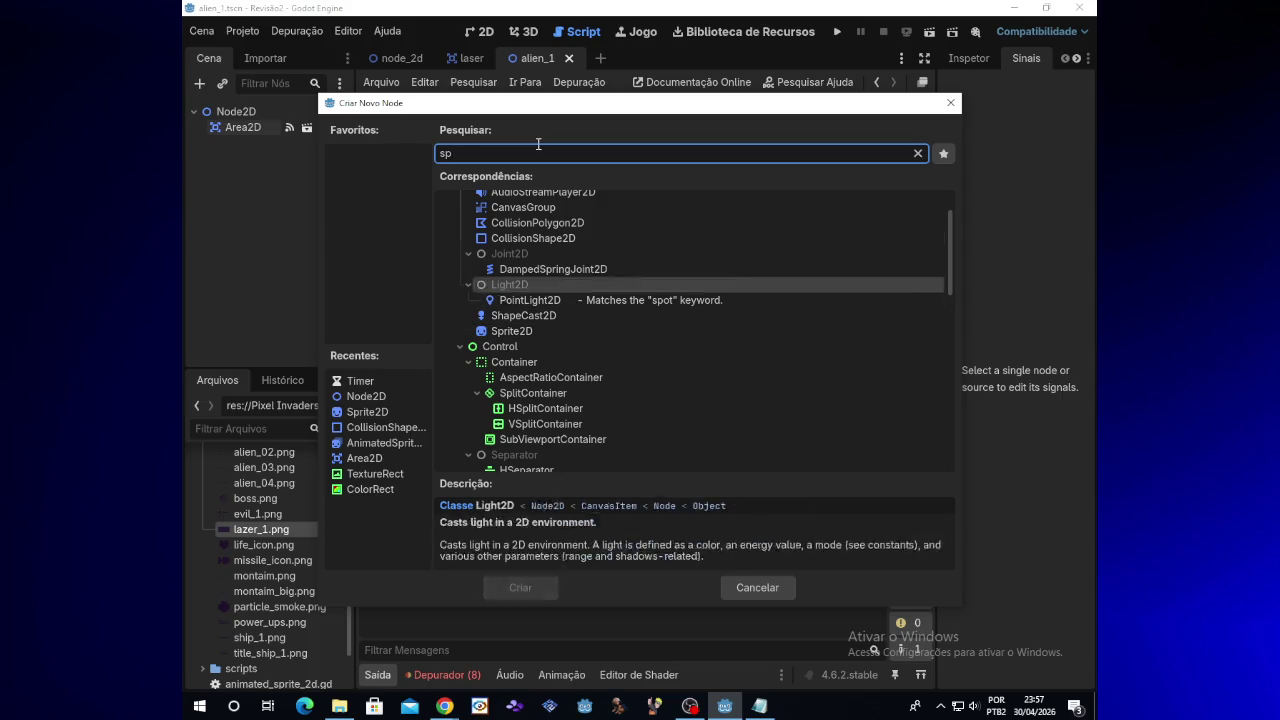
key(Down)
key(Down)
key(Down)
key(Return)
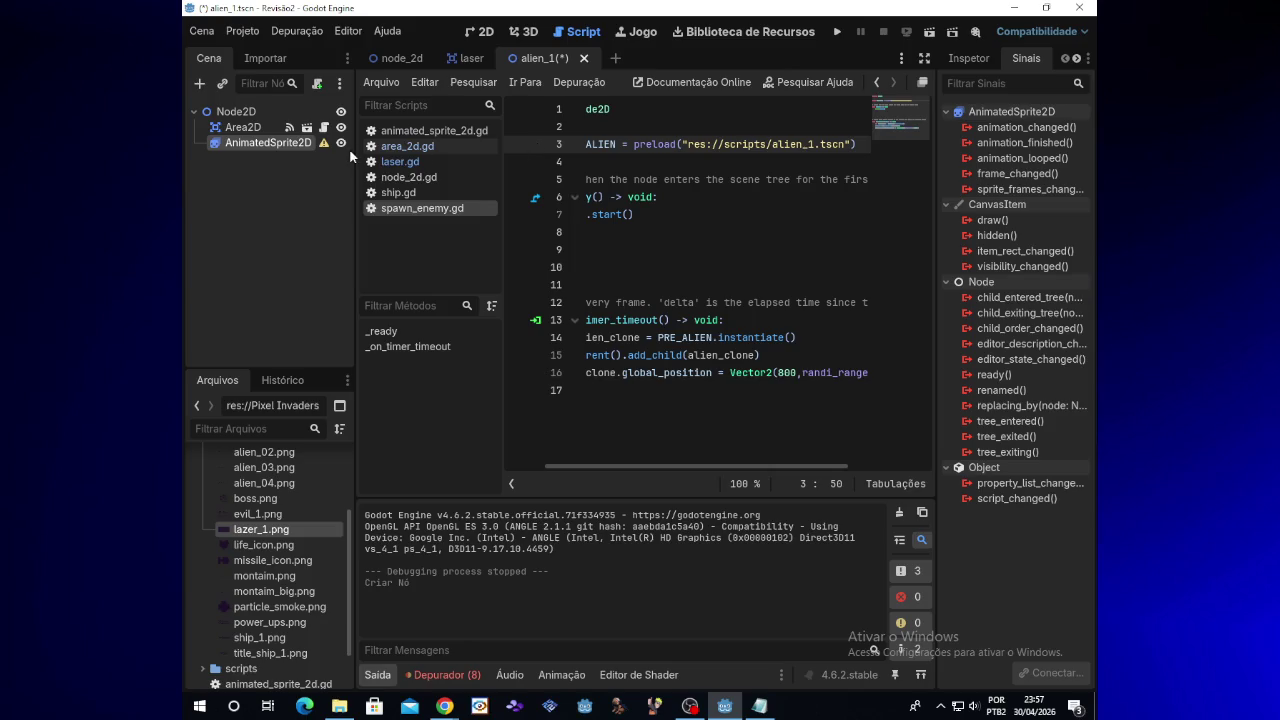
mouse_move(320, 145)
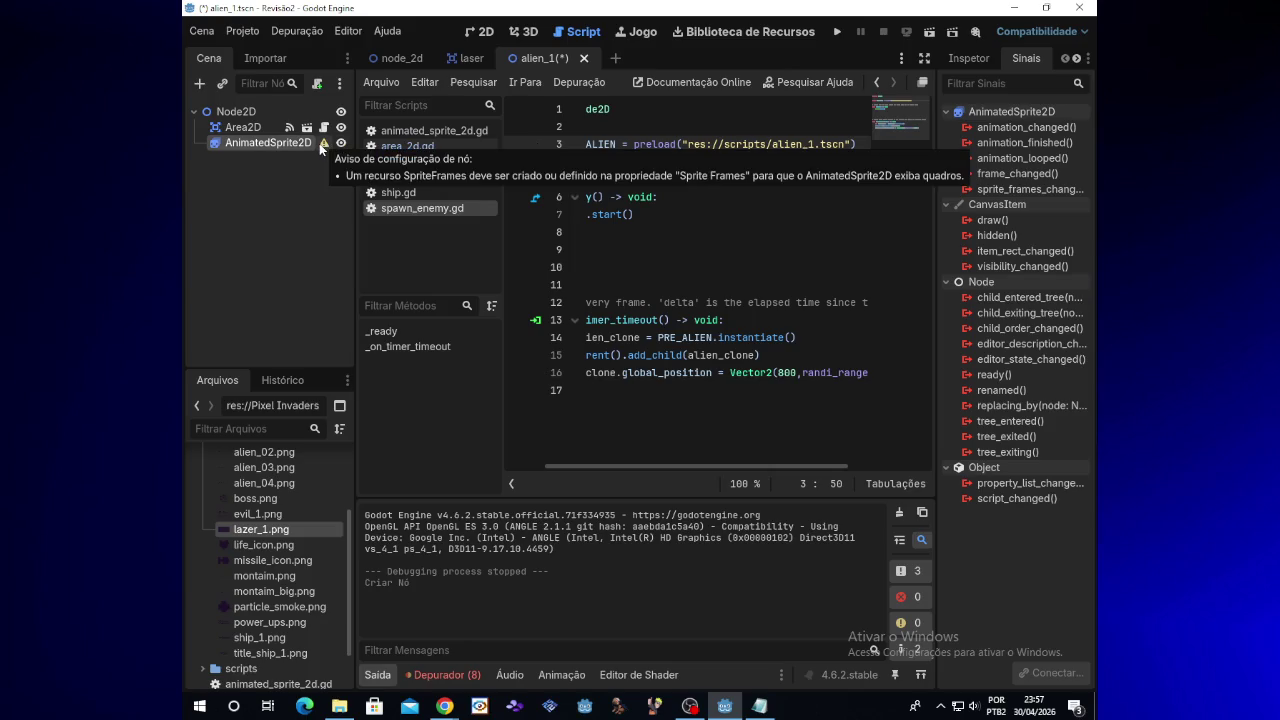
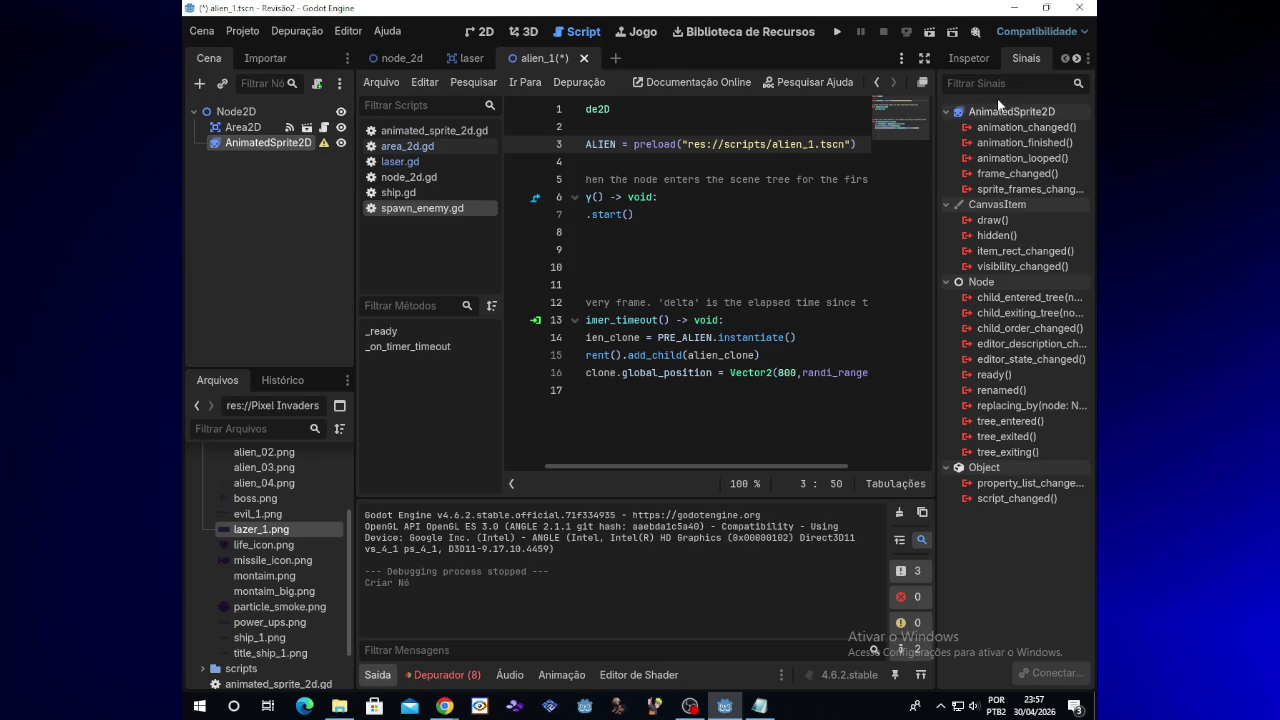
Assign a New SpriteFrames resource to the AnimatedSprite2D's Sprite Frames property and open it
mouse_move(1000, 220)
click(968, 58)
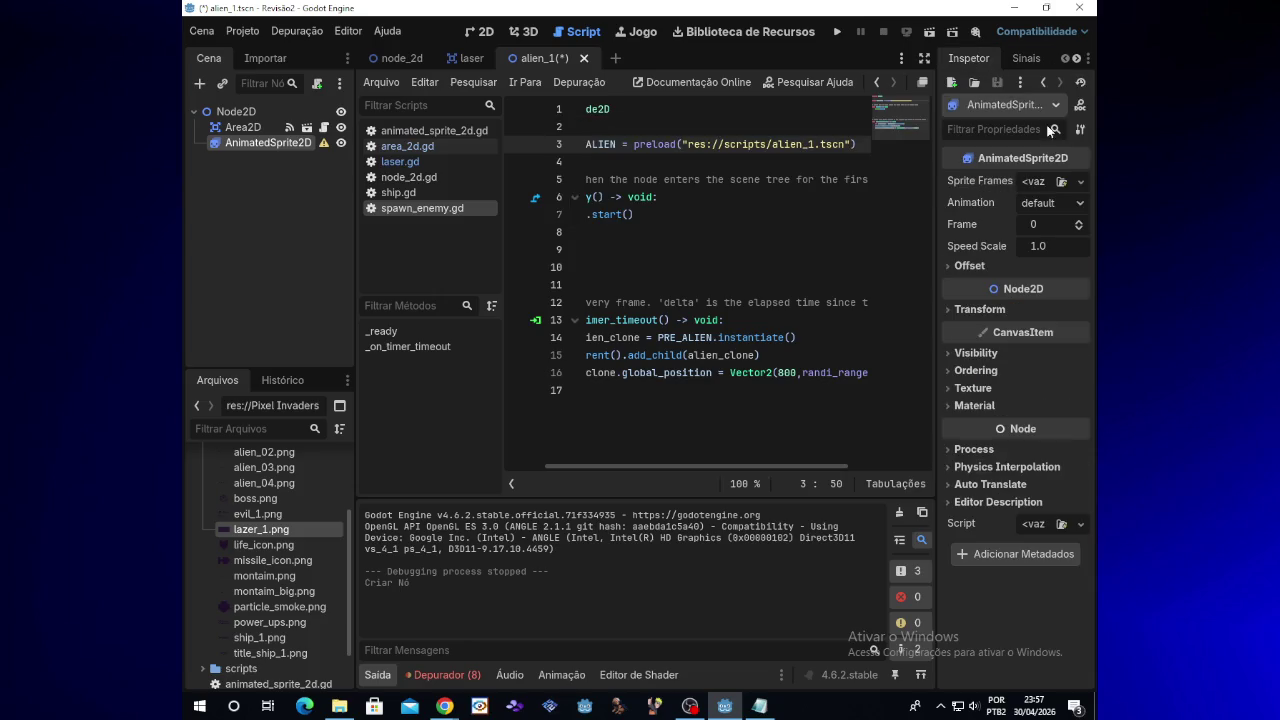
click(1065, 184)
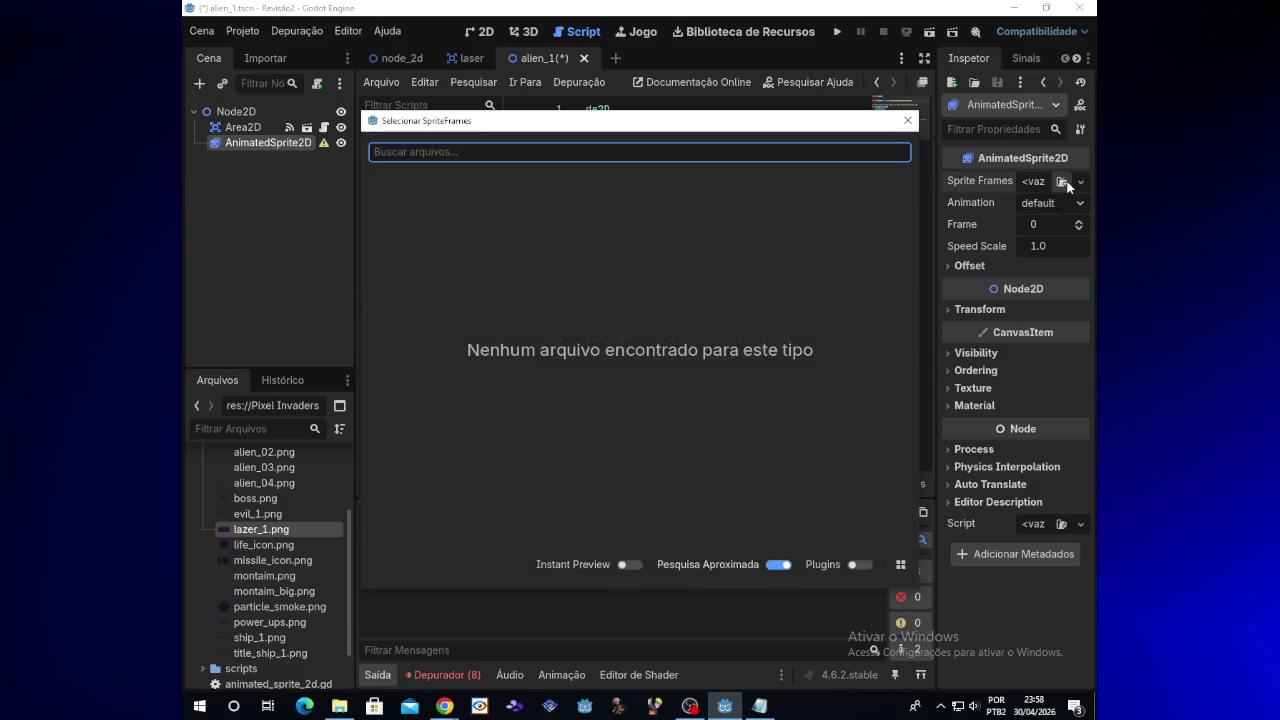
key(Escape)
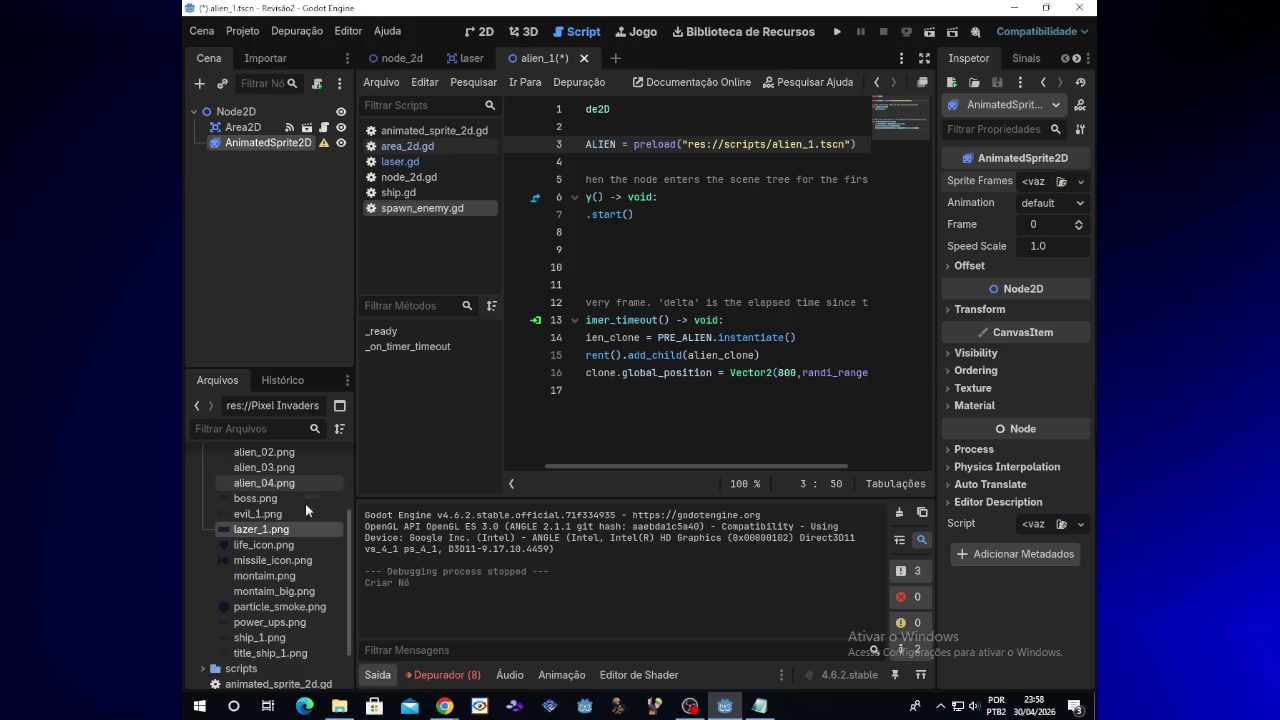
scroll(302, 597, down, 2)
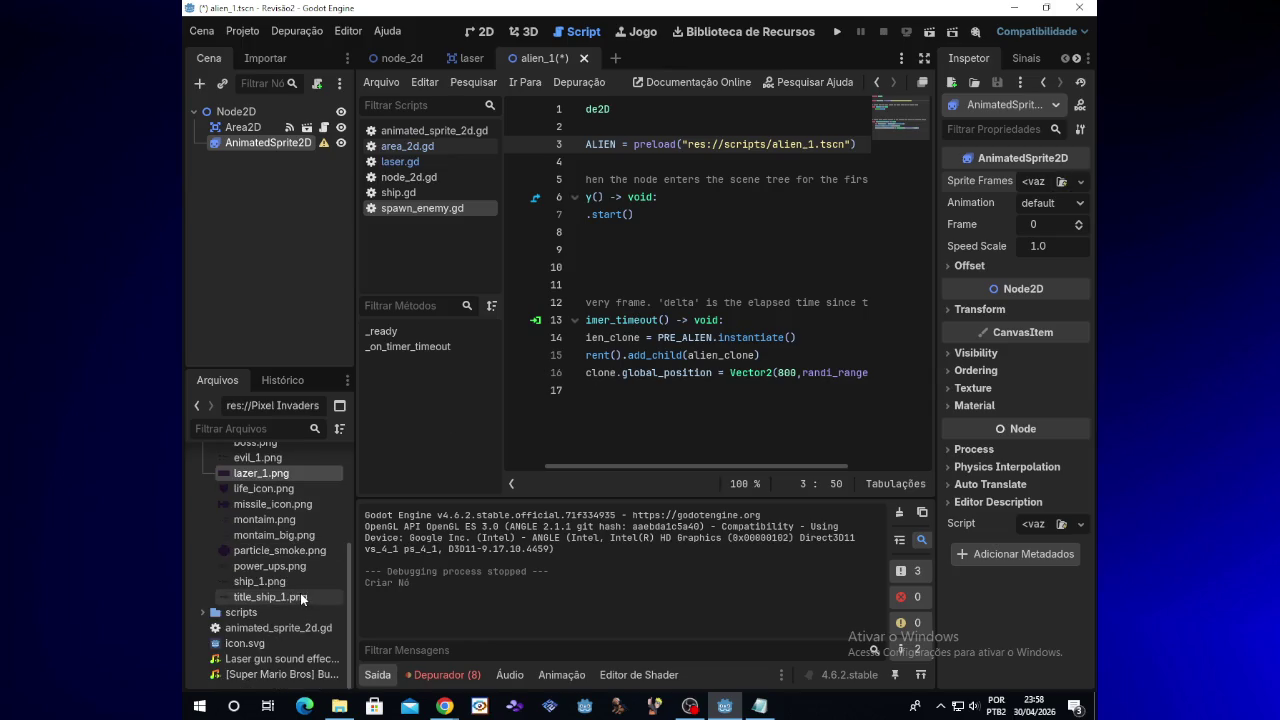
scroll(274, 553, up, 2)
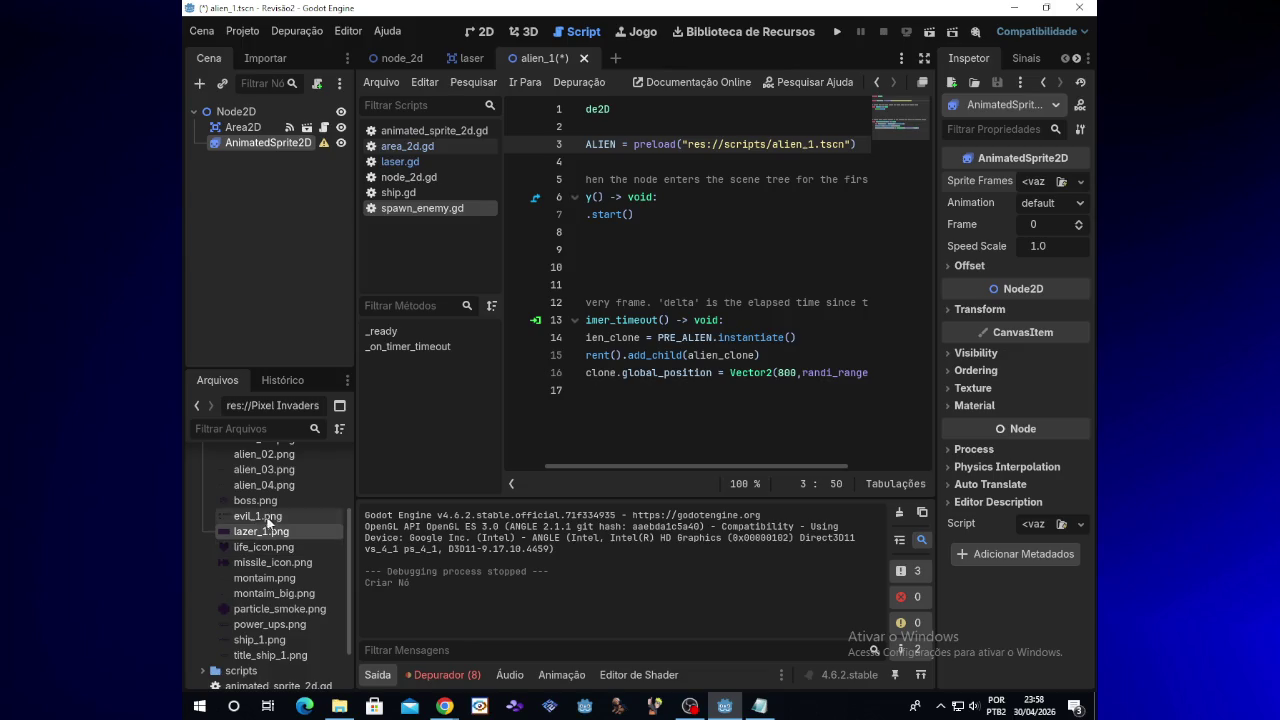
mouse_move(239, 514)
mouse_down()
mouse_move(718, 409)
mouse_move(940, 318)
mouse_move(1040, 182)
mouse_move(1024, 172)
mouse_move(1036, 182)
mouse_up()
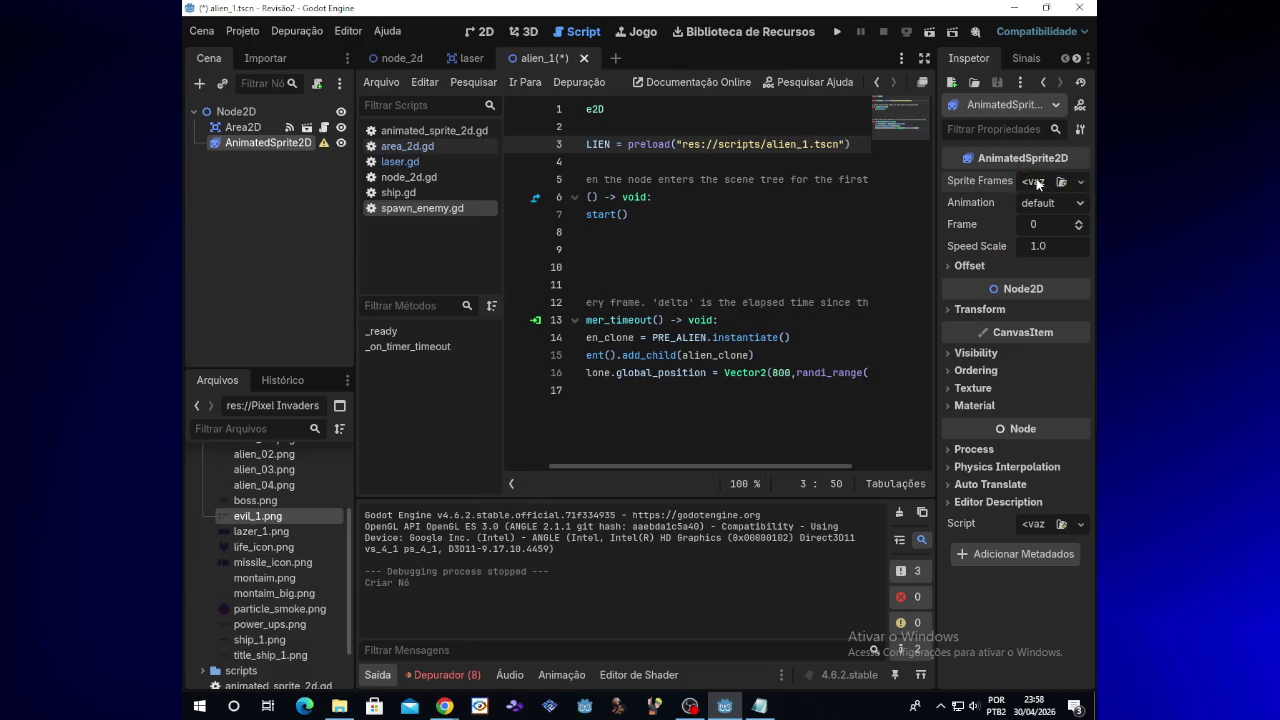
click(1080, 181)
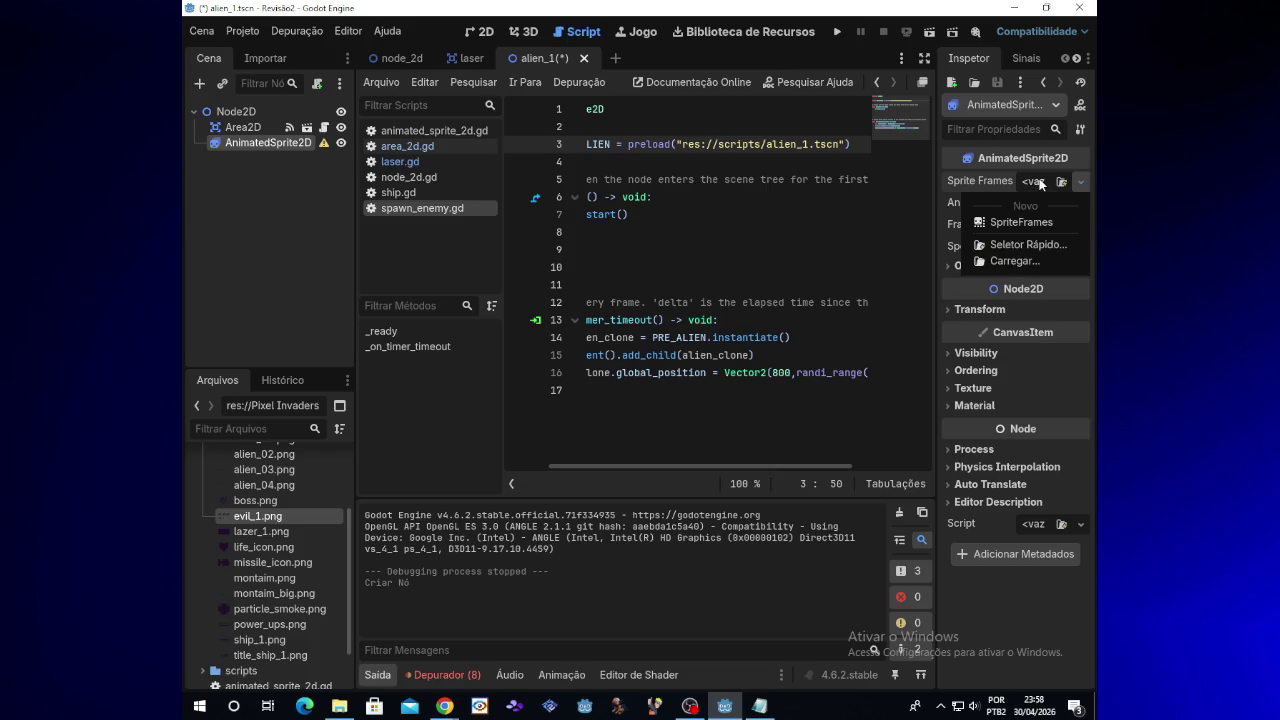
click(1022, 226)
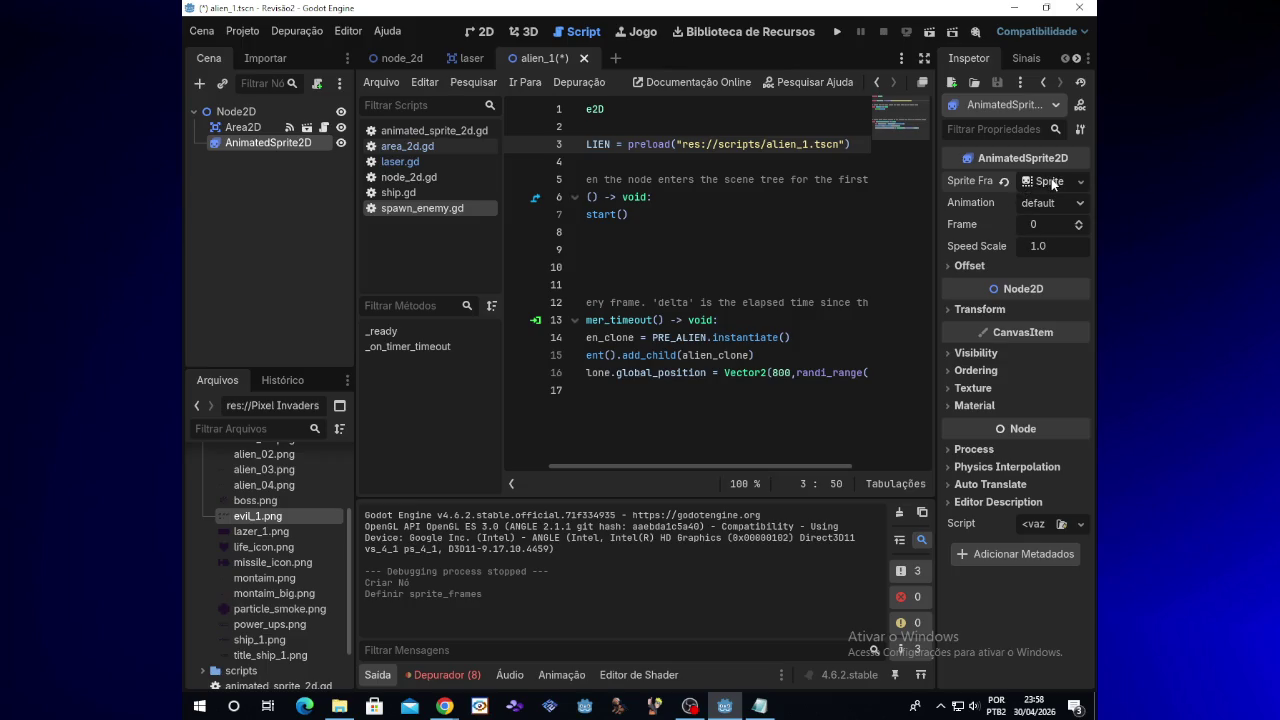
click(1050, 181)
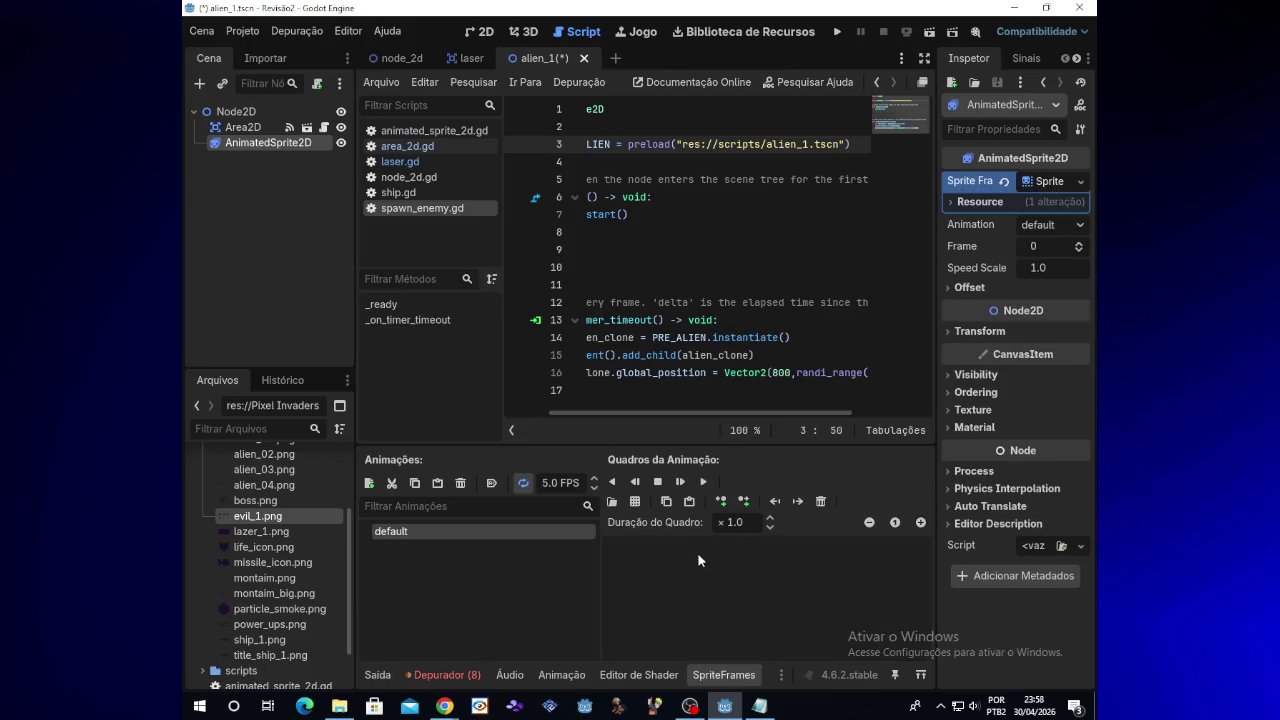
Rename the default animation to 'dead'
double_click(490, 534)
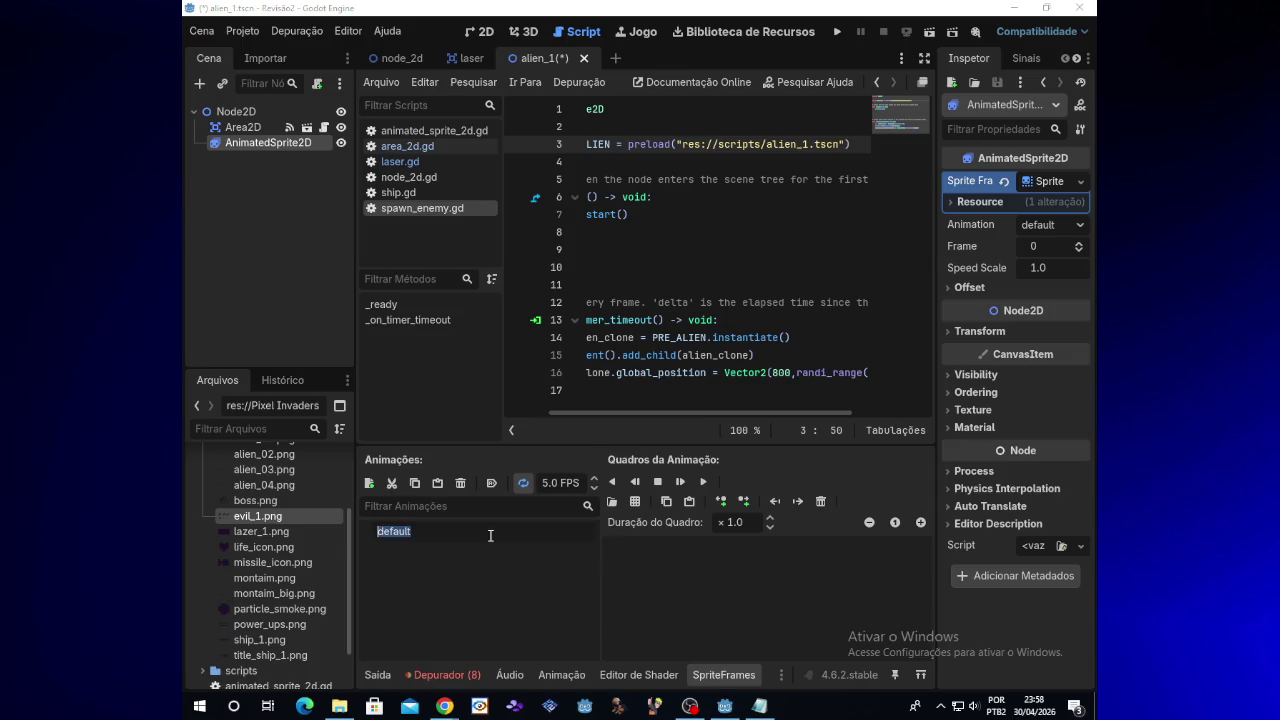
text(dead)
key(Return)
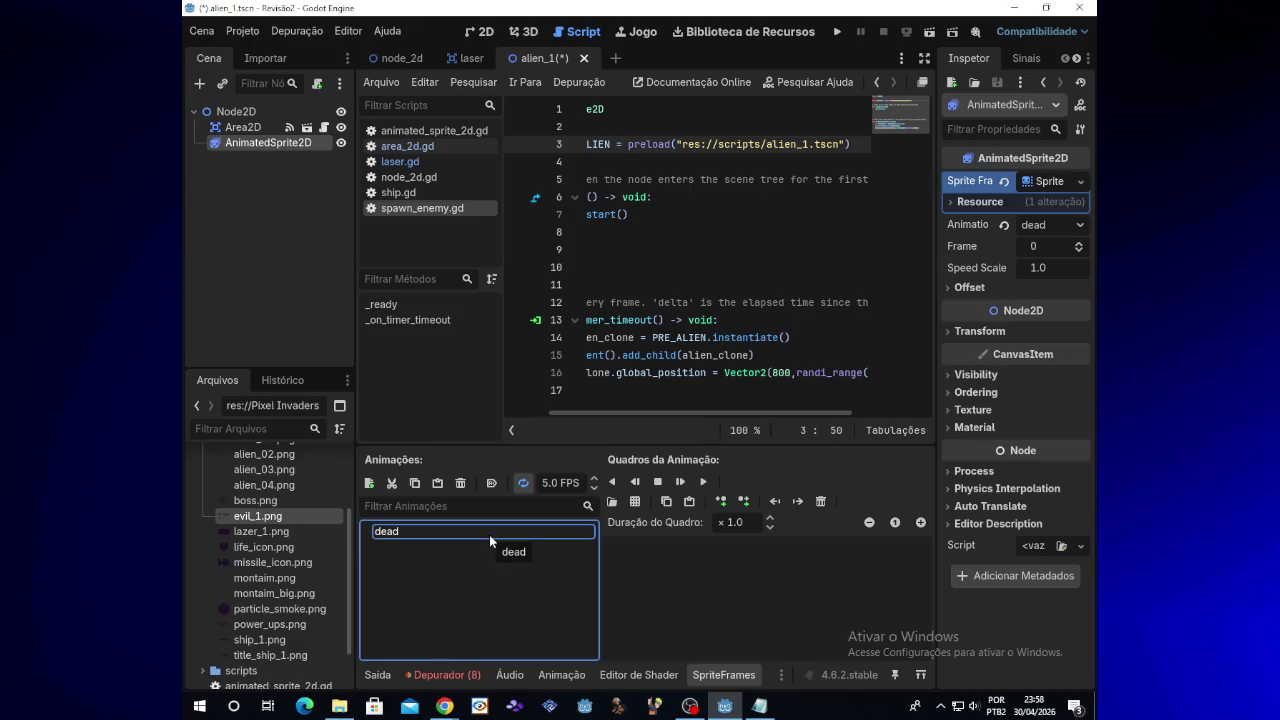
click(450, 568)
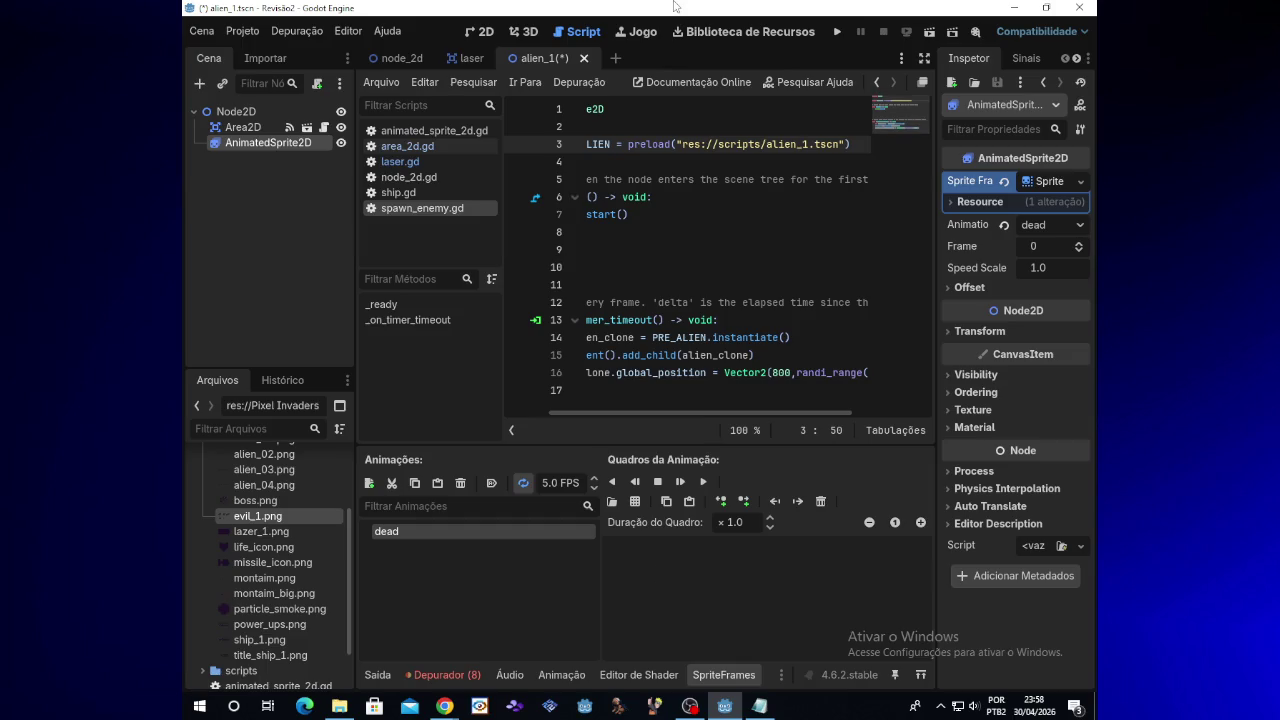
Add the three bottom-row frames of the evil_1.png sprite sheet to the dead animation
click(635, 501)
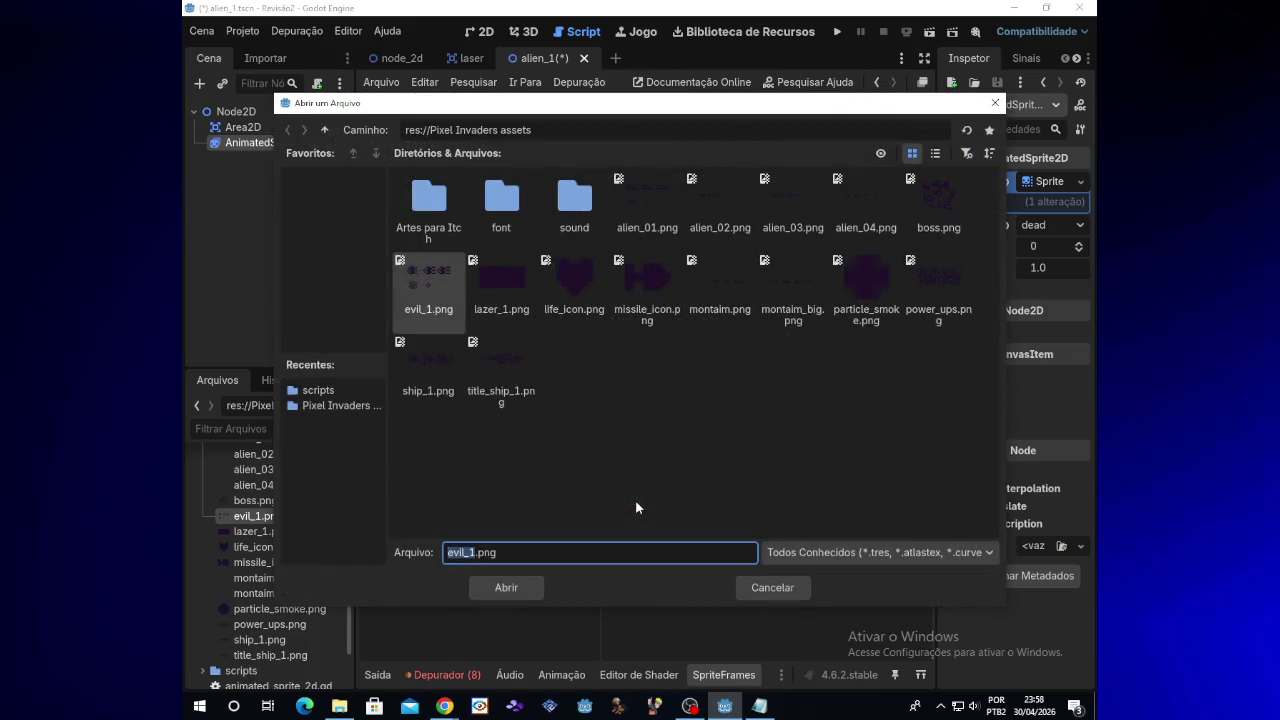
double_click(447, 312)
mouse_move(423, 420)
mouse_down()
mouse_move(669, 423)
mouse_move(581, 543)
mouse_up()
click(520, 572)
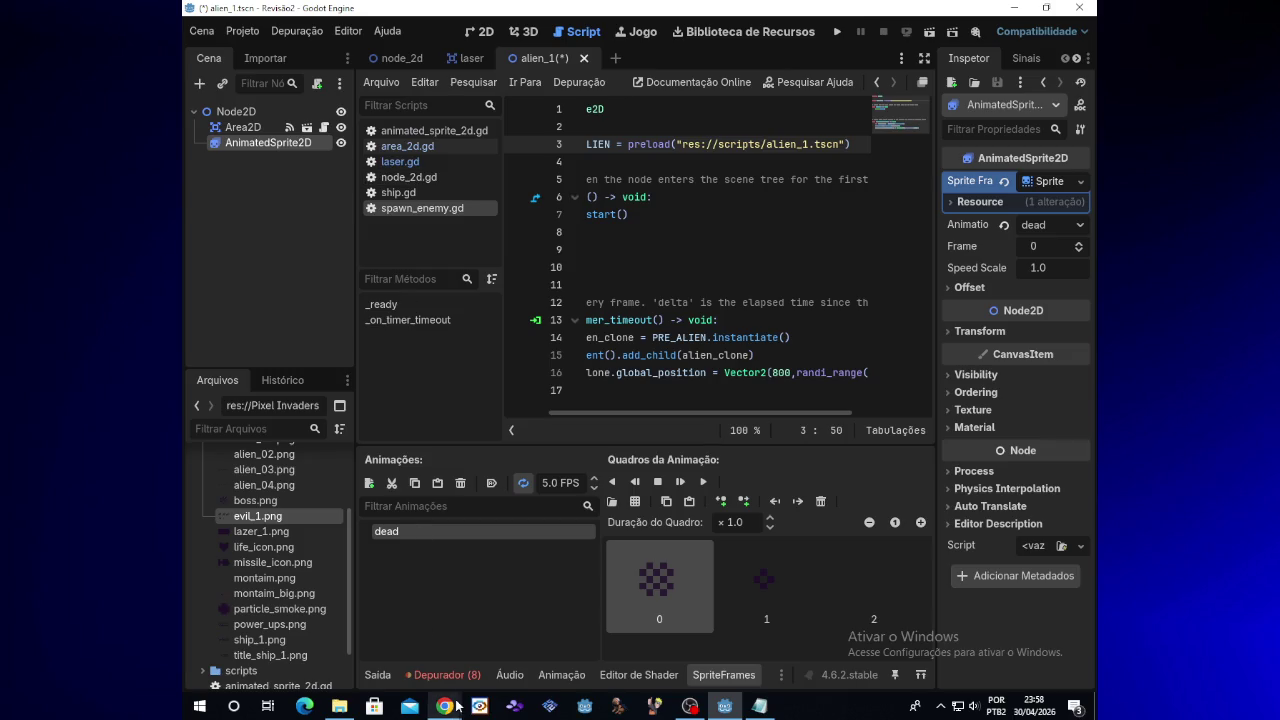
Name the AnimatedSprite2D node 'dead' in the Scene dock
mouse_move(444, 706)
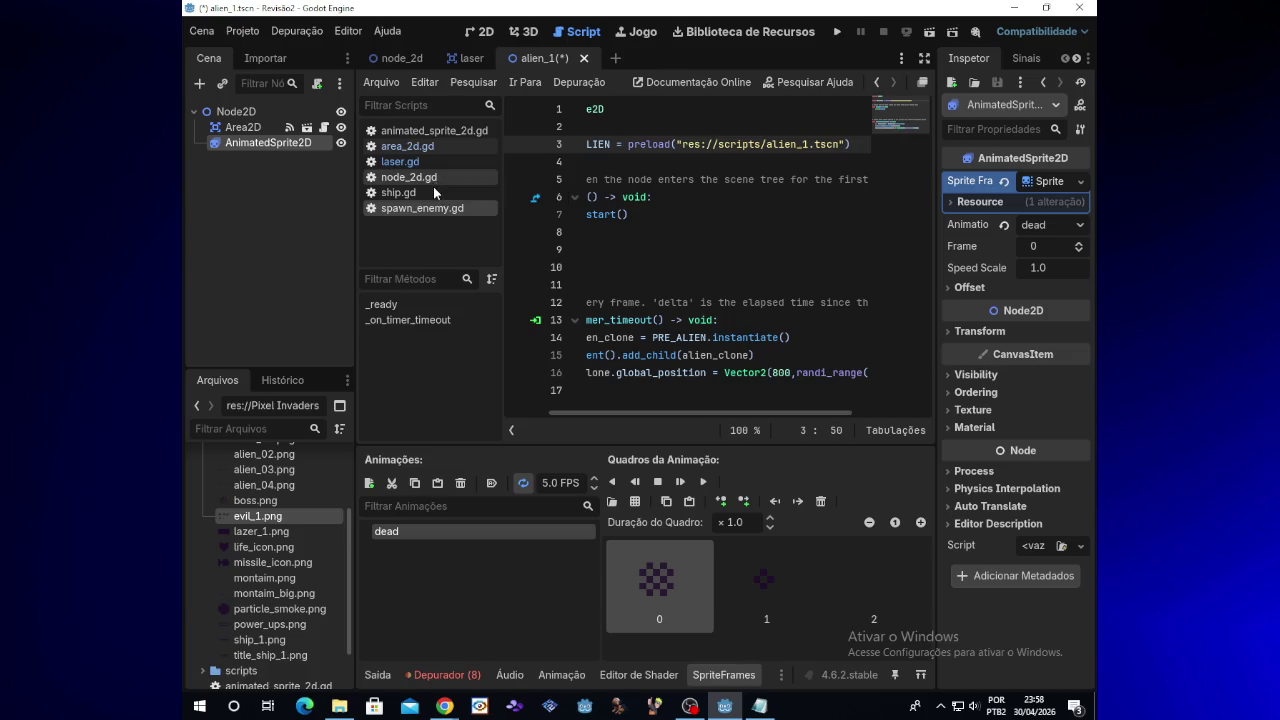
click(315, 143)
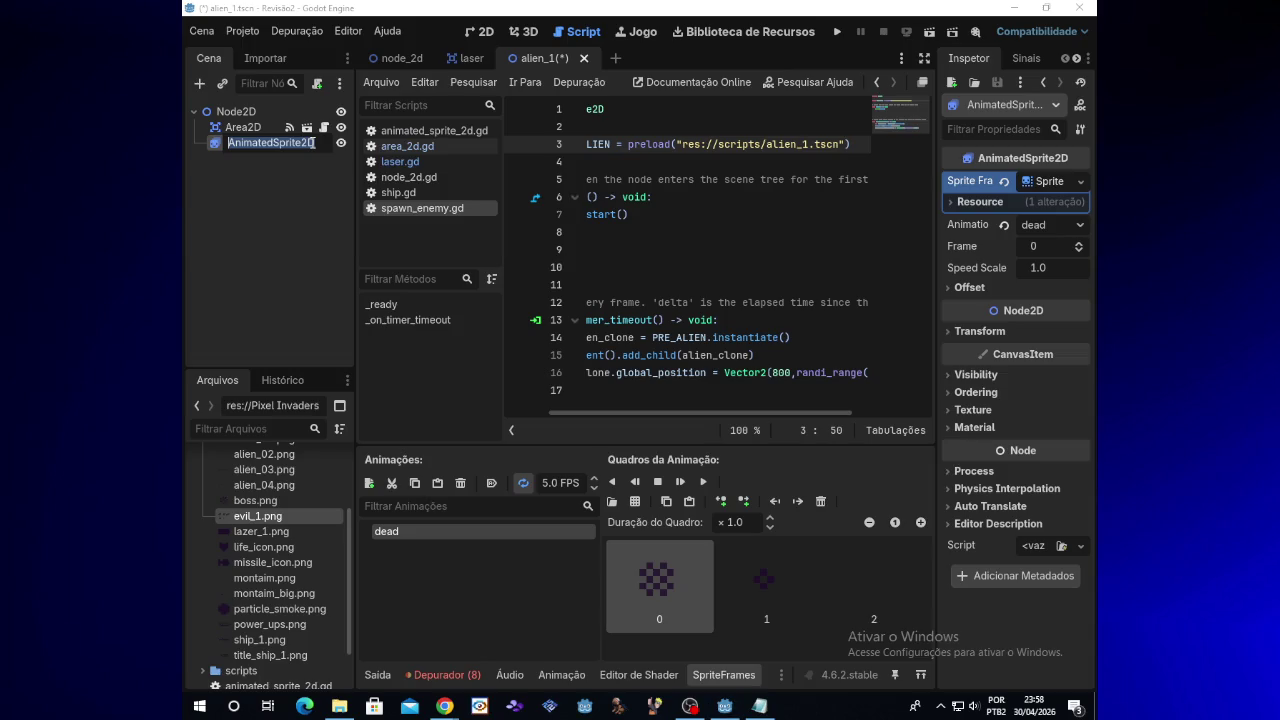
text(dead)
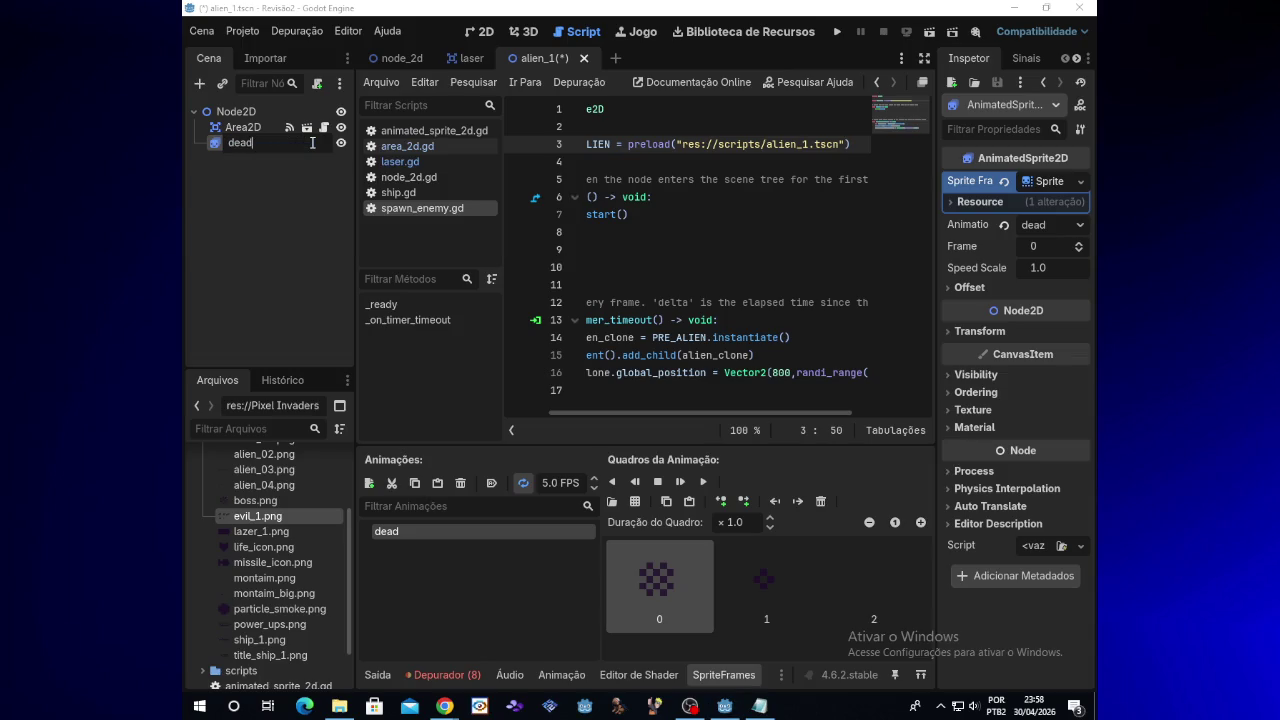
key(Return)
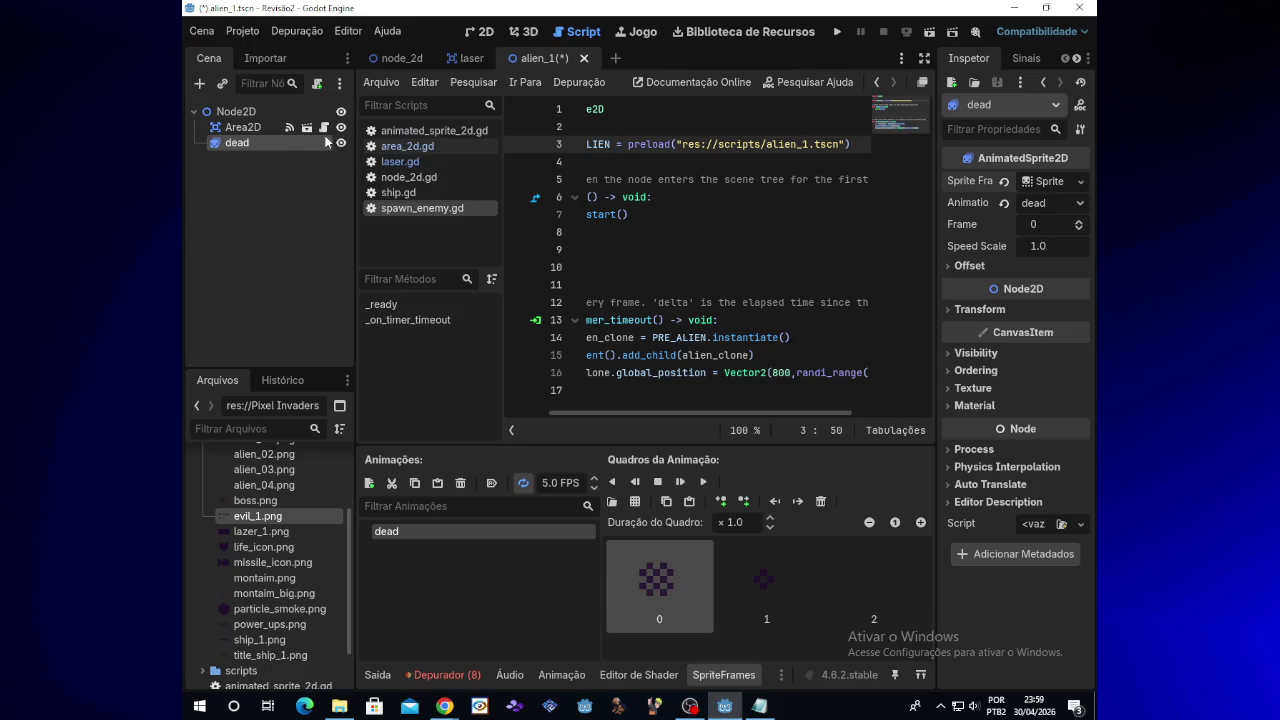
Scale the dead sprite up over the alien in the 2D view, then open area_2d.gd
click(474, 33)
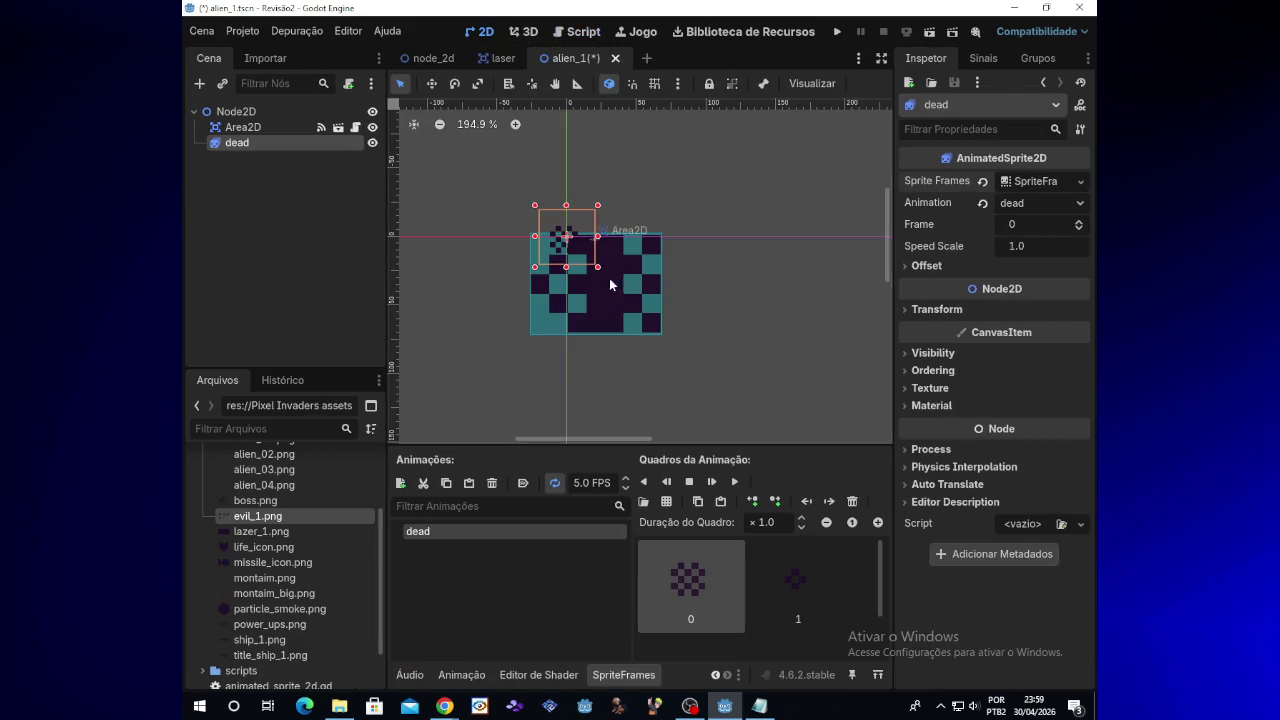
mouse_move(598, 268)
mouse_down()
mouse_move(692, 342)
mouse_move(705, 372)
mouse_move(666, 331)
mouse_move(700, 346)
mouse_move(834, 346)
mouse_move(674, 340)
mouse_up()
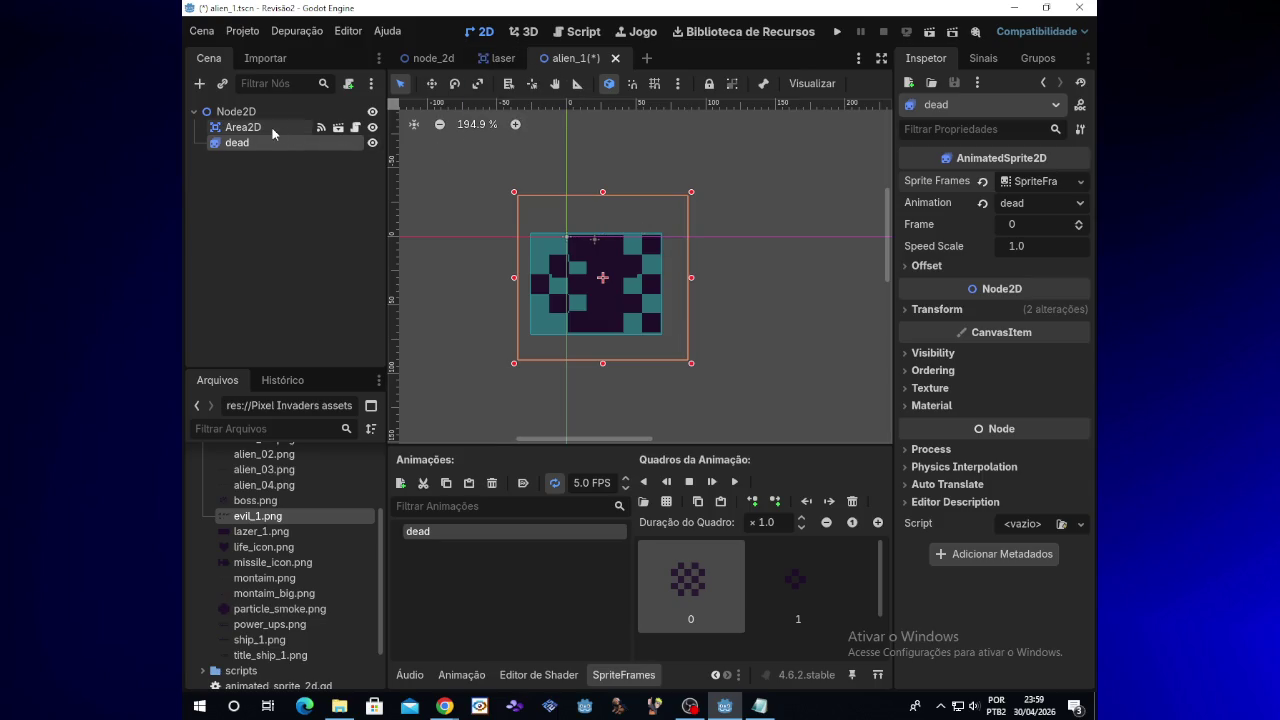
click(337, 133)
click(356, 128)
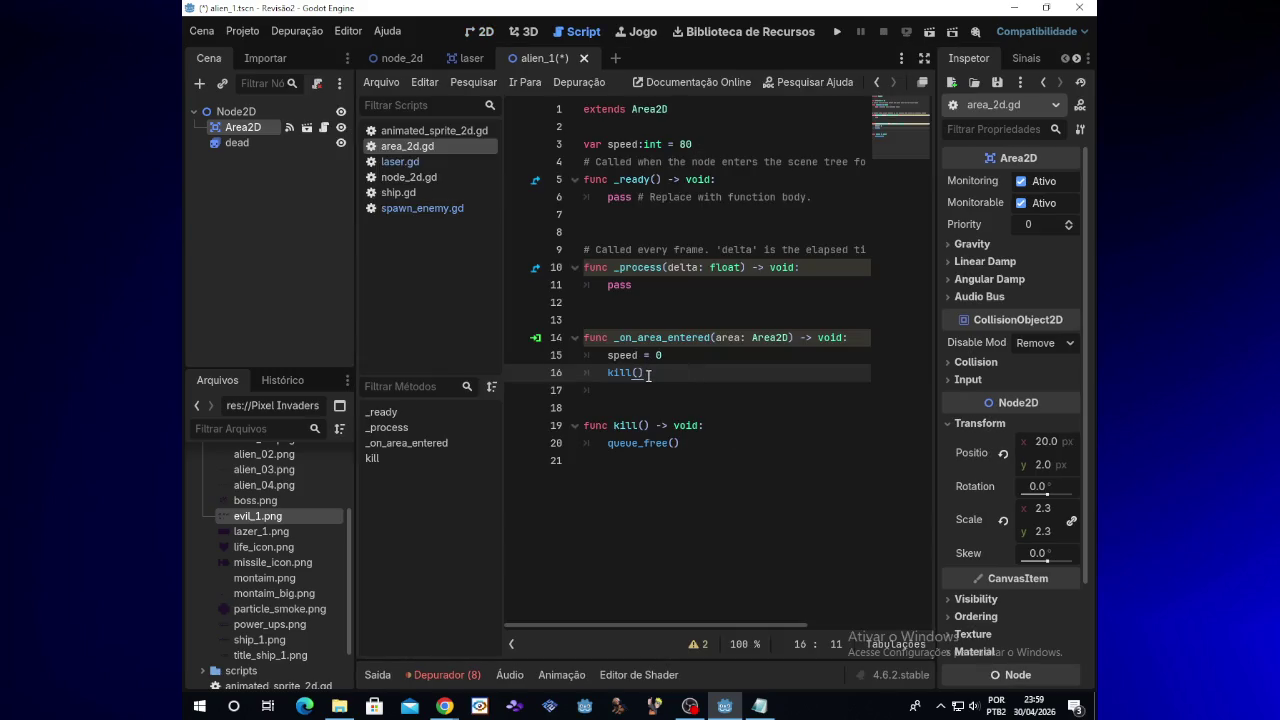
Add an animatation.play("dead") line after speed = 0, followed by a blank line
click(672, 356)
key(Return)
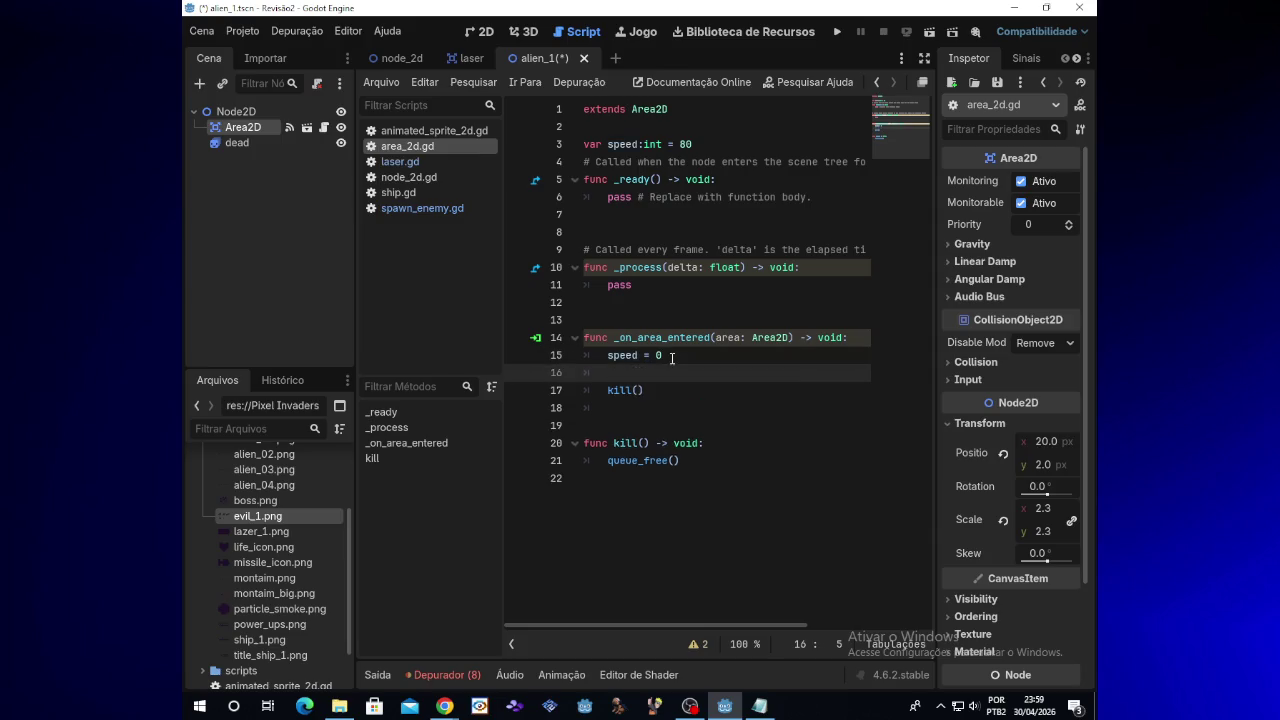
text(animata)
text(tio)
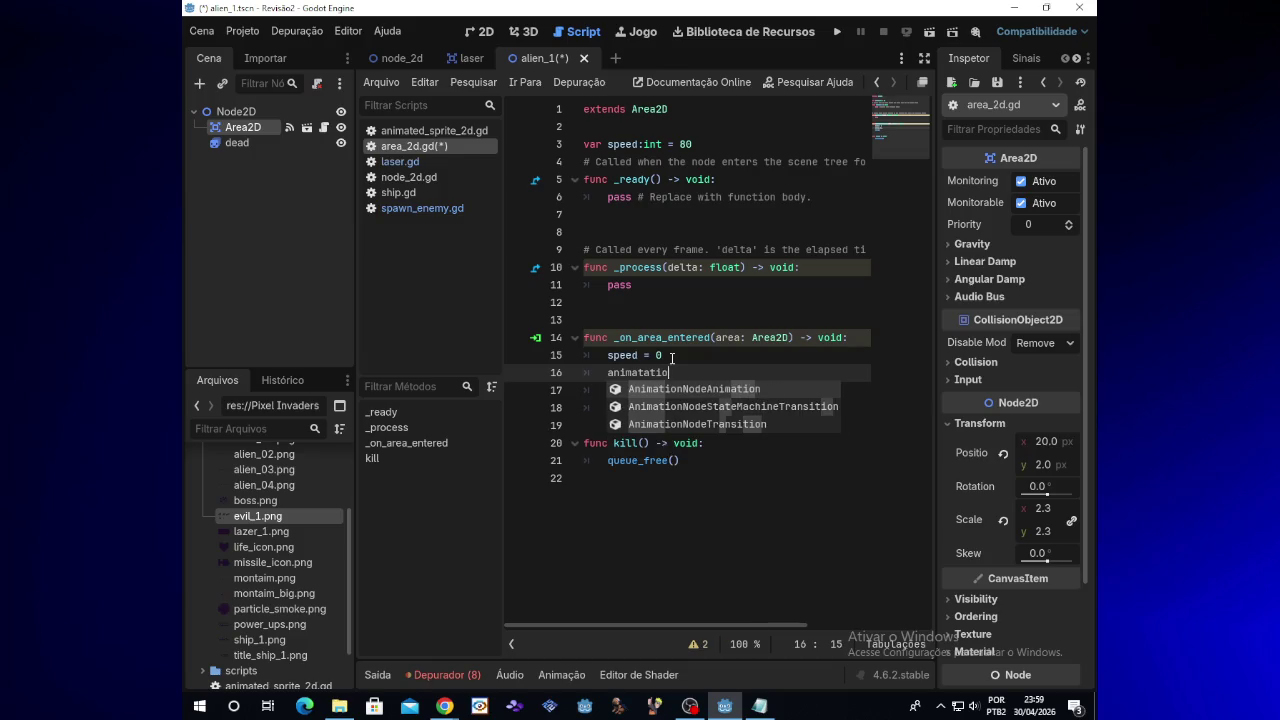
text(n.pla)
text(u)
text(y)
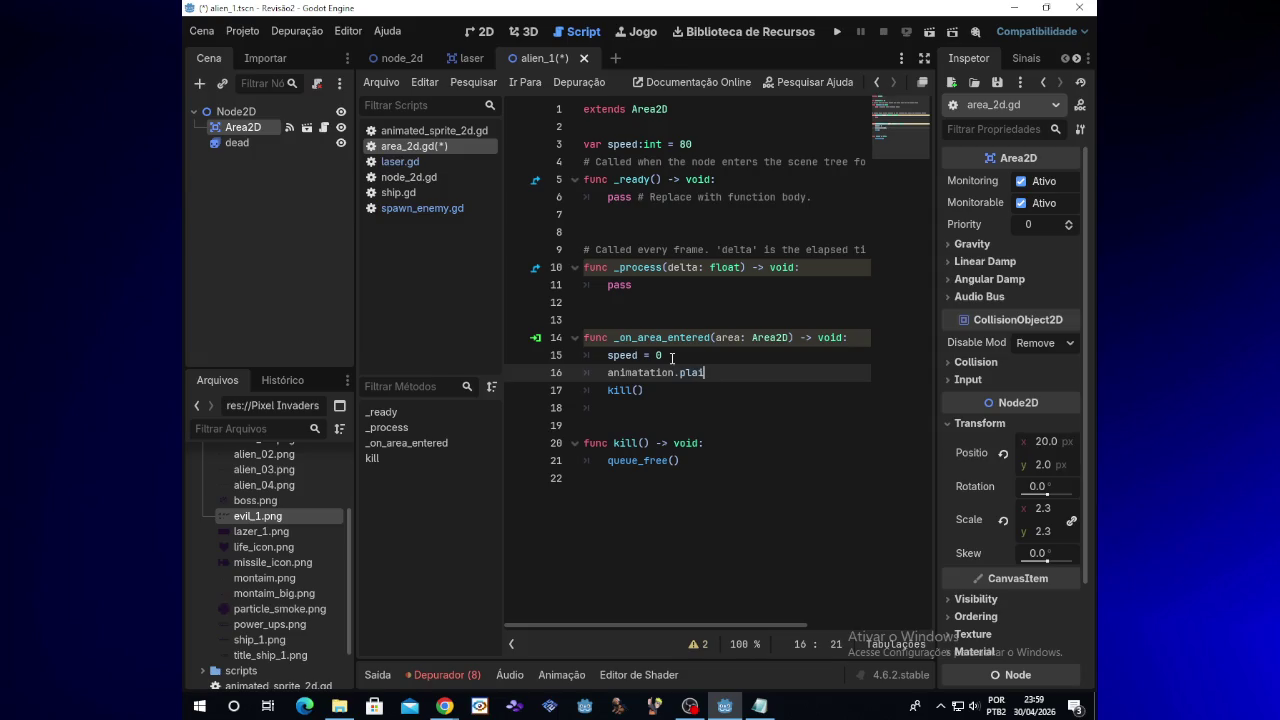
text(()
text("dead)
text())
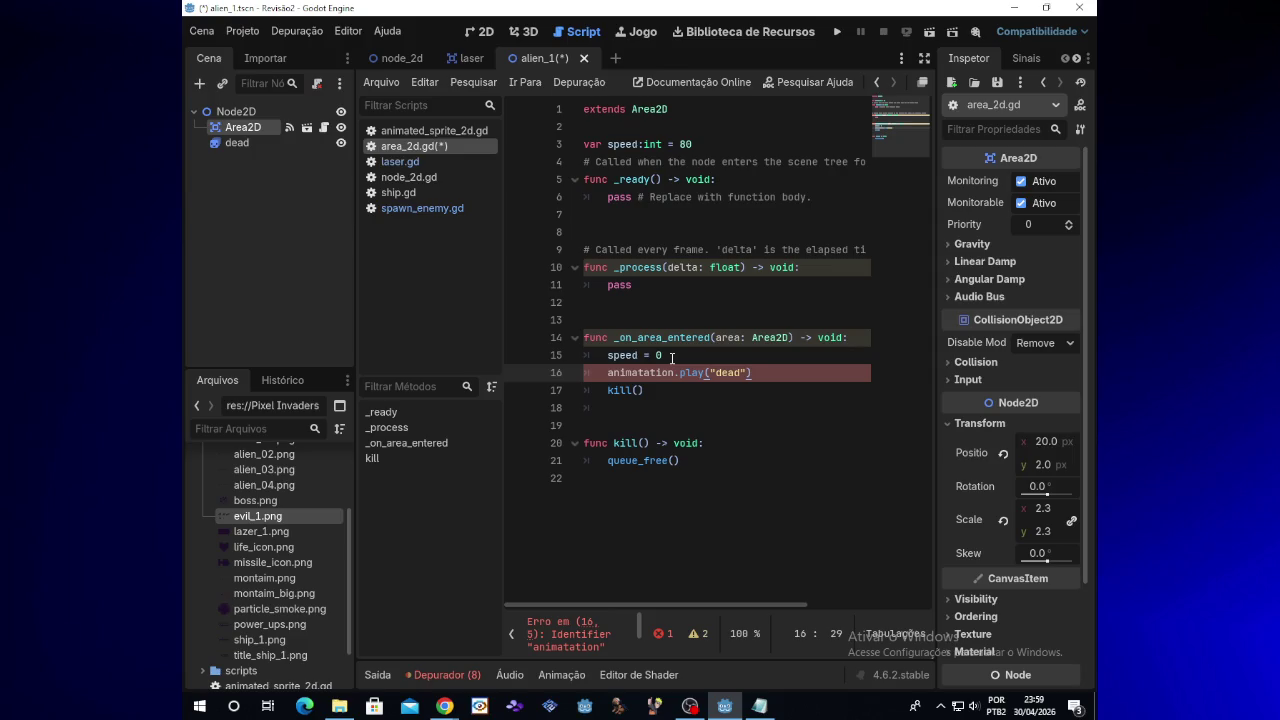
key(Return)
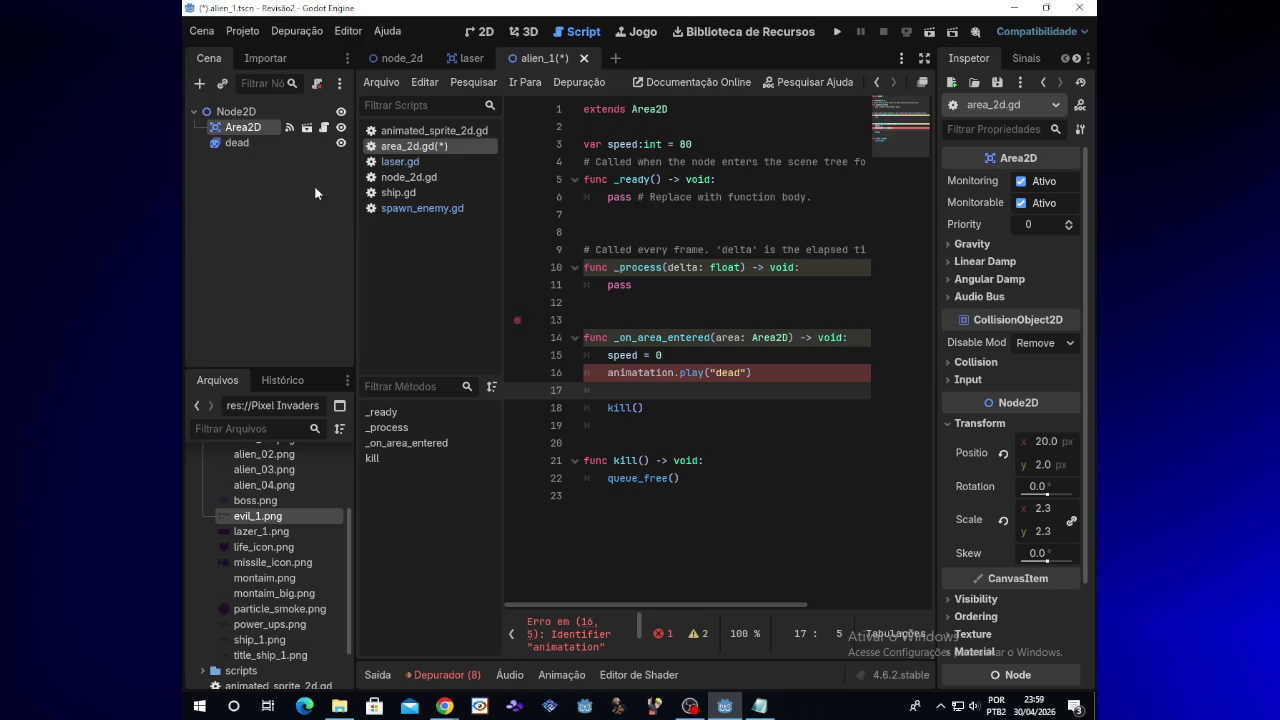
click(236, 142)
Reparent the dead node so it becomes a child of Area2D
click(238, 131)
right_click(243, 143)
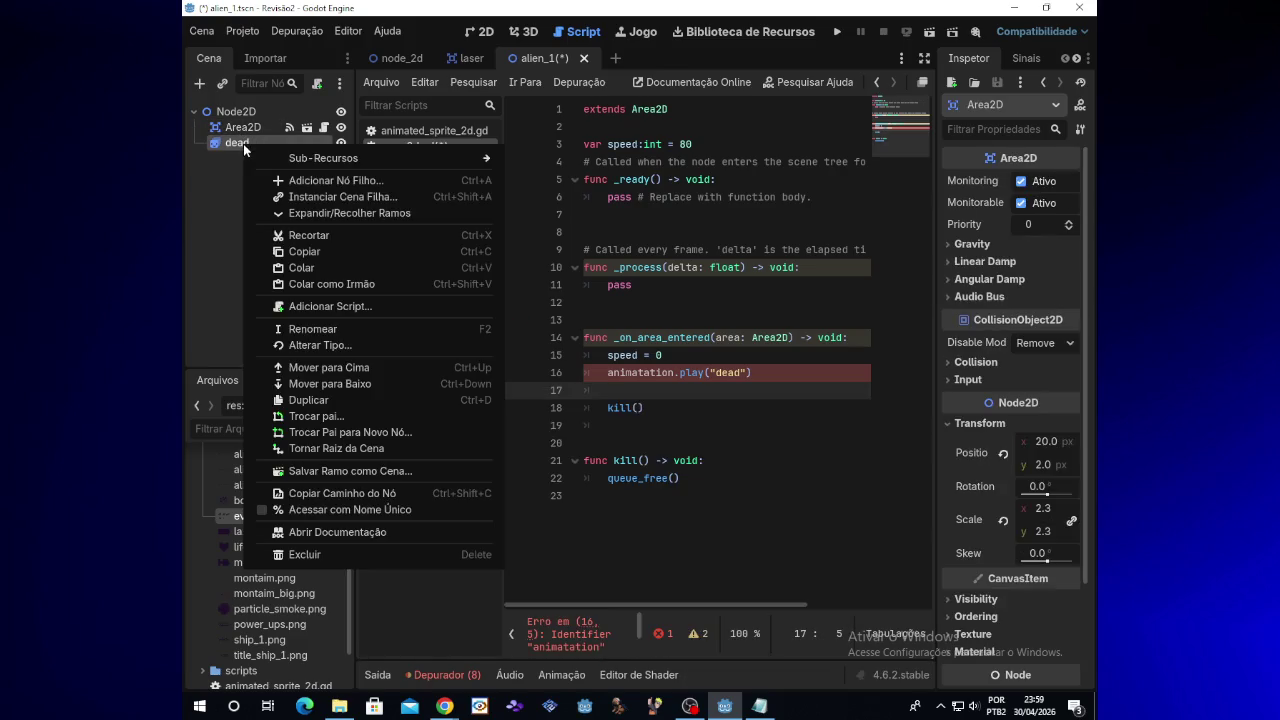
click(365, 416)
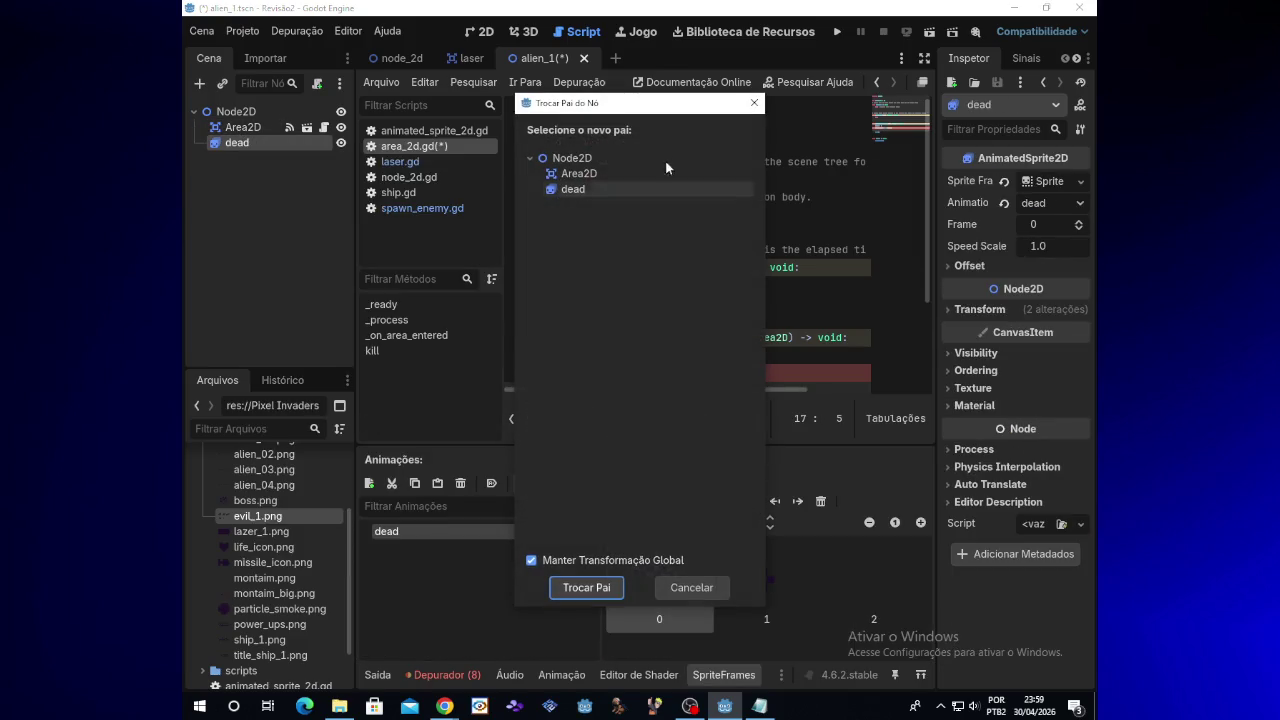
double_click(595, 174)
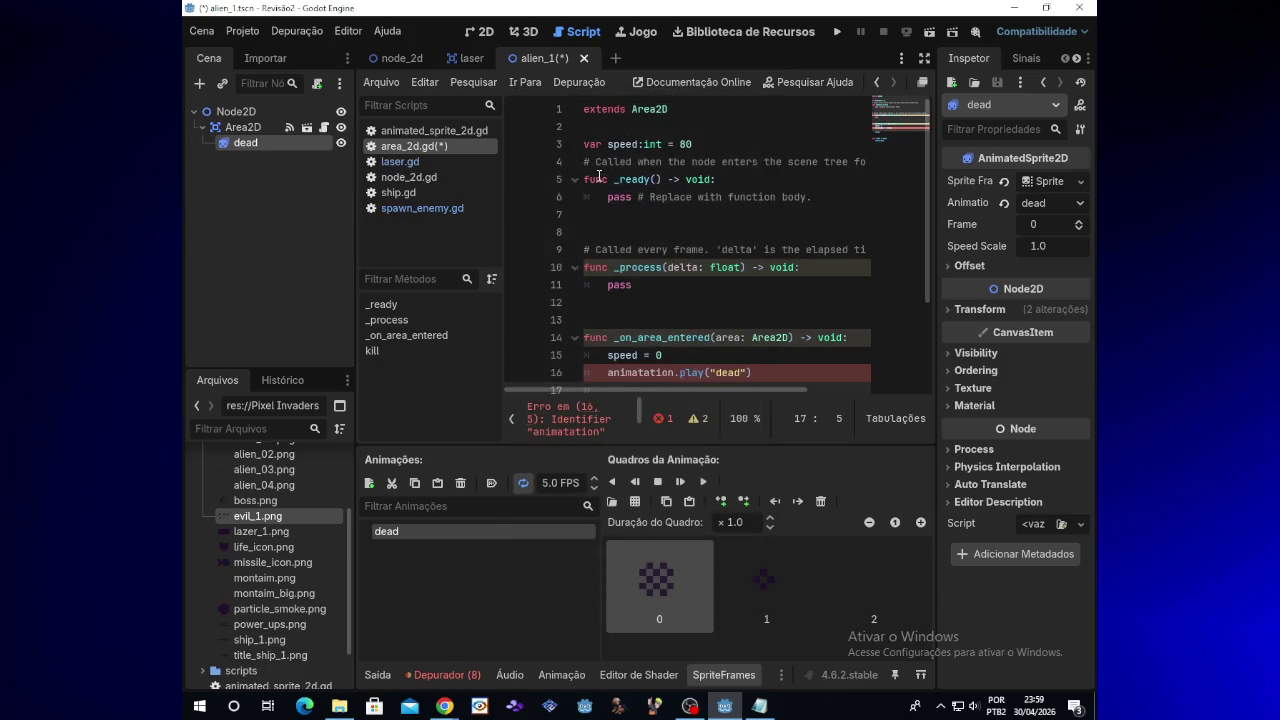
Retype the 'dead' argument at the end of line 16 and reopen Area2D's script
click(760, 375)
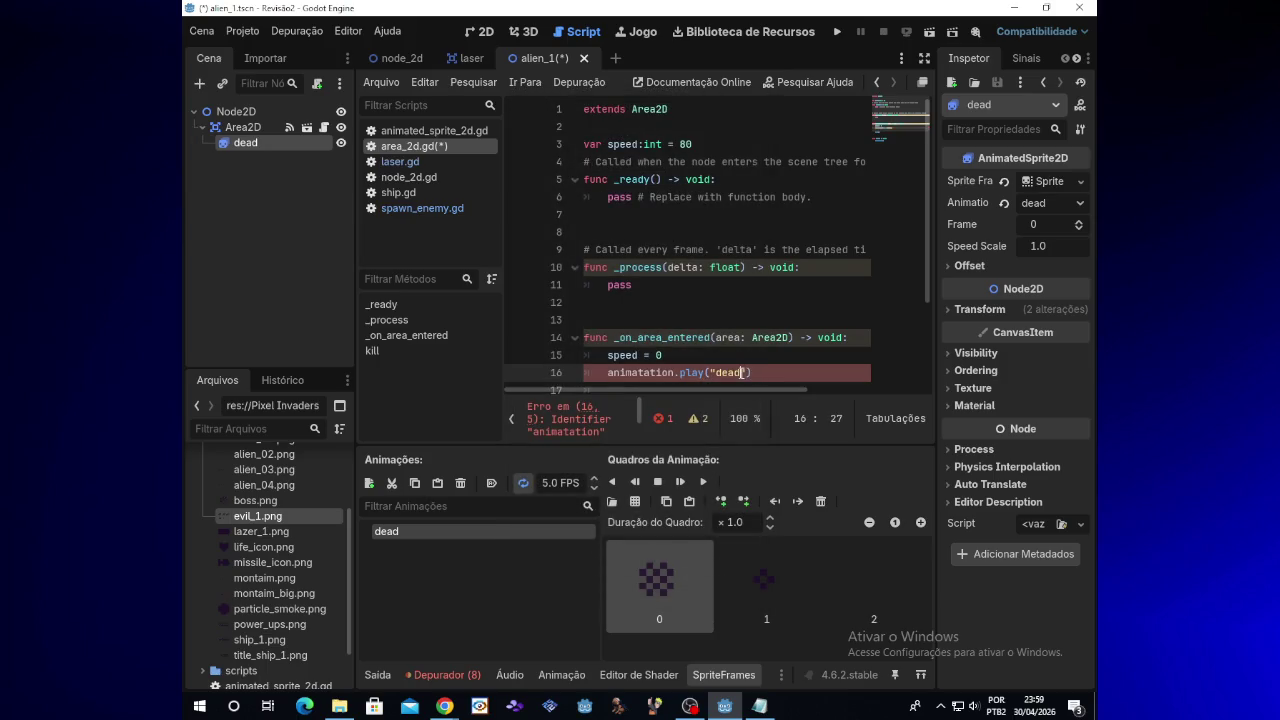
key(BackSpace)
key(BackSpace)
key(BackSpace)
text(dead)
key(Down)
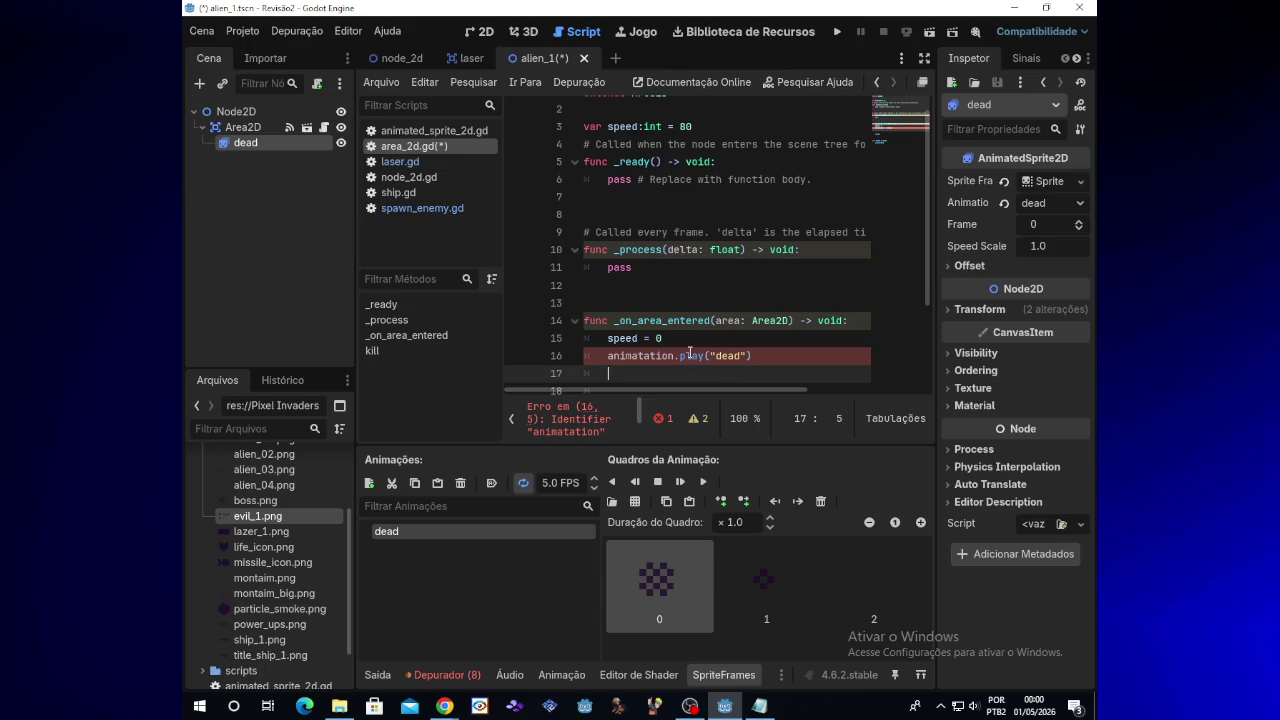
click(323, 134)
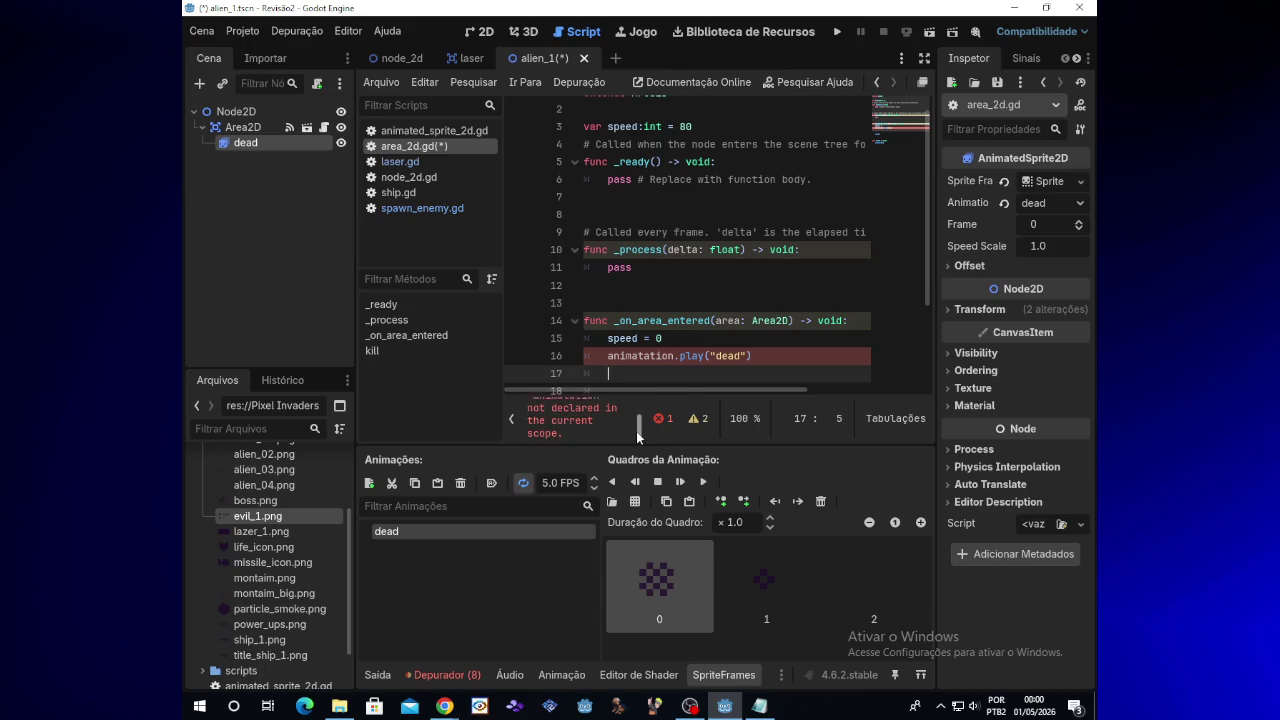
Correct the misspelled 'animatation' on line 16 to 'animation'
click(636, 356)
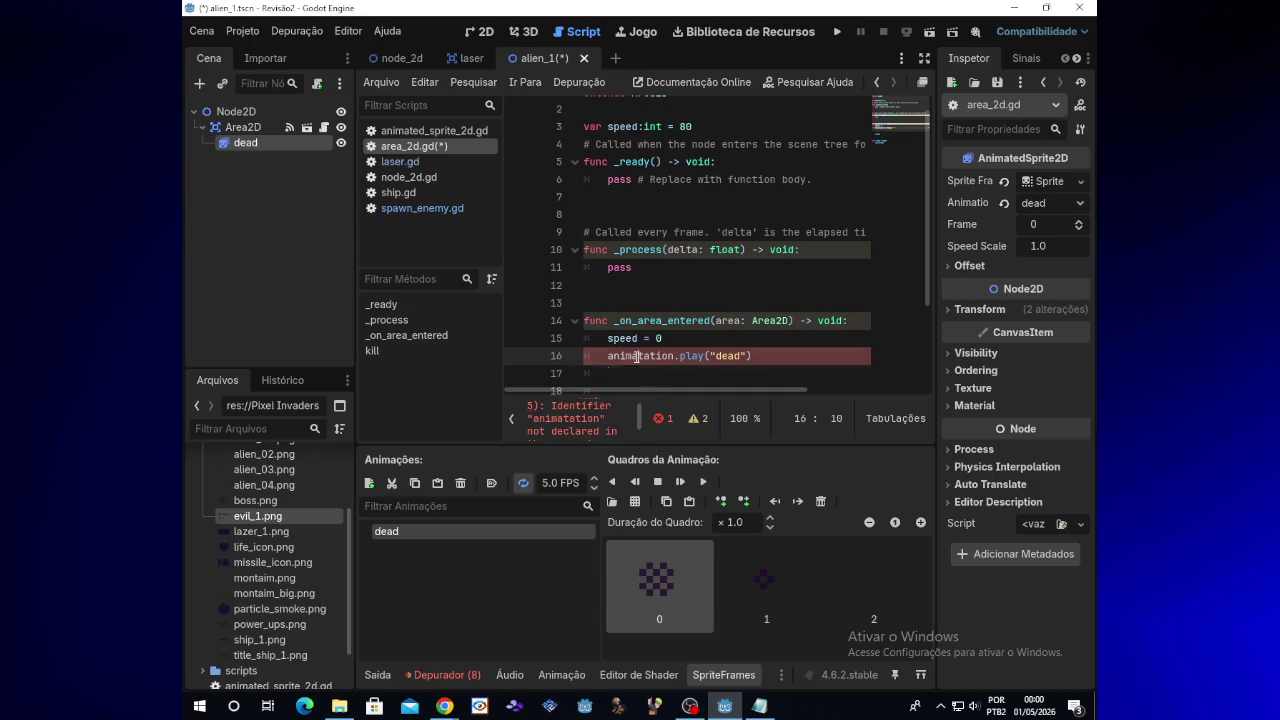
key(BackSpace)
text(a)
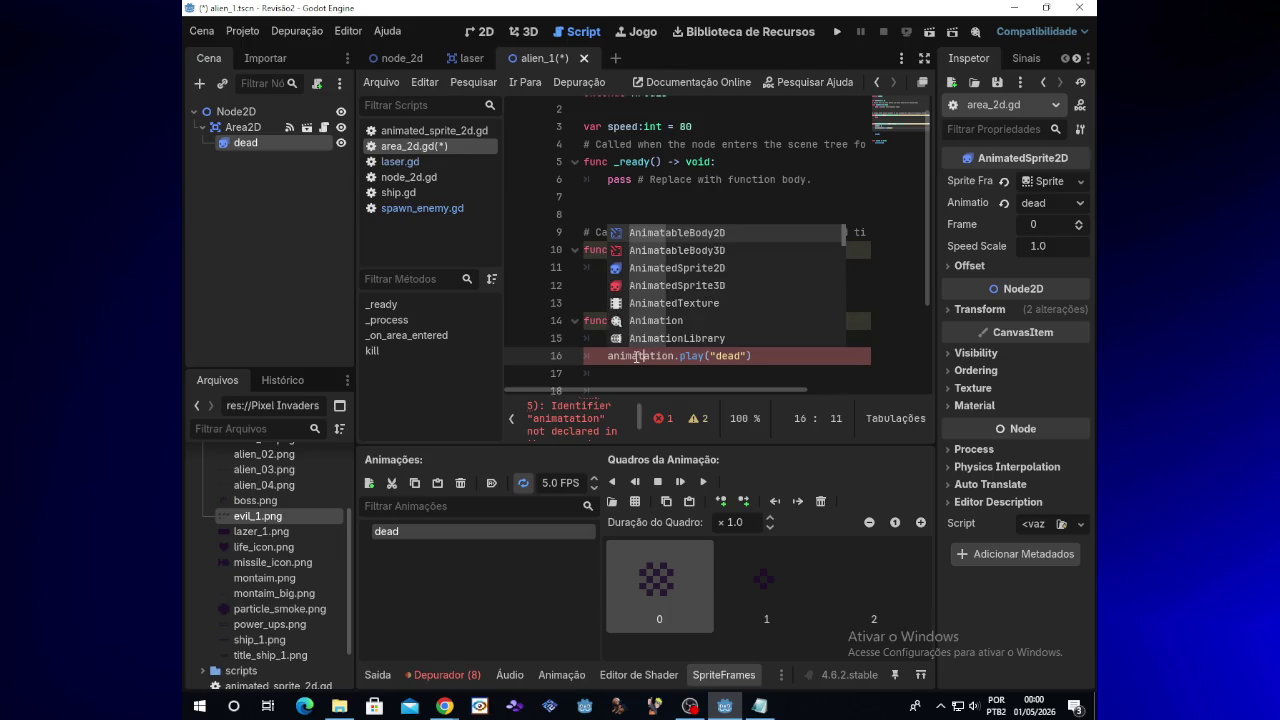
key(BackSpace)
key(Delete)
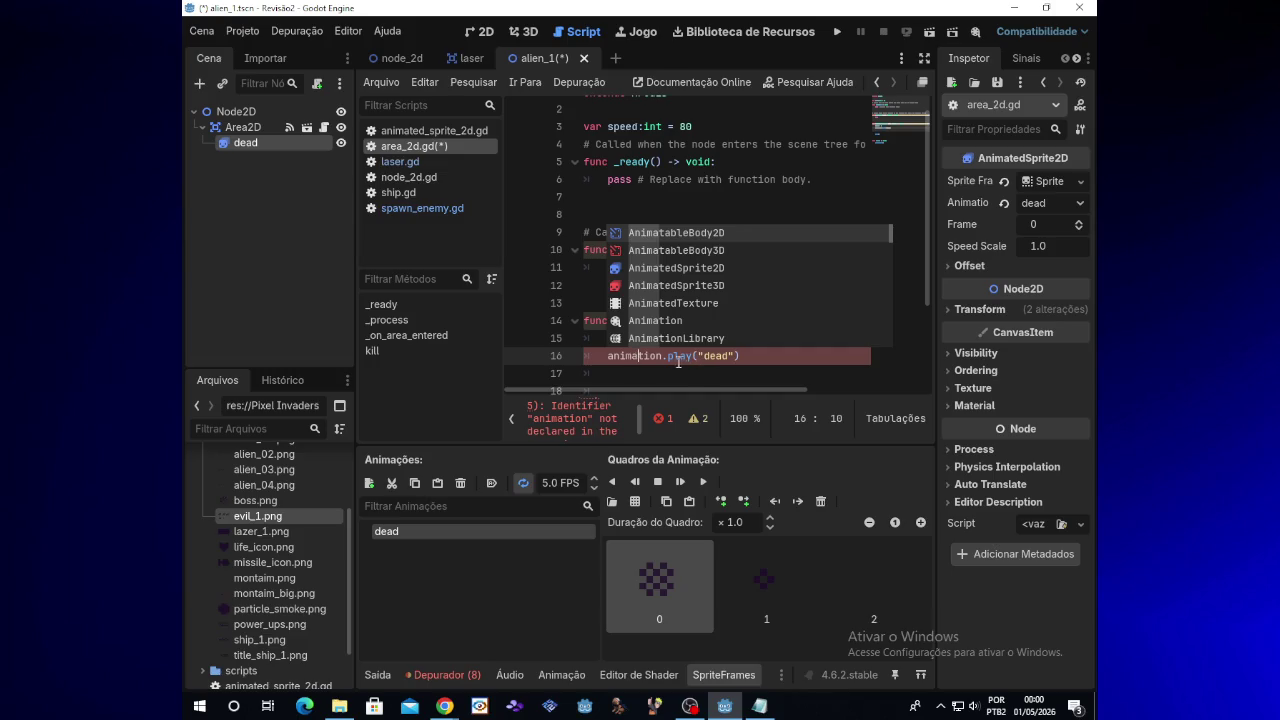
Check the SpawnEnemy reference notes, then add a new indented line after line 16's play call
click(680, 362)
click(771, 707)
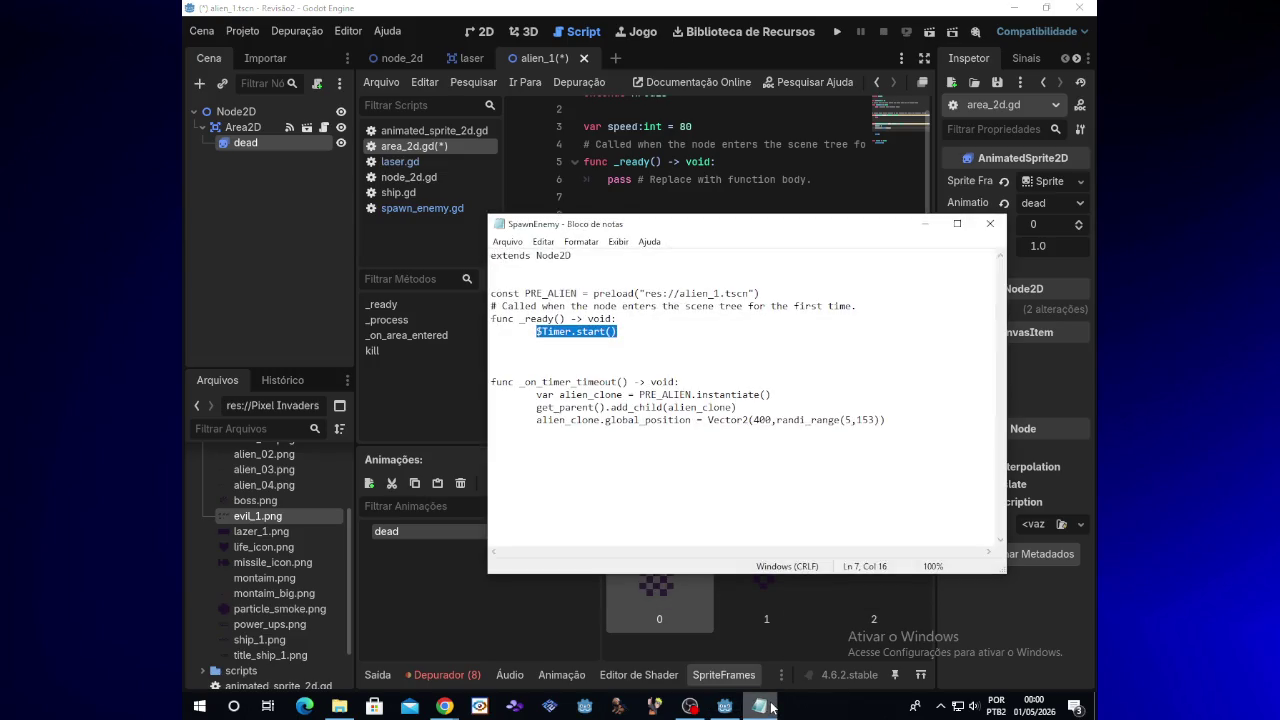
click(925, 224)
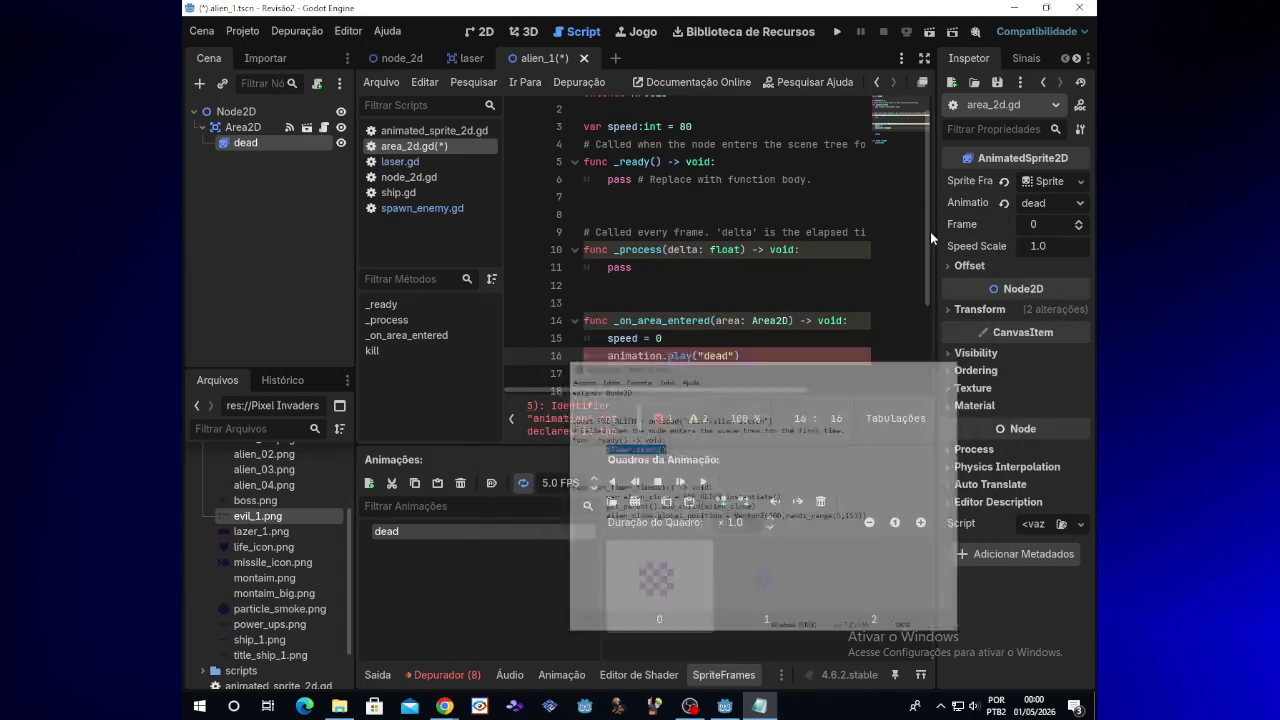
click(745, 352)
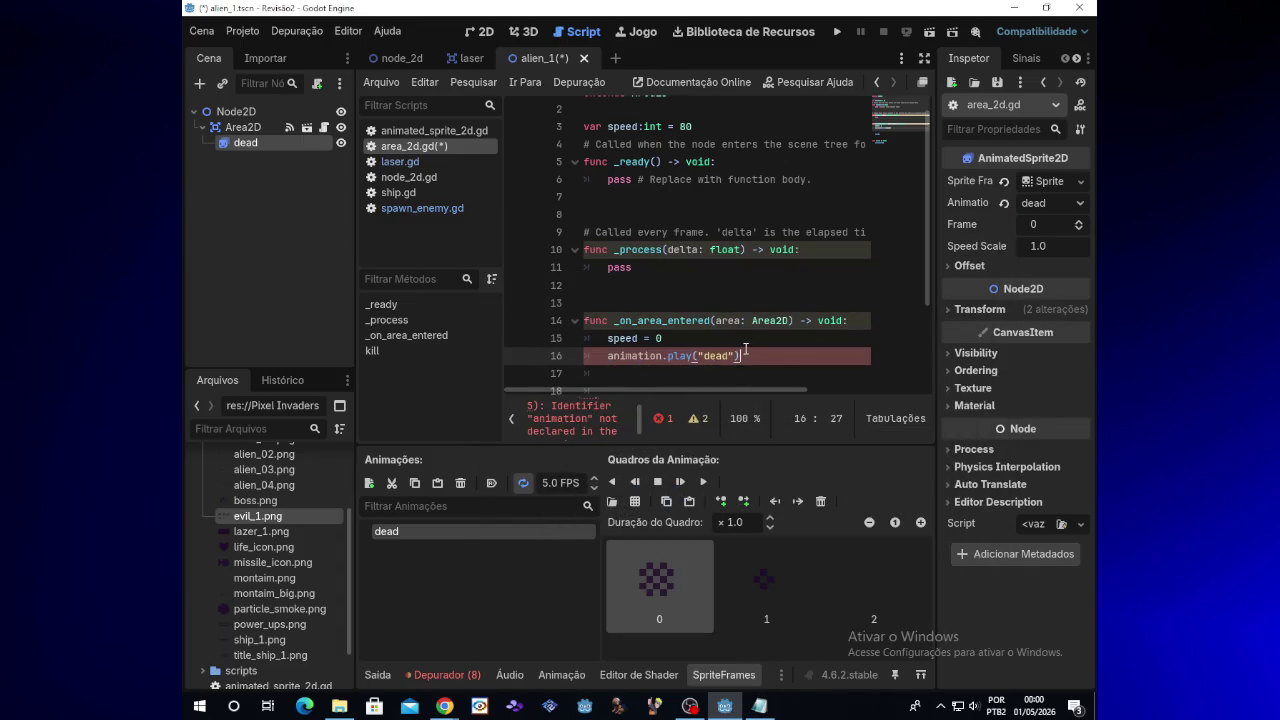
key(Return)
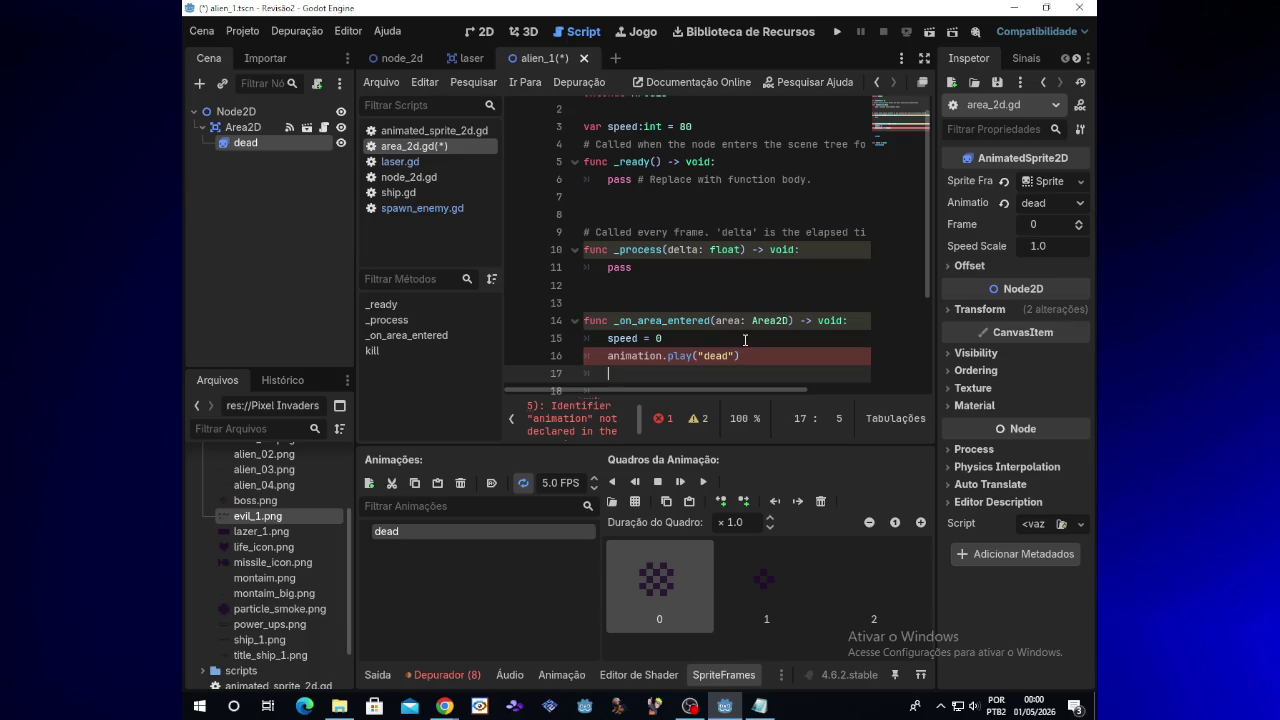
scroll(745, 345, down, 3)
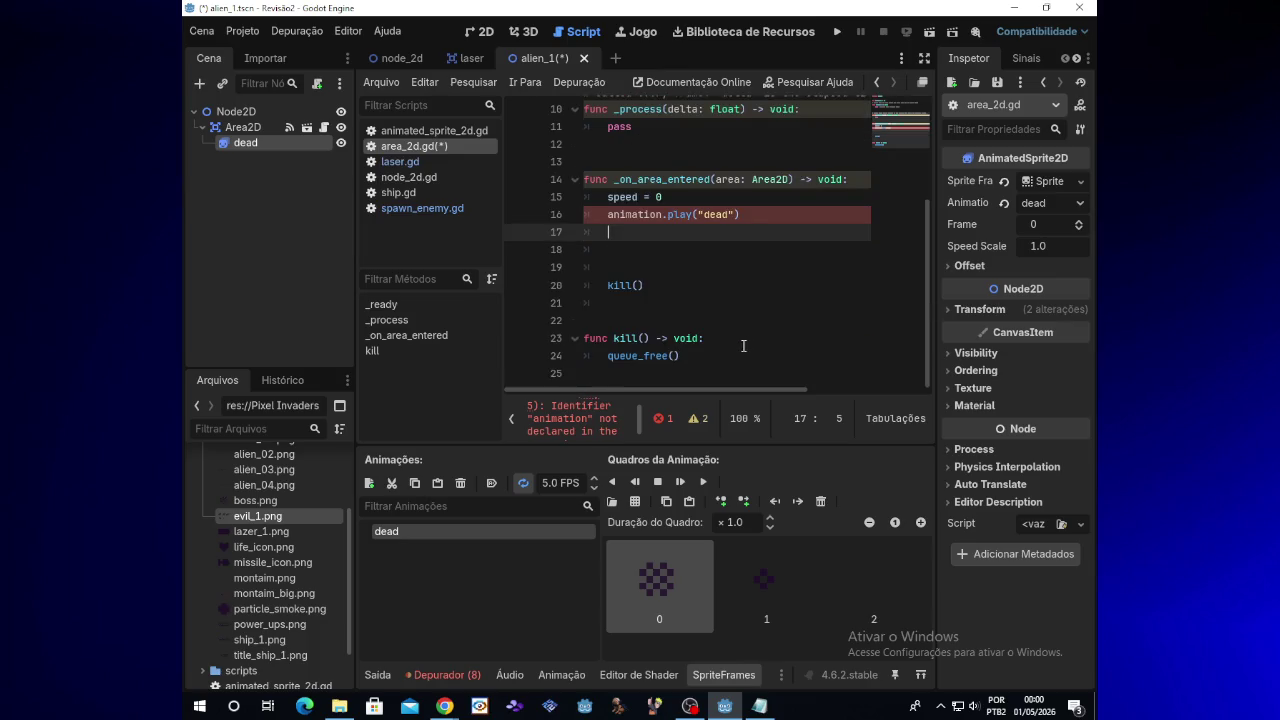
scroll(741, 347, up, 2)
scroll(741, 347, up, 1)
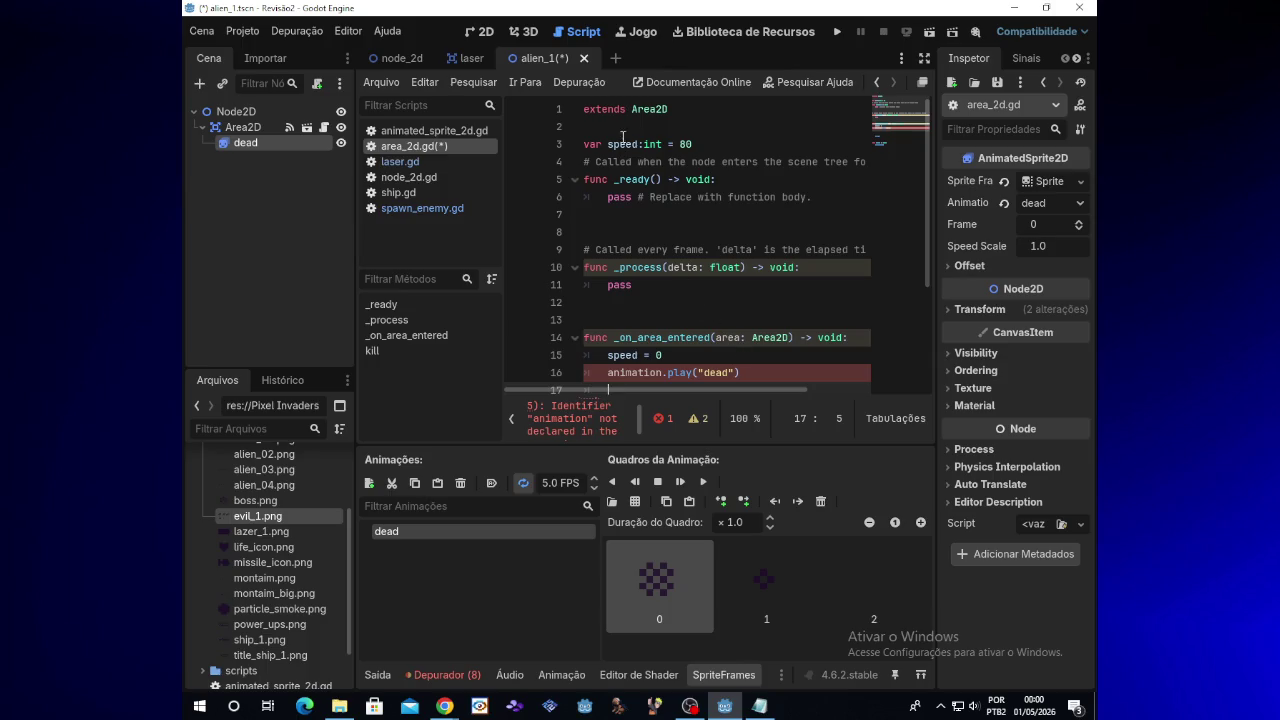
scroll(678, 231, down, 2)
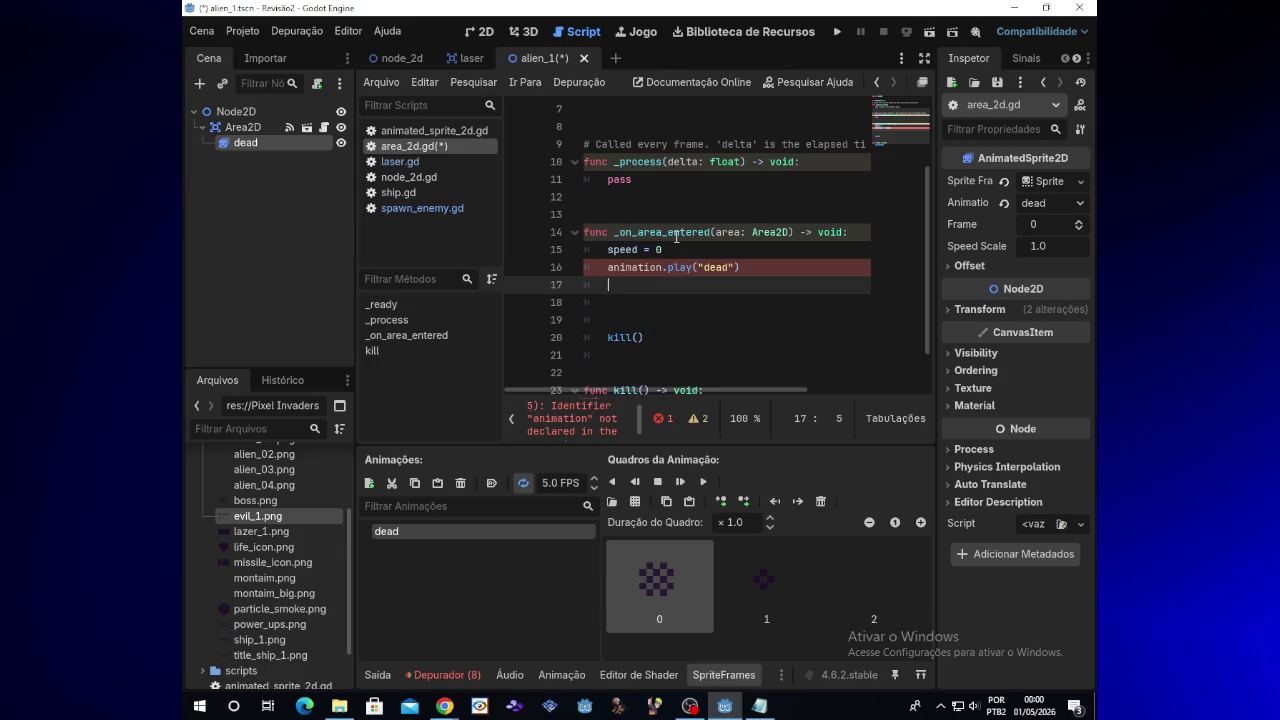
Review the Alien_1 reference script in Notepad, then close it and the file browser
click(339, 706)
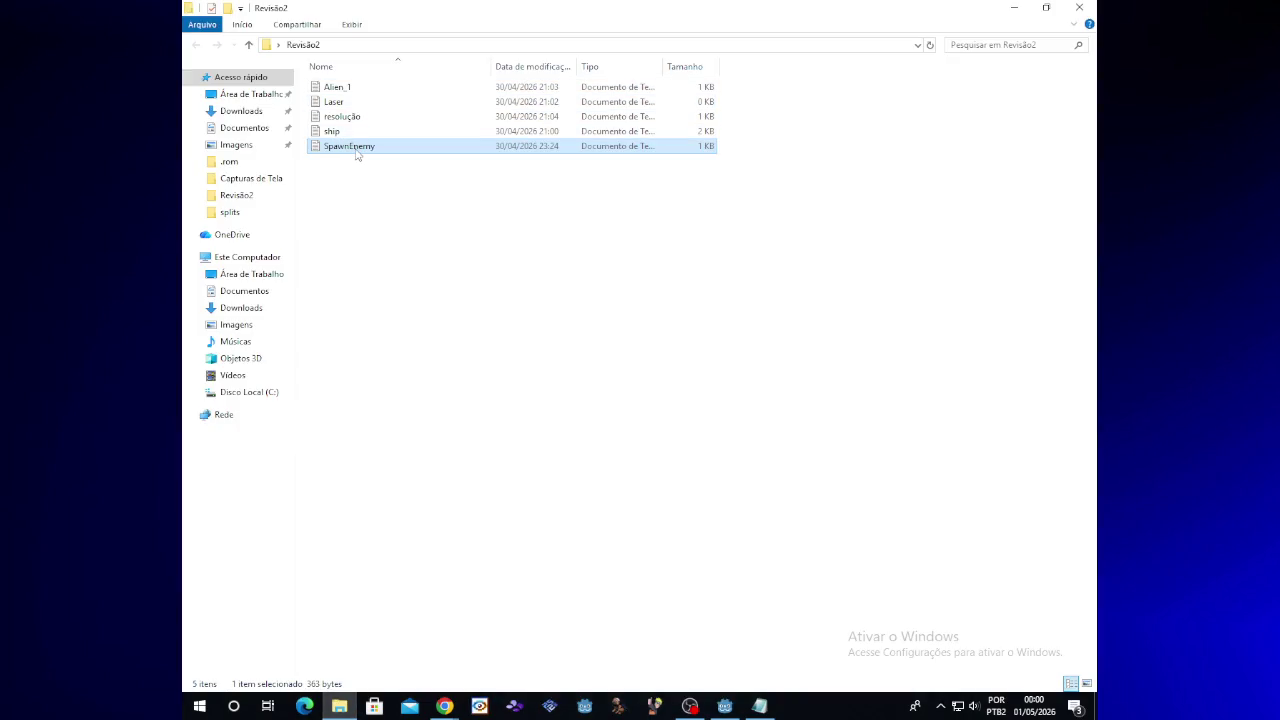
double_click(340, 88)
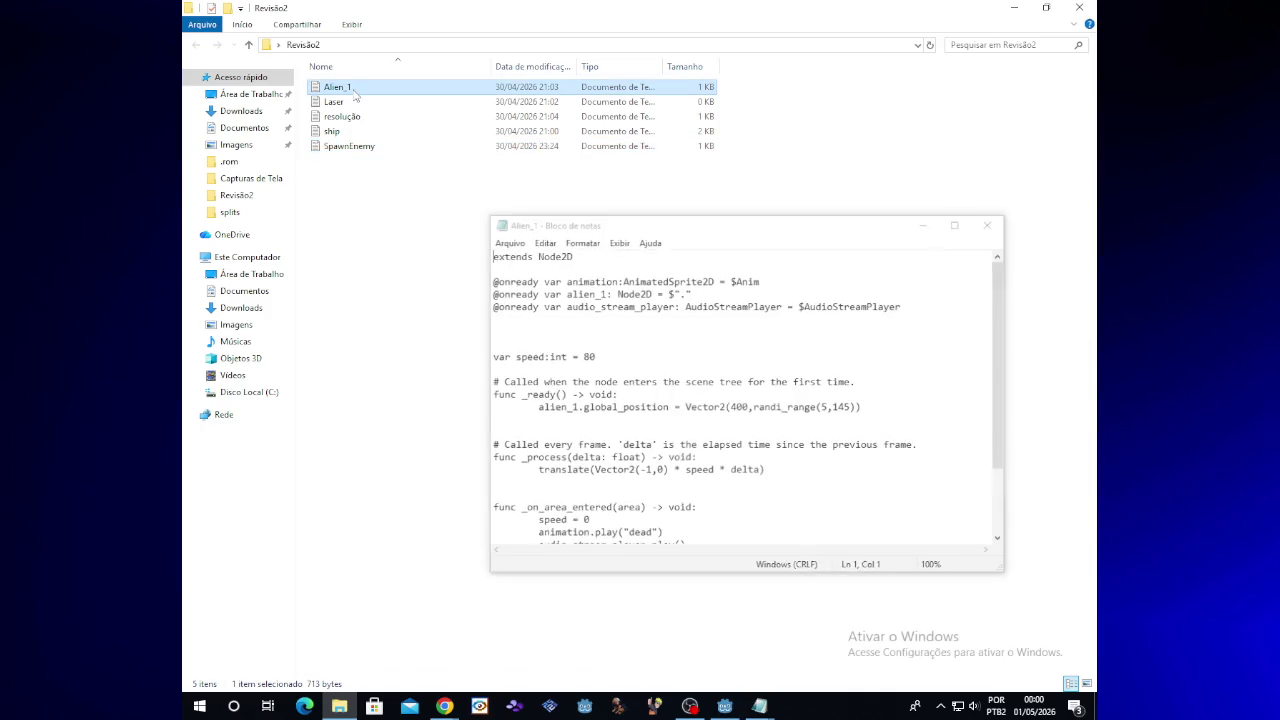
drag(996, 418, 1004, 487)
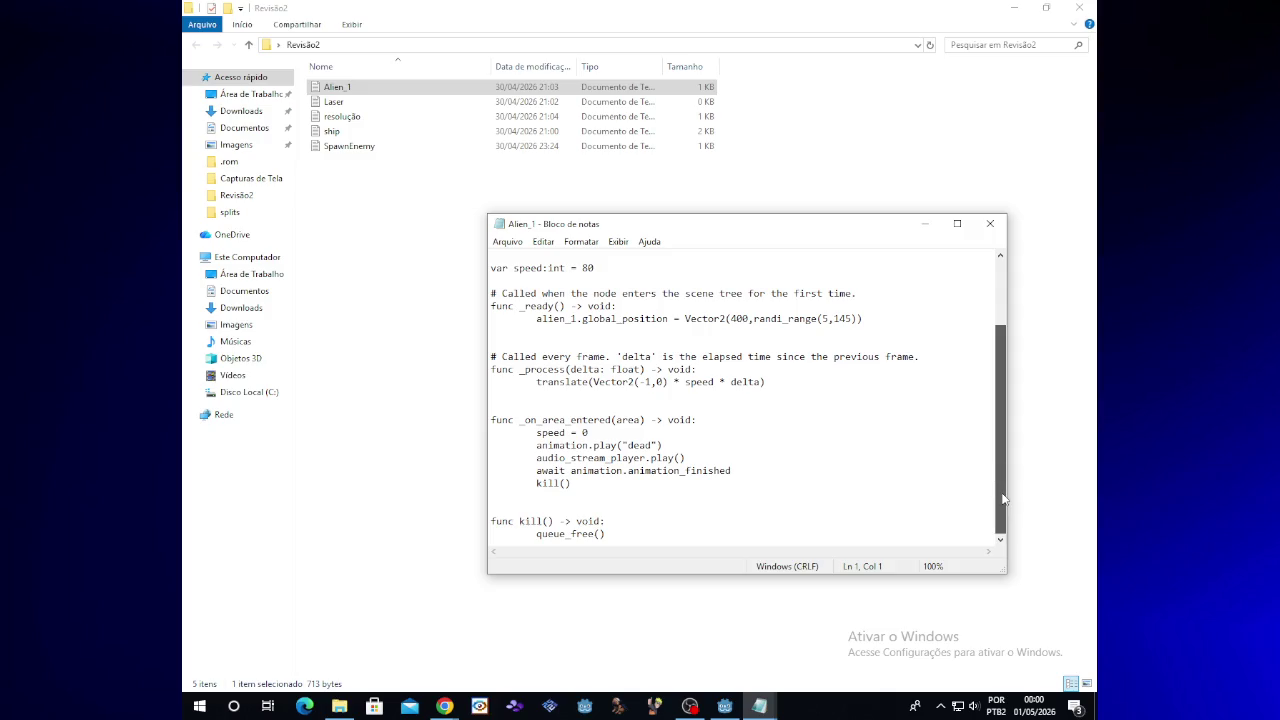
scroll(1004, 480, up, 2)
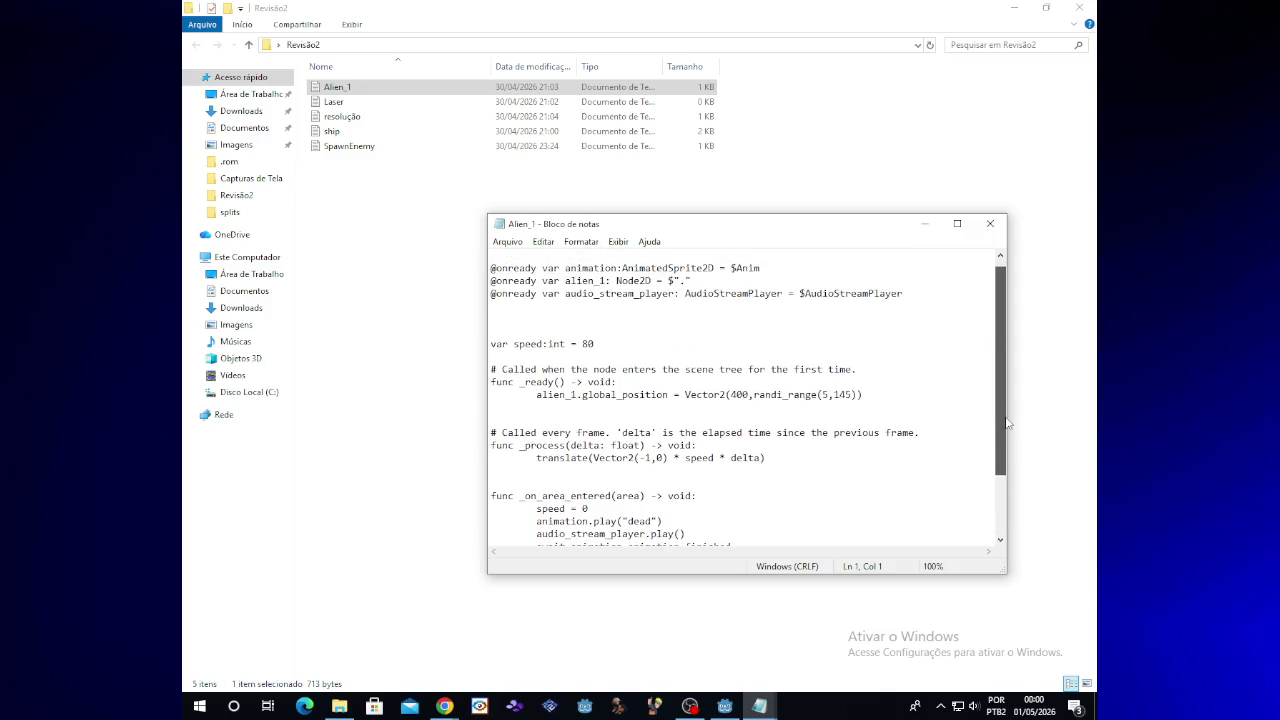
click(925, 224)
click(1008, 7)
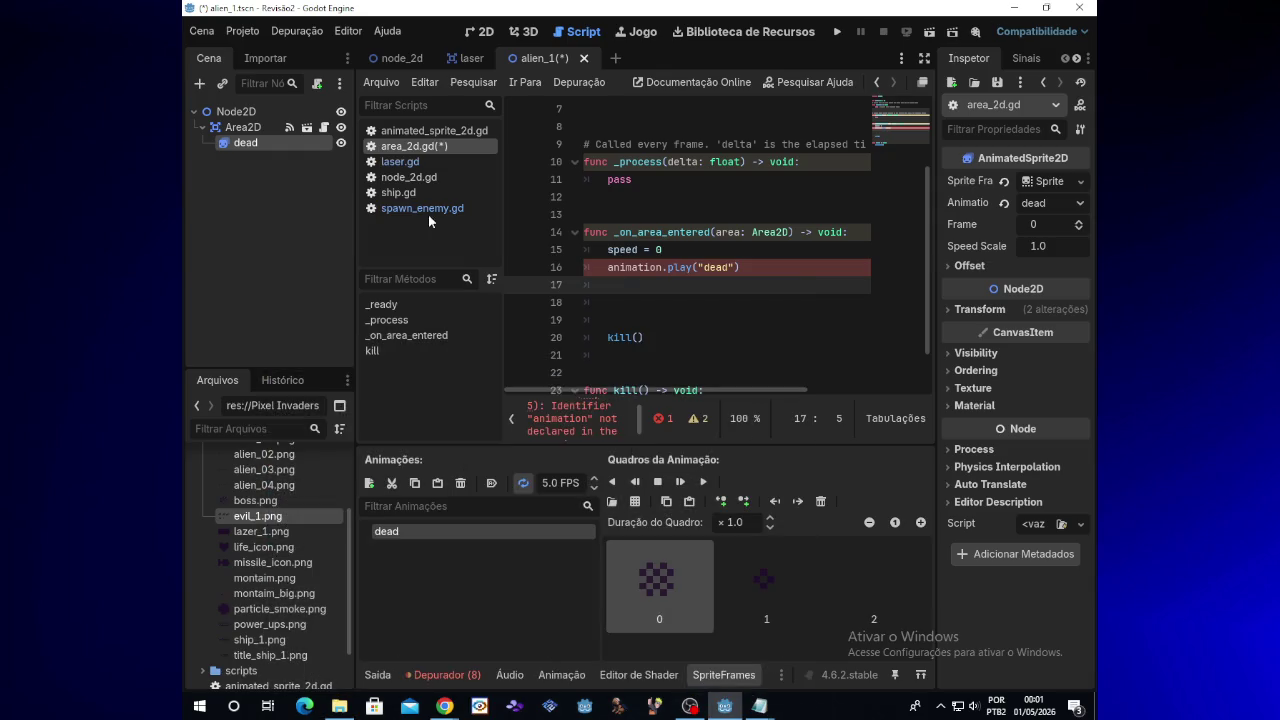
click(253, 173)
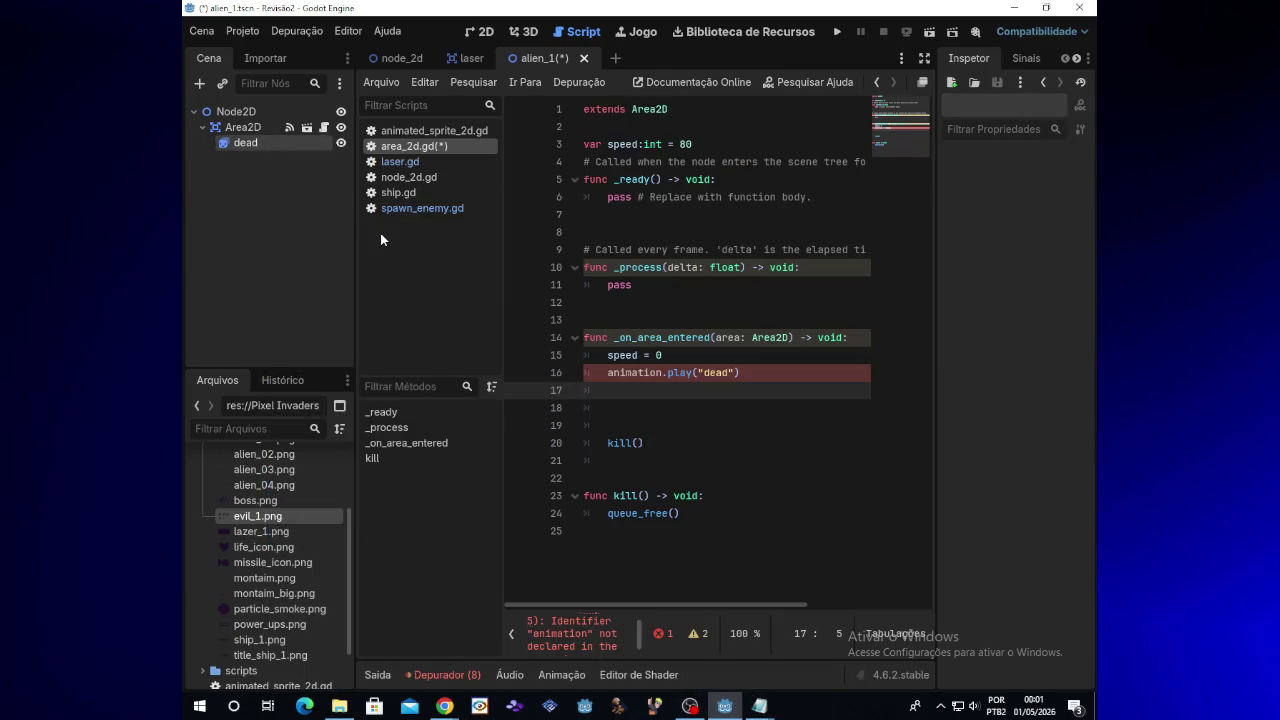
mouse_move(256, 141)
mouse_down()
mouse_move(430, 162)
mouse_move(636, 128)
mouse_up()
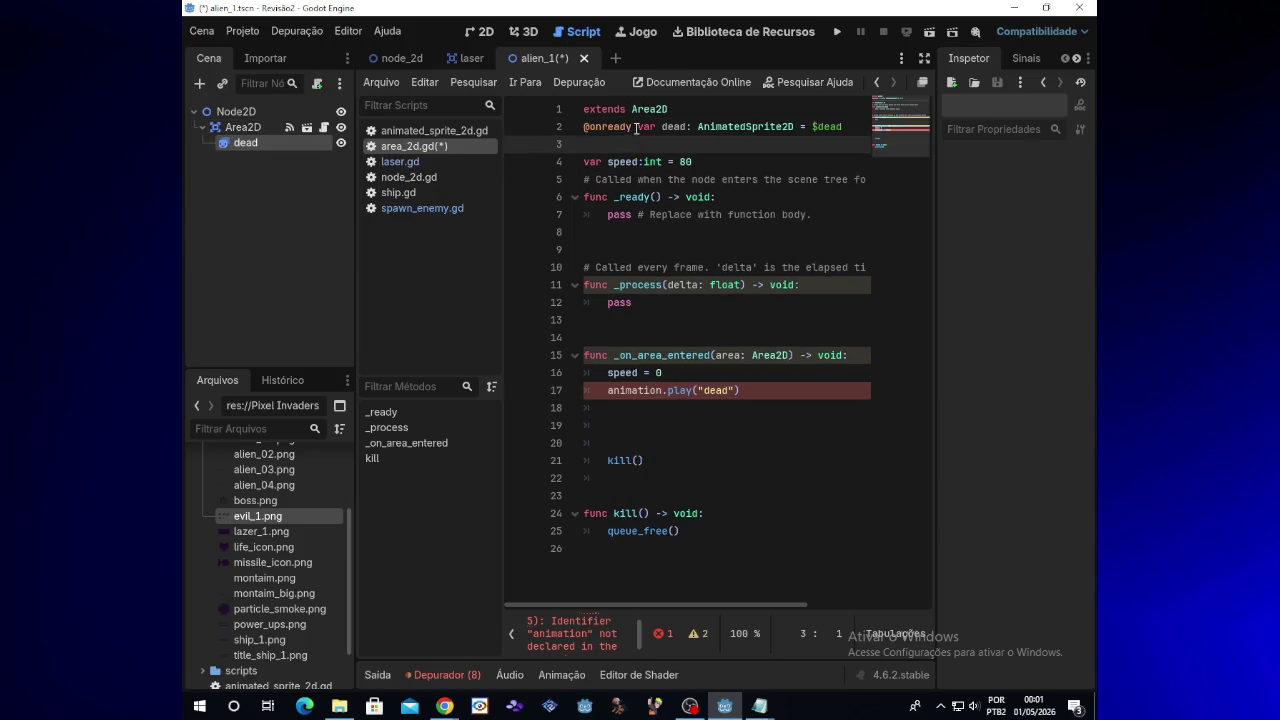
click(585, 128)
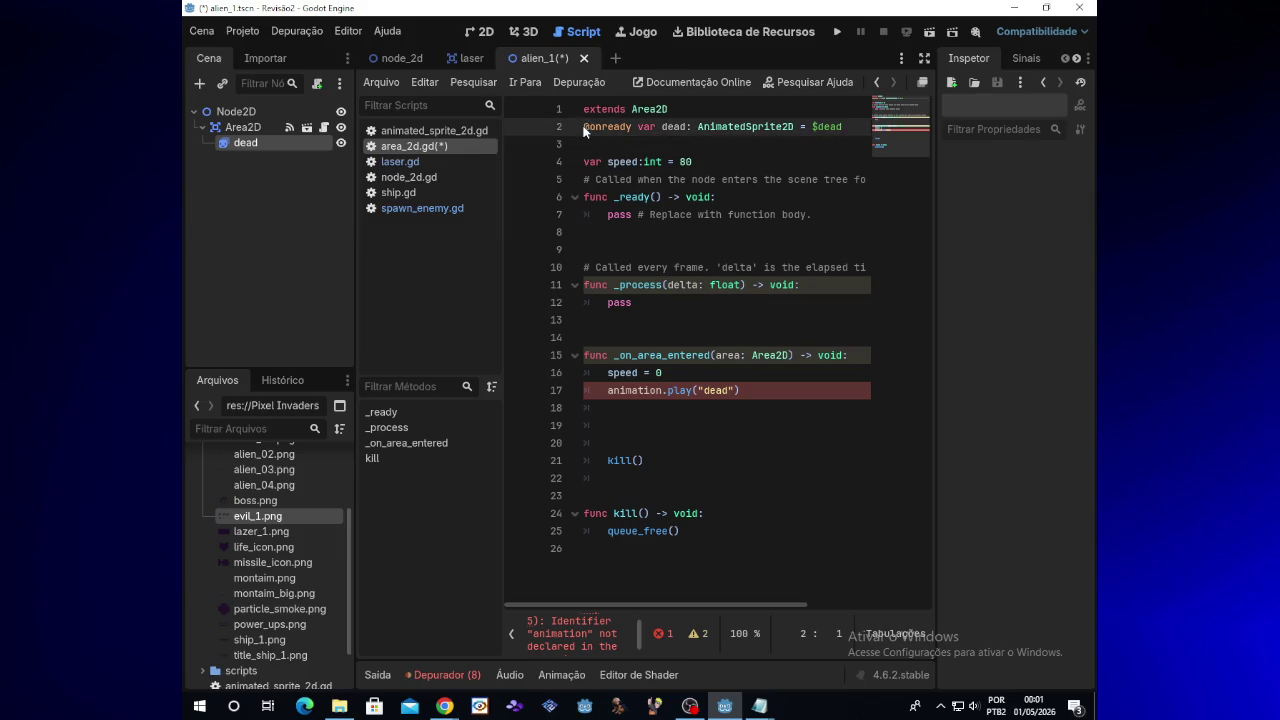
key(Return)
Retype 'dead' in the play call and remove the extra blank lines above kill()
click(729, 407)
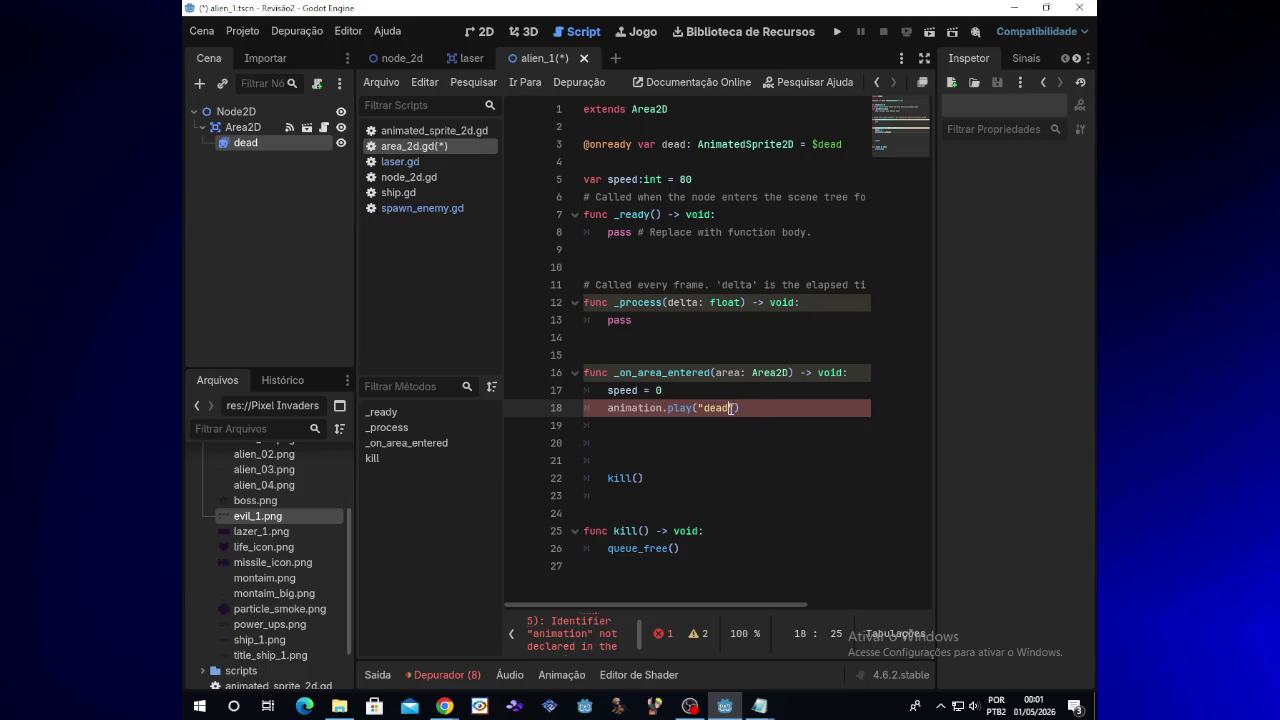
key(BackSpace)
key(BackSpace)
key(BackSpace)
text(dead)
key(Return)
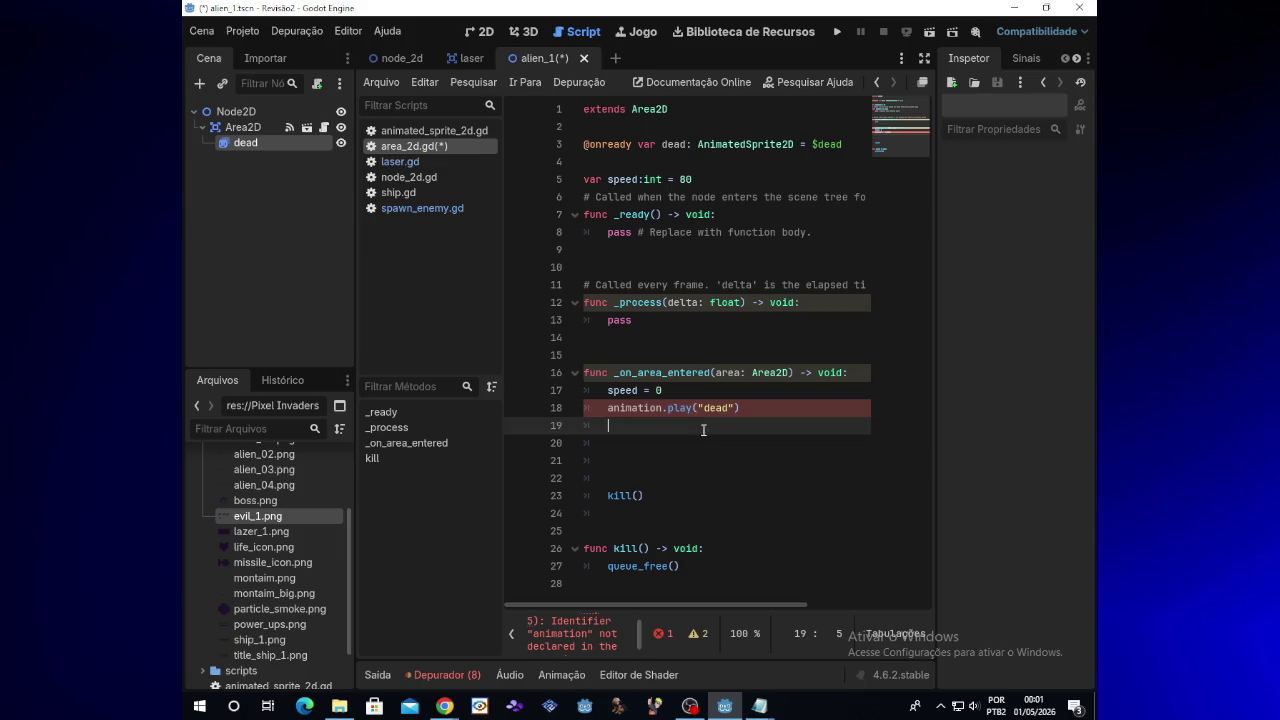
click(617, 480)
key(BackSpace)
key(BackSpace)
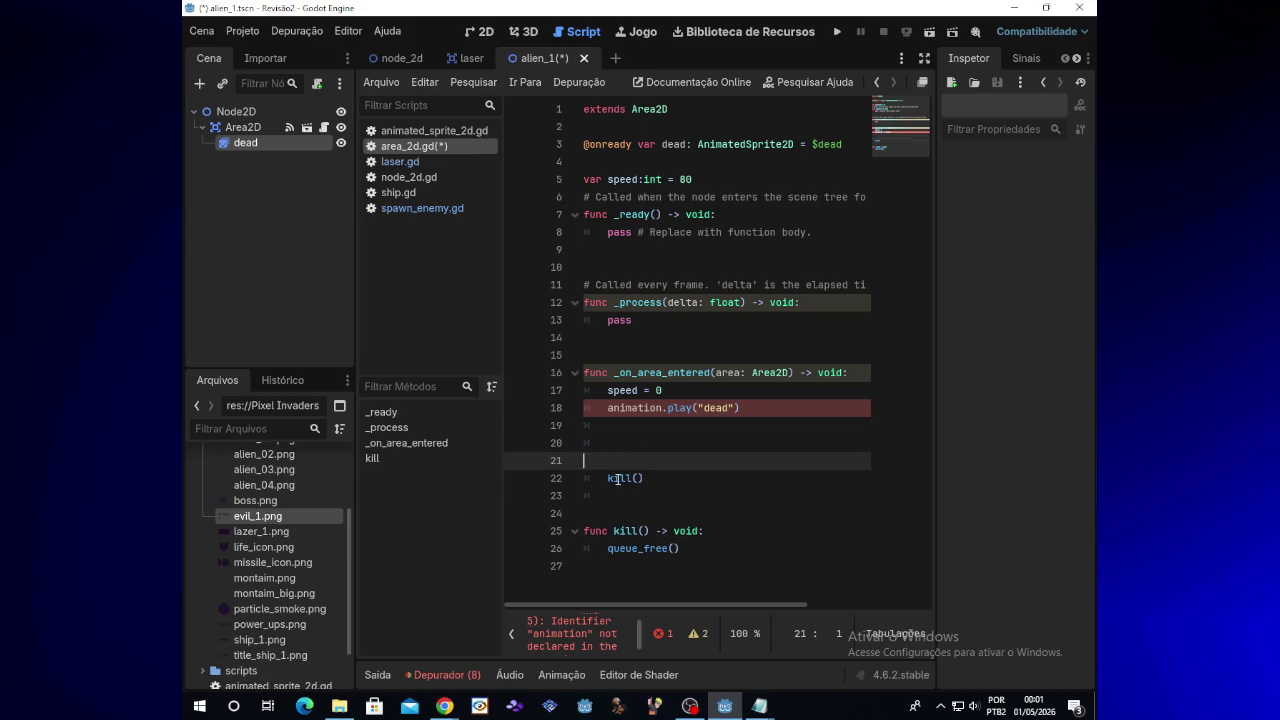
click(625, 426)
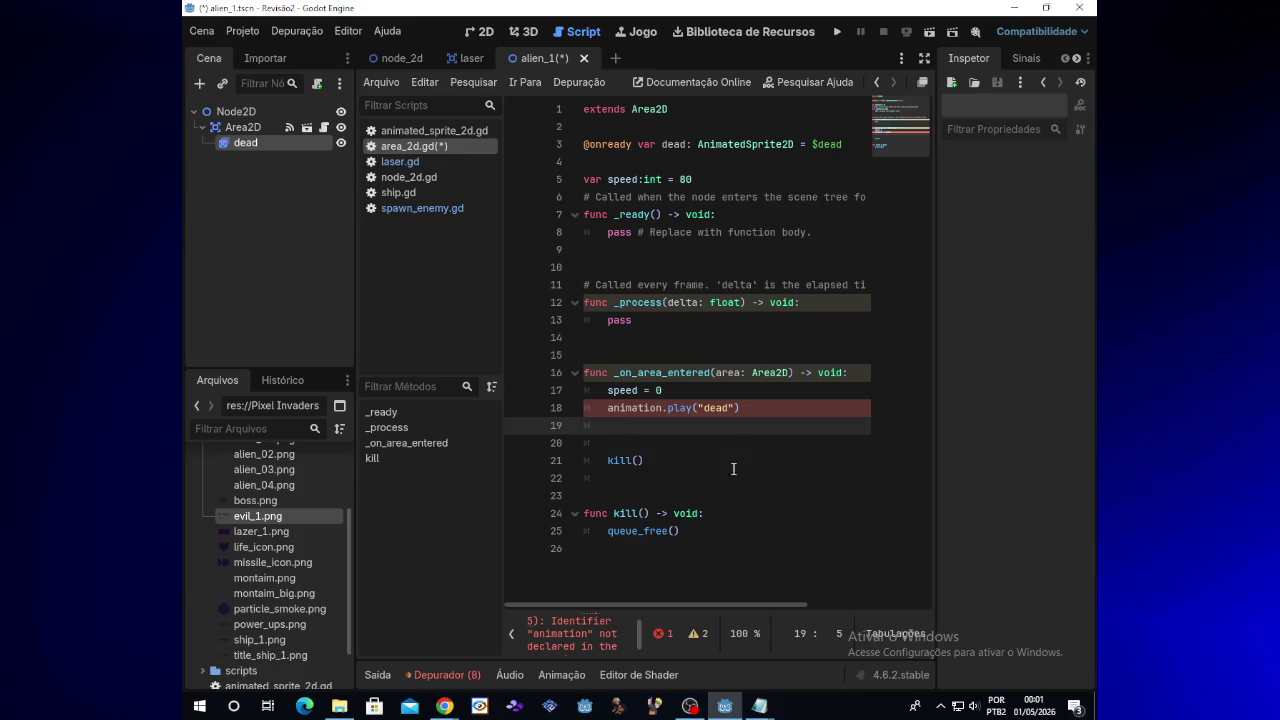
mouse_move(704, 607)
mouse_down()
mouse_move(731, 607)
mouse_move(693, 607)
mouse_up()
Delete the erroring animation play statement and begin retyping it as Animation.lay(dead
click(729, 407)
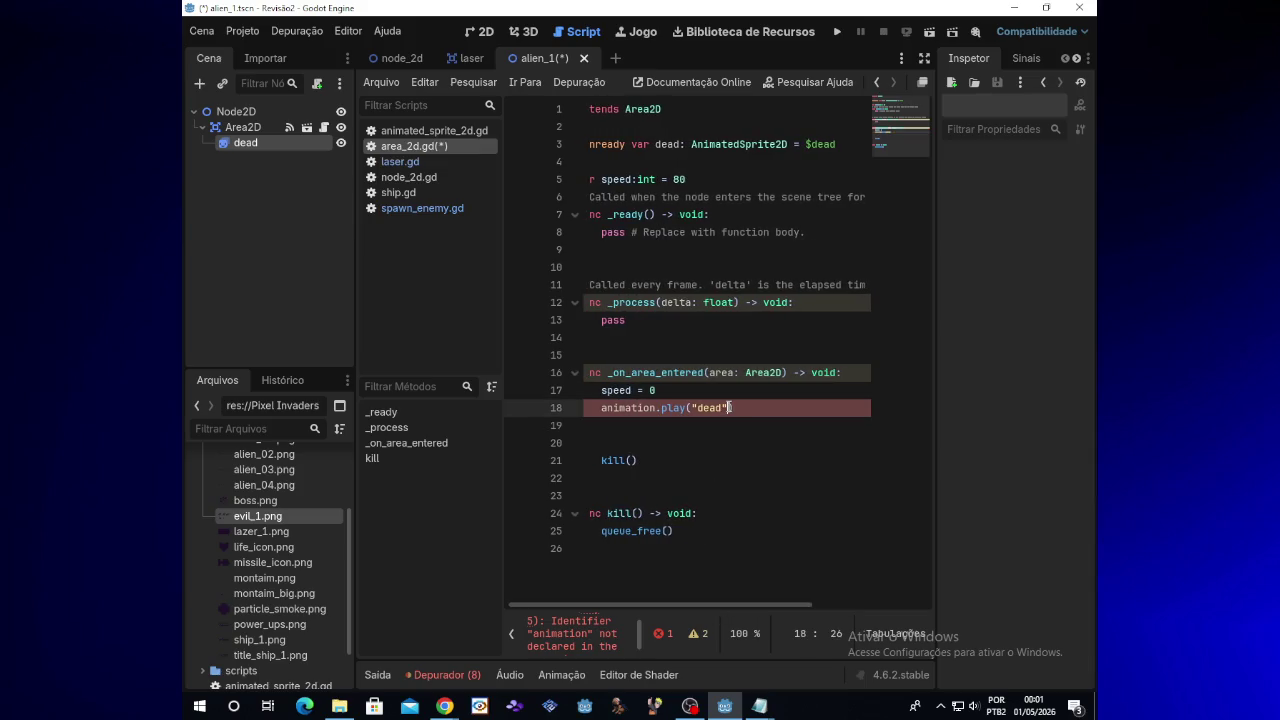
click(685, 145)
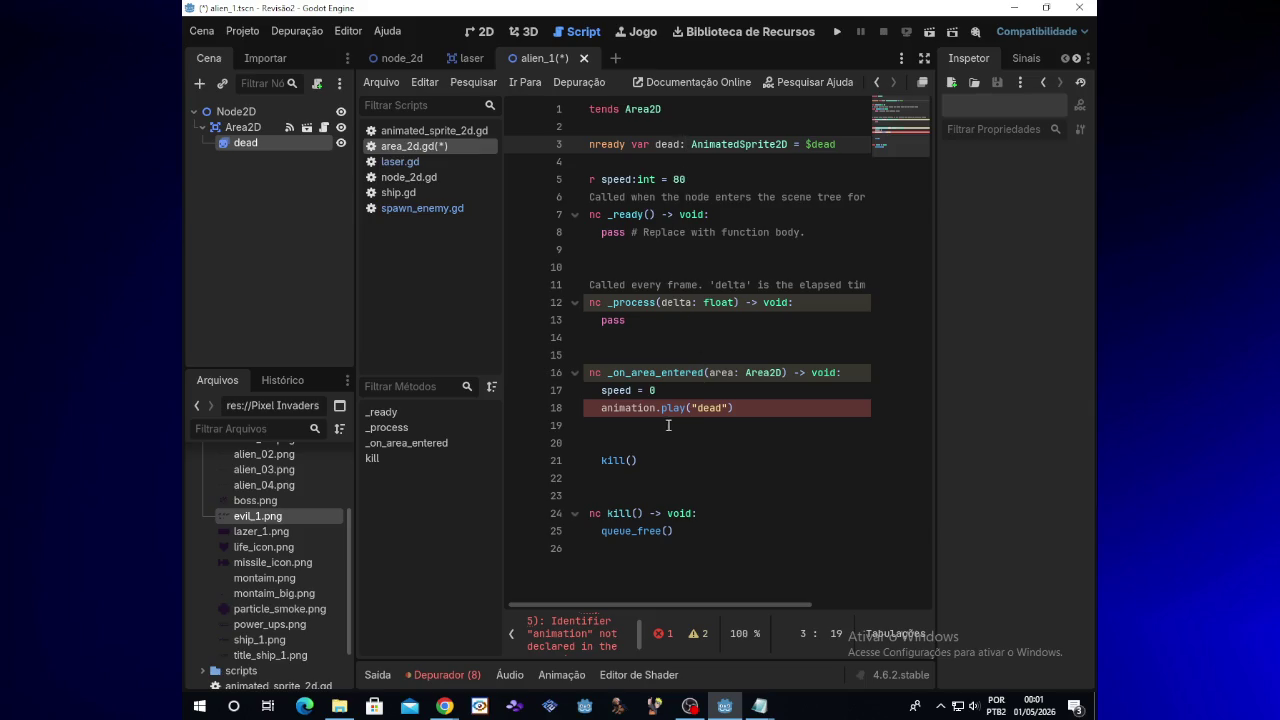
click(737, 408)
key(ctrl+shift+Left)
key(ctrl+shift+Left)
key(ctrl+shift+Left)
key(BackSpace)
text(Animation)
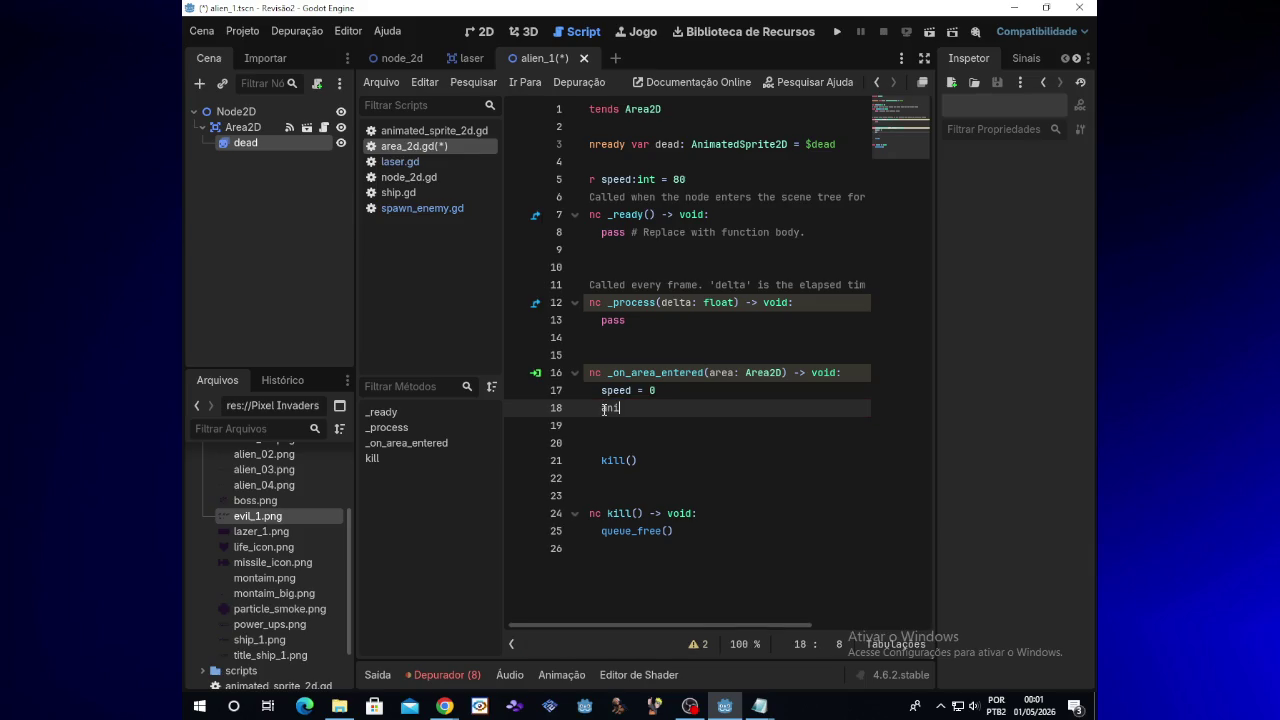
text(.p)
text(lay)
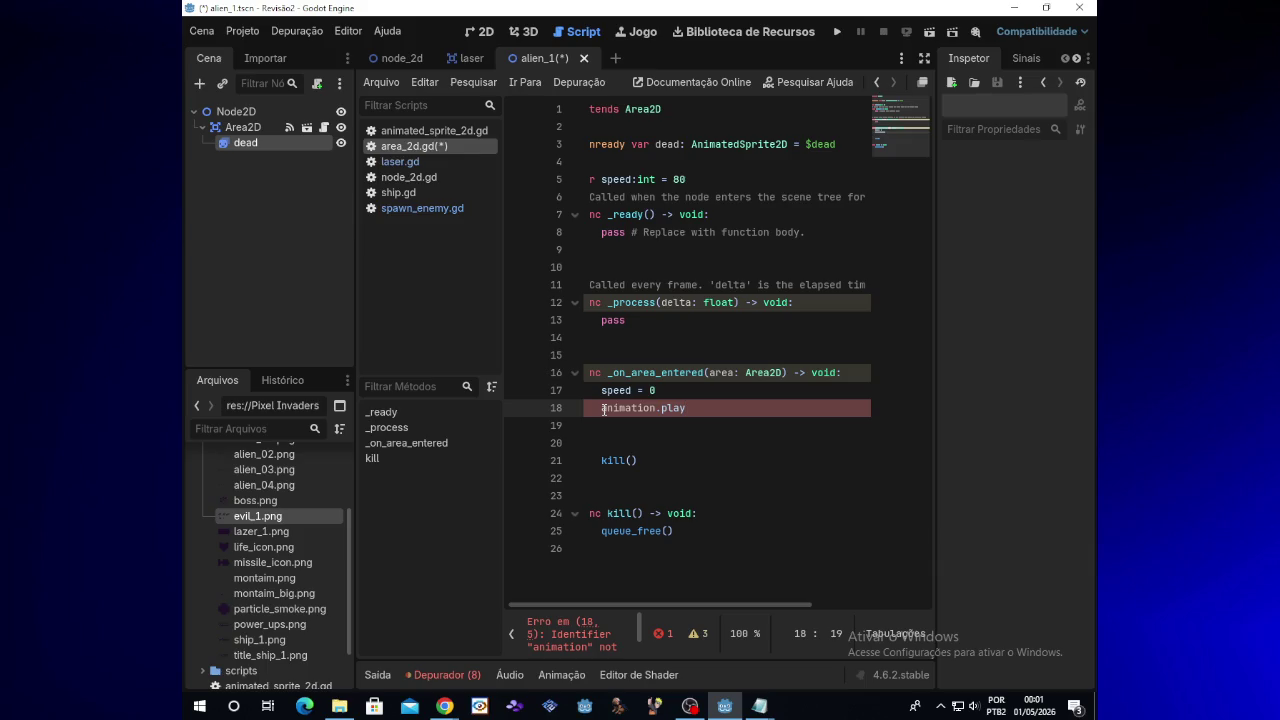
text(()
text(dead)
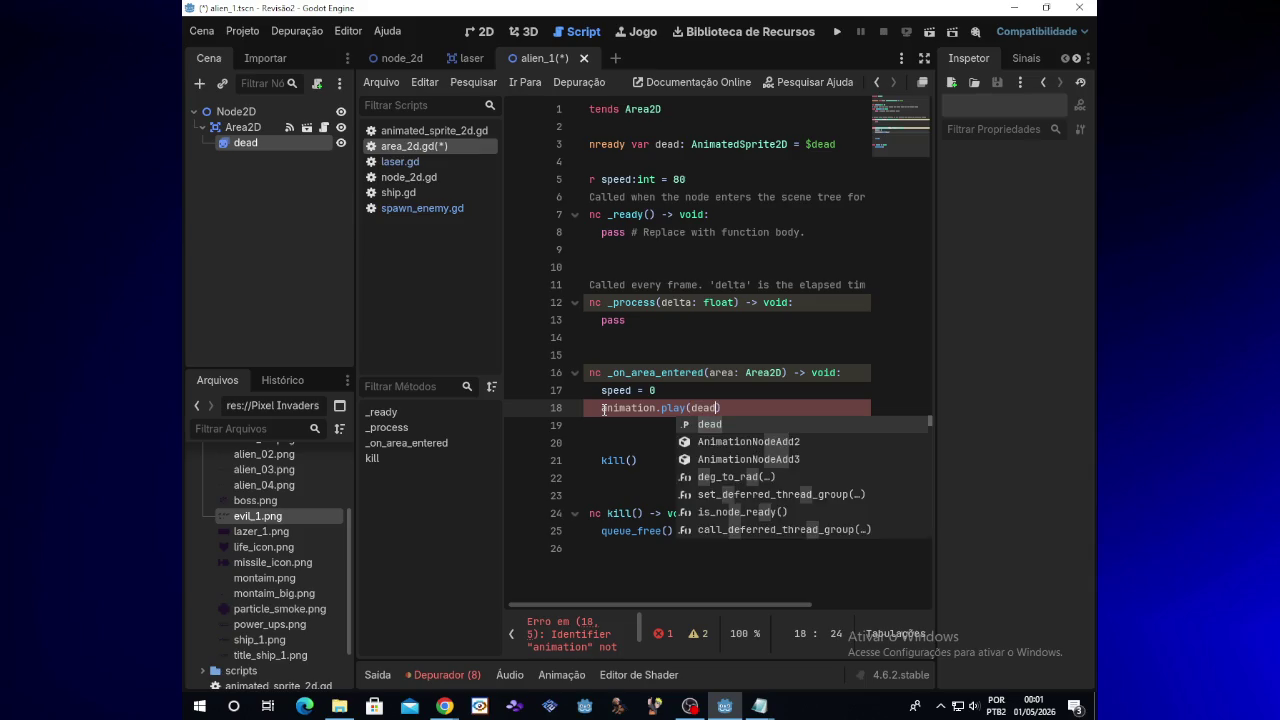
Change the play argument to the quoted string "dead" and remove the empty line above kill()
key(Escape)
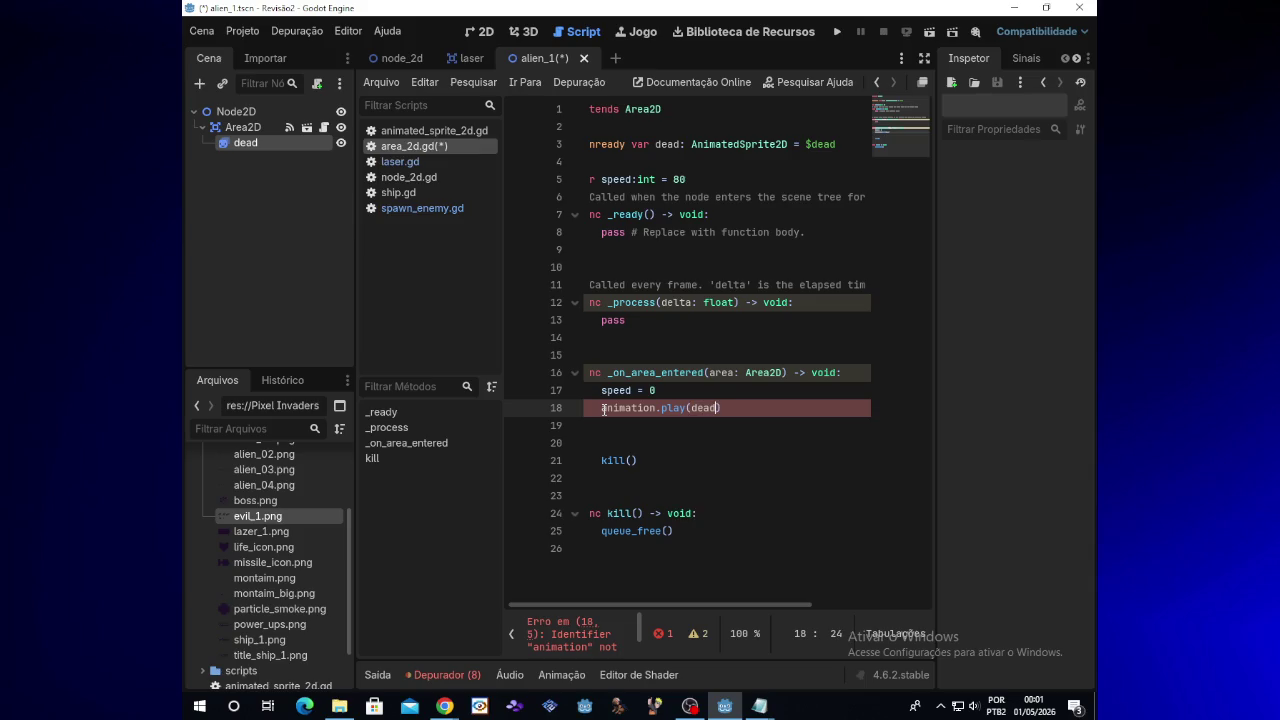
key(BackSpace)
key(BackSpace)
key(BackSpace)
text("d)
text(ead)
drag(622, 604, 562, 603)
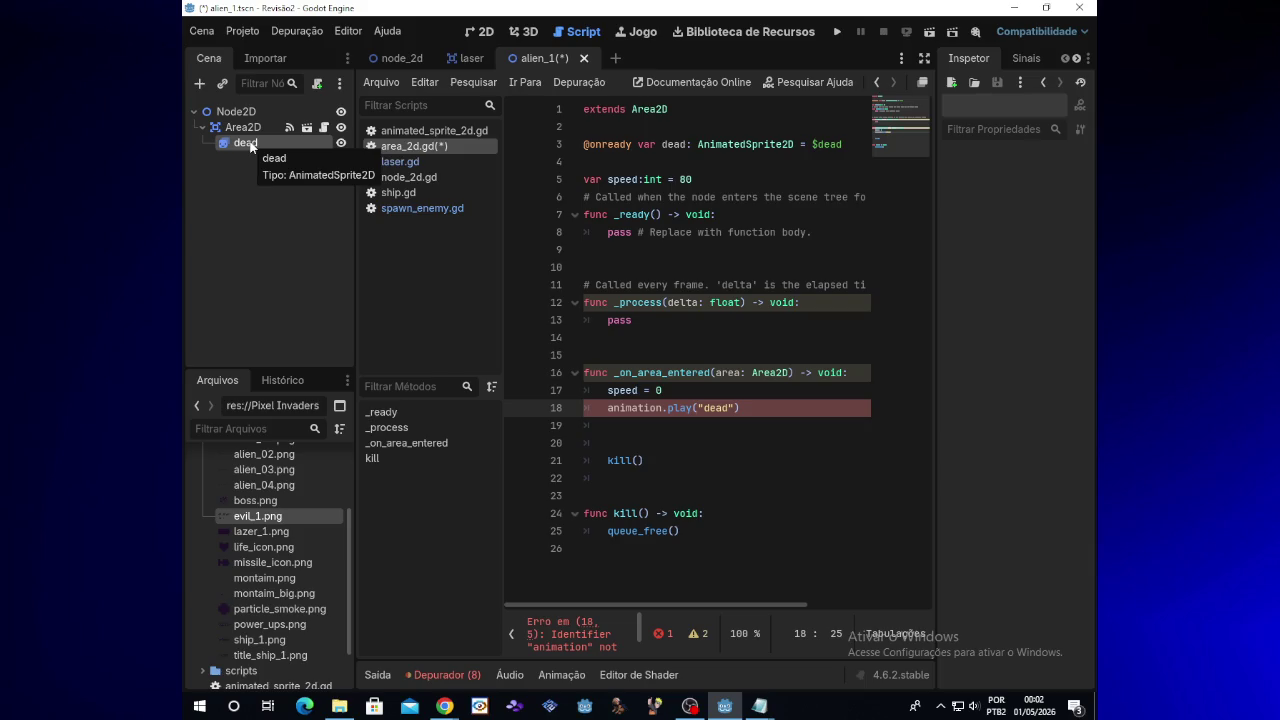
click(621, 443)
key(BackSpace)
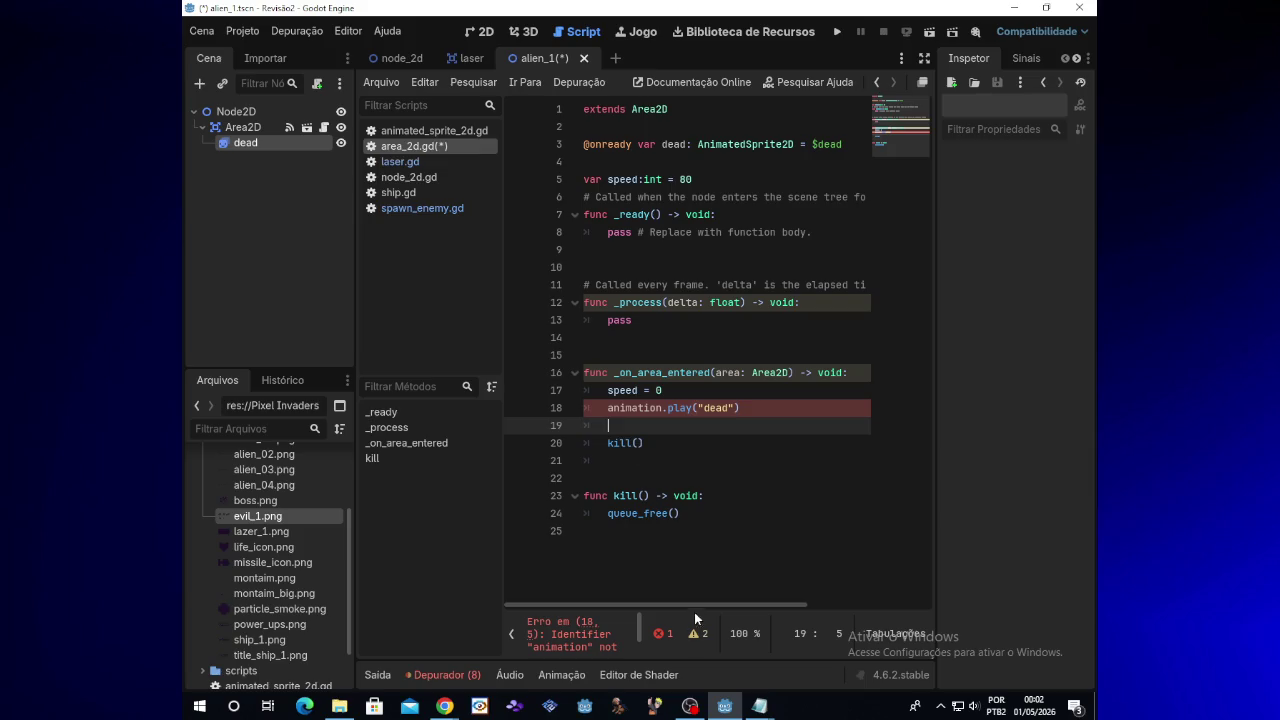
Compare against the SpawnEnemy and Alien_1 reference notes in Notepad
mouse_move(762, 706)
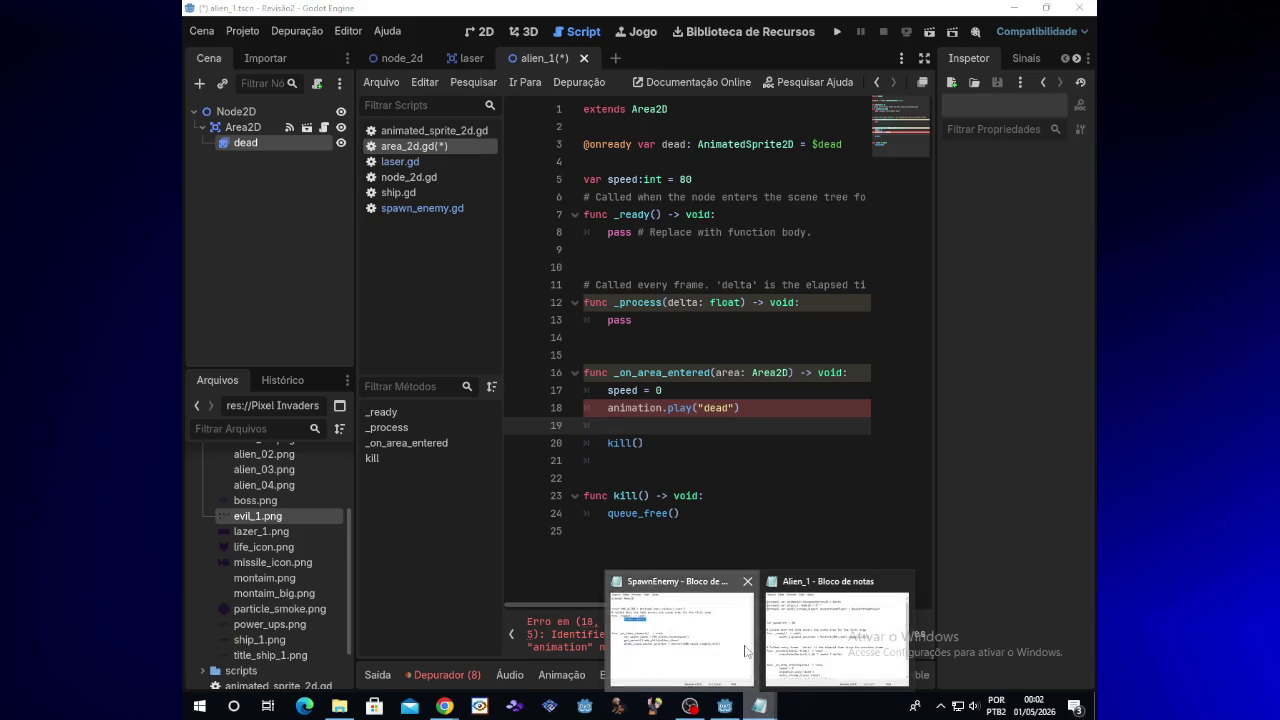
click(744, 645)
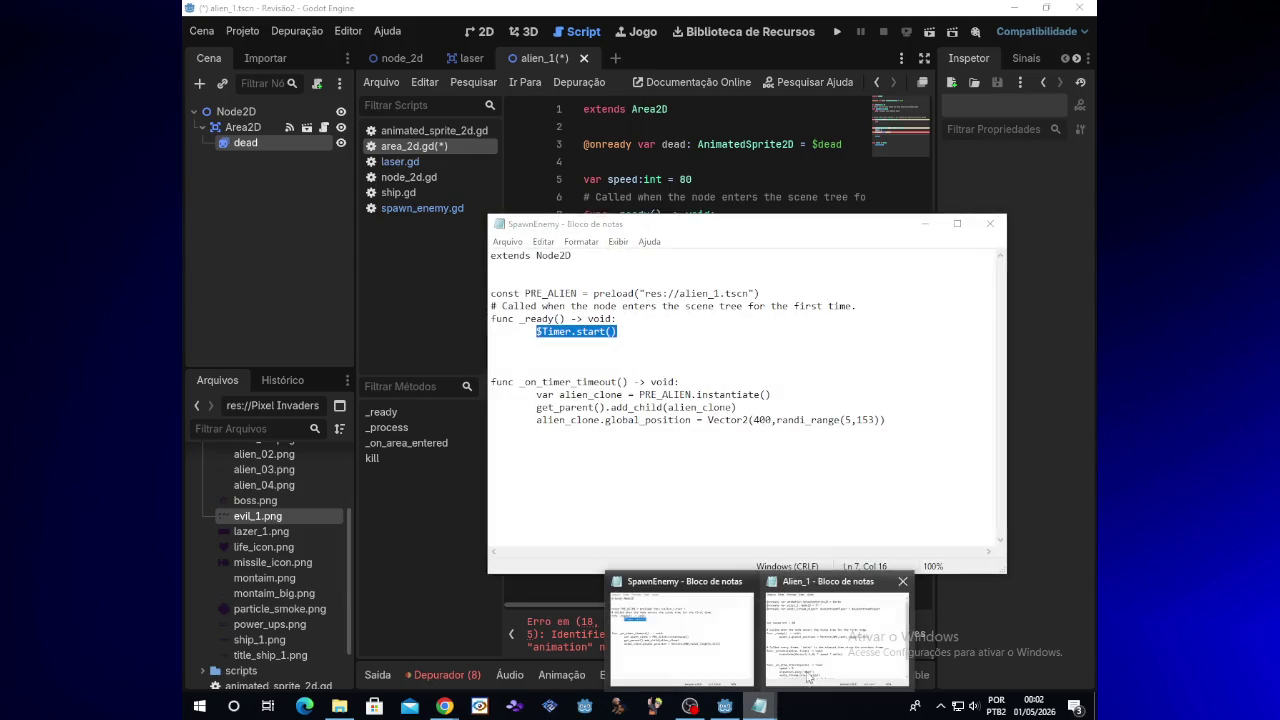
click(795, 639)
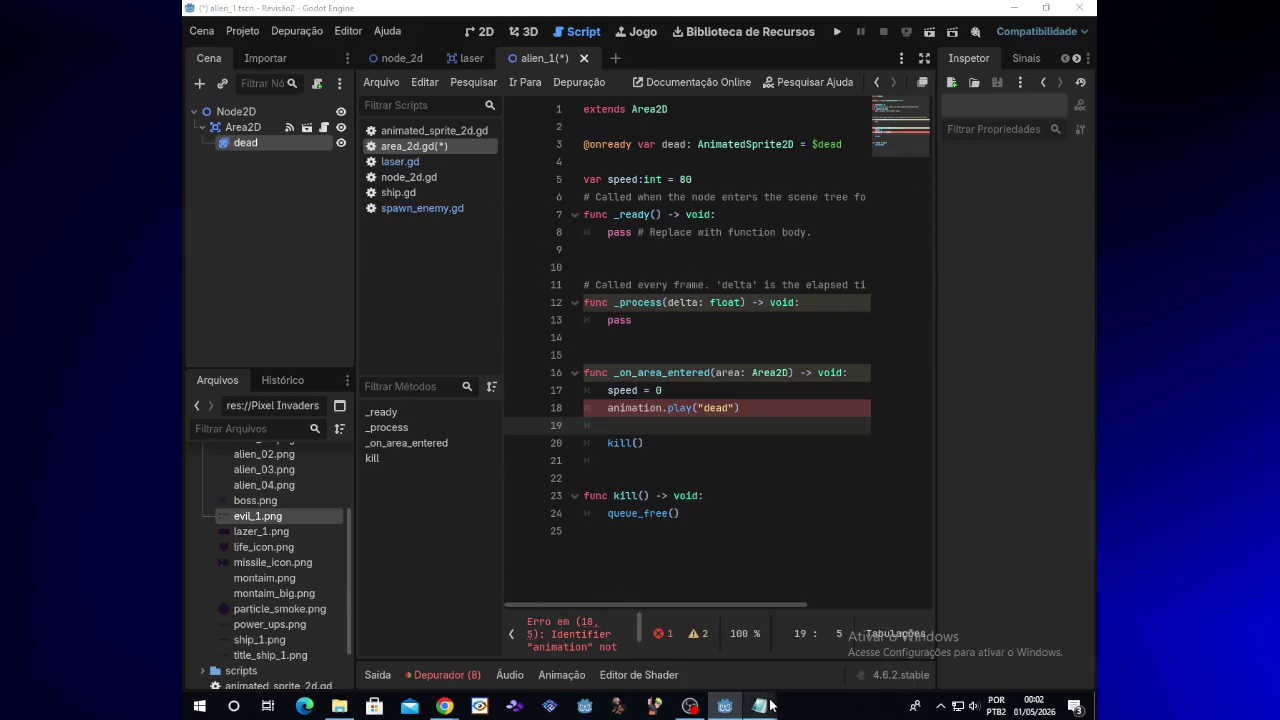
mouse_move(762, 706)
click(825, 657)
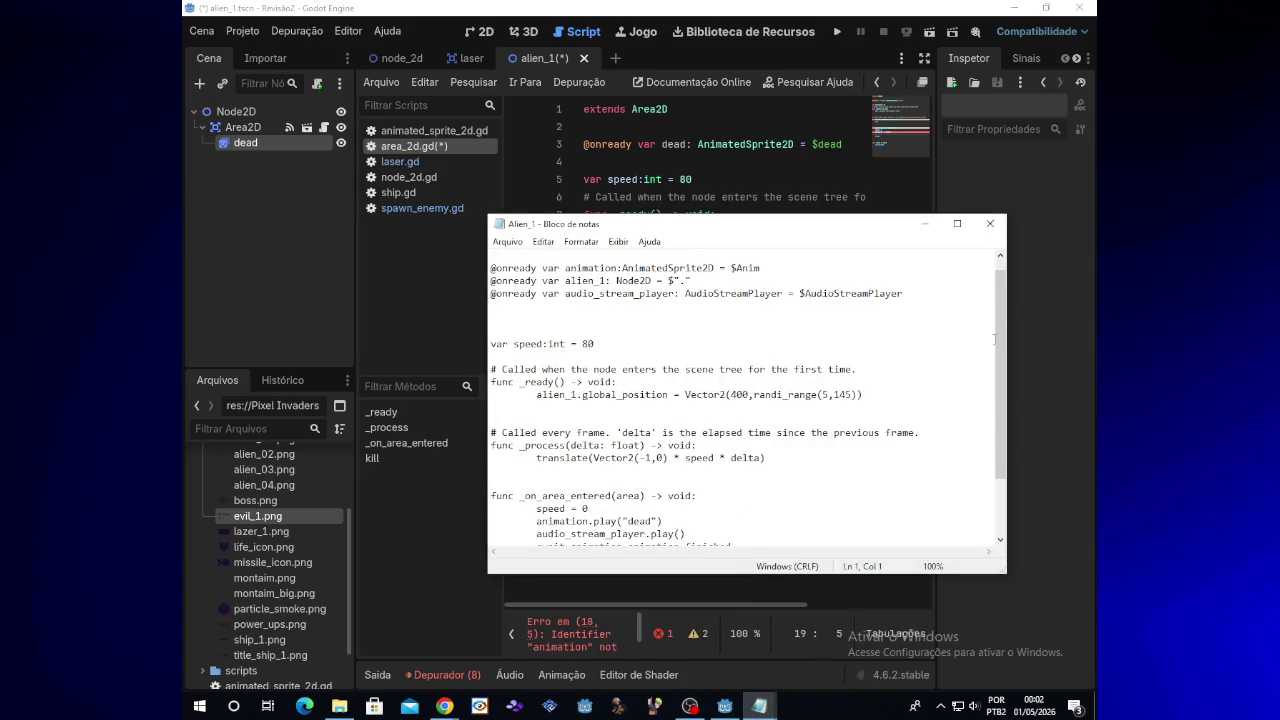
click(444, 706)
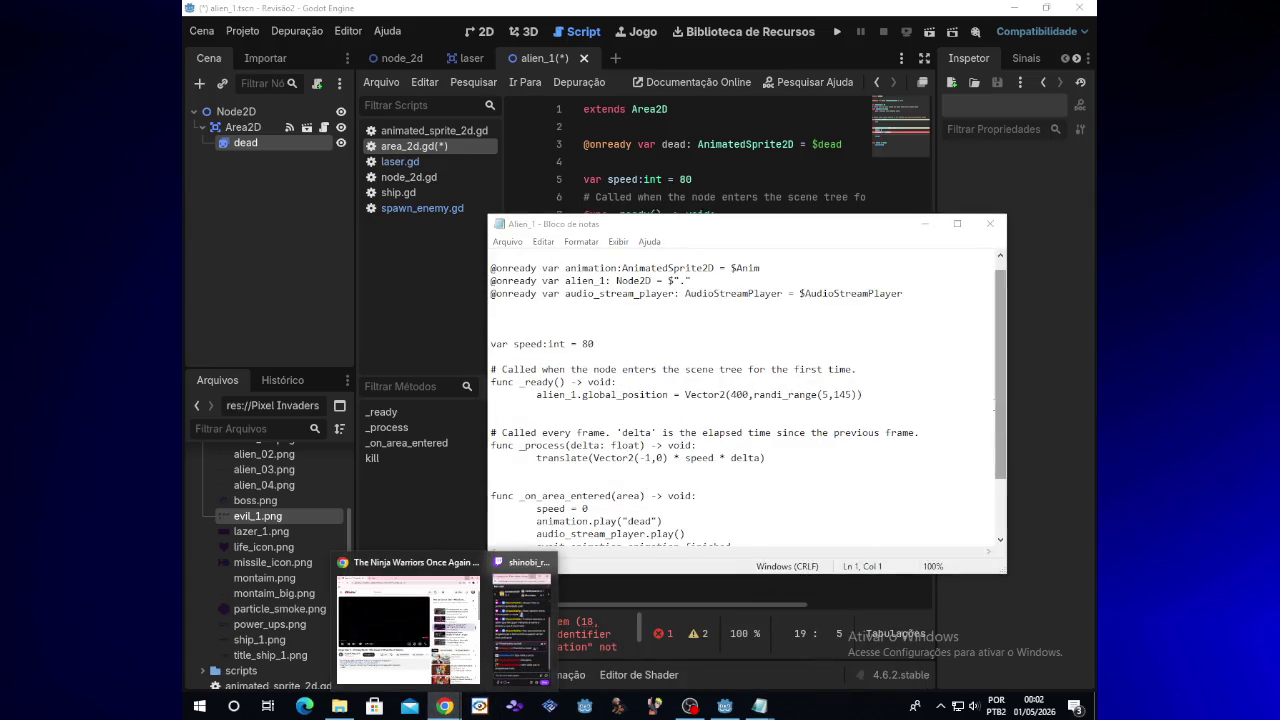
drag(997, 400, 1003, 432)
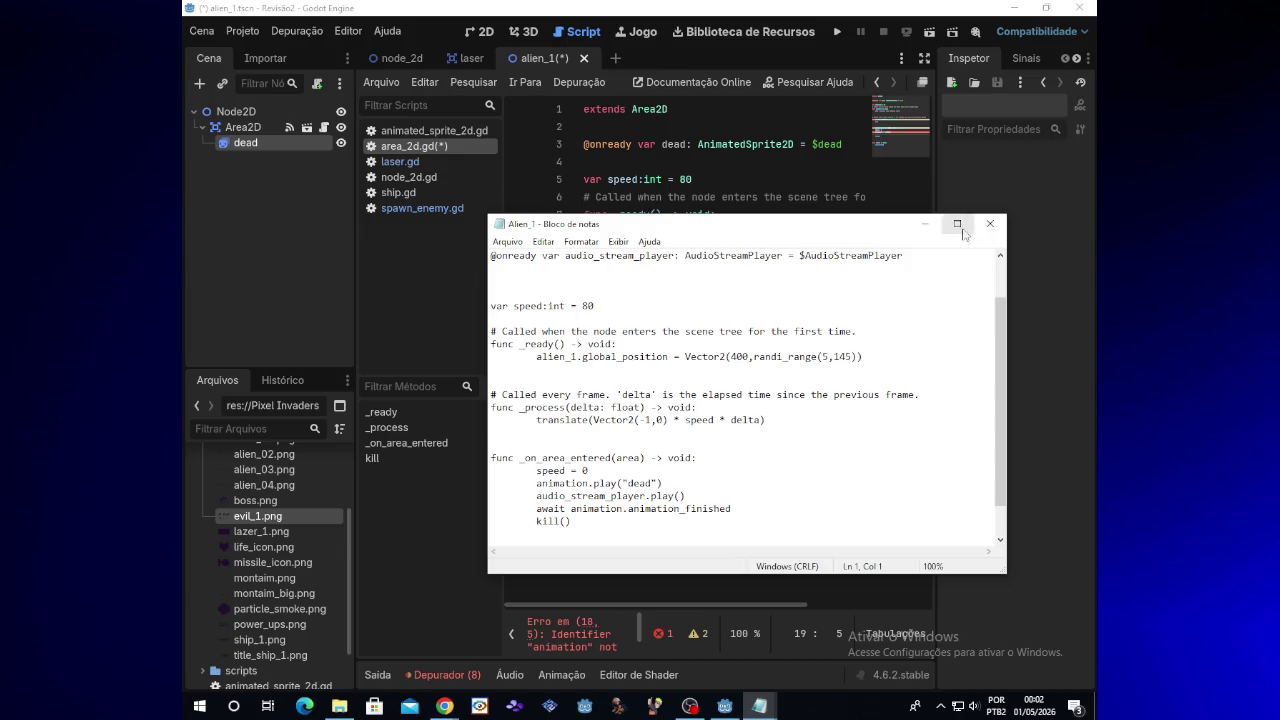
scroll(785, 393, up, 2)
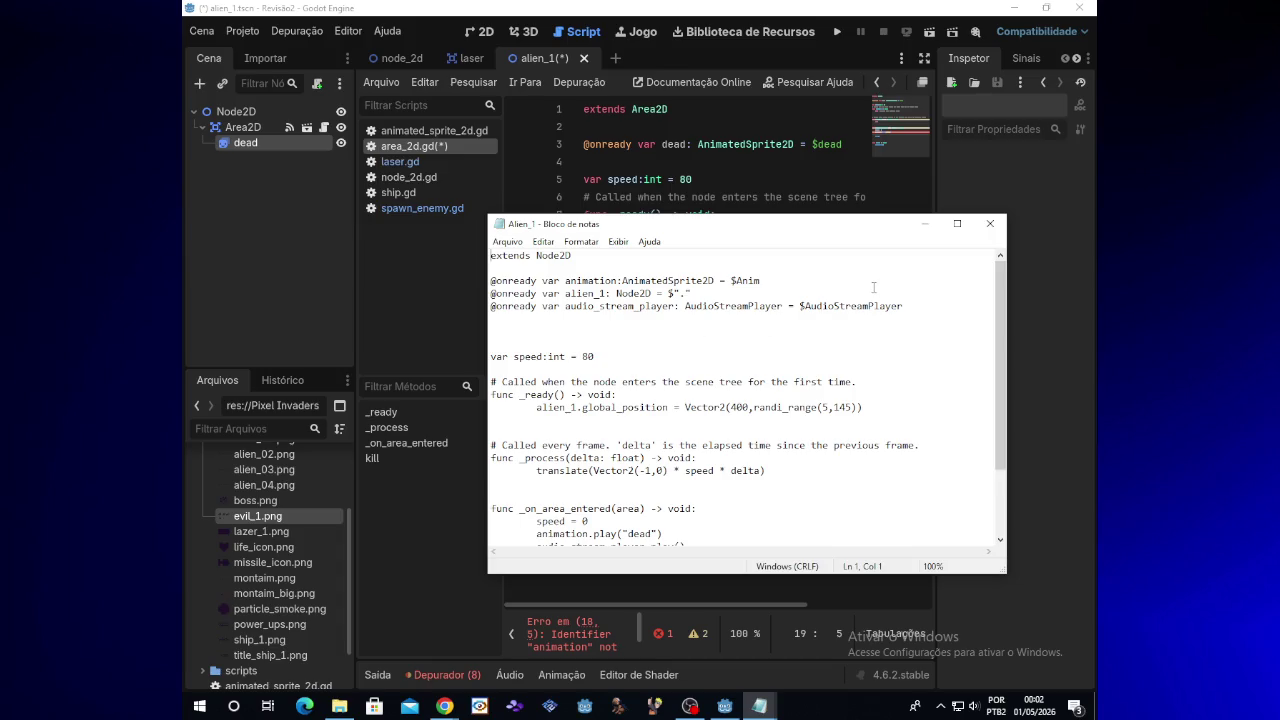
click(998, 223)
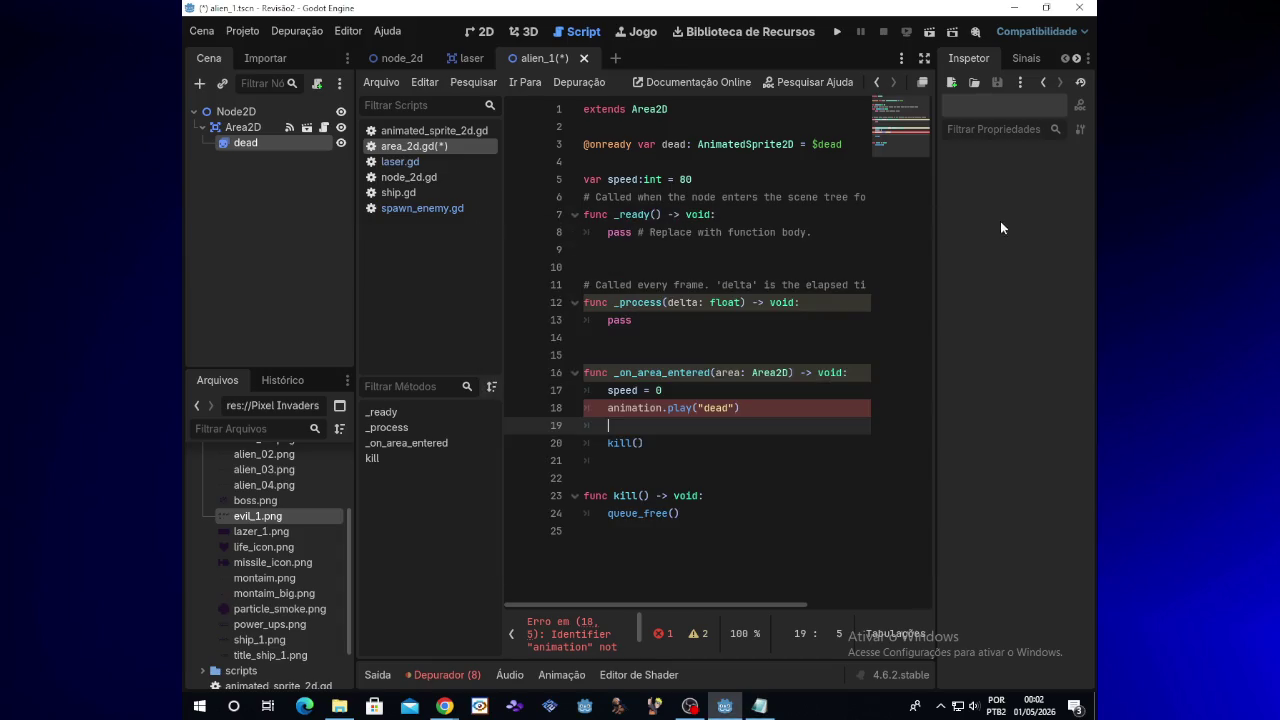
Change line 18's play argument to $dead, then bring the SpawnEnemy notes back up
click(737, 405)
key(BackSpace)
key(BackSpace)
key(BackSpace)
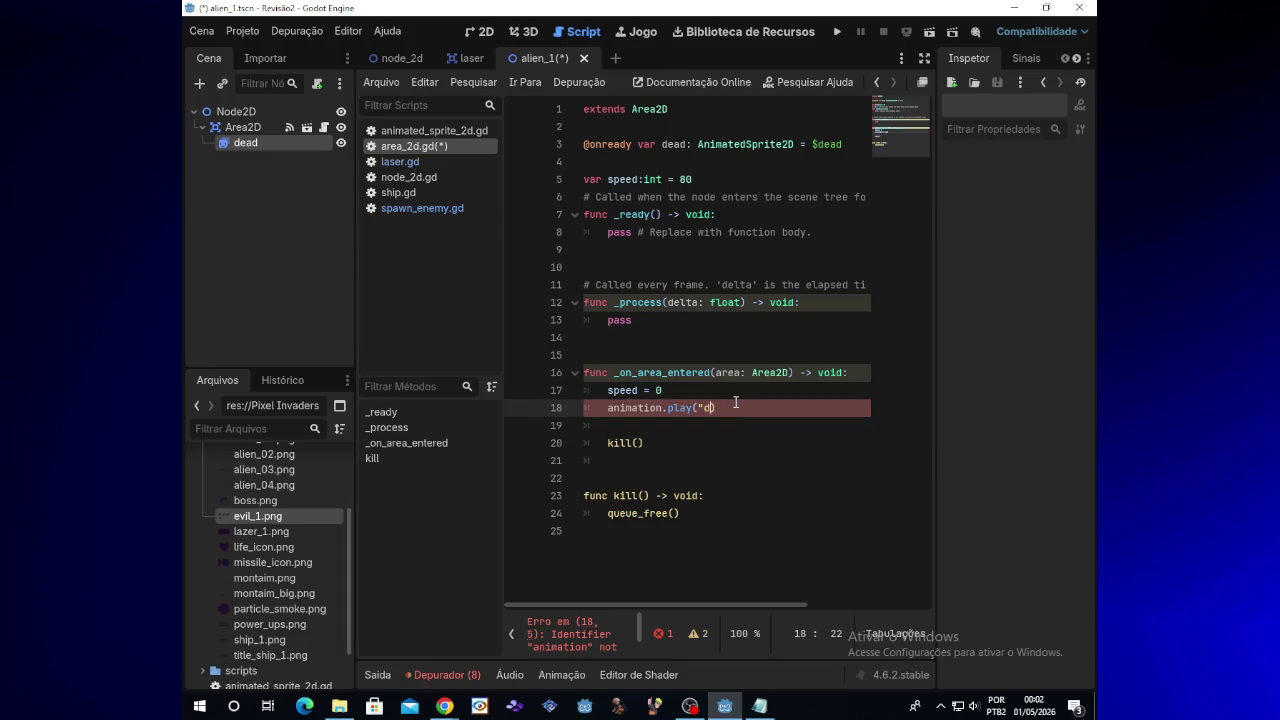
text($dead)
click(775, 710)
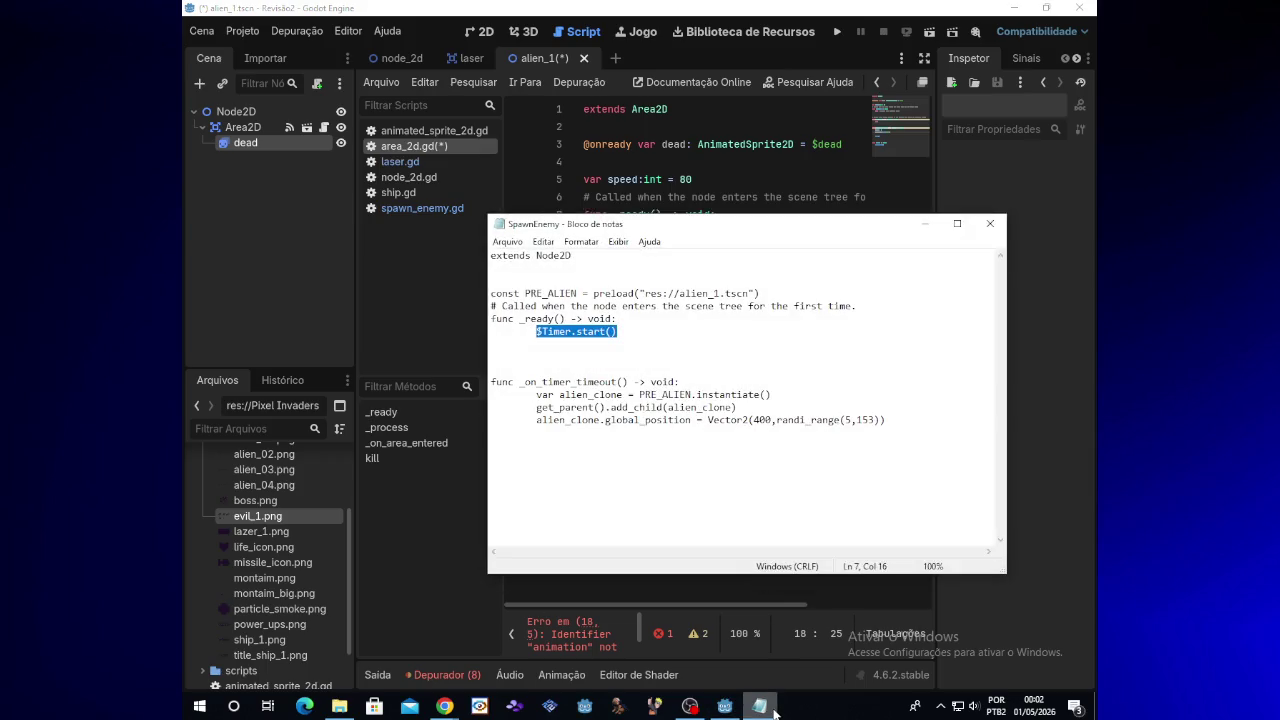
click(774, 708)
click(774, 708)
Close the SpawnEnemy notes and open the Alien_1 notes from the Revisão2 folder
click(990, 224)
click(339, 706)
double_click(366, 89)
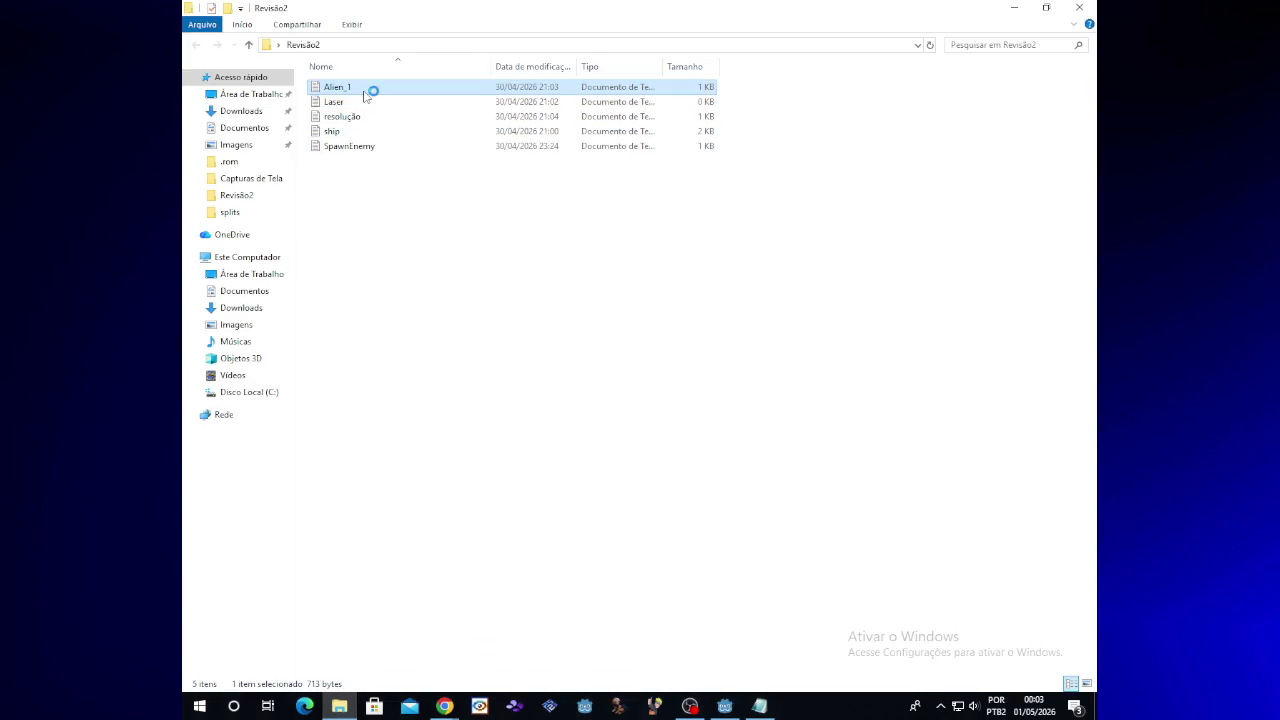
Select and copy the whole Alien_1 script, close the notes, and minimize Explorer
drag(1003, 357, 1003, 410)
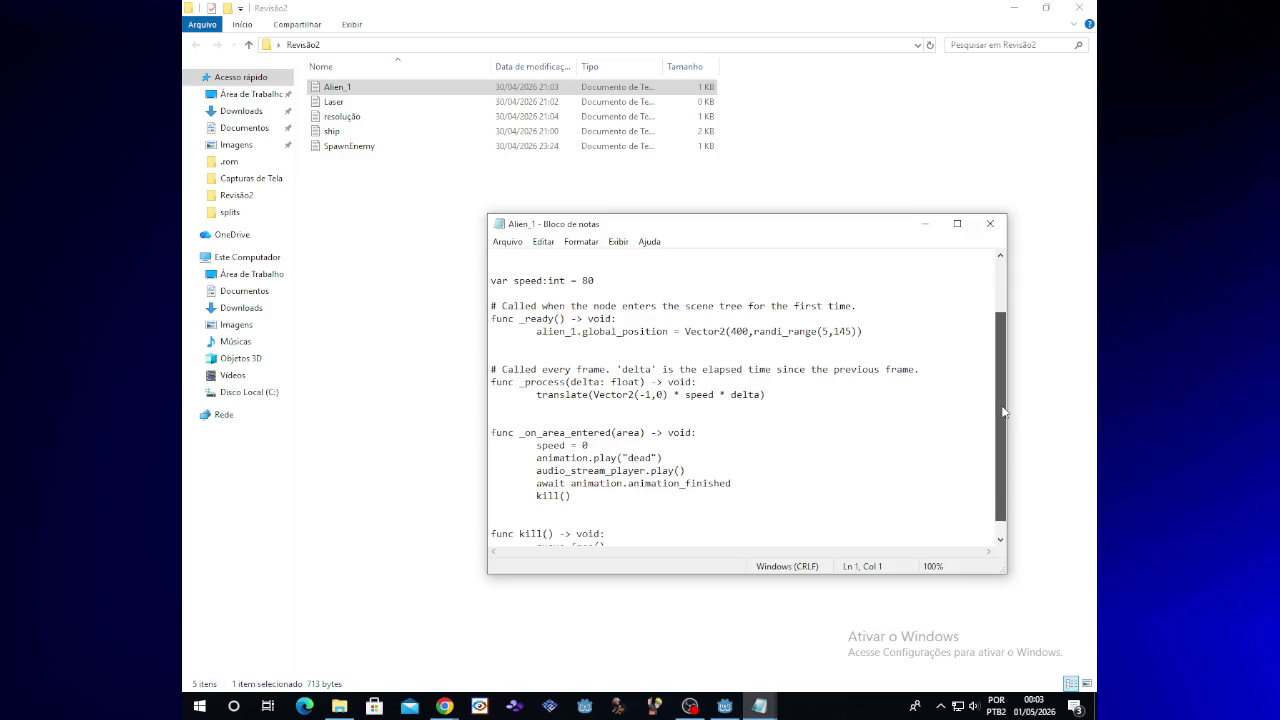
drag(1004, 413, 1005, 450)
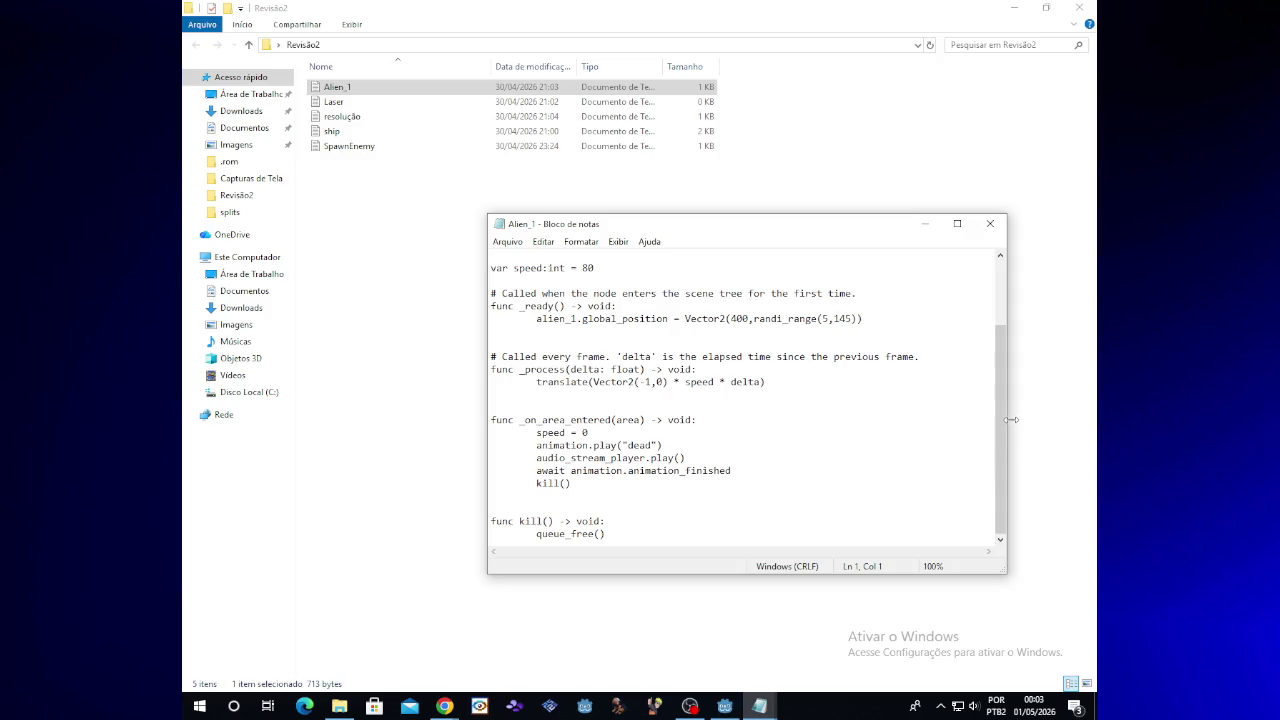
drag(998, 425, 998, 360)
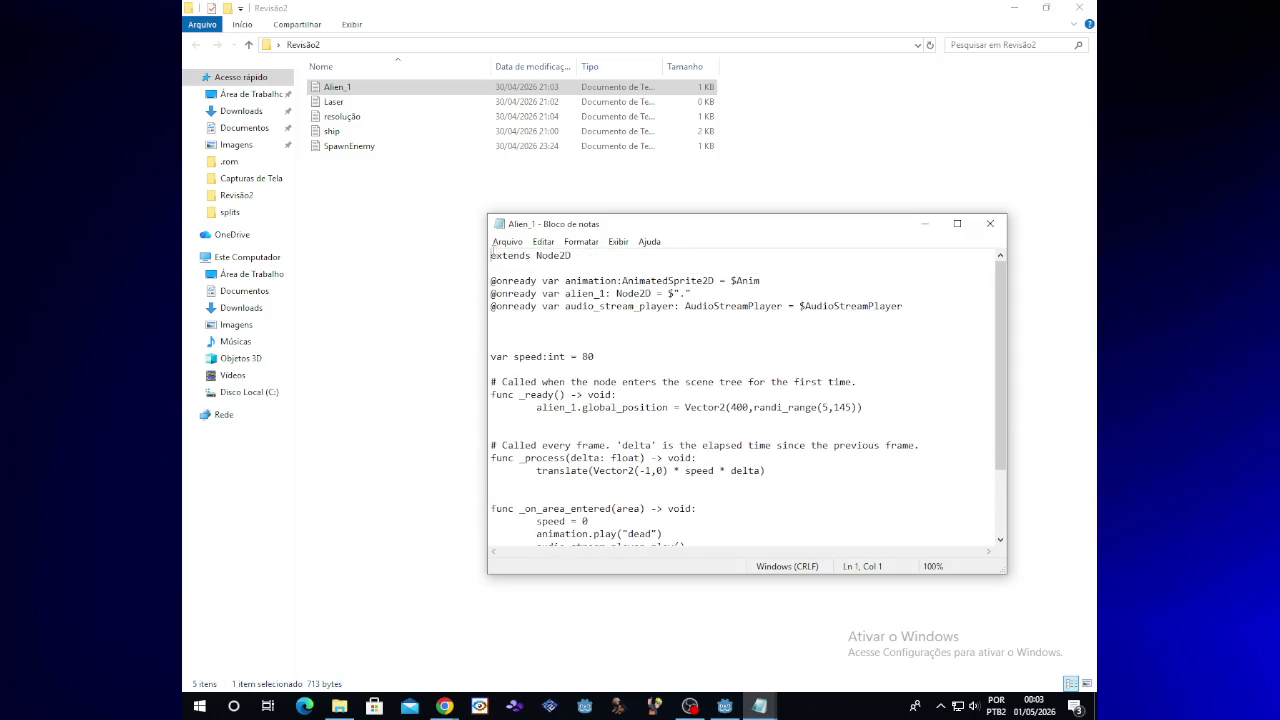
mouse_move(494, 260)
mouse_down()
mouse_move(690, 530)
mouse_move(692, 556)
mouse_up()
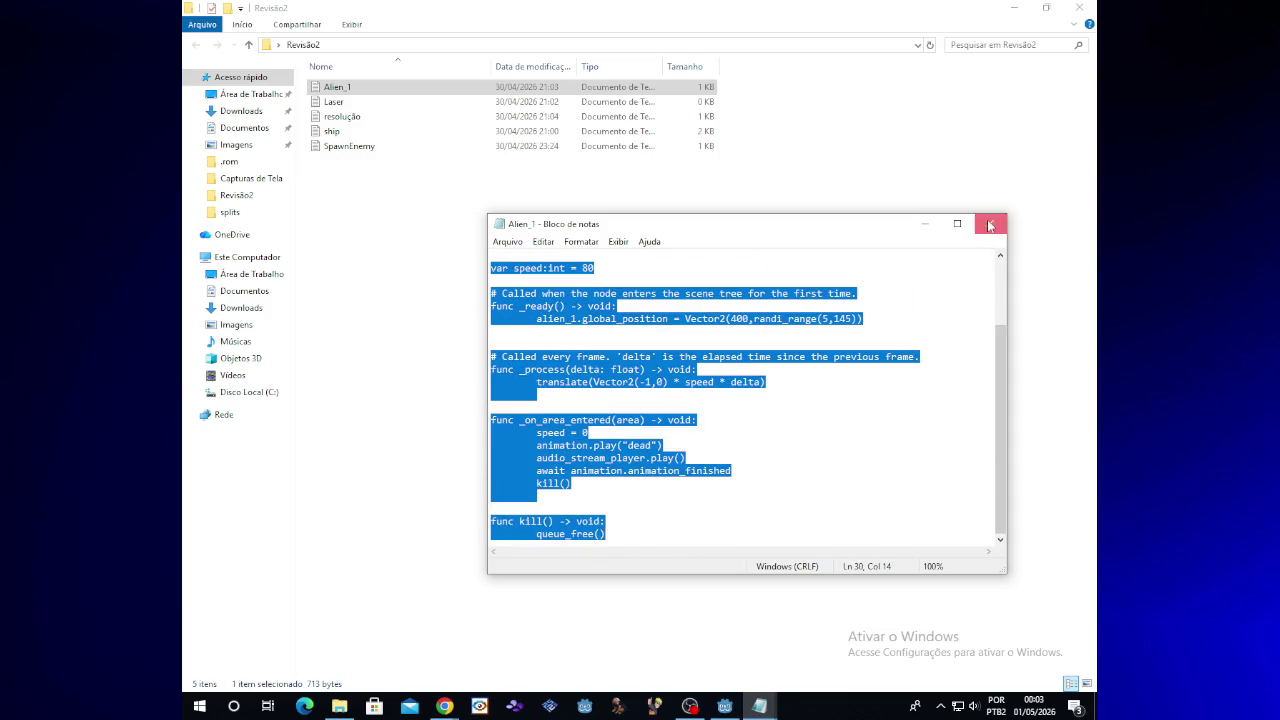
click(989, 225)
click(1013, 8)
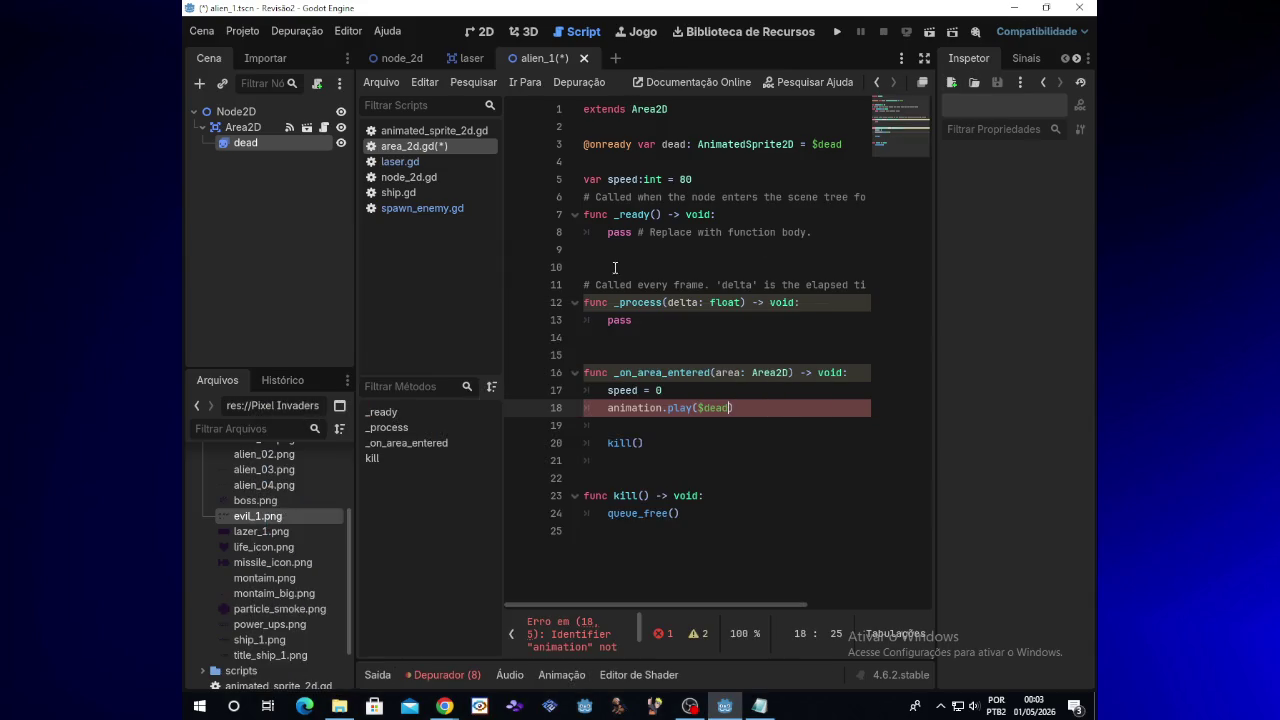
Replace area_2d.gd from line 3 to the end with the copied Alien_1 script
drag(583, 143, 584, 250)
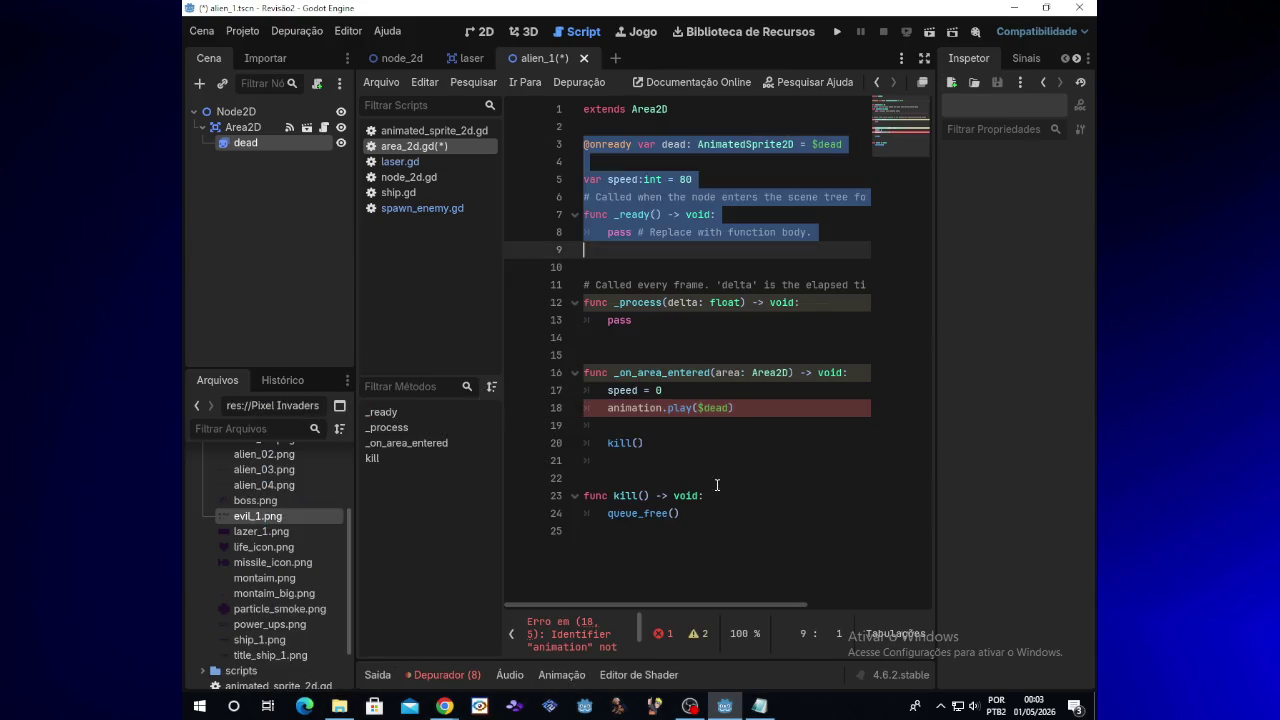
shift+click(729, 531)
key(BackSpace)
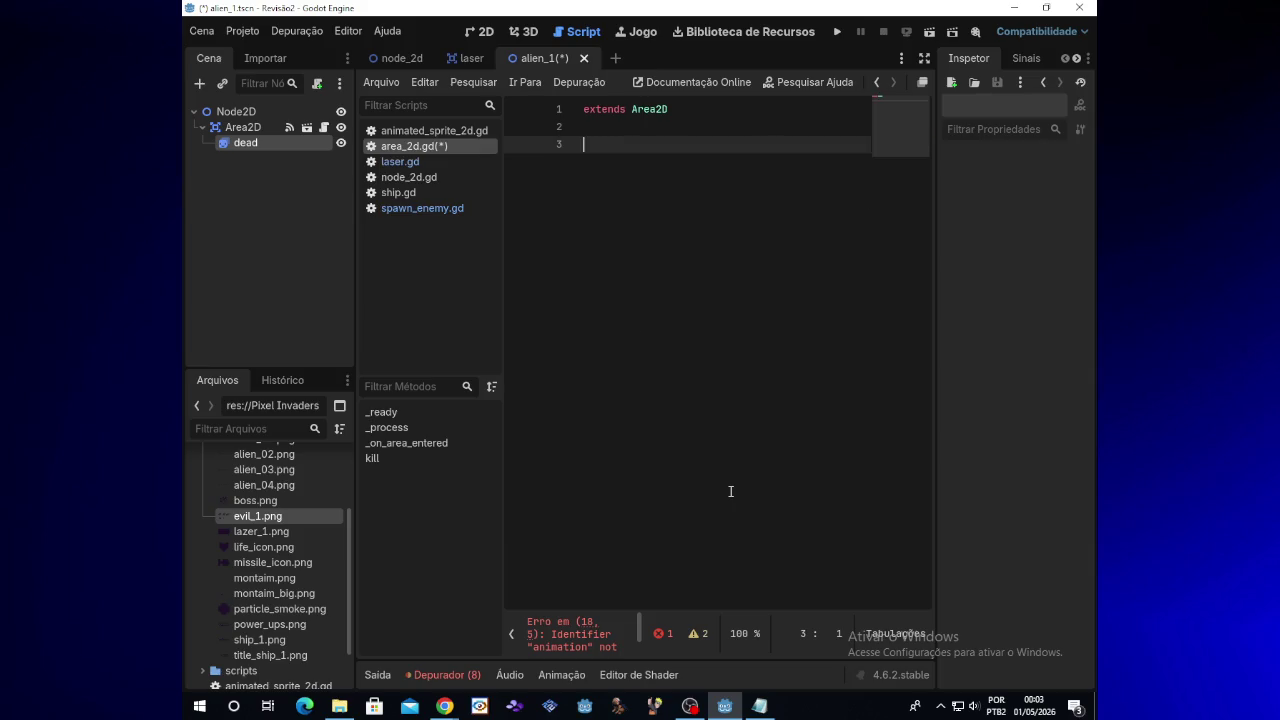
key(ctrl+v)
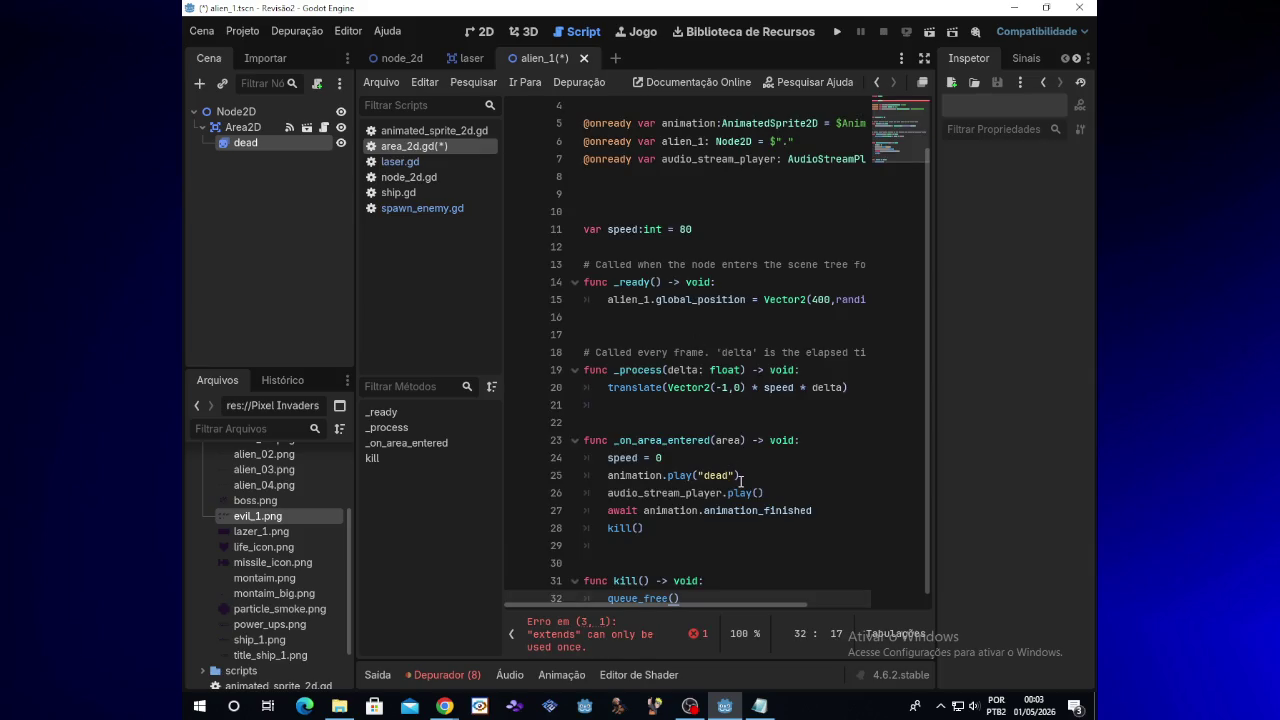
Delete the duplicate extends Node2D line, review the random spawn position line, and run the game
scroll(746, 468, up, 1)
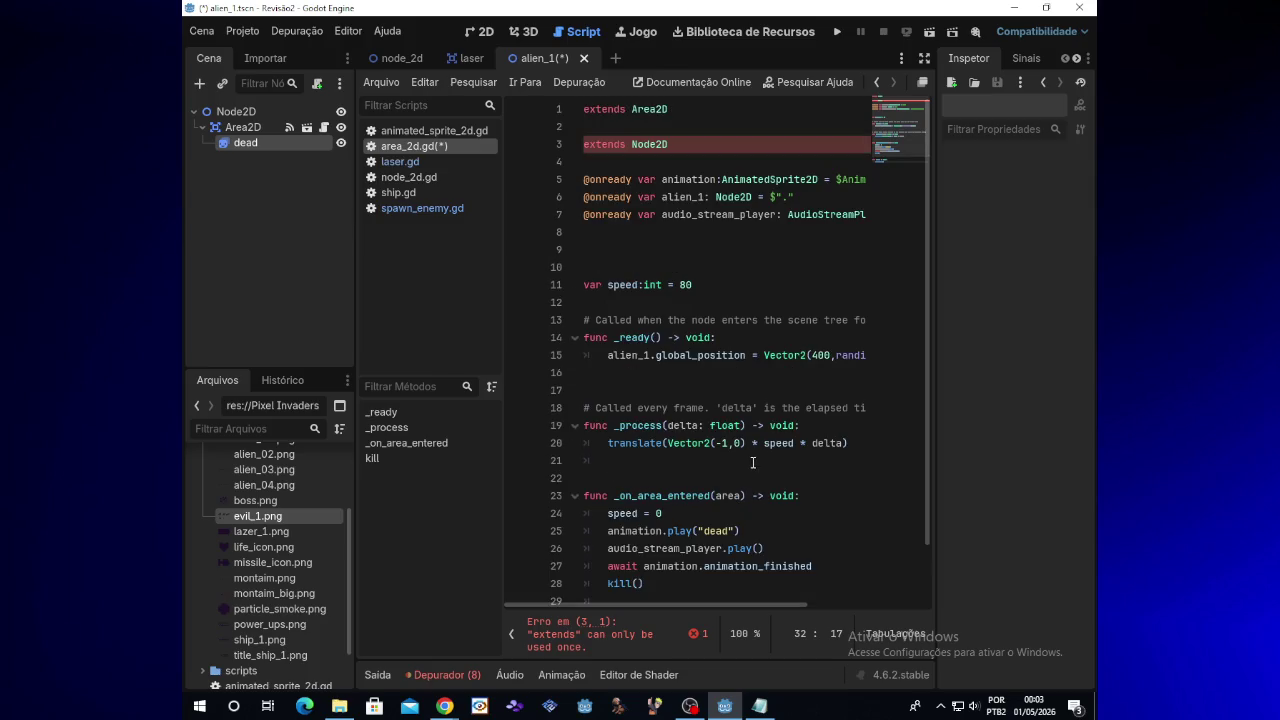
drag(668, 144, 574, 143)
key(BackSpace)
key(BackSpace)
key(BackSpace)
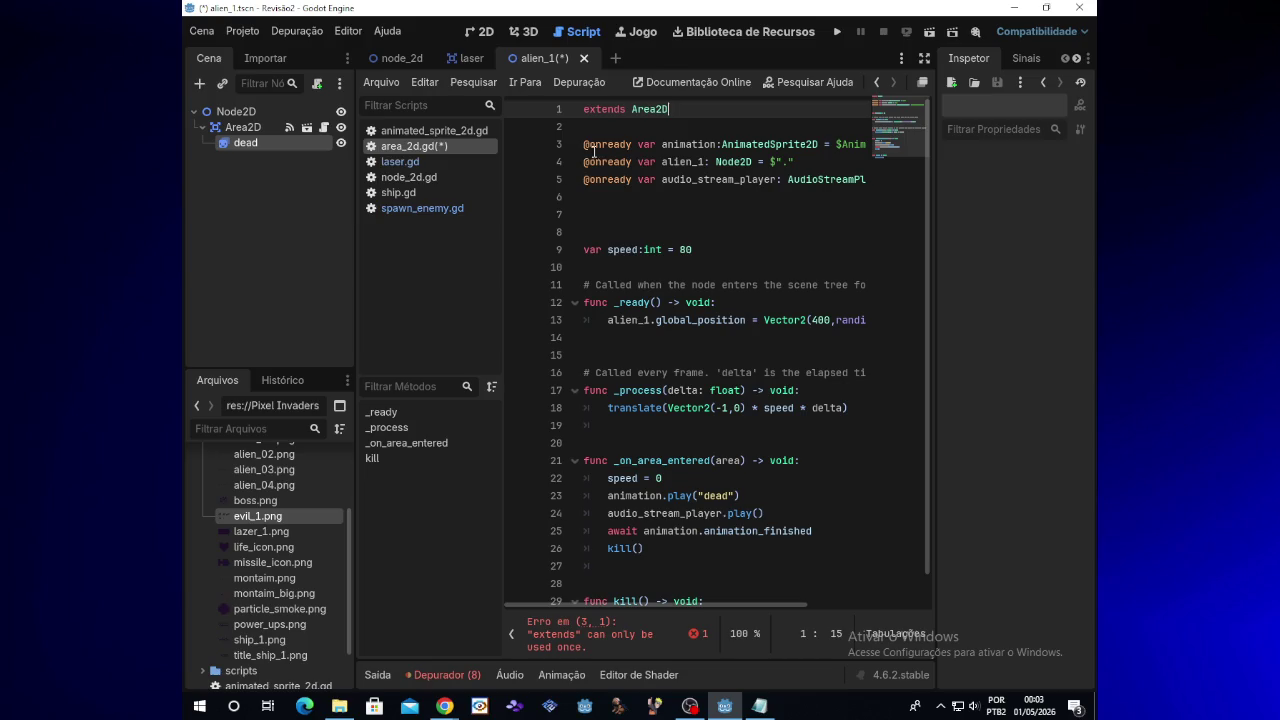
scroll(917, 487, down, 1)
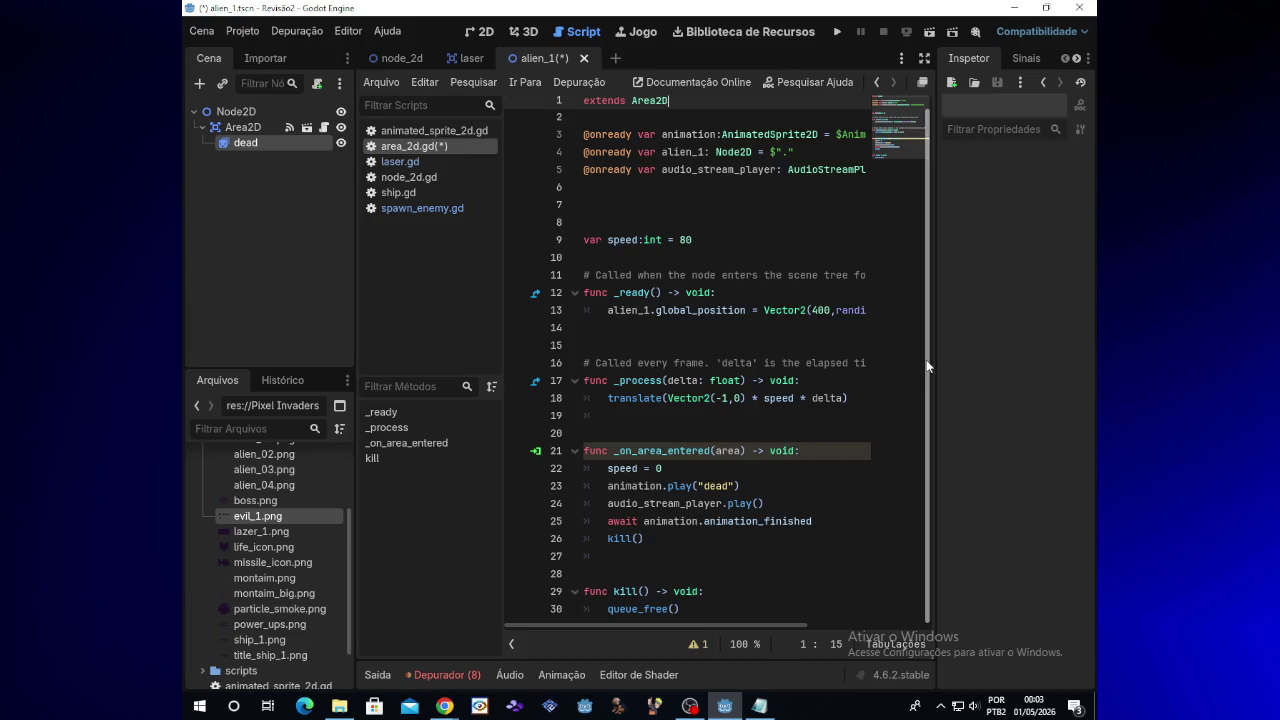
click(616, 310)
drag(734, 625, 774, 625)
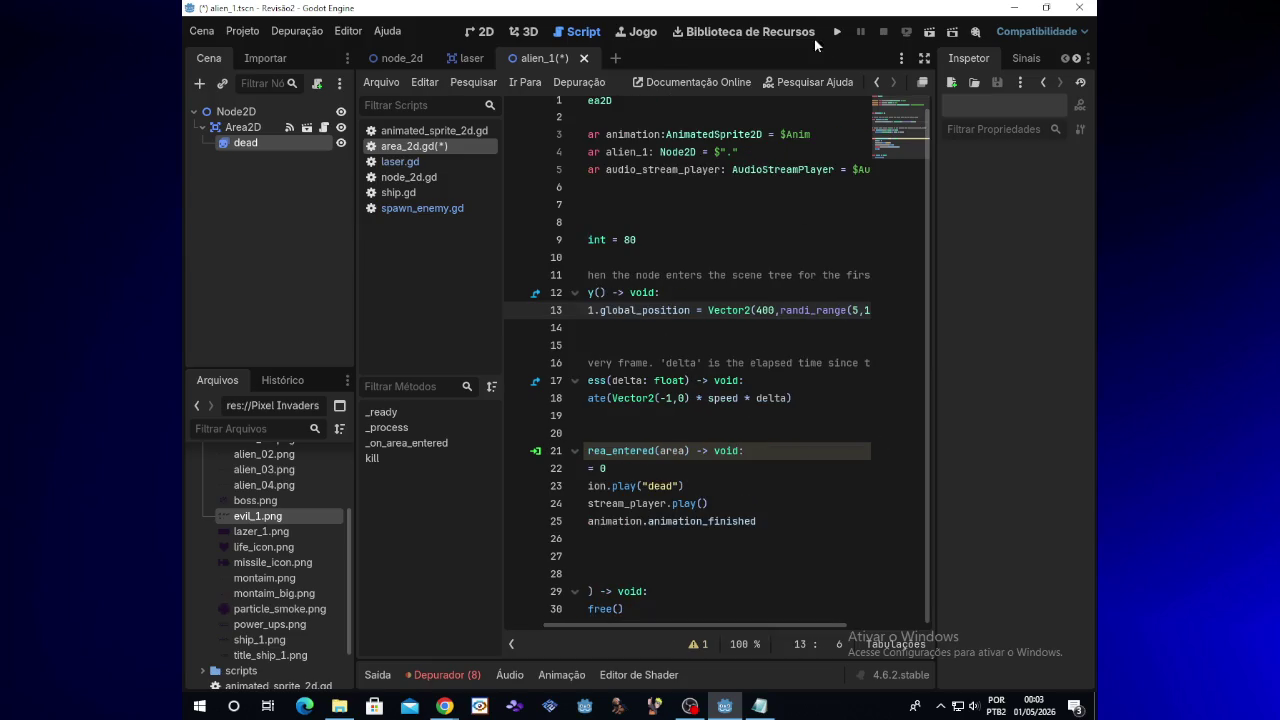
click(840, 32)
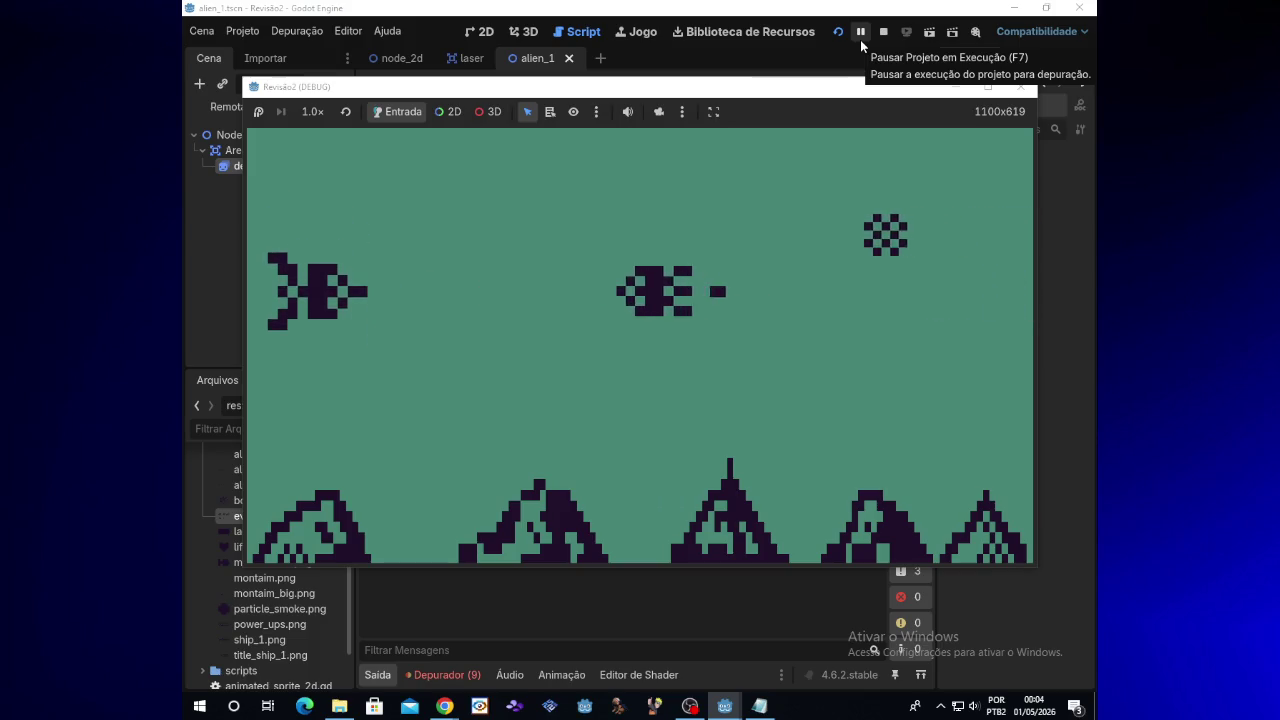
key(Up)
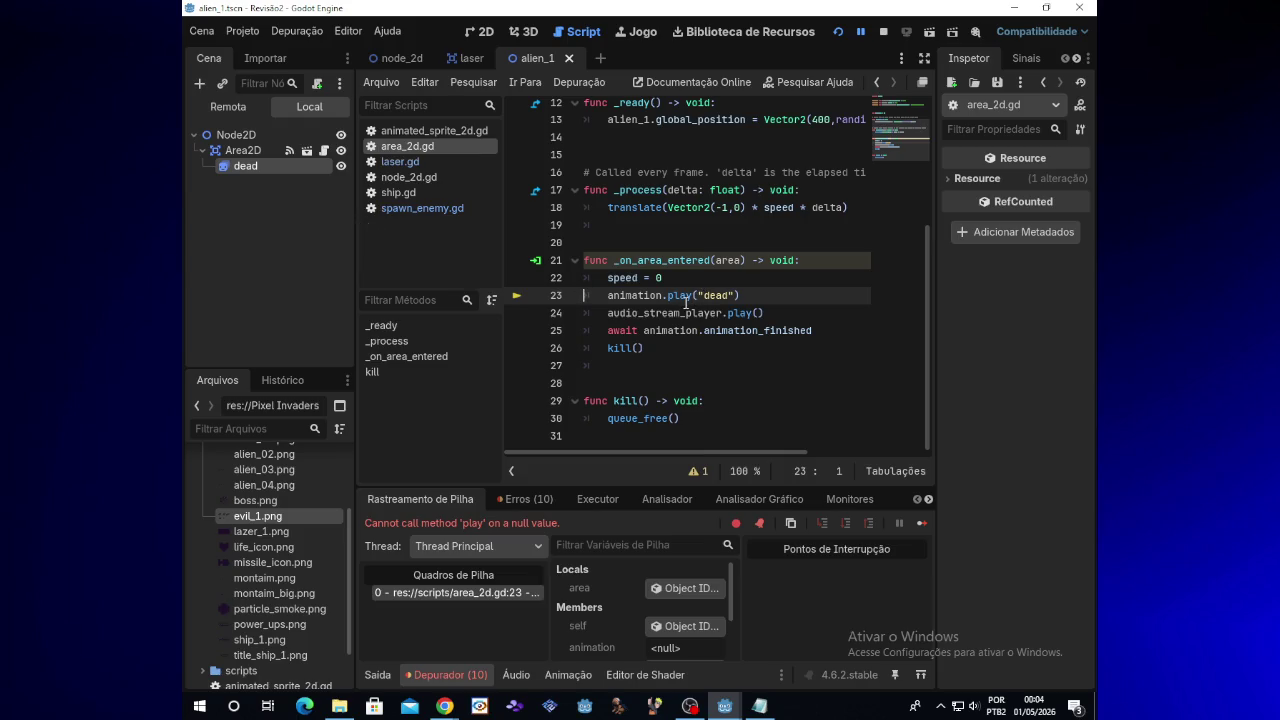
scroll(690, 302, up, 2)
scroll(690, 302, down, 1)
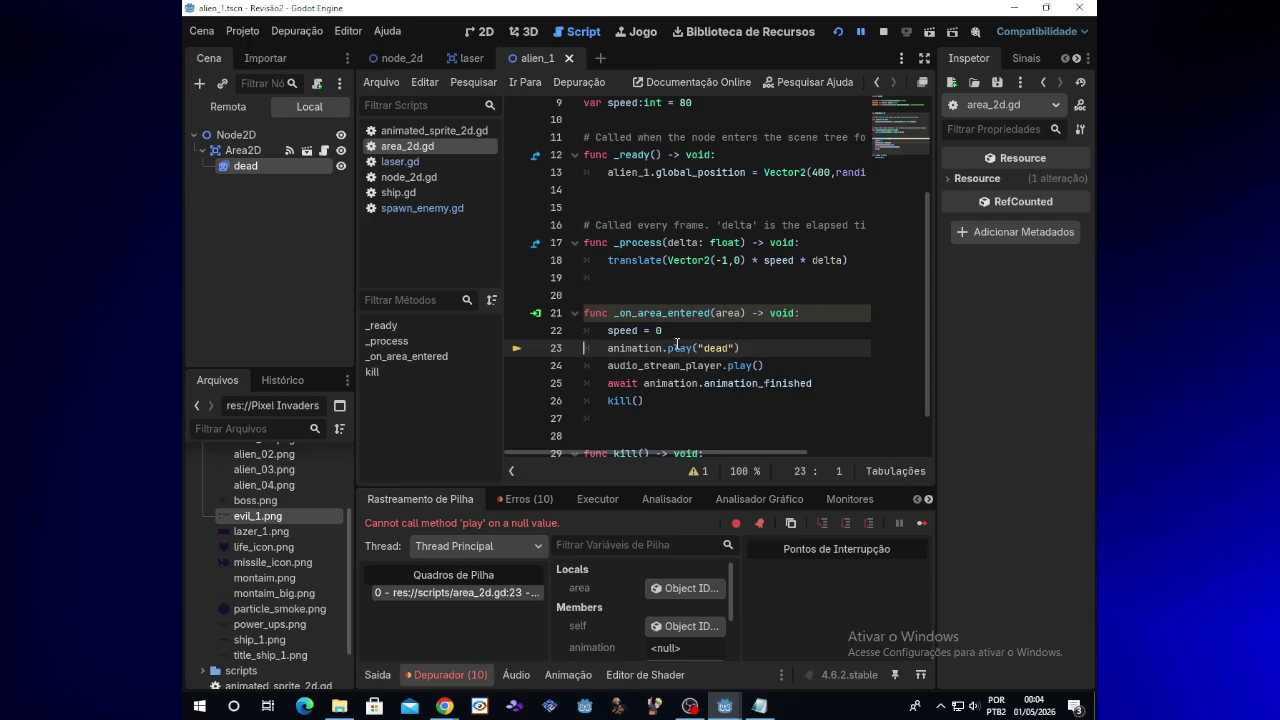
click(444, 706)
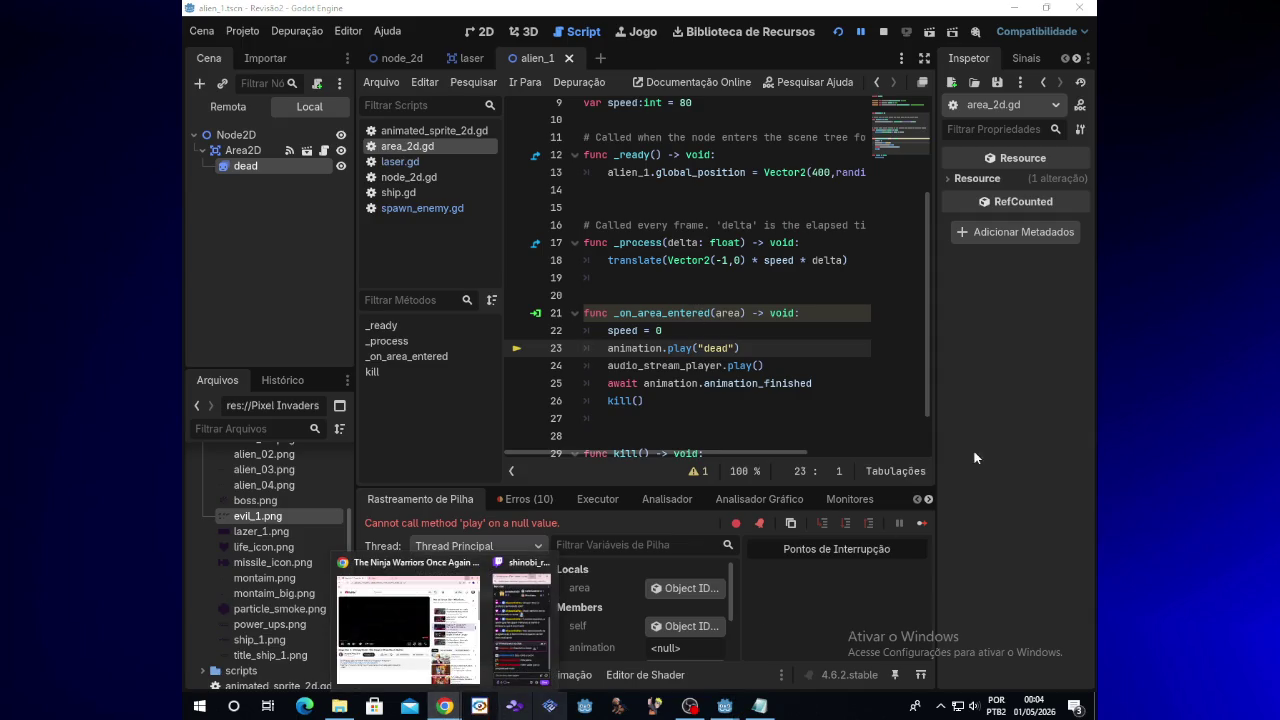
drag(925, 368, 919, 262)
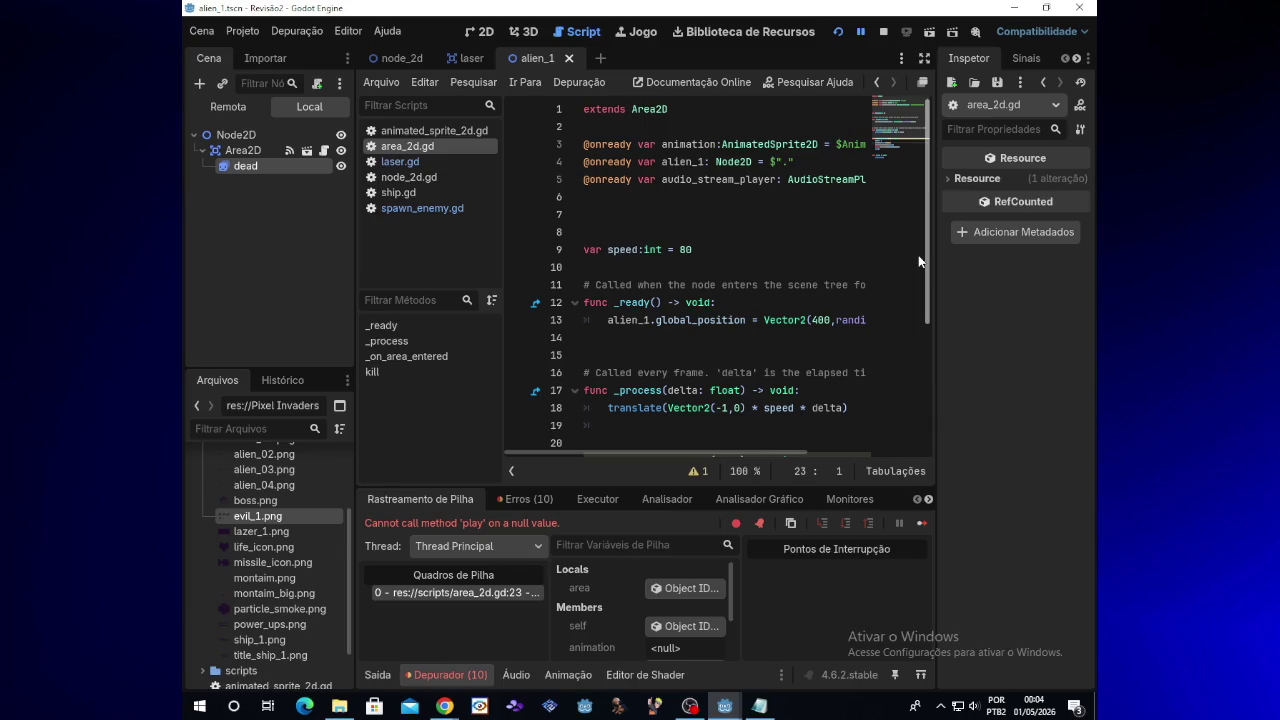
drag(919, 262, 924, 414)
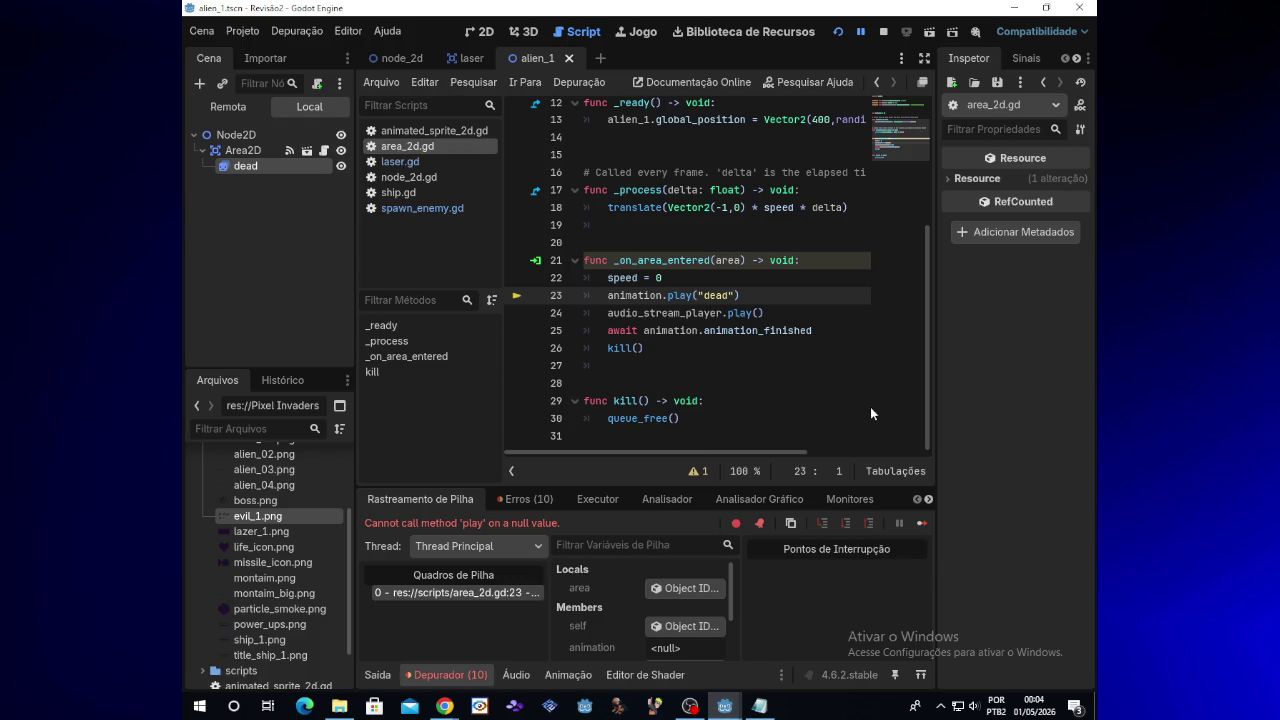
click(781, 348)
drag(926, 351, 923, 258)
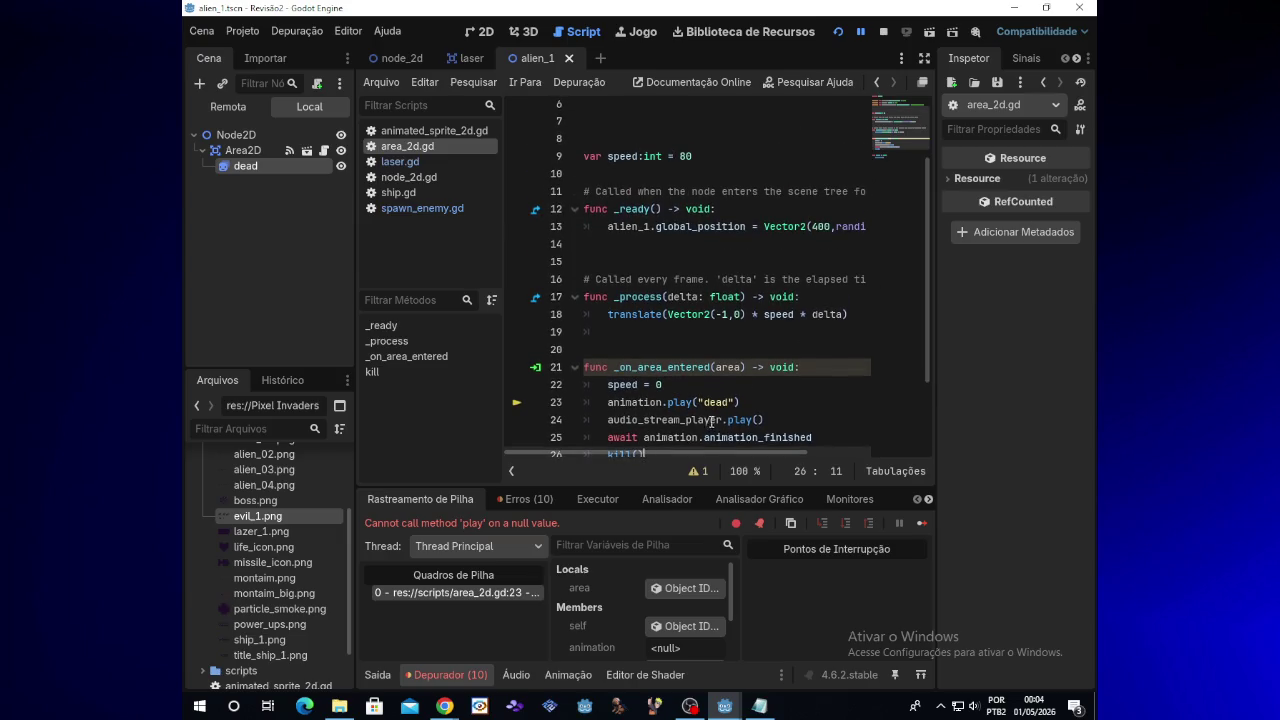
mouse_move(704, 437)
mouse_down()
mouse_move(712, 462)
mouse_move(725, 445)
mouse_up()
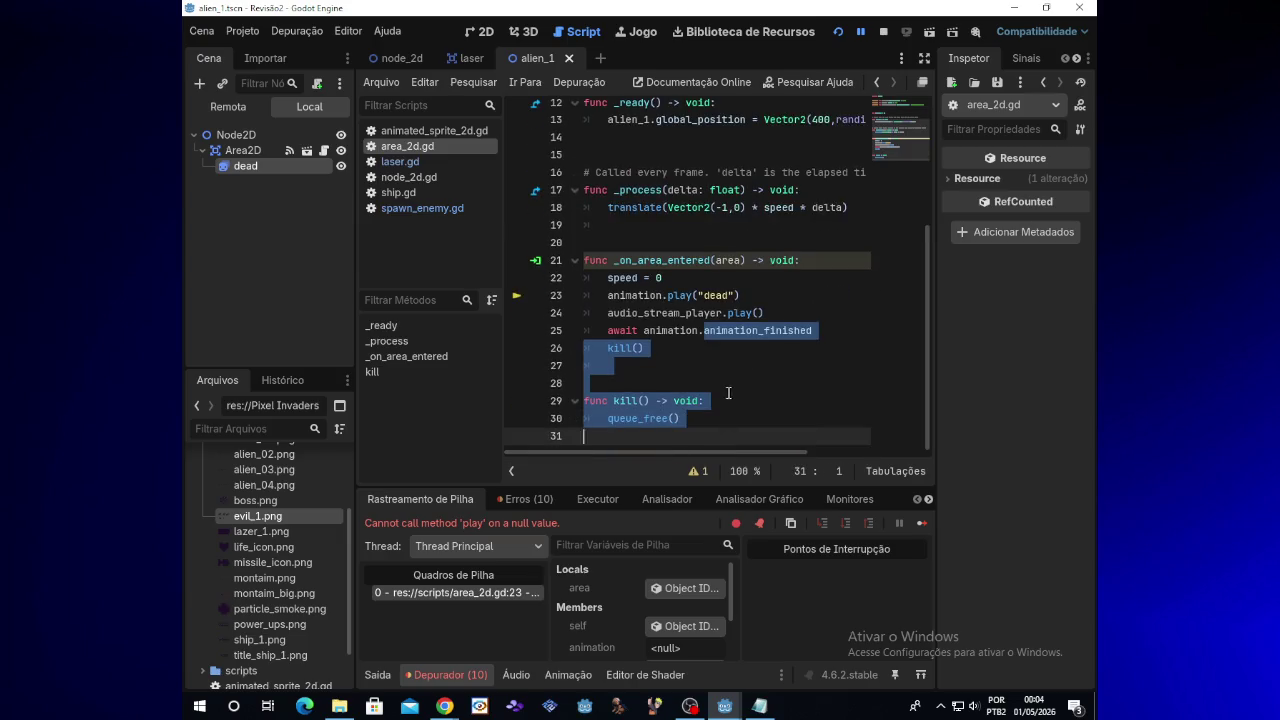
click(728, 393)
drag(928, 371, 927, 327)
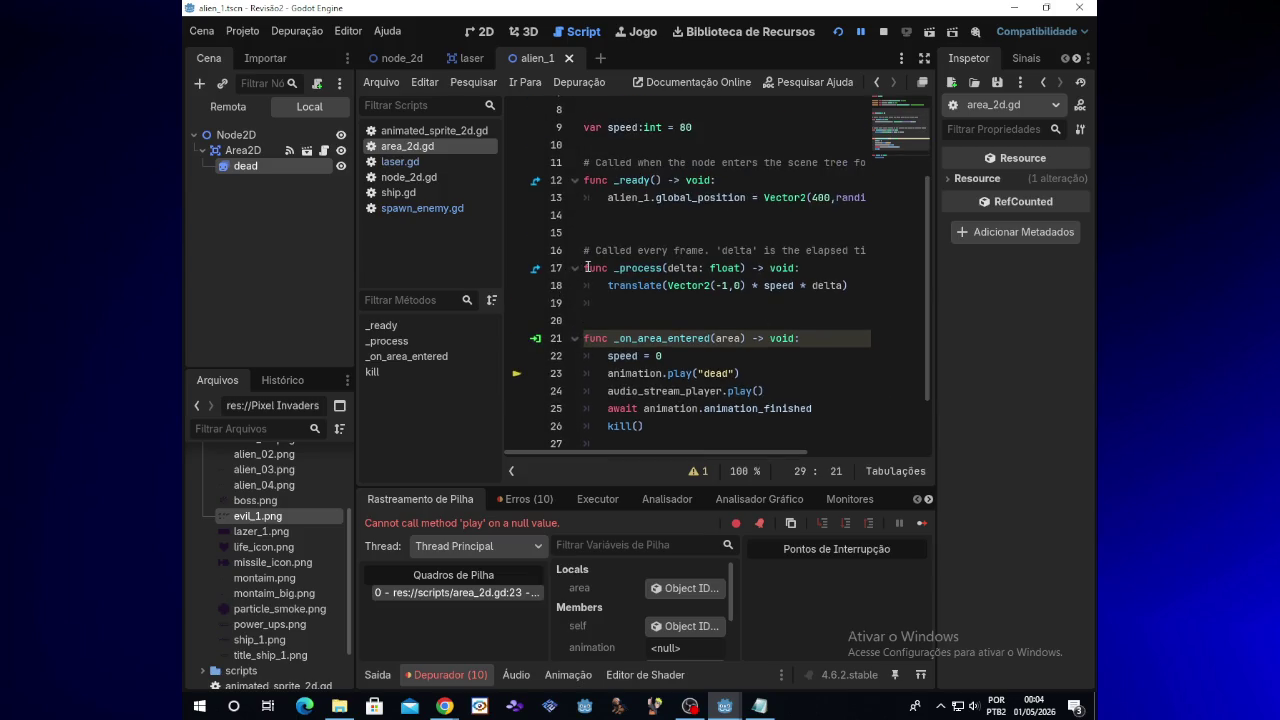
drag(587, 267, 645, 270)
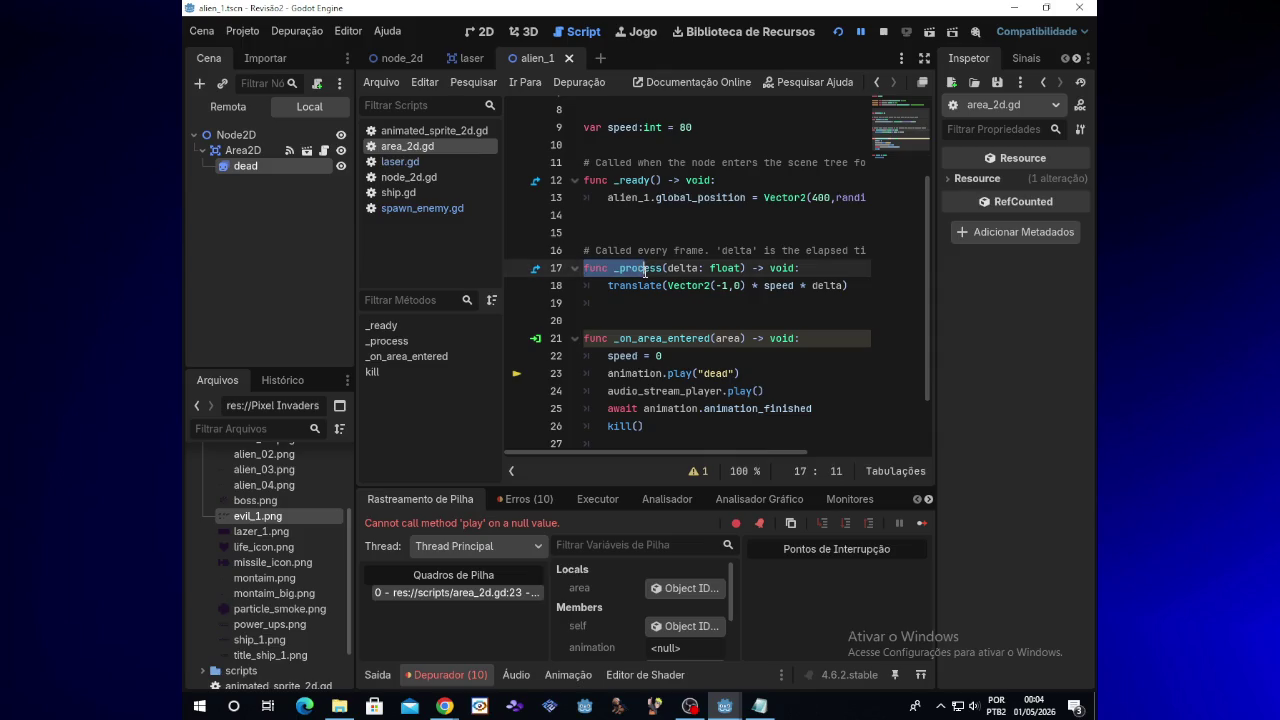
drag(645, 270, 868, 290)
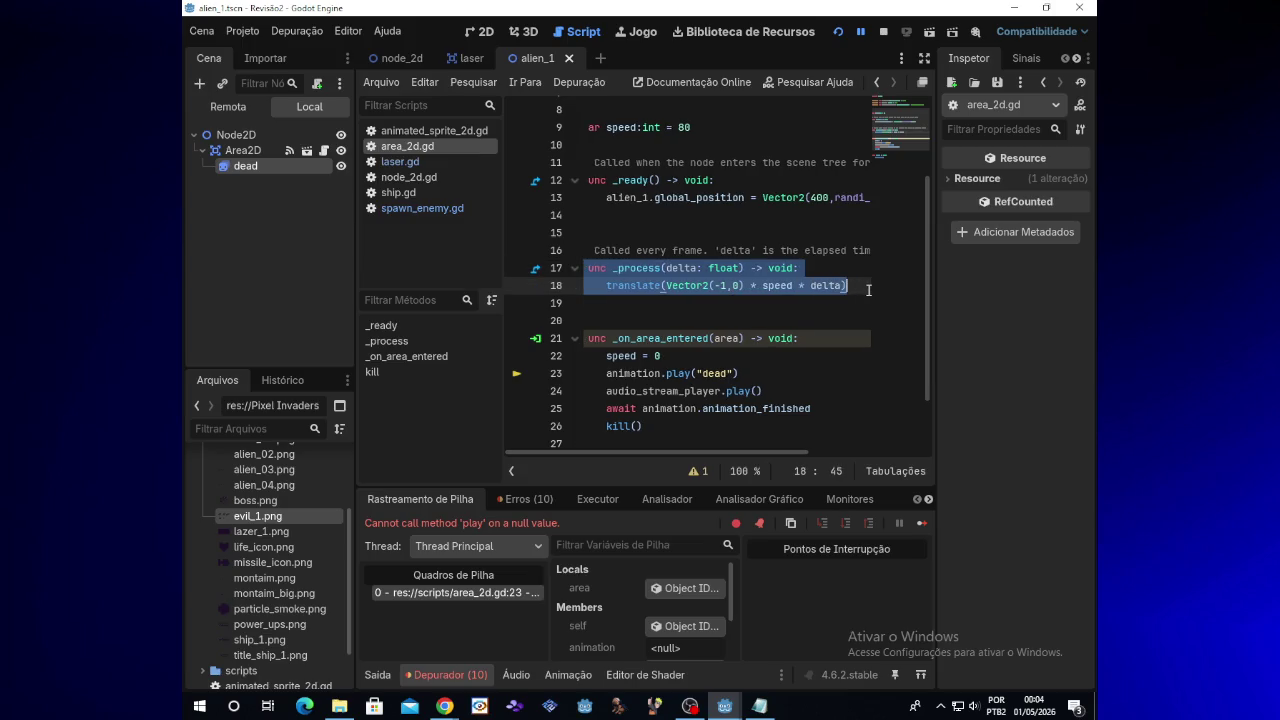
click(686, 205)
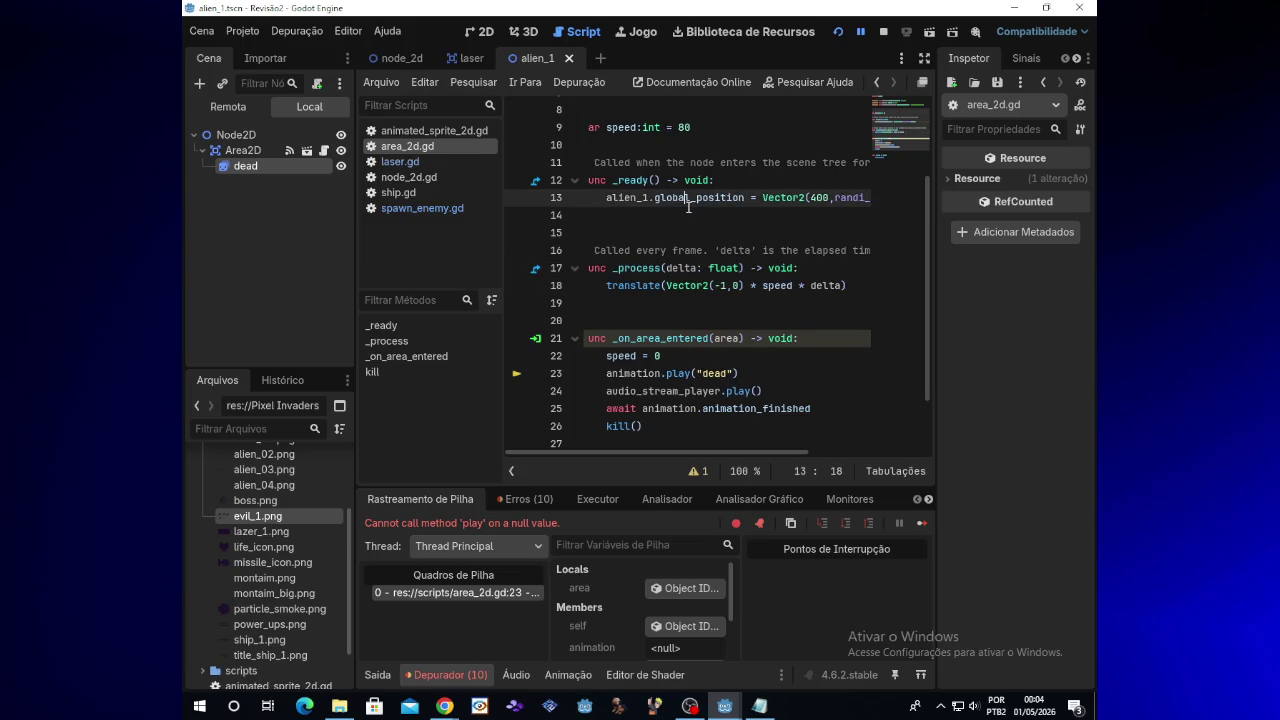
mouse_move(606, 201)
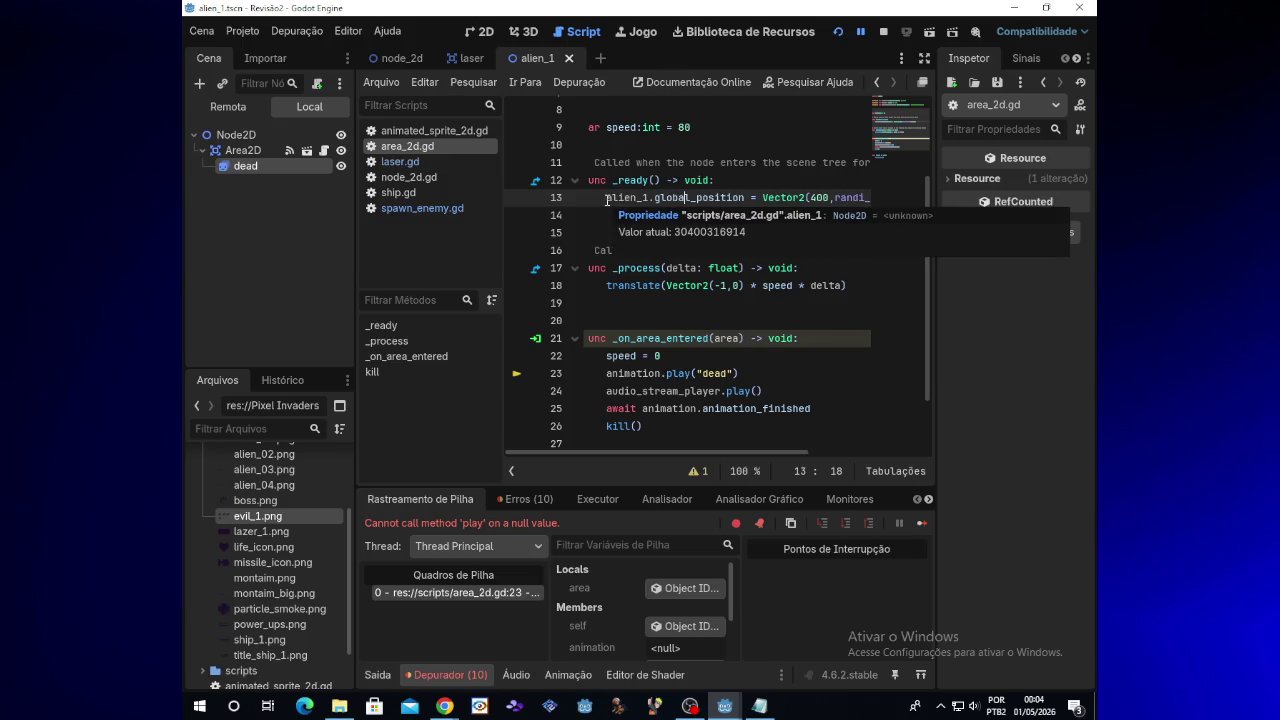
scroll(701, 374, up, 3)
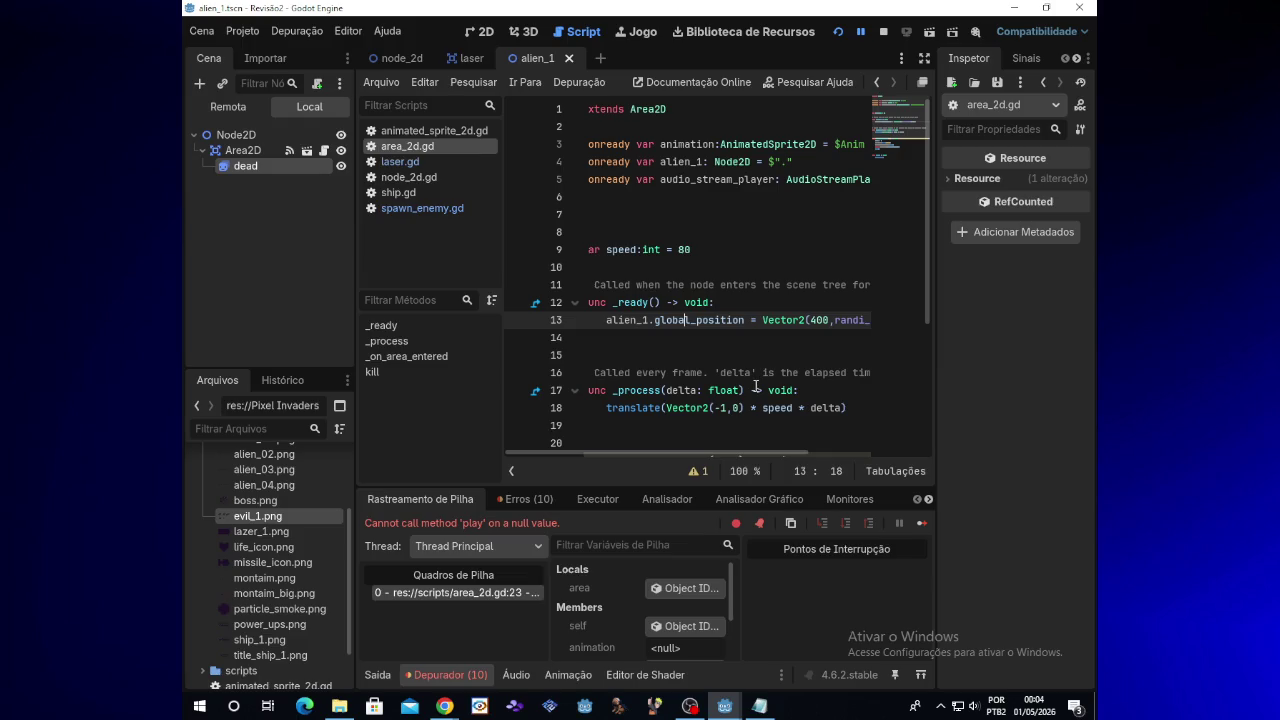
drag(750, 449, 710, 448)
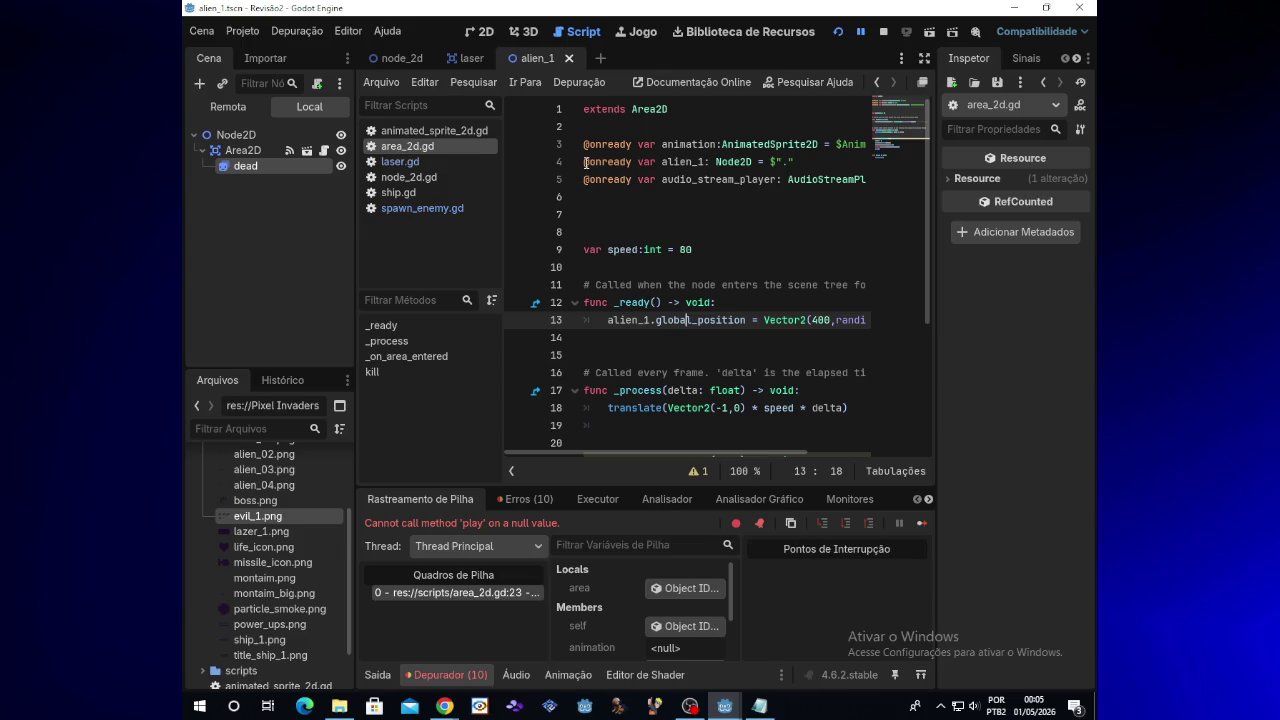
click(706, 162)
mouse_move(706, 162)
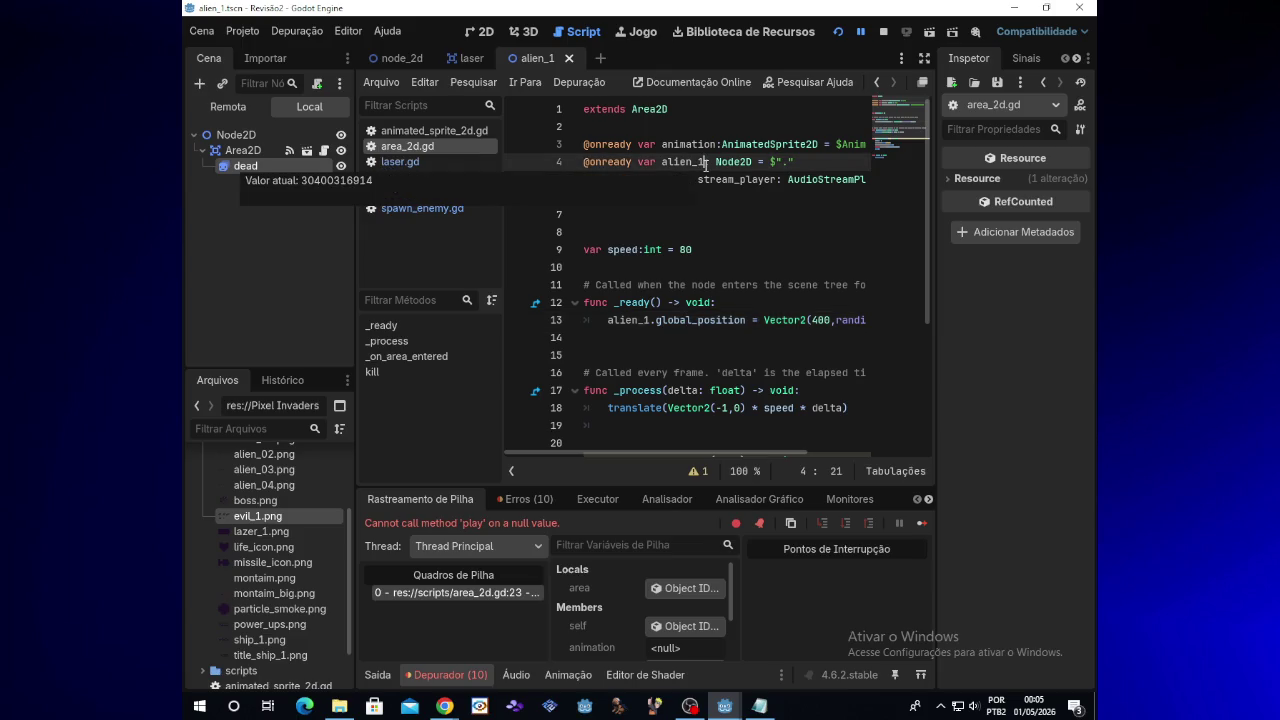
key(BackSpace)
key(BackSpace)
key(BackSpace)
text(dead)
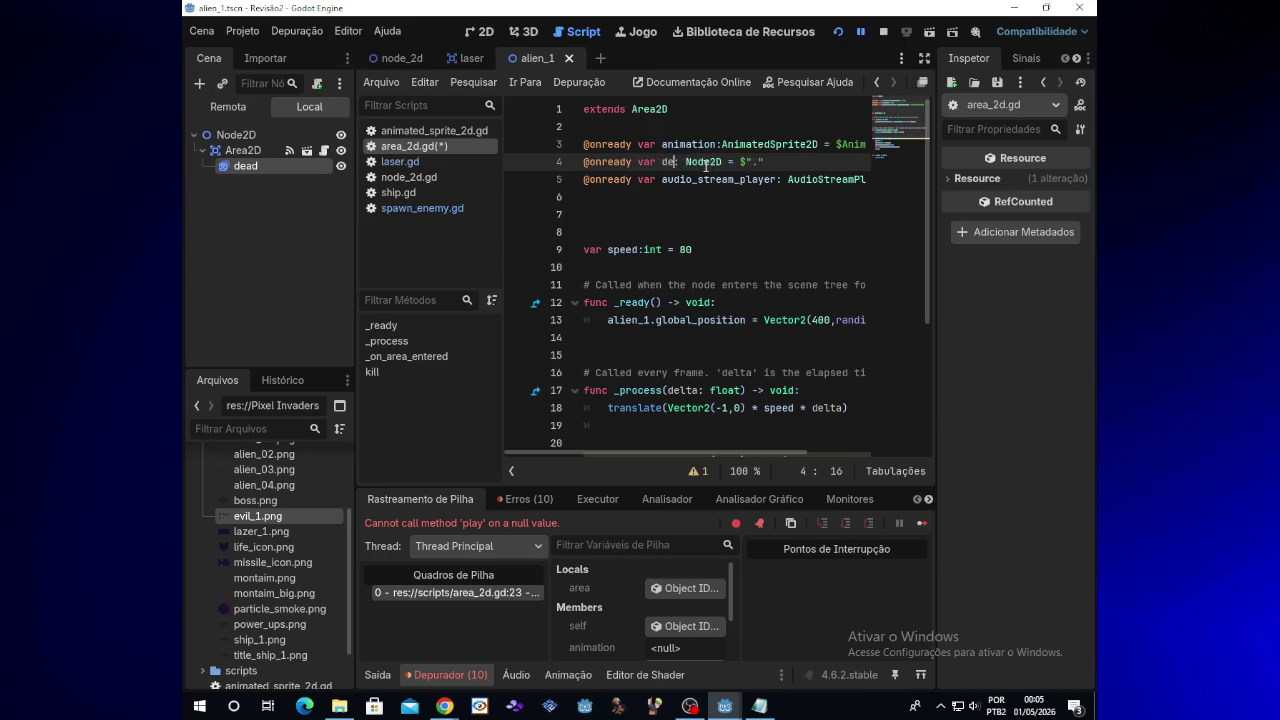
key(ctrl+z)
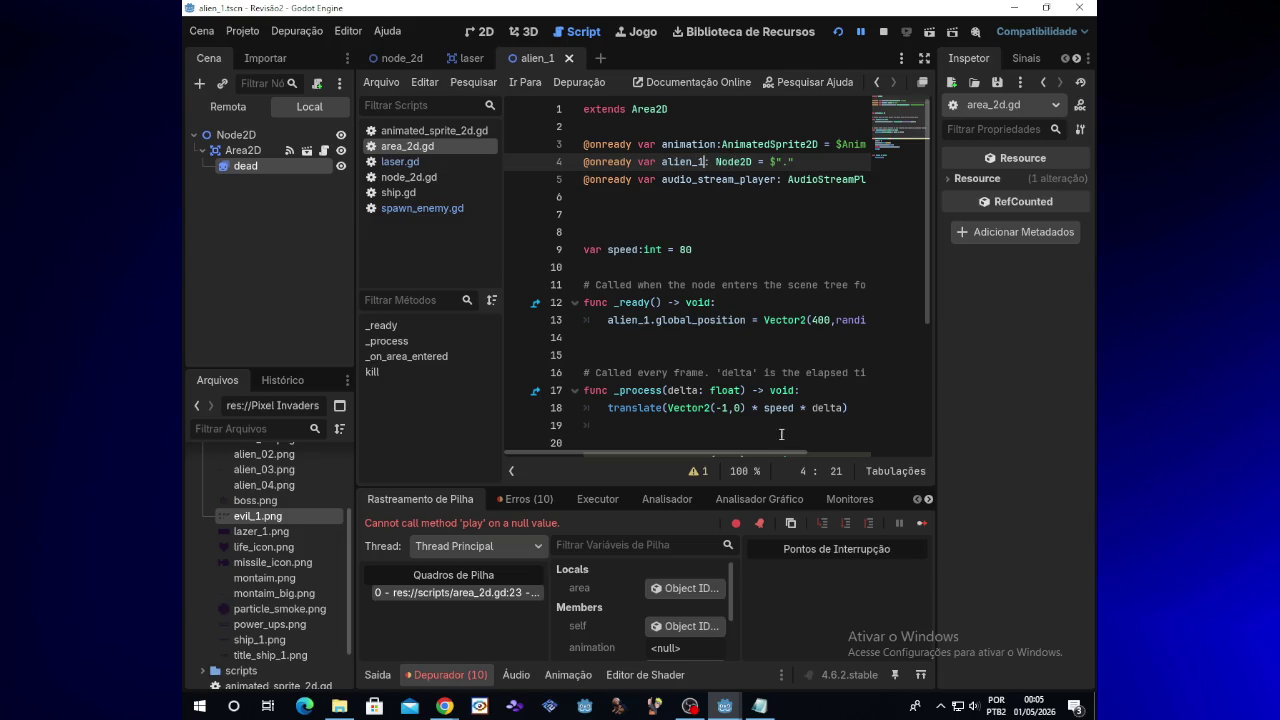
drag(928, 318, 922, 410)
mouse_move(666, 355)
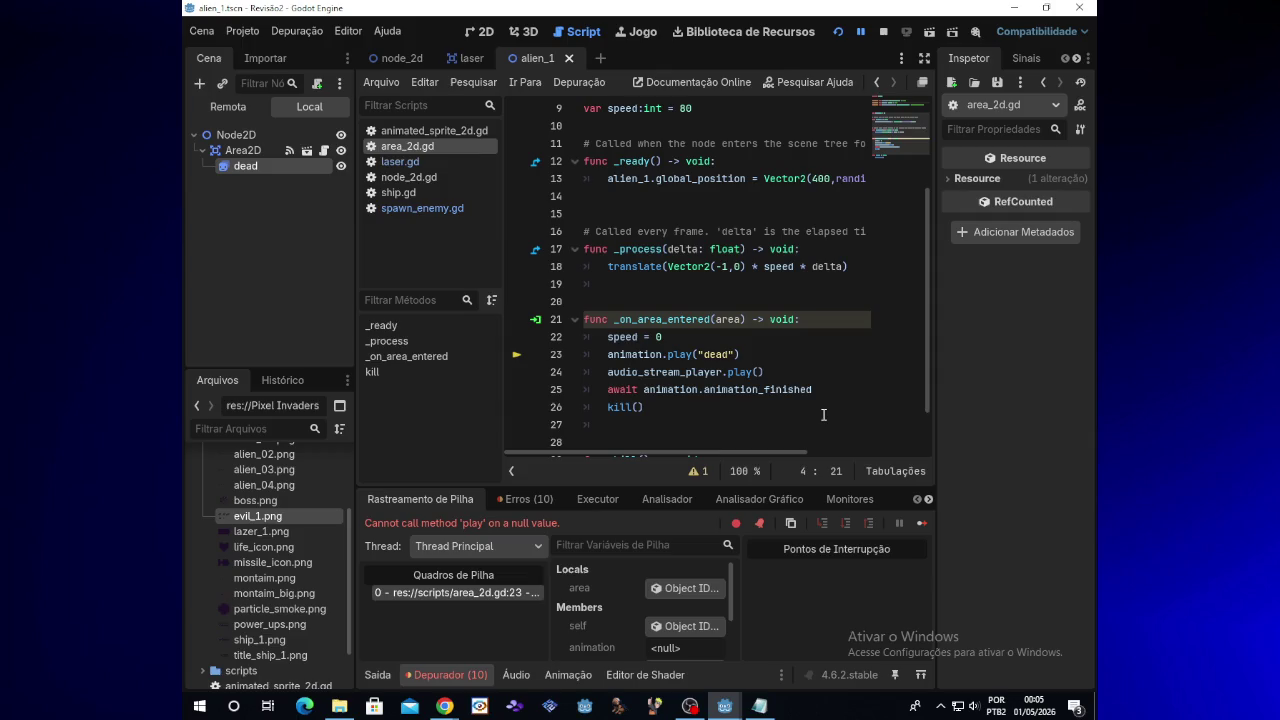
mouse_move(706, 393)
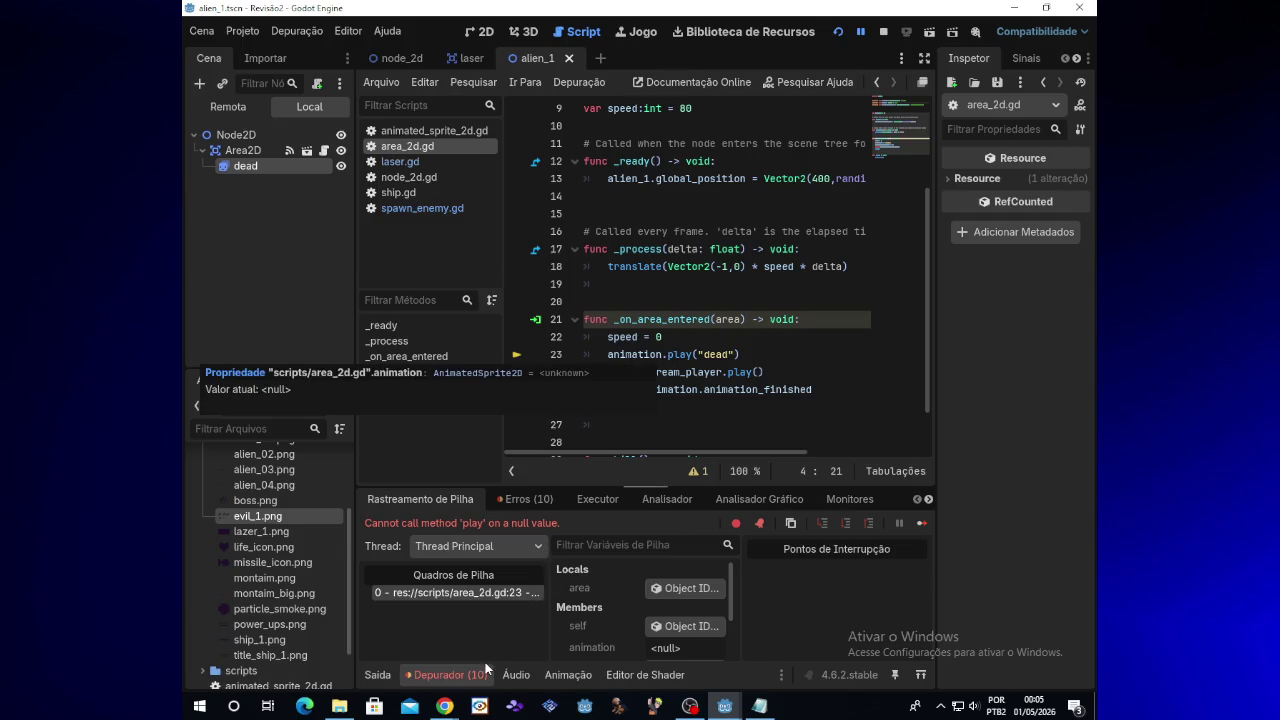
mouse_move(444, 706)
click(840, 31)
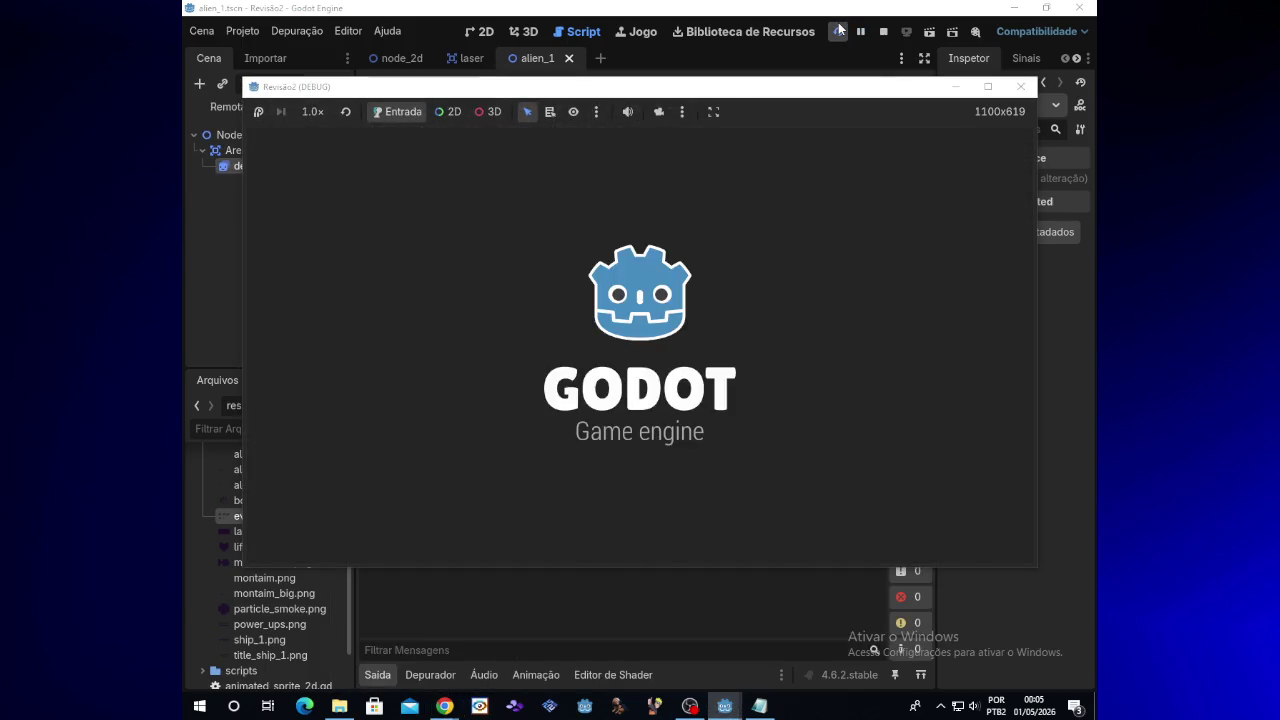
Steer the ship down and fire lasers at incoming aliens until the play error appears
key(Down)
key(space)
key(Down)
key(space)
key(space)
key(space)
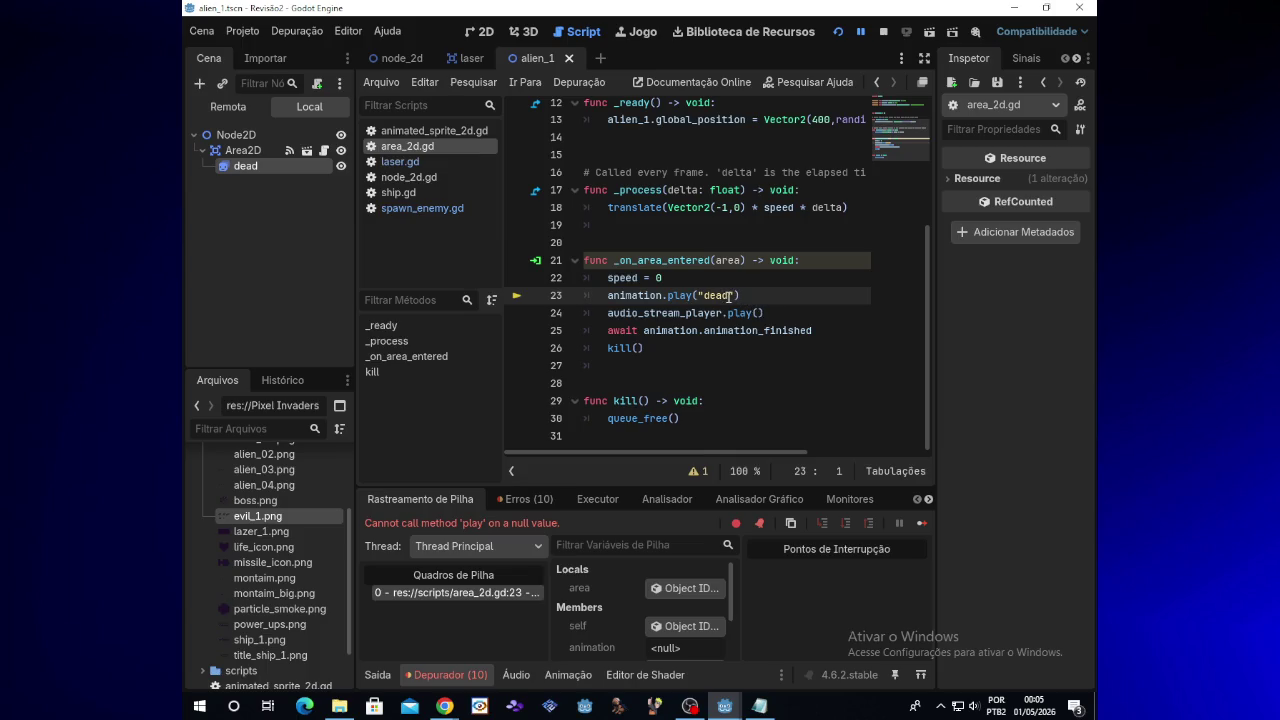
Select 'dead' in the play call on line 23 and open the alien's area_2d scene
drag(730, 295, 702, 295)
drag(924, 294, 921, 282)
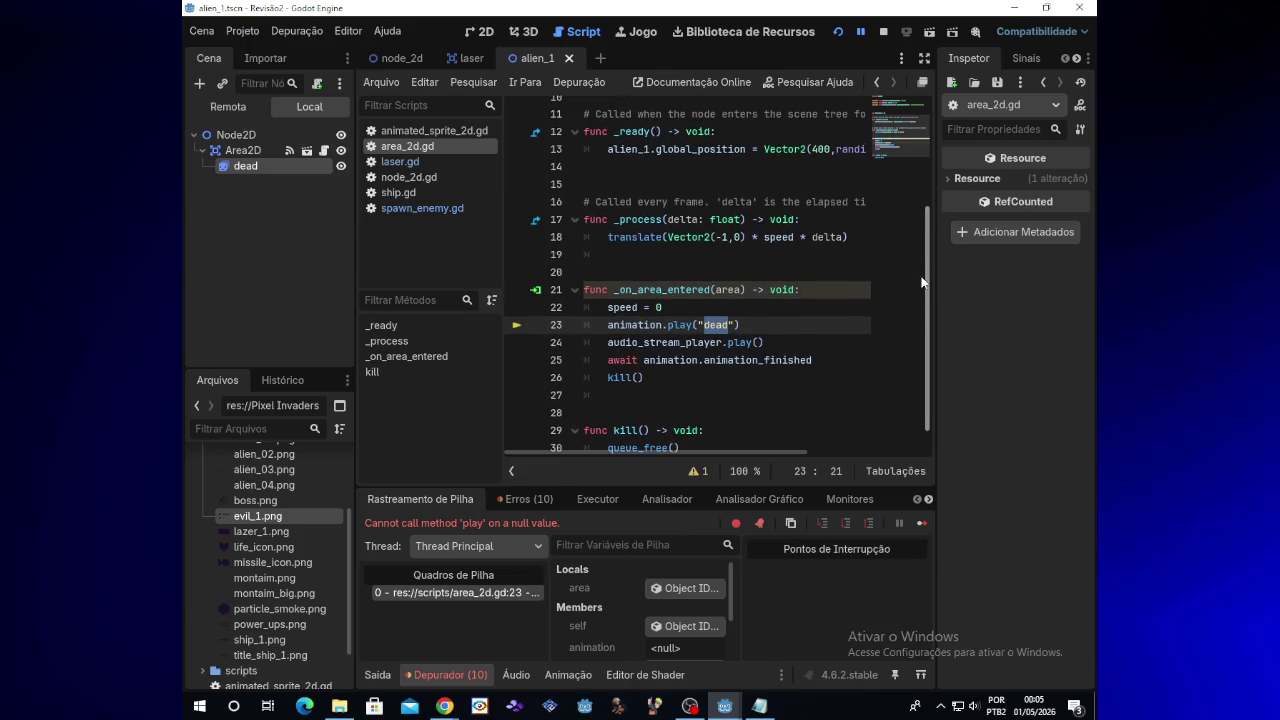
click(307, 151)
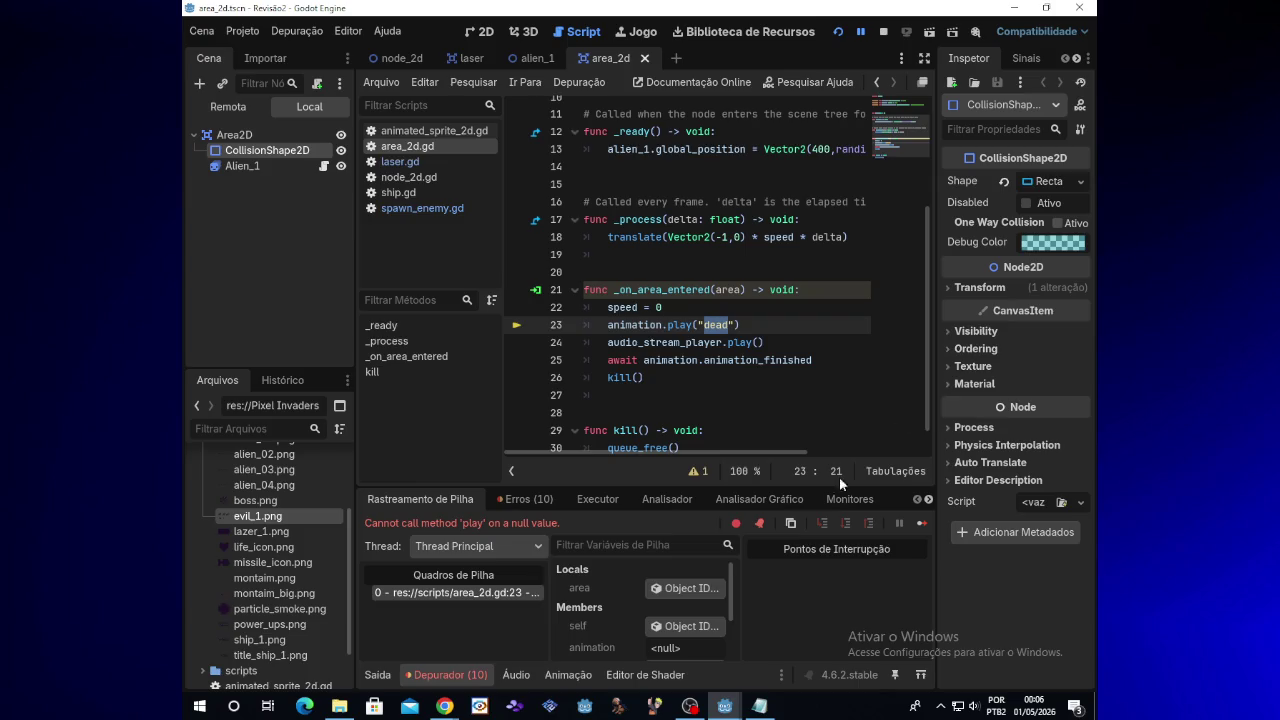
Check the Animation panel at the bottom of the editor
click(585, 678)
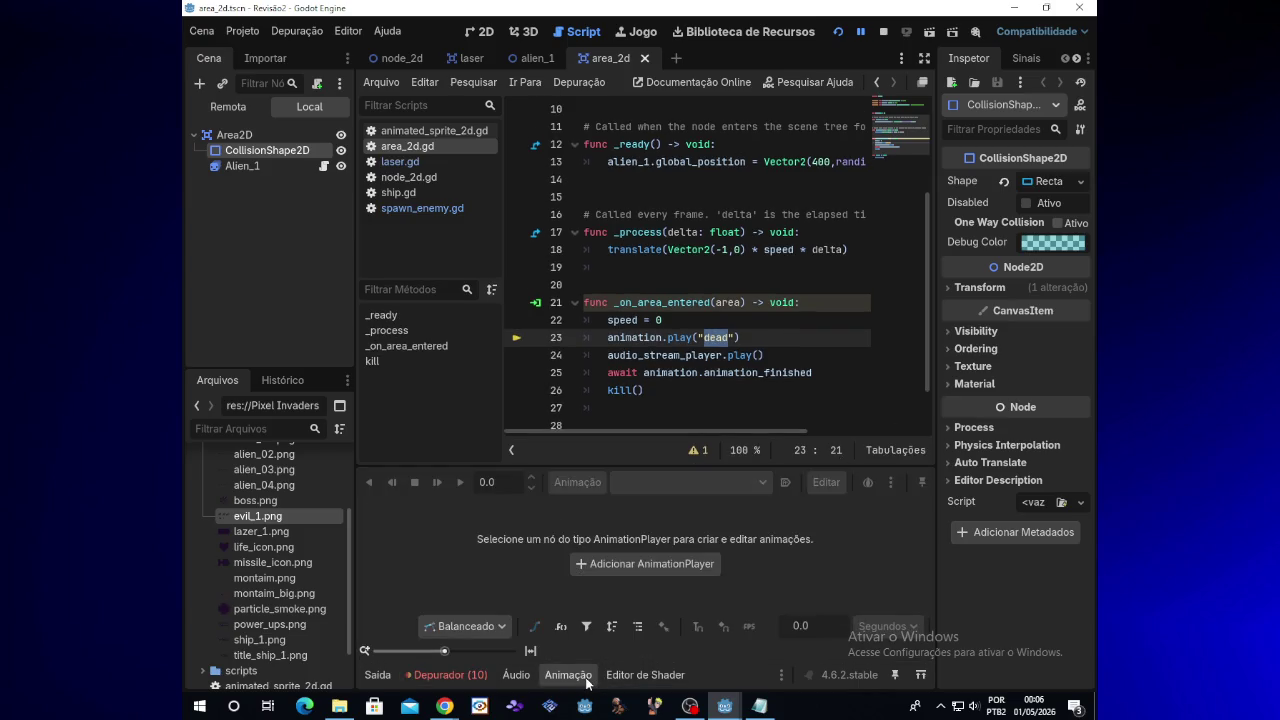
click(514, 675)
click(568, 675)
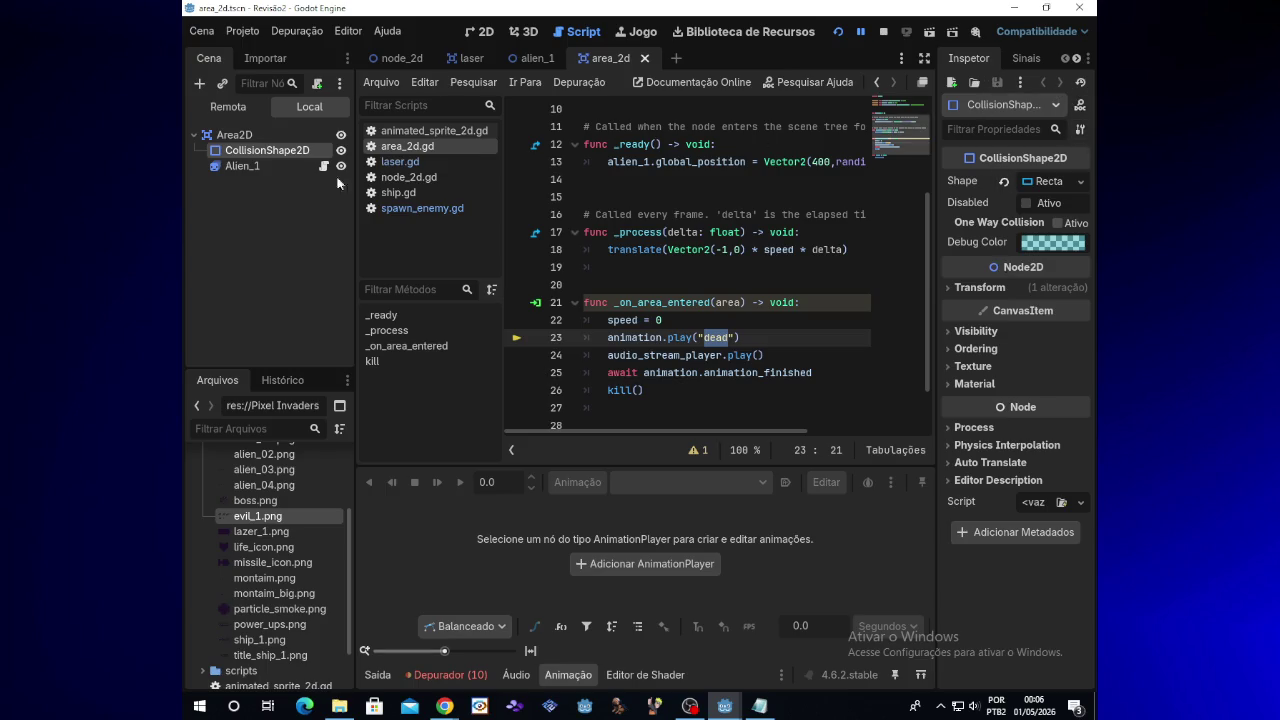
Inspect the Area2D, CollisionShape2D and Alien_1 nodes, then delete animation.play("dead") from line 23
click(232, 135)
click(299, 156)
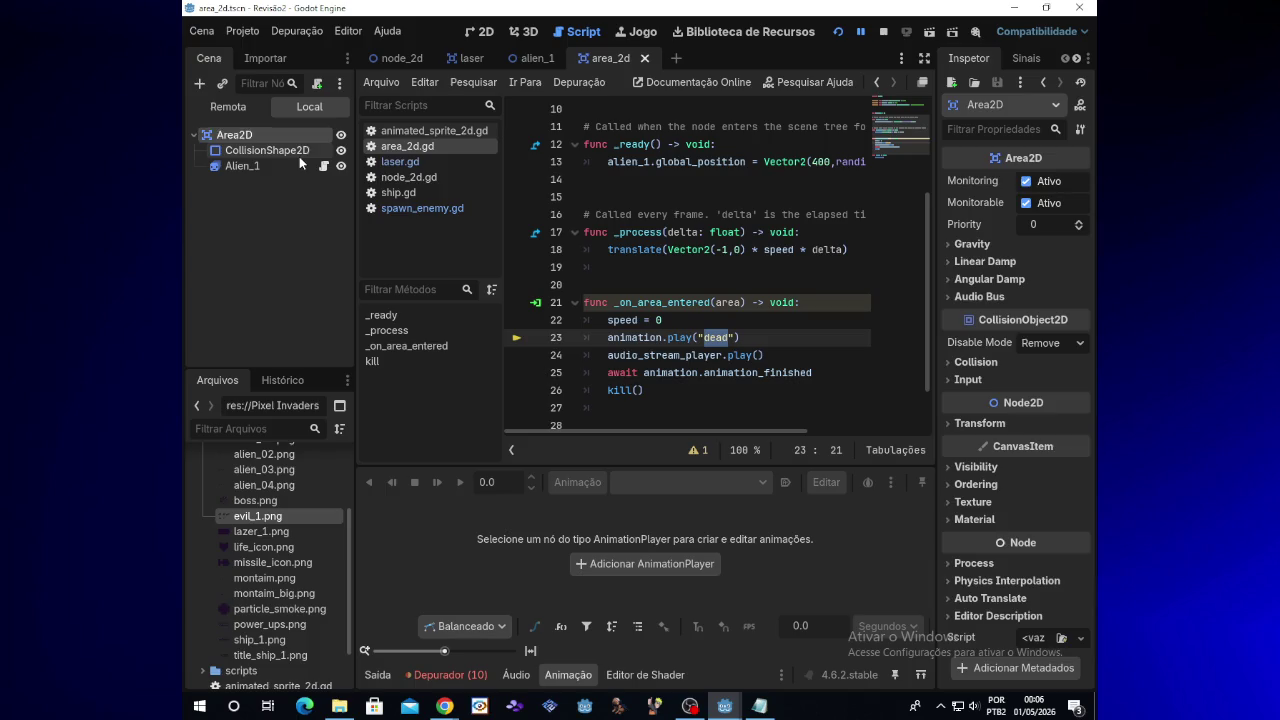
click(298, 165)
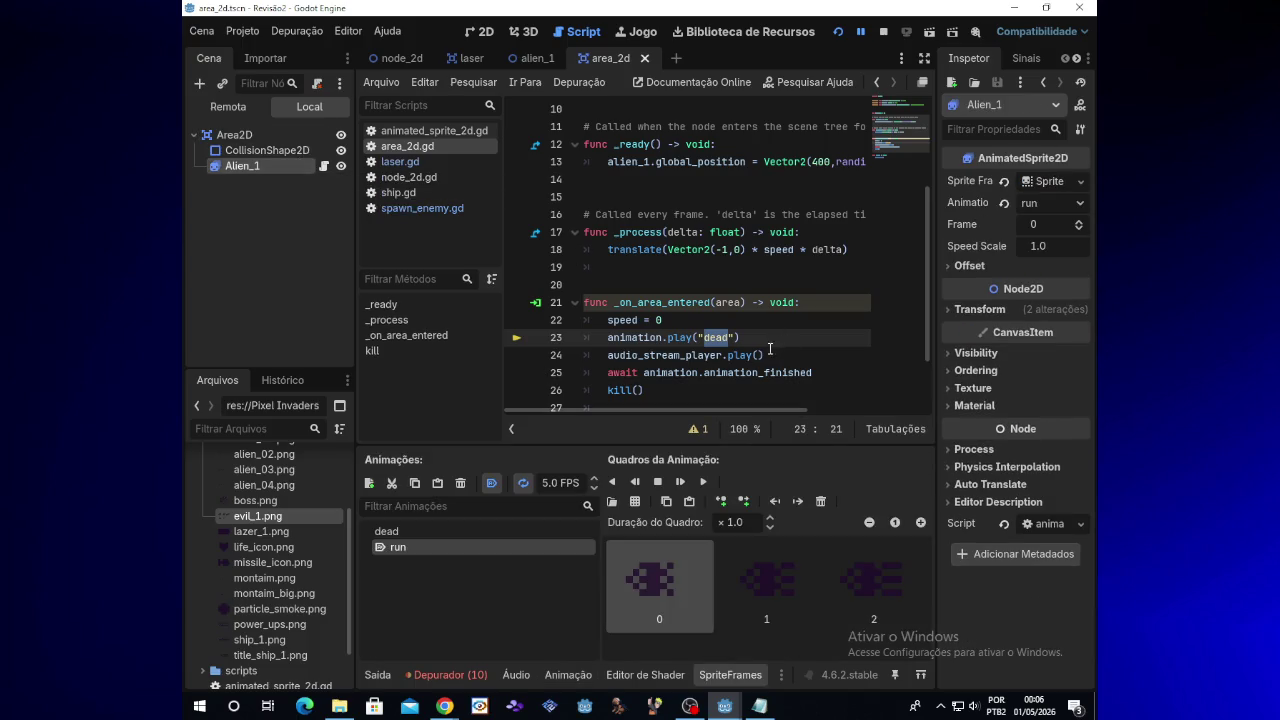
drag(741, 338, 610, 342)
key(BackSpace)
key(BackSpace)
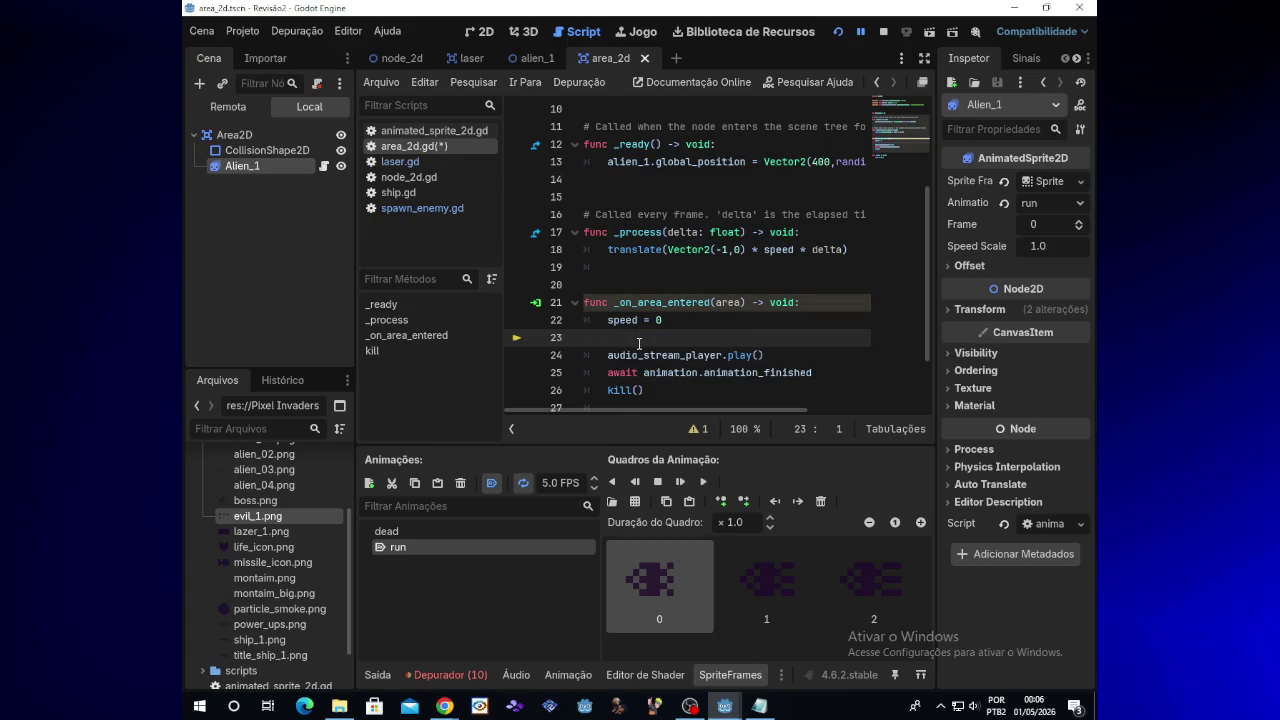
Remove the leftover empty line and fire a laser at an approaching alien
key(BackSpace)
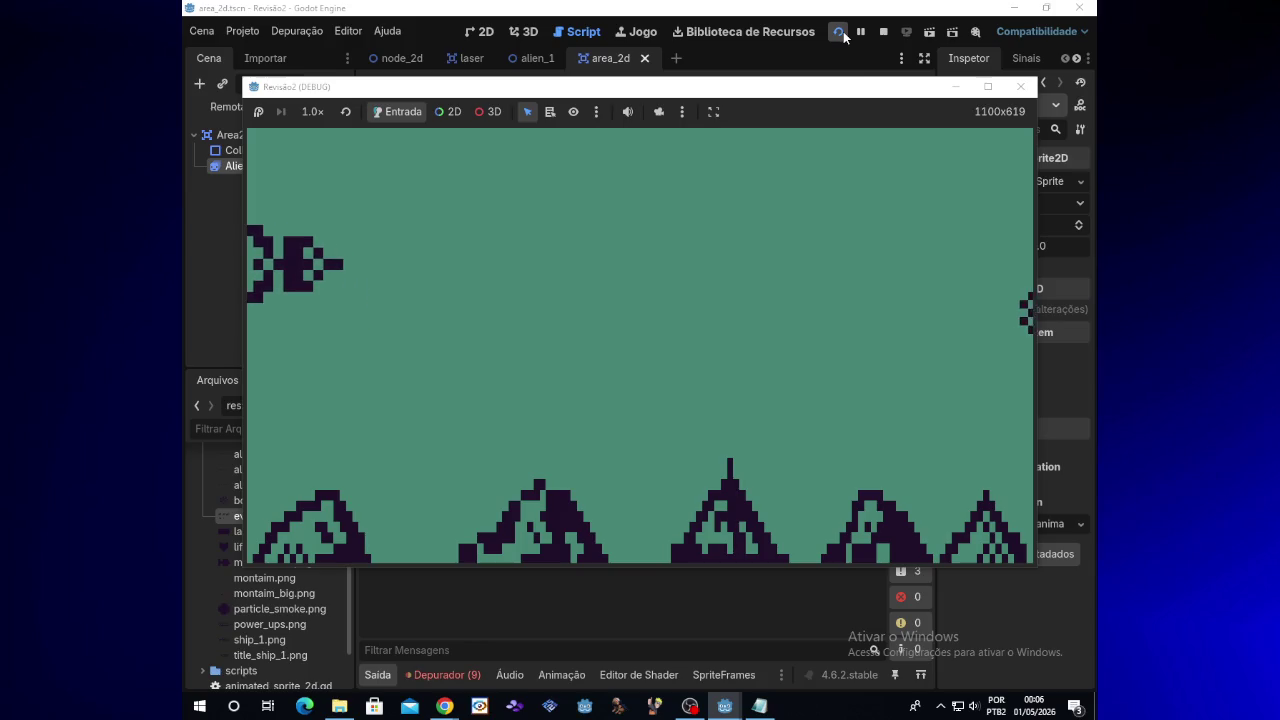
key(Down)
key(space)
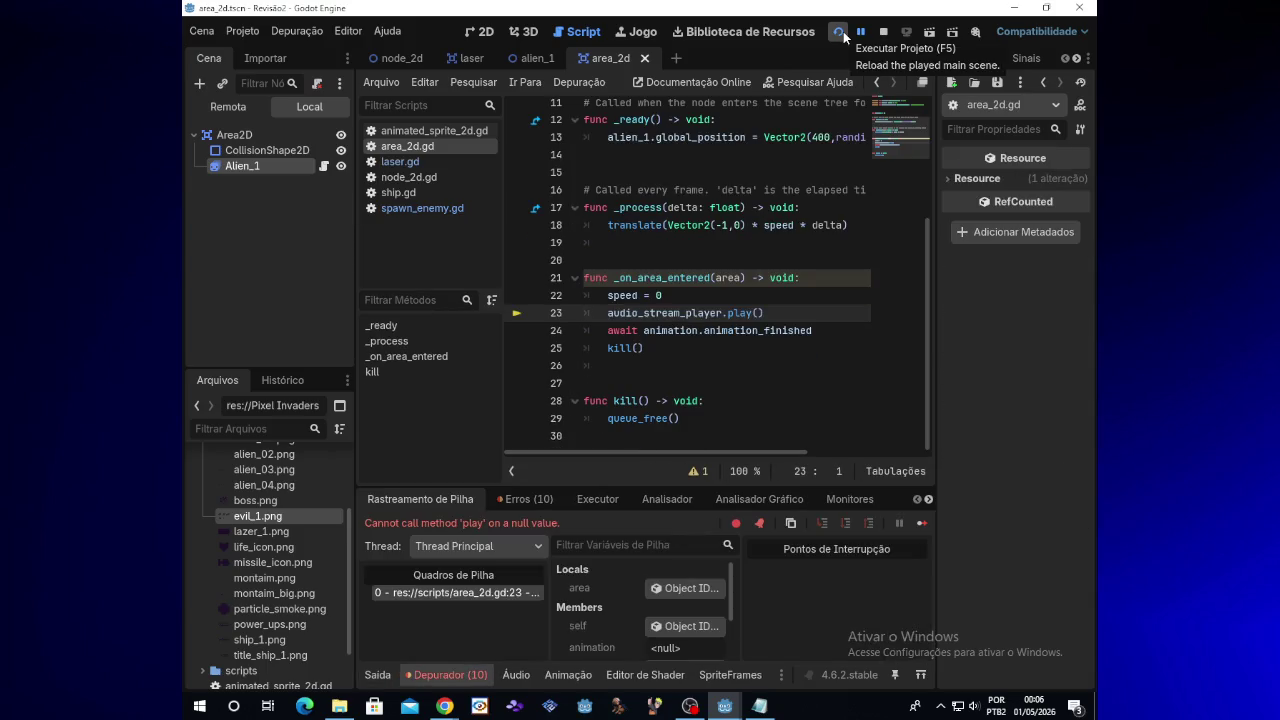
Delete the audio_stream_player.play() line and playtest by steering and firing at aliens
drag(762, 313, 588, 313)
key(BackSpace)
key(BackSpace)
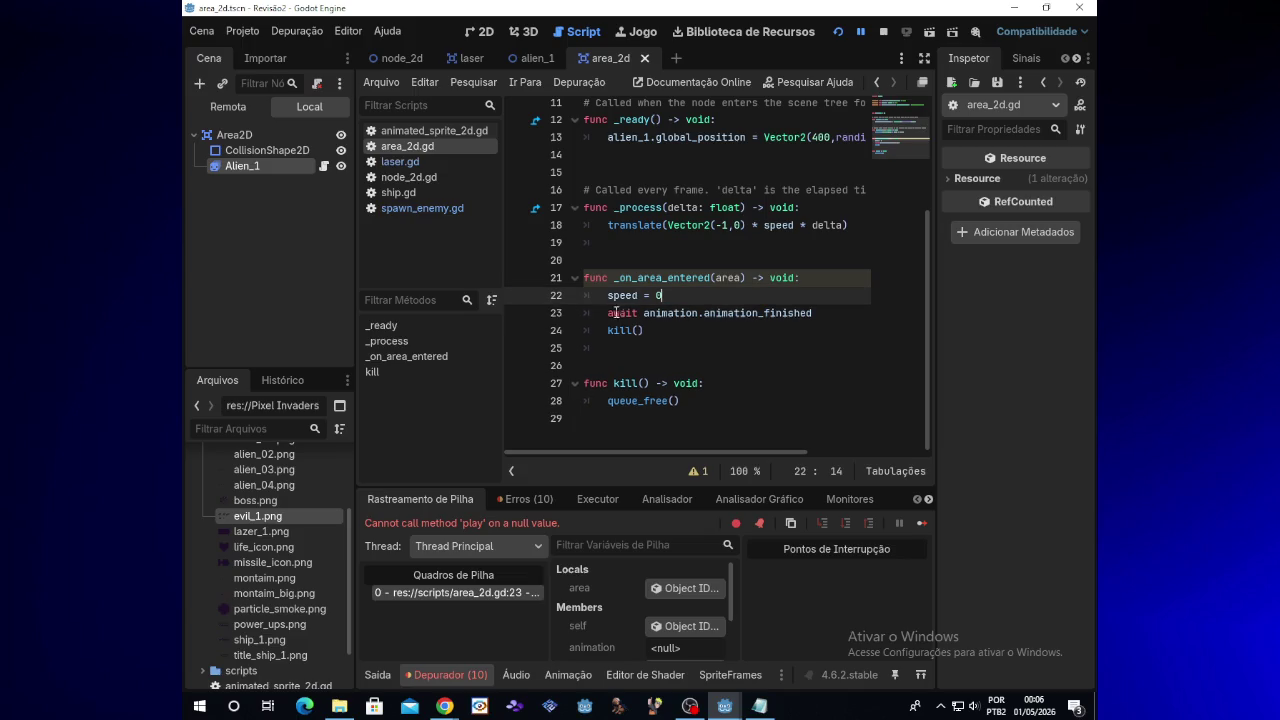
click(841, 33)
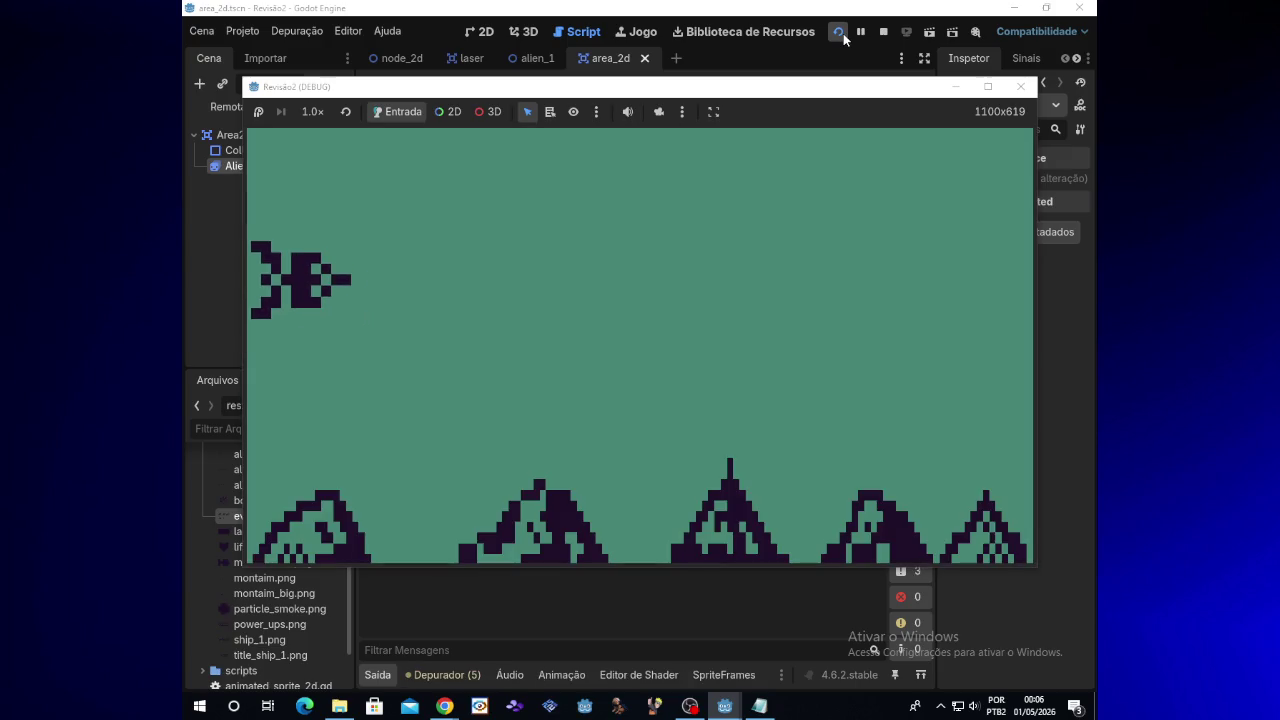
key(Up)
key(space)
key(Down)
key(space)
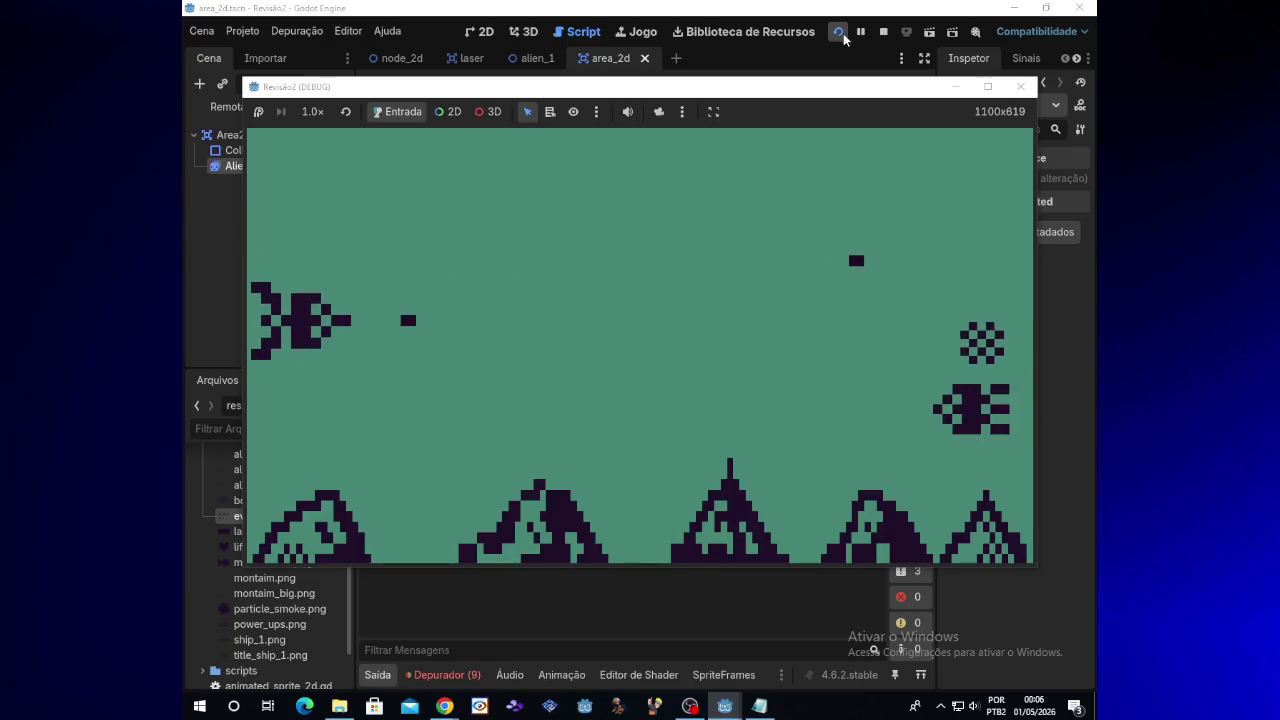
key(Down)
key(space)
key(space)
key(space)
key(space)
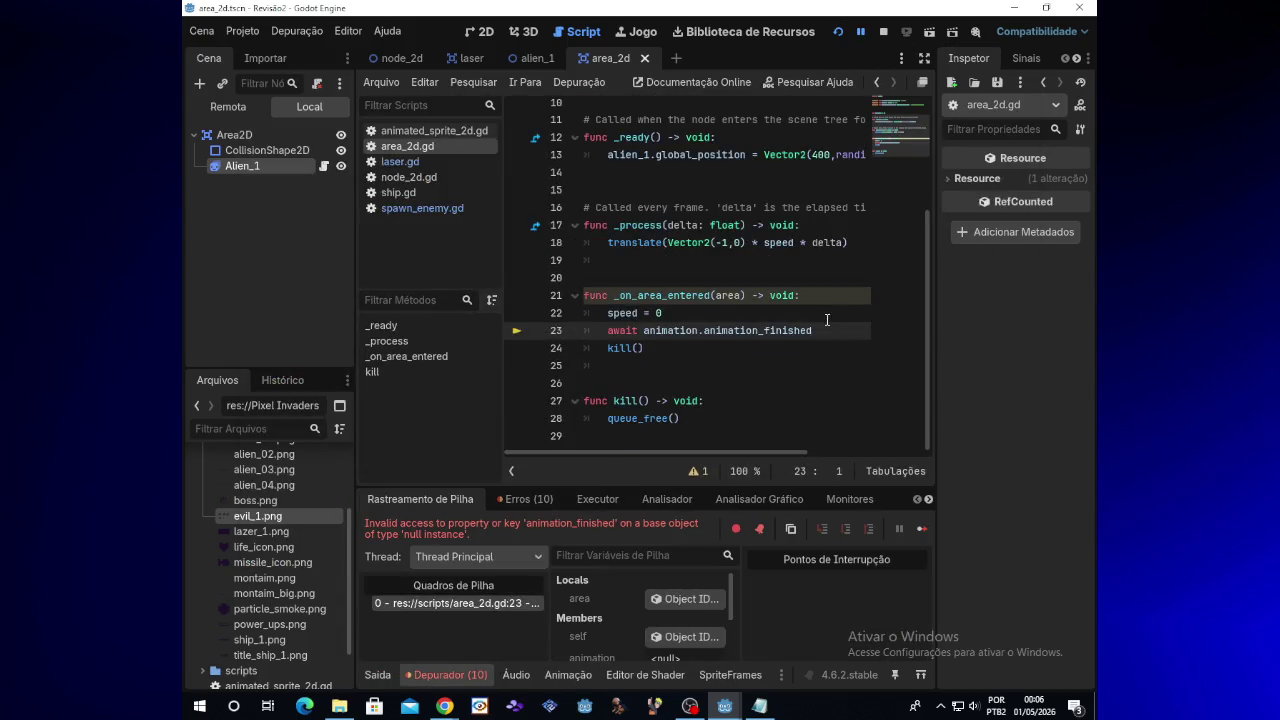
Delete the await animation_finished line, rerun the game, fire lasers, and stop it
drag(813, 330, 603, 330)
key(BackSpace)
key(BackSpace)
key(BackSpace)
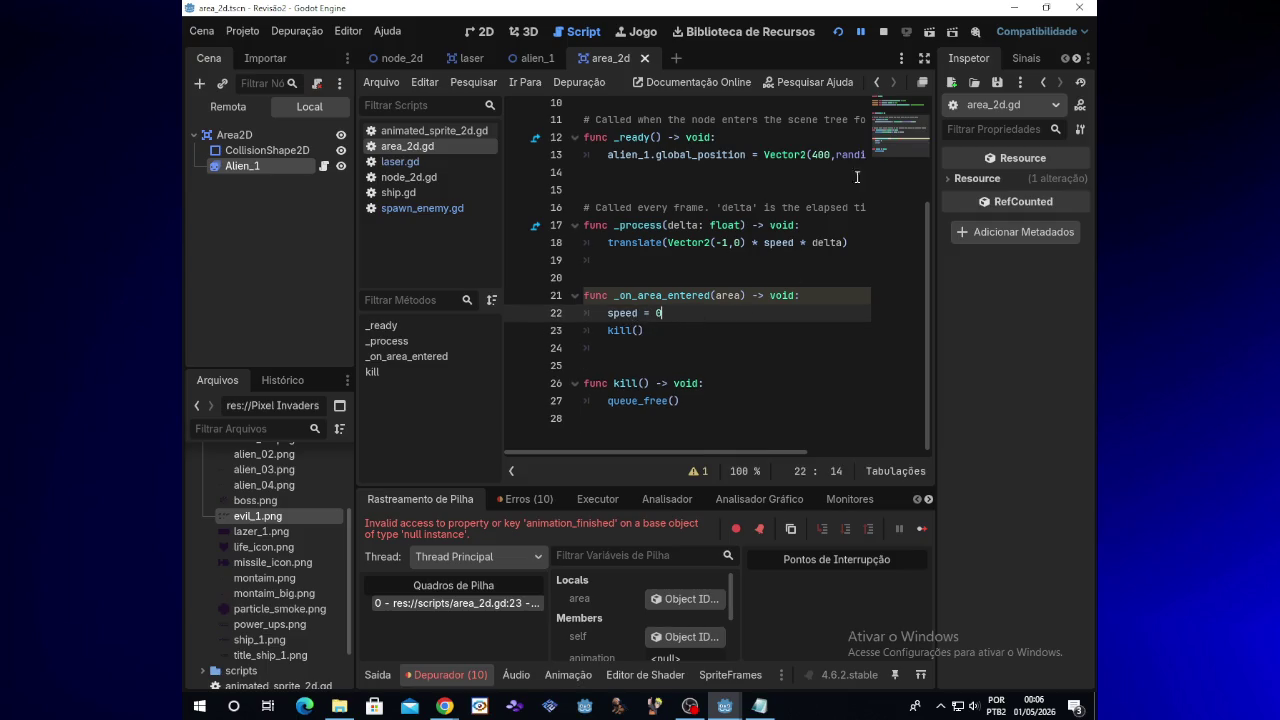
click(842, 33)
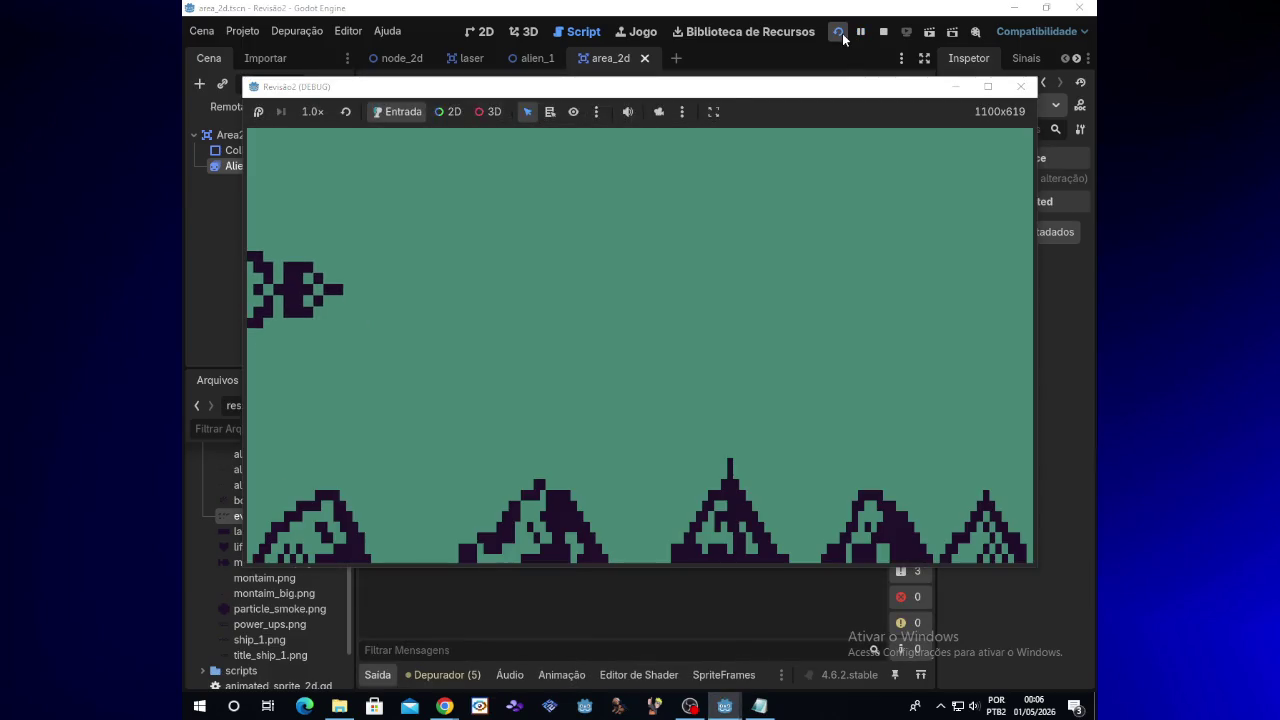
key(space)
key(space)
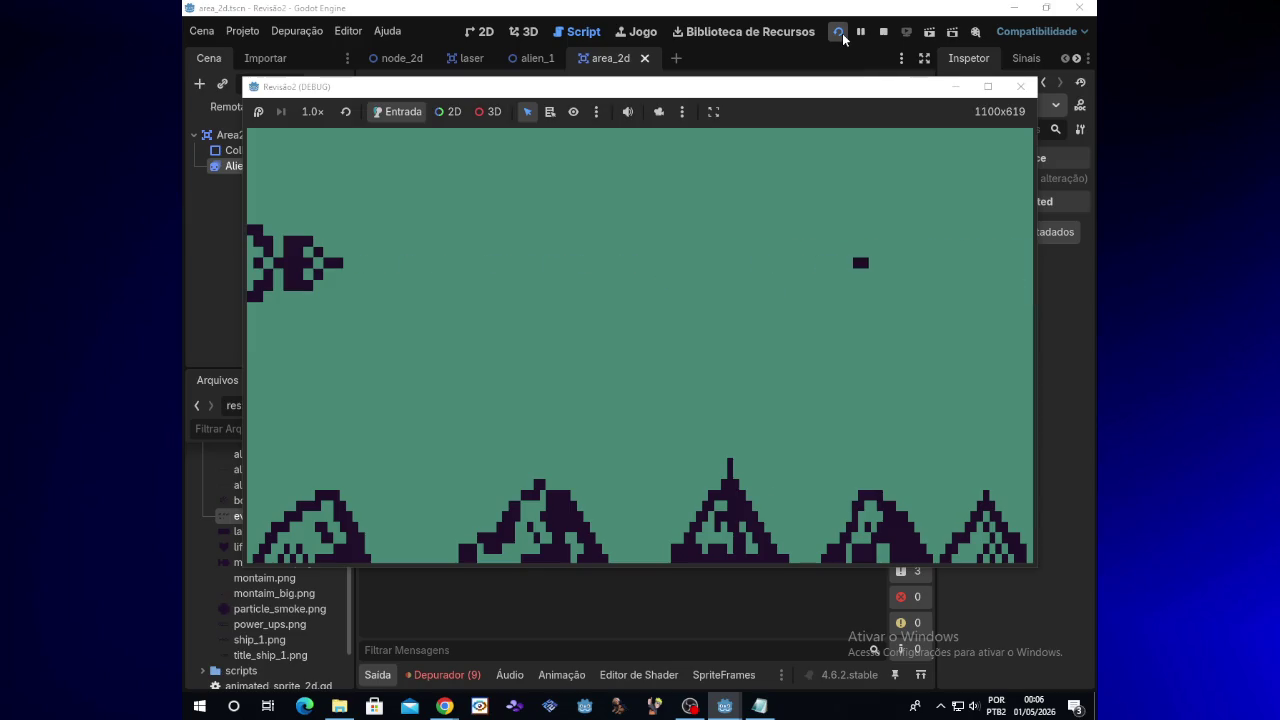
key(space)
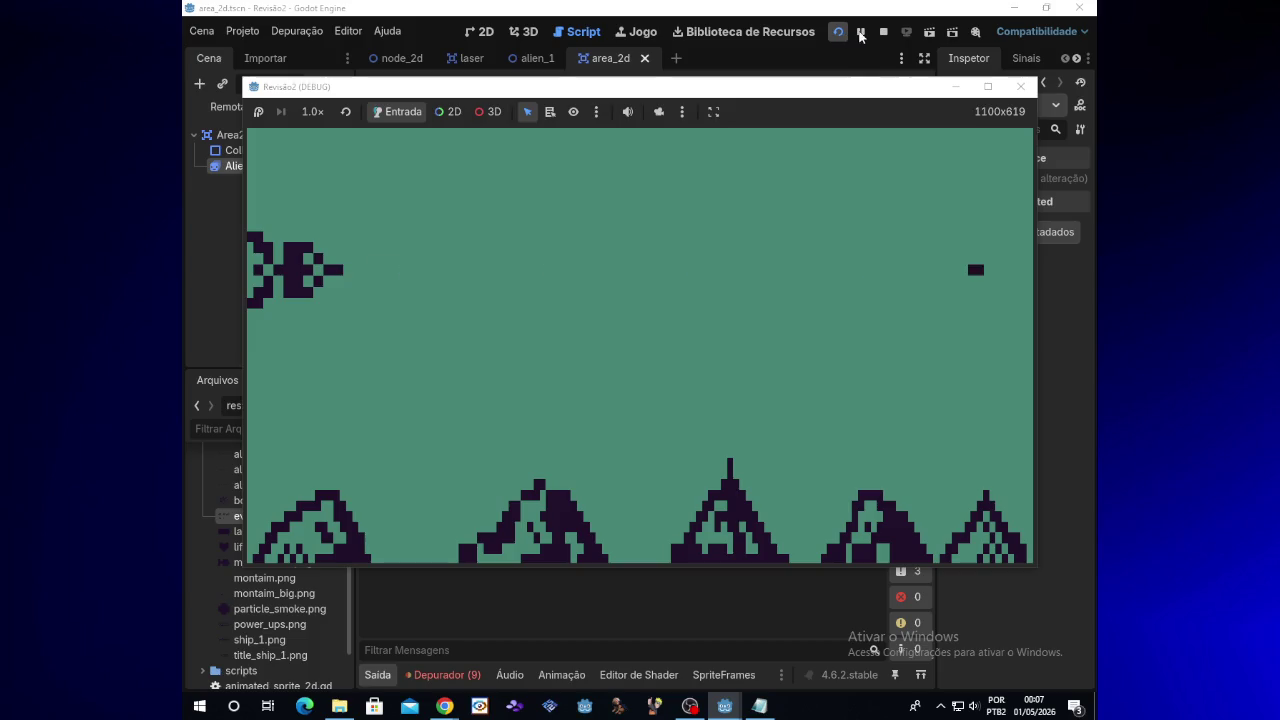
click(1025, 88)
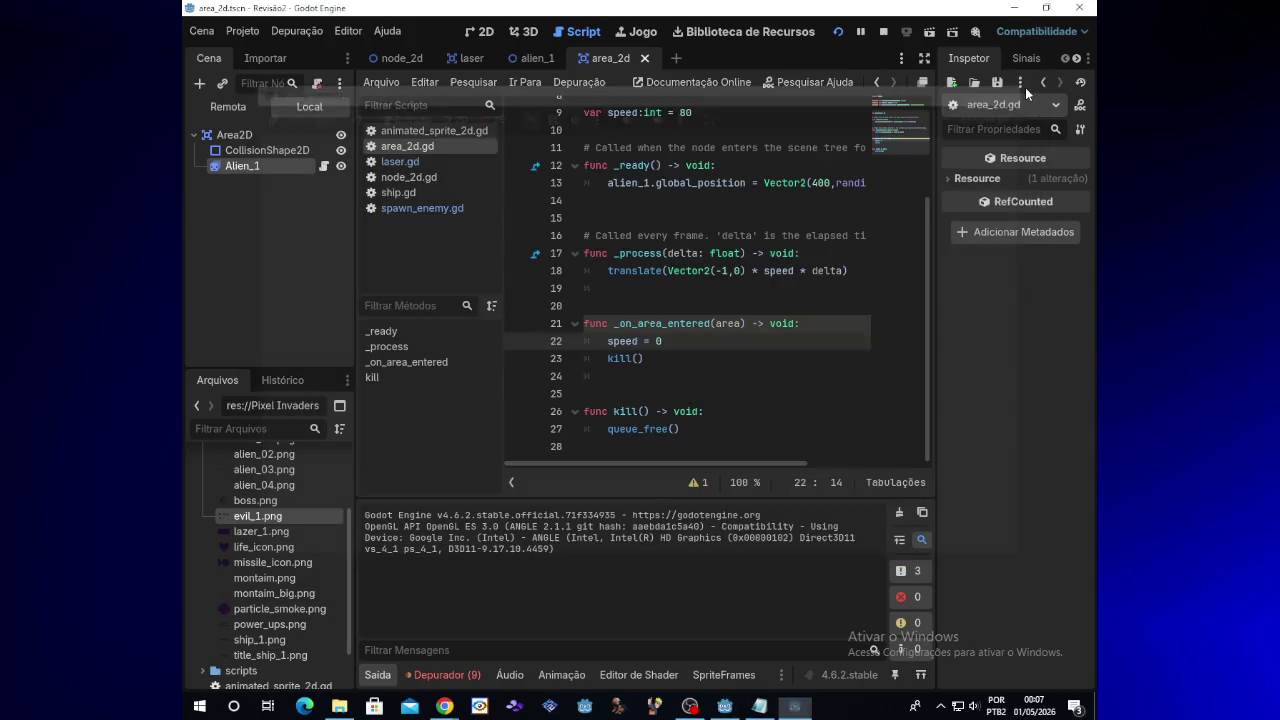
In the alien_1 scene's 2D view, delete the 'dead' animated sprite node
click(529, 58)
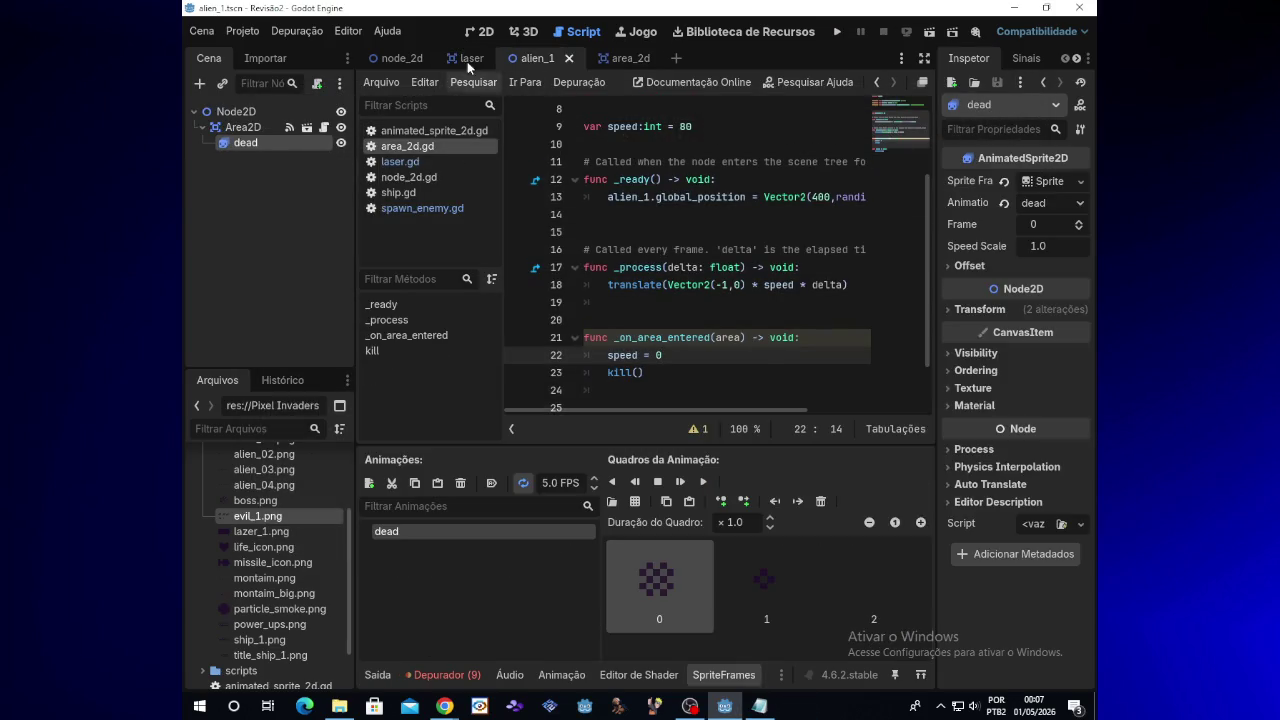
click(482, 32)
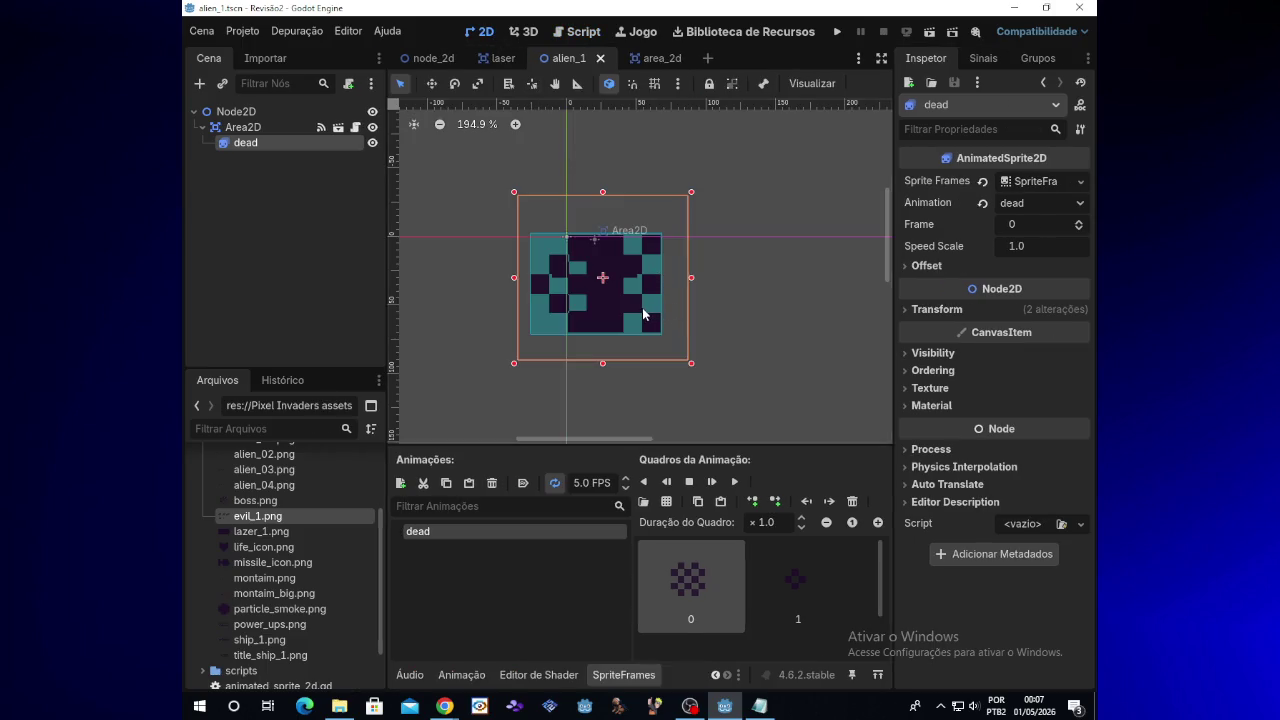
drag(647, 305, 773, 303)
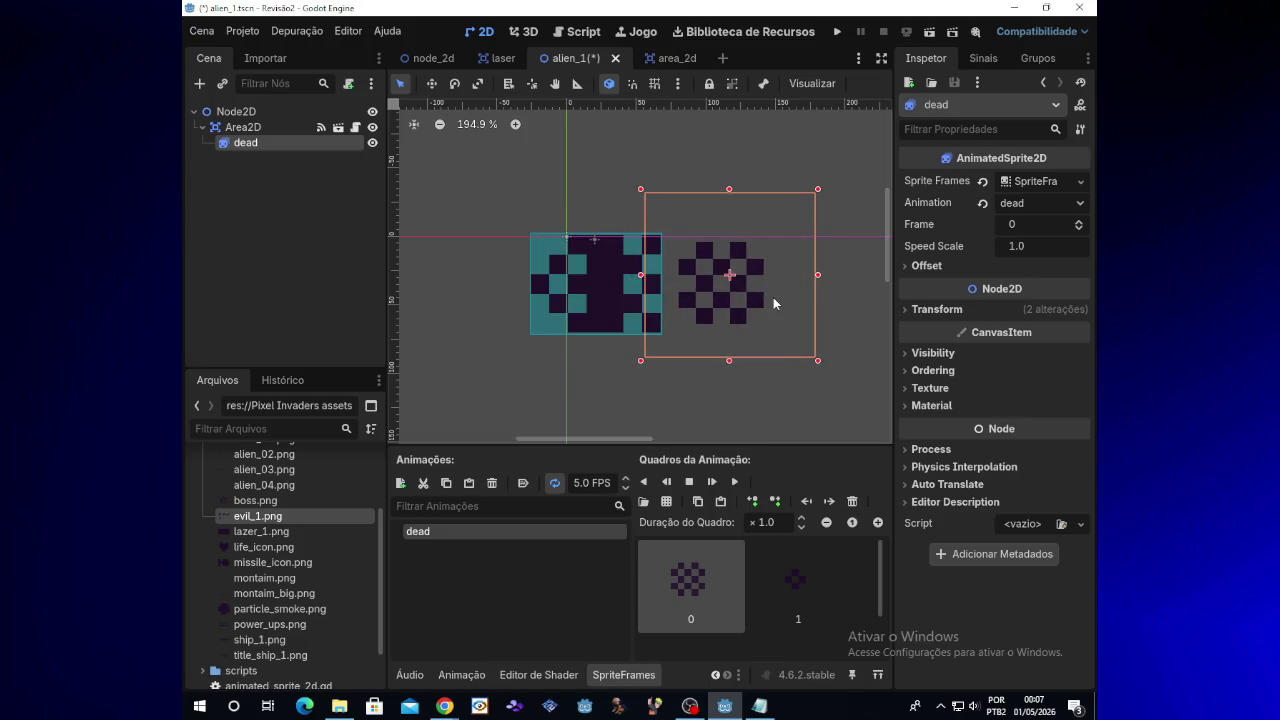
key(Delete)
key(Return)
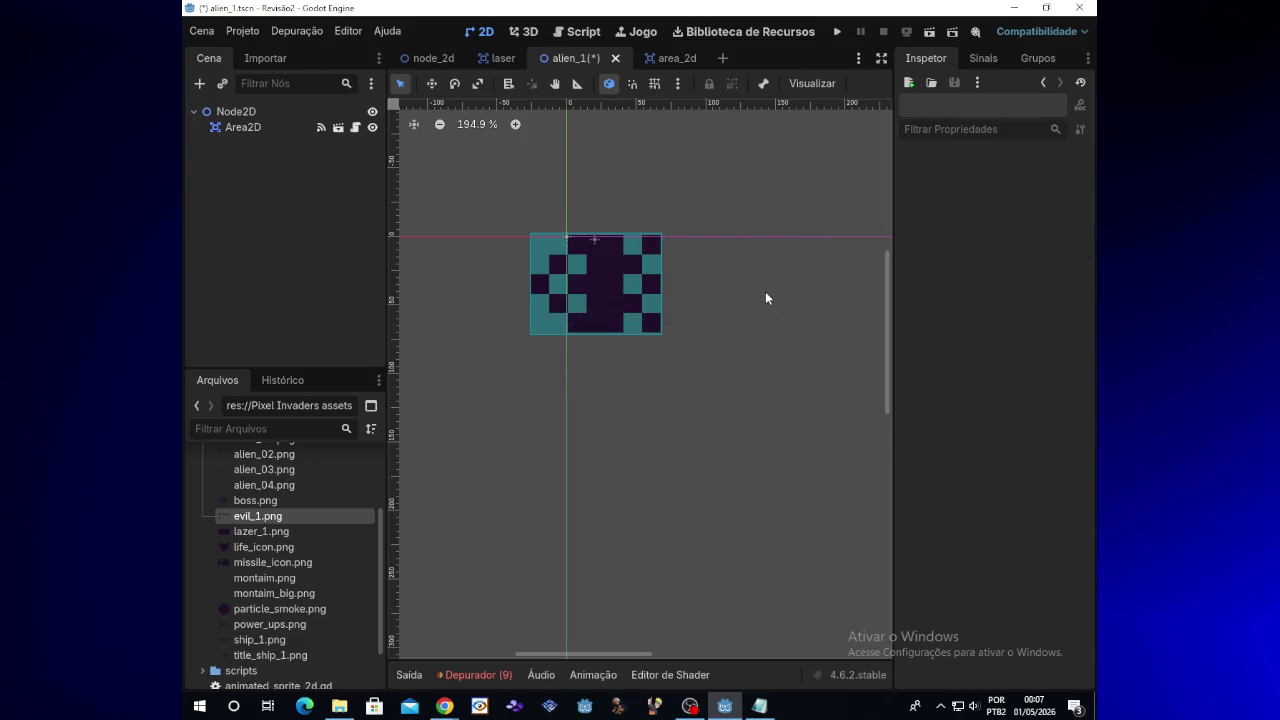
Return to the alien_1 scene via area_2d, then save and run the game
click(670, 58)
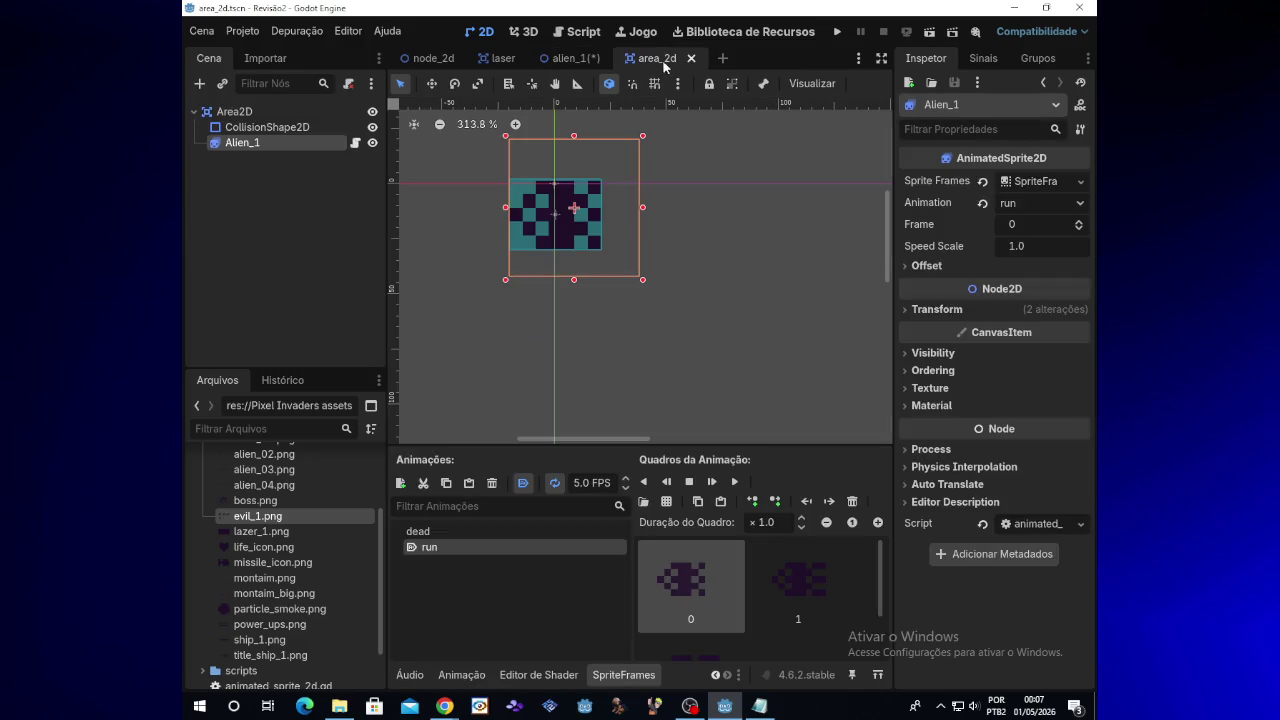
click(570, 58)
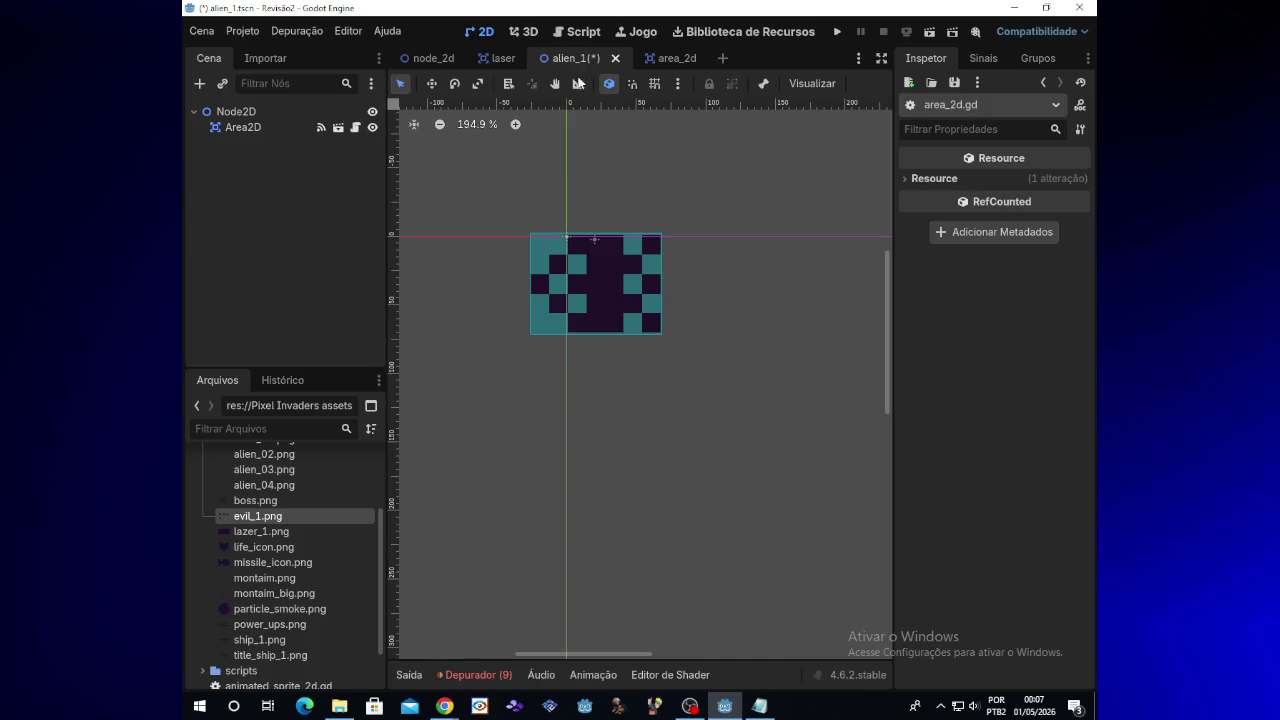
click(837, 31)
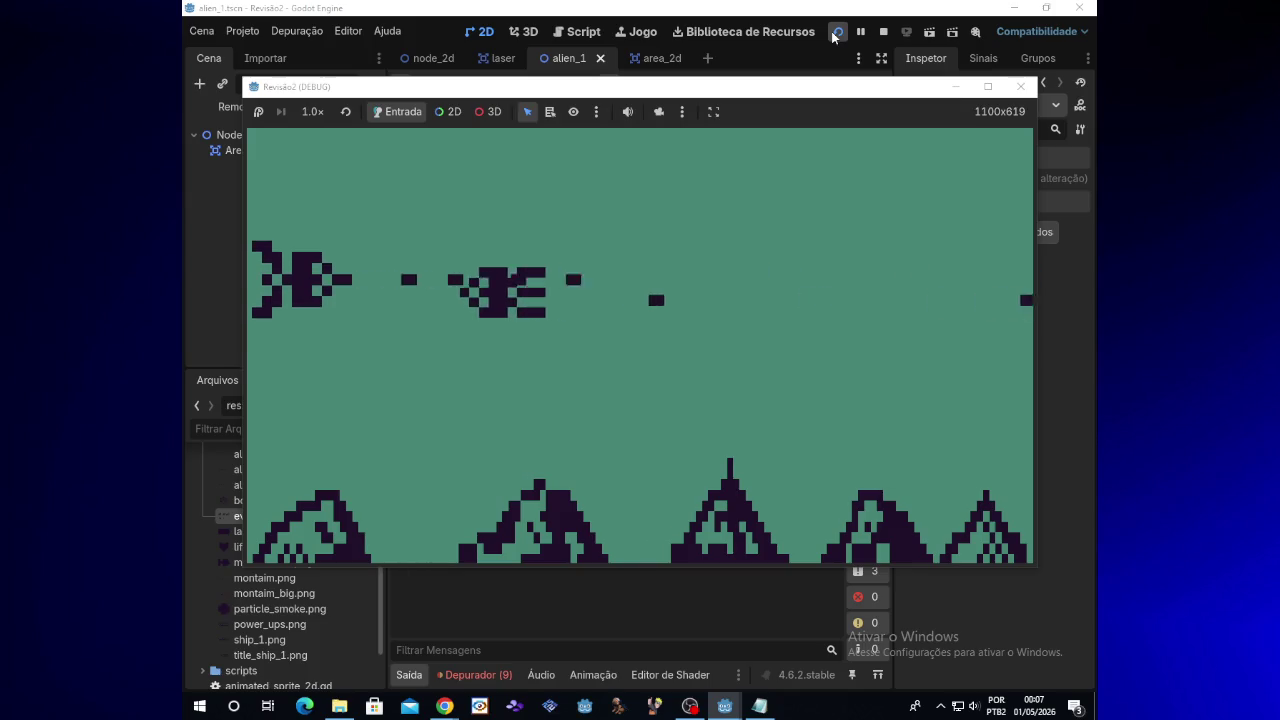
Stop the game, close the area_2d scene, and open the area_2d.gd script
click(1020, 86)
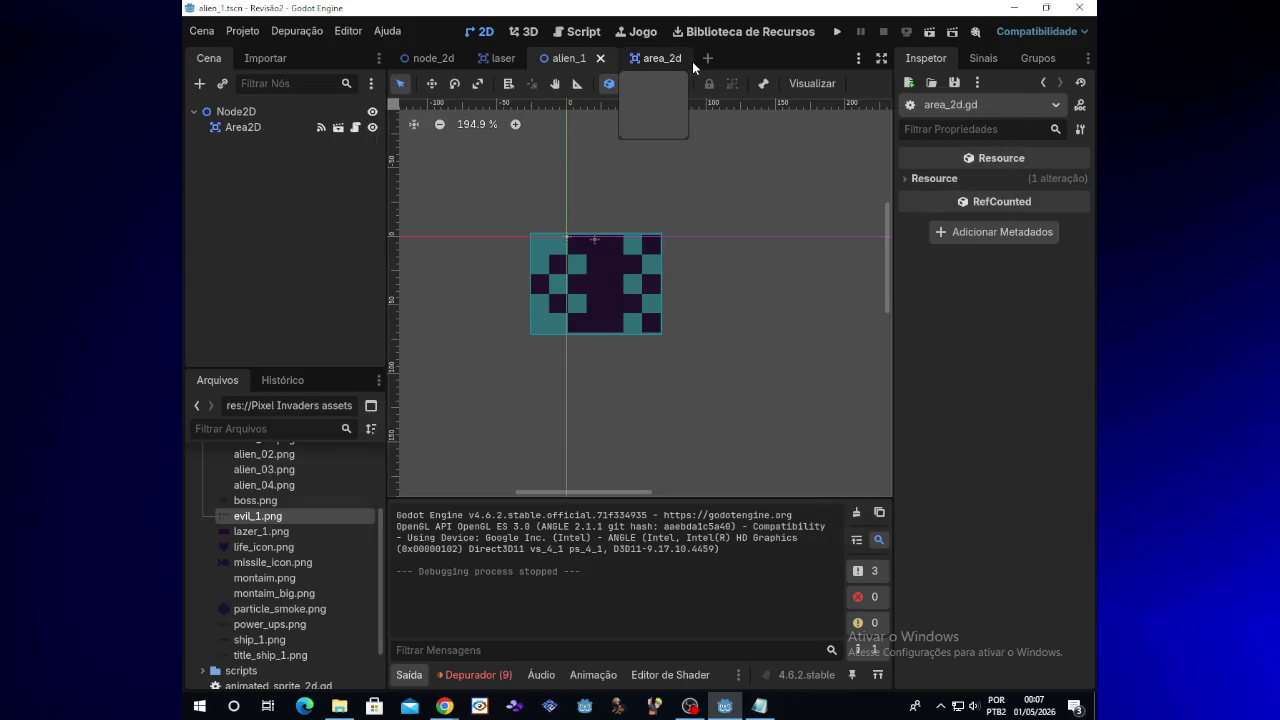
click(678, 66)
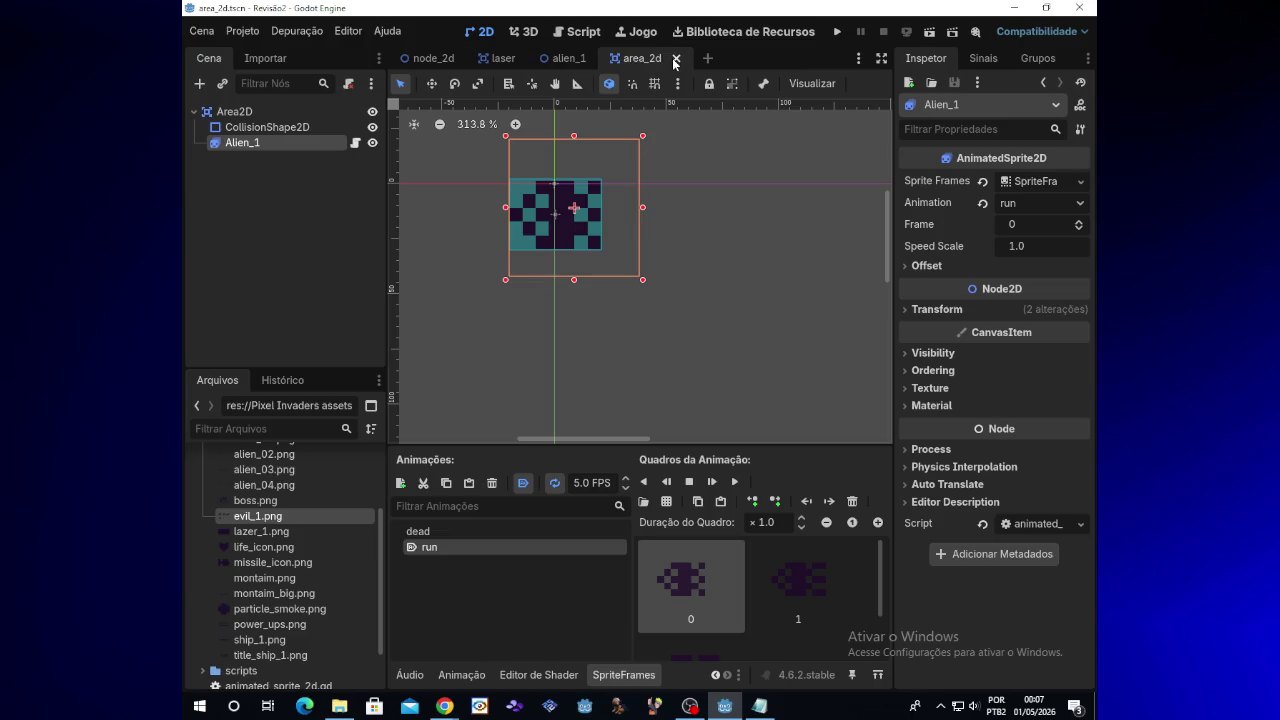
click(356, 145)
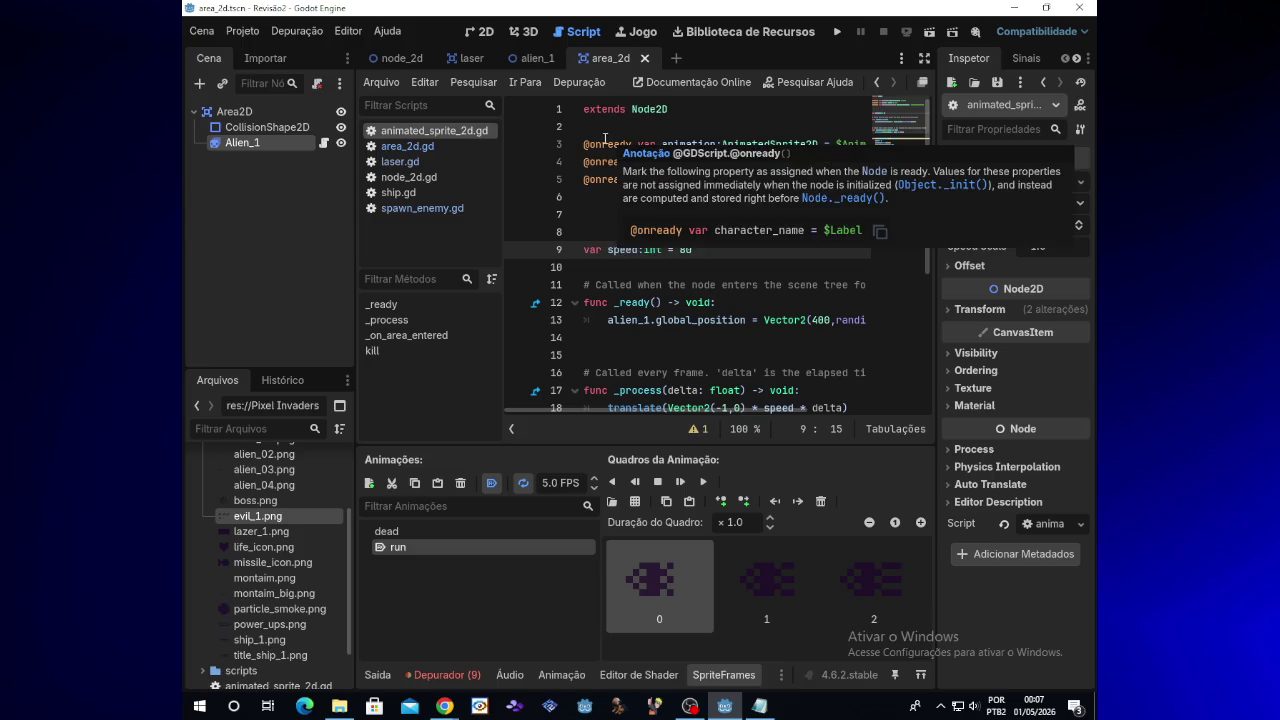
click(645, 59)
click(645, 59)
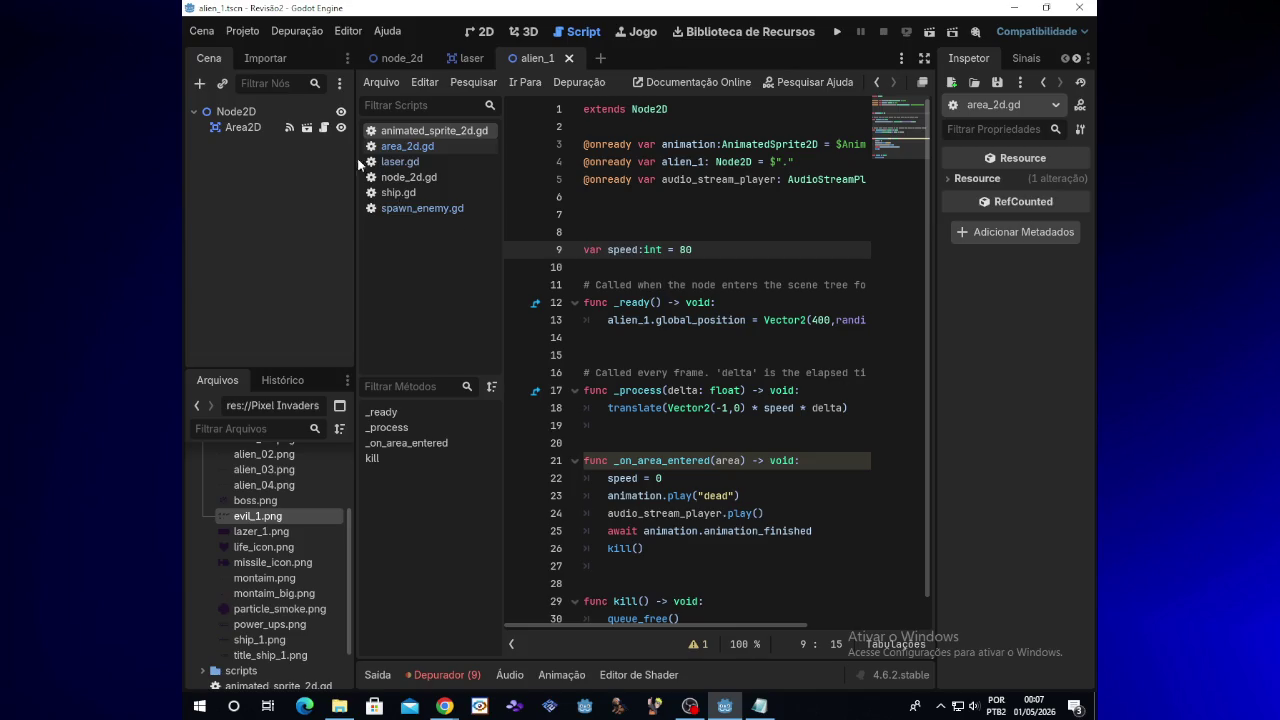
click(323, 127)
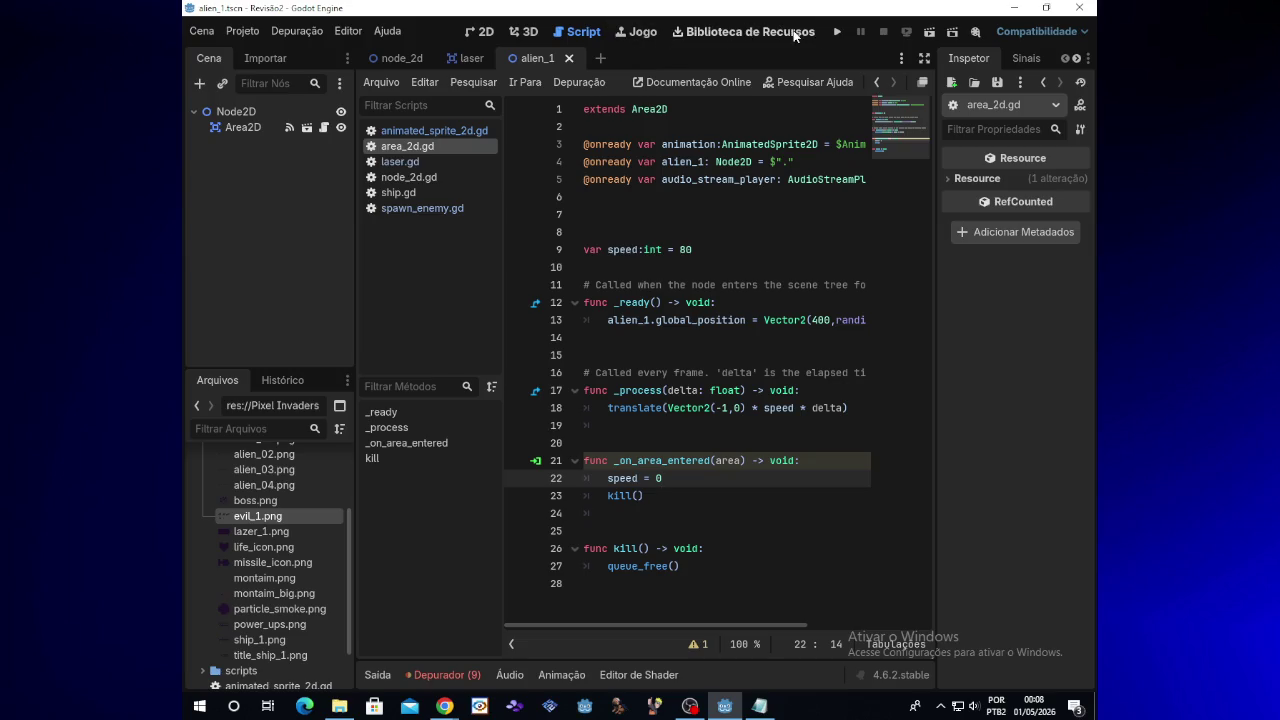
Run the game, steer the ship to shoot the approaching alien, then close the game
click(830, 35)
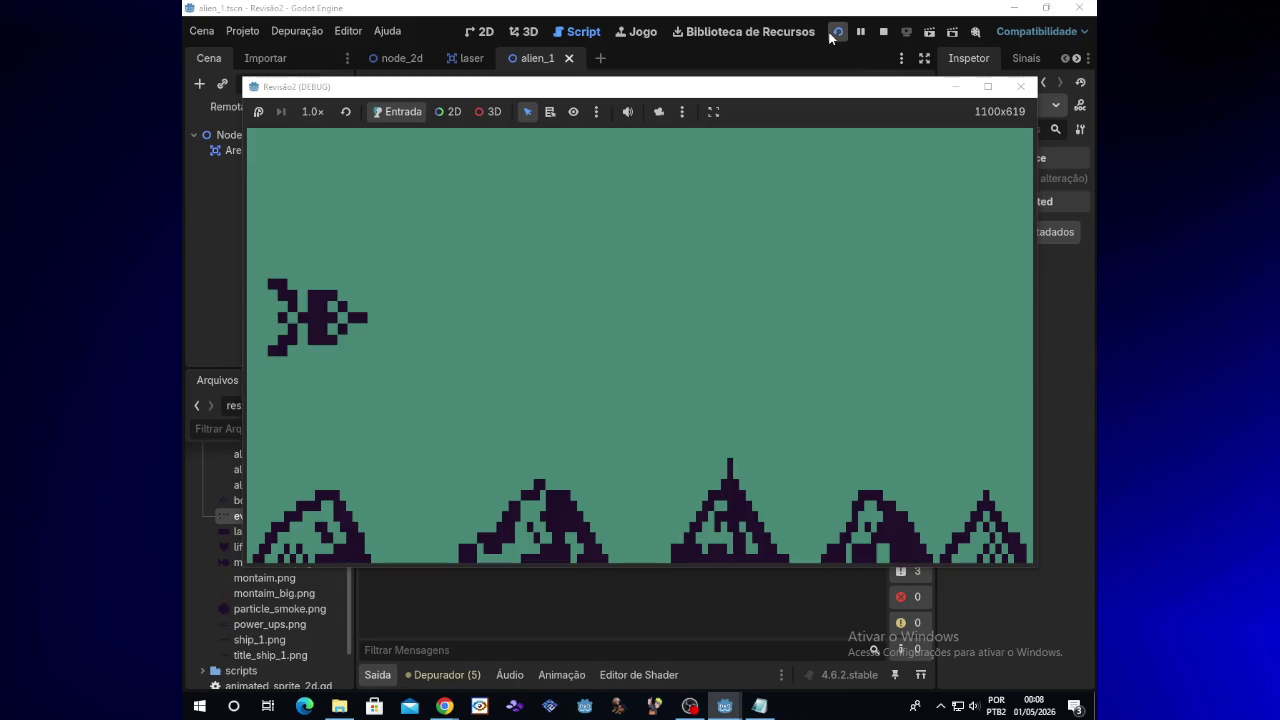
key(Left)
key(Up)
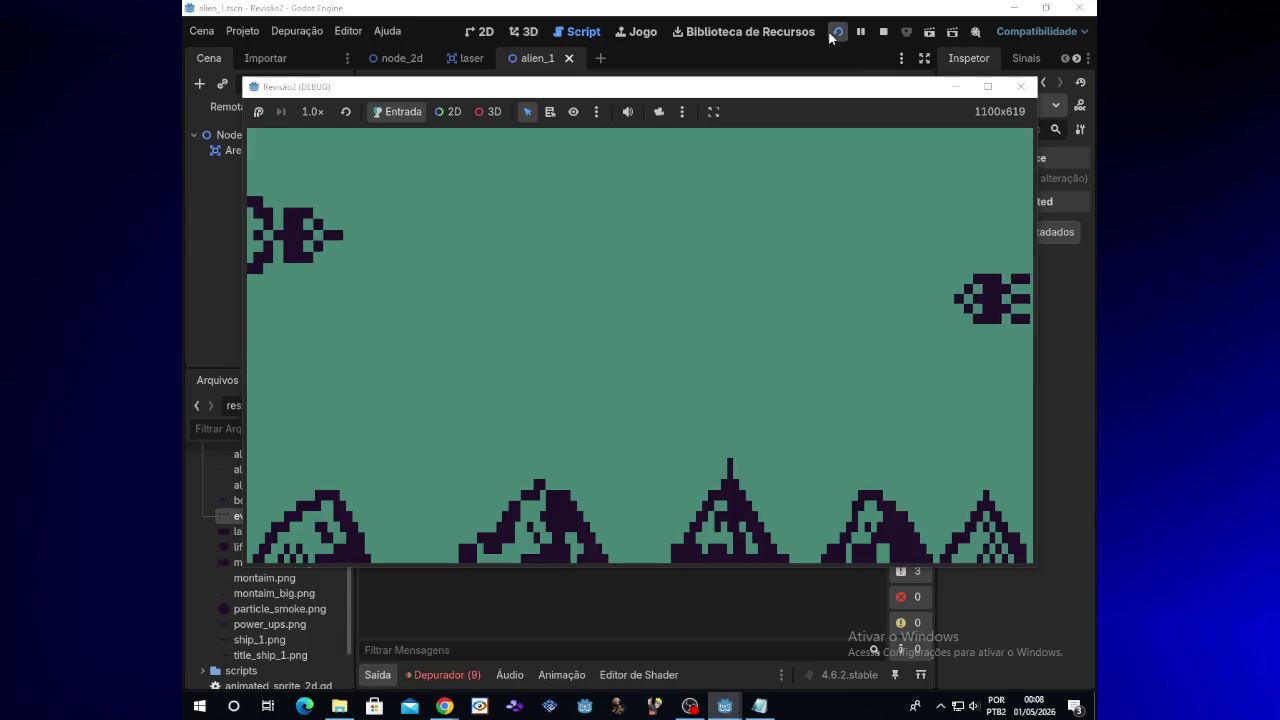
key(Down)
key(space)
key(space)
key(space)
key(space)
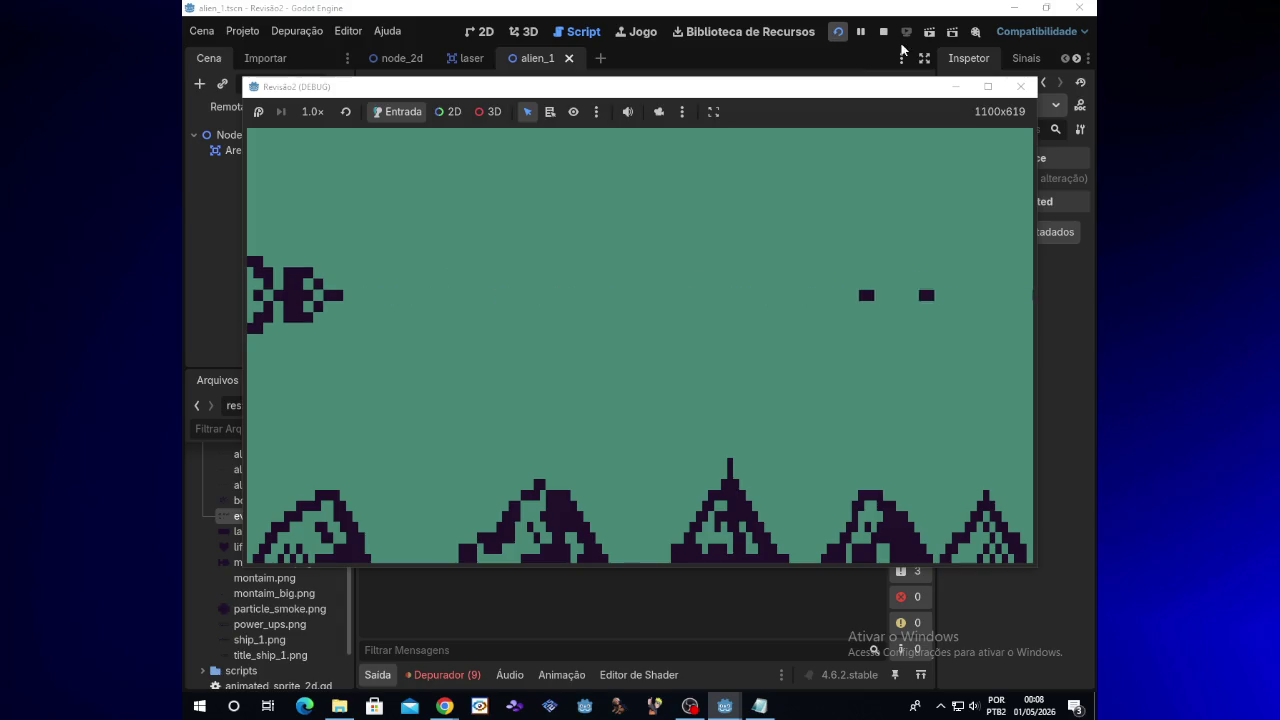
click(1019, 87)
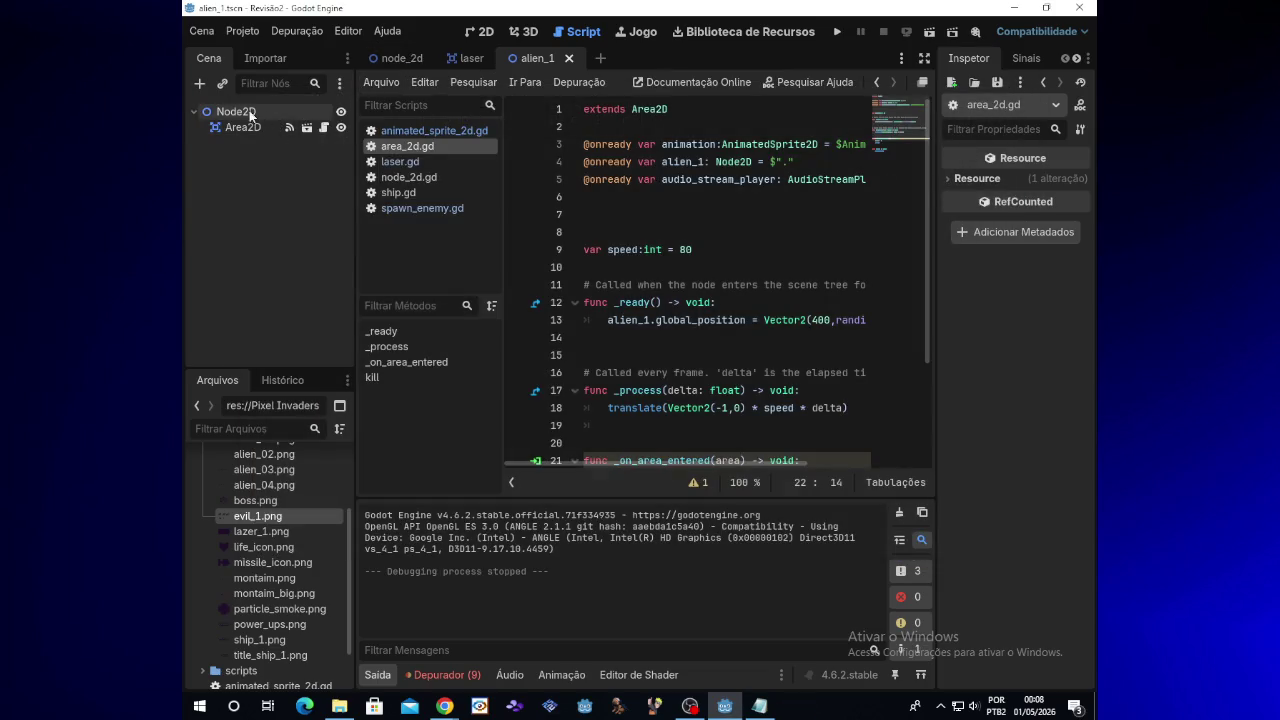
Open spawn_enemy.gd from the node_2d scene to review the spawner code
click(402, 59)
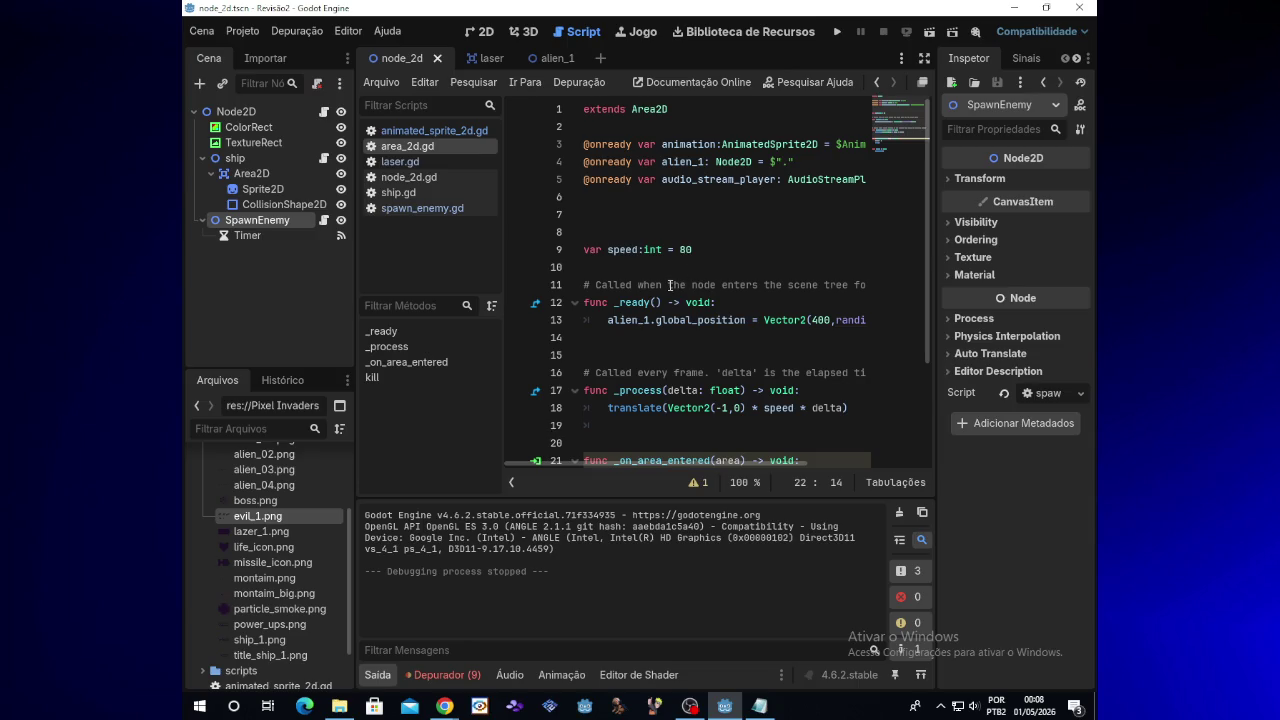
scroll(669, 285, down, 1)
scroll(612, 284, up, 1)
click(323, 220)
drag(706, 465, 587, 466)
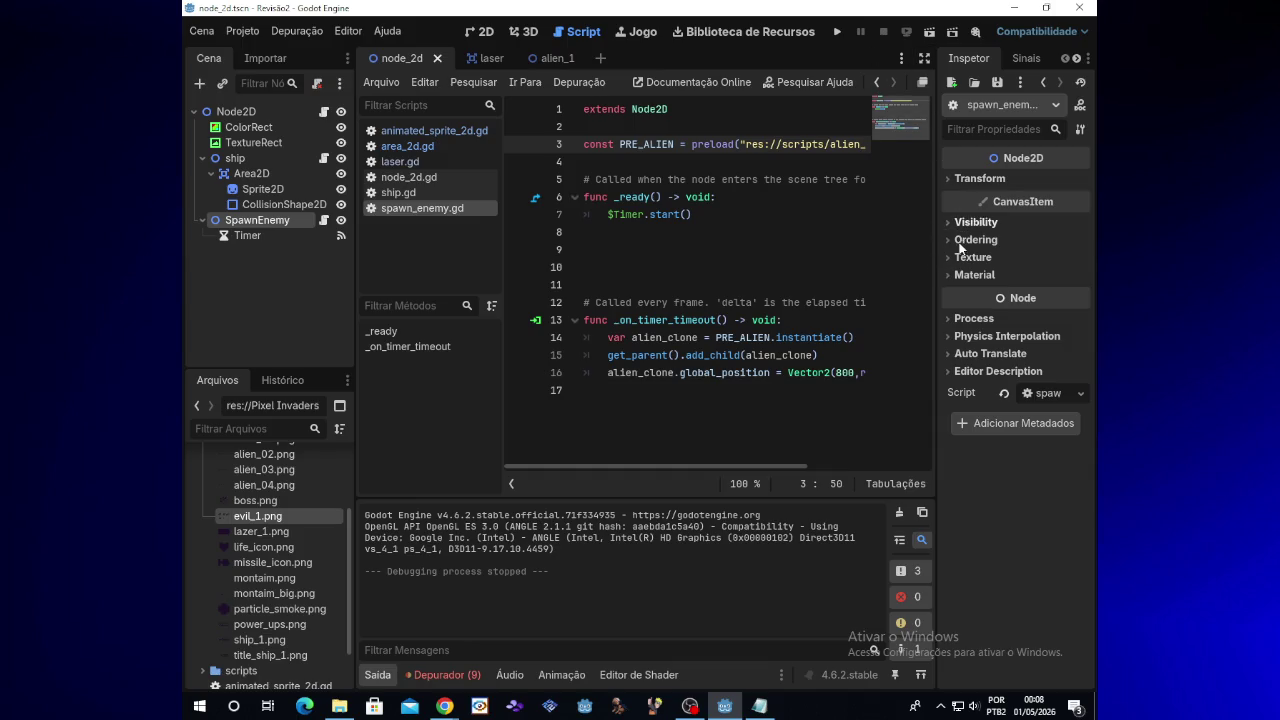
Turn off One Shot and turn on Autostart for SpawnEnemy's Timer, then save and run
click(291, 235)
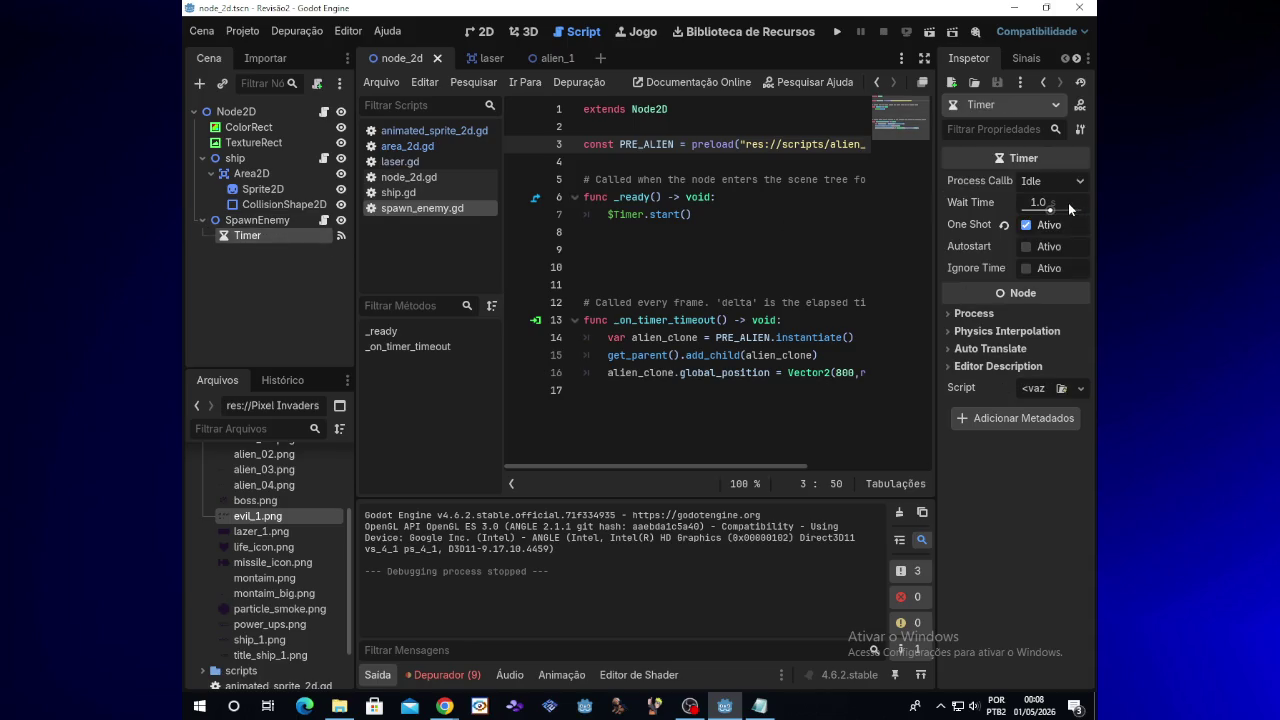
click(1025, 226)
click(1025, 247)
click(838, 33)
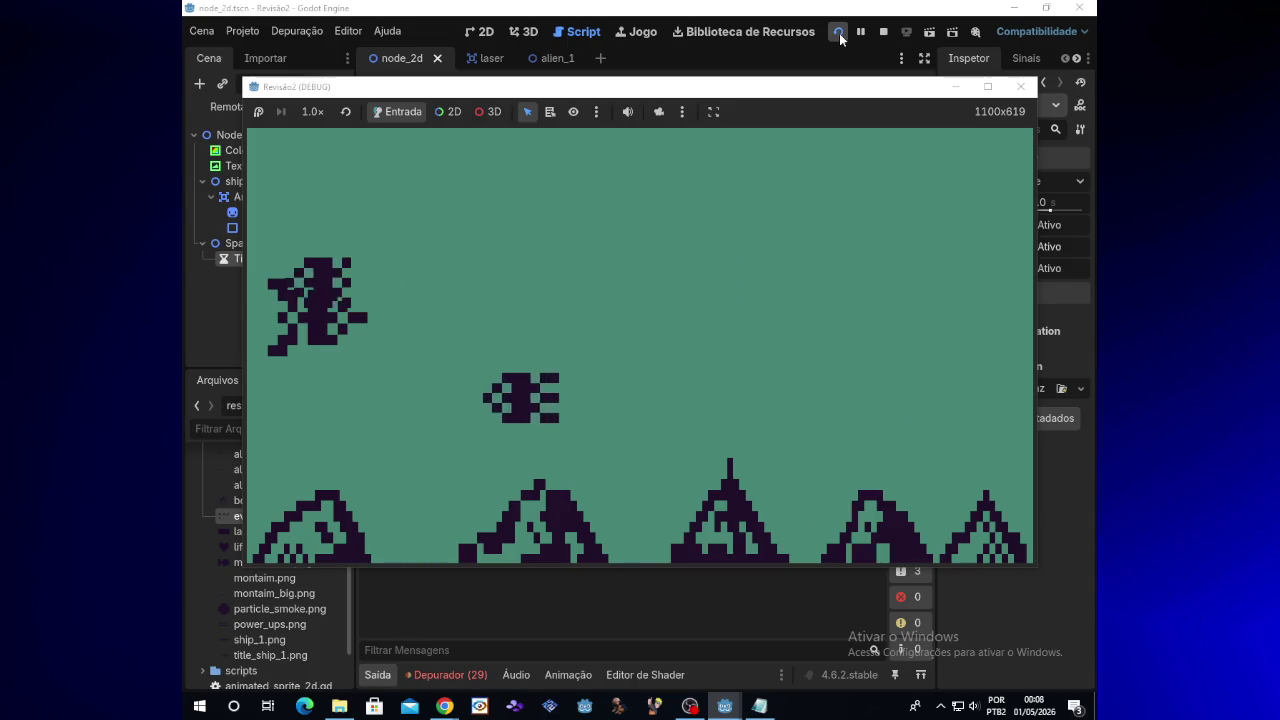
Move the ship up and down firing at the repeatedly spawning aliens, then close the game window
key(Down)
key(Up)
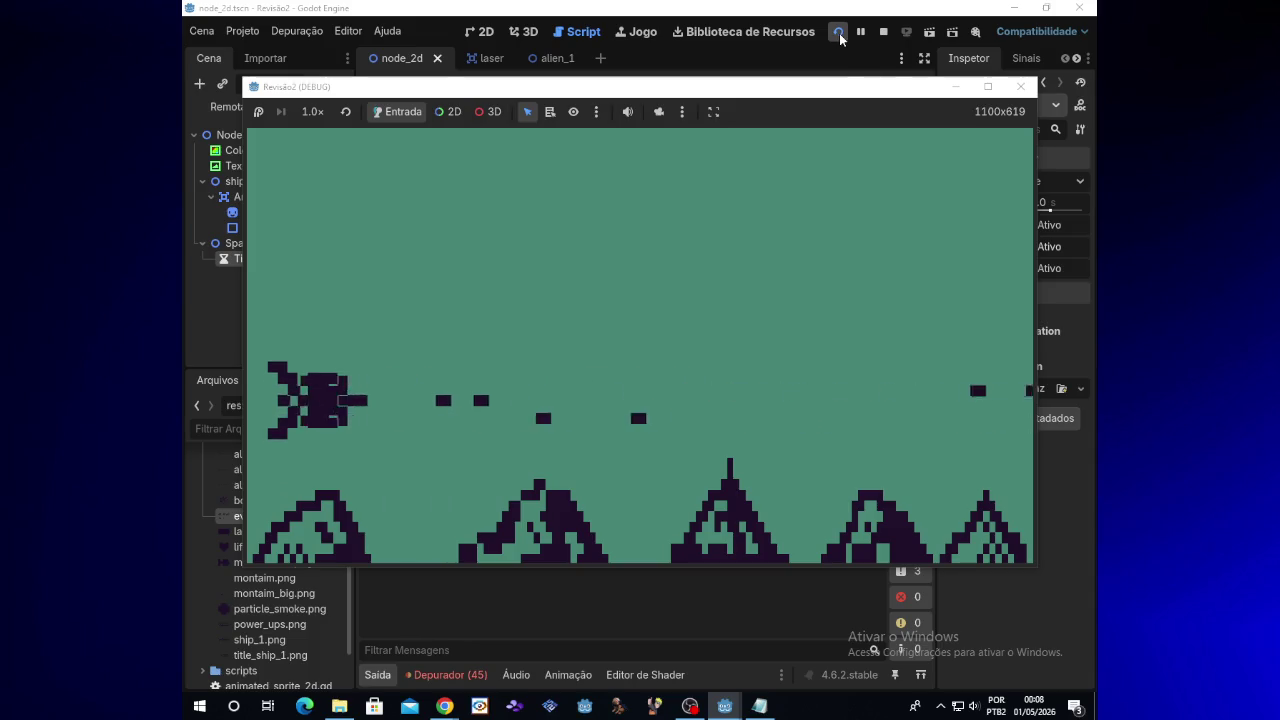
key(Up)
key(Down)
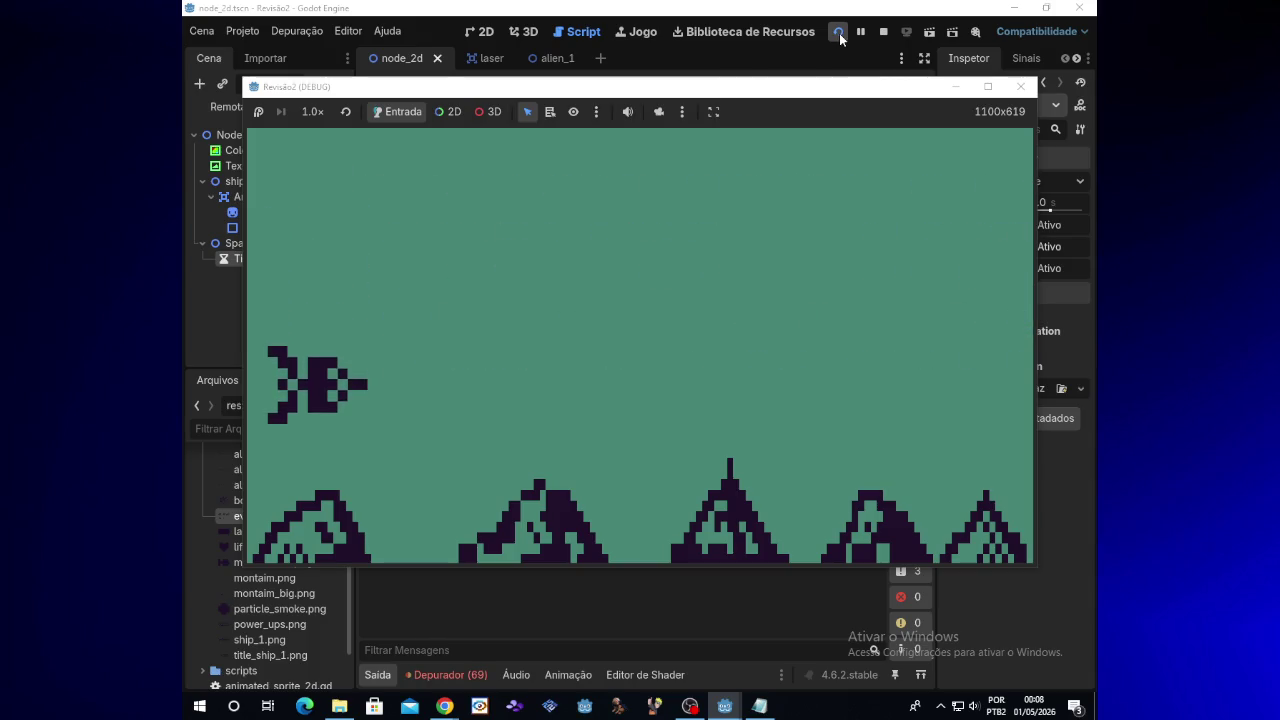
key(Up)
key(Up)
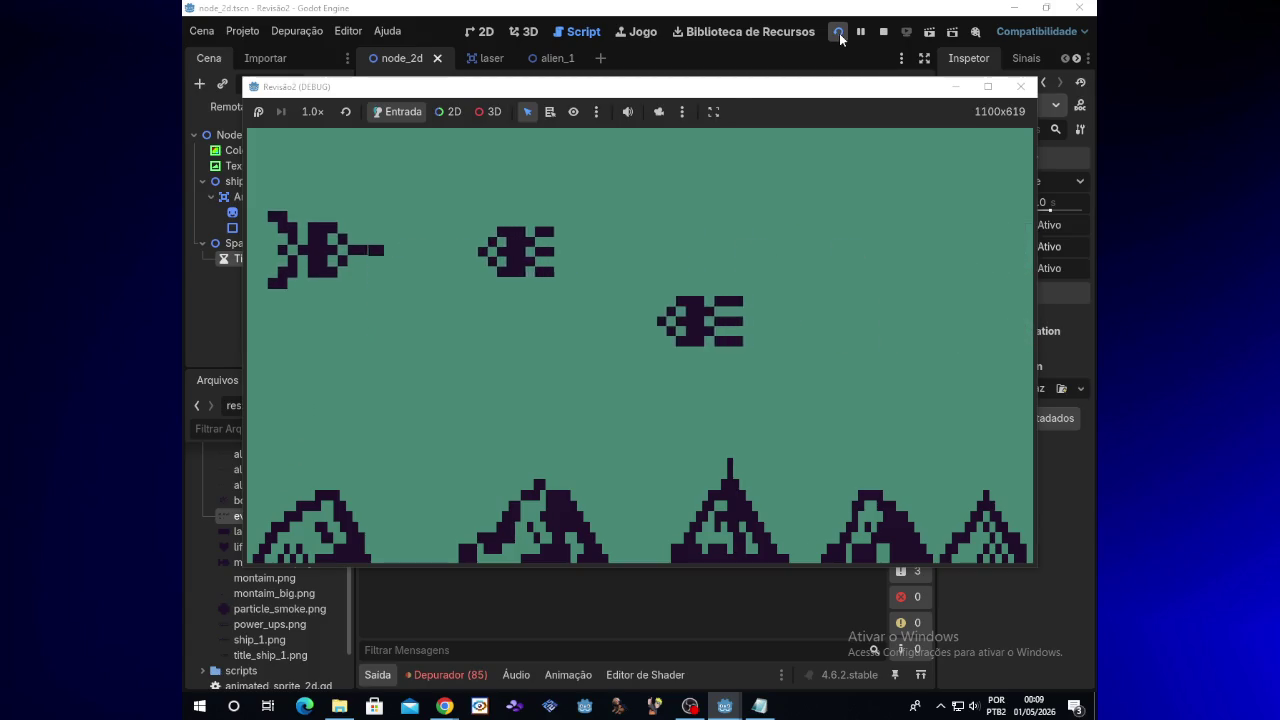
key(Down)
key(Down)
key(space)
key(space)
key(Up)
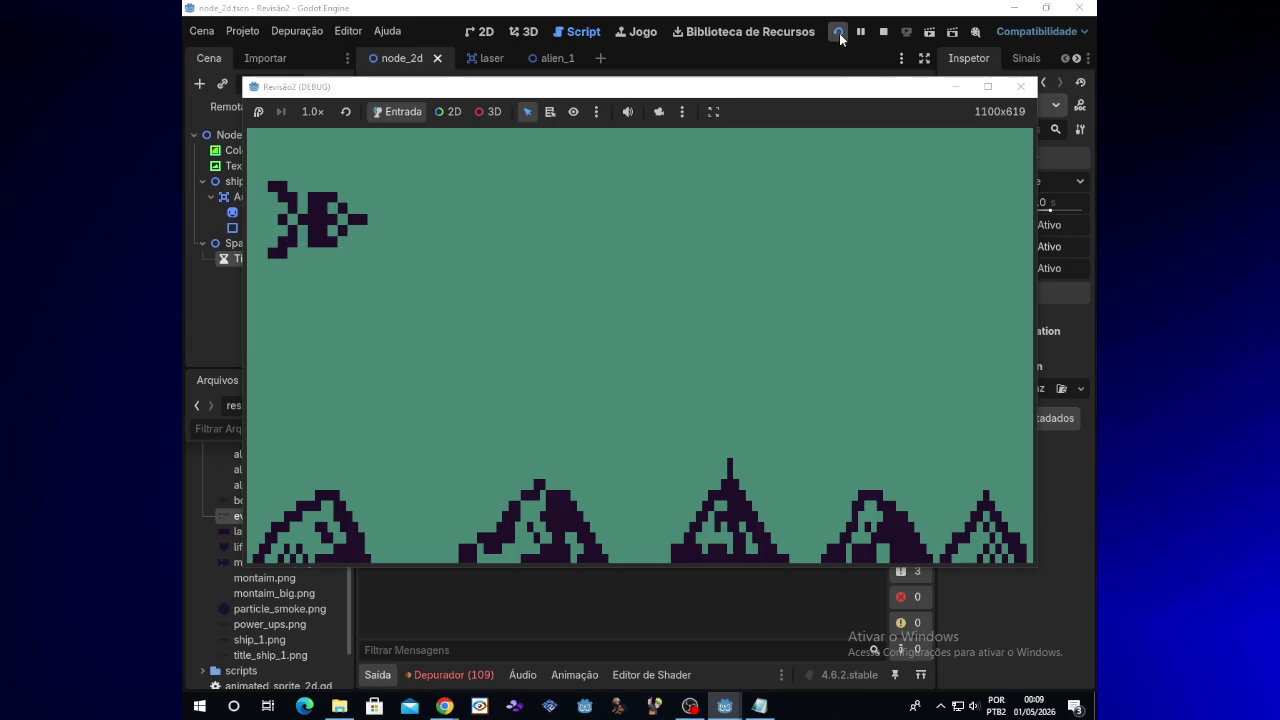
mouse_move(444, 706)
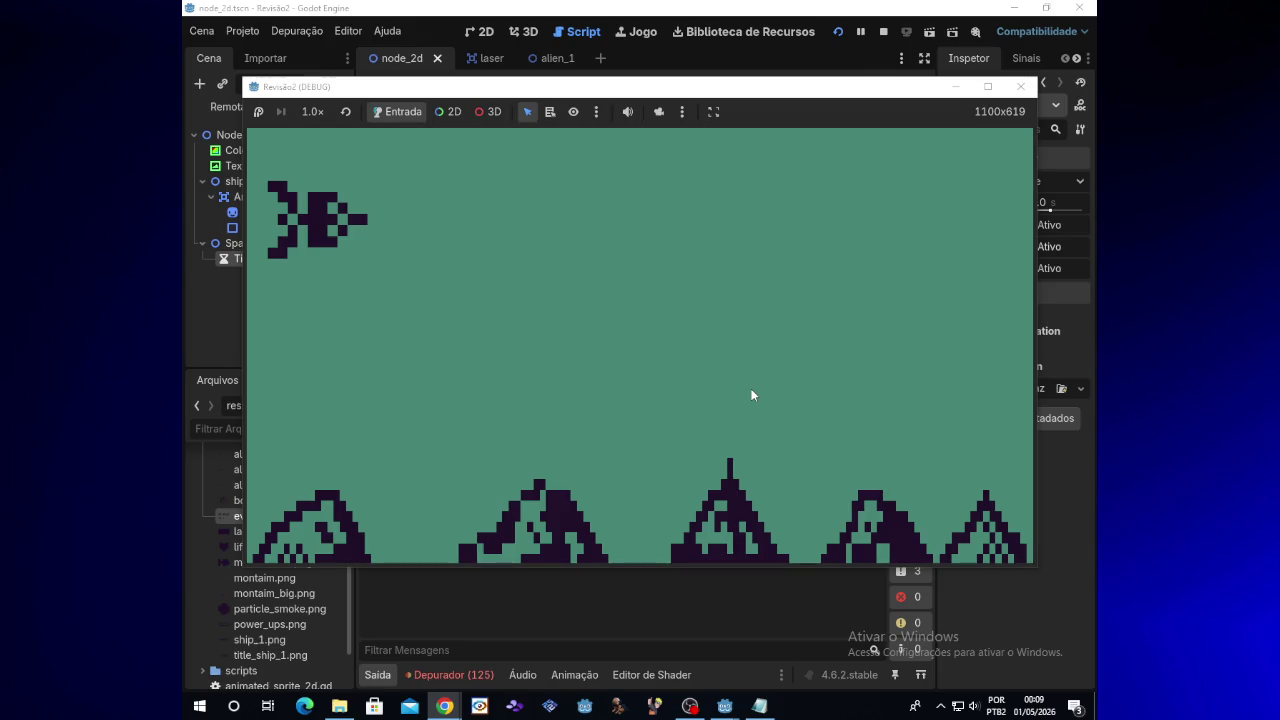
click(1024, 90)
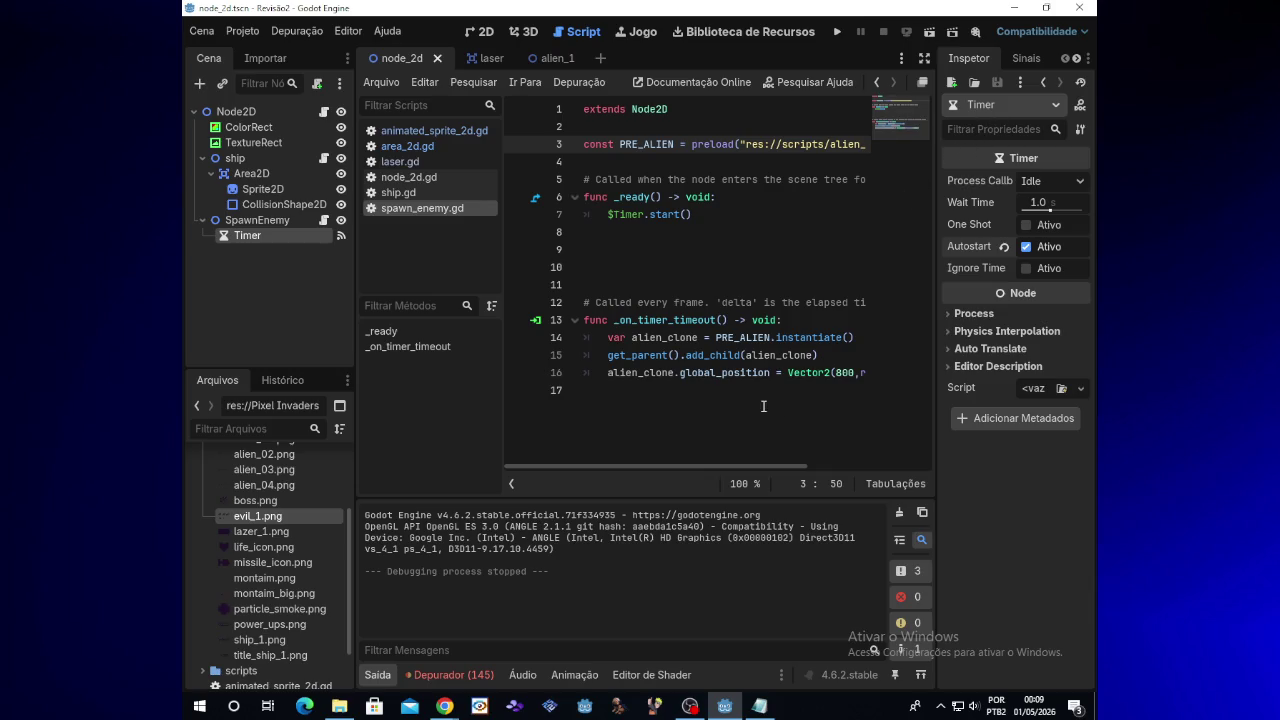
Open the Area2D node's script from the alien_1 scene
click(492, 63)
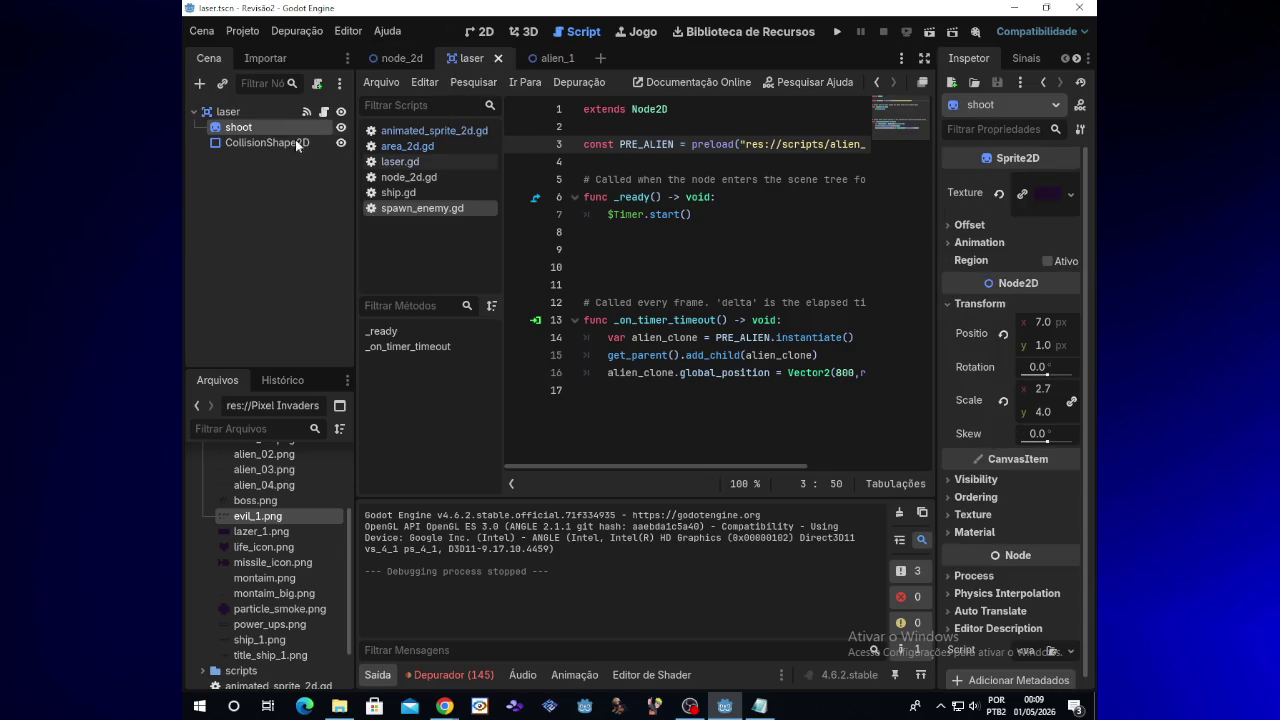
click(551, 60)
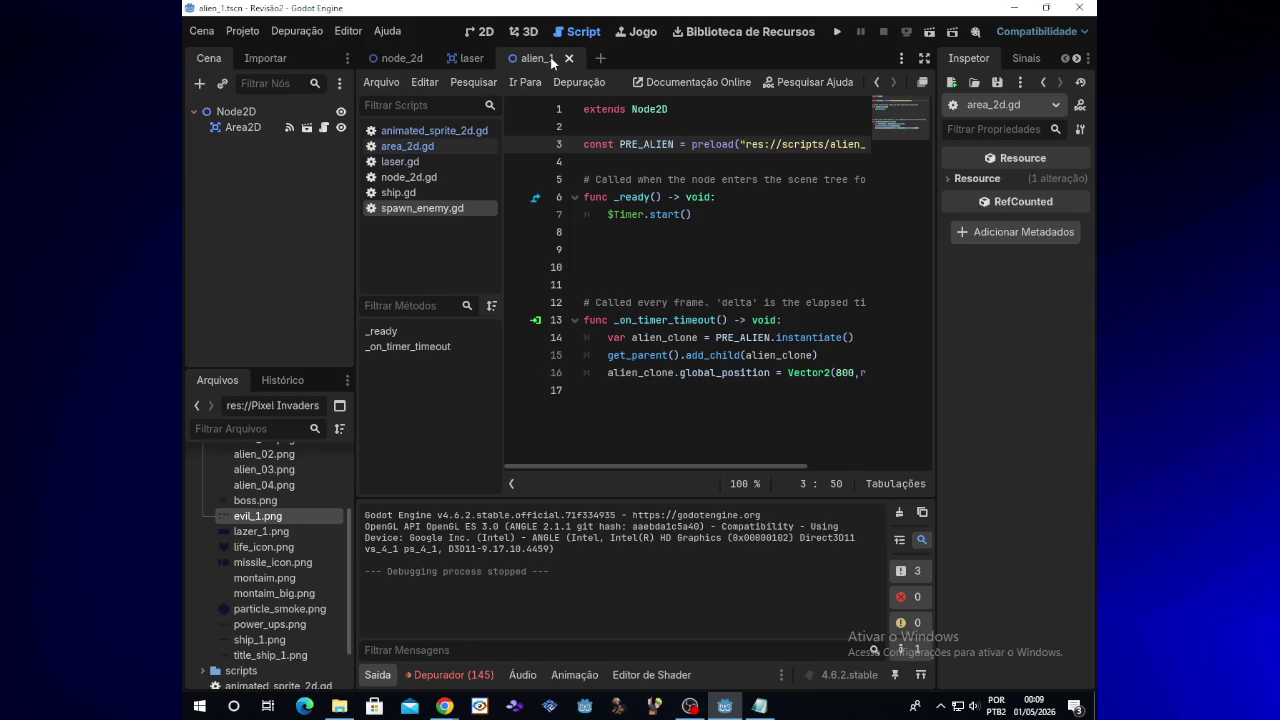
click(244, 131)
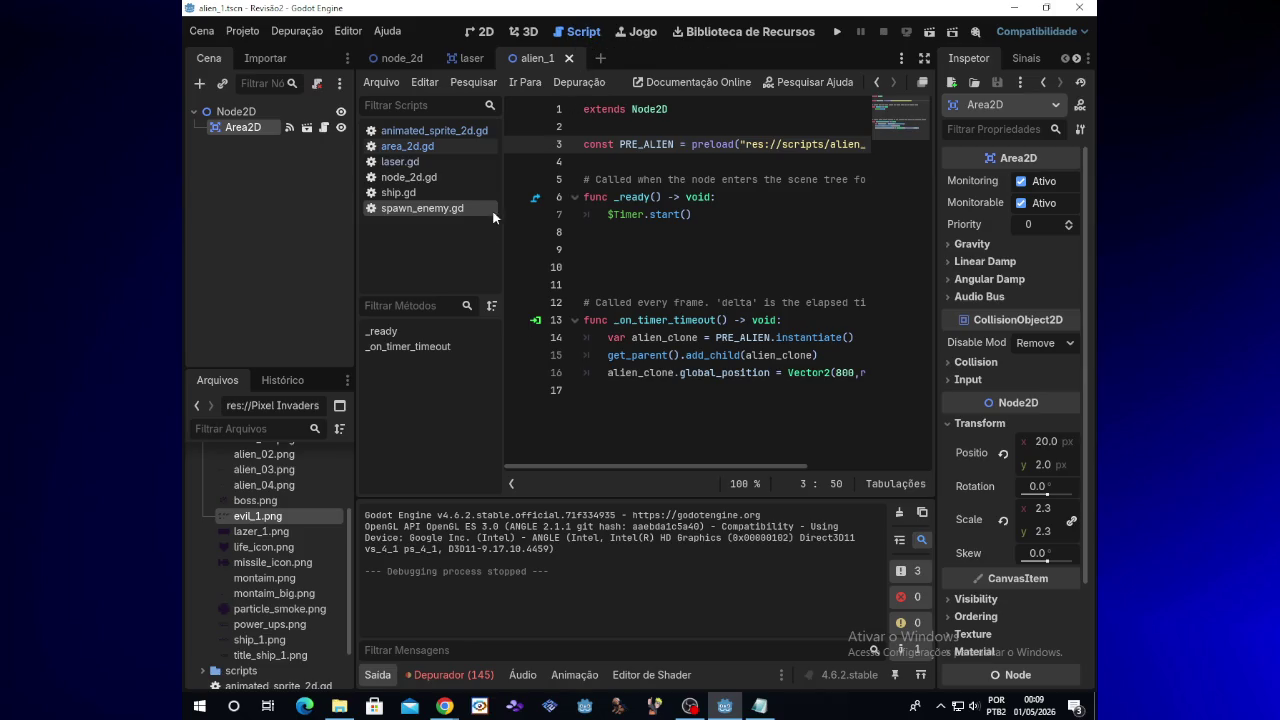
click(323, 127)
scroll(699, 383, down, 3)
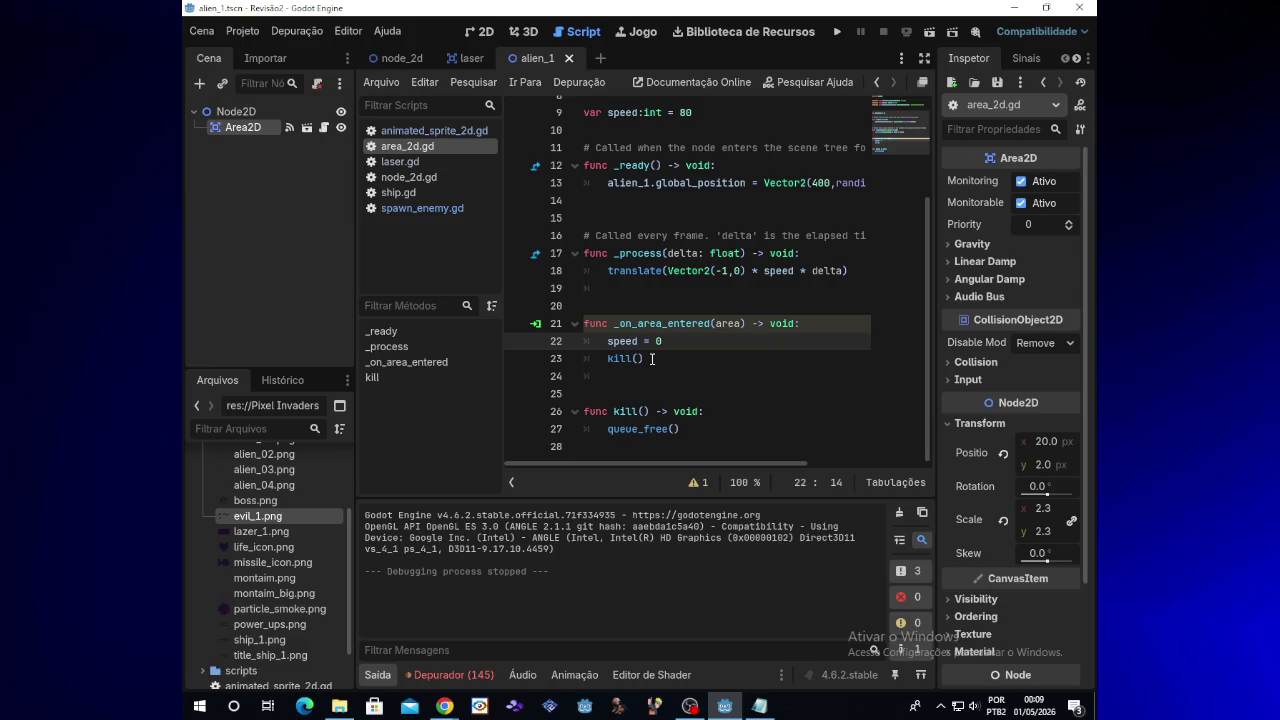
Replace the kill() call and kill function with queue_free() on line 23, then run the game
click(652, 358)
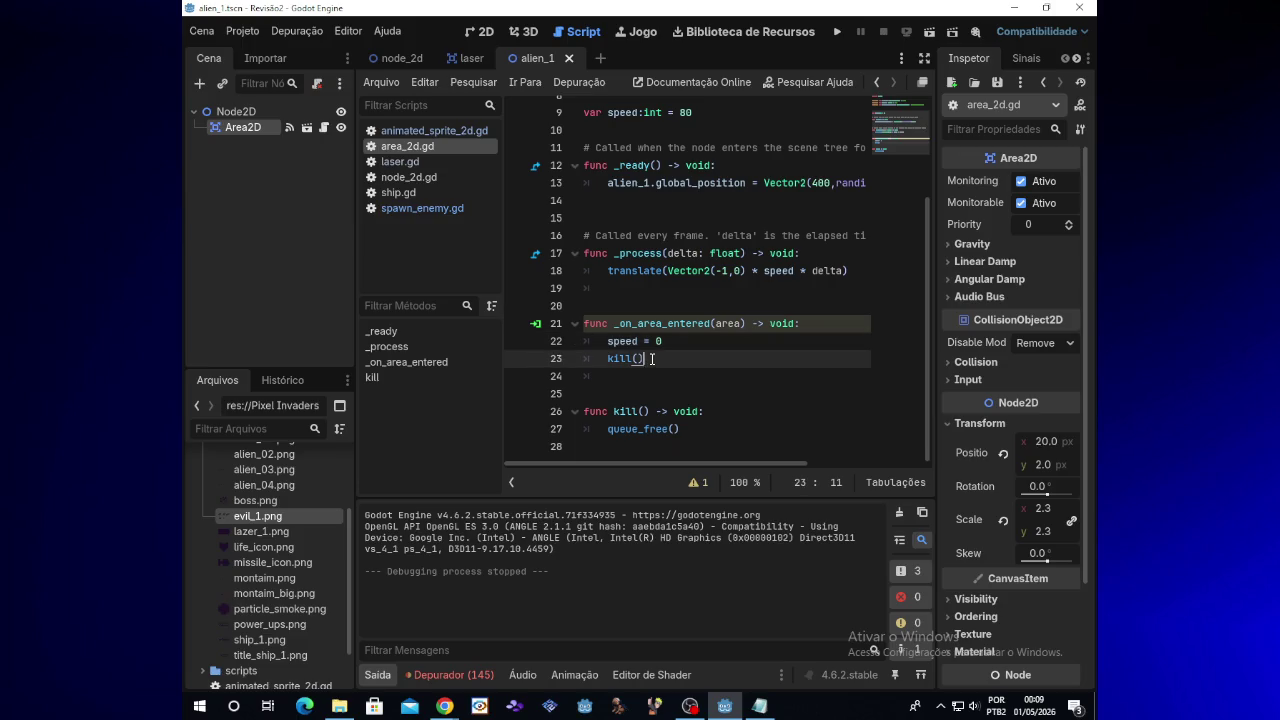
drag(678, 429, 584, 411)
click(652, 358)
mouse_move(684, 428)
mouse_down()
mouse_move(600, 390)
mouse_move(610, 362)
mouse_up()
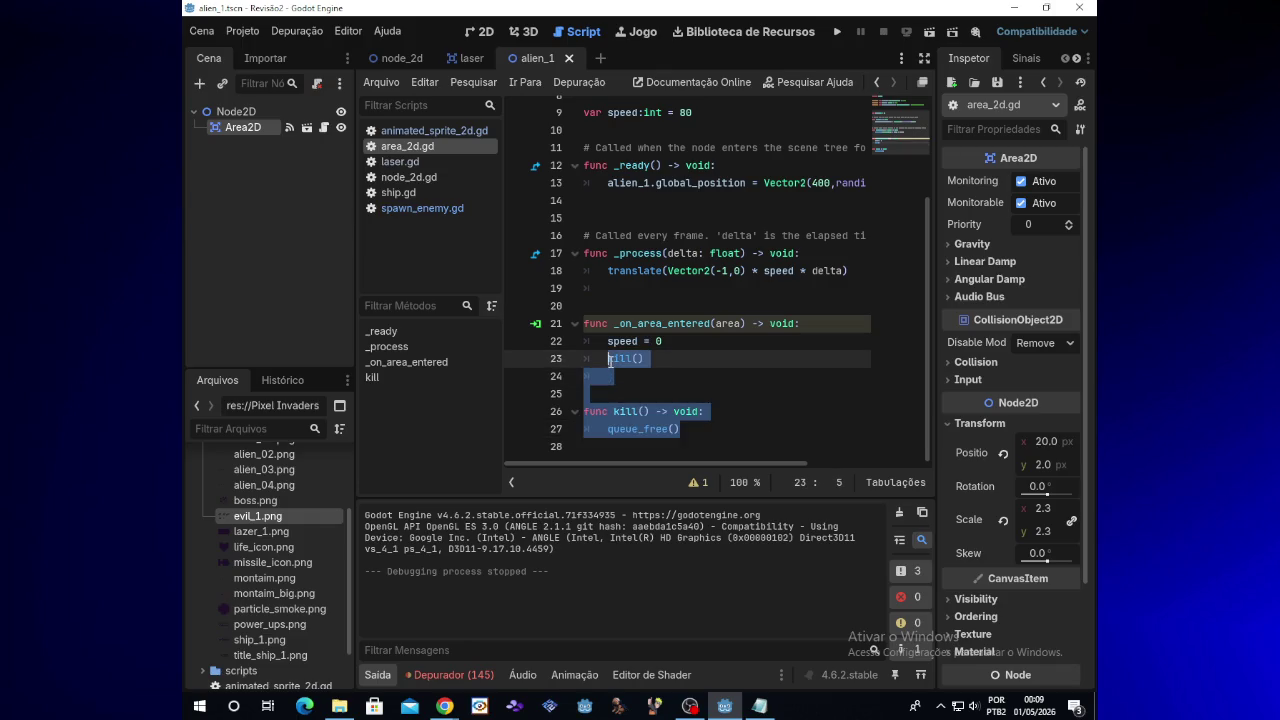
key(BackSpace)
text(que)
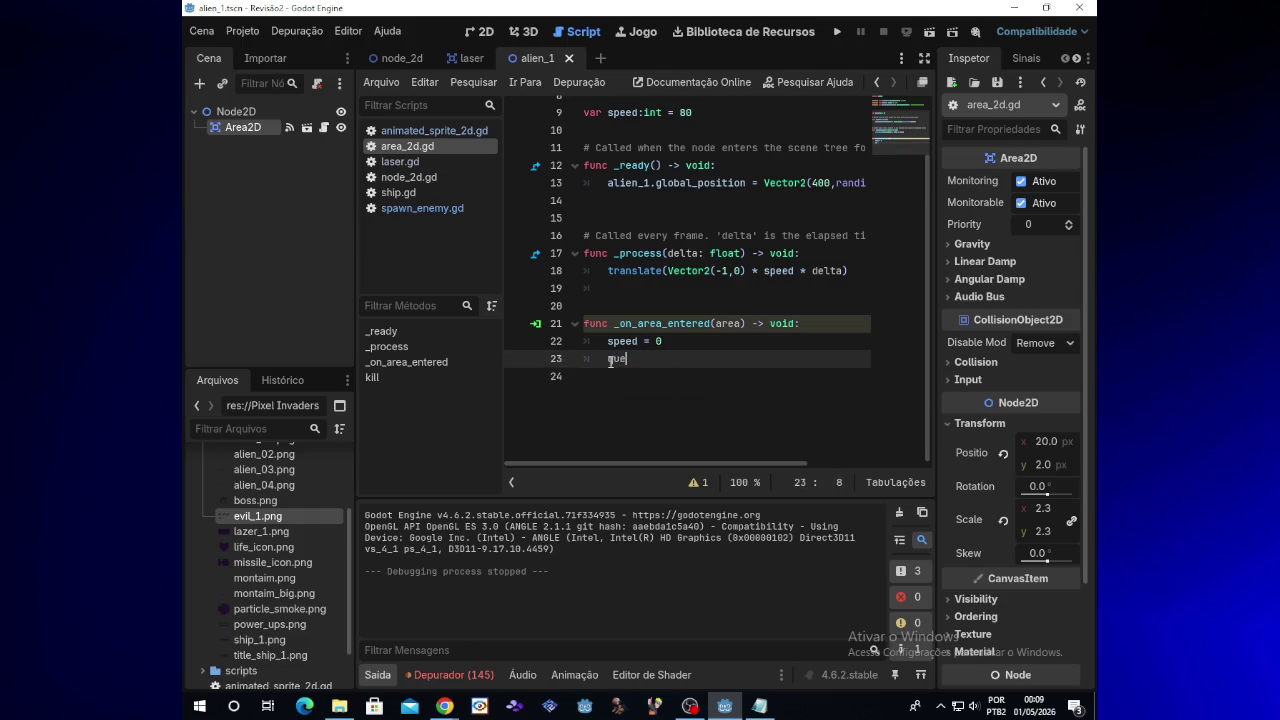
text(ue)
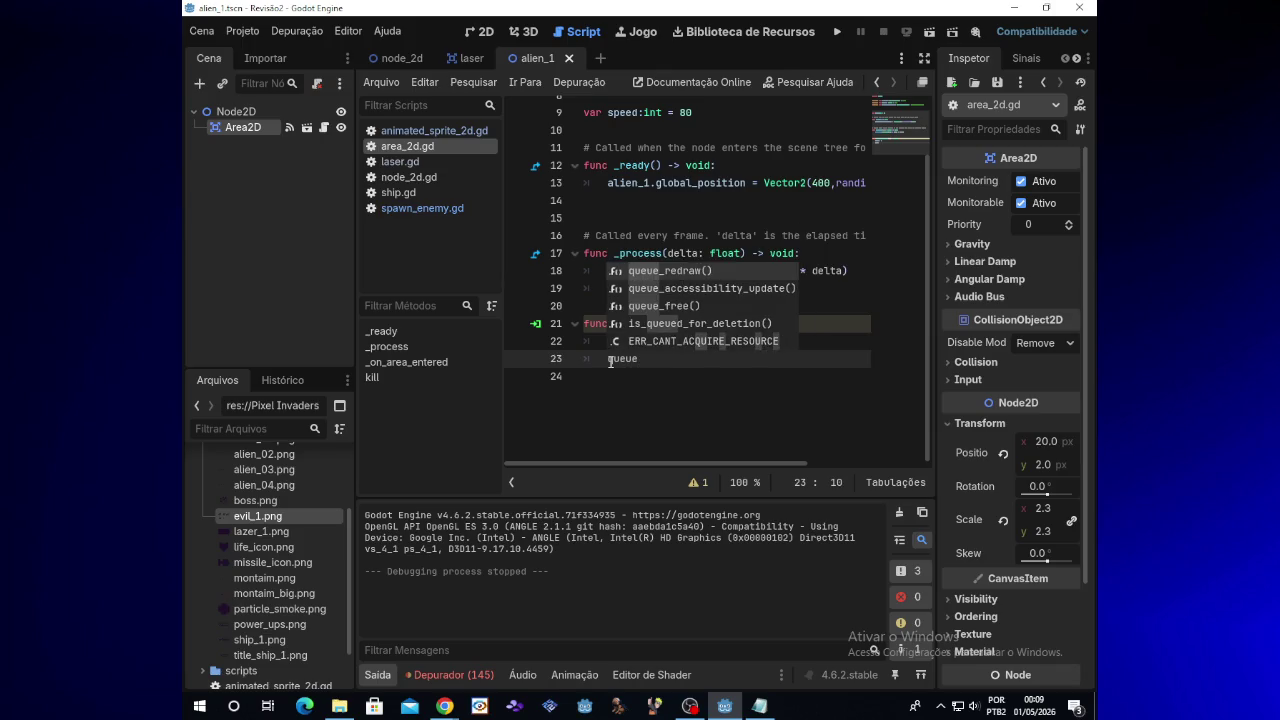
text(_free)
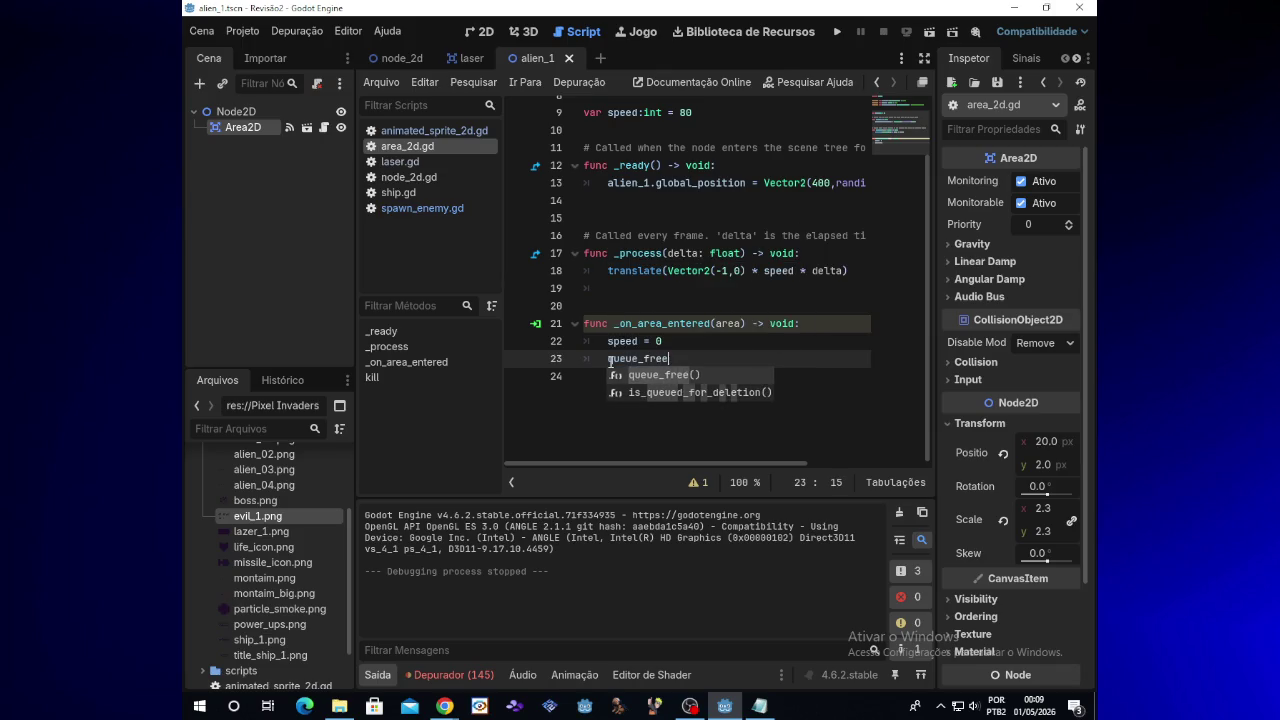
key(Return)
click(838, 32)
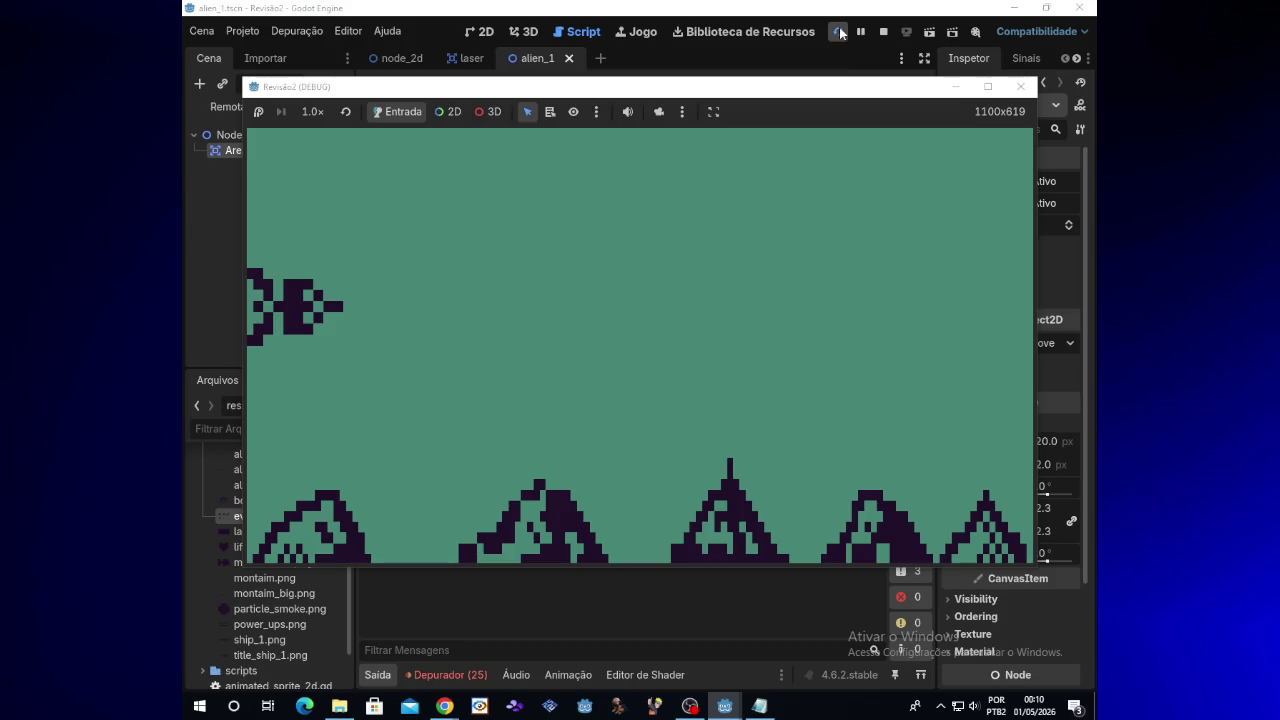
Fly the ship and fire lasers at the aliens, then stop the running game
key(Up)
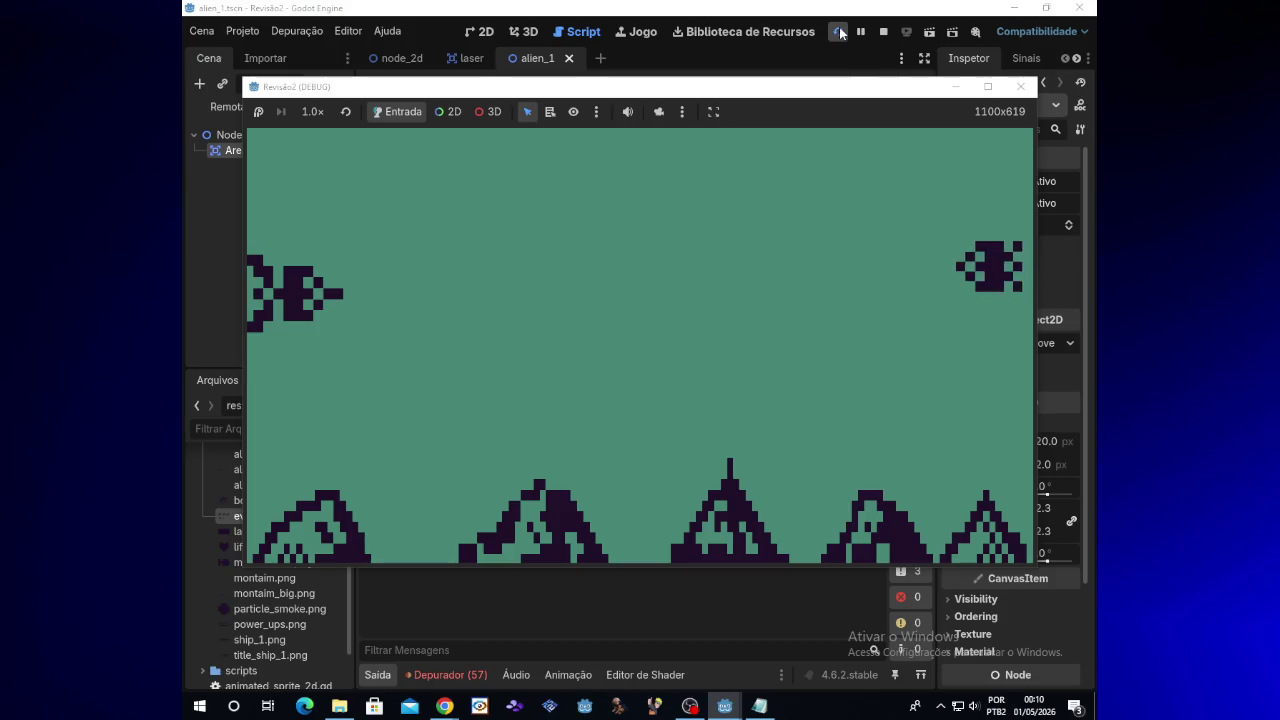
key(Up)
key(space)
key(space)
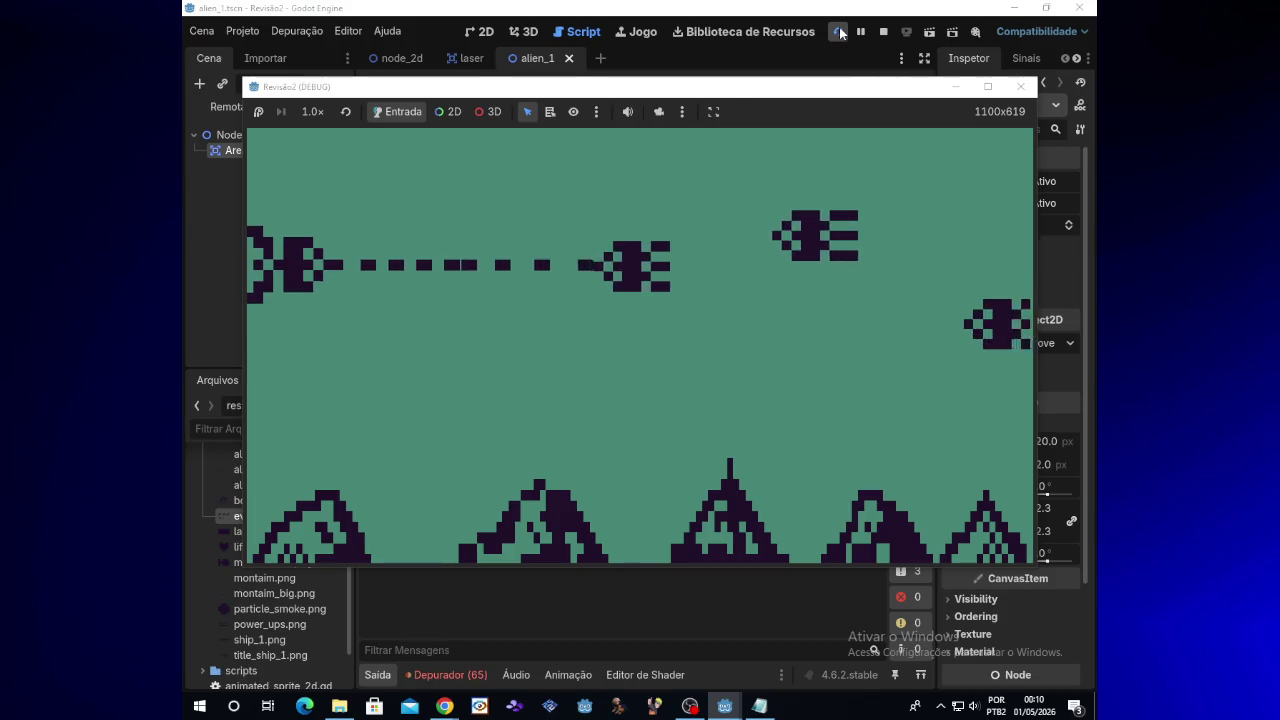
key(Up)
key(Down)
key(Down)
key(space)
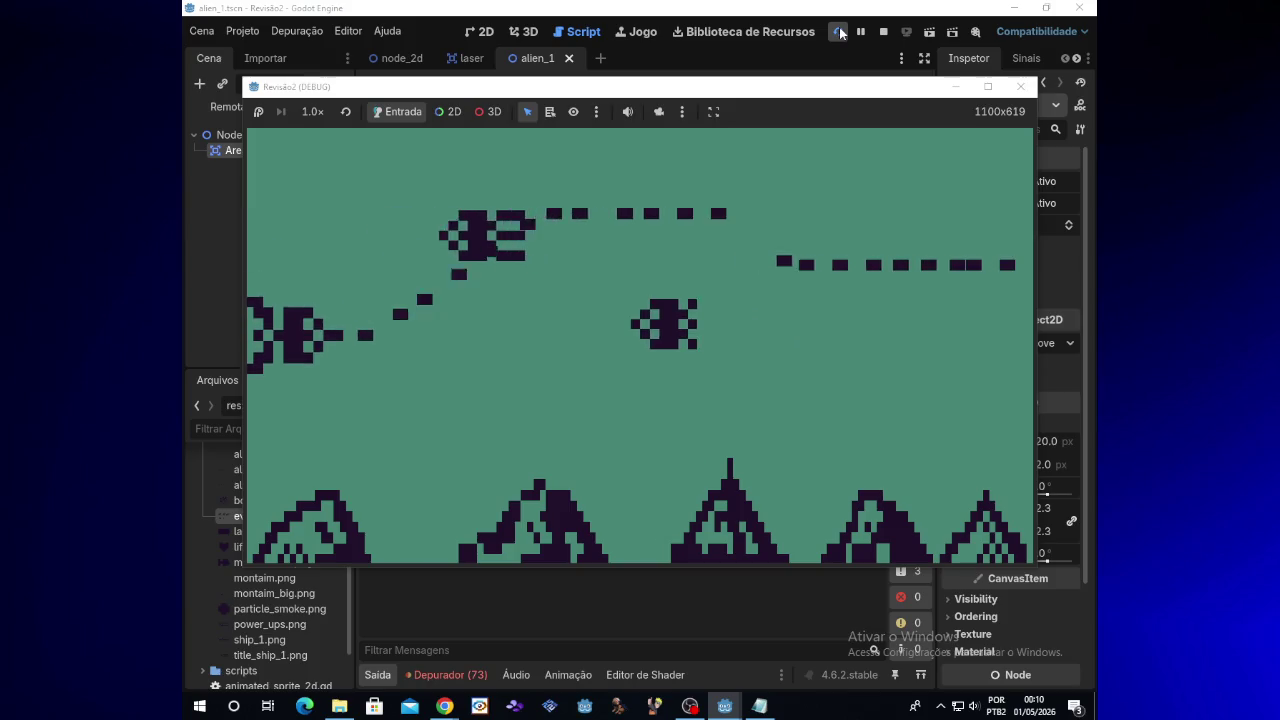
click(1020, 87)
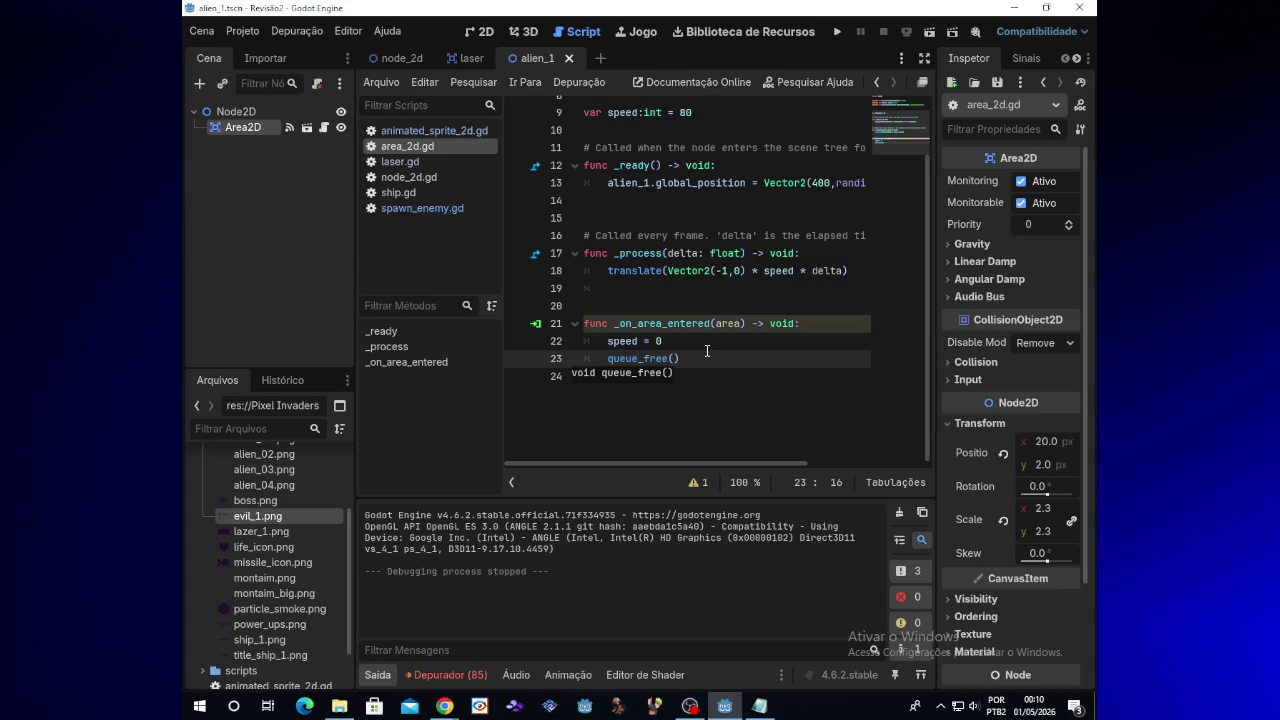
Close the queue_free() parentheses and delete the speed = 0 line in area_2d.gd
text())
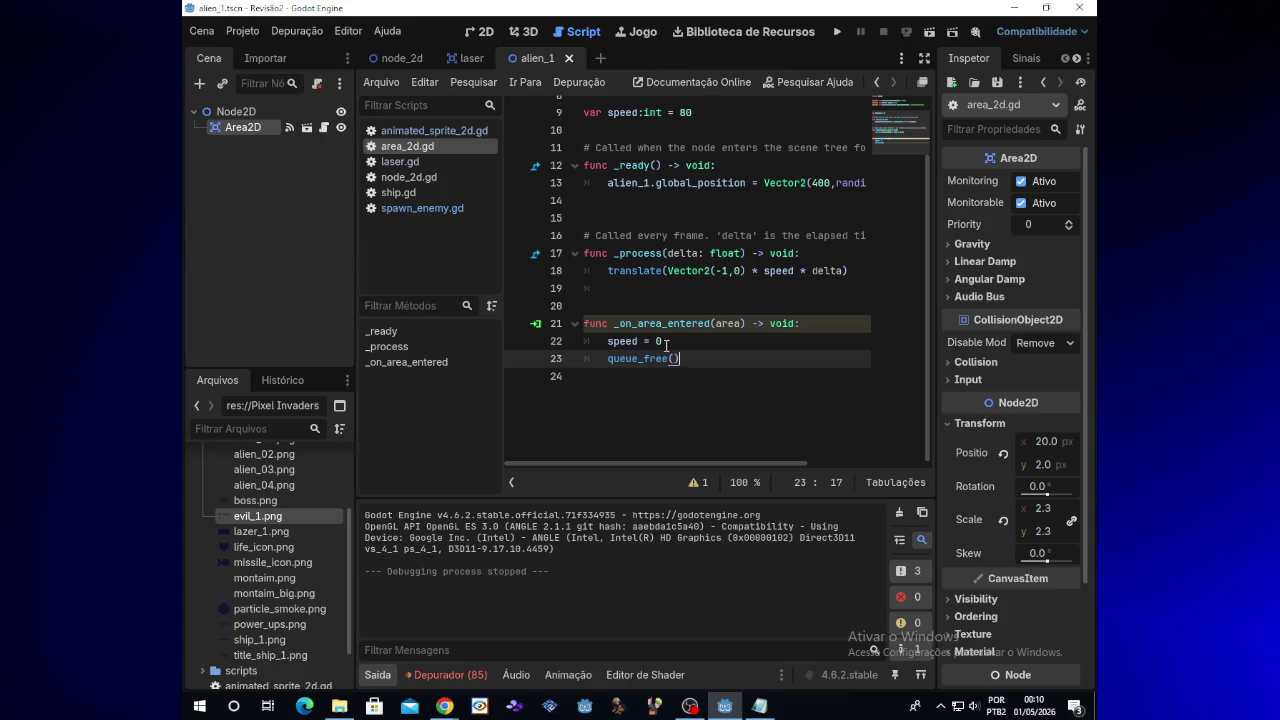
click(666, 343)
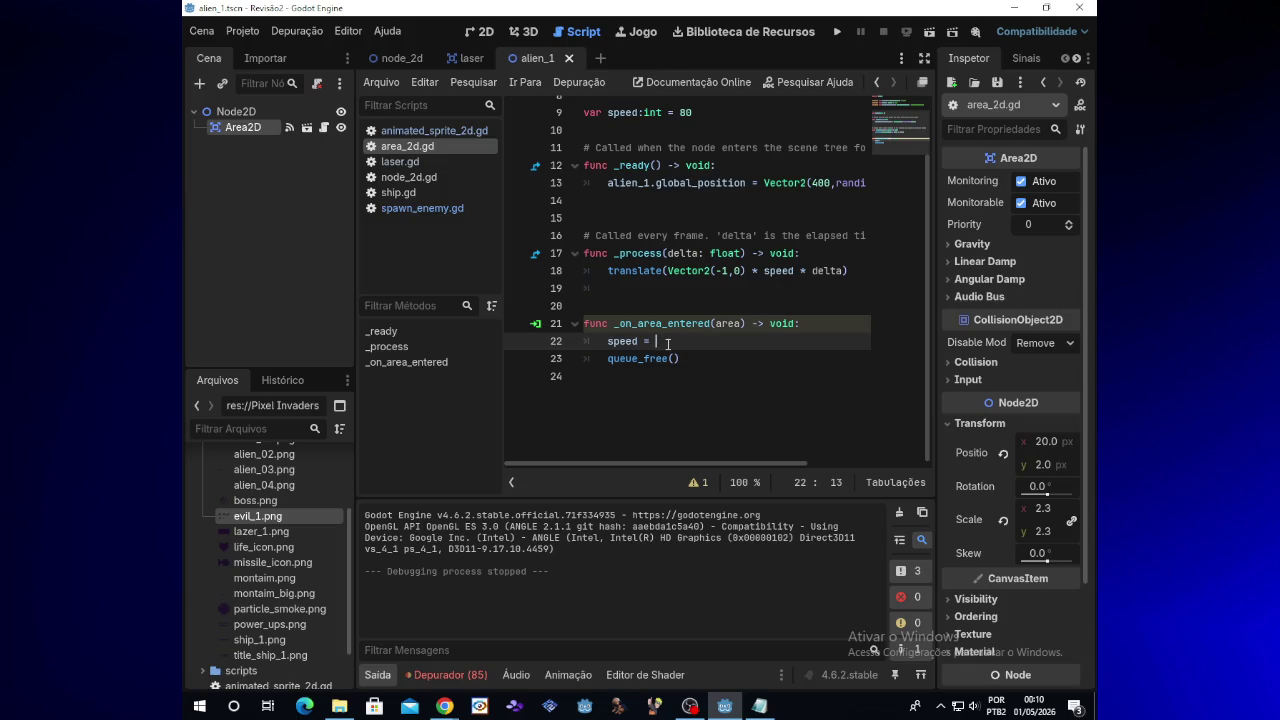
key(BackSpace)
key(BackSpace)
key(BackSpace)
key(BackSpace)
key(BackSpace)
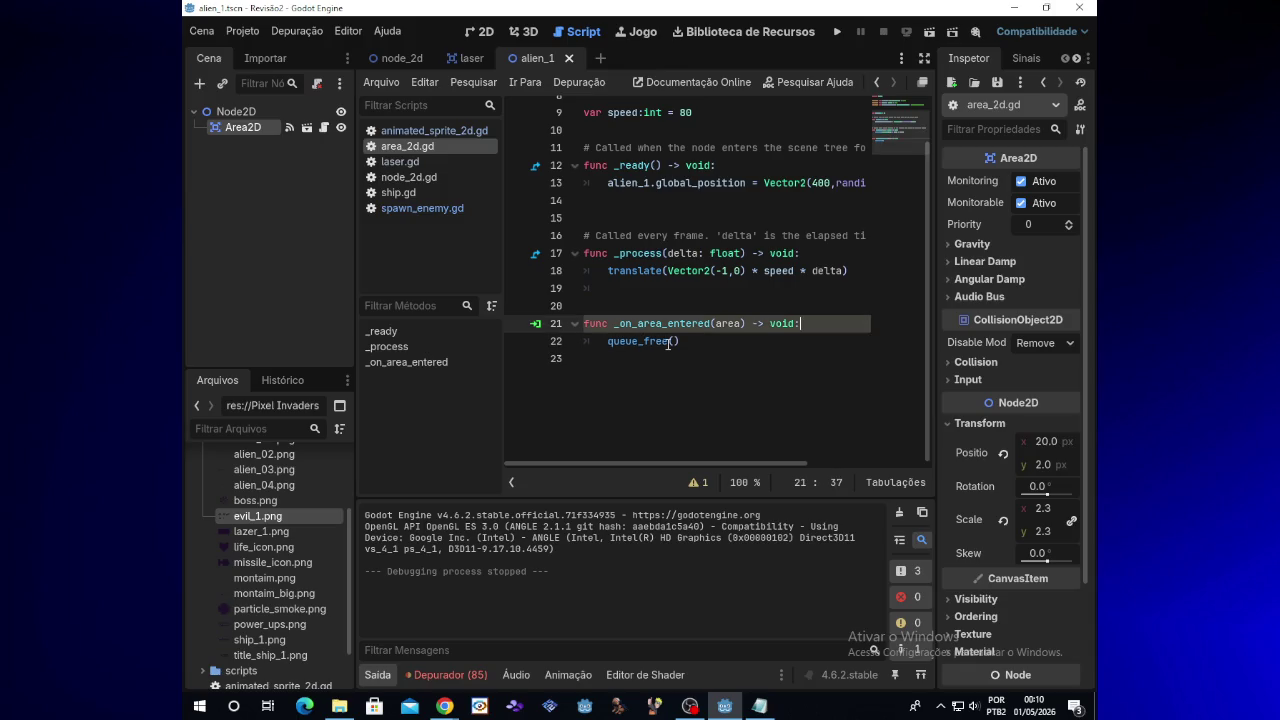
Test-run the game, fire a laser at an alien, stop it, and switch to the laser scene
click(838, 33)
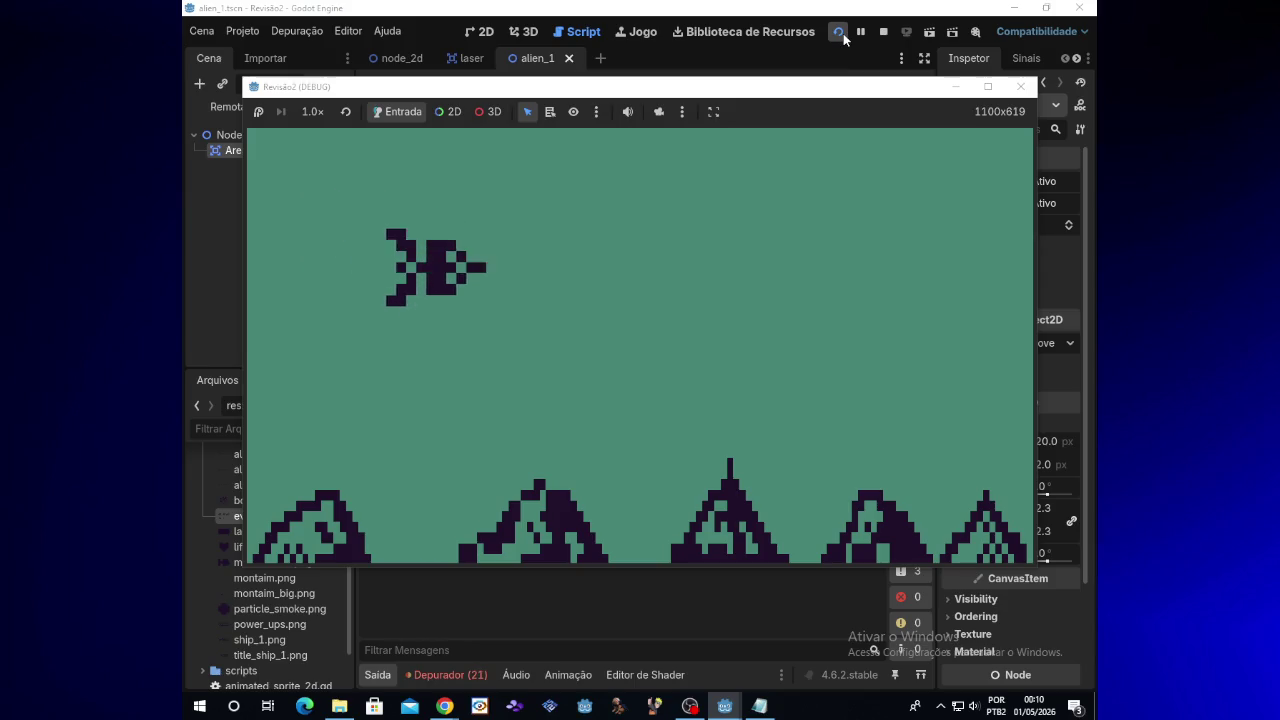
key(space)
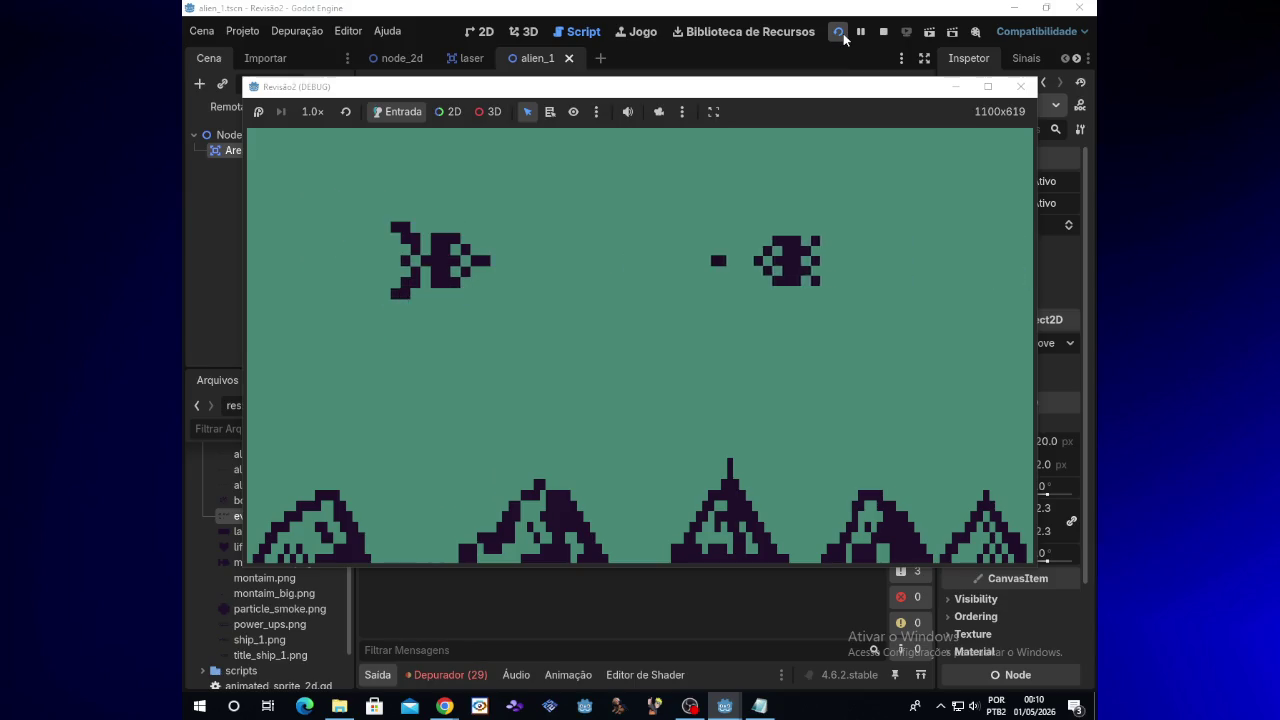
click(1020, 86)
click(468, 58)
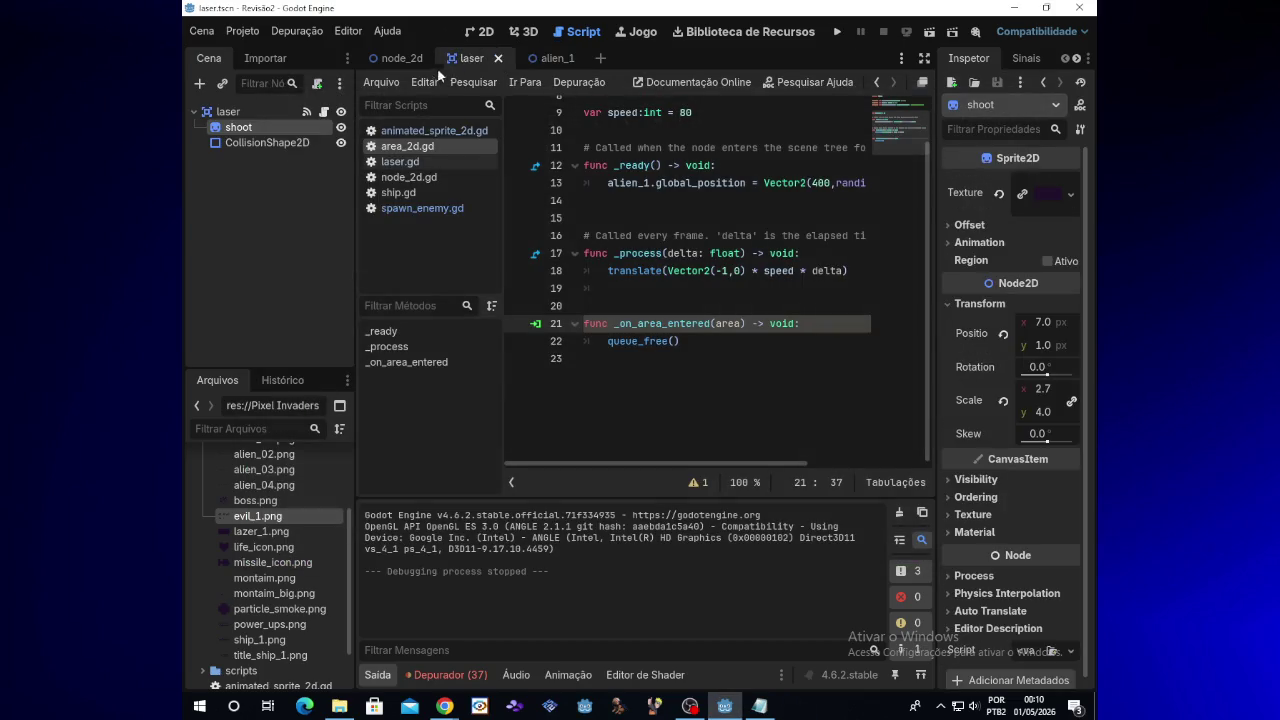
Inspect the laser's CollisionShape2D rectangle in the 2D view and open its laser.gd script
click(299, 144)
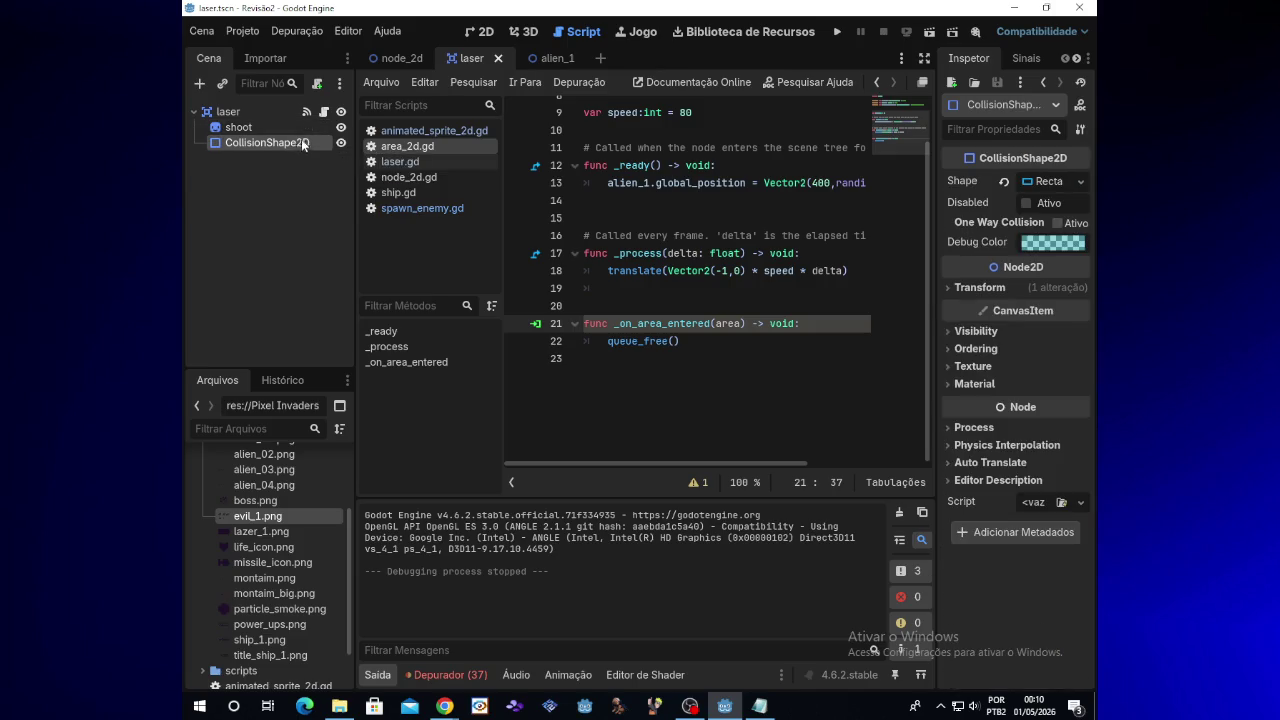
click(485, 38)
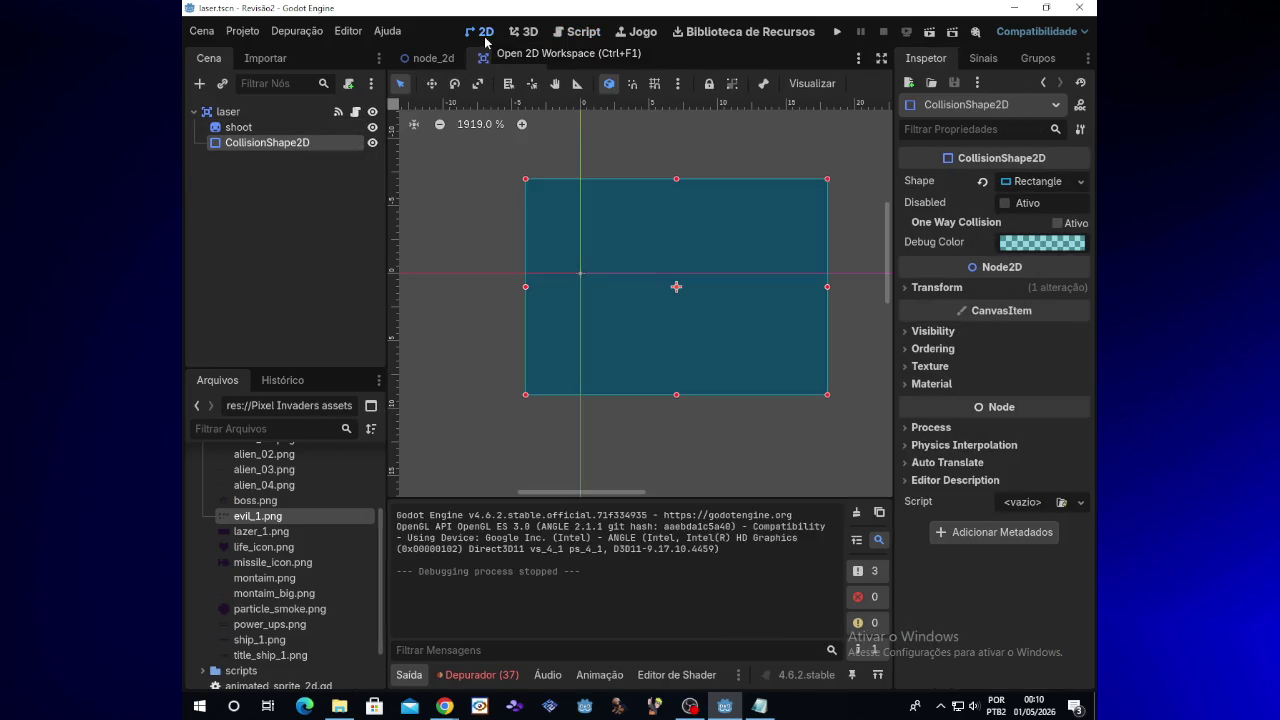
click(572, 42)
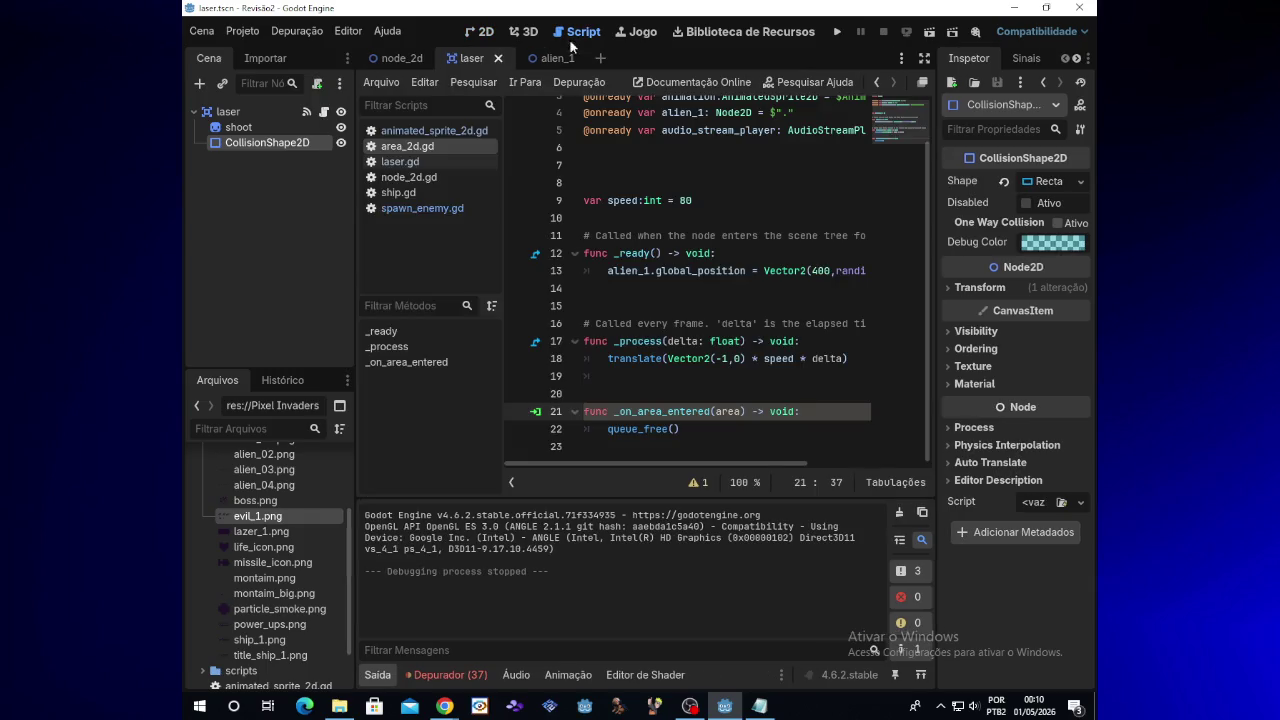
click(322, 113)
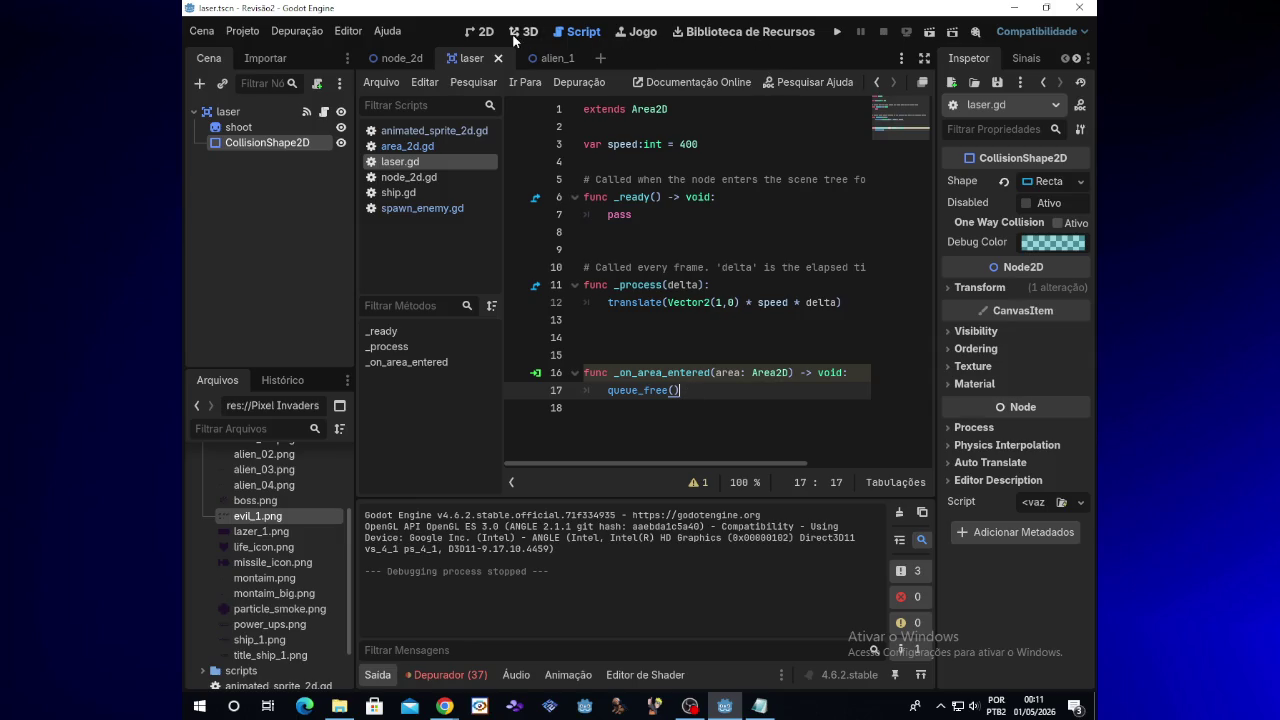
Cycle through the Game, AssetLib, 3D and 2D workspaces, select the shoot sprite, and run the game
click(632, 36)
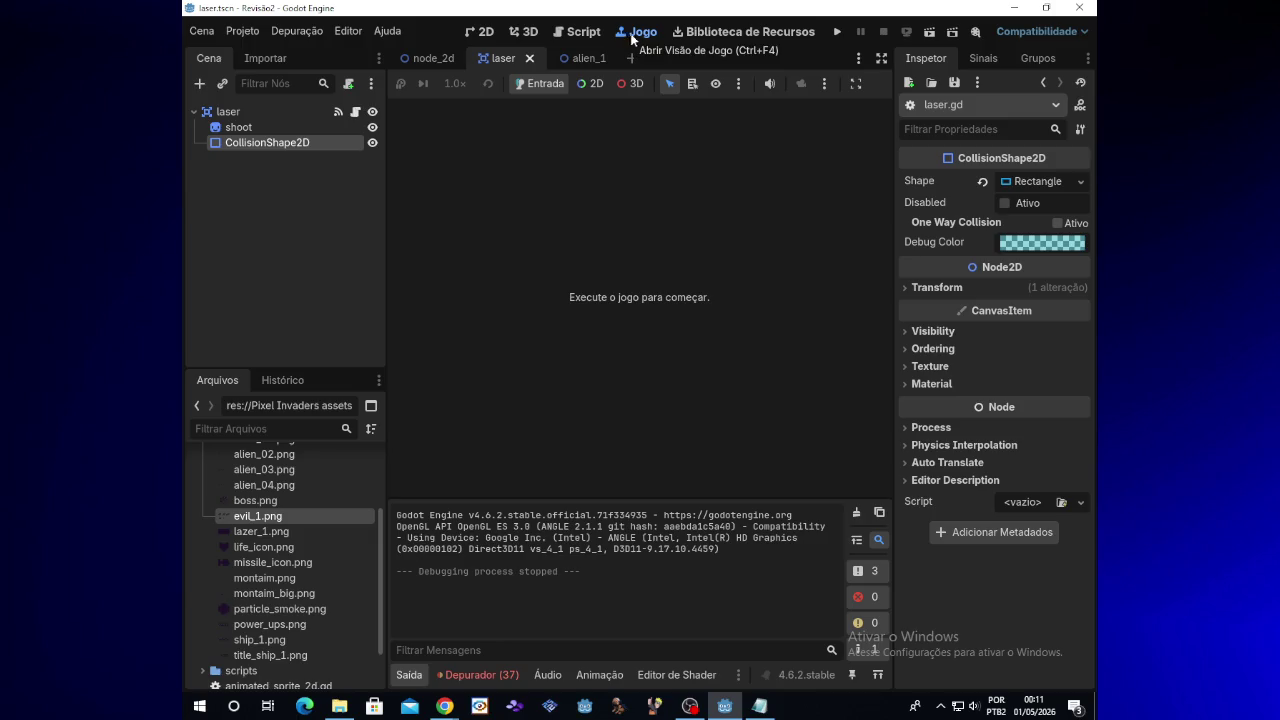
click(700, 33)
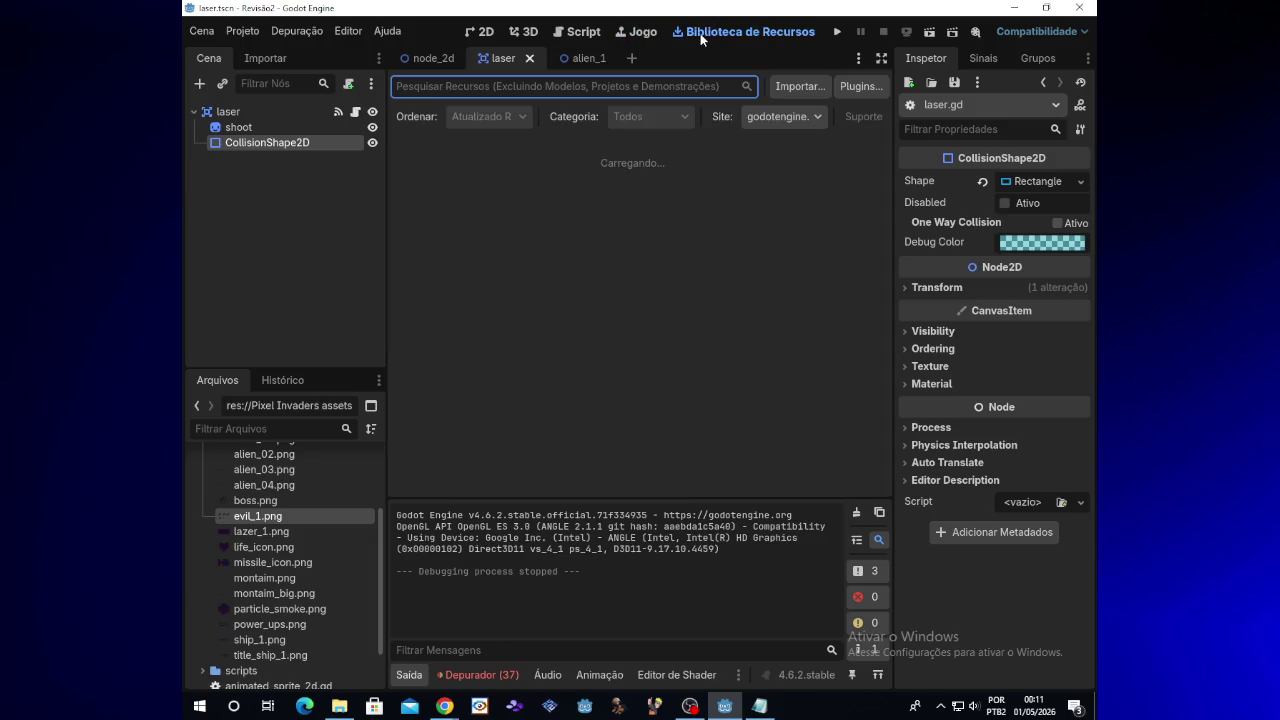
click(530, 33)
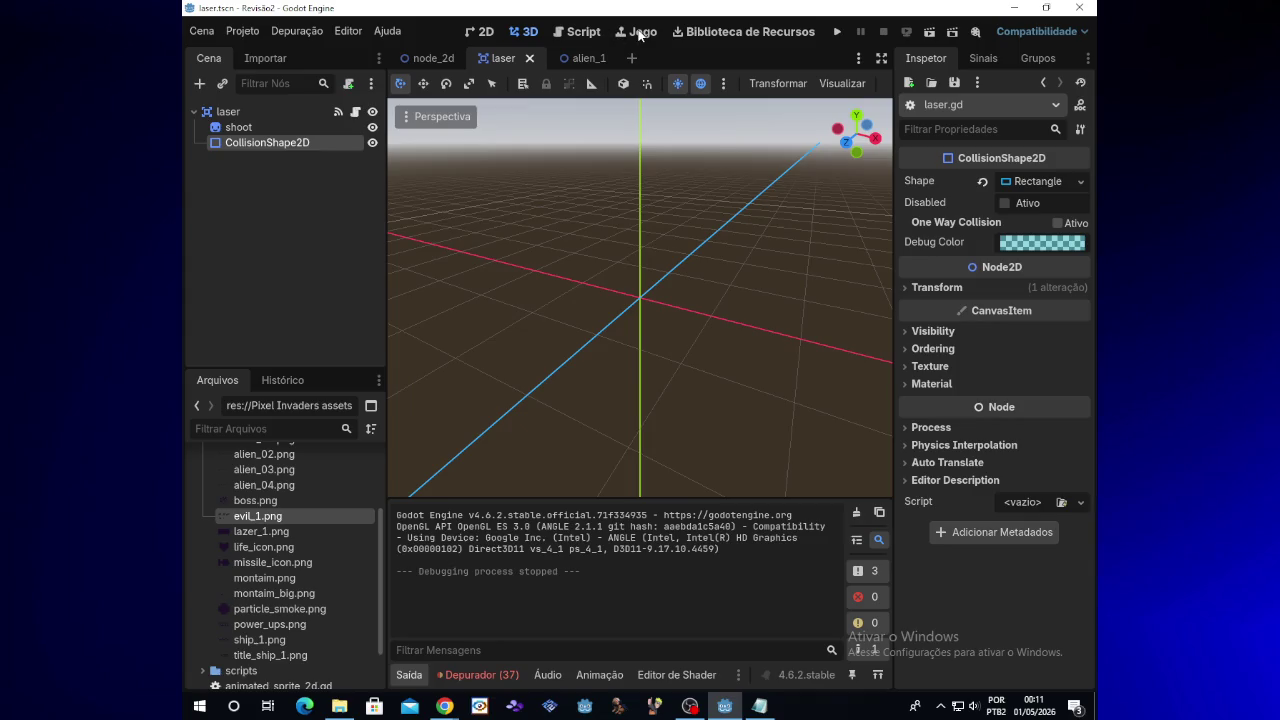
click(641, 34)
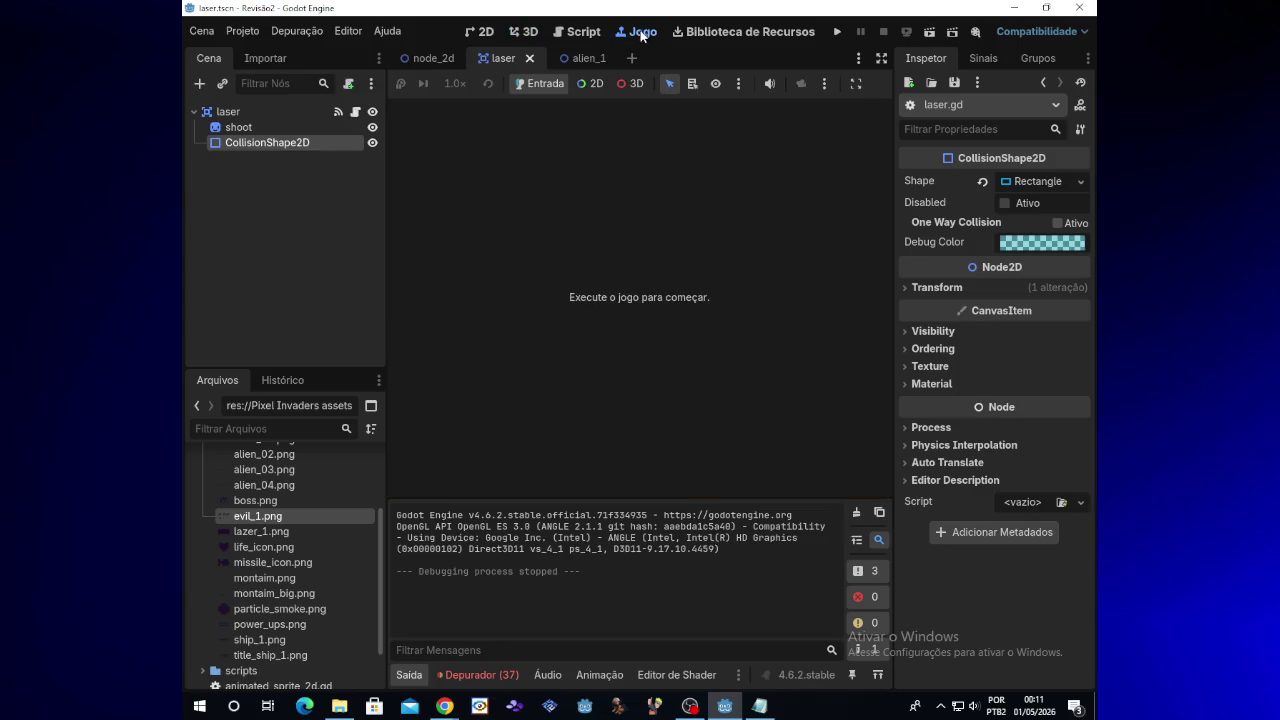
click(526, 34)
click(488, 33)
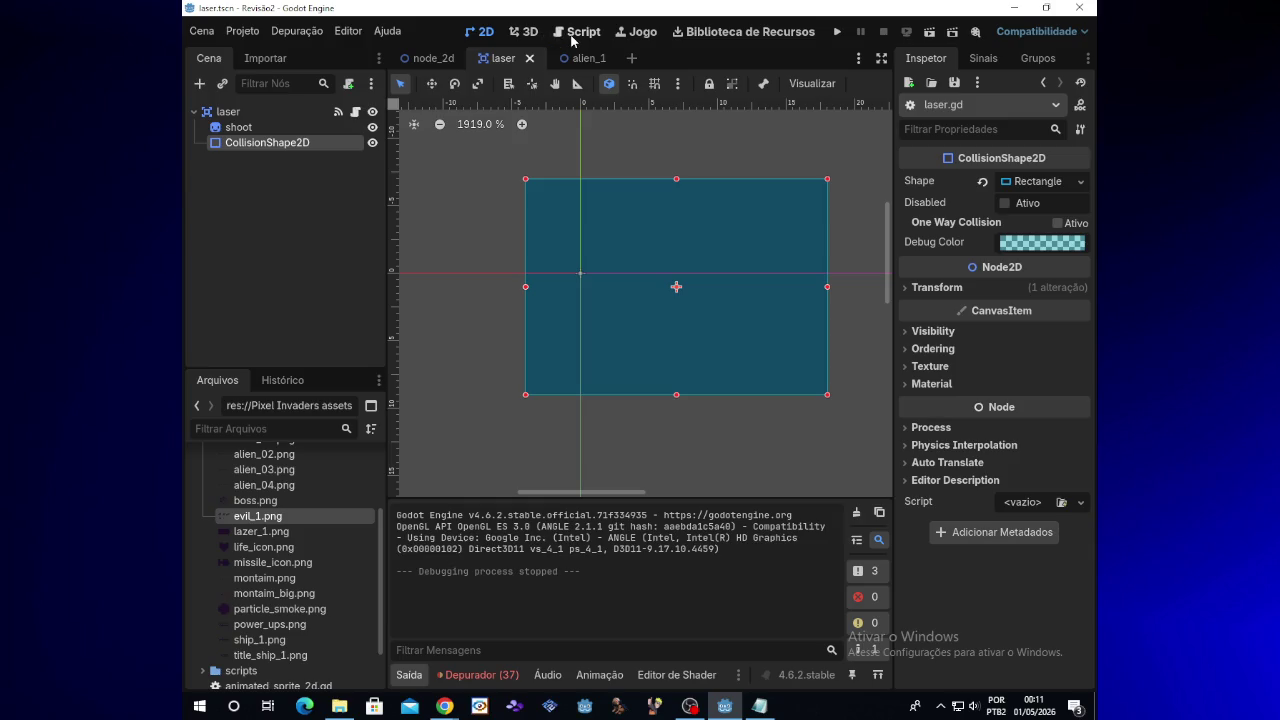
click(327, 125)
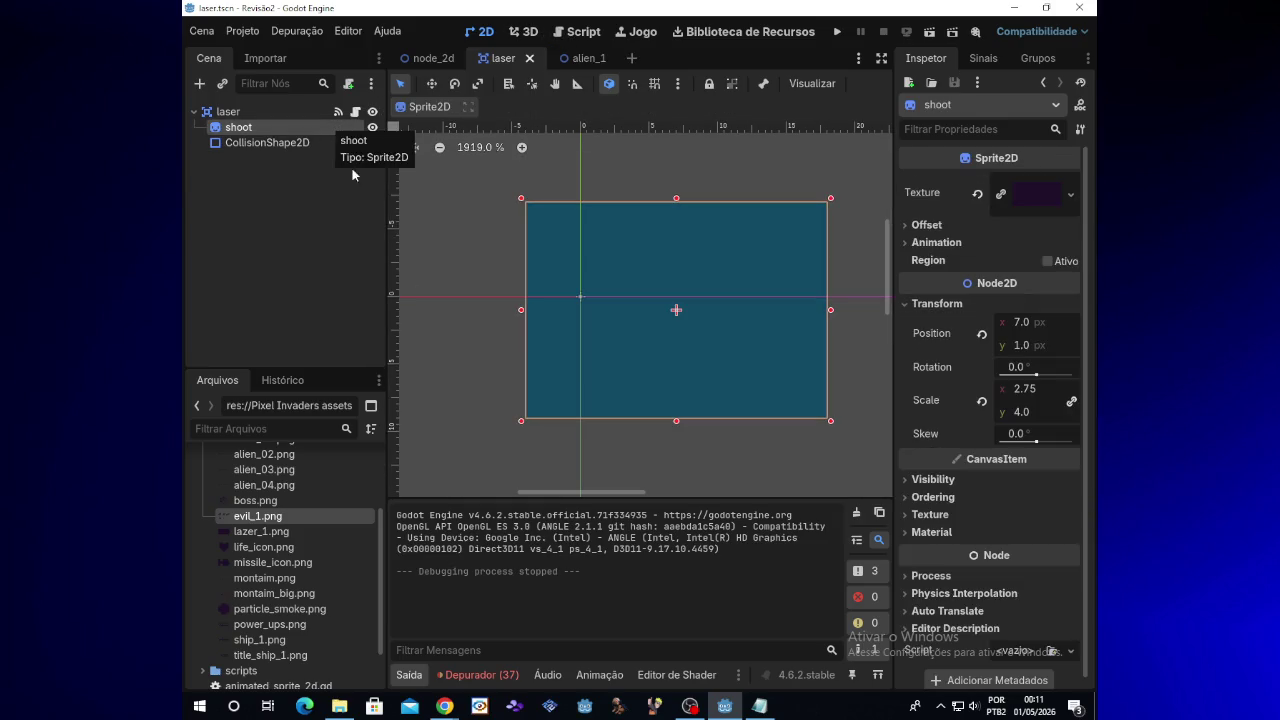
mouse_move(444, 706)
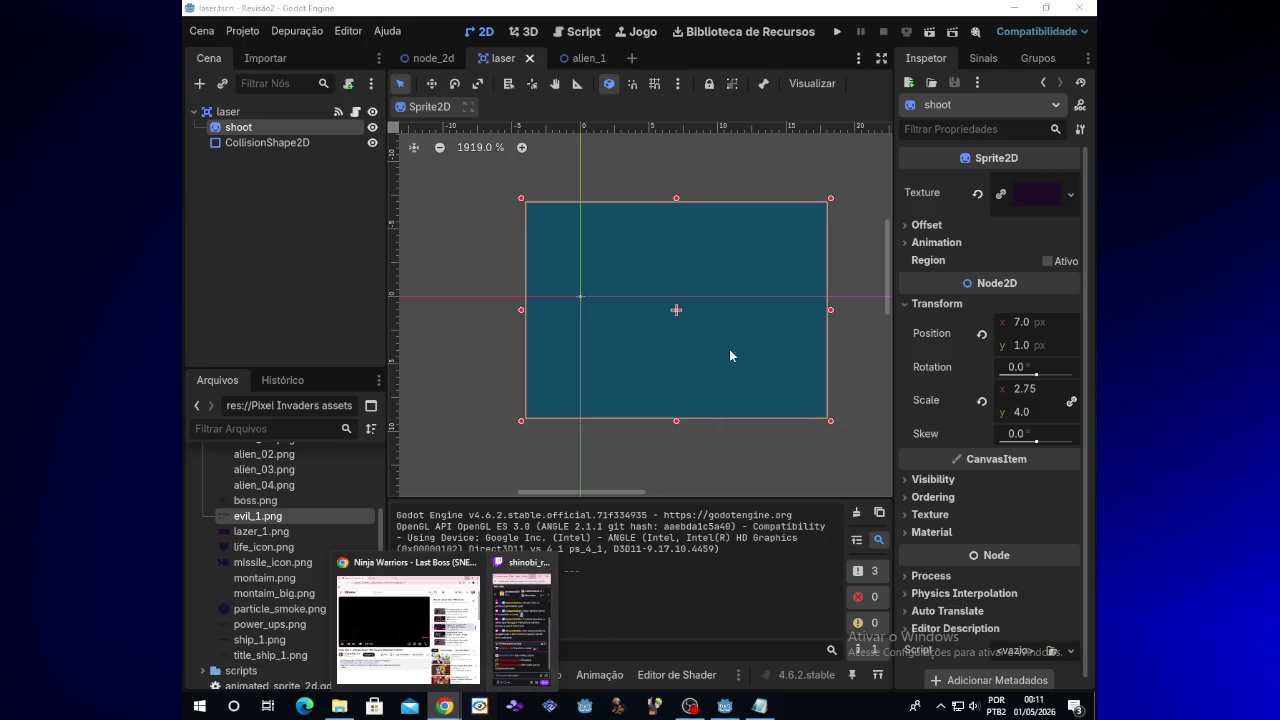
click(837, 33)
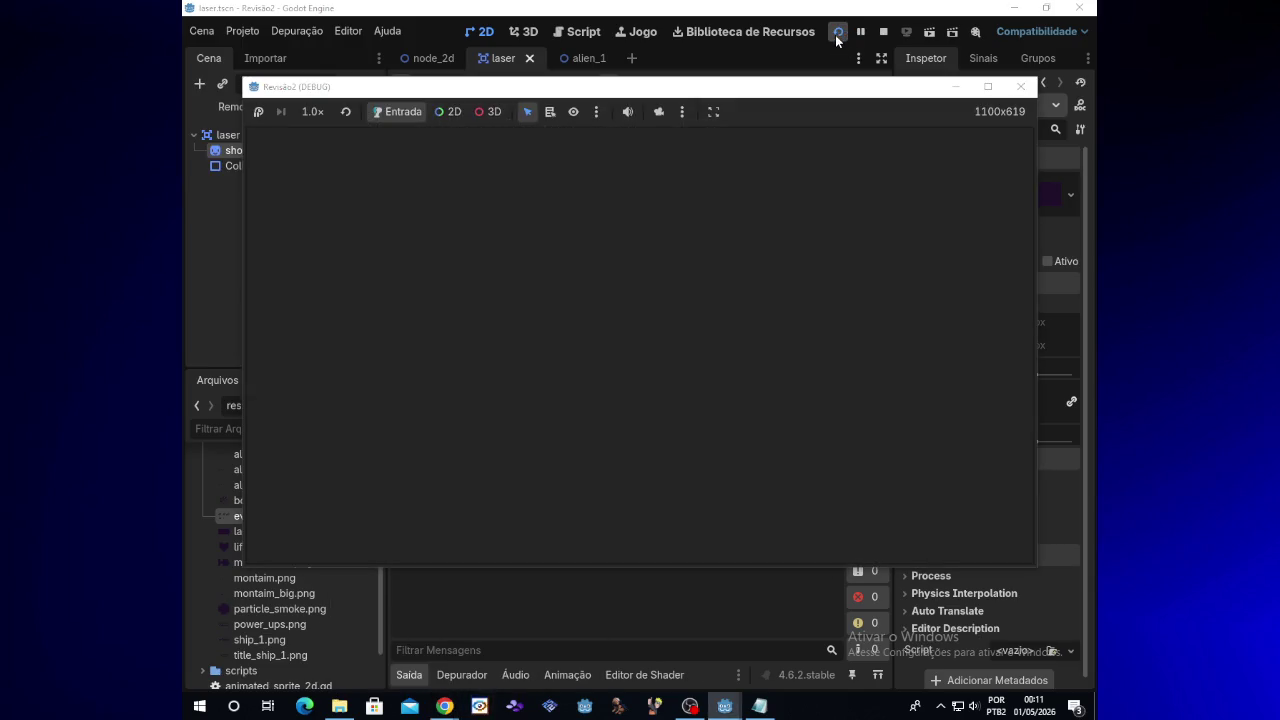
Steer the ship and fire strings of lasers, then stop the game and return to the node_2d scene
key(Right)
key(space)
key(Down)
key(space)
key(space)
key(space)
key(space)
key(space)
key(space)
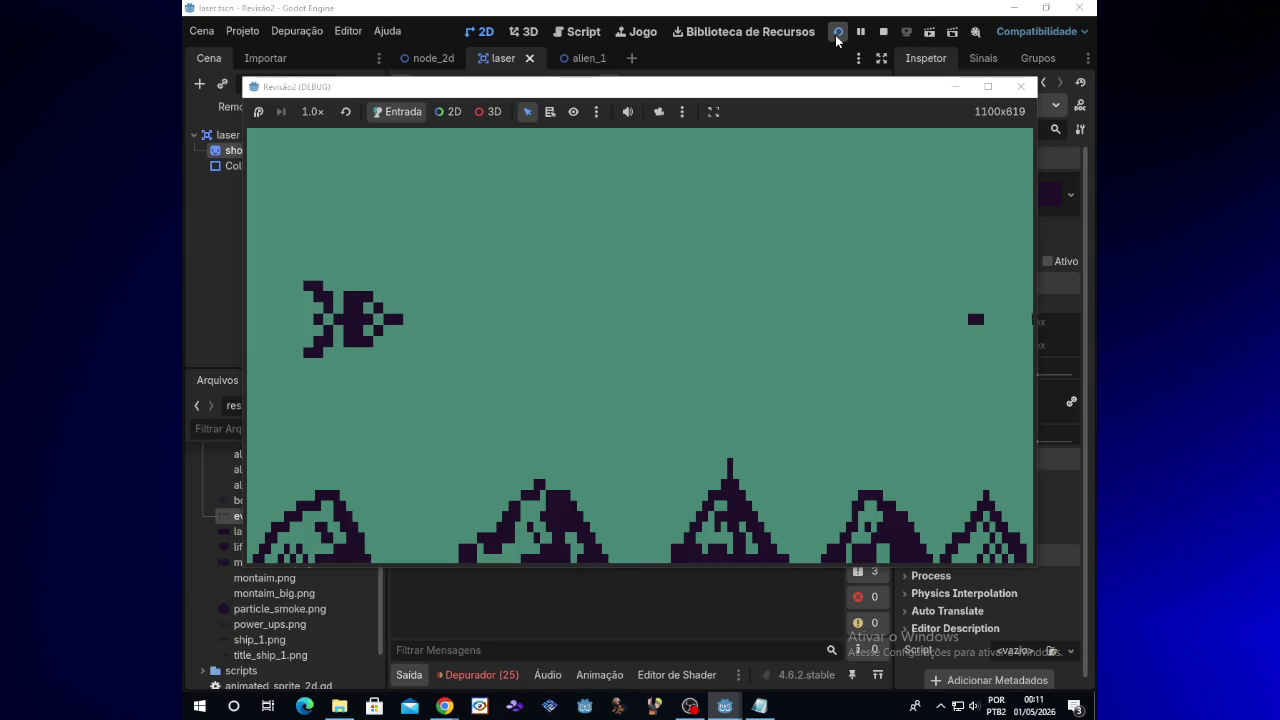
key(Up)
key(Left)
key(Down)
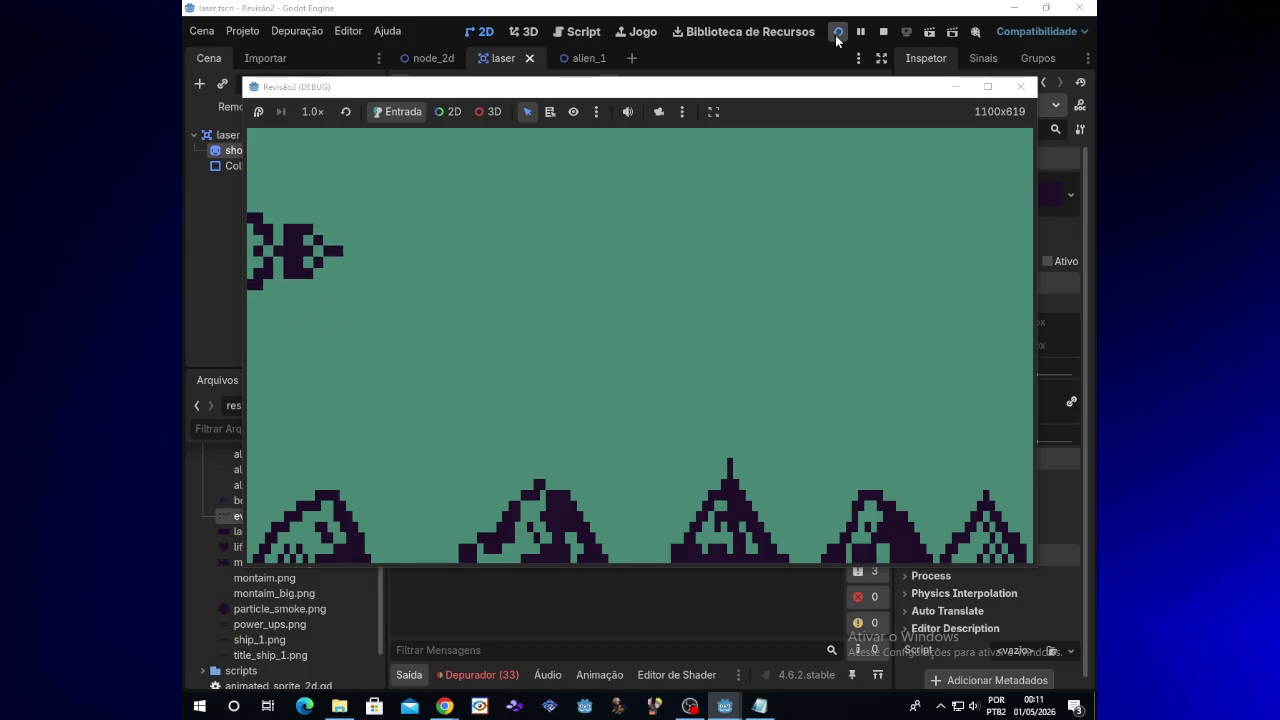
key(Right)
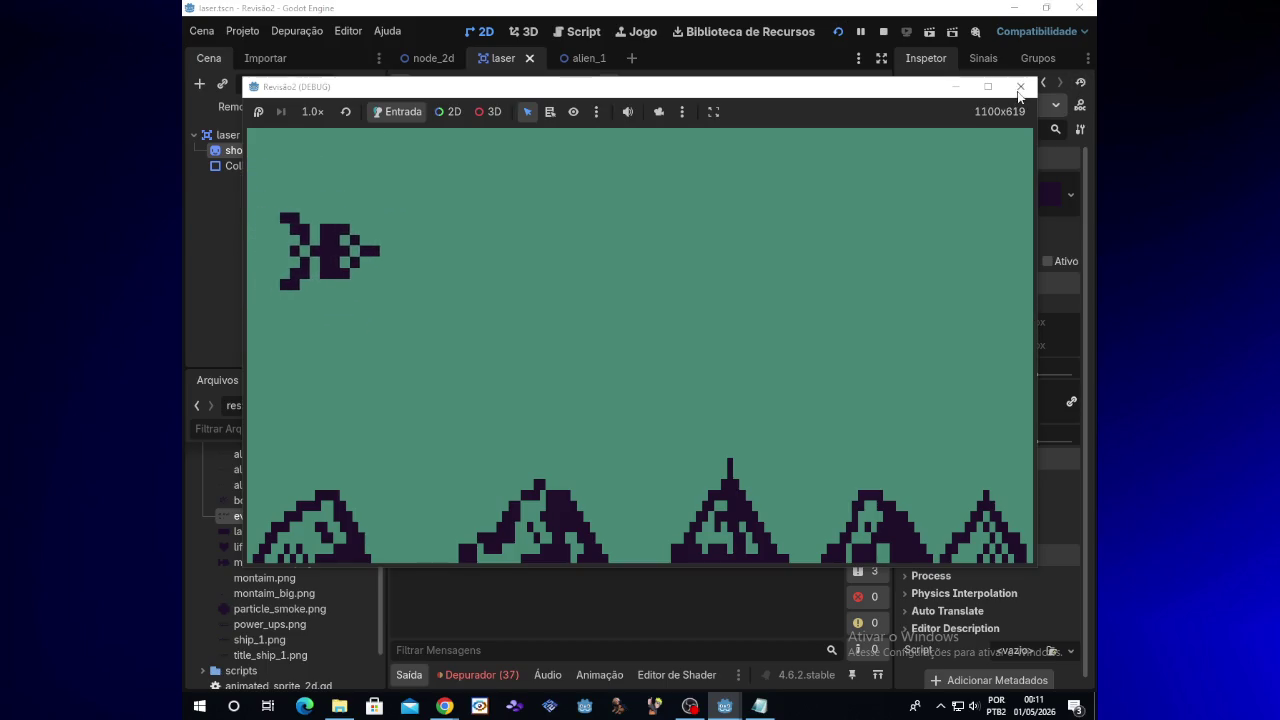
click(1019, 88)
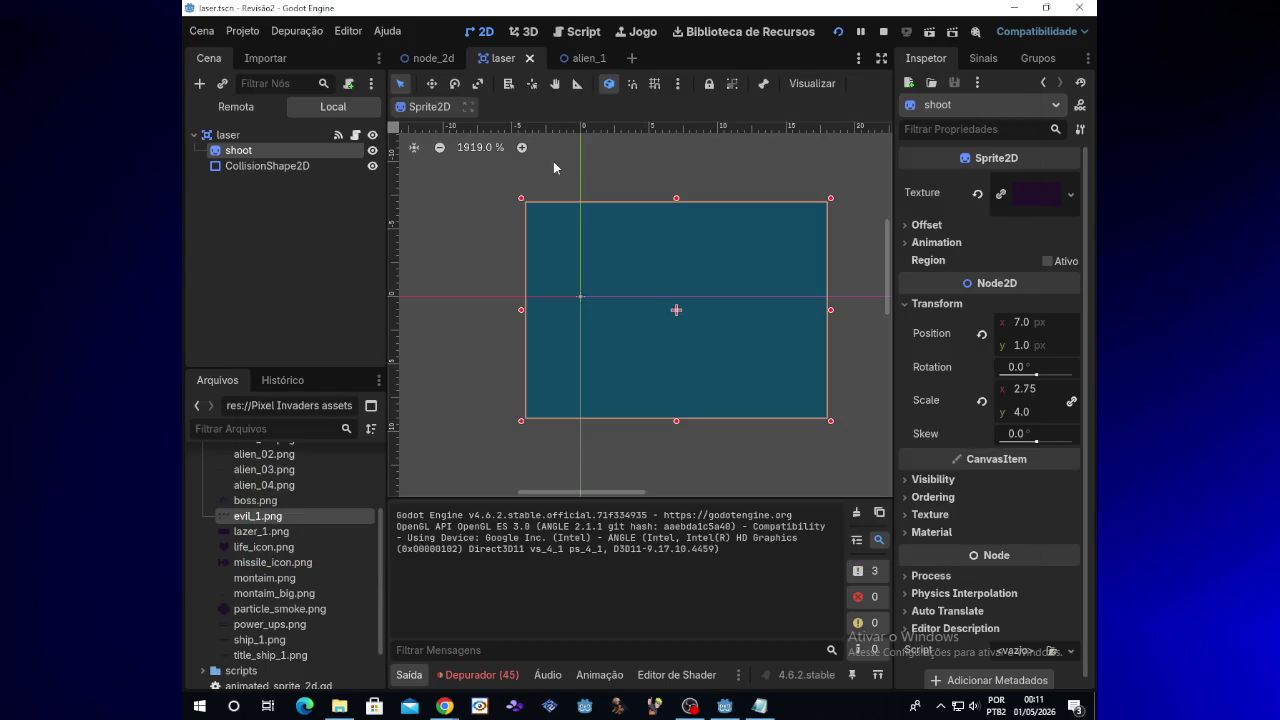
click(438, 58)
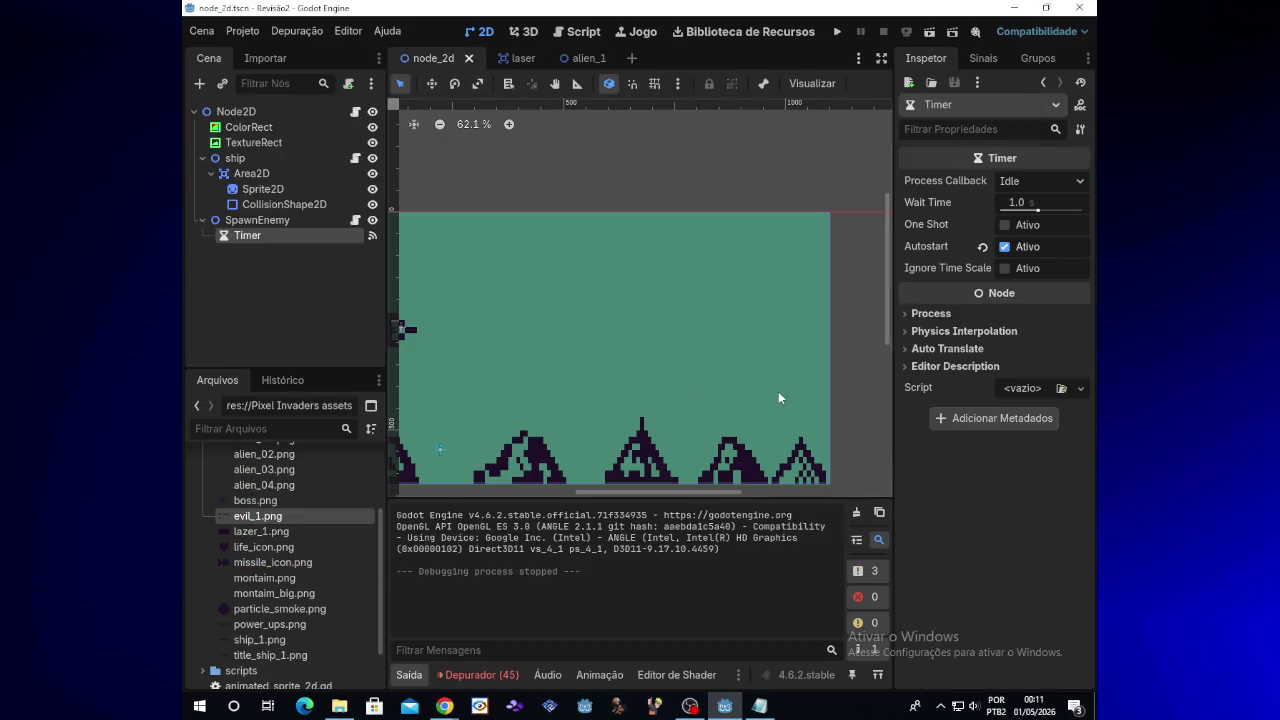
Change the spawn range in spawn_enemy.gd from randi_range(5,153) to randi_range(5,50) and run the game
click(355, 220)
drag(790, 466, 886, 462)
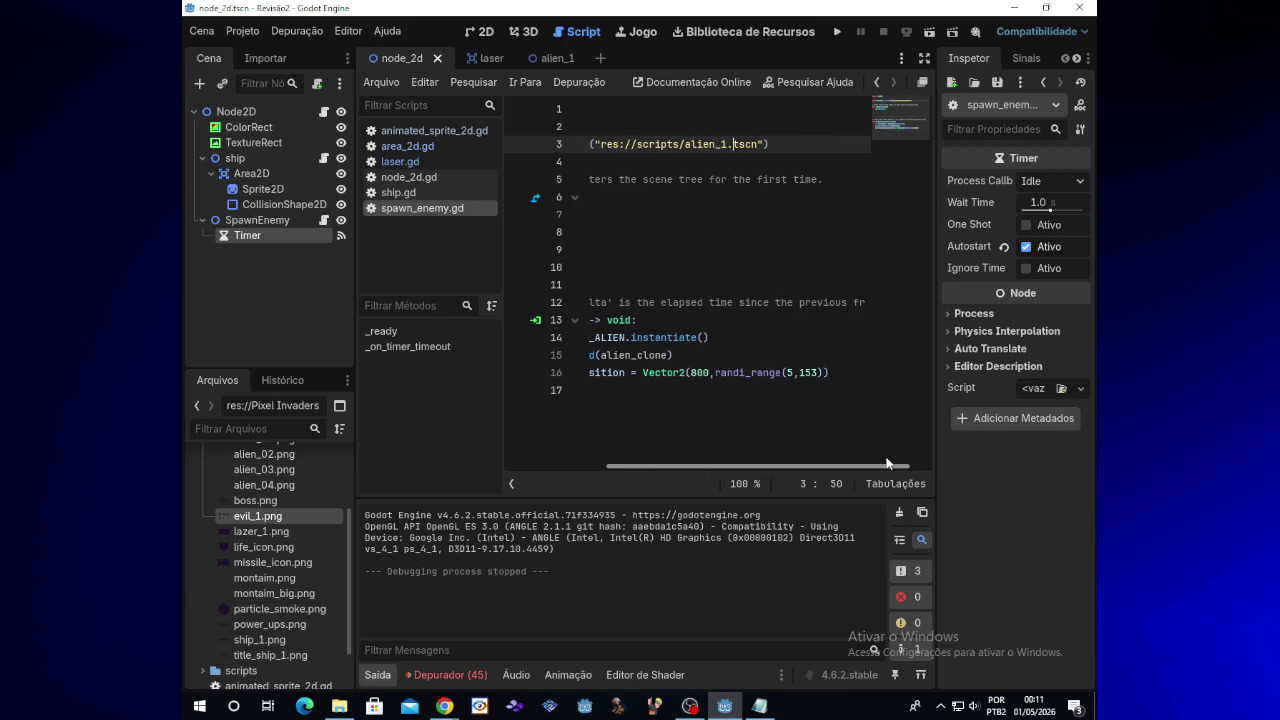
click(818, 373)
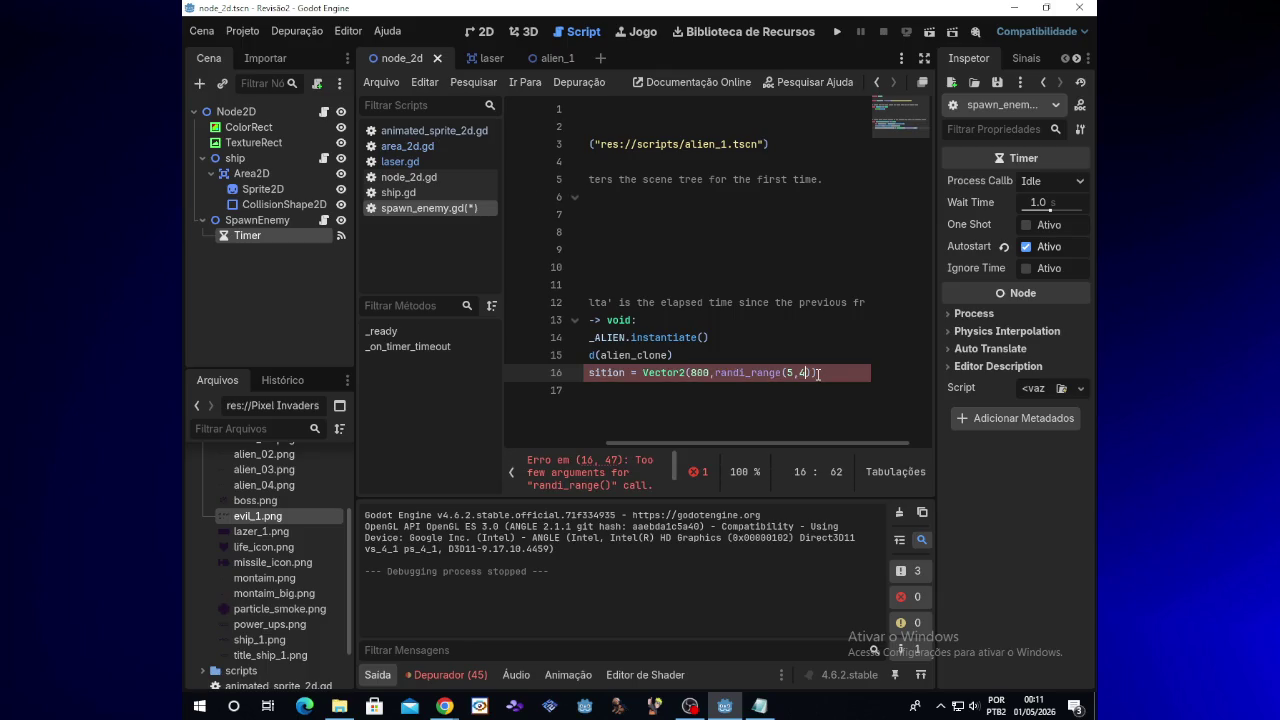
key(BackSpace)
text(50)
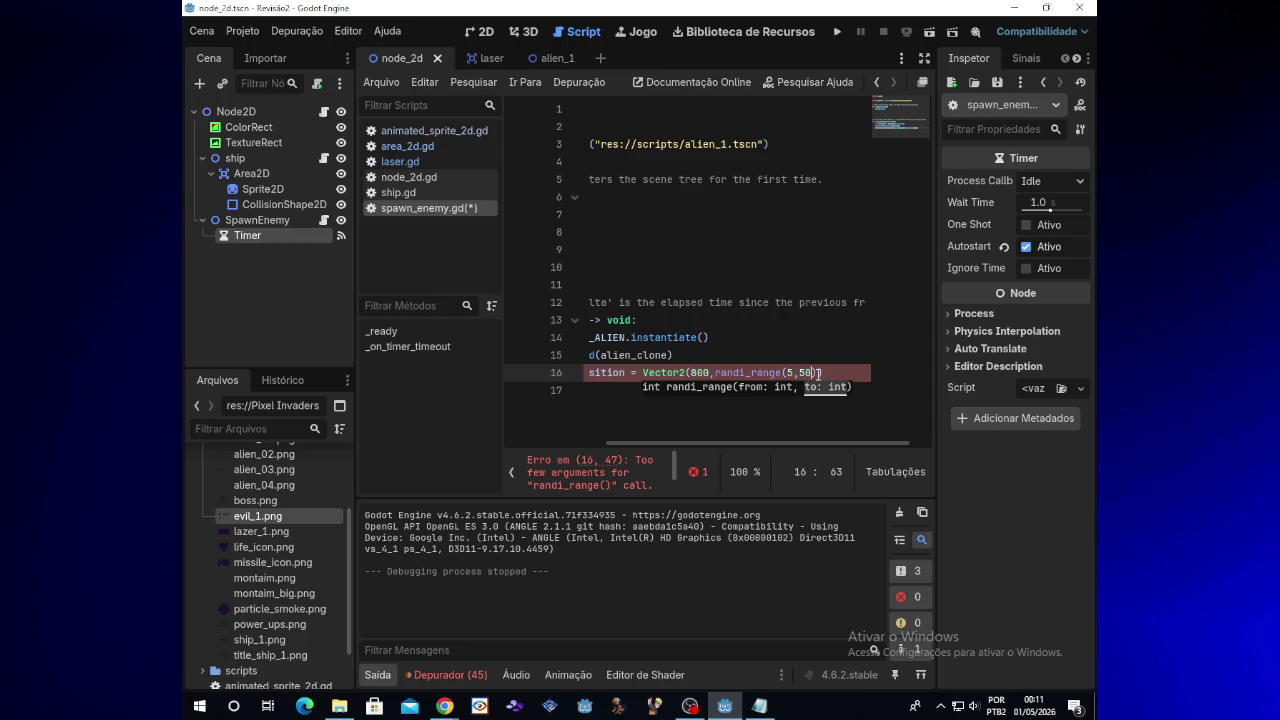
click(837, 31)
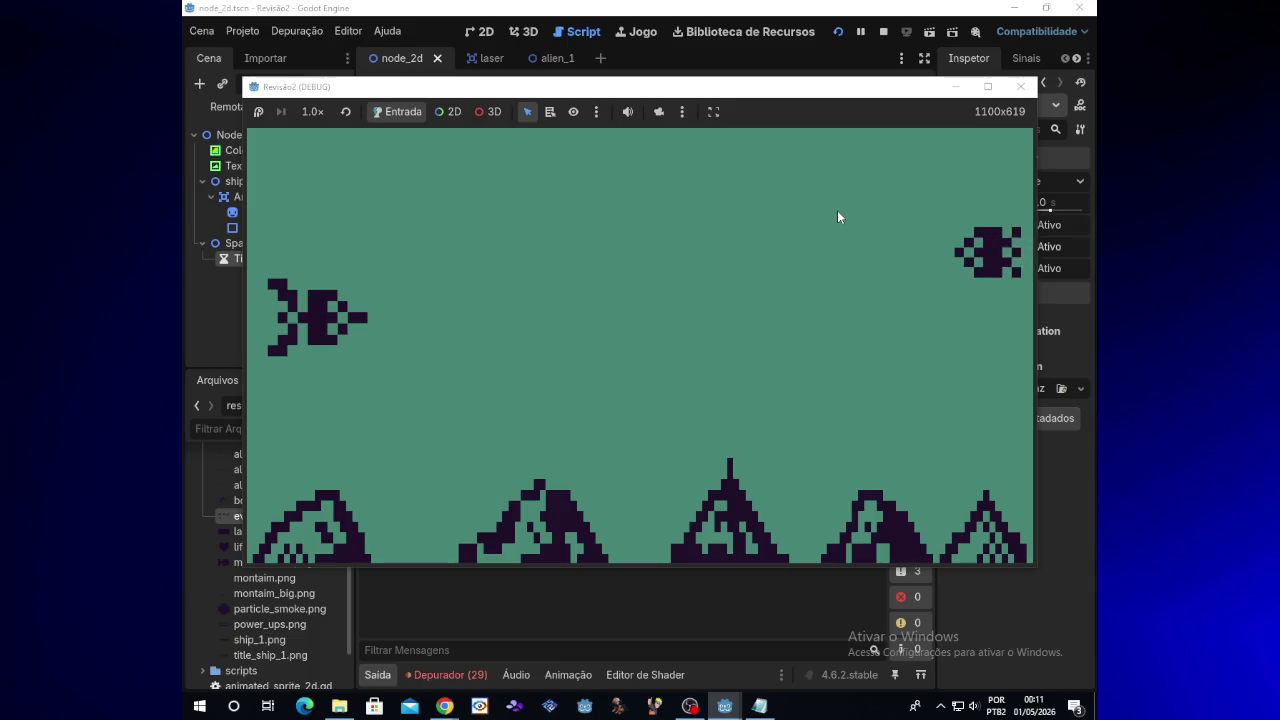
Sweep the ship up and down with the arrow keys, shooting the incoming aliens, then close the game
key(Up)
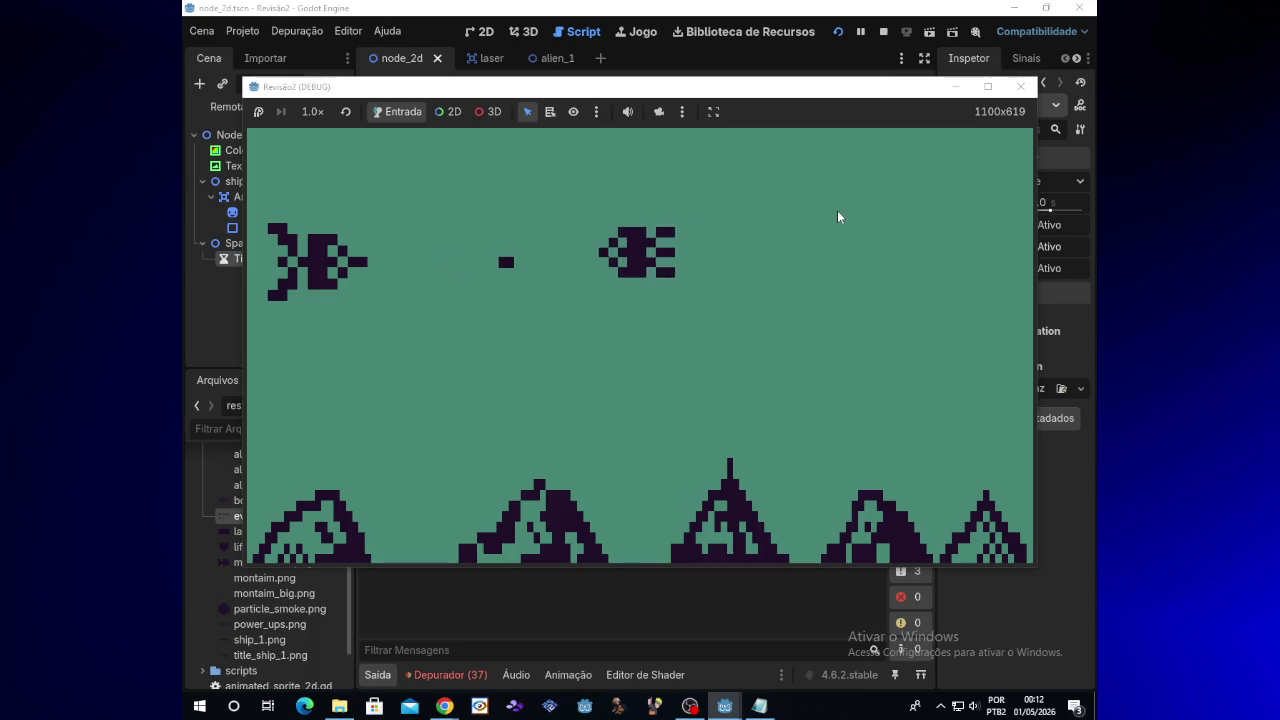
key(space)
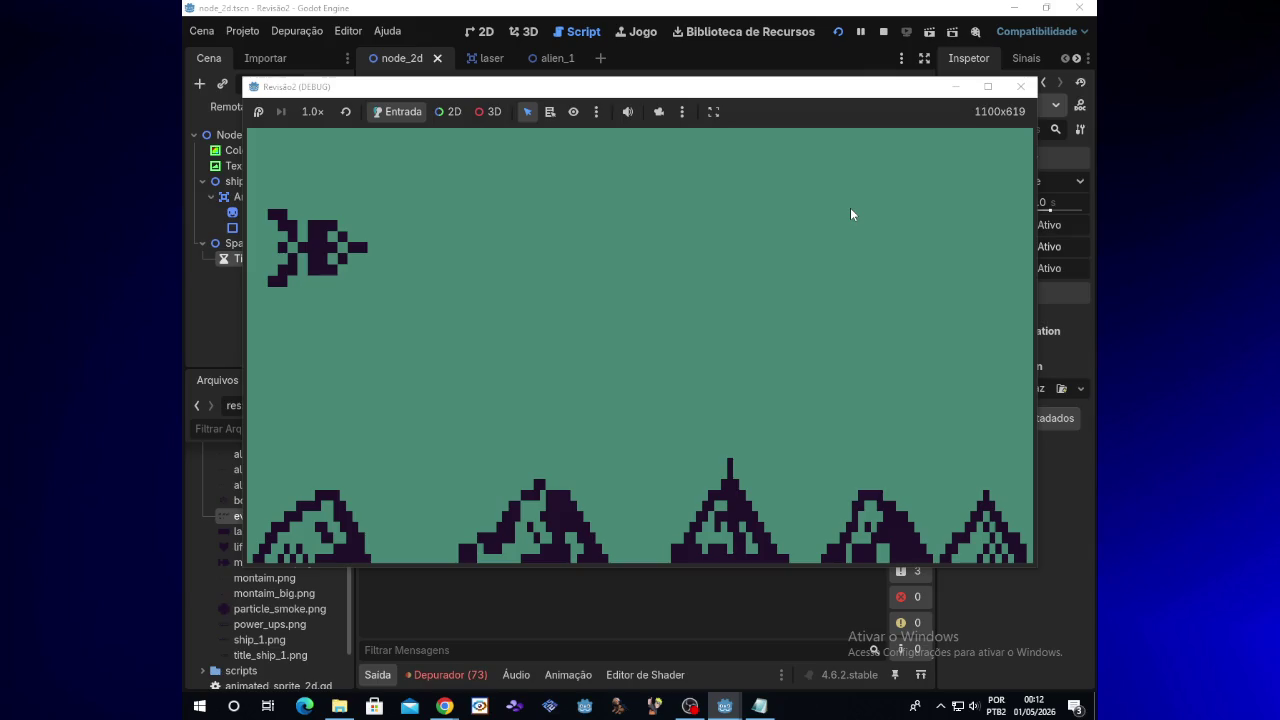
key(Left)
key(Down)
key(space)
key(Down)
key(Up)
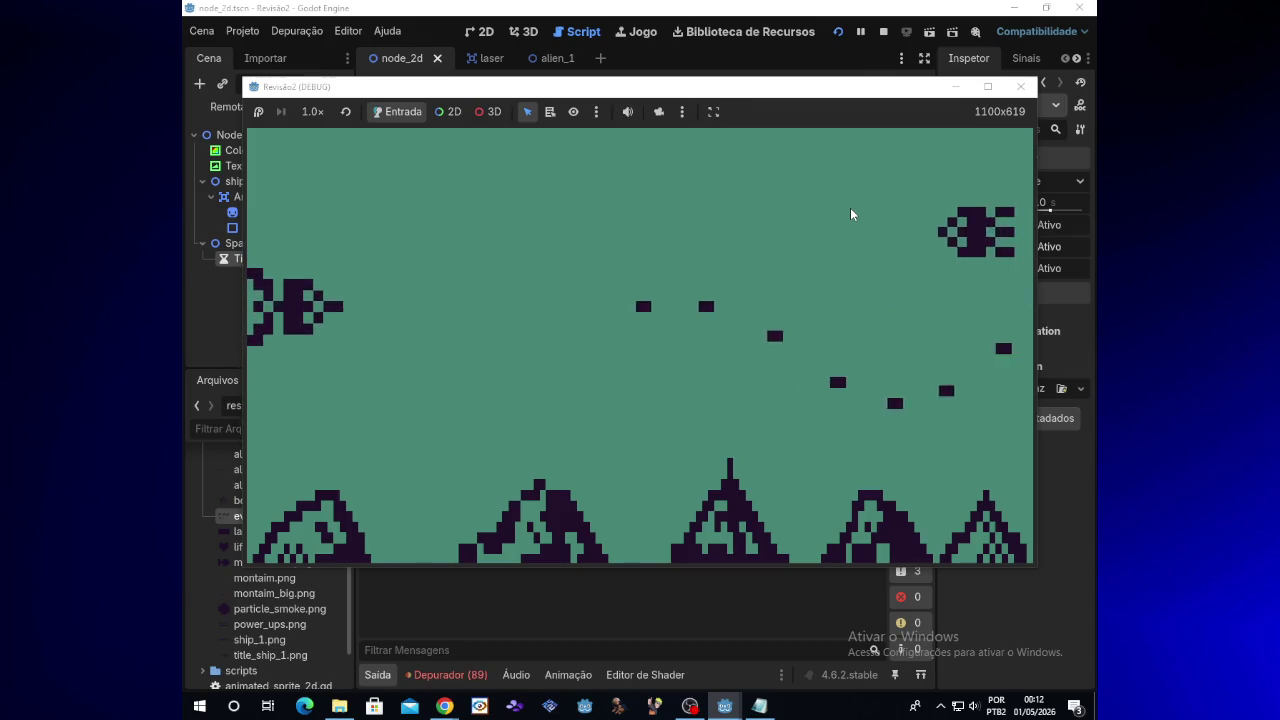
key(Up)
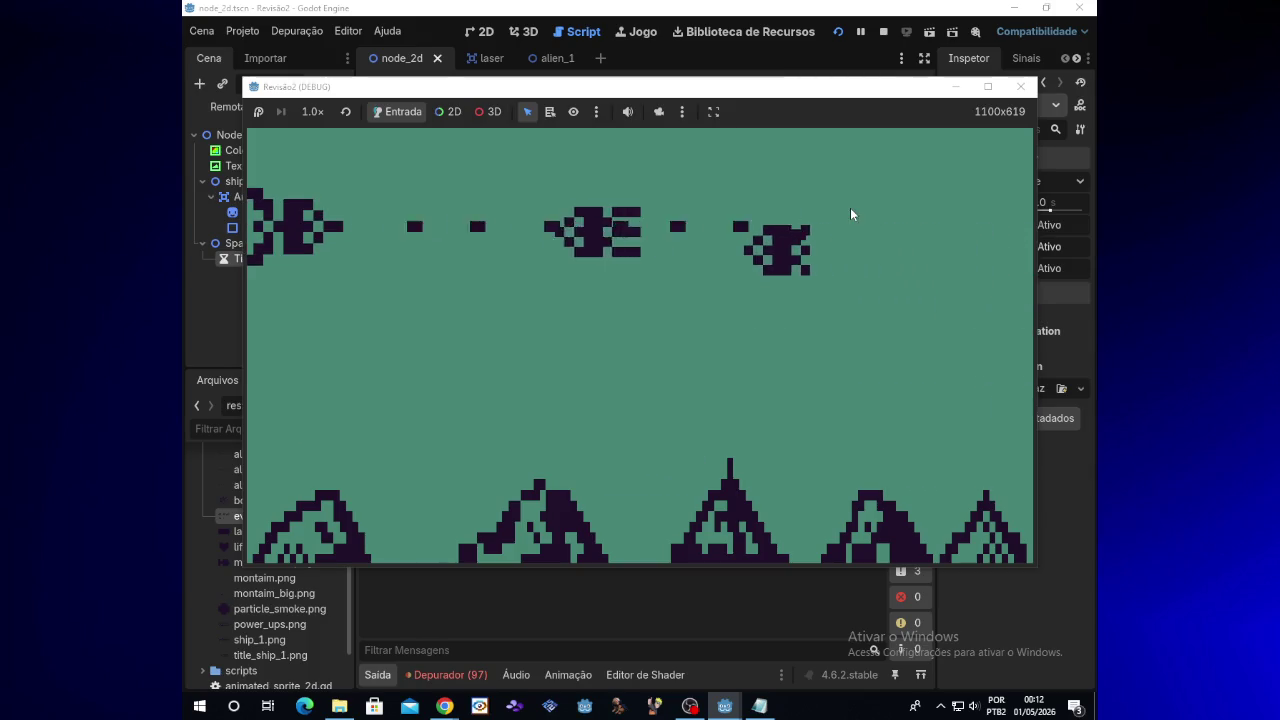
key(Down)
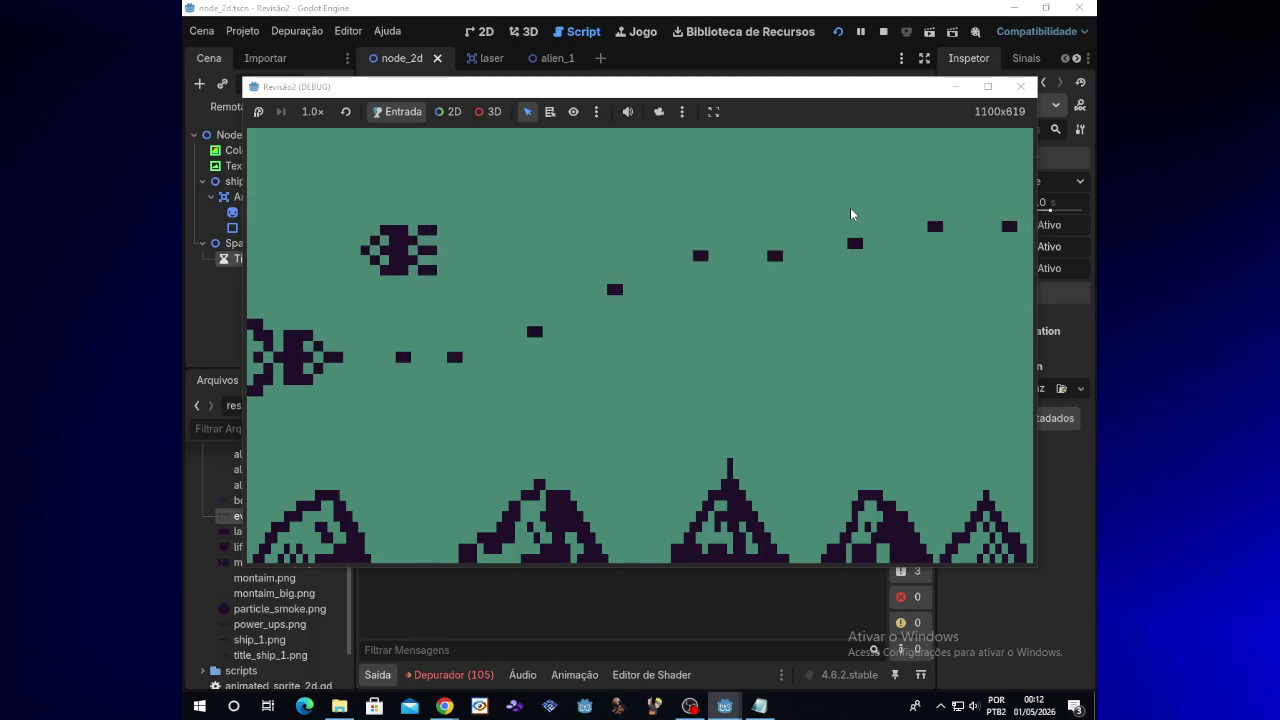
click(1009, 91)
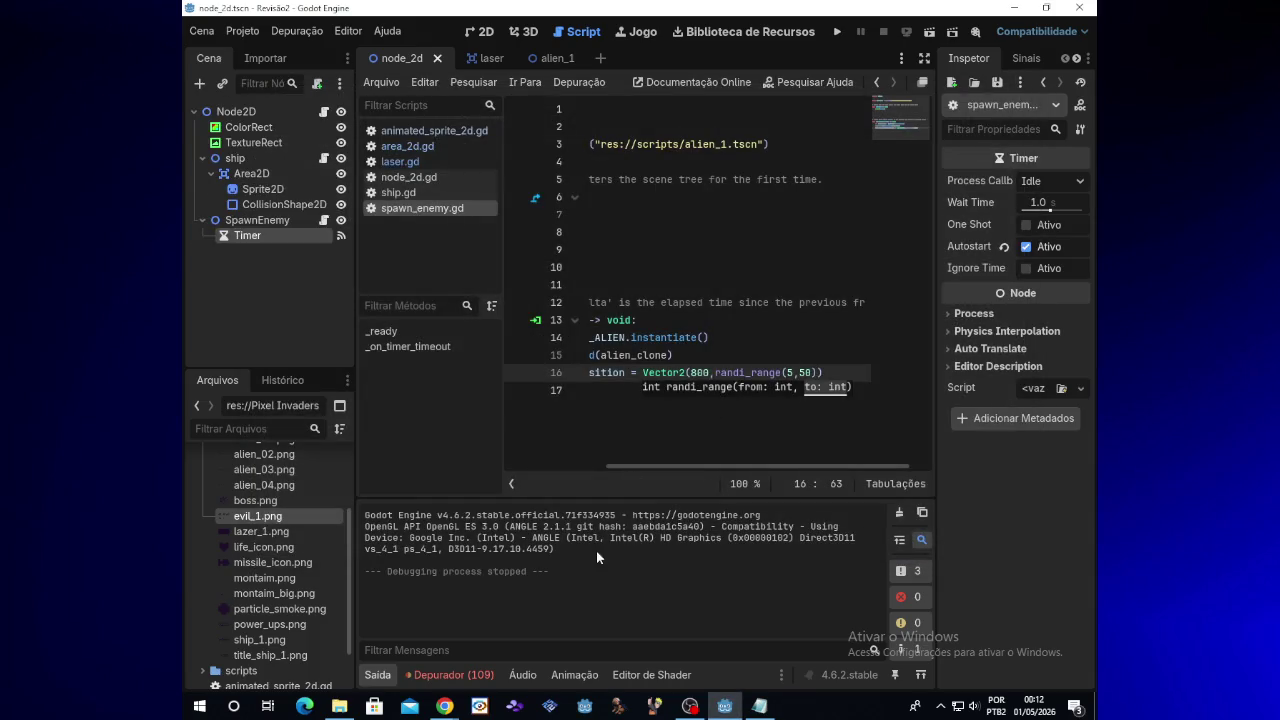
Dismiss the function signature hint in the spawn_enemy.gd script
mouse_move(444, 706)
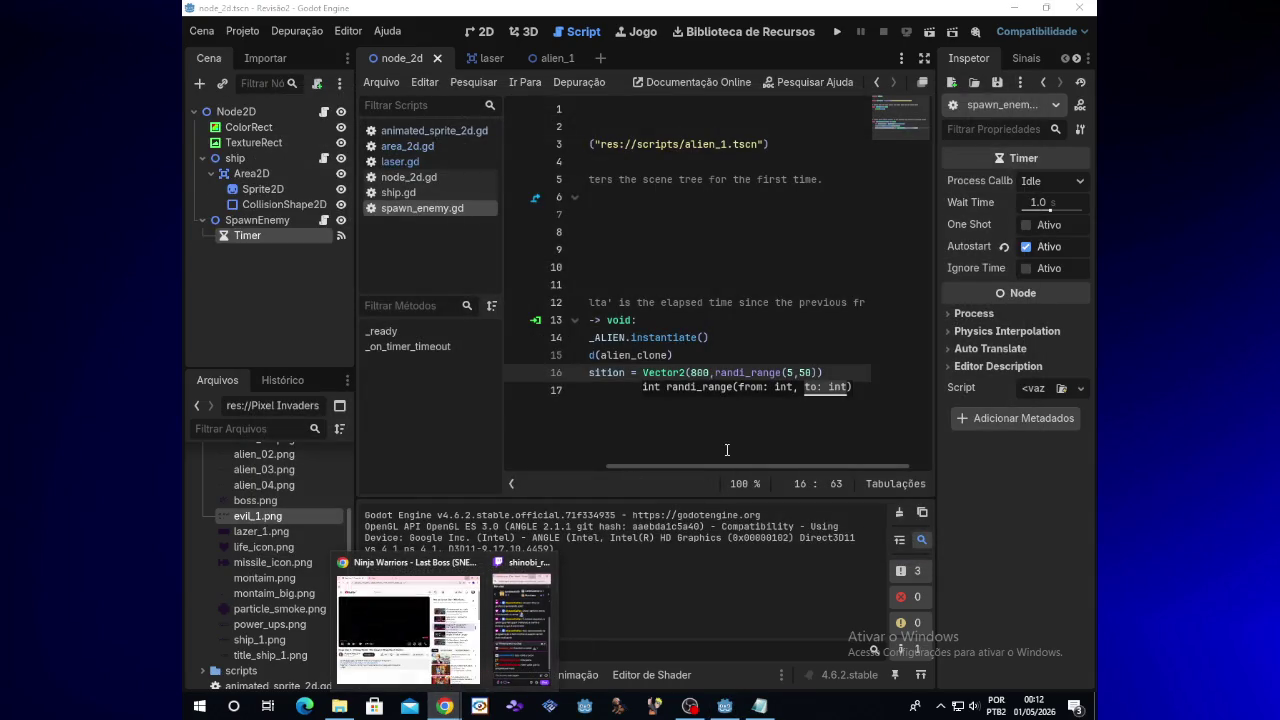
click(727, 452)
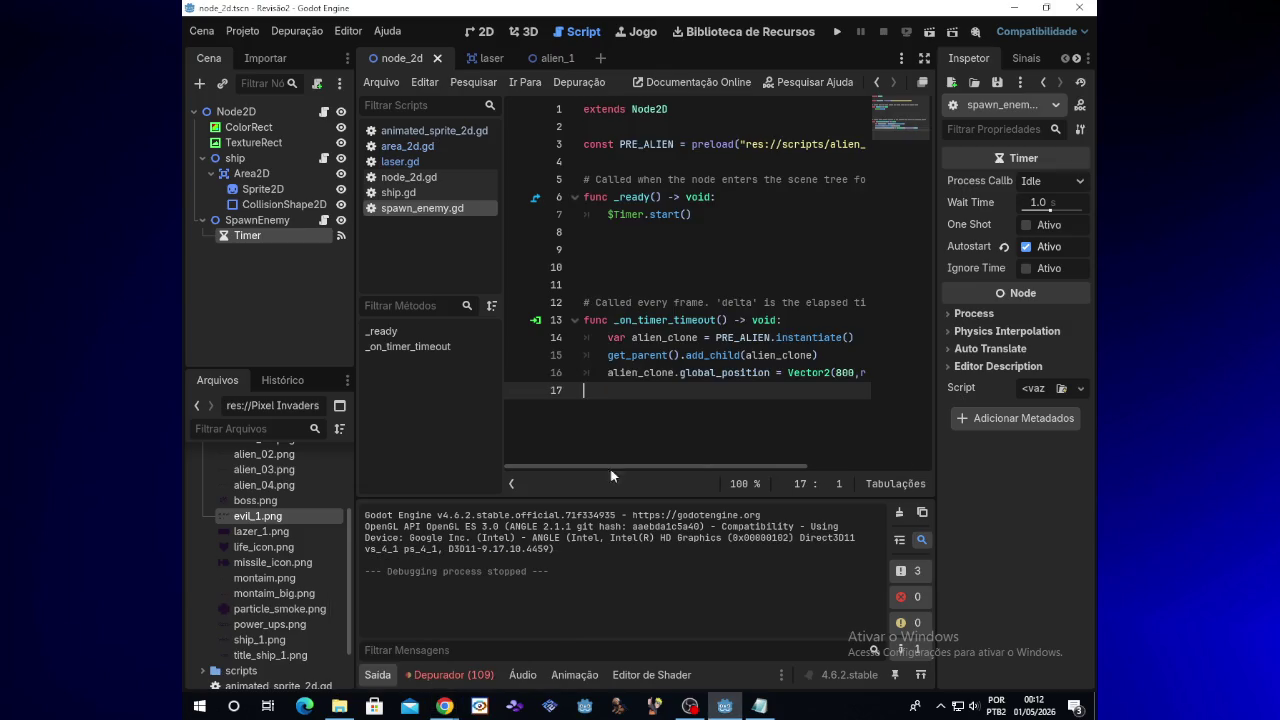
scroll(314, 549, down, 2)
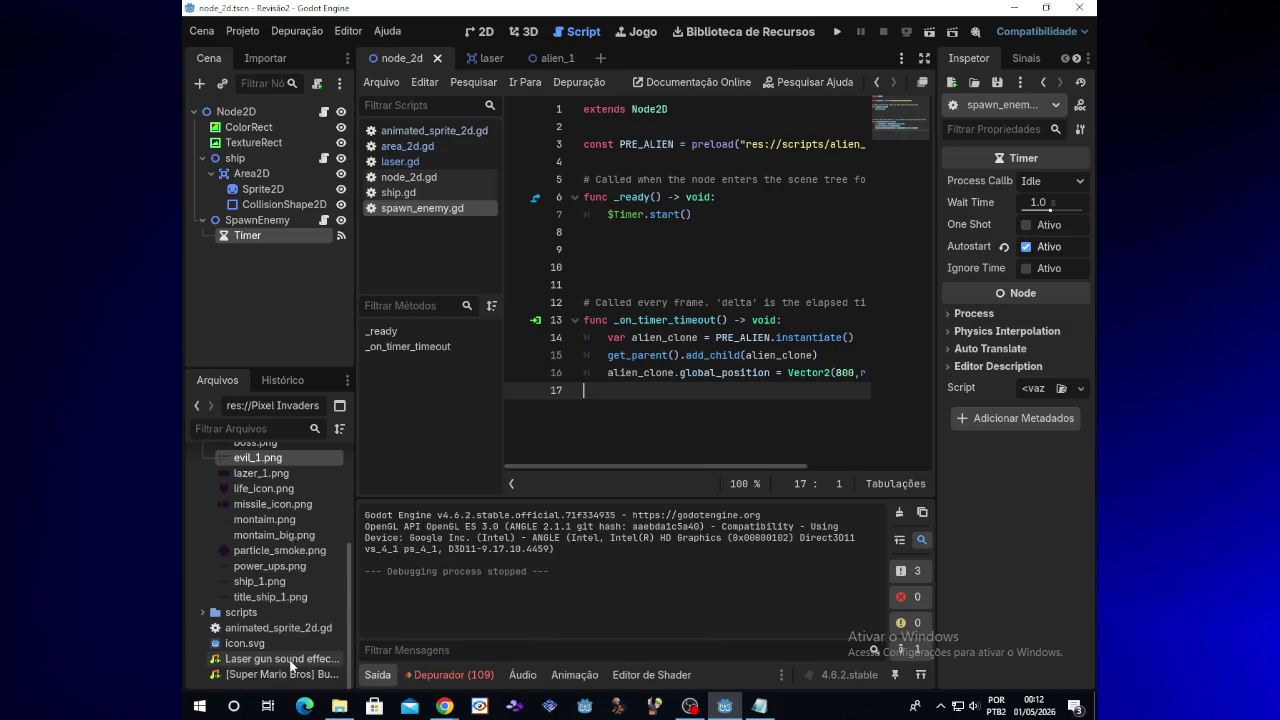
Switch to the laser scene and open the context menu for its laser root node
mouse_move(291, 664)
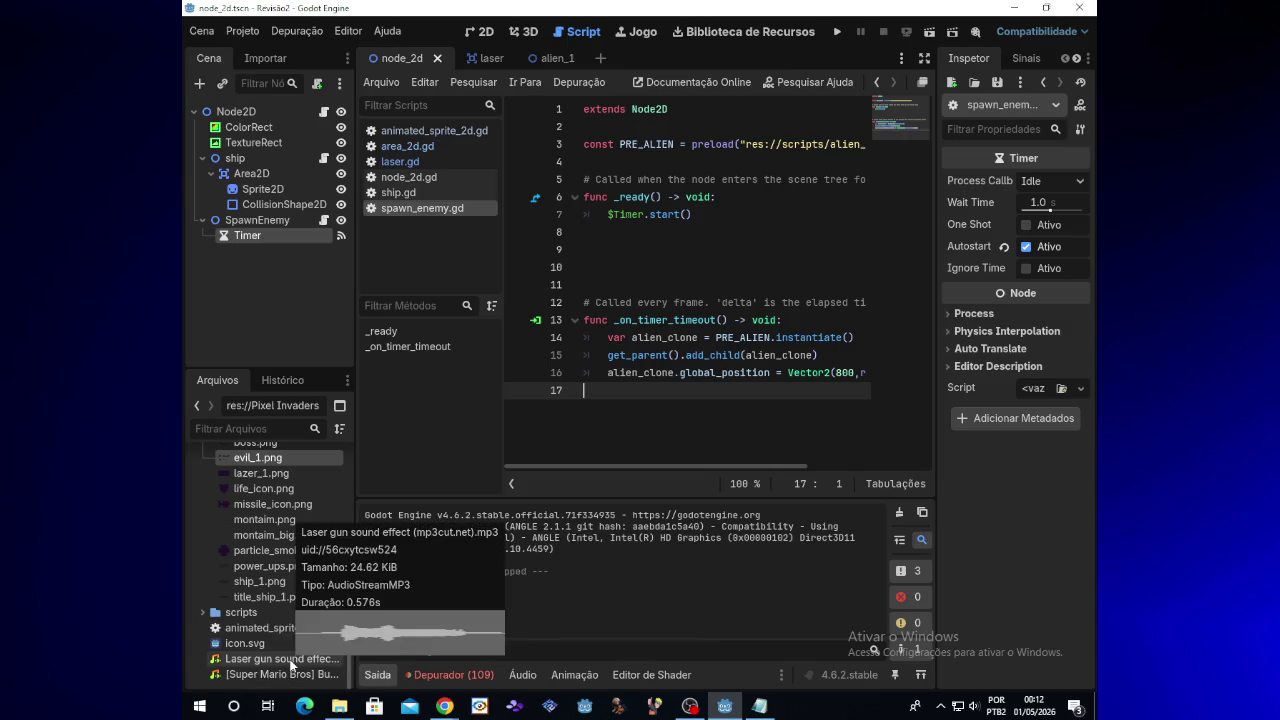
click(478, 60)
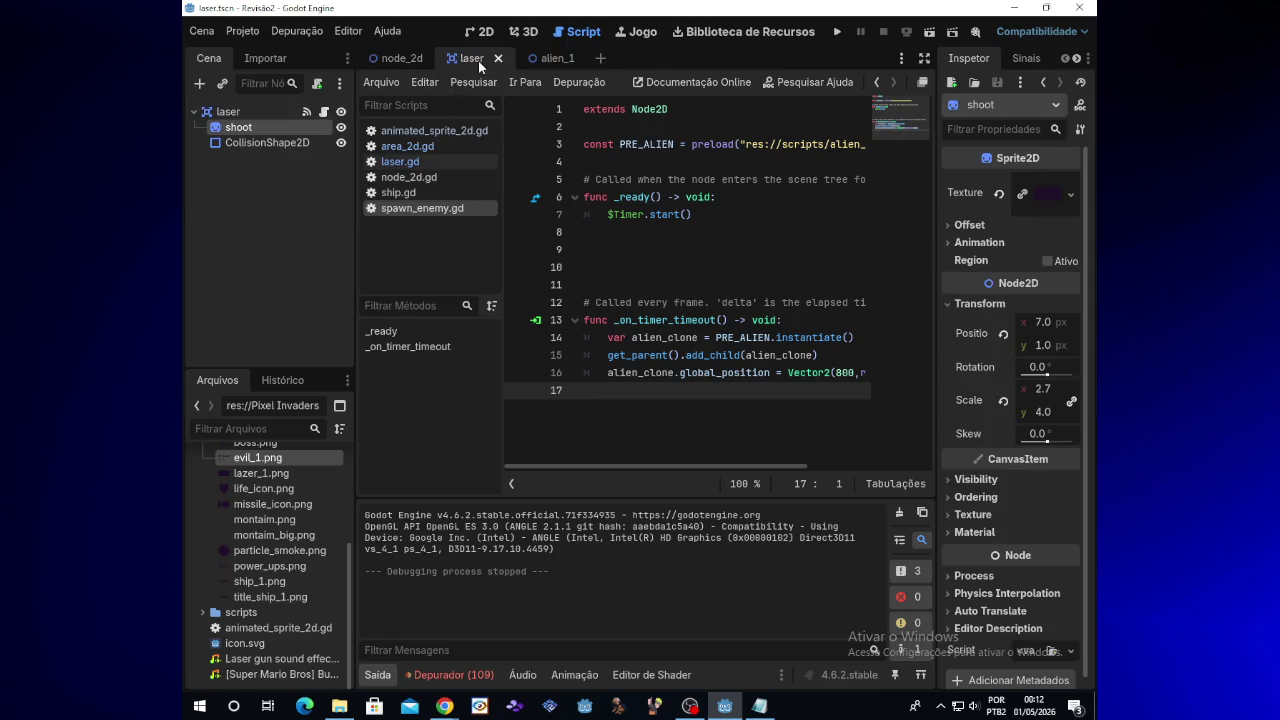
click(258, 143)
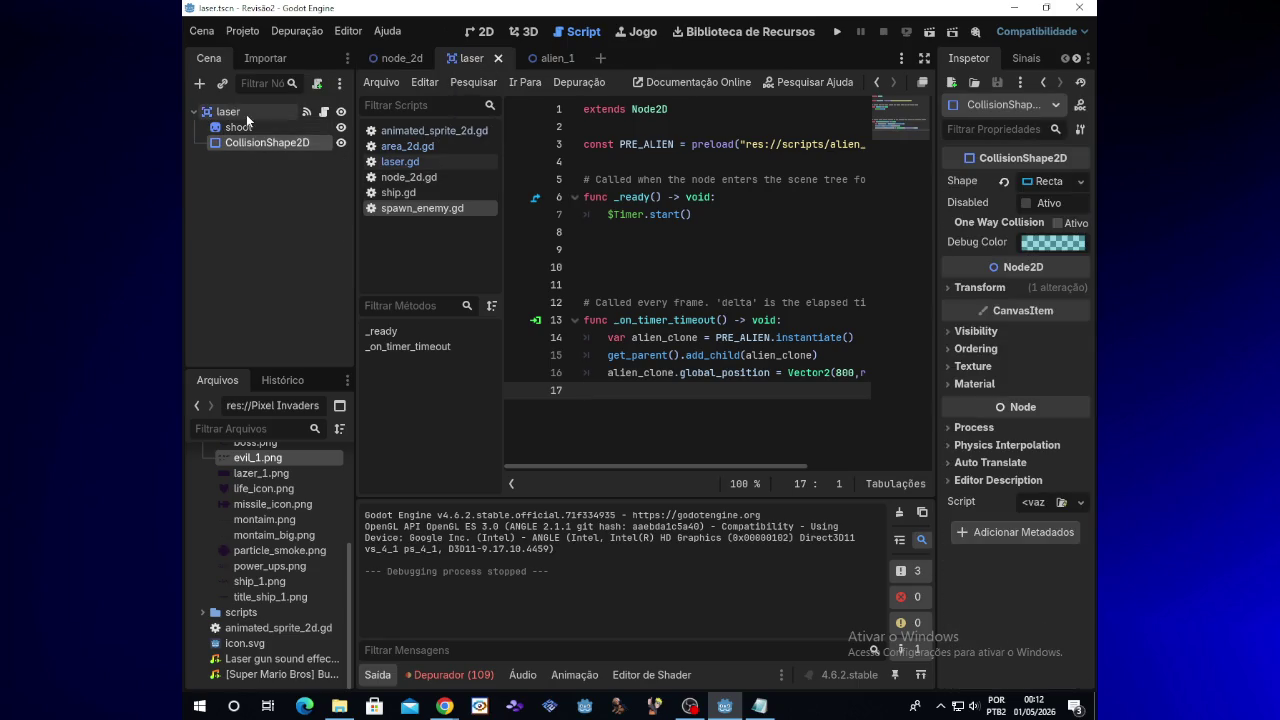
click(247, 115)
right_click(246, 113)
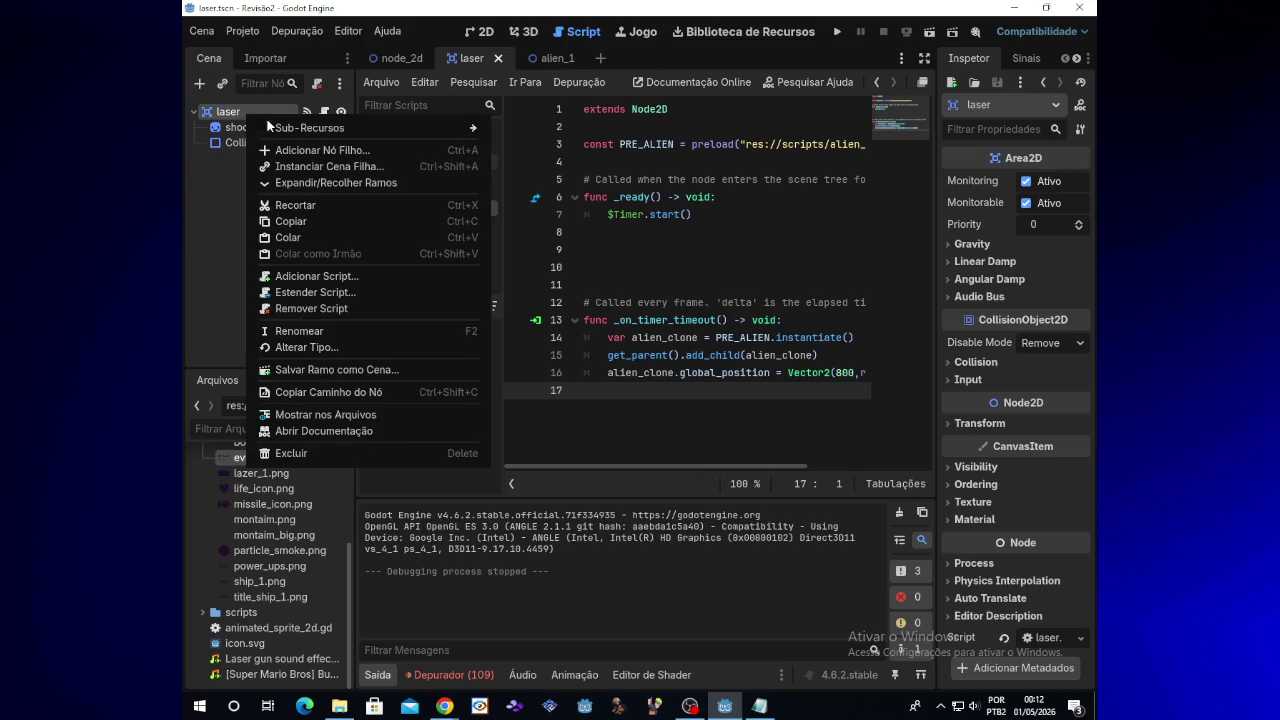
Open the Add Child Node dialog for the laser node
click(320, 150)
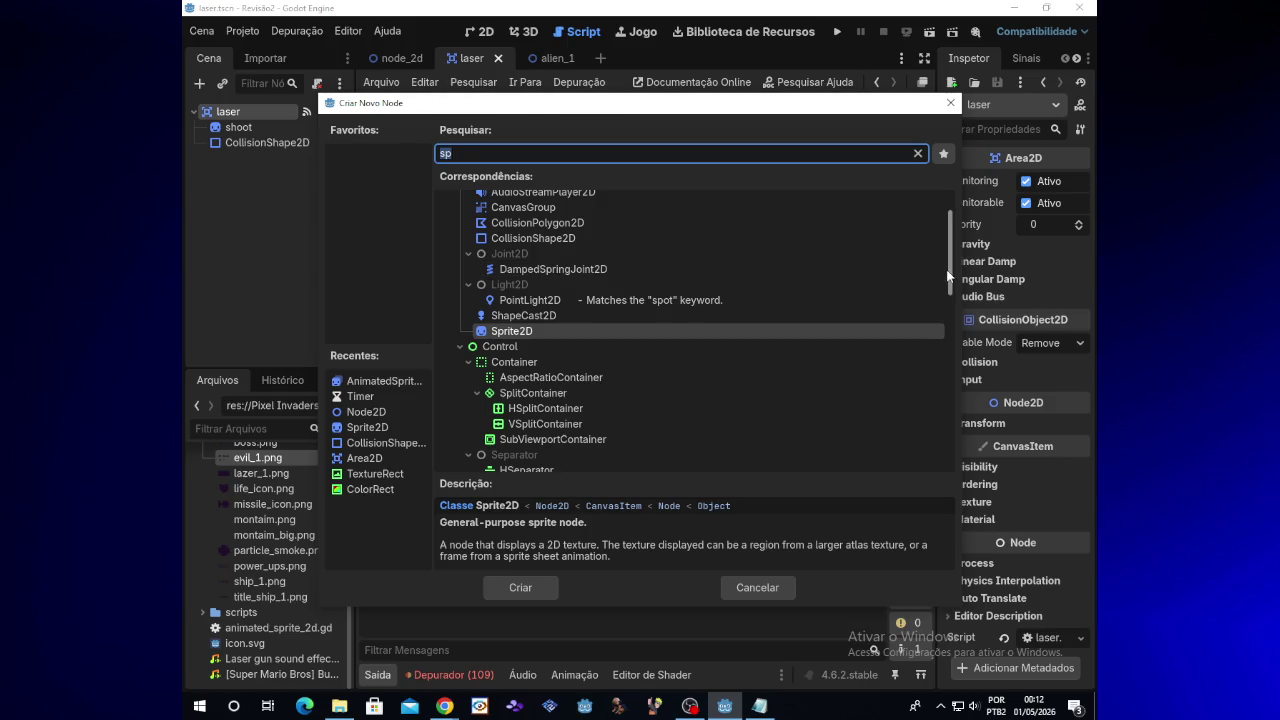
scroll(948, 276, down, 5)
scroll(950, 240, up, 5)
scroll(950, 240, up, 2)
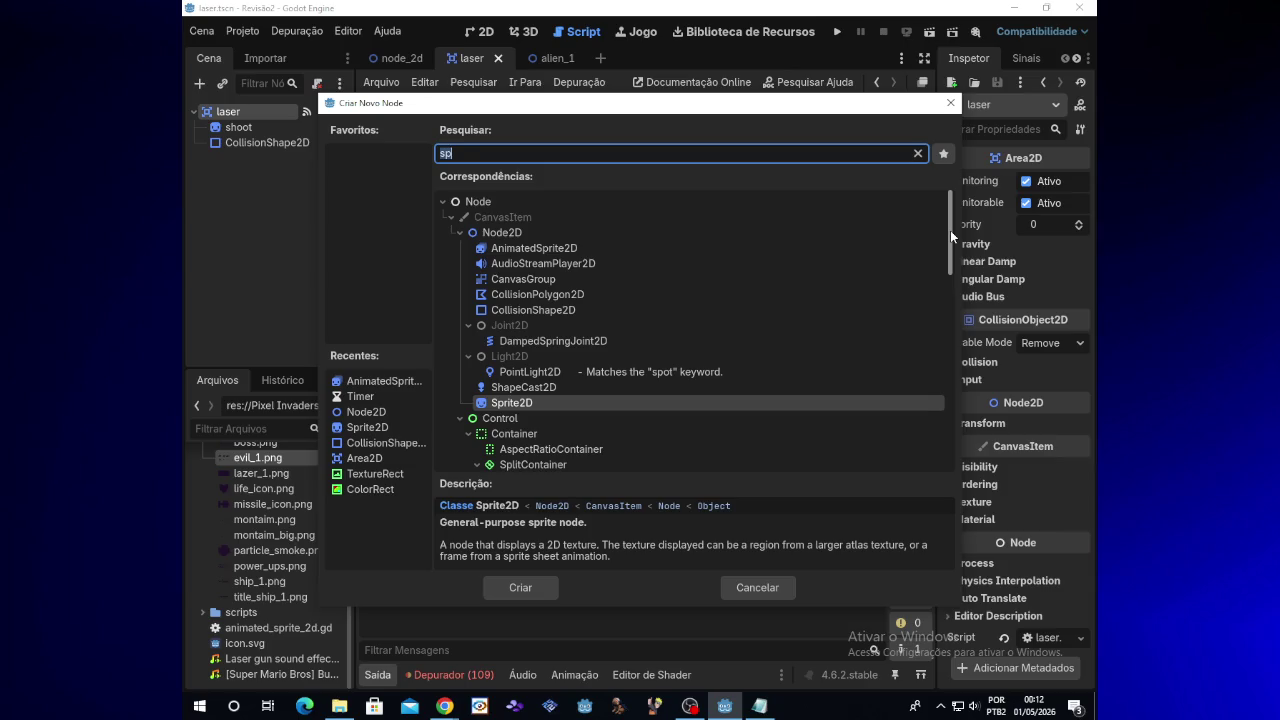
Skip the YouTube ad so the Abandoned Castle track plays, then return to Godot
mouse_move(444, 705)
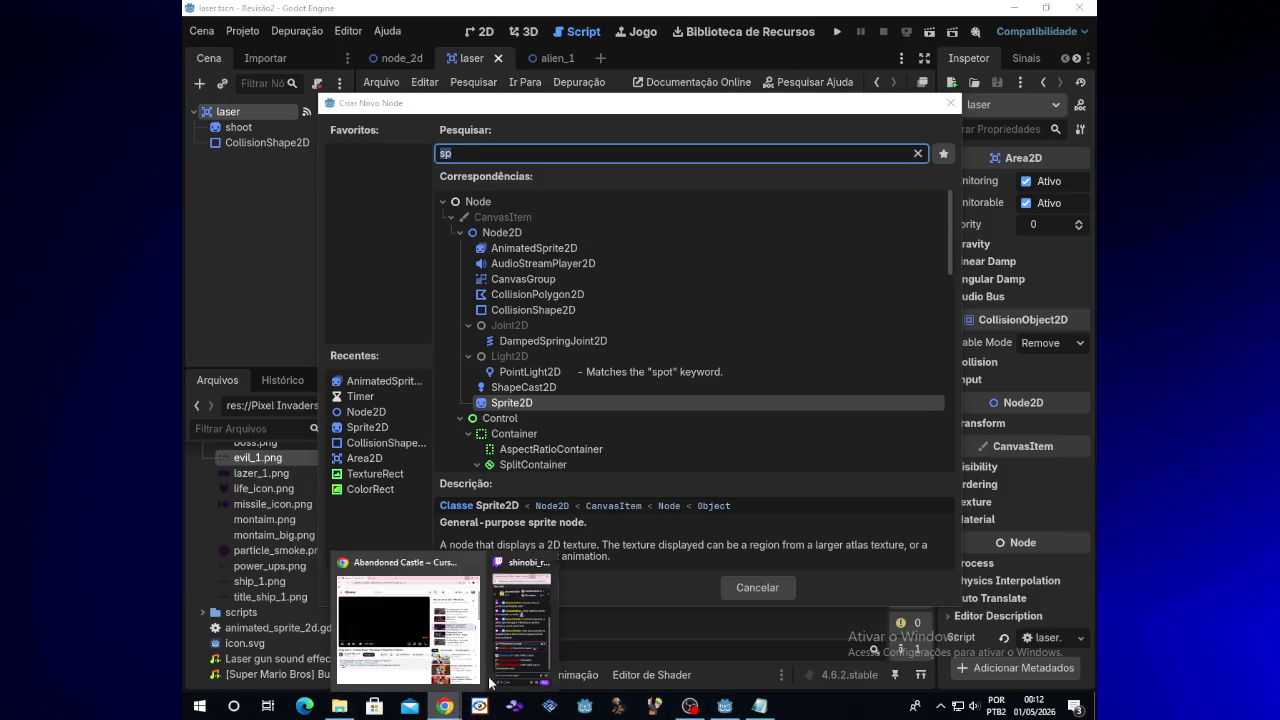
click(410, 625)
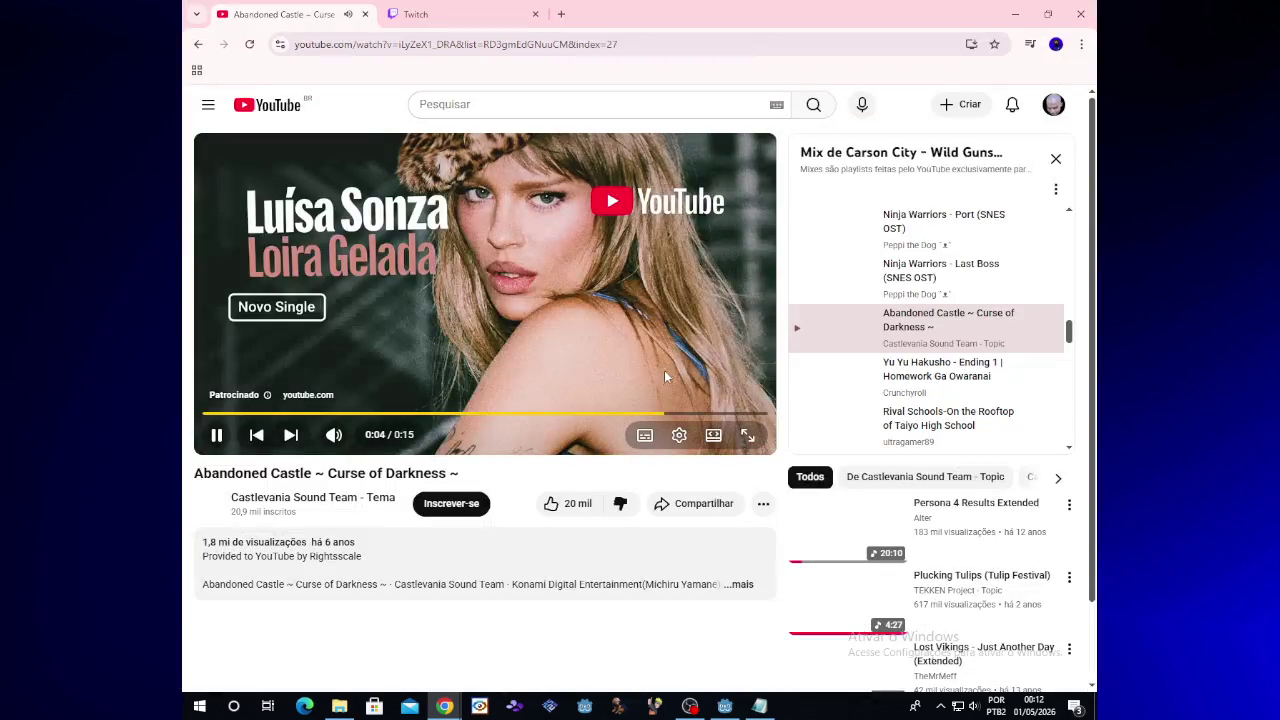
click(735, 390)
click(1013, 15)
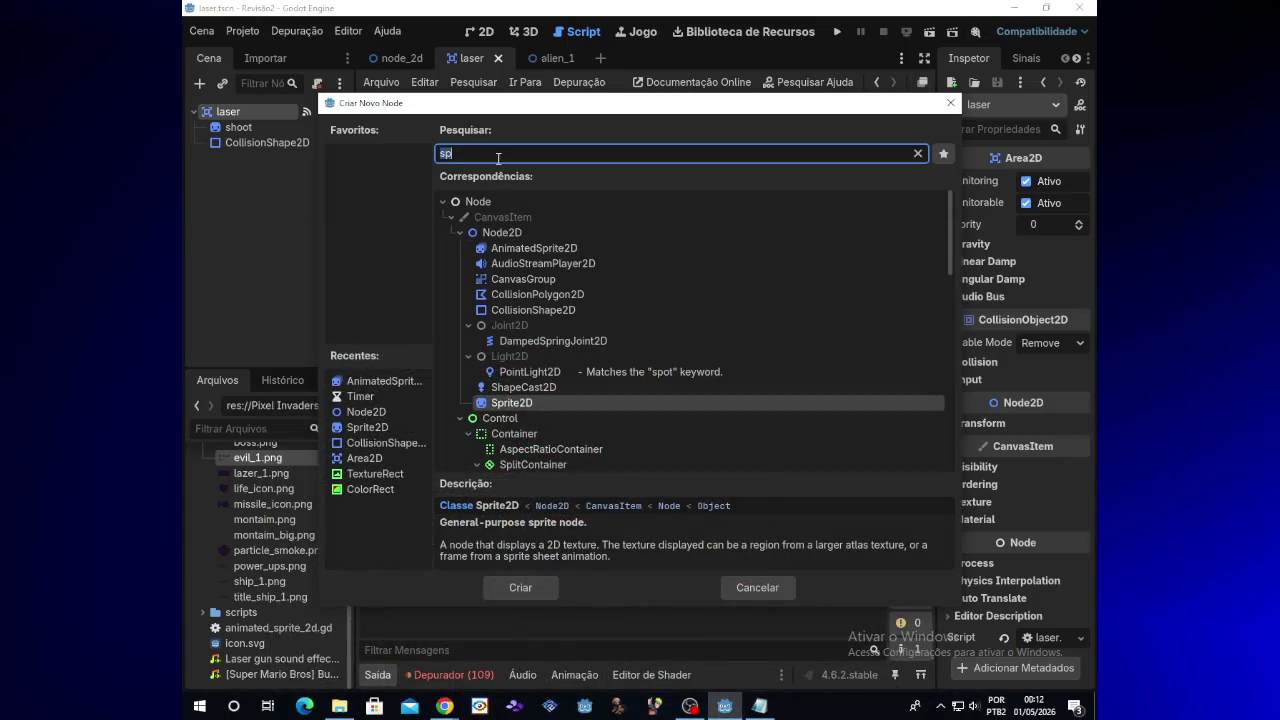
Add an AudioStreamPlayer under laser, assign the laser gun sound as its Stream, and tick Playing
key(BackSpace)
text(a)
key(BackSpace)
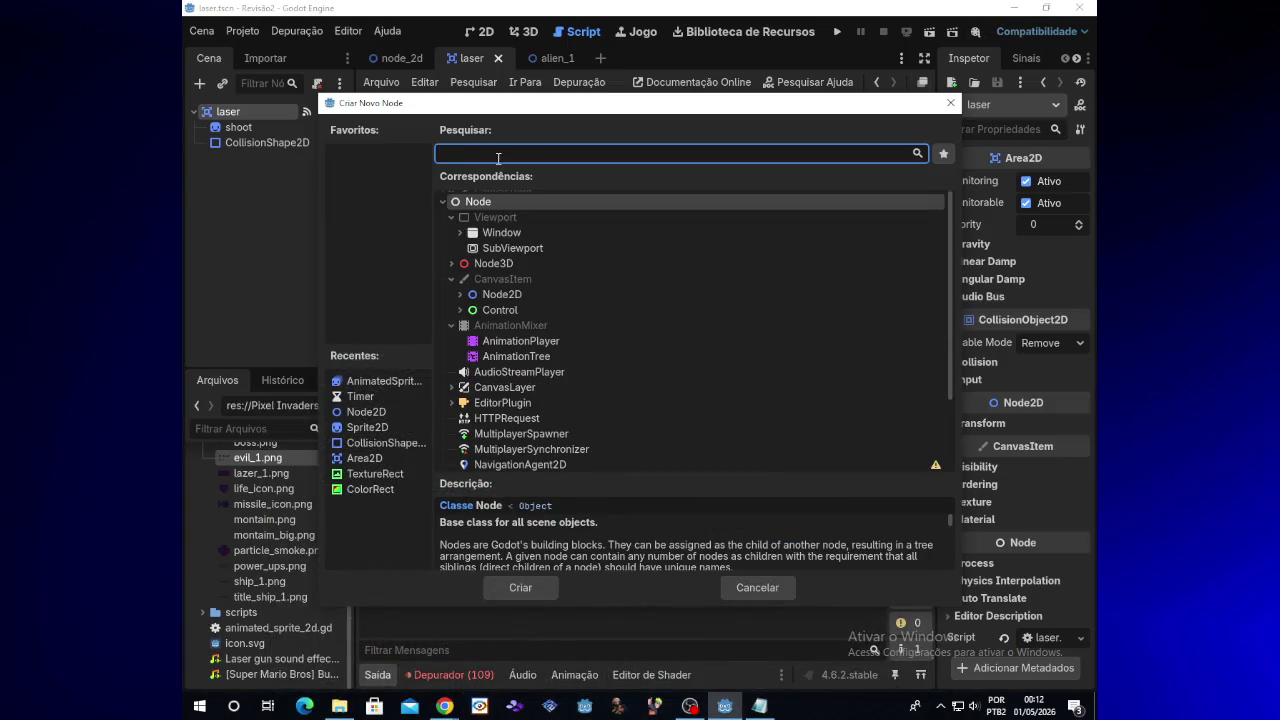
text(so)
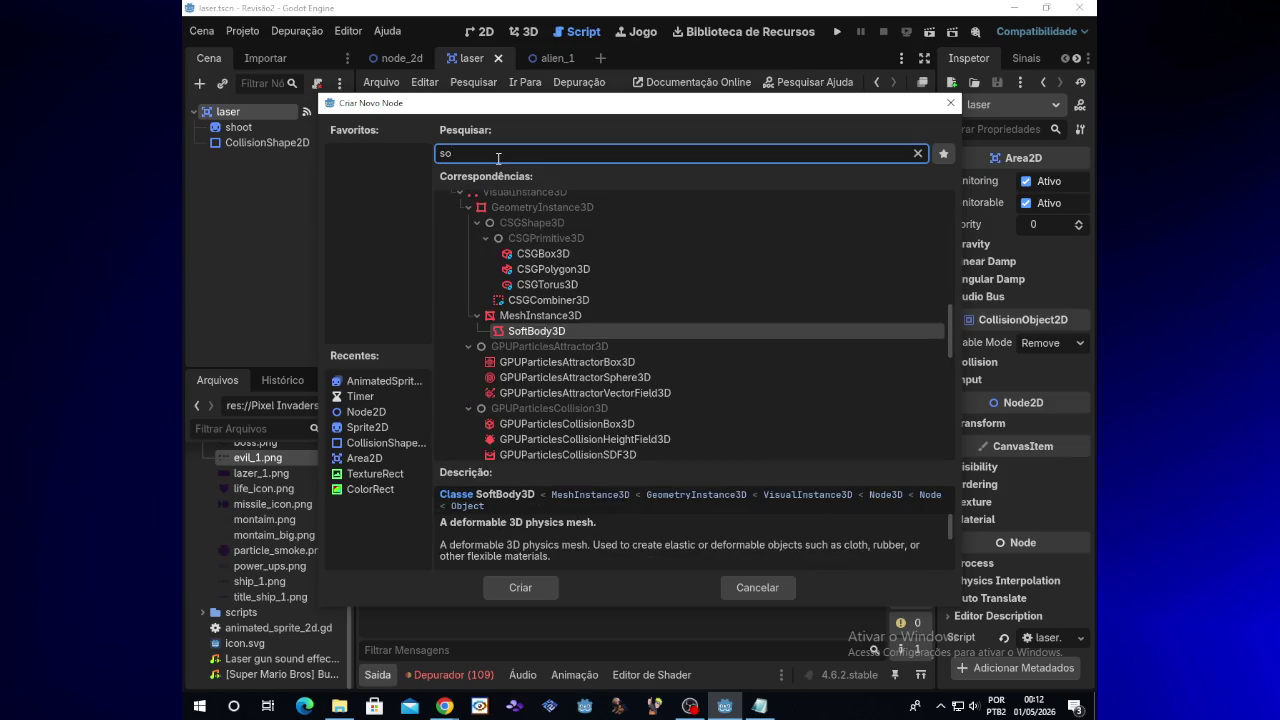
key(BackSpace)
key(BackSpace)
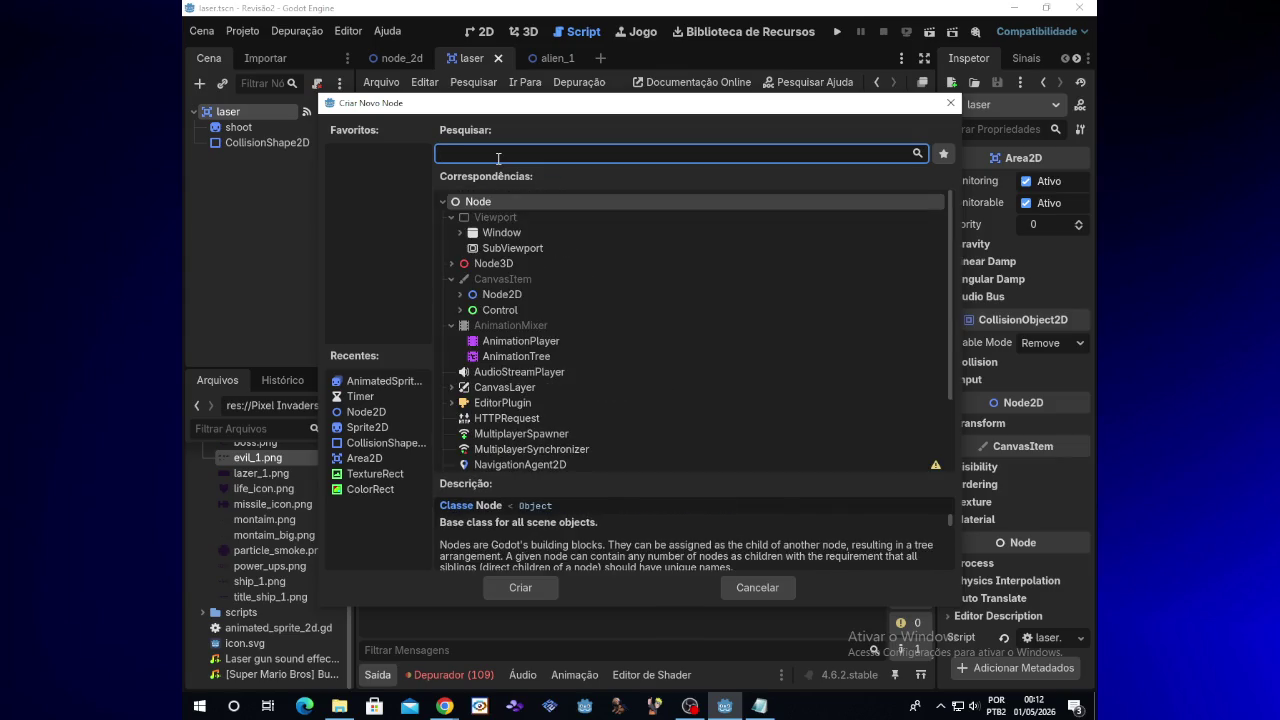
text(aud)
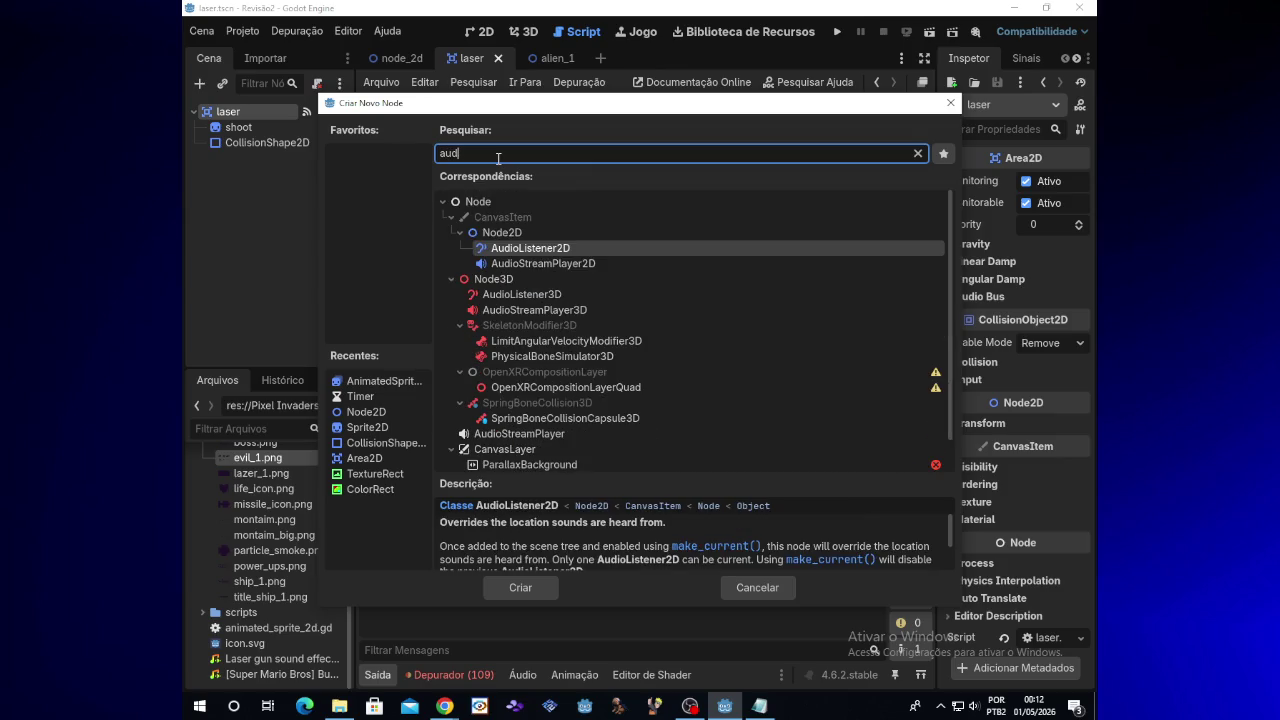
text(ios)
key(Down)
key(Down)
key(Down)
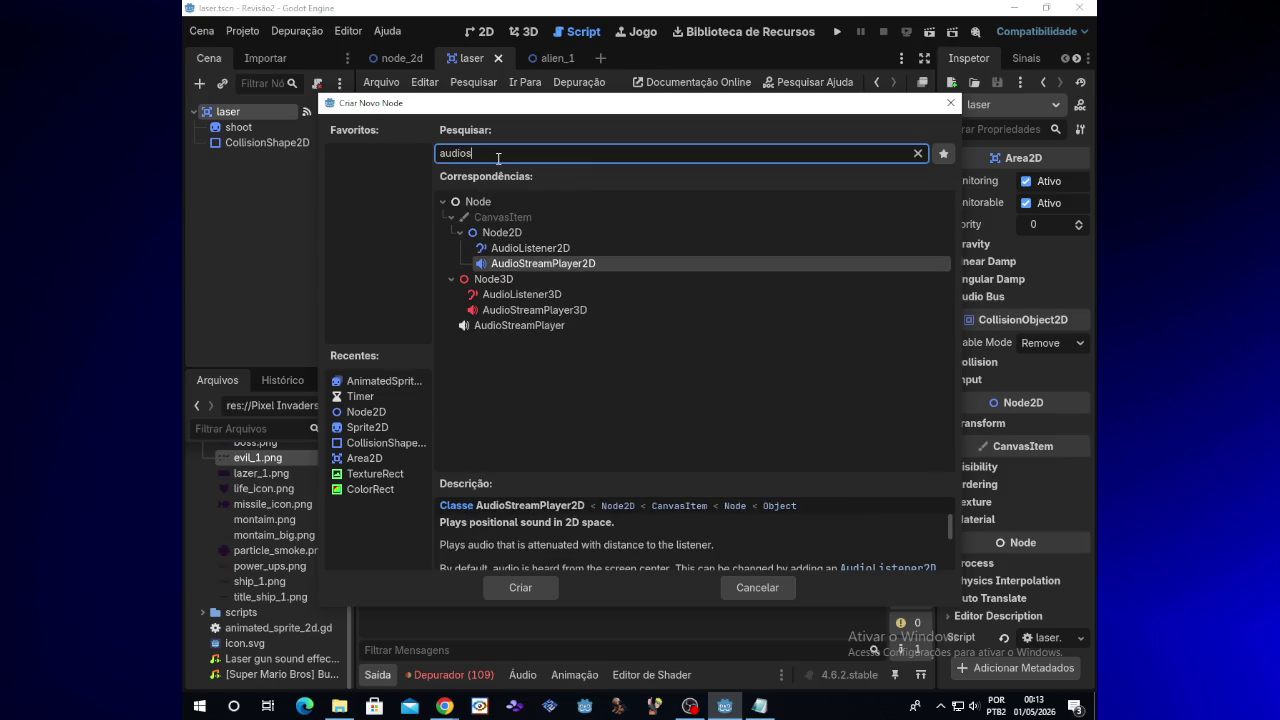
key(Return)
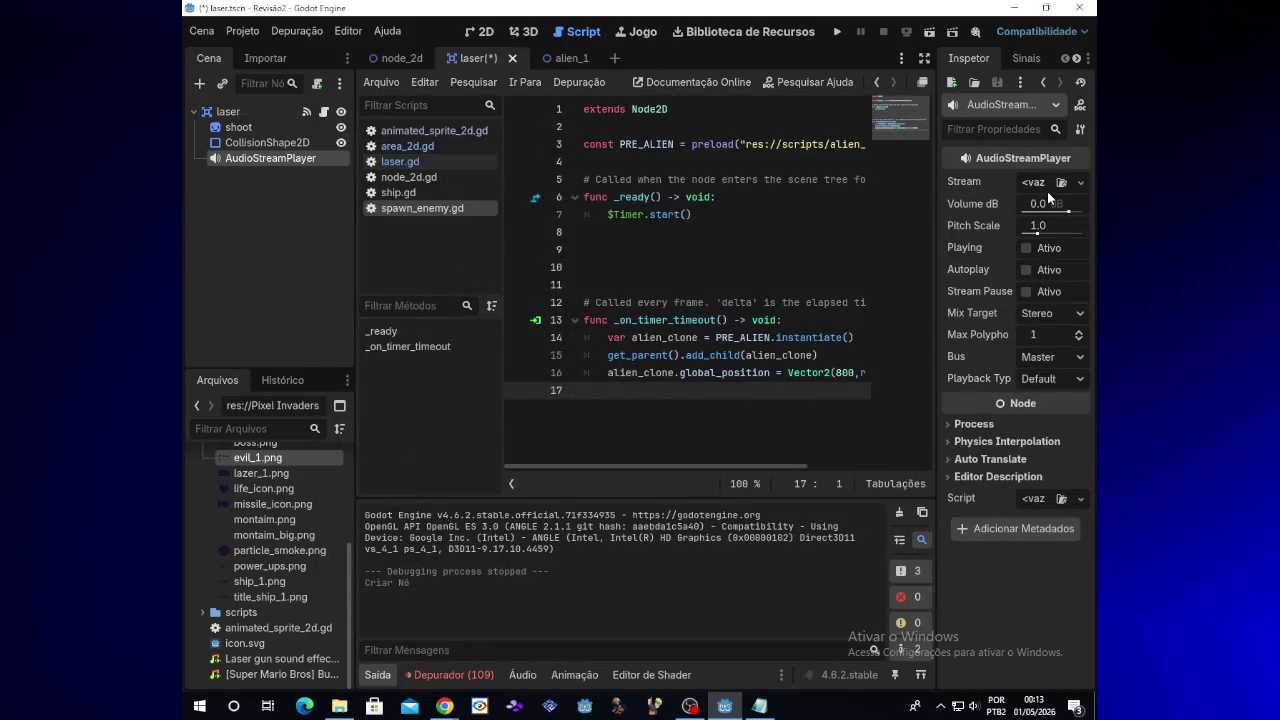
mouse_move(285, 659)
mouse_down()
mouse_move(686, 436)
mouse_move(1078, 184)
mouse_move(1030, 188)
mouse_up()
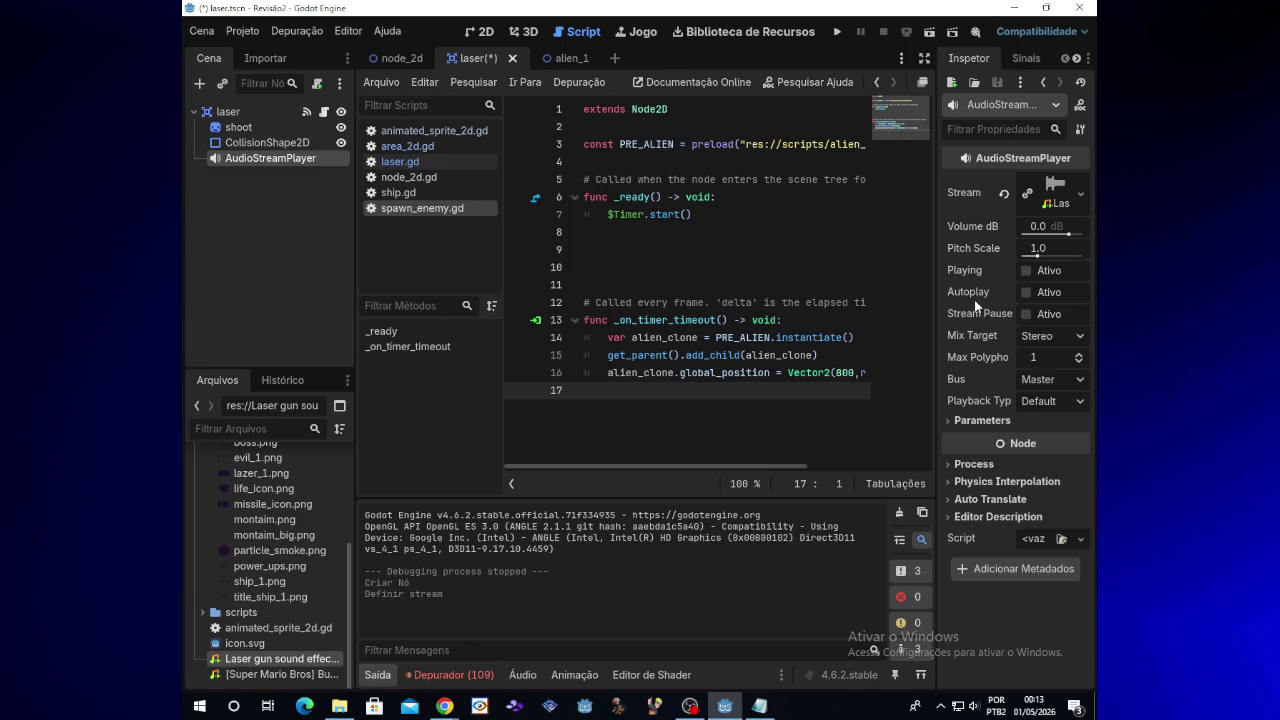
click(1024, 272)
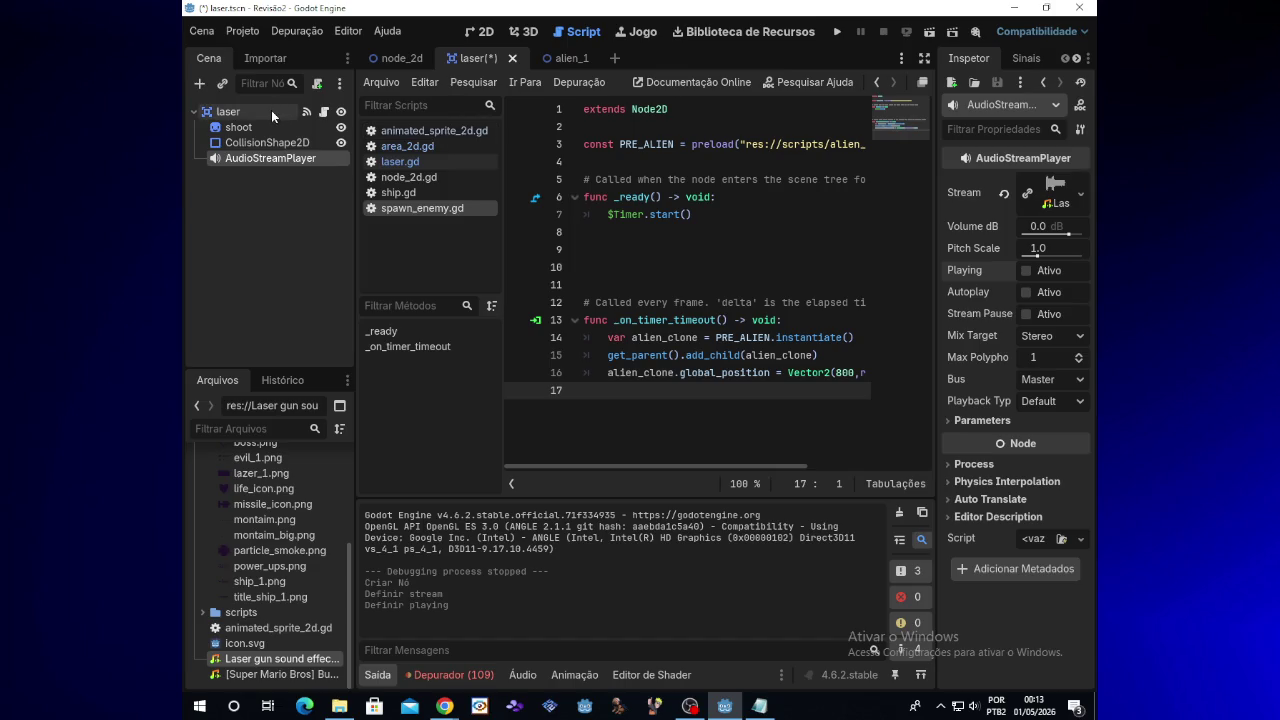
Save and run the game, steer the ship around firing lasers, close it, and open laser.gd
click(833, 35)
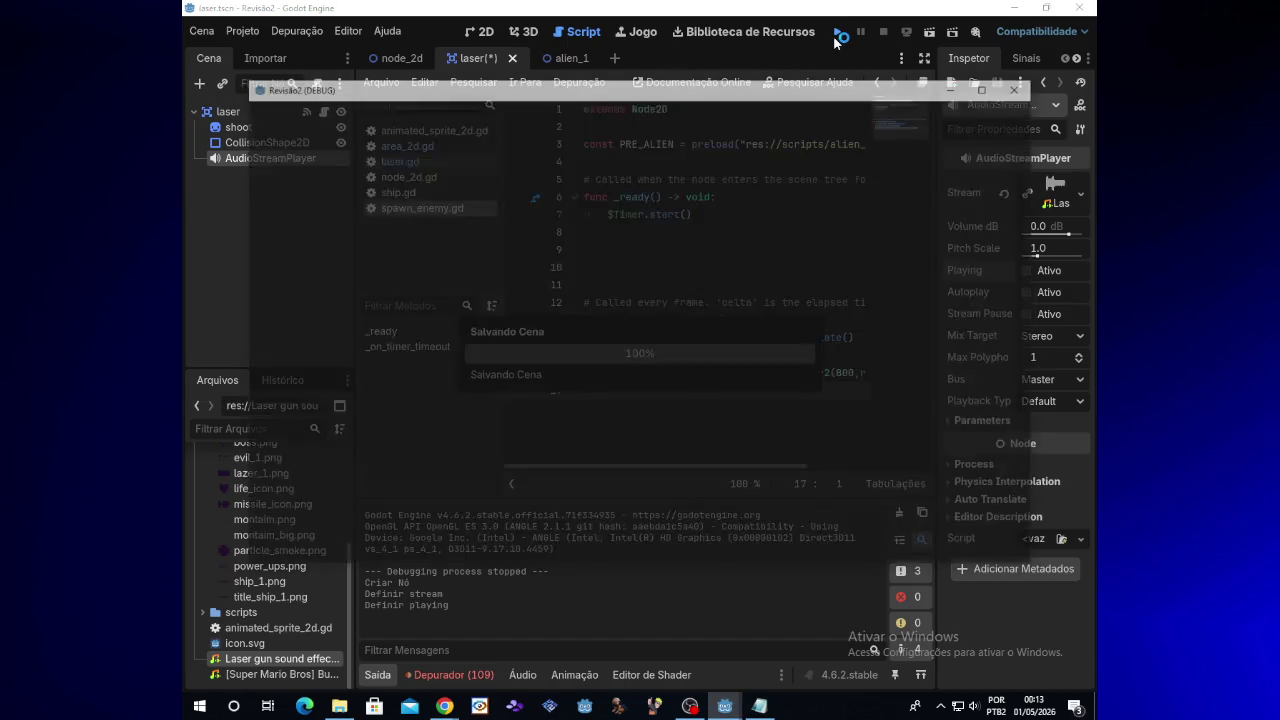
key(Up)
key(Down)
key(Right)
key(Up)
key(Up)
key(Left)
key(Down)
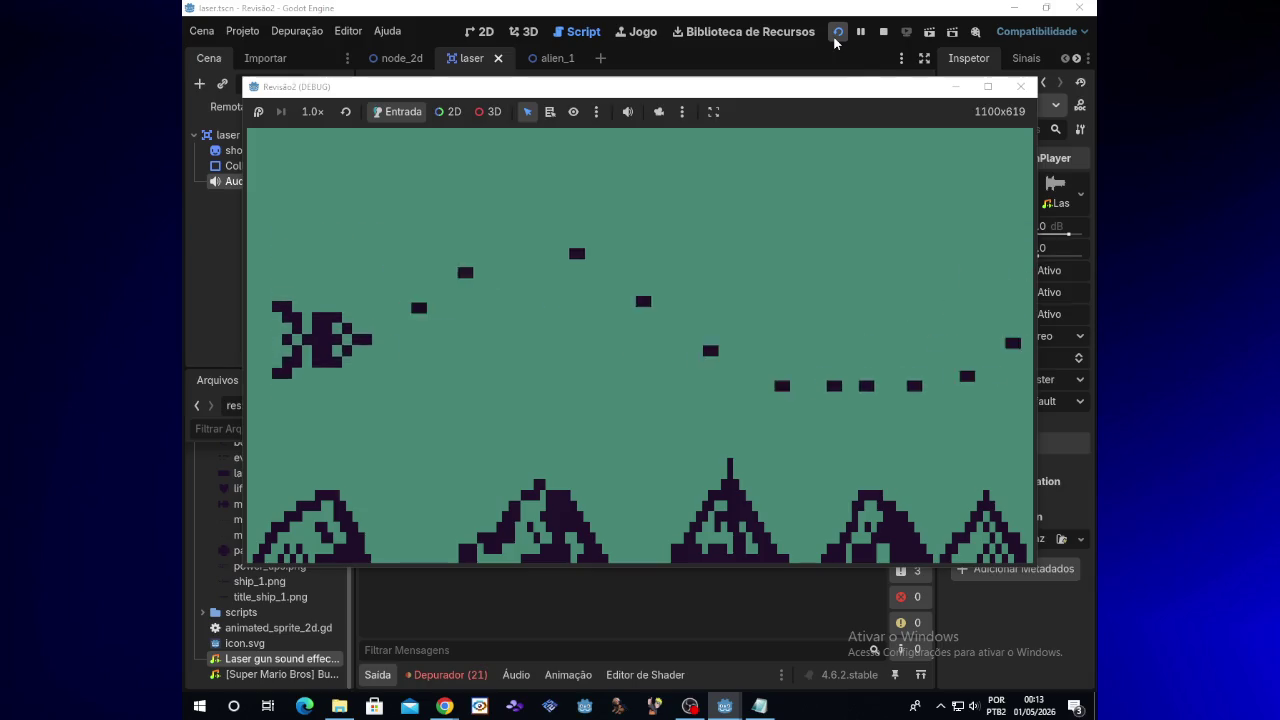
click(1020, 88)
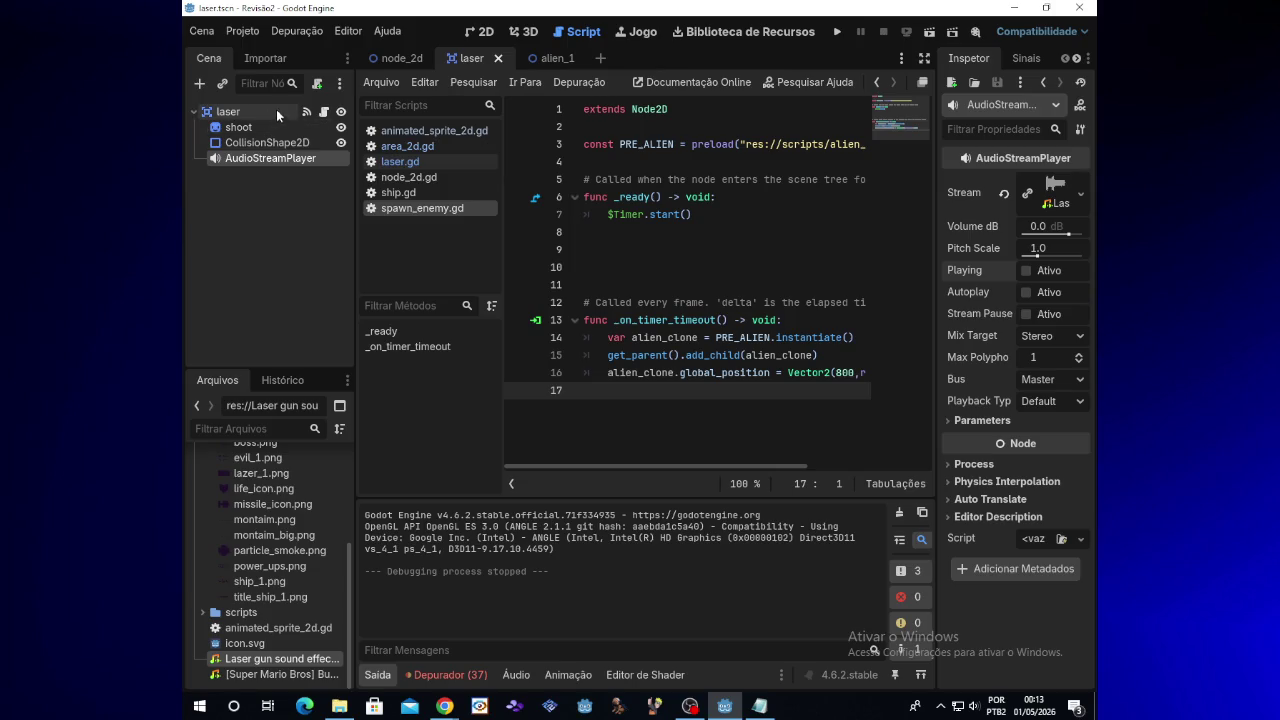
click(323, 114)
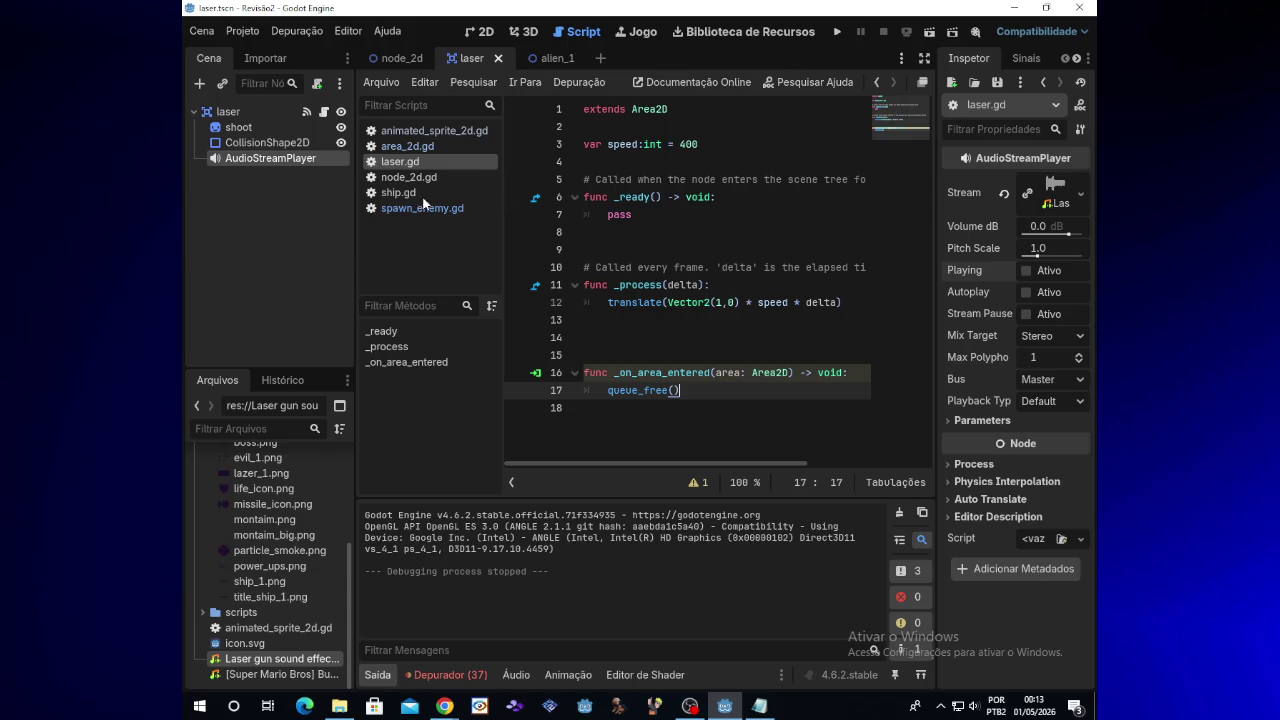
click(261, 174)
drag(433, 160, 640, 144)
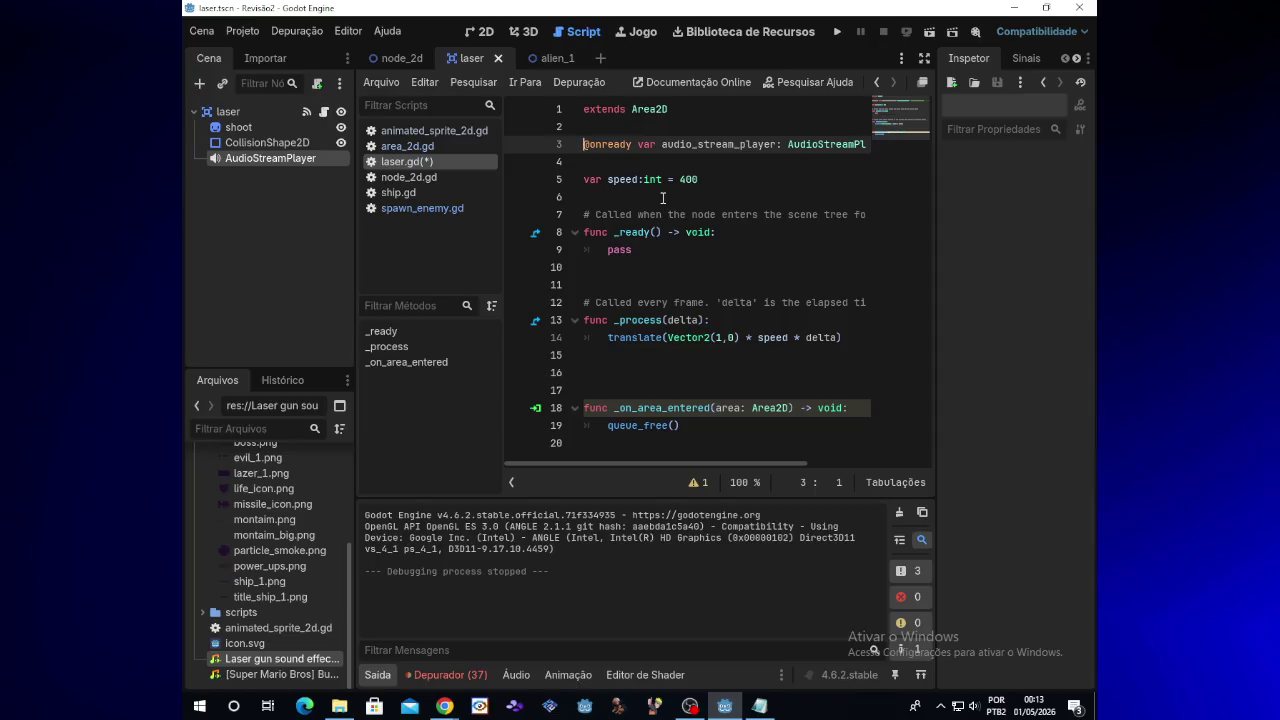
click(663, 198)
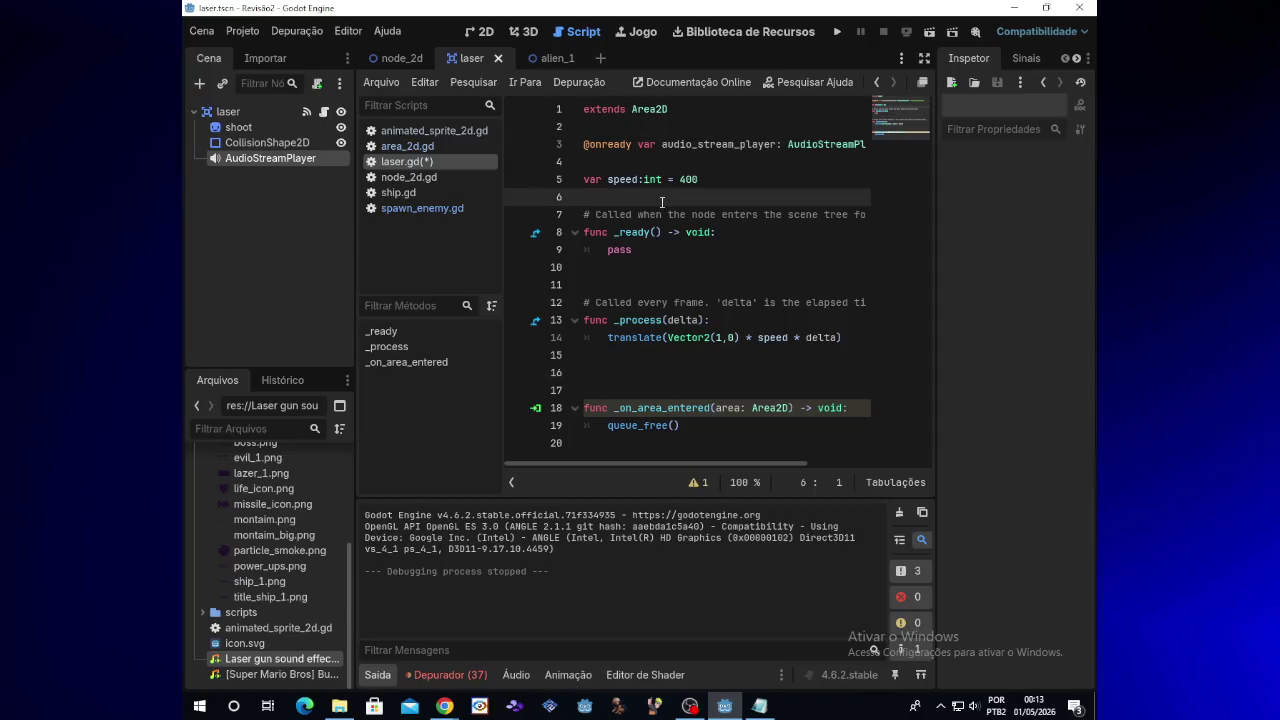
Replace pass in _ready() with a call to audio_stream_player.play()
click(636, 250)
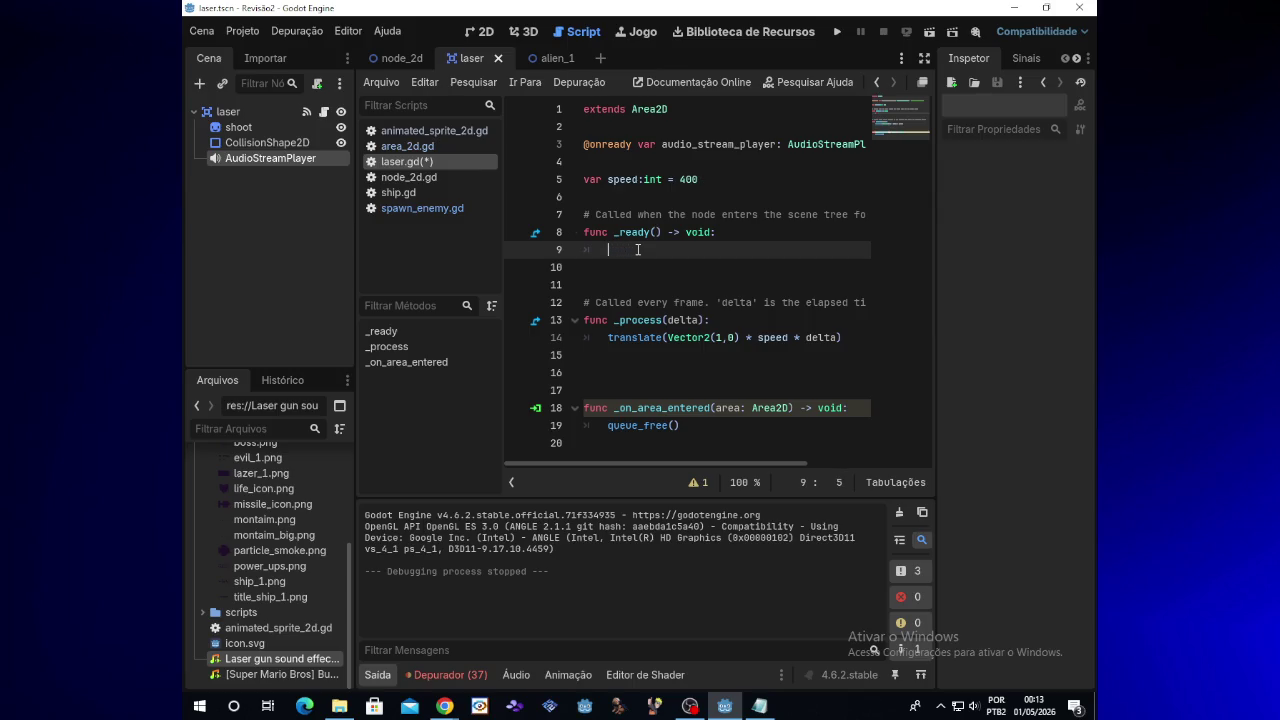
text(a)
key(Return)
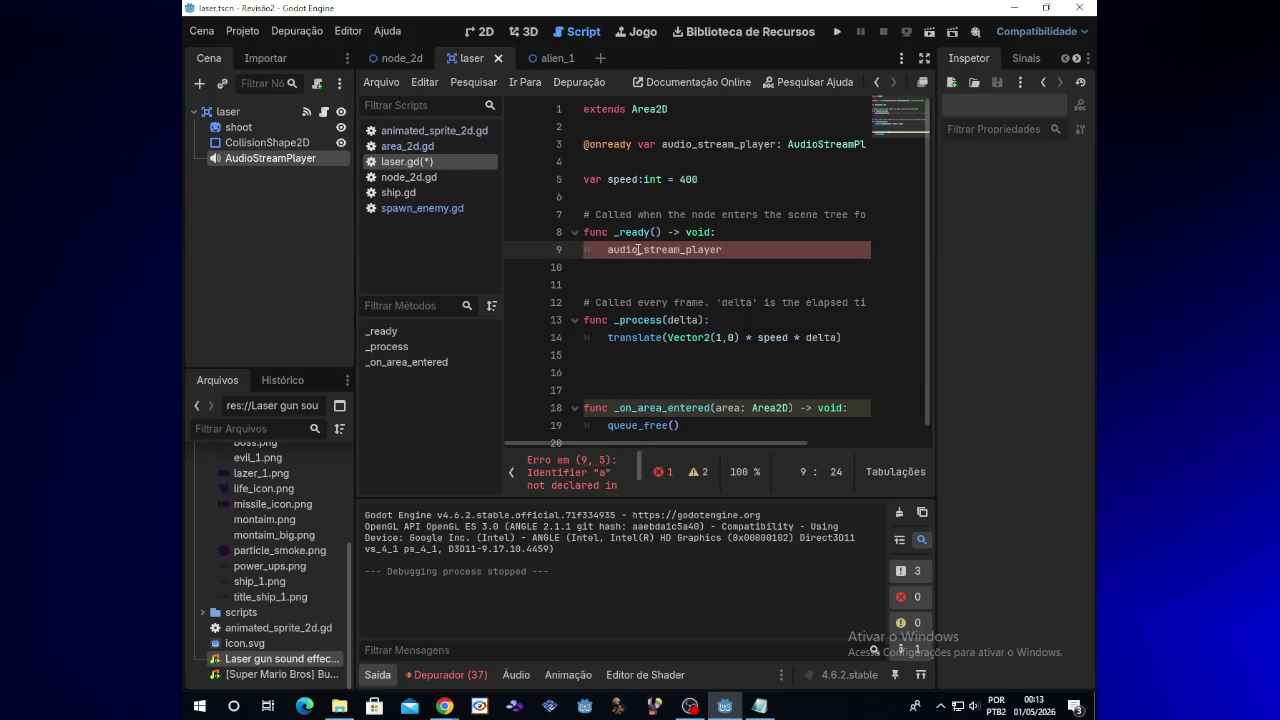
text(.play)
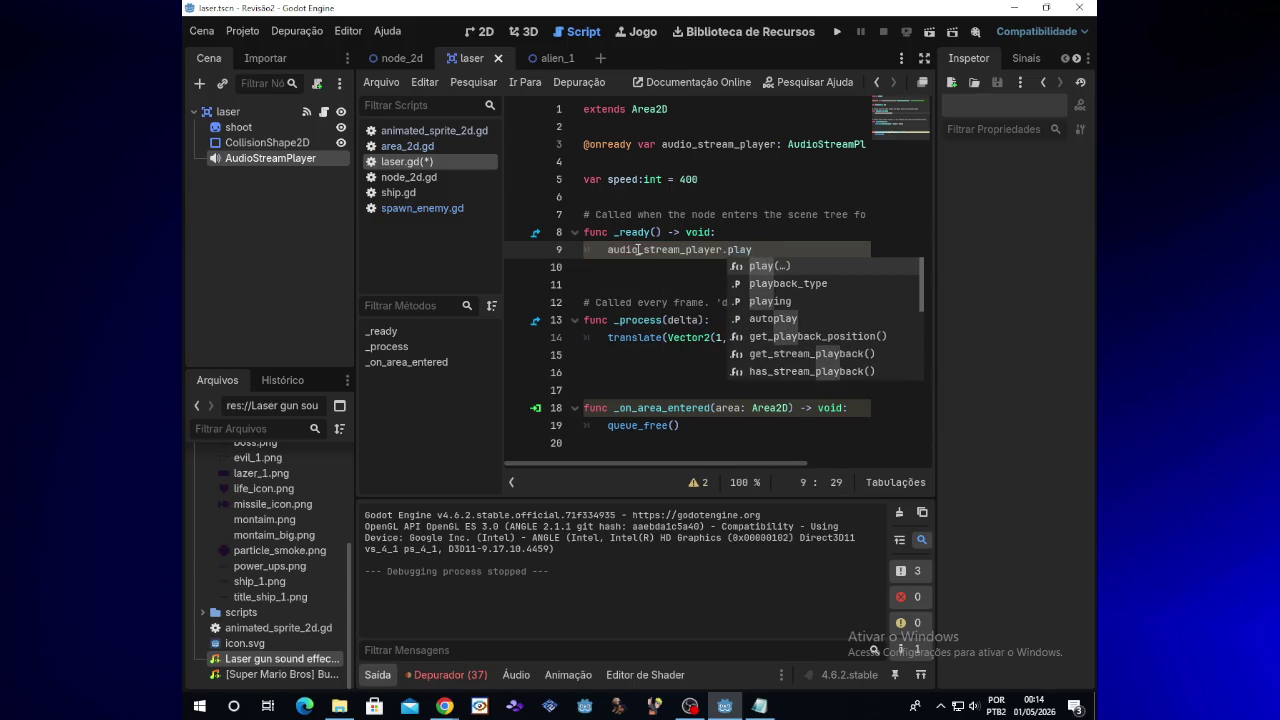
text(()
text(()
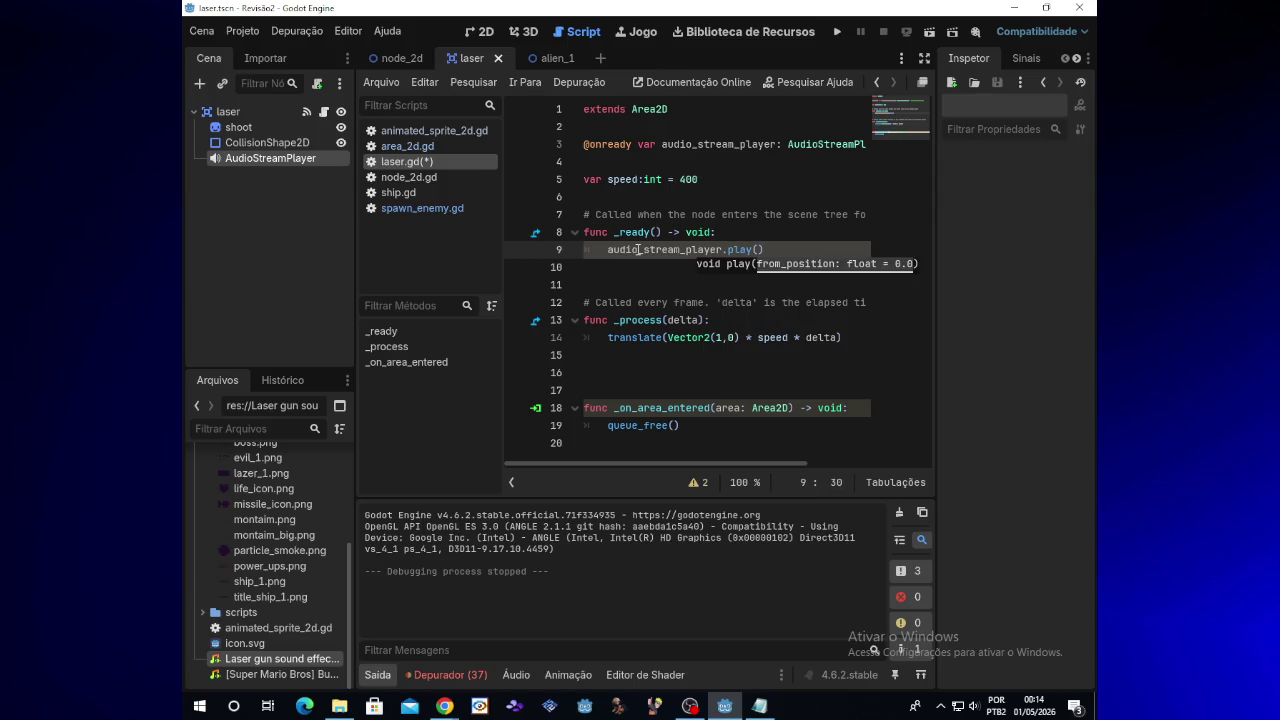
text())
Run the game, steer the ship with arrow keys while firing lasers, then close it
click(838, 31)
key(space)
key(Up)
key(Right)
key(Down)
key(Left)
key(Up)
key(Right)
key(Down)
key(Right)
key(Down)
key(Left)
key(Up)
key(Down)
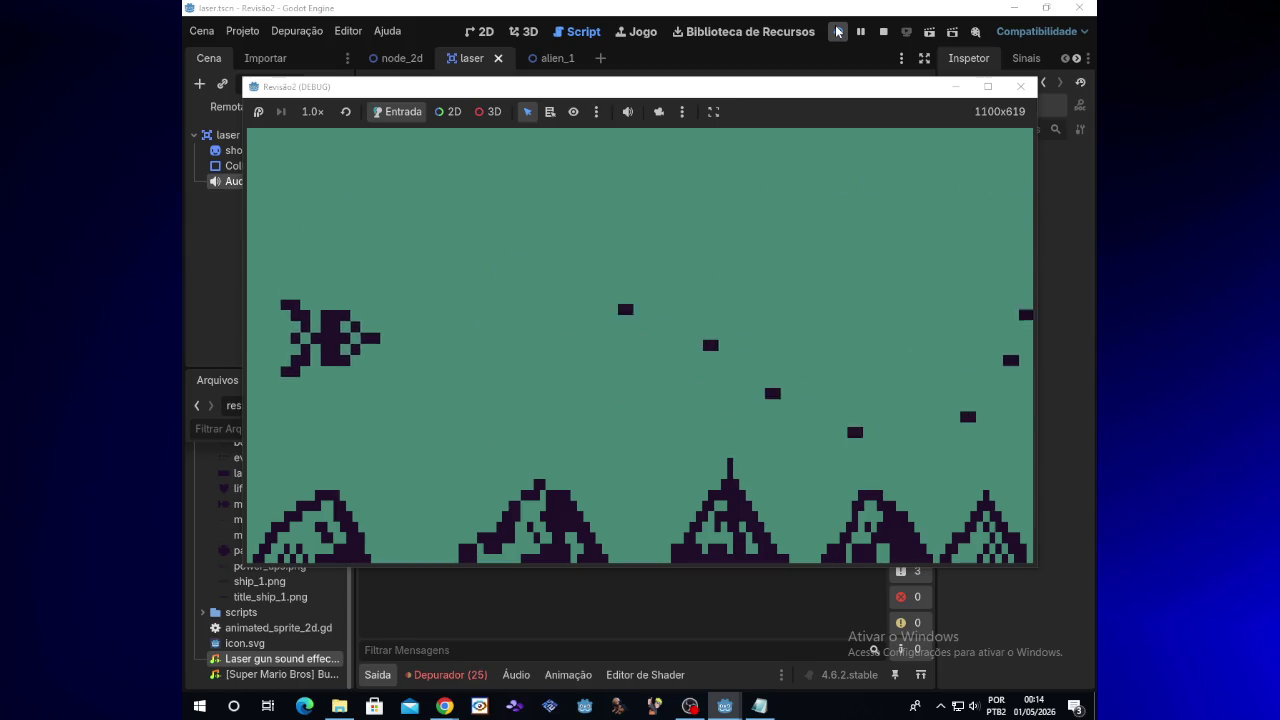
key(Down)
key(Up)
key(space)
key(Up)
key(space)
key(space)
key(Down)
key(Right)
key(Up)
key(space)
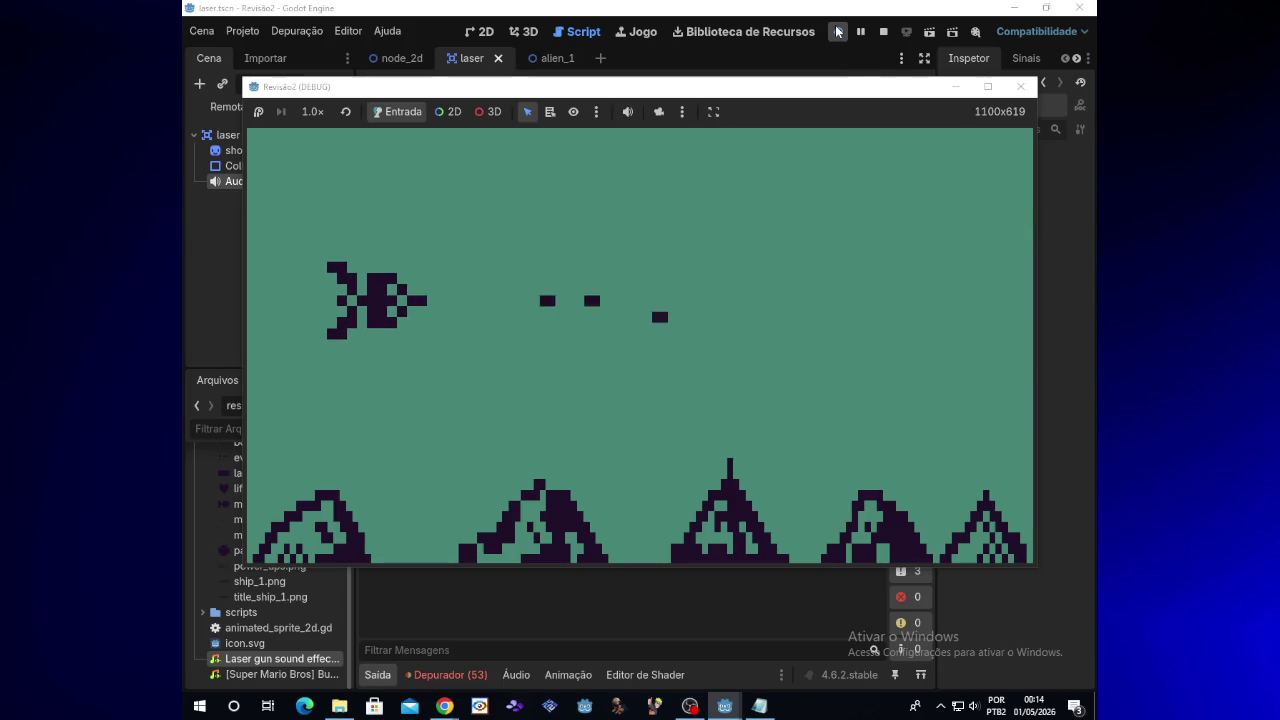
key(Down)
key(Right)
key(space)
key(Left)
key(space)
key(Down)
key(Left)
key(Up)
key(space)
key(Right)
key(space)
key(Up)
key(space)
key(Right)
key(Down)
key(Left)
key(space)
key(Up)
key(space)
key(Down)
key(Left)
key(Right)
key(space)
key(Right)
key(space)
key(Up)
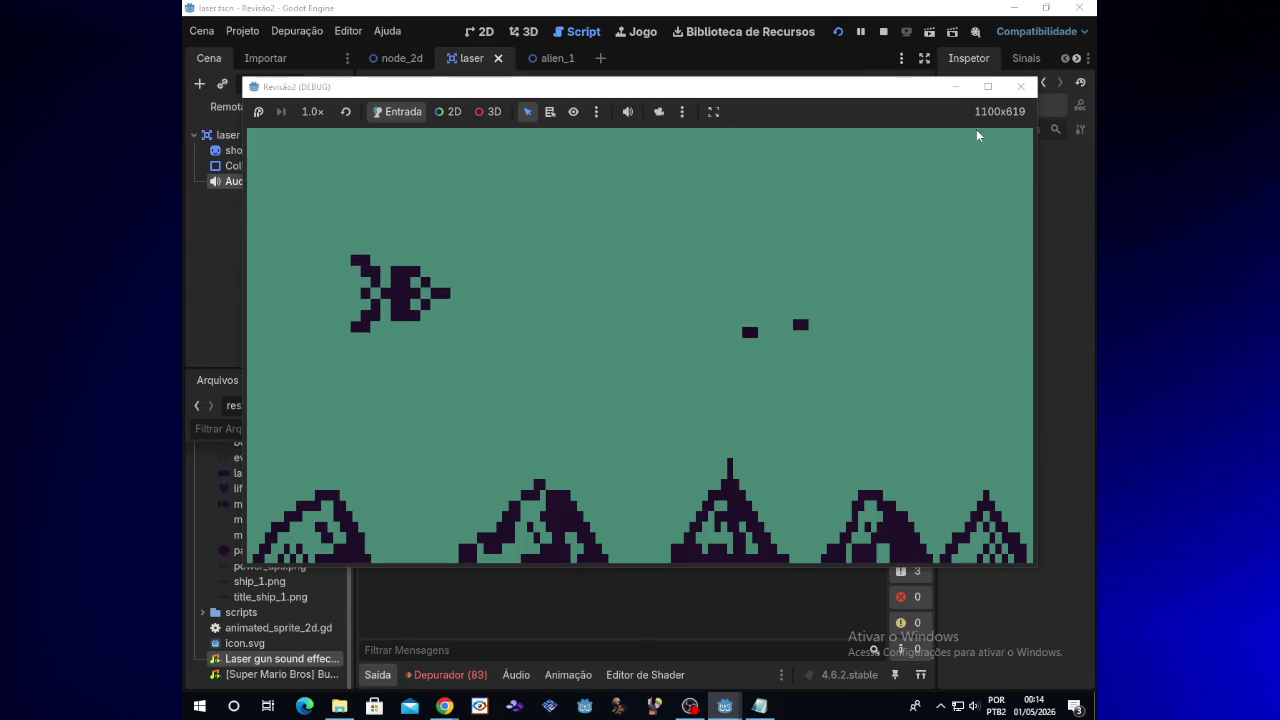
click(1020, 86)
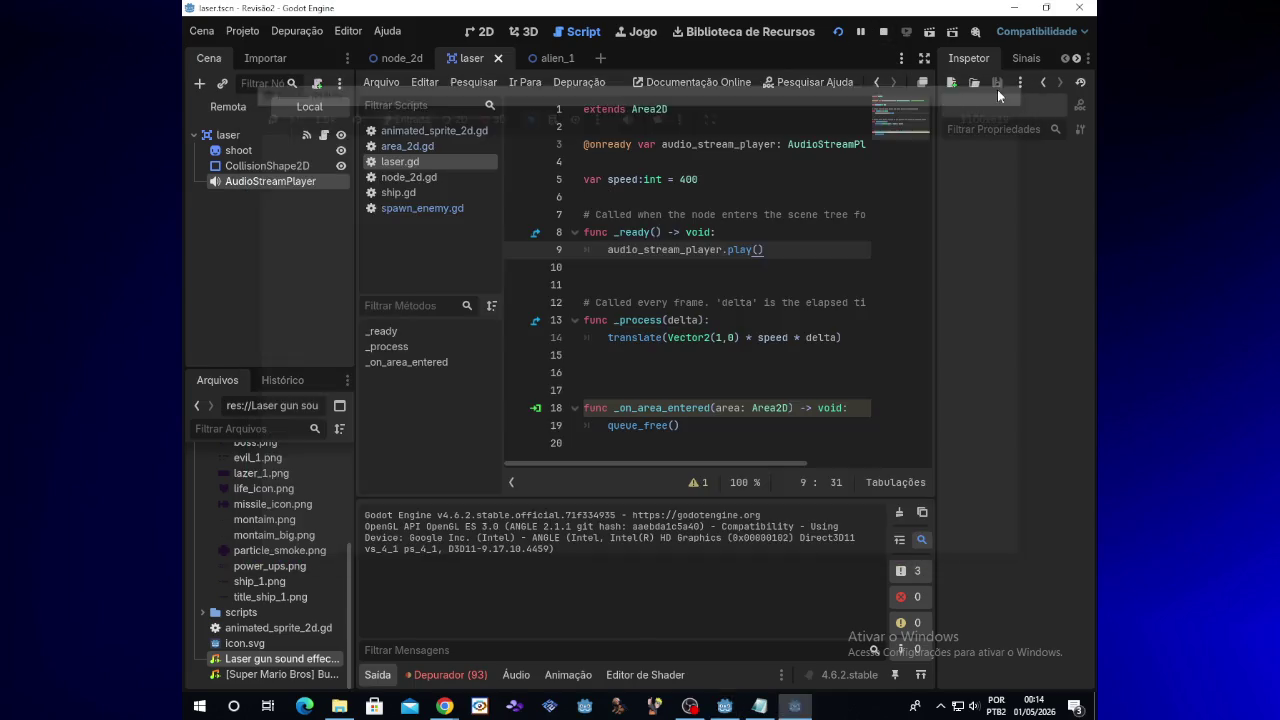
Enable Visible Collision Shapes in the Debug menu and launch the game
click(290, 31)
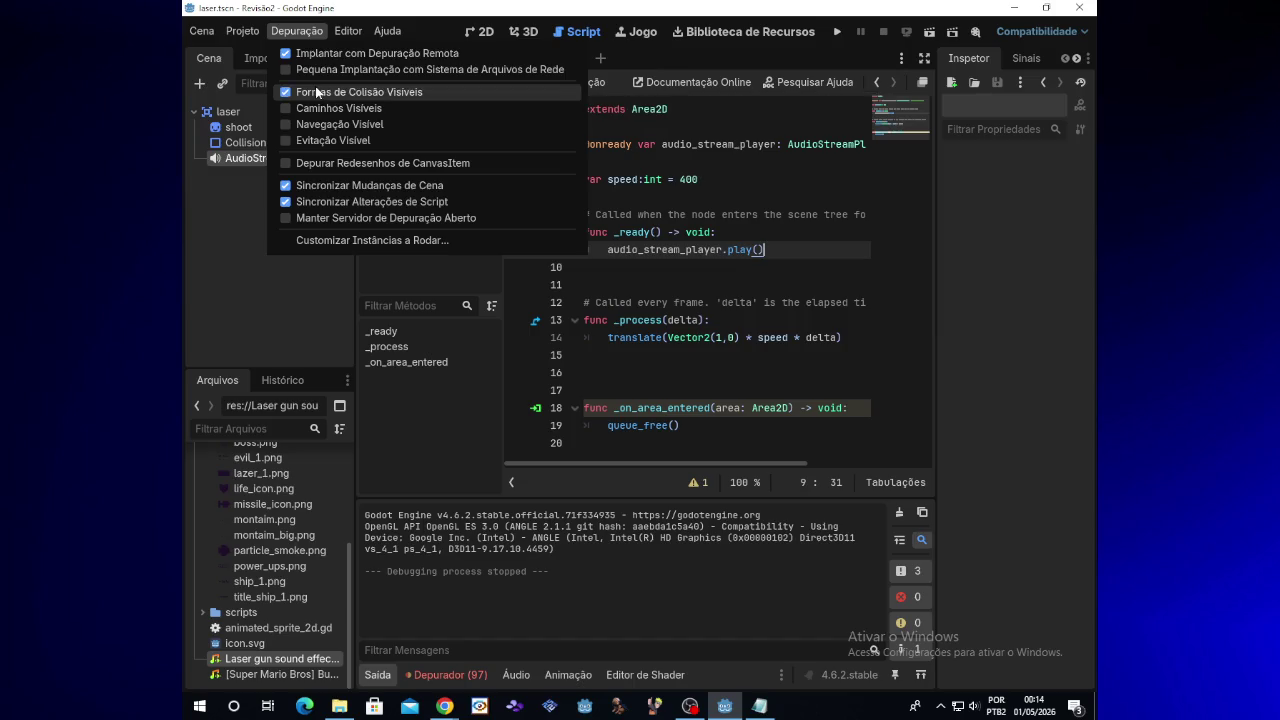
click(834, 35)
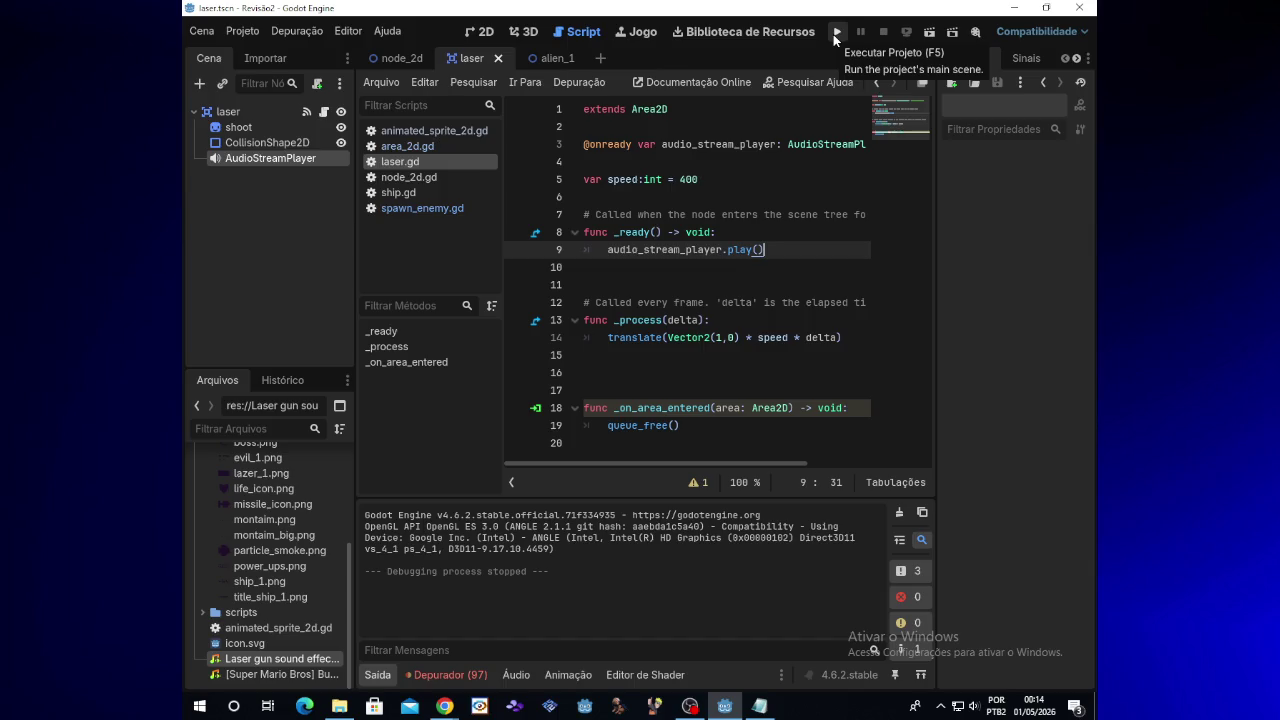
click(834, 35)
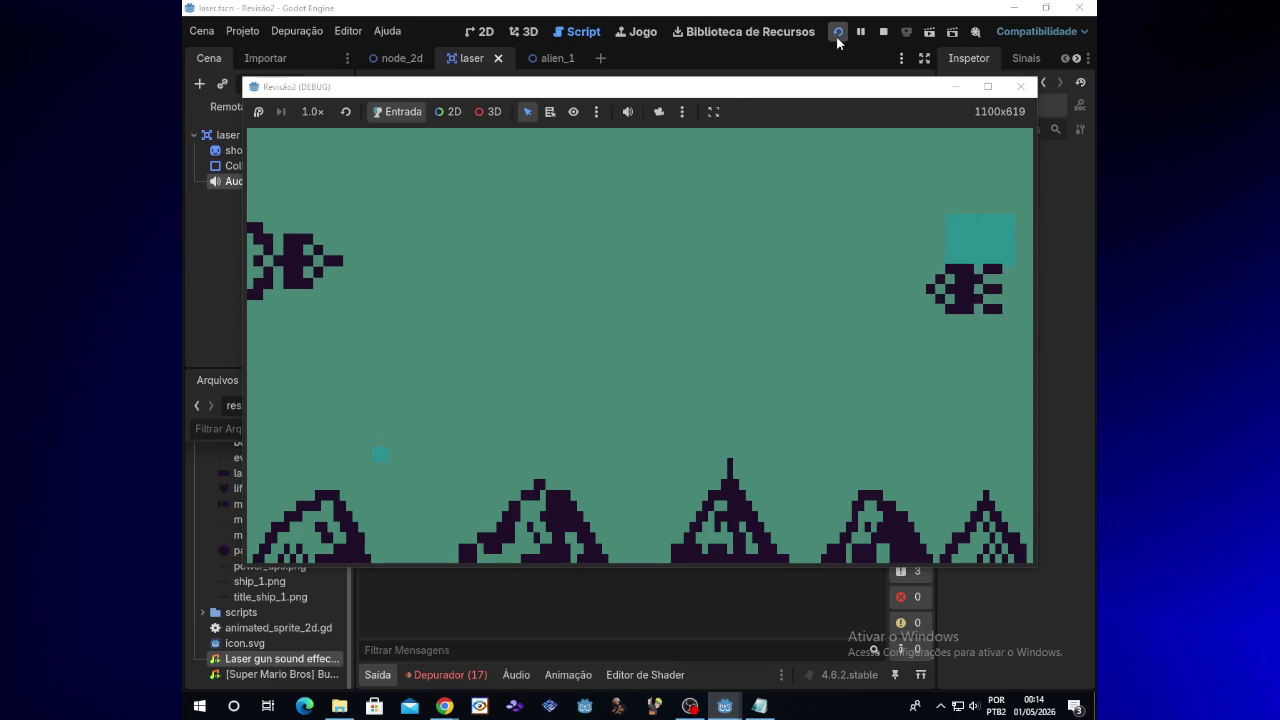
Move the ship up and down shooting lasers at incoming aliens, then close the game
key(space)
key(space)
key(space)
key(space)
key(Up)
key(space)
key(Down)
key(Up)
key(Up)
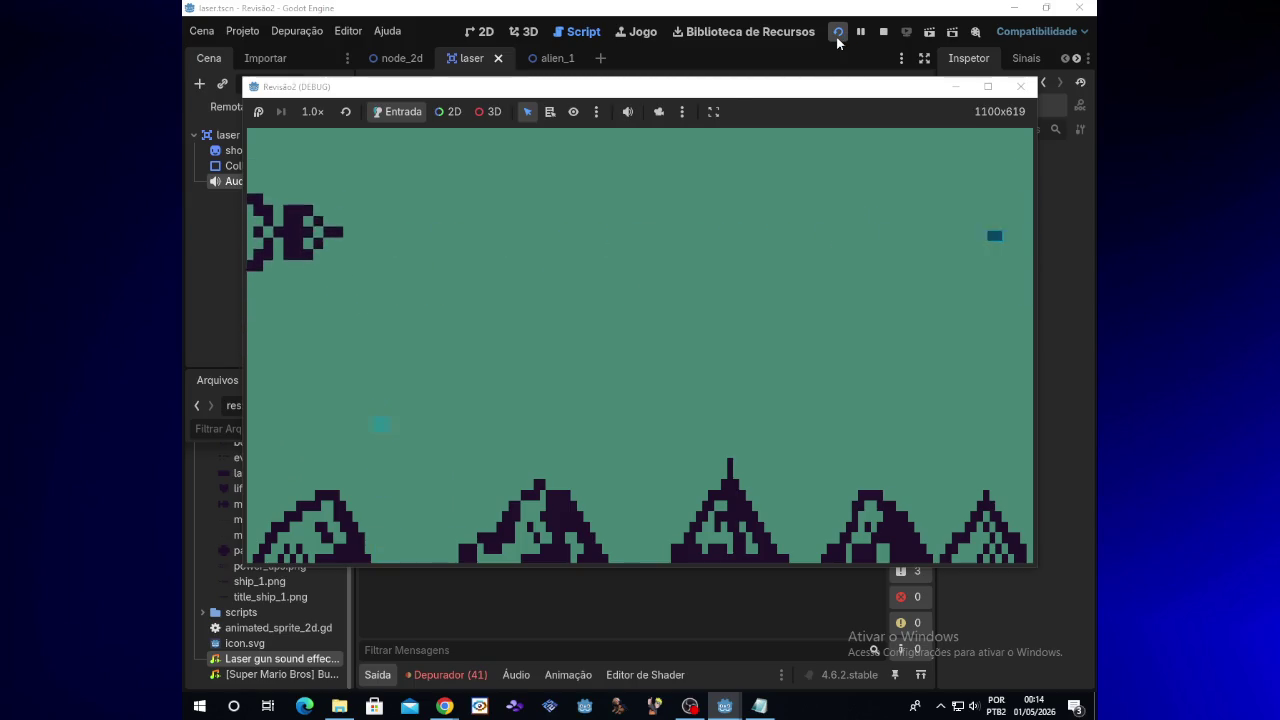
key(Down)
key(Up)
key(Up)
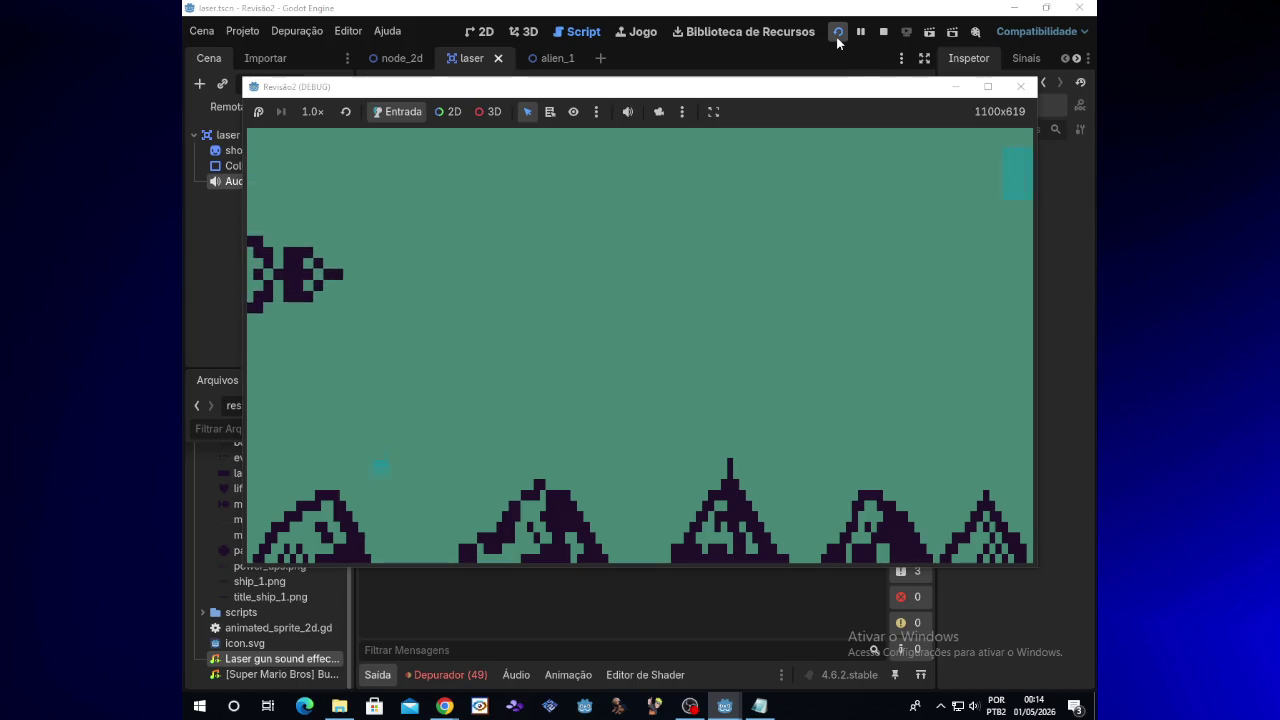
key(Down)
key(Up)
key(space)
key(space)
key(space)
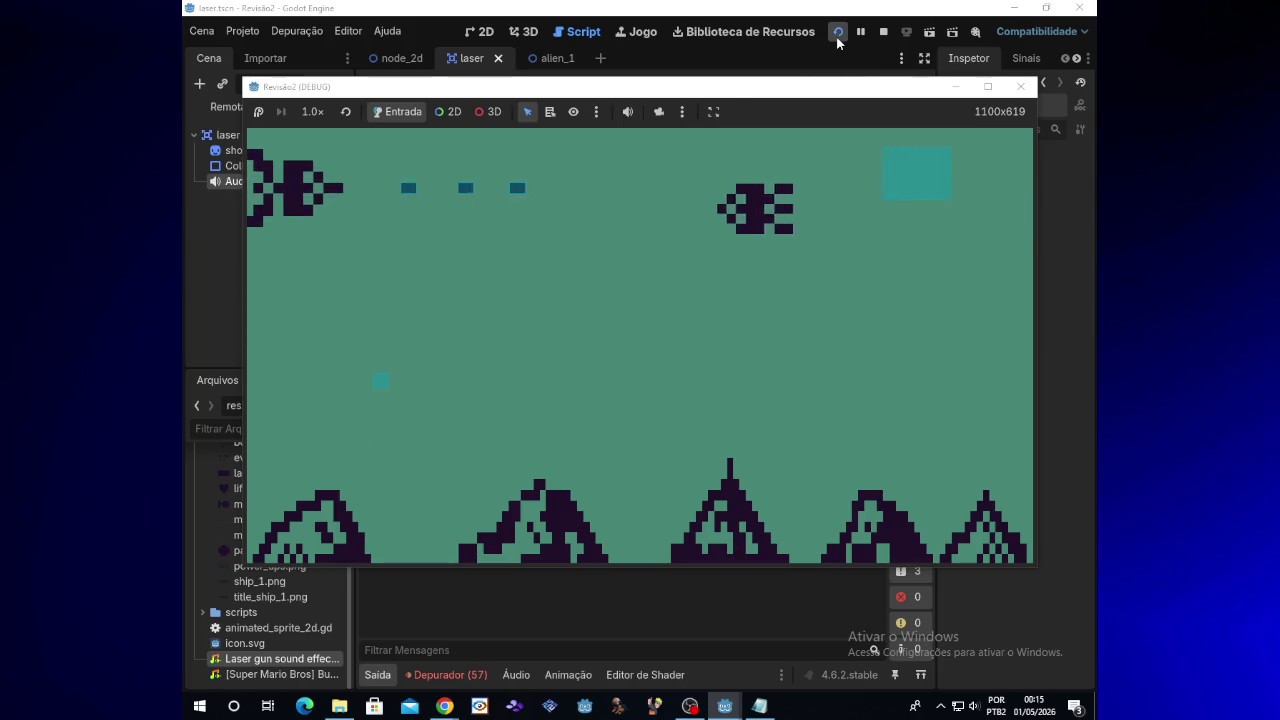
key(Down)
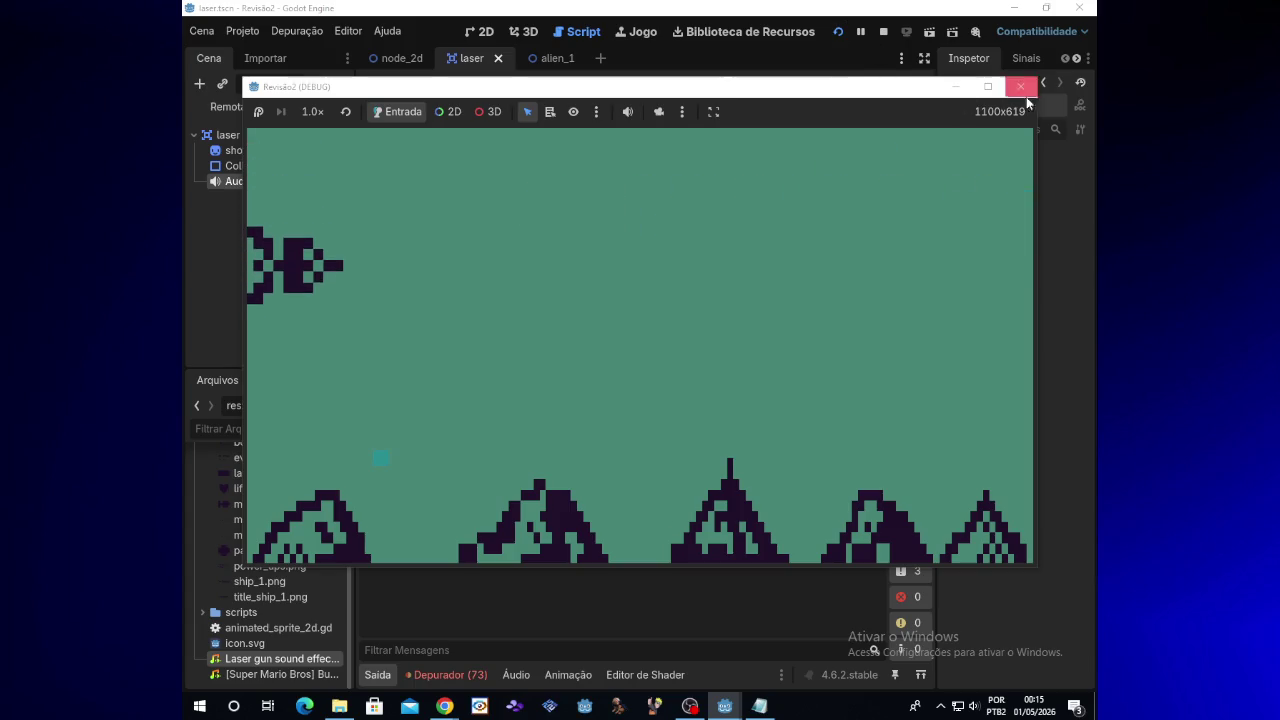
key(Up)
key(space)
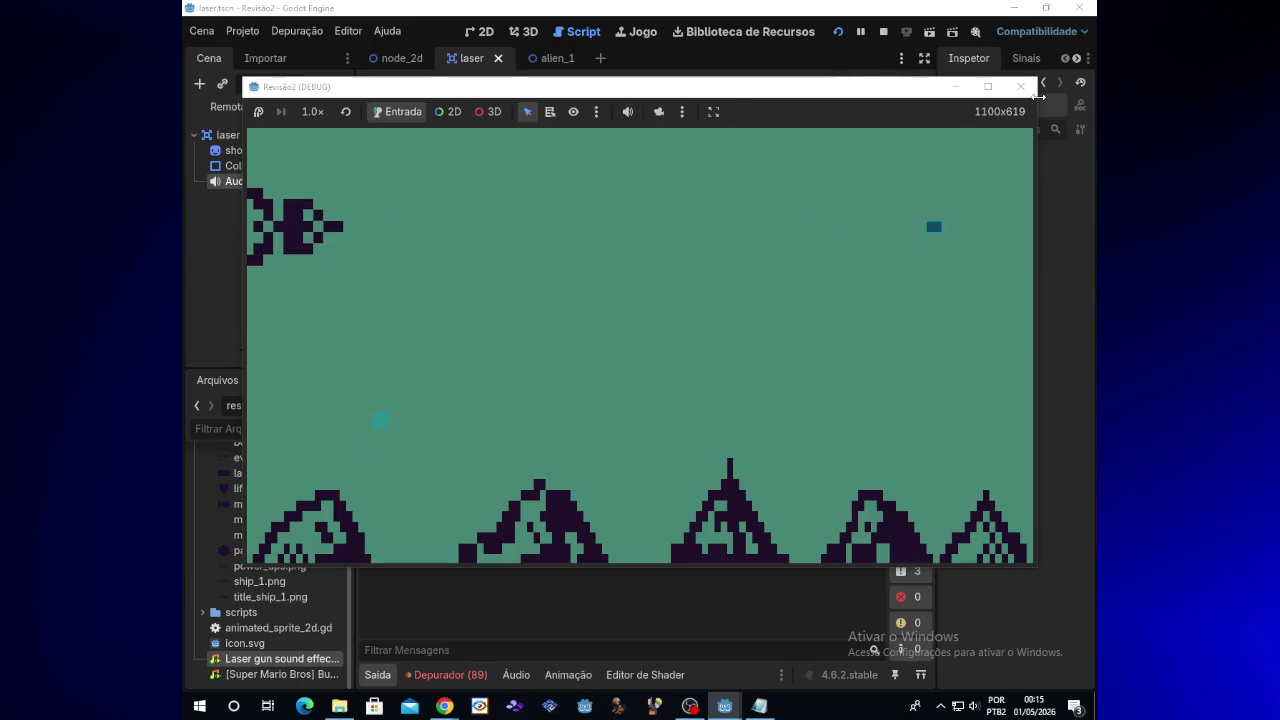
key(Up)
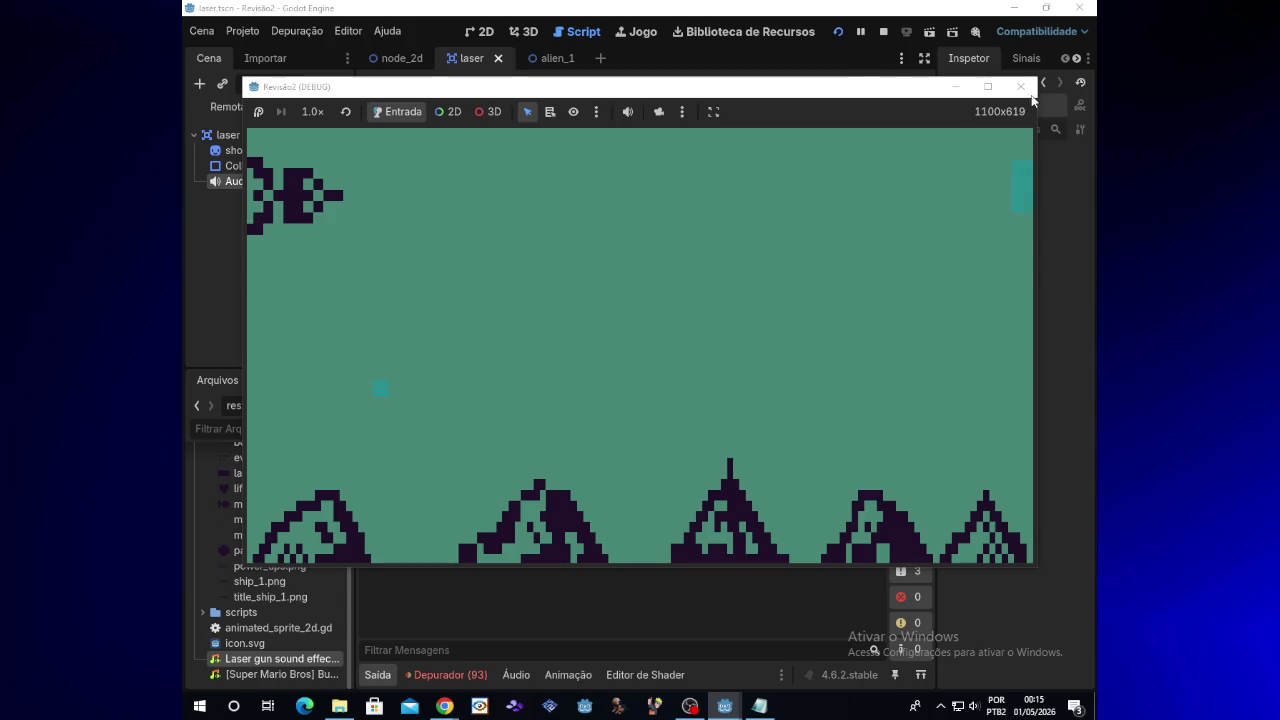
key(space)
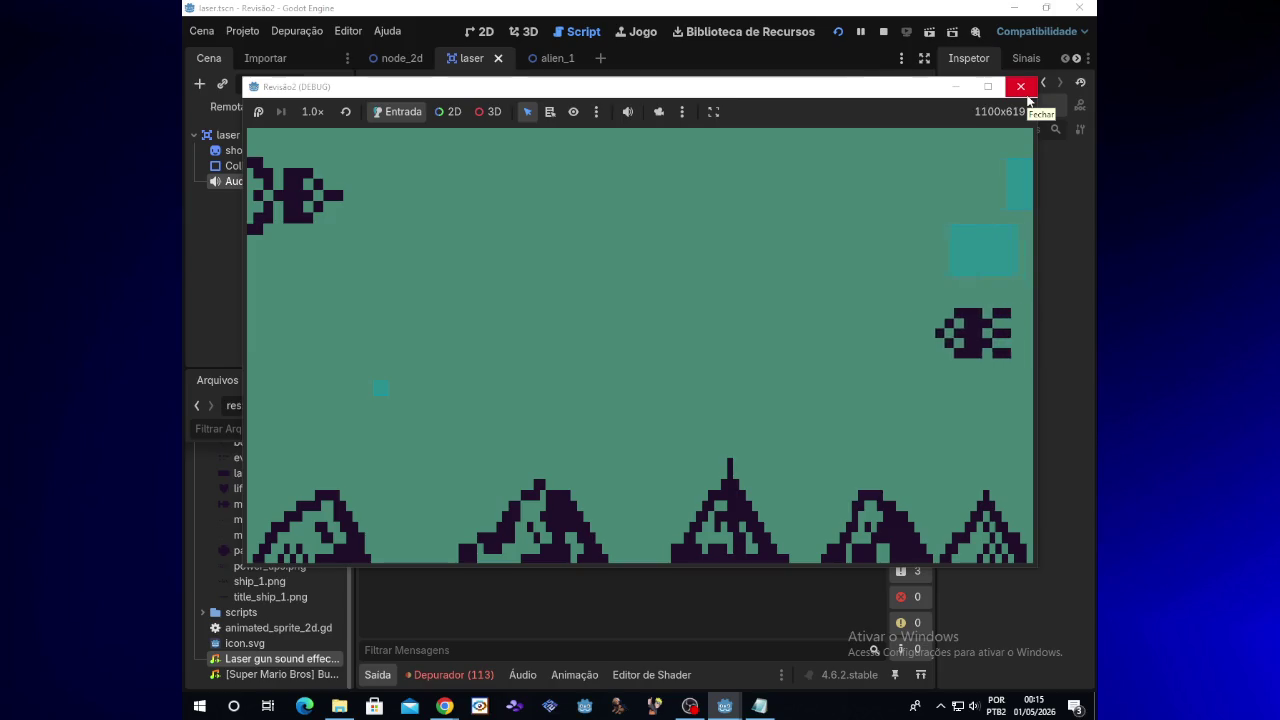
click(1024, 92)
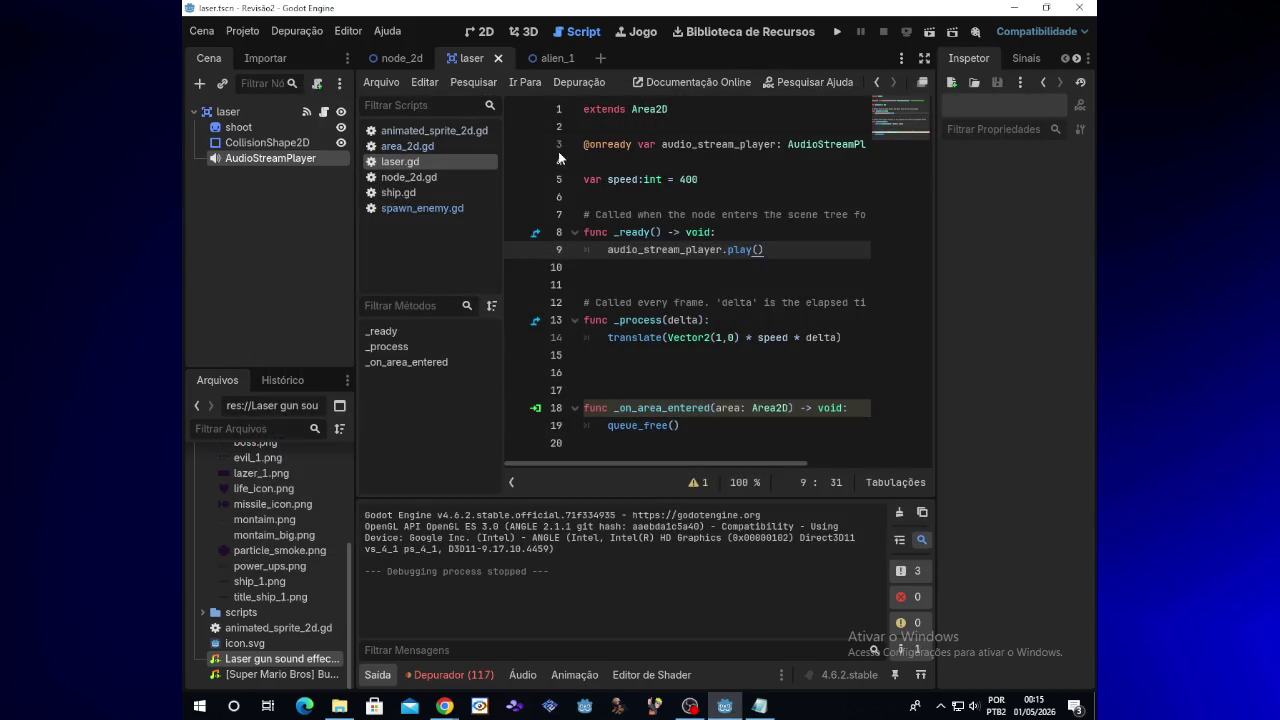
Switch to the alien_1 scene tab and open spawn_enemy.gd from the script list
click(542, 58)
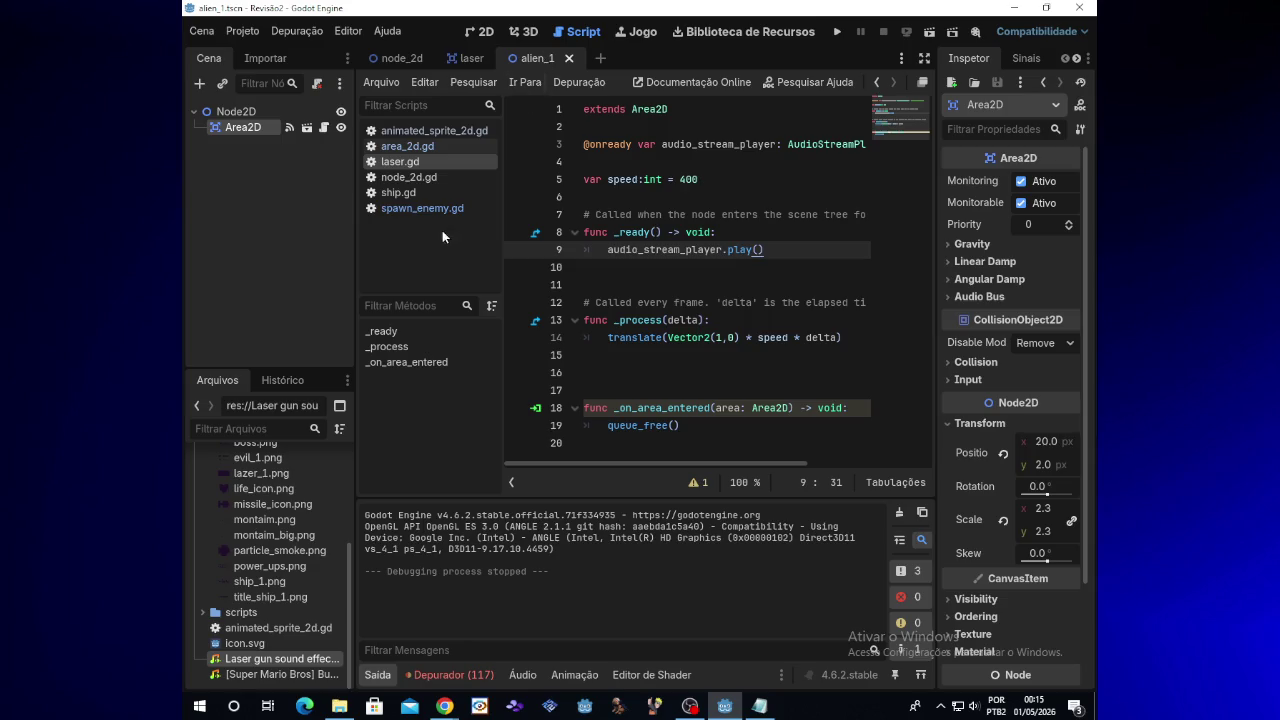
mouse_move(444, 706)
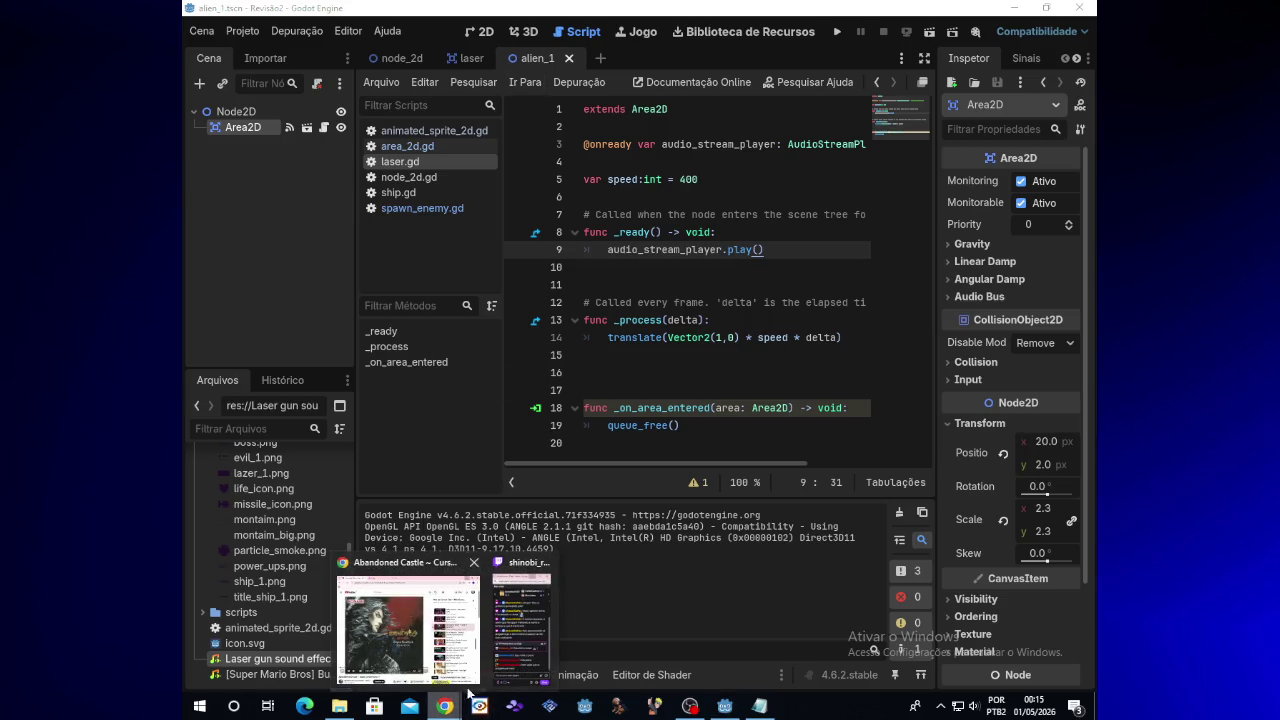
click(417, 212)
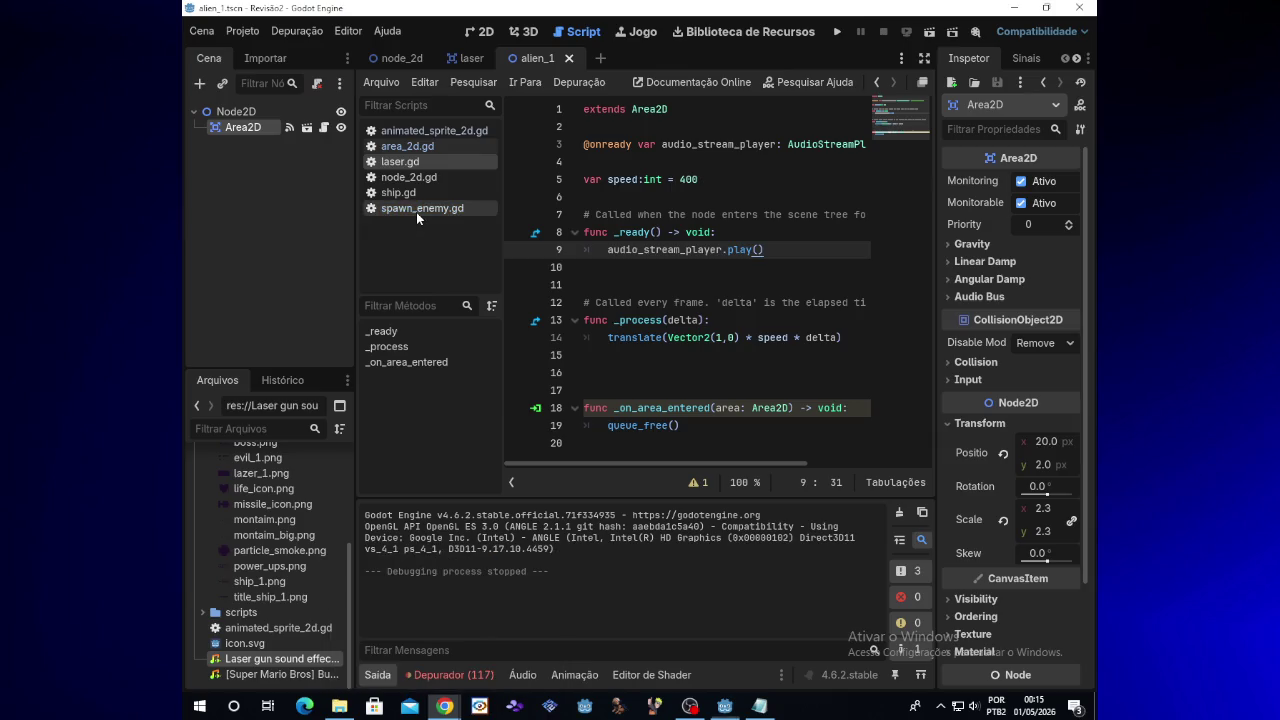
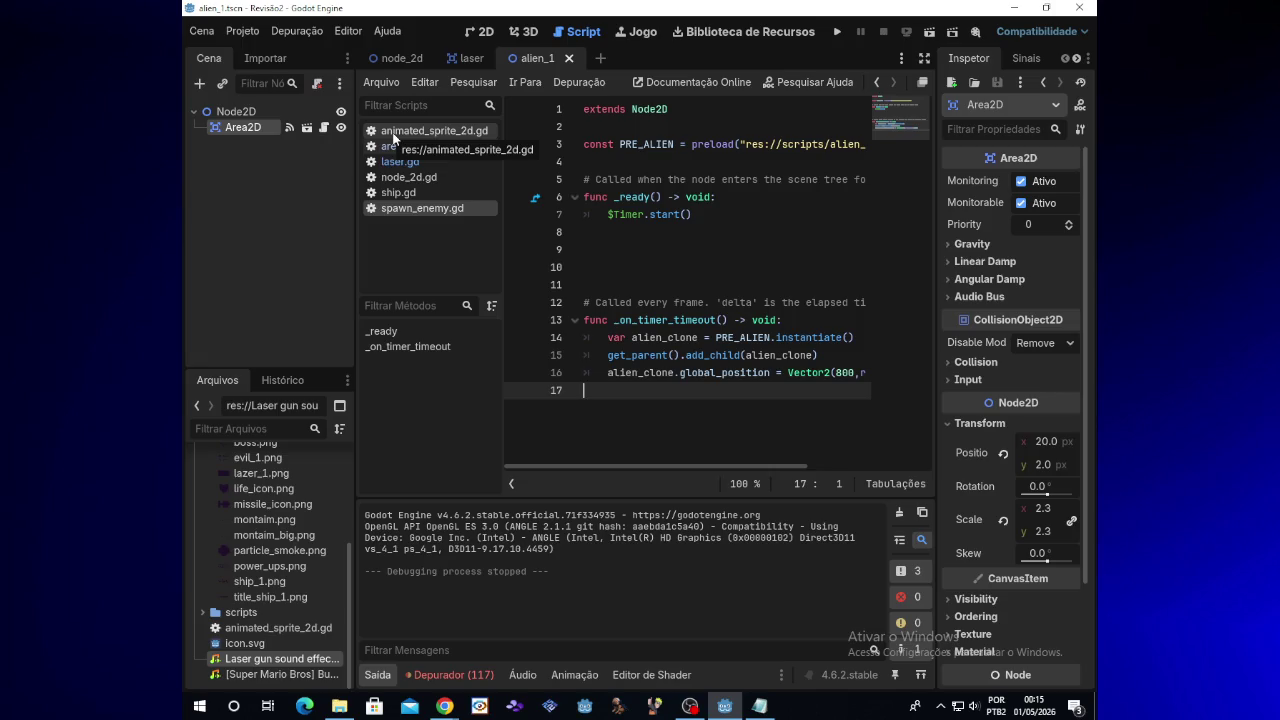
Look through node_2d.gd, ship.gd and area_2d.gd, deleting a line in area_2d.gd
click(419, 175)
click(419, 193)
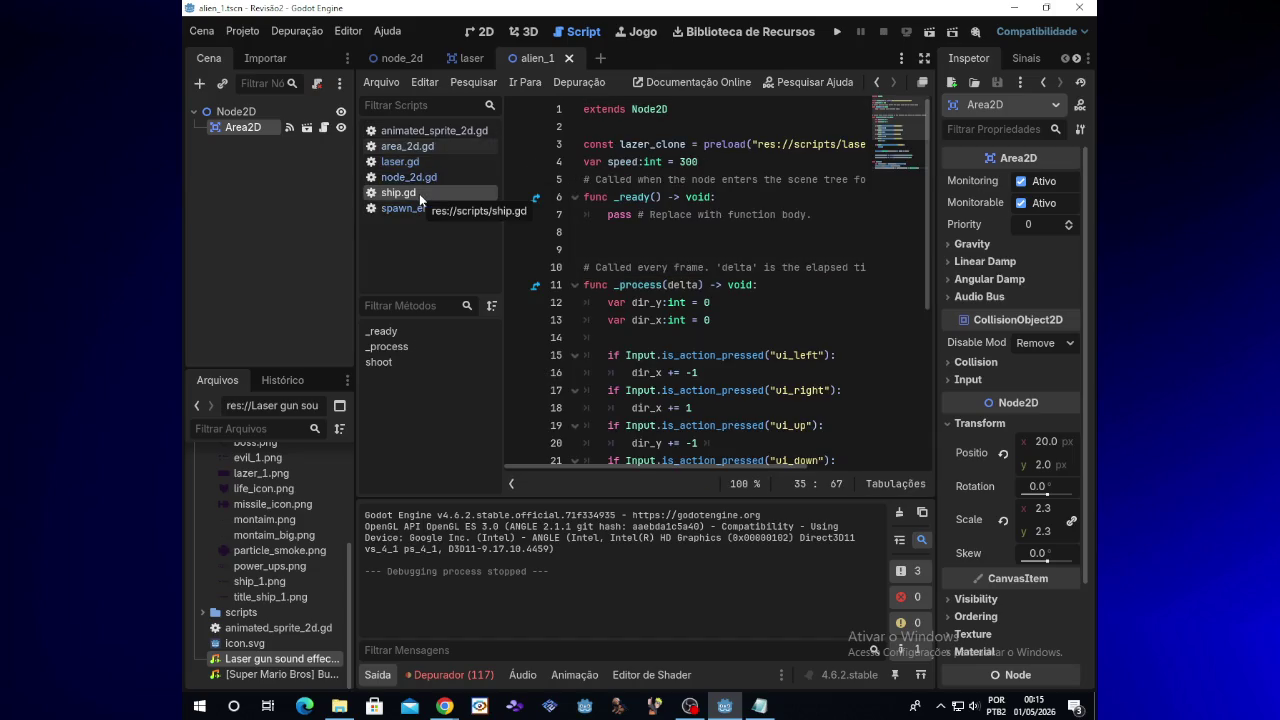
click(426, 150)
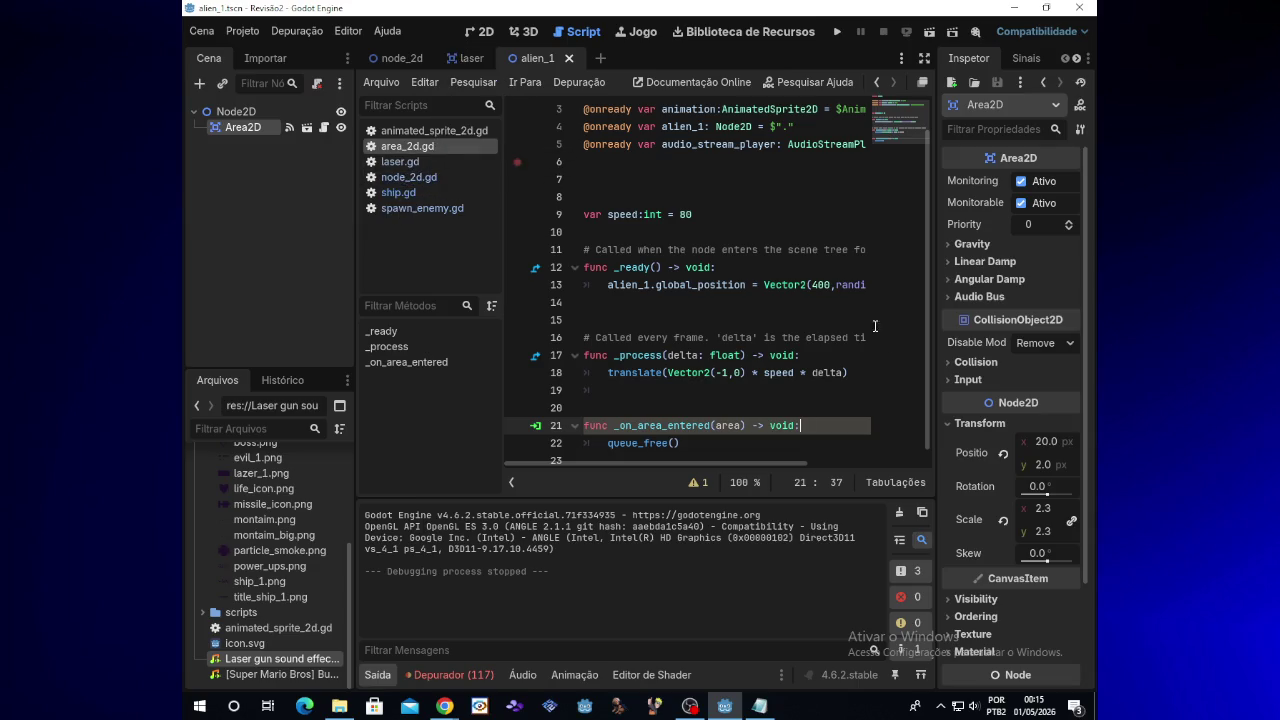
scroll(915, 320, up, 1)
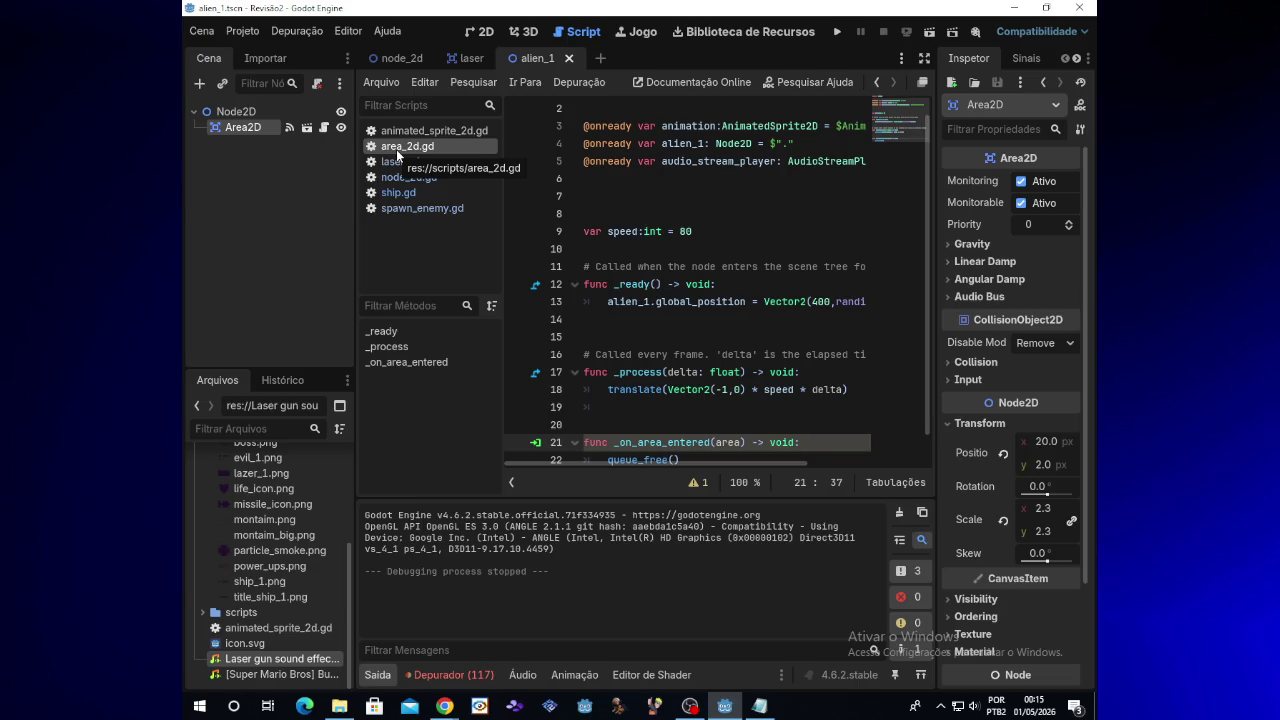
key(Delete)
Close area_2d.gd with Fechar and discard its unsaved change
right_click(396, 149)
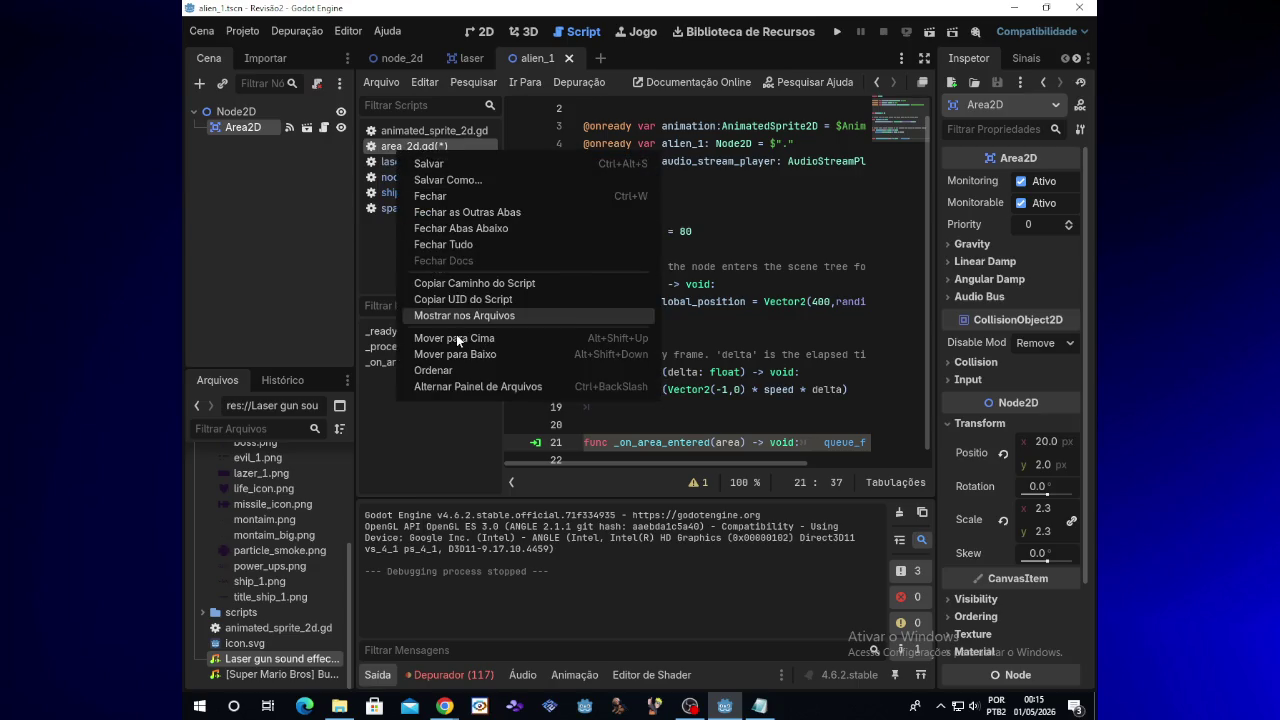
click(428, 197)
click(752, 382)
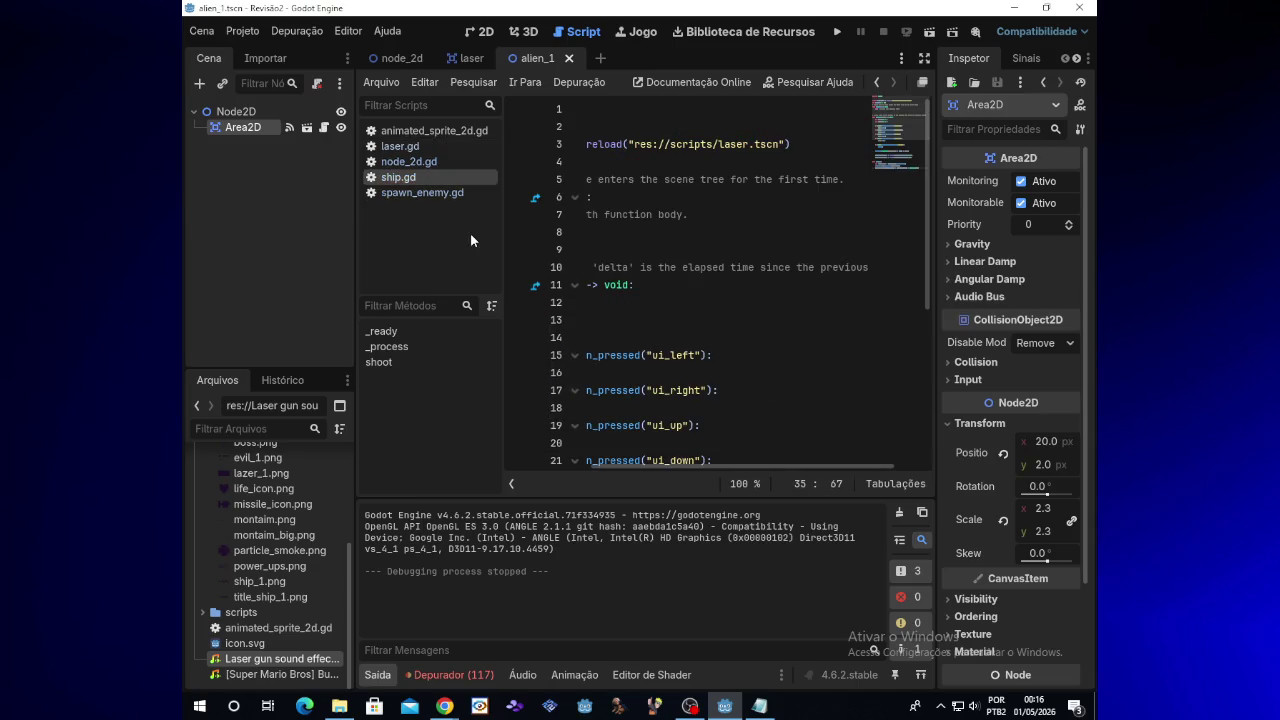
Look through spawn_enemy.gd, ship.gd and animated_sprite_2d.gd, then run the game
click(427, 190)
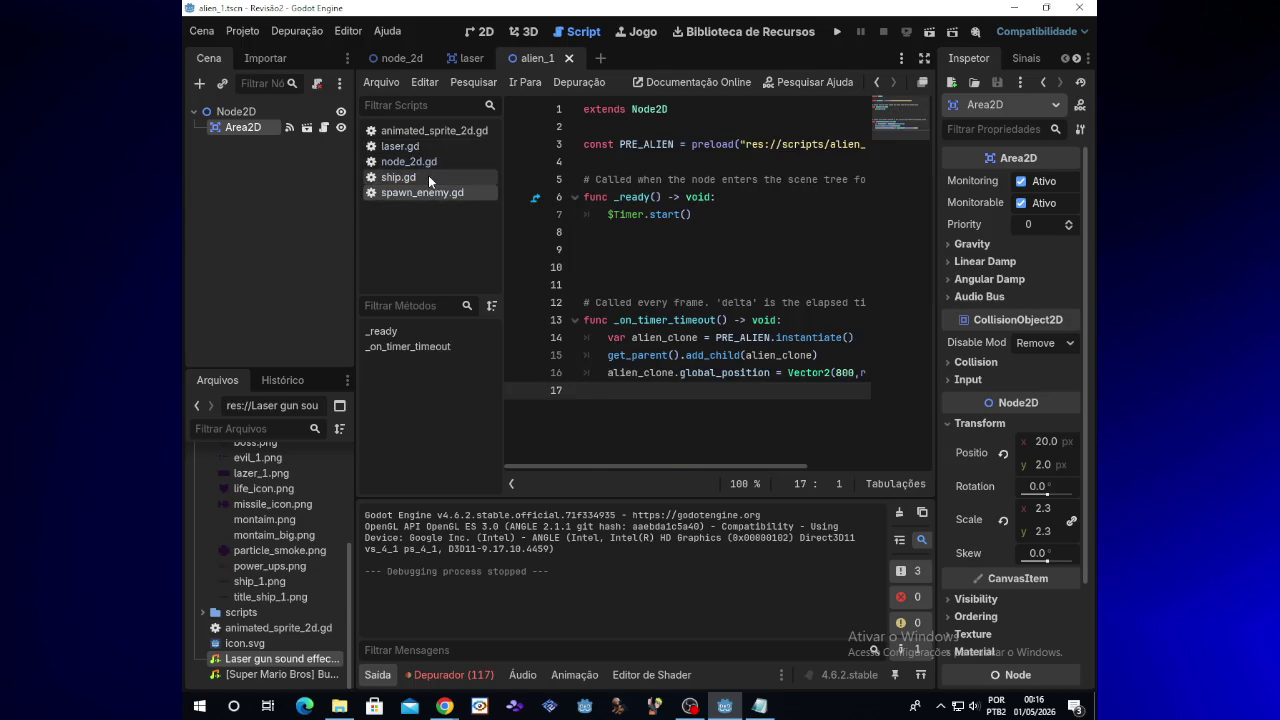
click(428, 176)
click(431, 133)
click(844, 32)
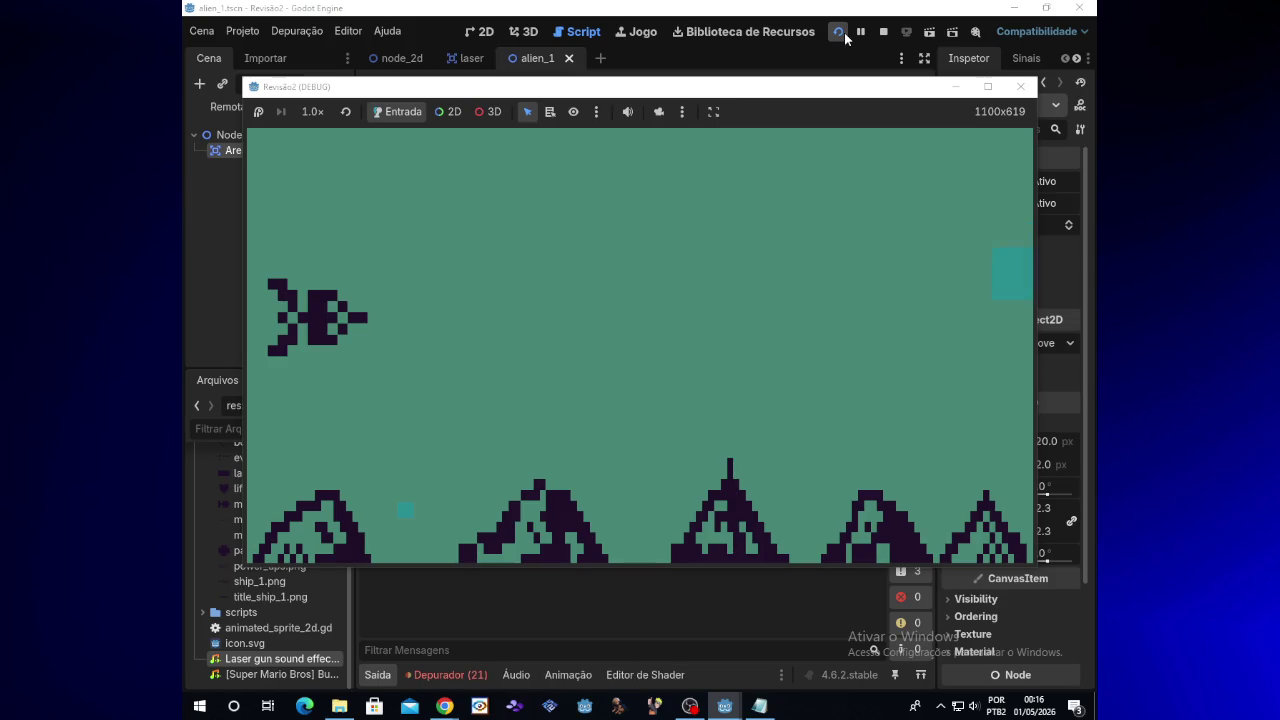
key(Up)
key(space)
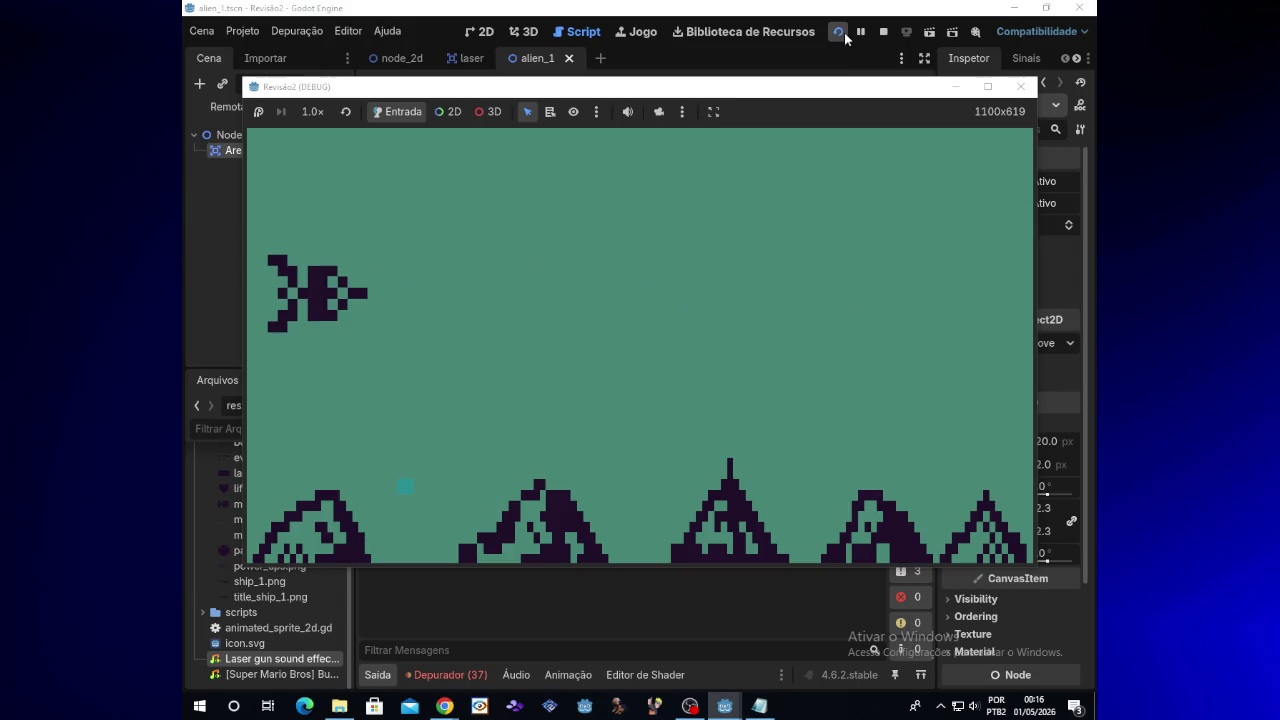
key(Up)
key(space)
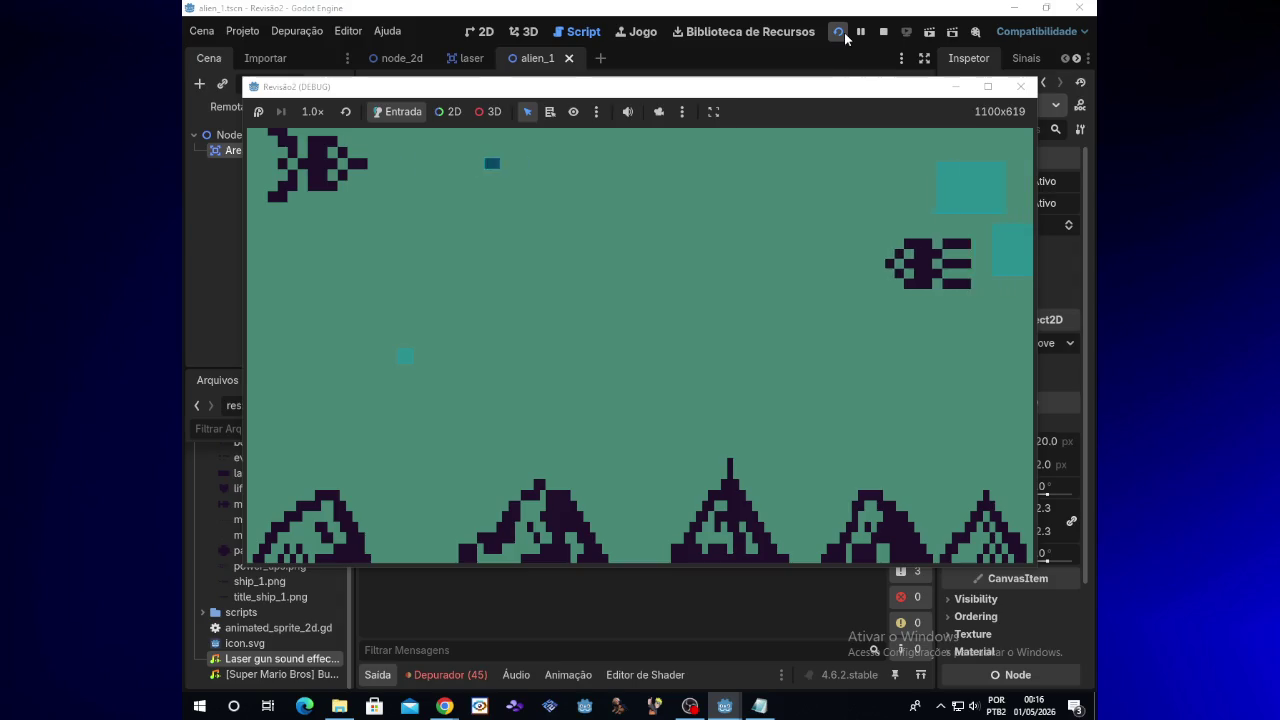
key(Down)
key(space)
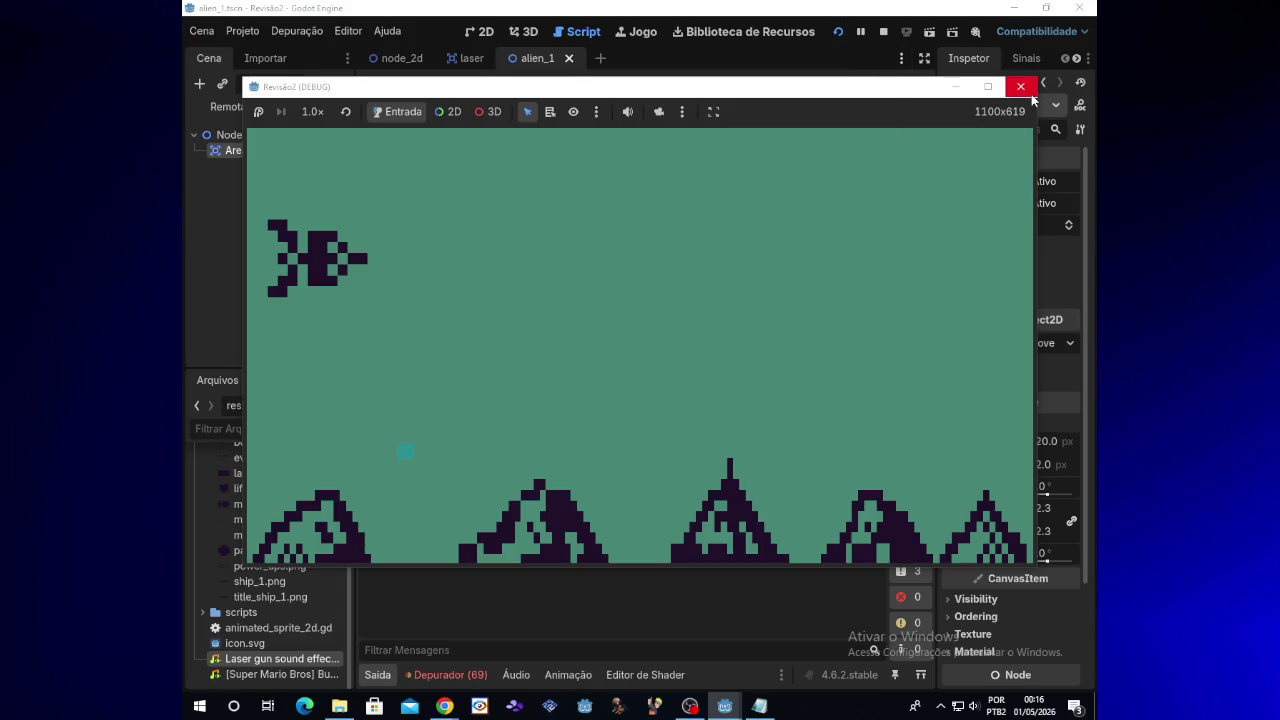
click(1030, 93)
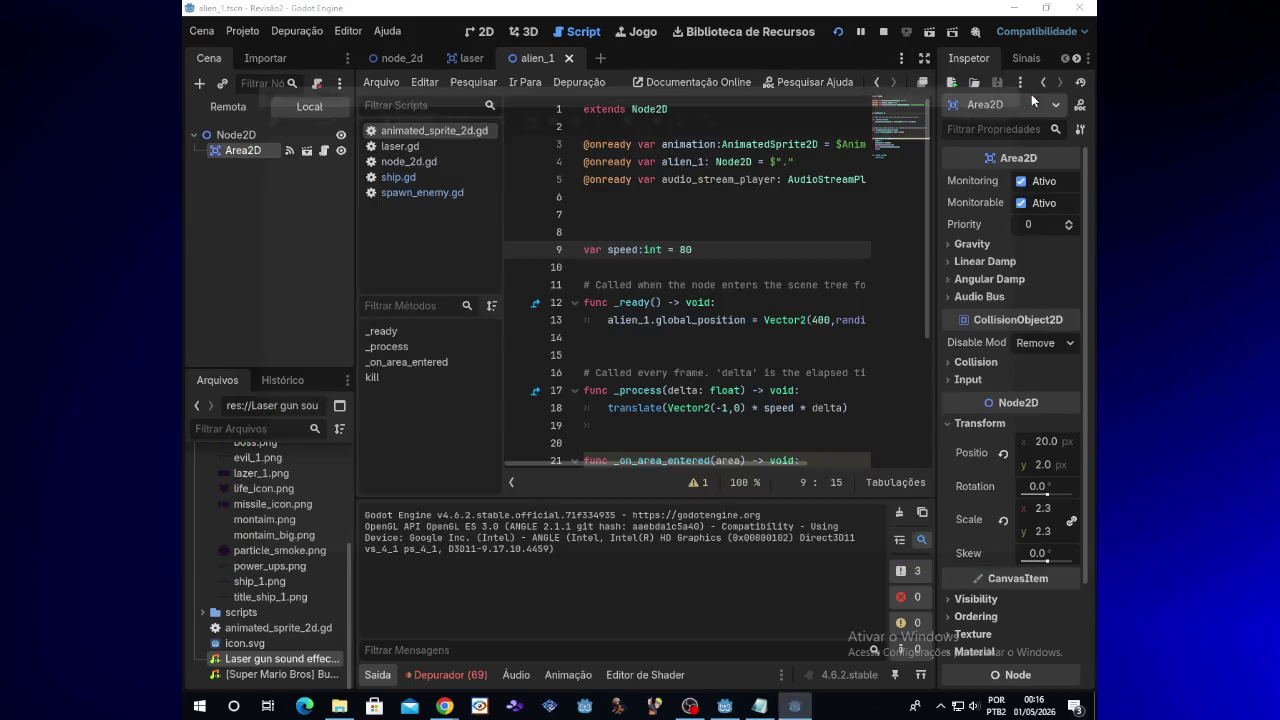
Open area_2d.gd from Area2D's script icon and delete the _ready function on lines 12–13
click(455, 164)
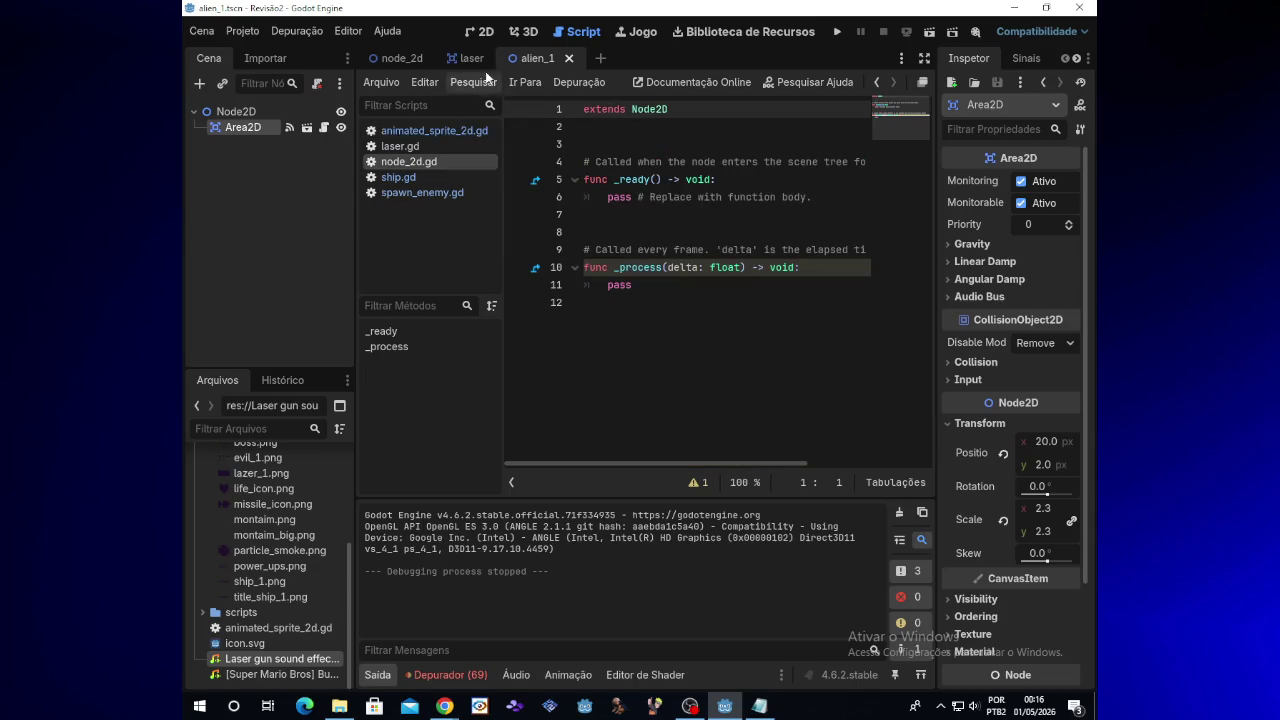
click(322, 128)
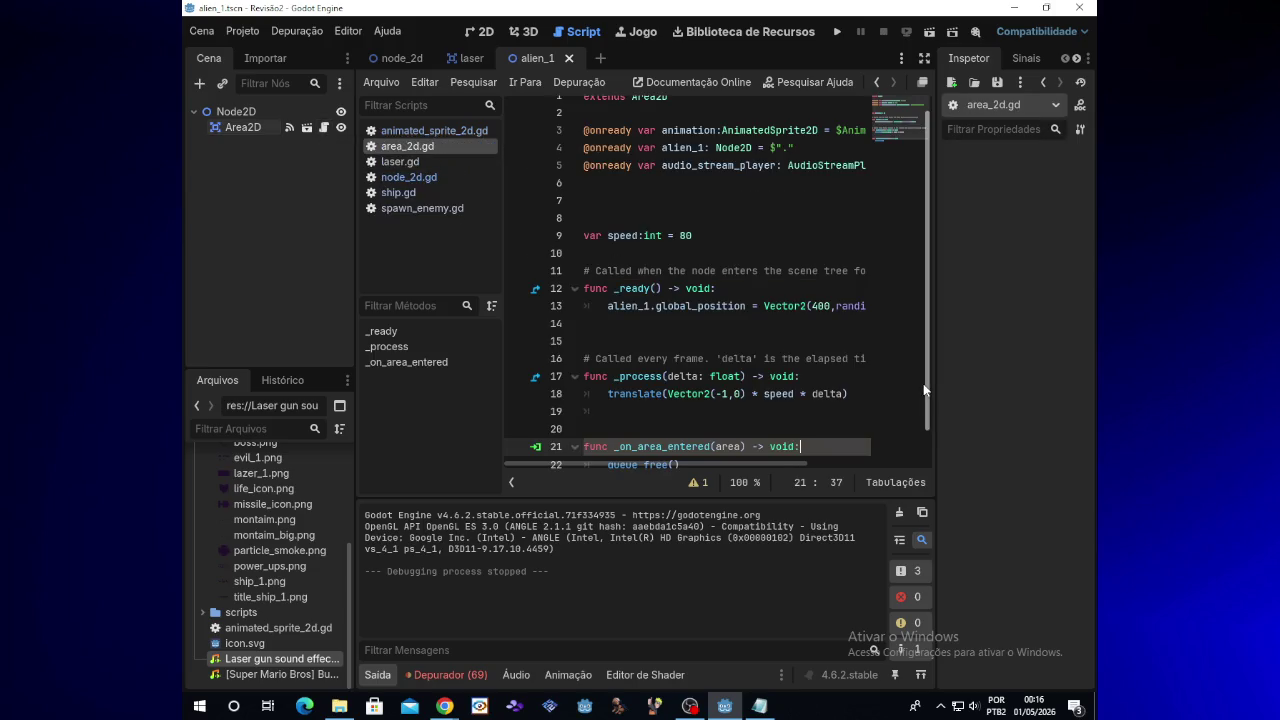
drag(923, 384, 927, 437)
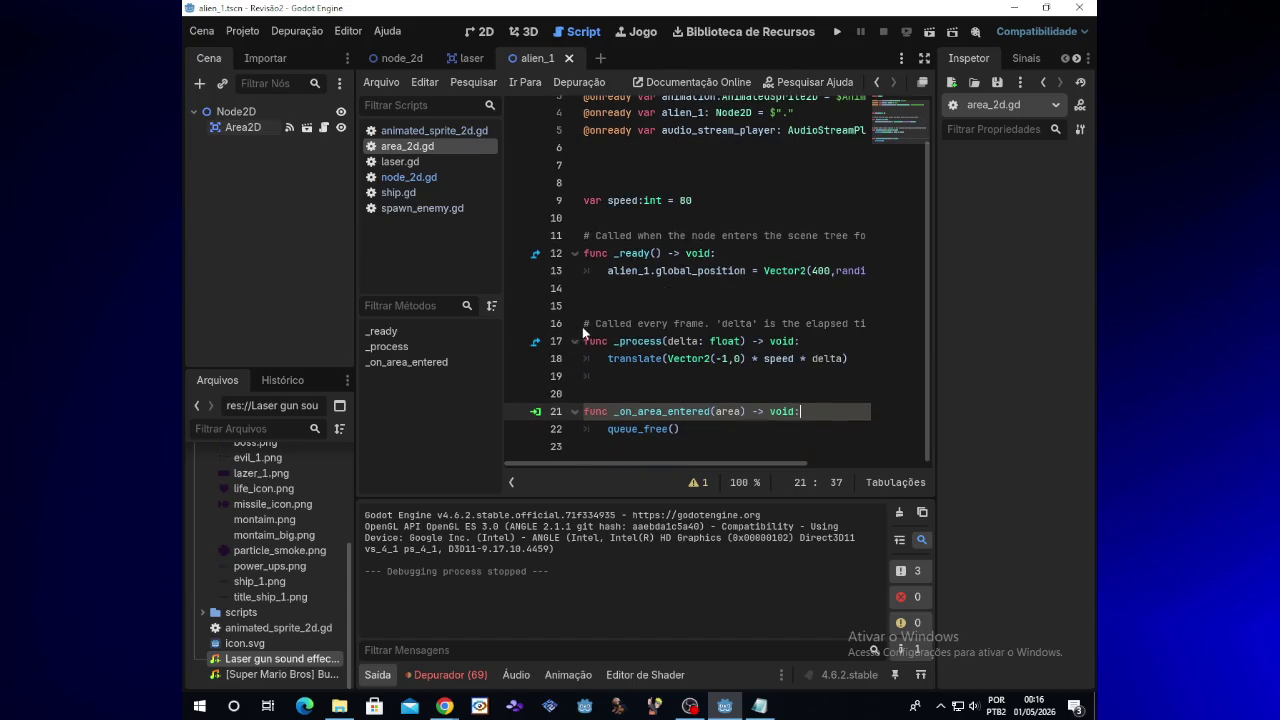
scroll(558, 425, up, 1)
scroll(558, 425, down, 1)
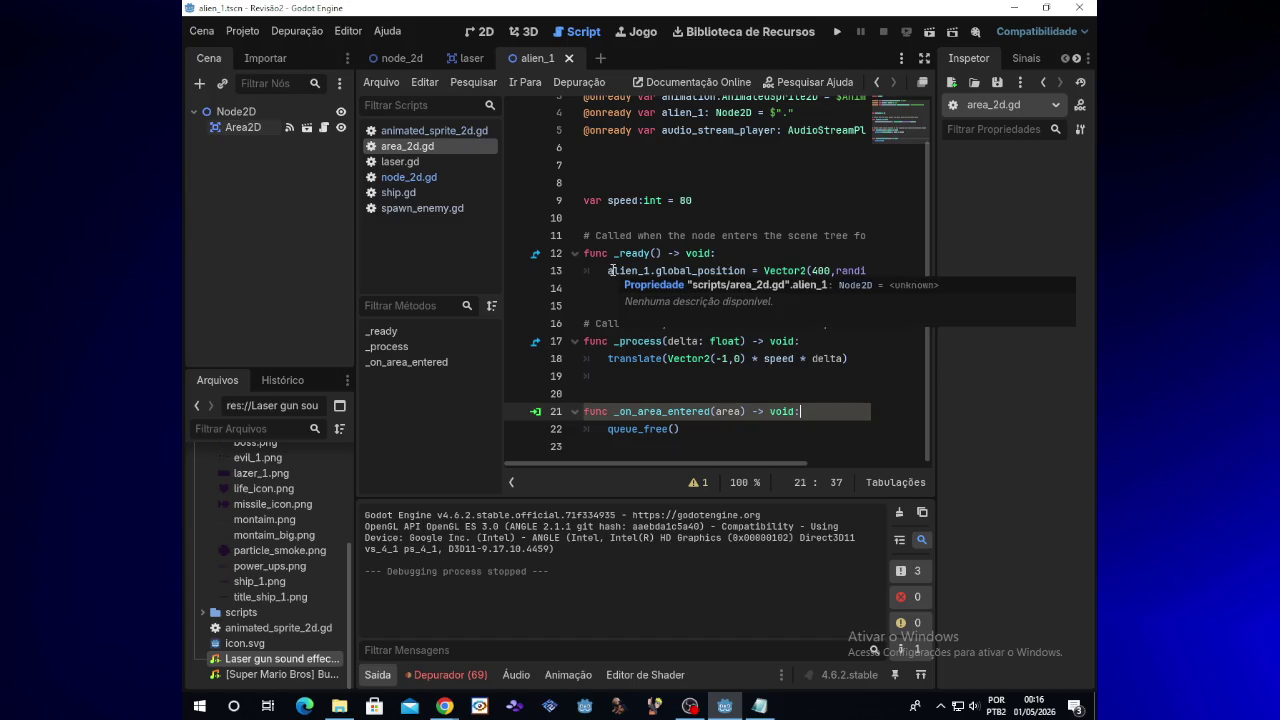
mouse_move(607, 272)
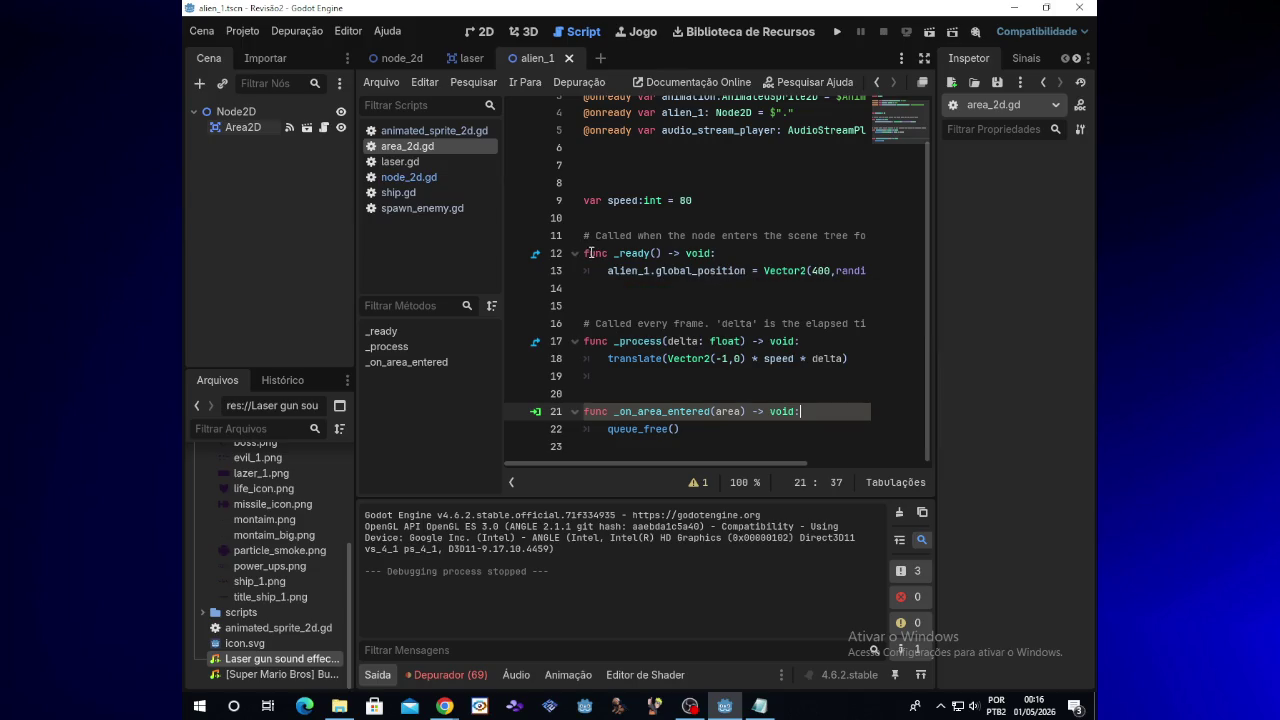
drag(586, 253, 914, 272)
key(Delete)
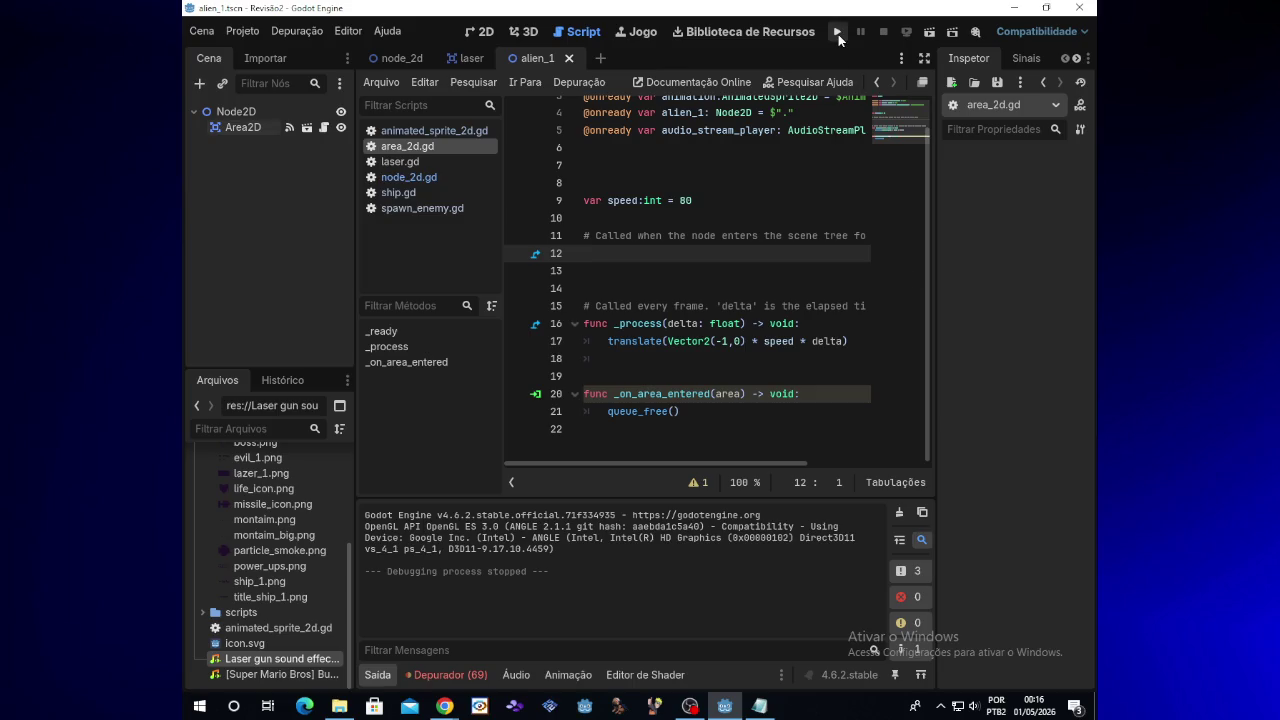
Test-run the game, restore the _ready function, and select the alien_1 declaration on line 4
click(838, 34)
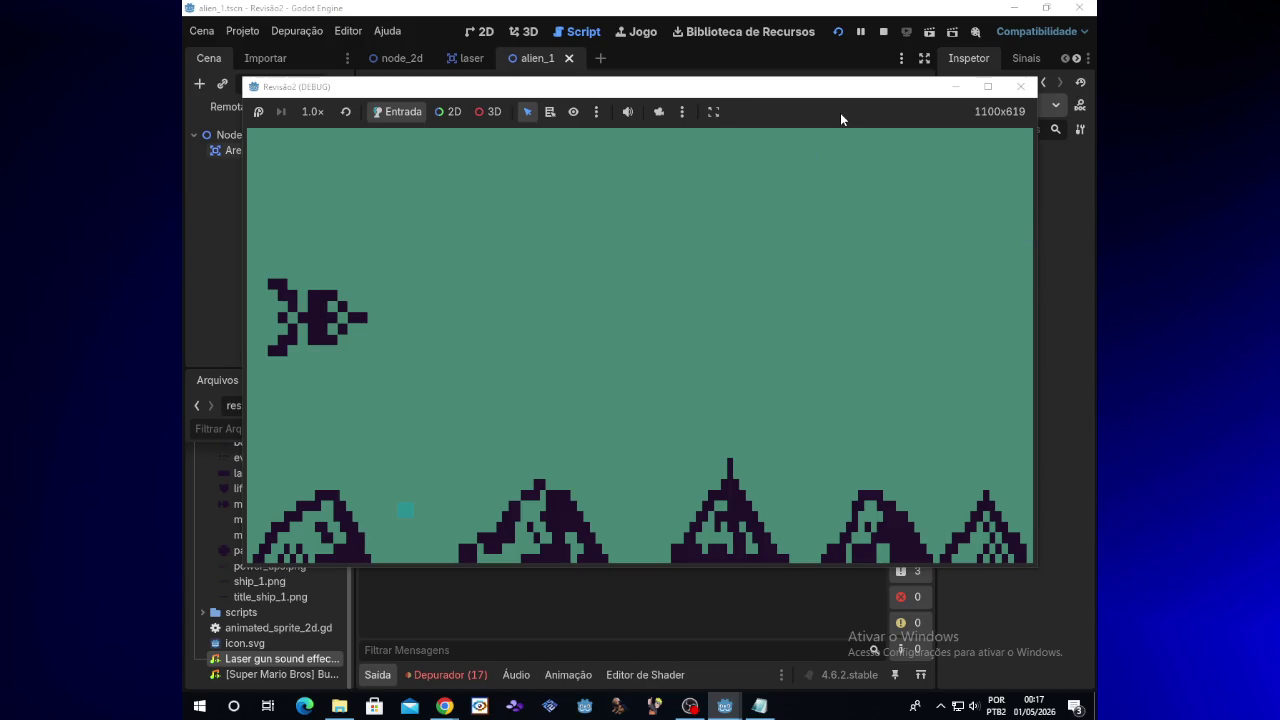
click(1030, 92)
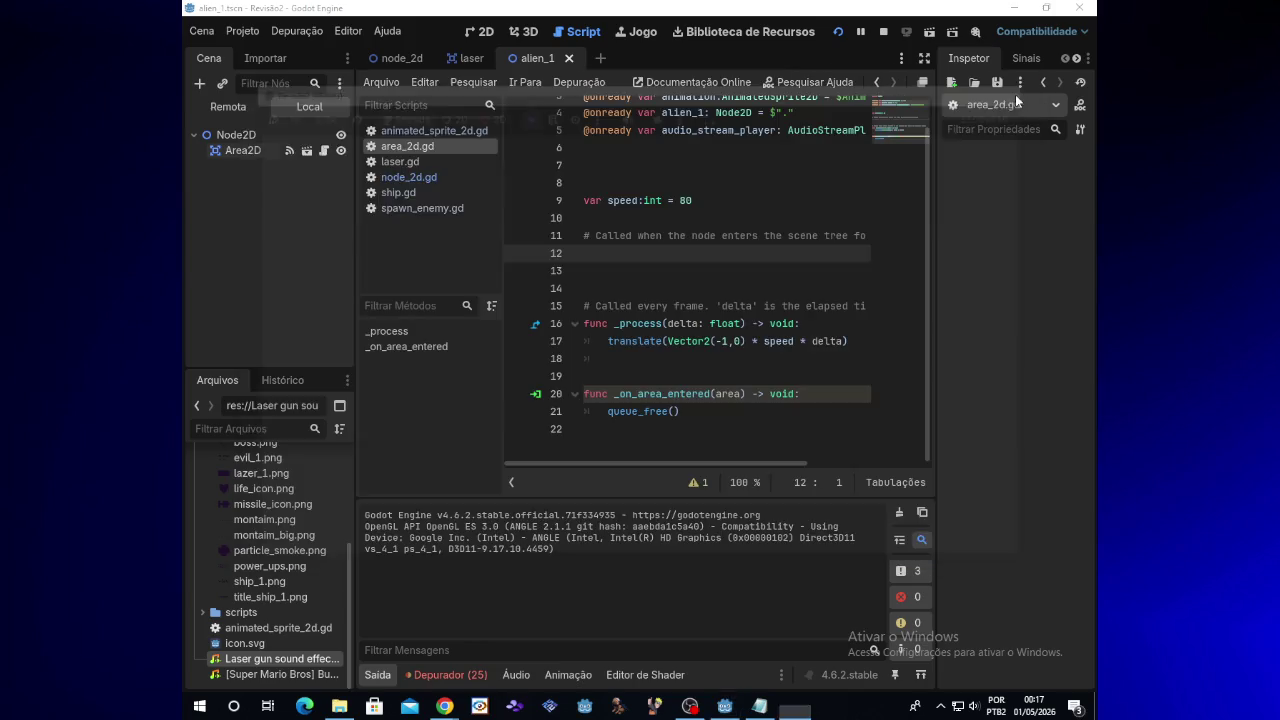
drag(584, 236, 860, 288)
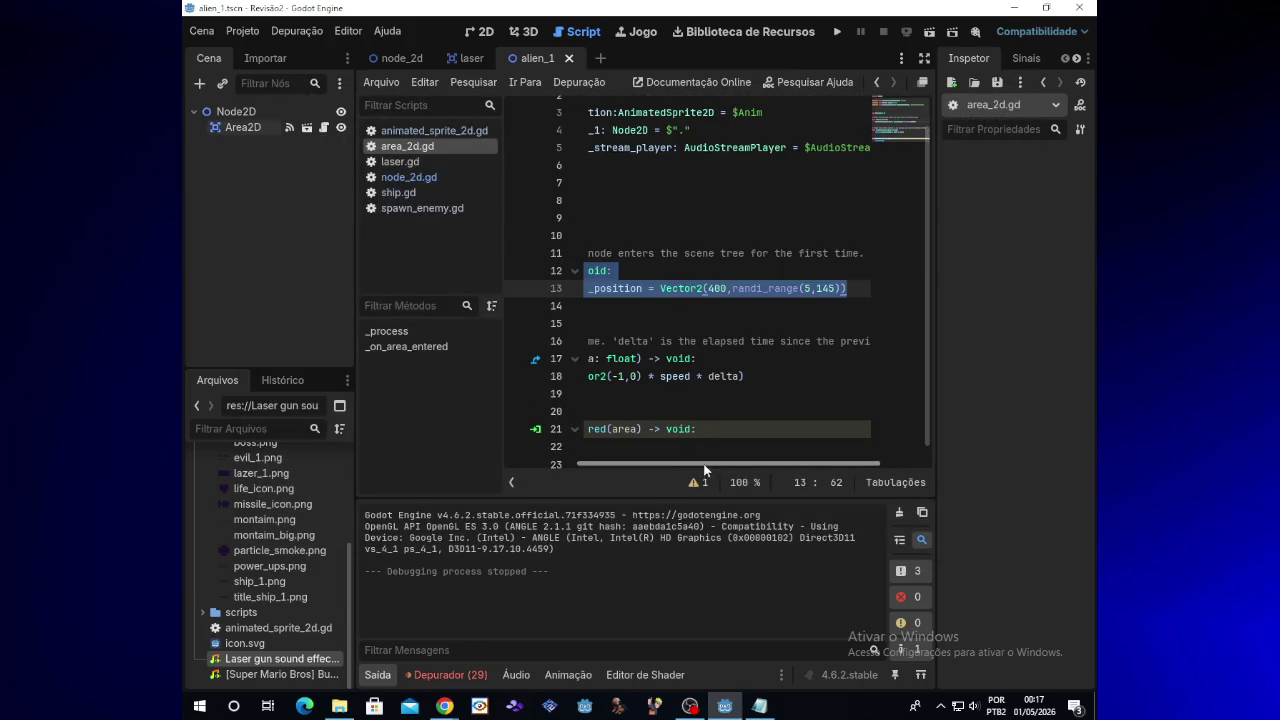
drag(710, 464, 582, 464)
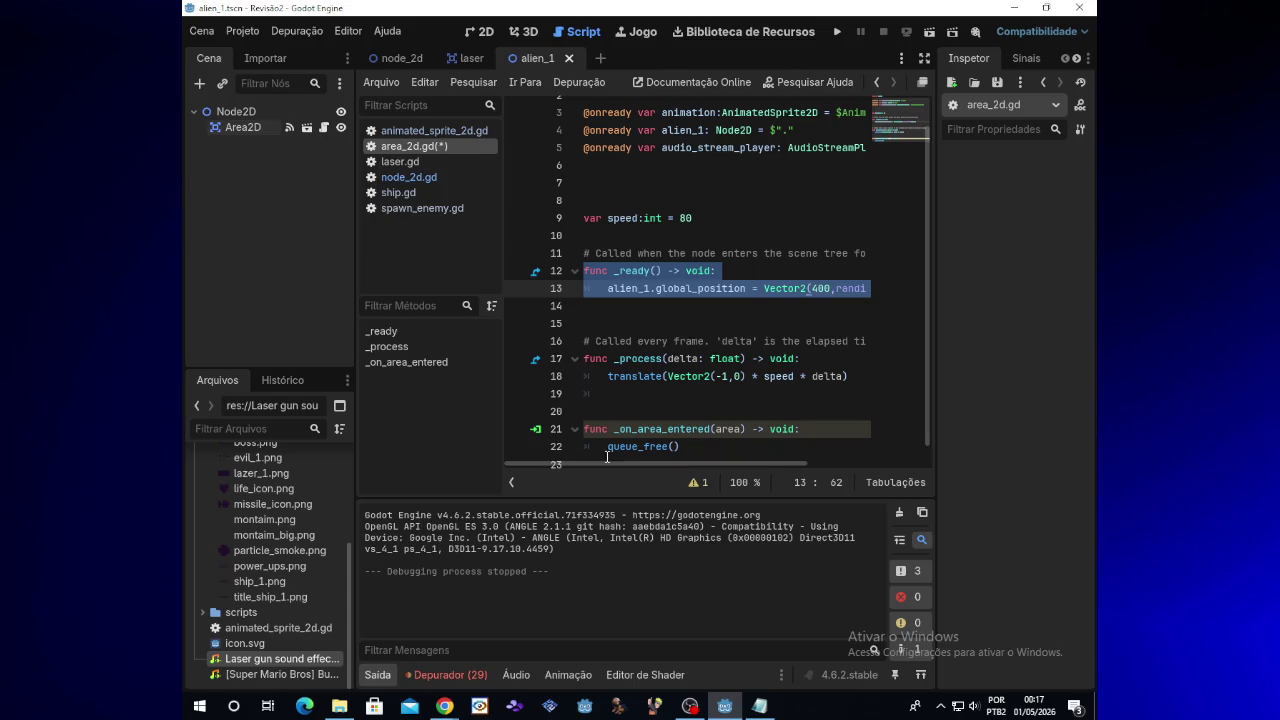
mouse_move(445, 704)
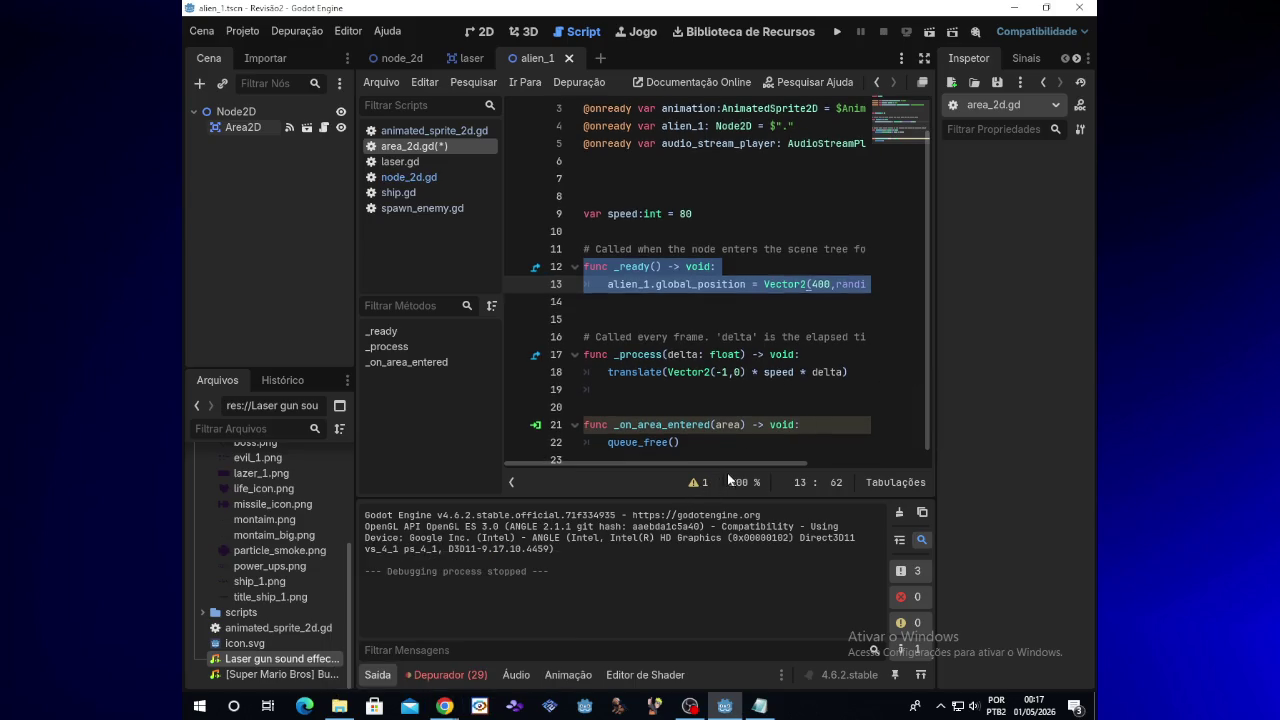
click(652, 285)
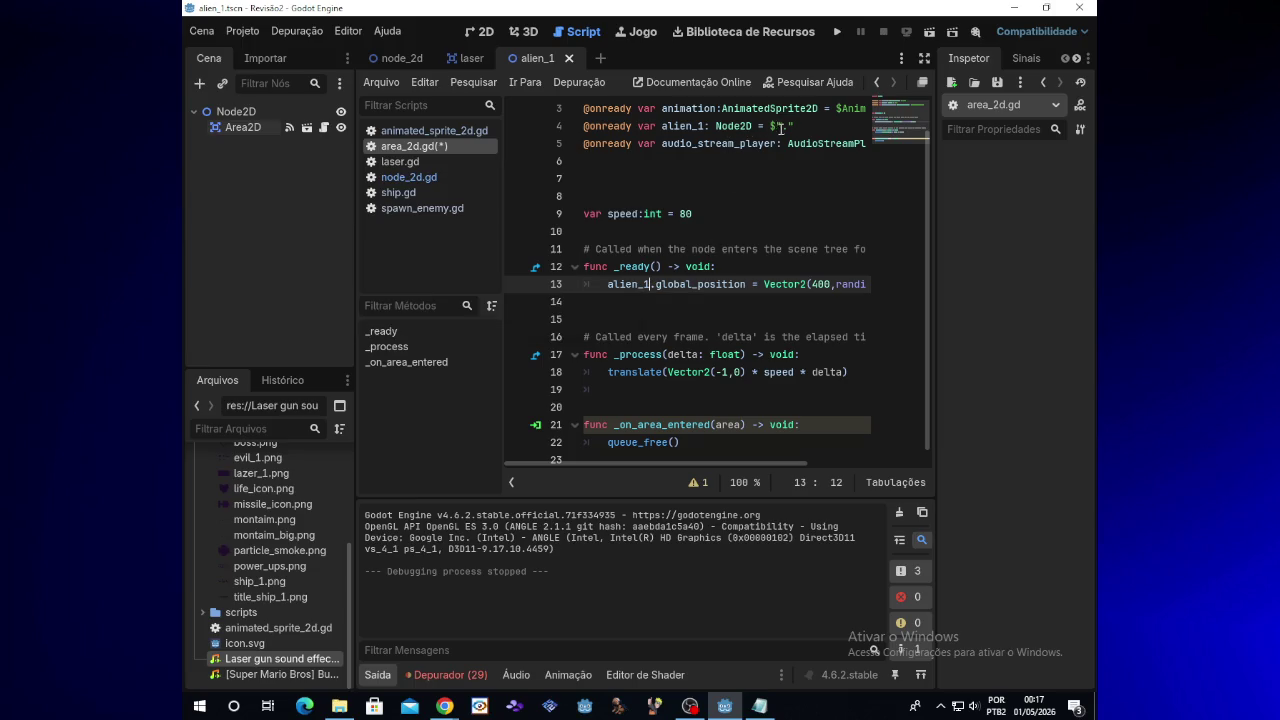
drag(795, 126, 586, 127)
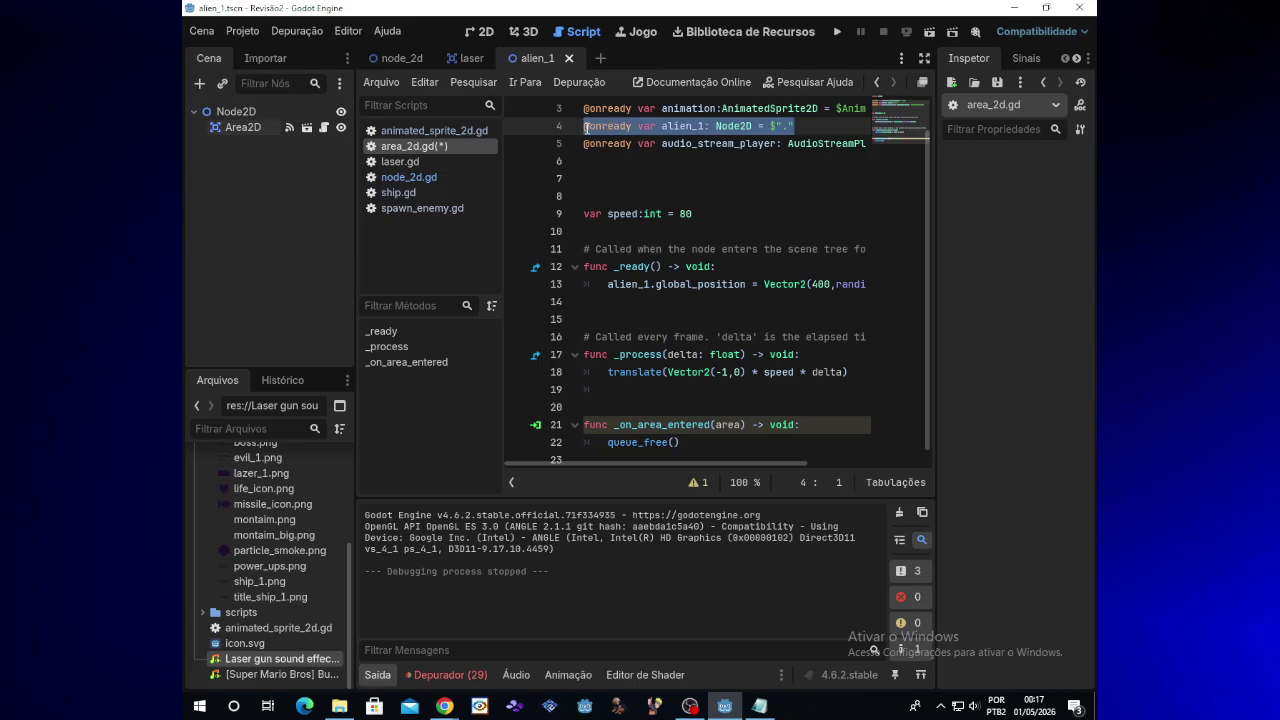
Replace line 4's alien_1 declaration with an Area2D reference and put area_2d on line 14
key(BackSpace)
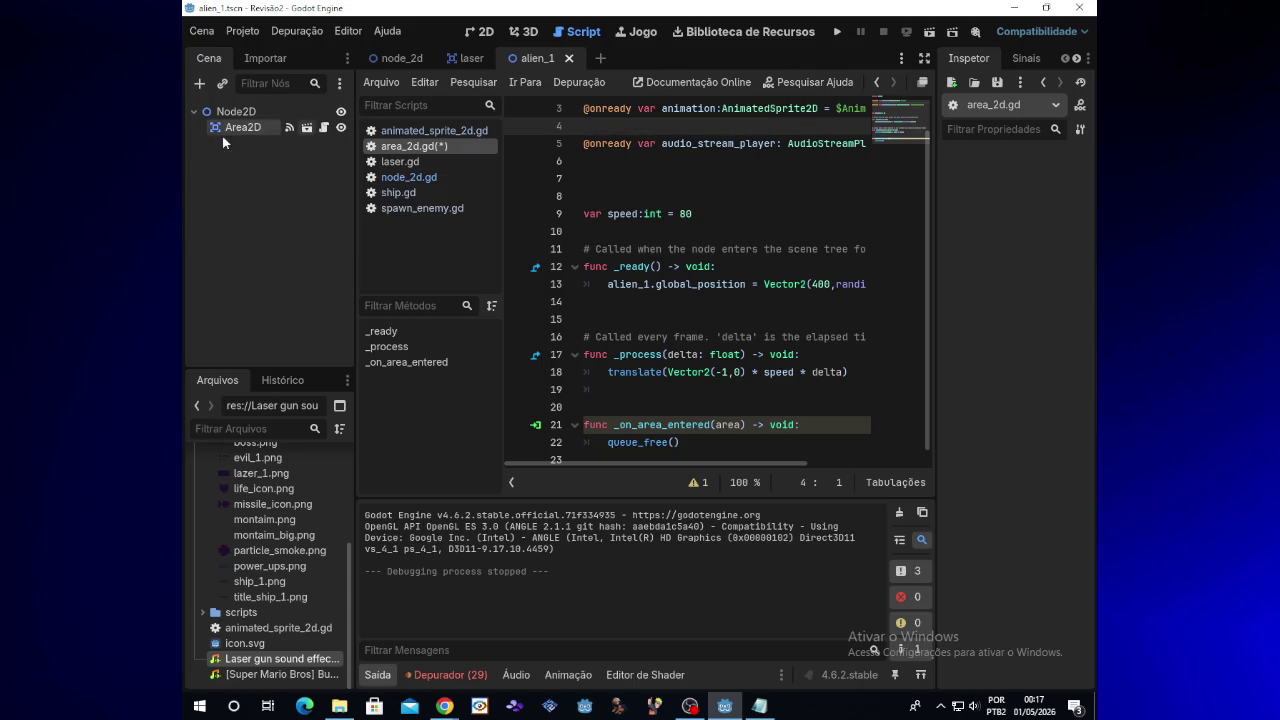
click(236, 170)
drag(246, 131, 607, 127)
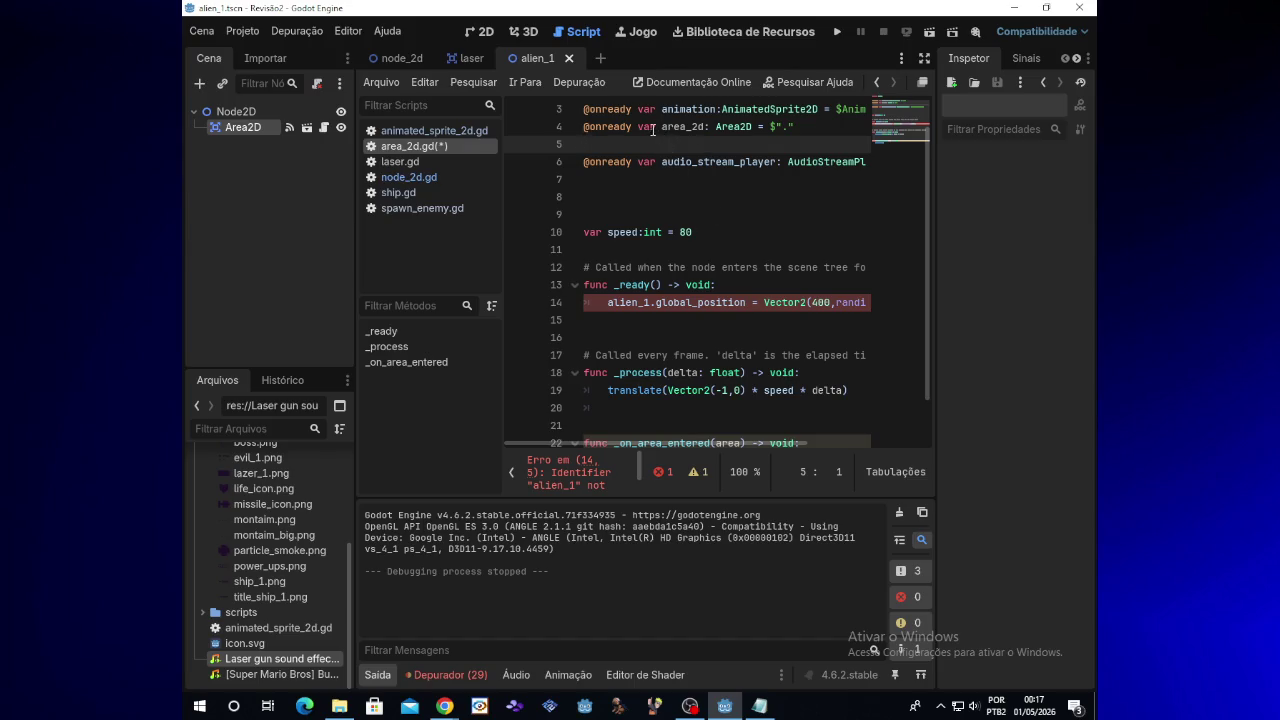
click(743, 303)
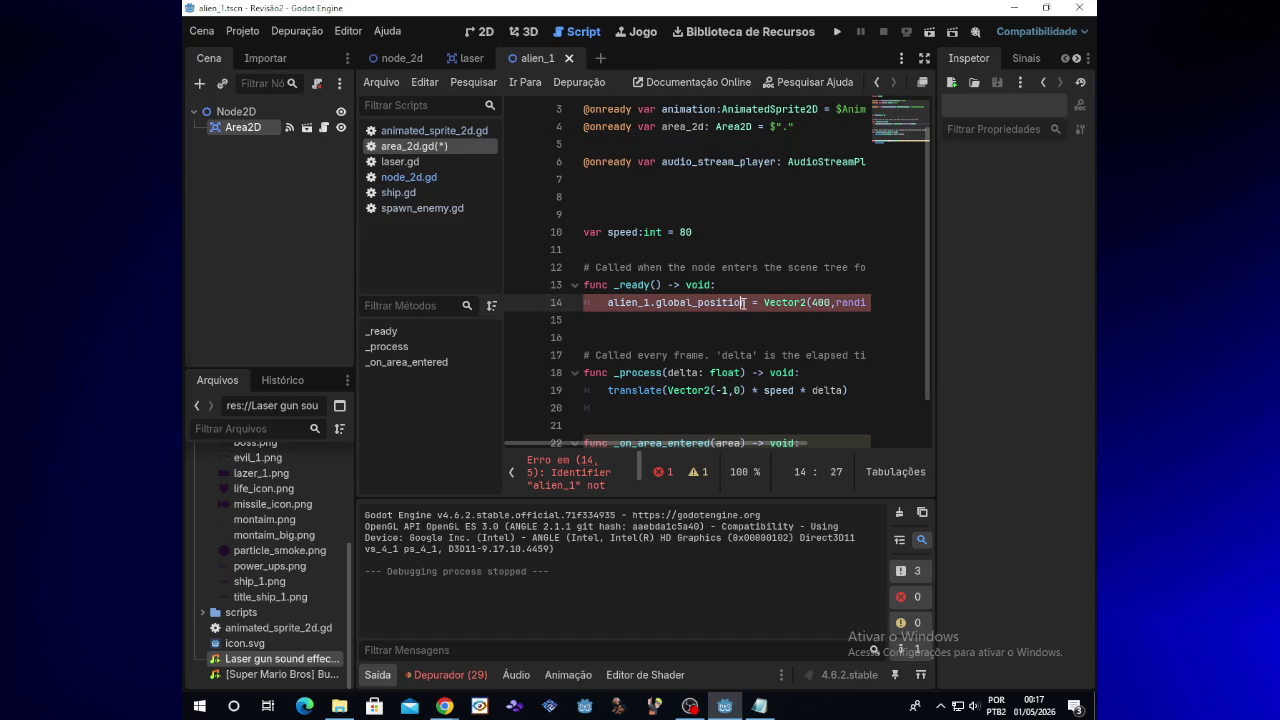
key(BackSpace)
key(BackSpace)
key(BackSpace)
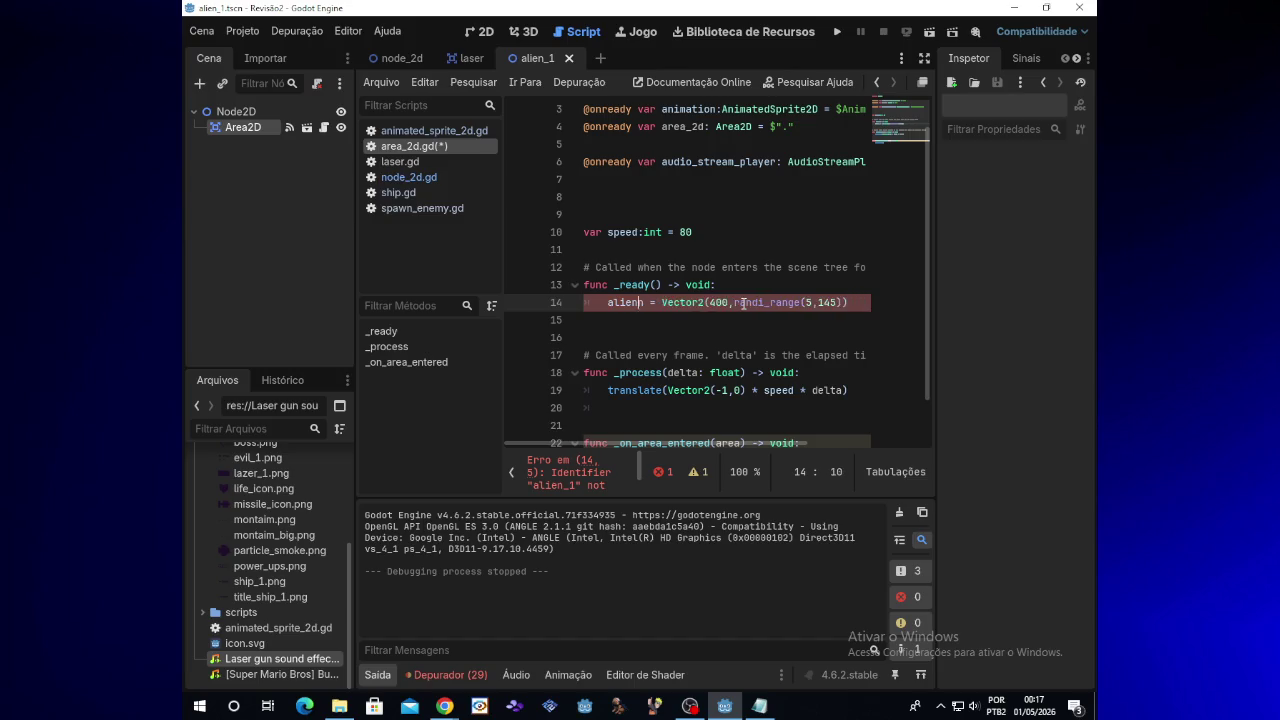
key(BackSpace)
key(BackSpace)
key(BackSpace)
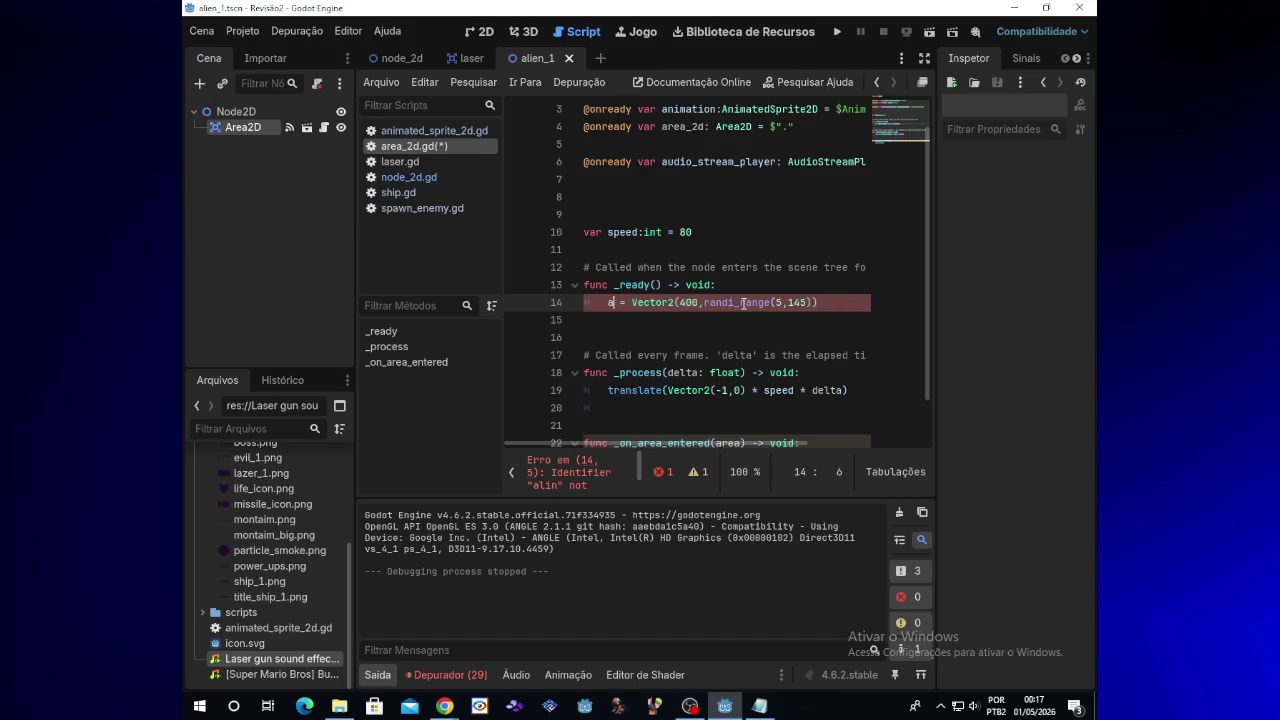
text(area_)
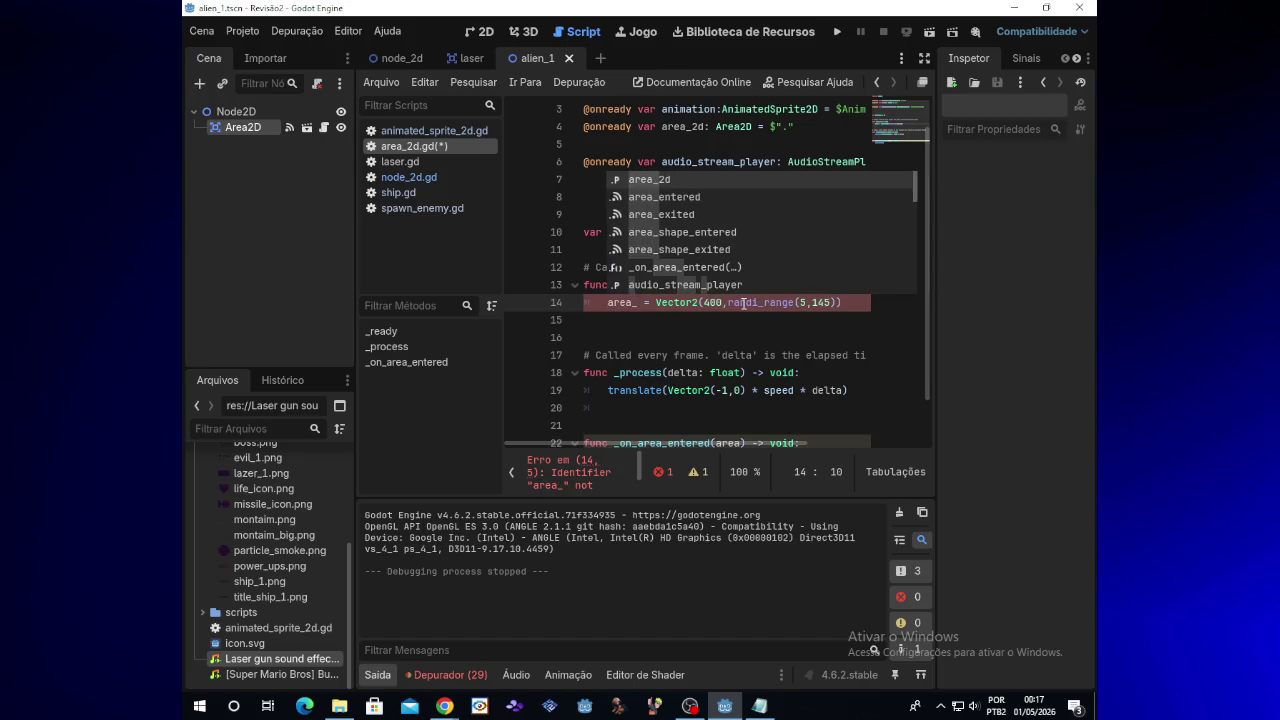
key(Return)
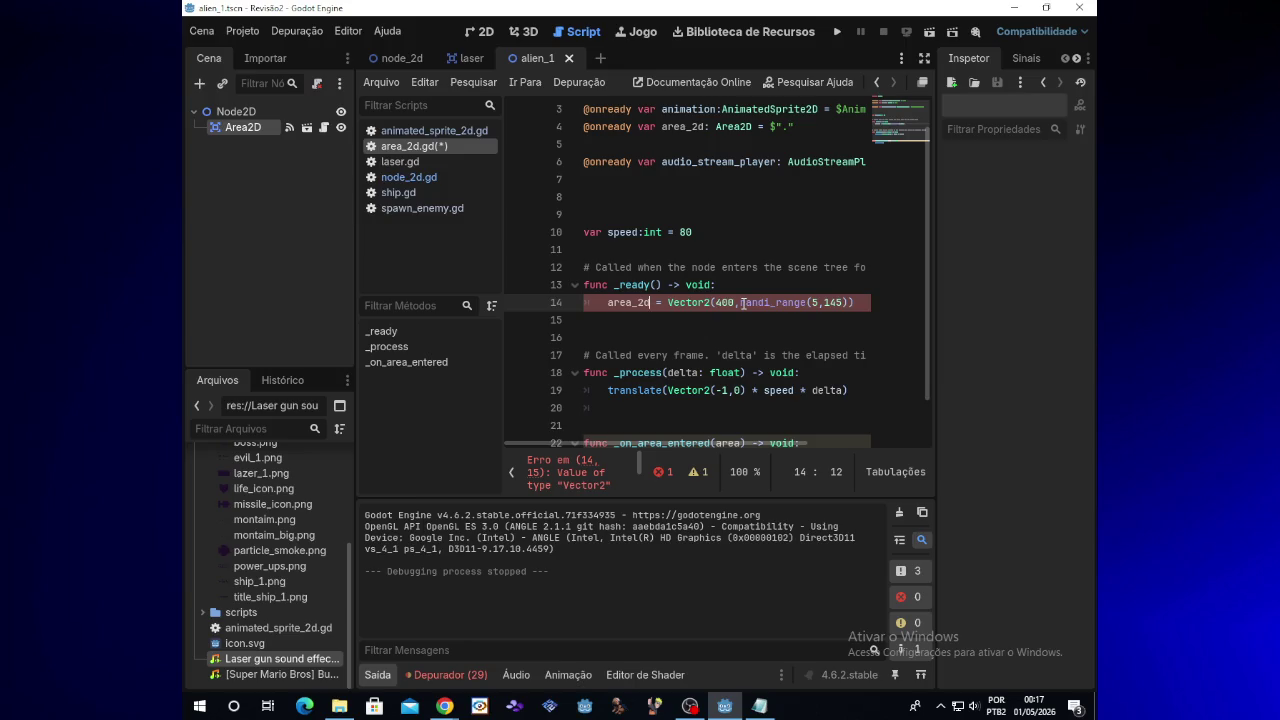
Try a $ node path on line 14, then change it to 'animation' indented under _ready
key(BackSpace)
key(BackSpace)
key(BackSpace)
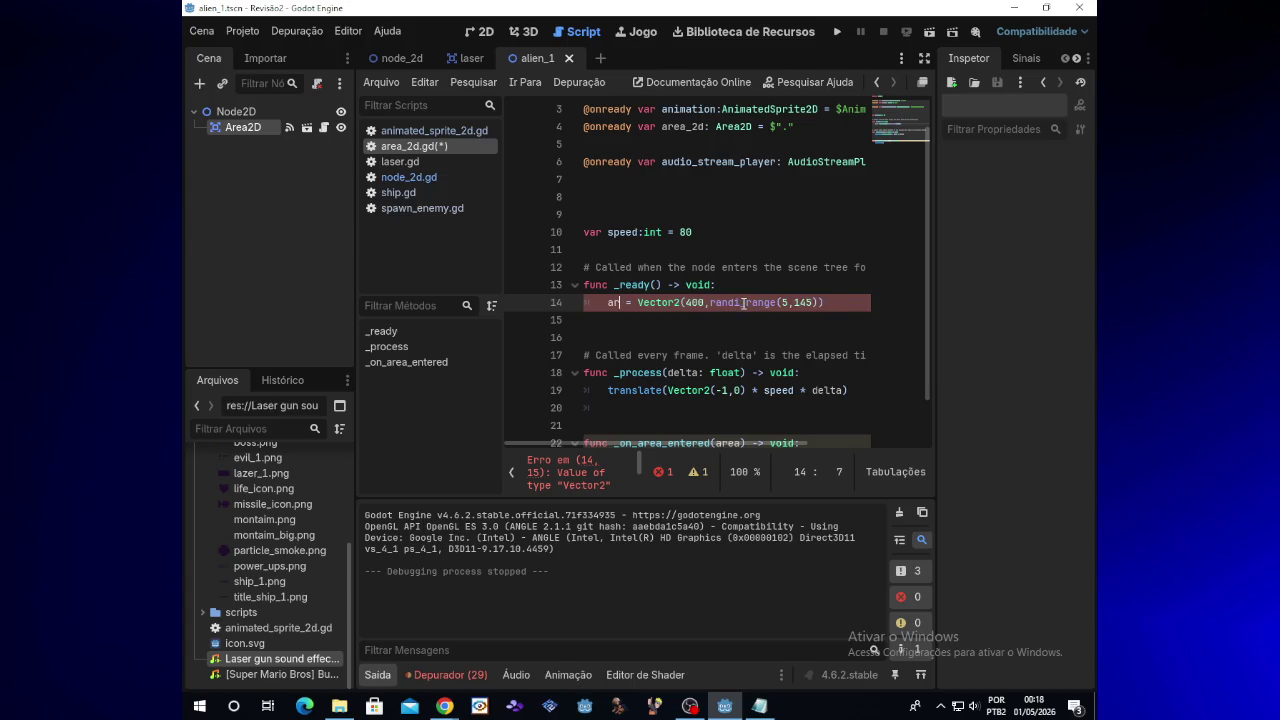
text($)
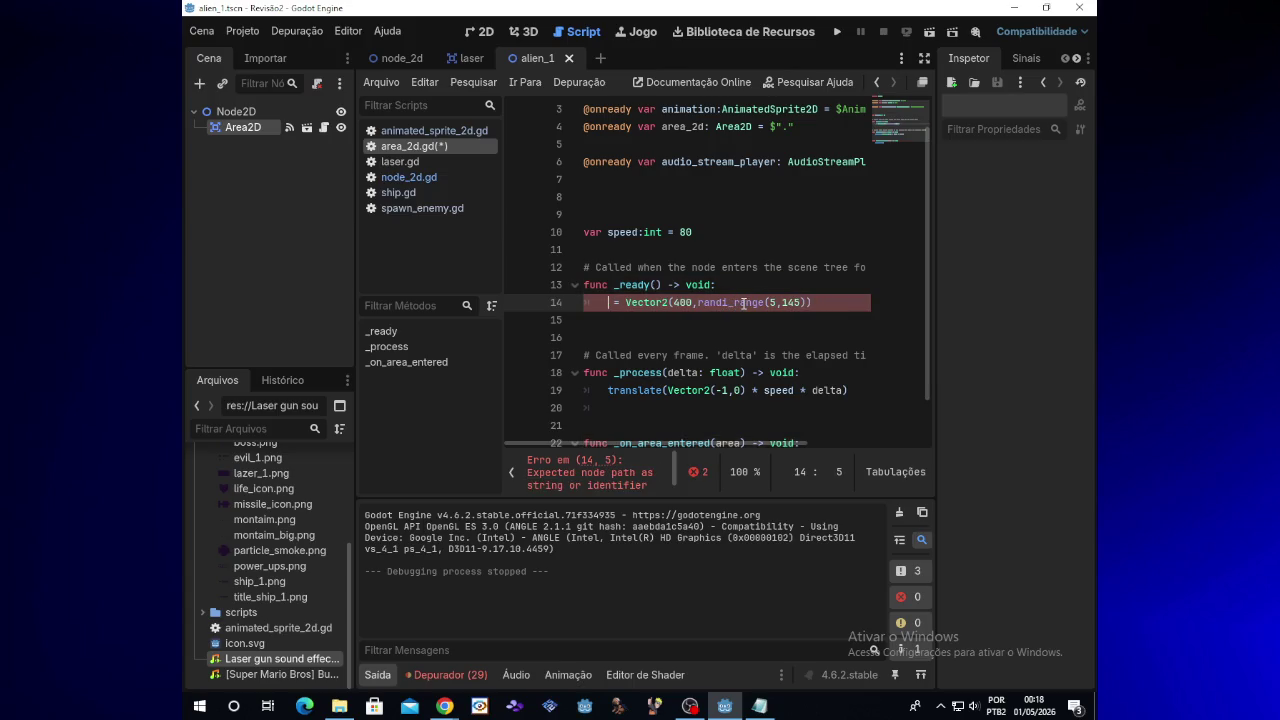
key(Return)
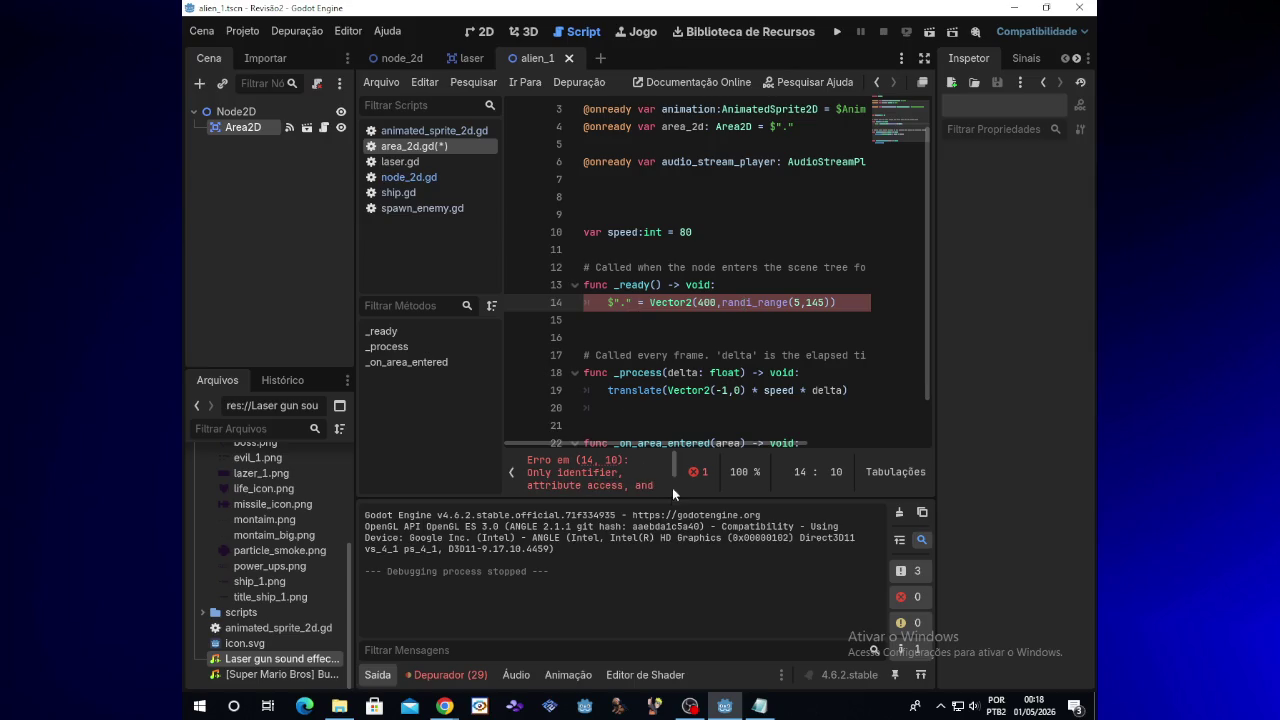
drag(675, 470, 675, 484)
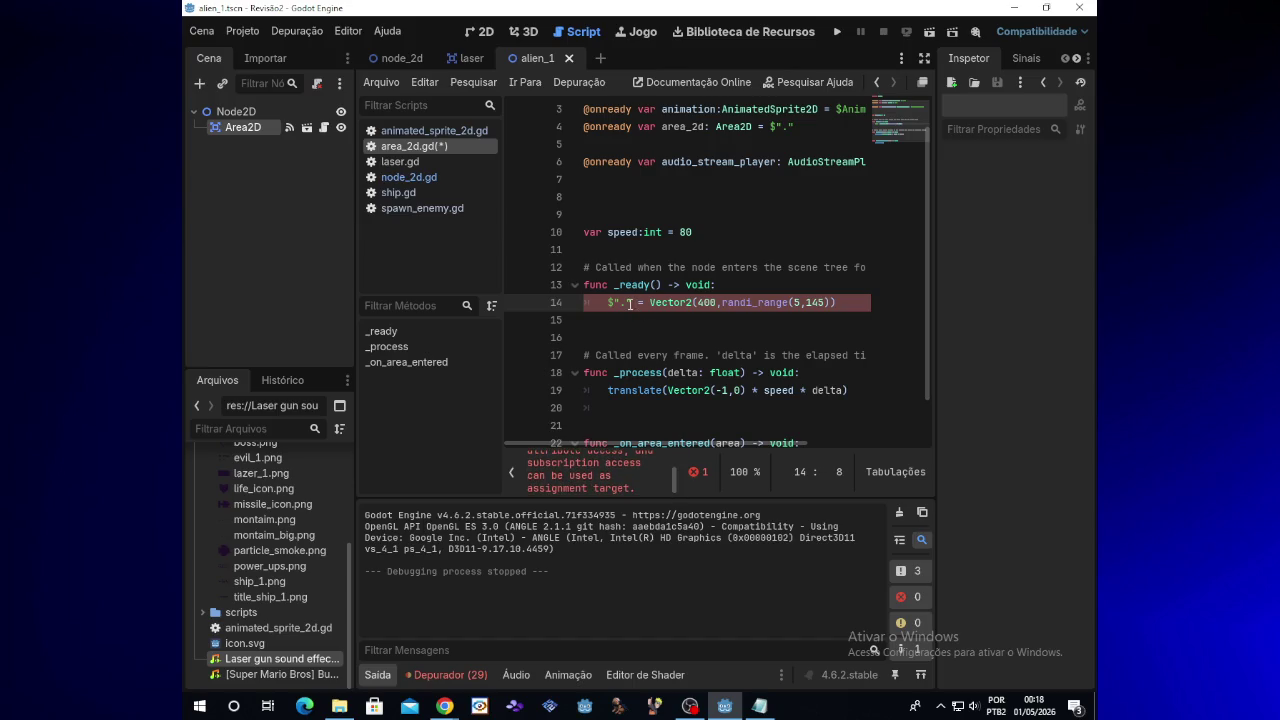
key(BackSpace)
key(BackSpace)
key(BackSpace)
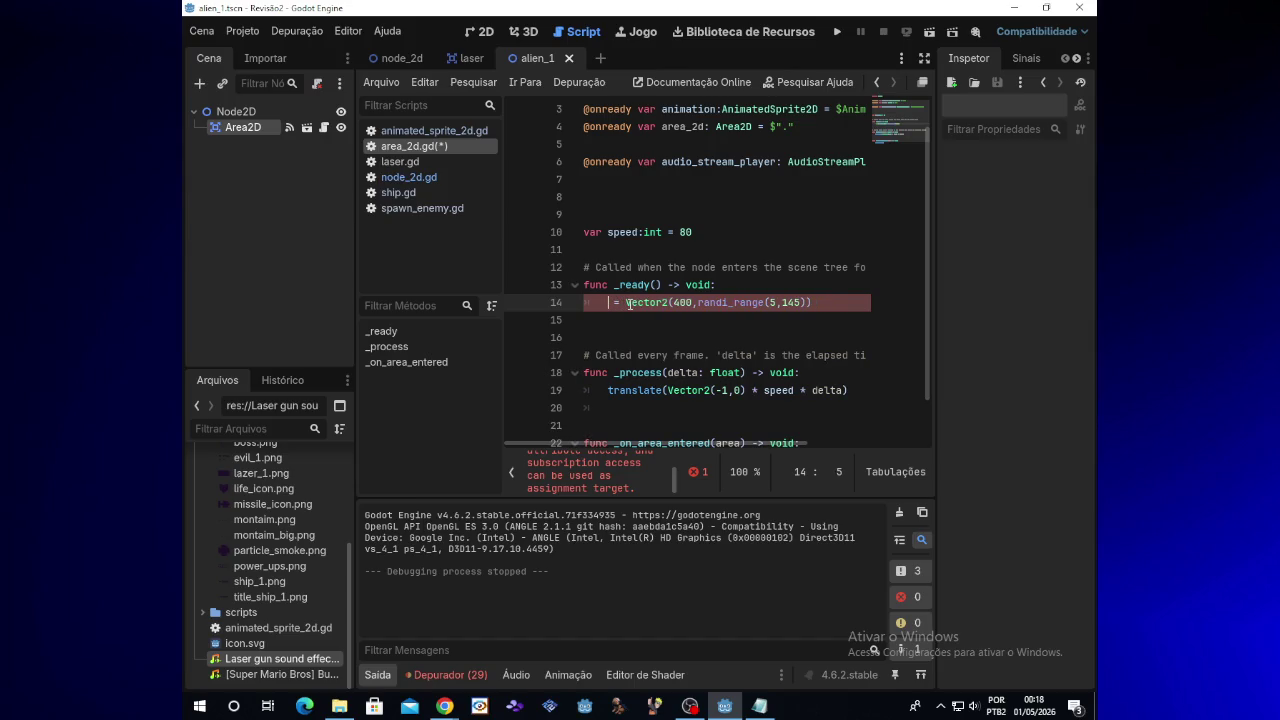
text(are)
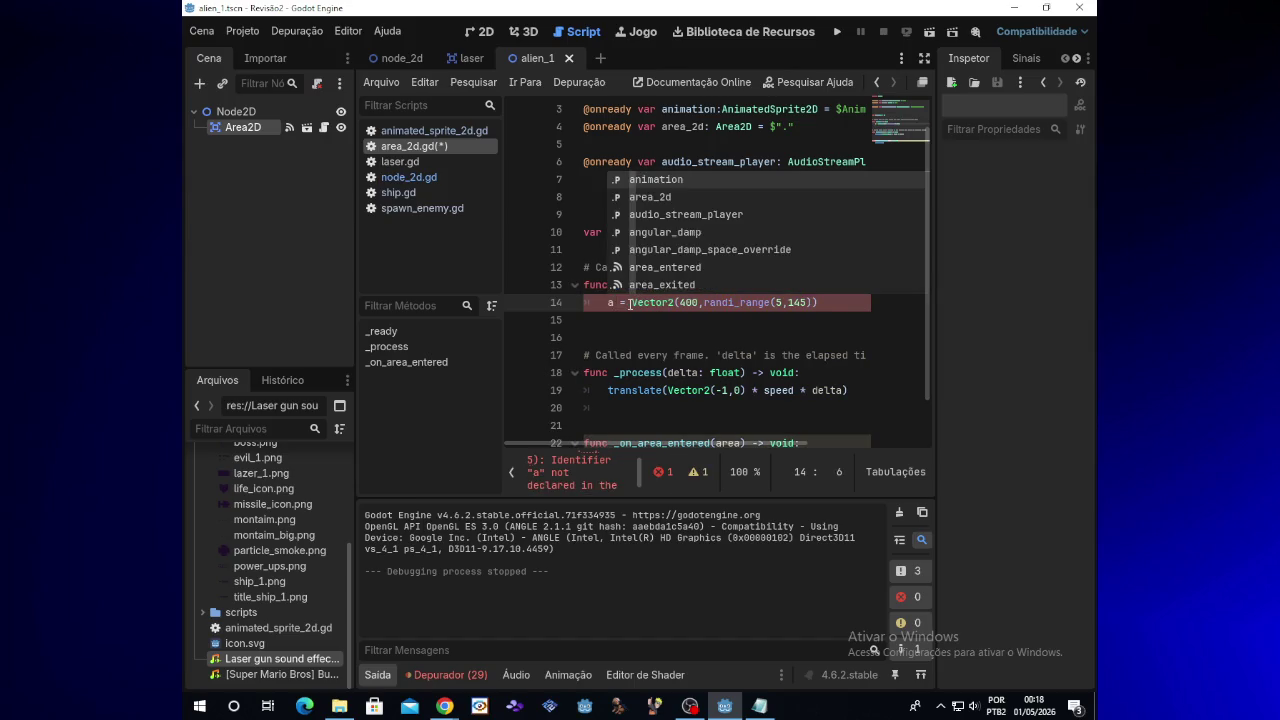
text(a_)
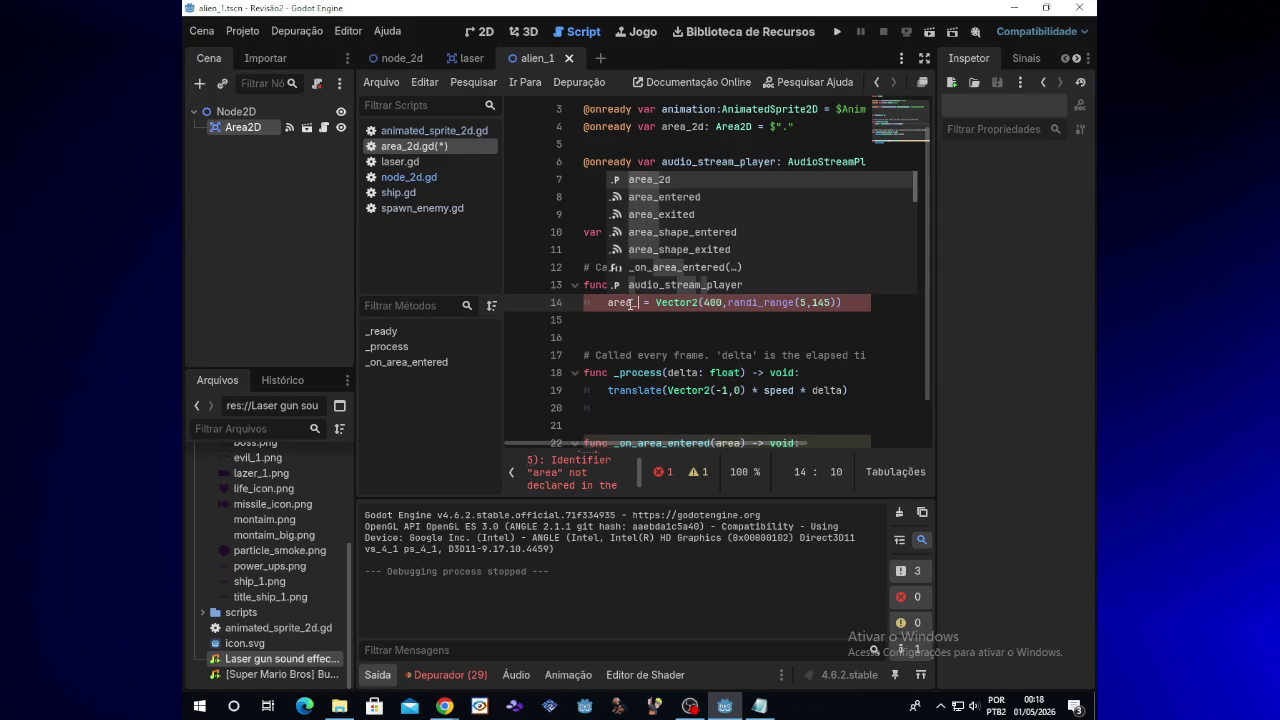
key(BackSpace)
key(BackSpace)
key(BackSpace)
key(BackSpace)
key(BackSpace)
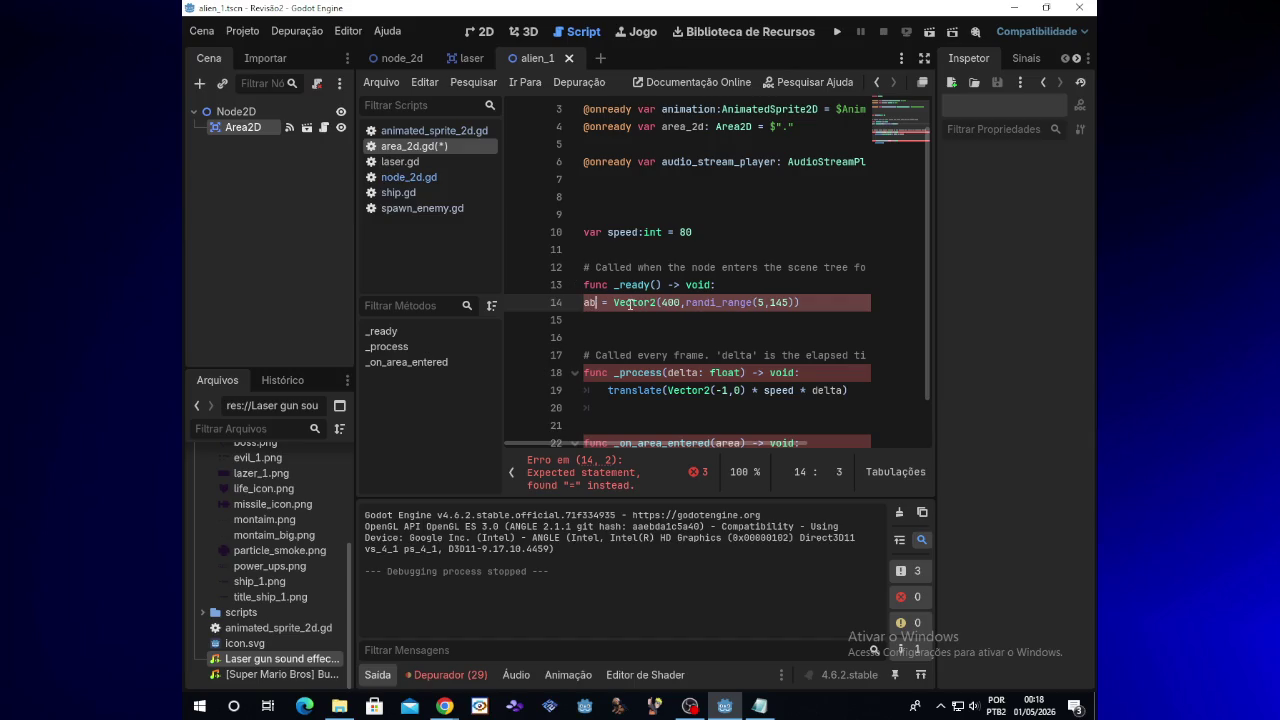
text(a)
text(nimation)
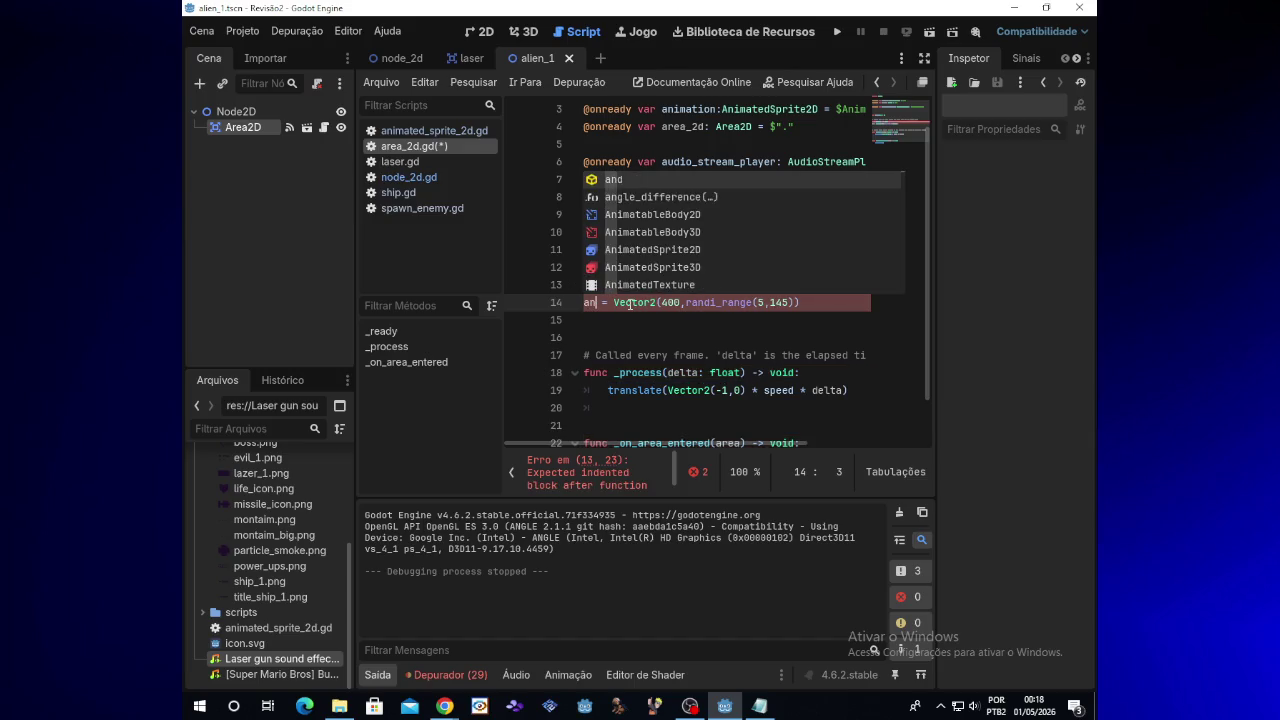
key(Left)
key(Left)
key(Left)
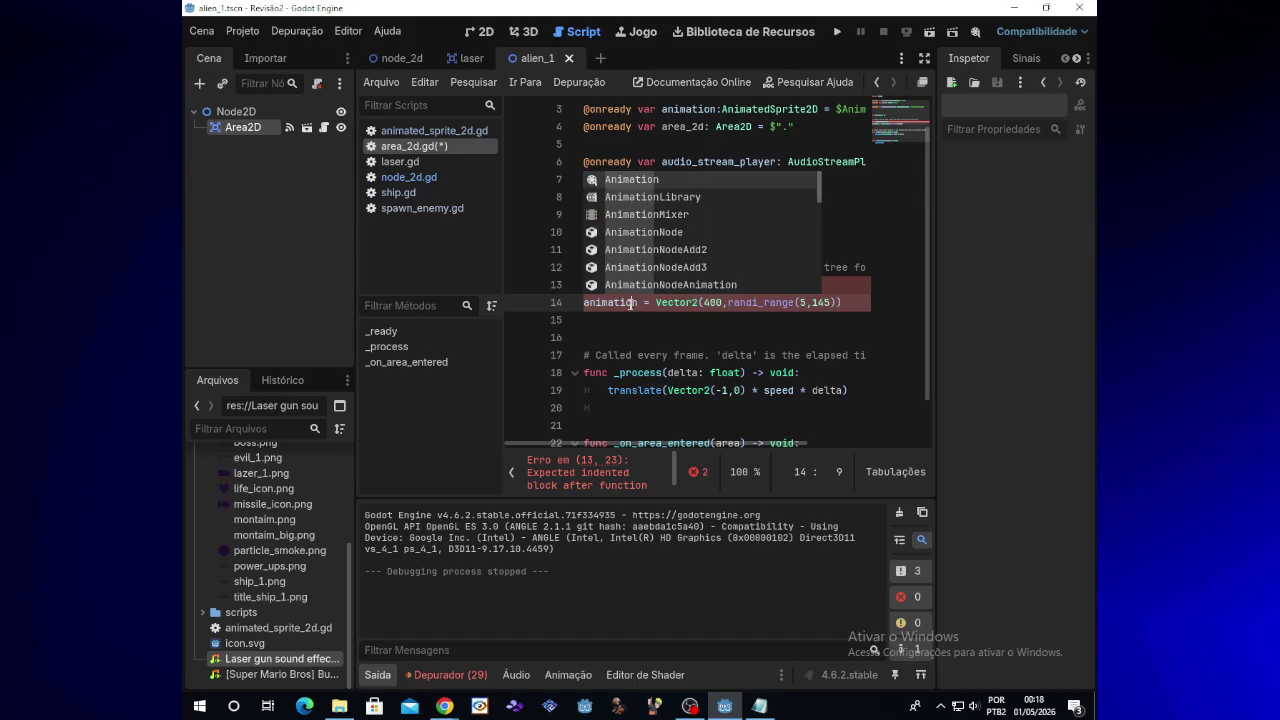
key(Tab)
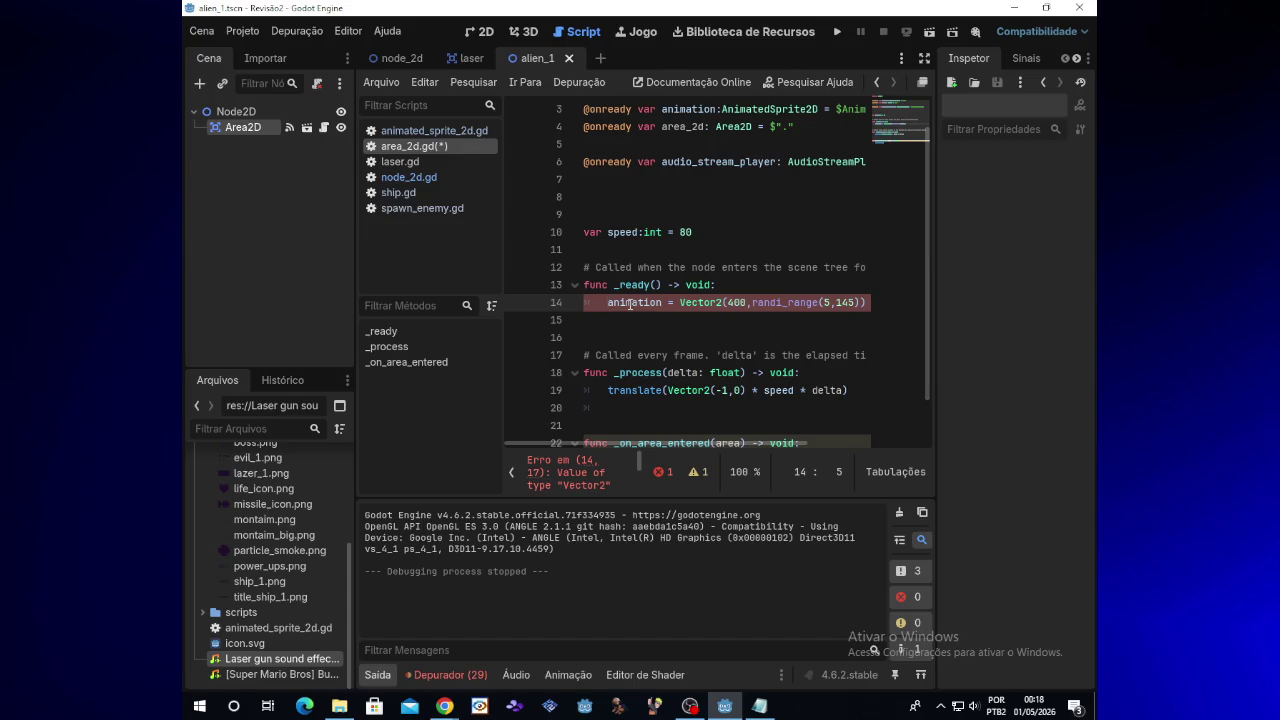
Review the edited script and stop the running game
scroll(637, 470, down, 2)
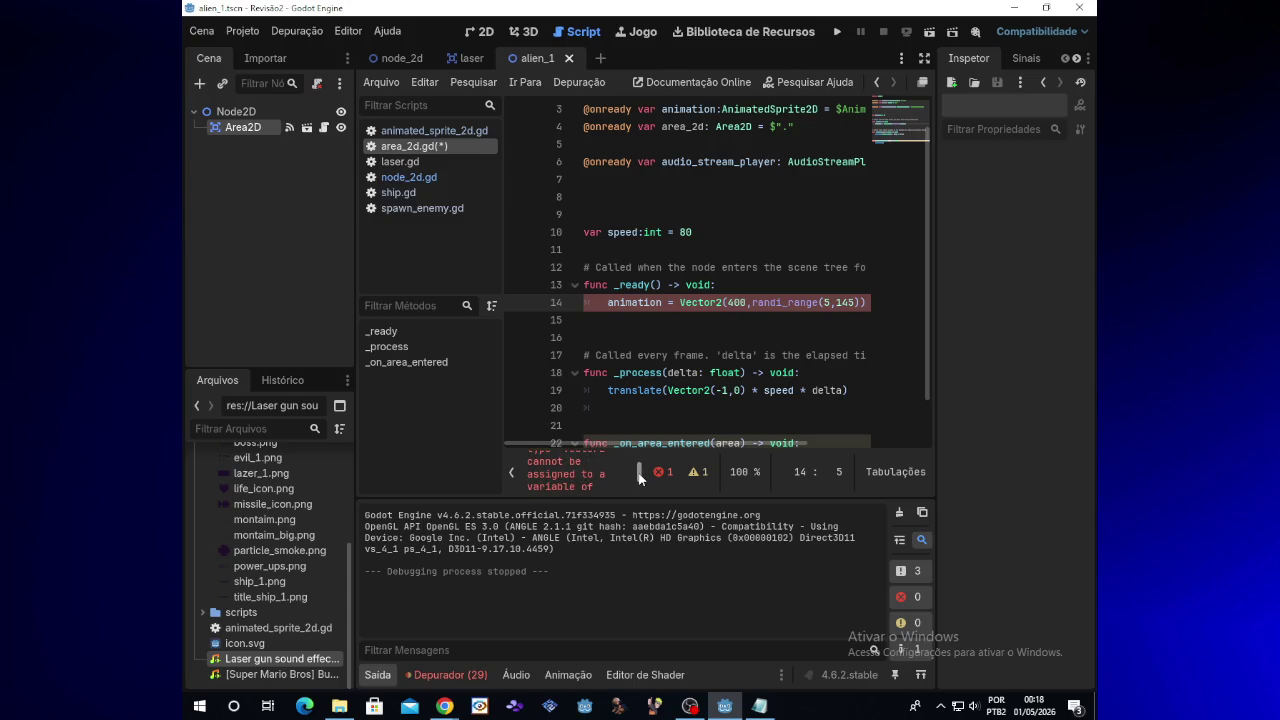
scroll(639, 480, down, 2)
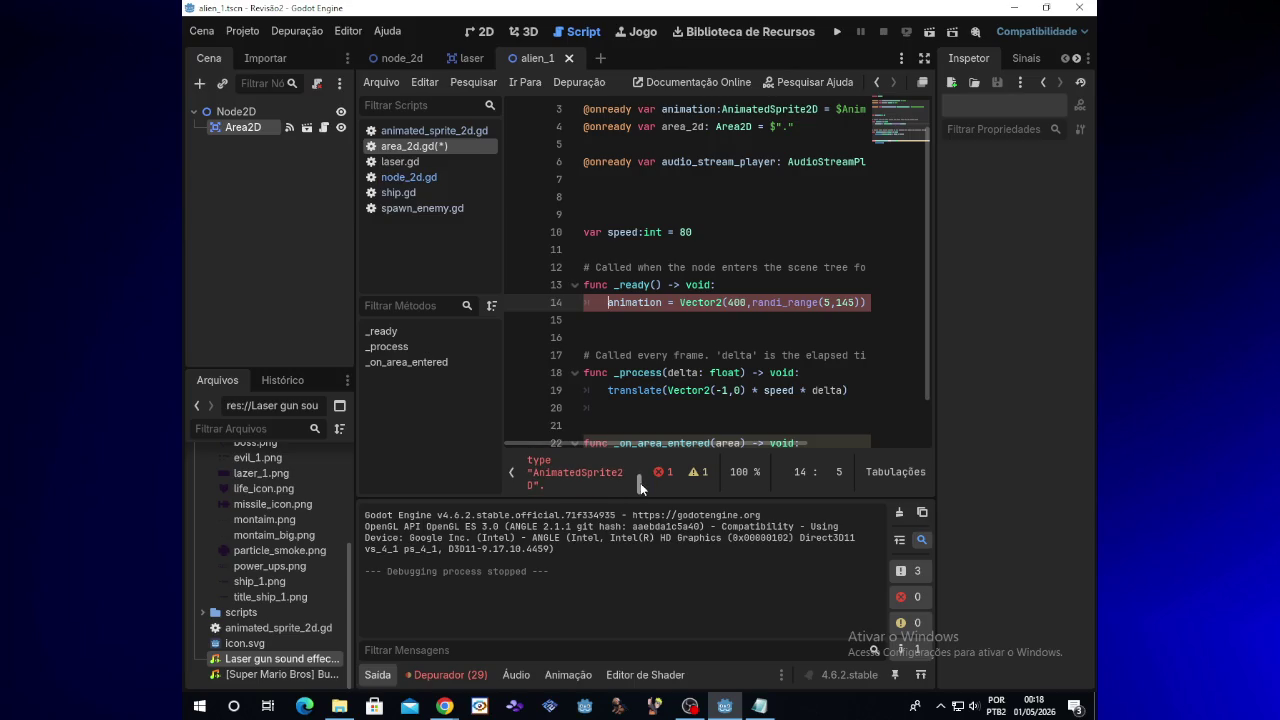
scroll(640, 475, up, 1)
scroll(640, 473, up, 2)
drag(640, 466, 640, 483)
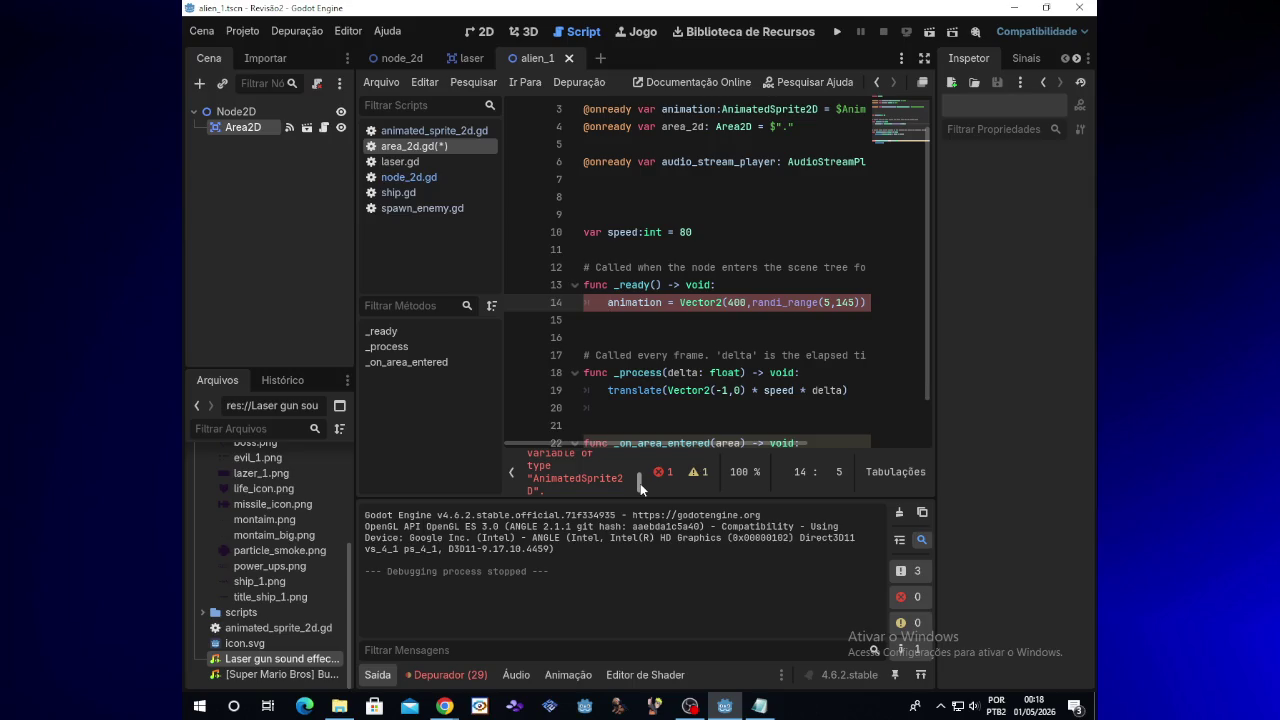
click(663, 302)
mouse_move(444, 706)
click(840, 34)
Replace the line 14 assignment with pass and test-run the game
drag(608, 302, 888, 312)
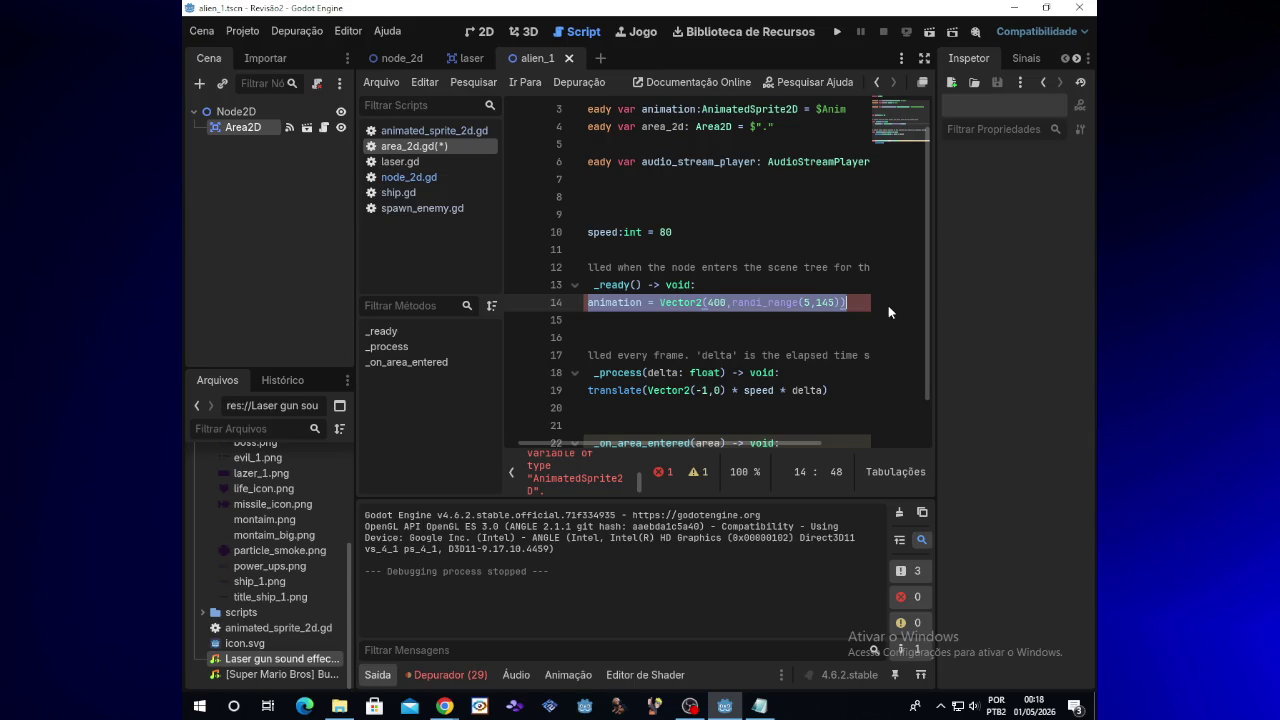
key(BackSpace)
text(pass)
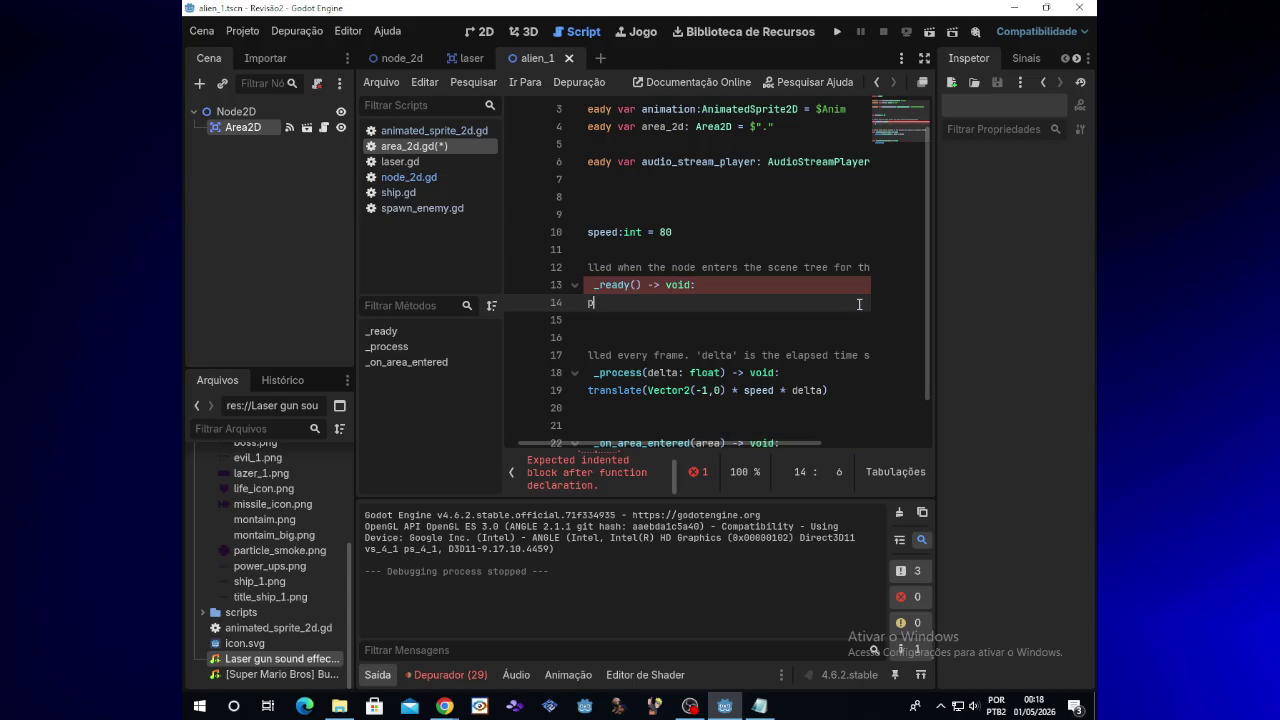
click(838, 31)
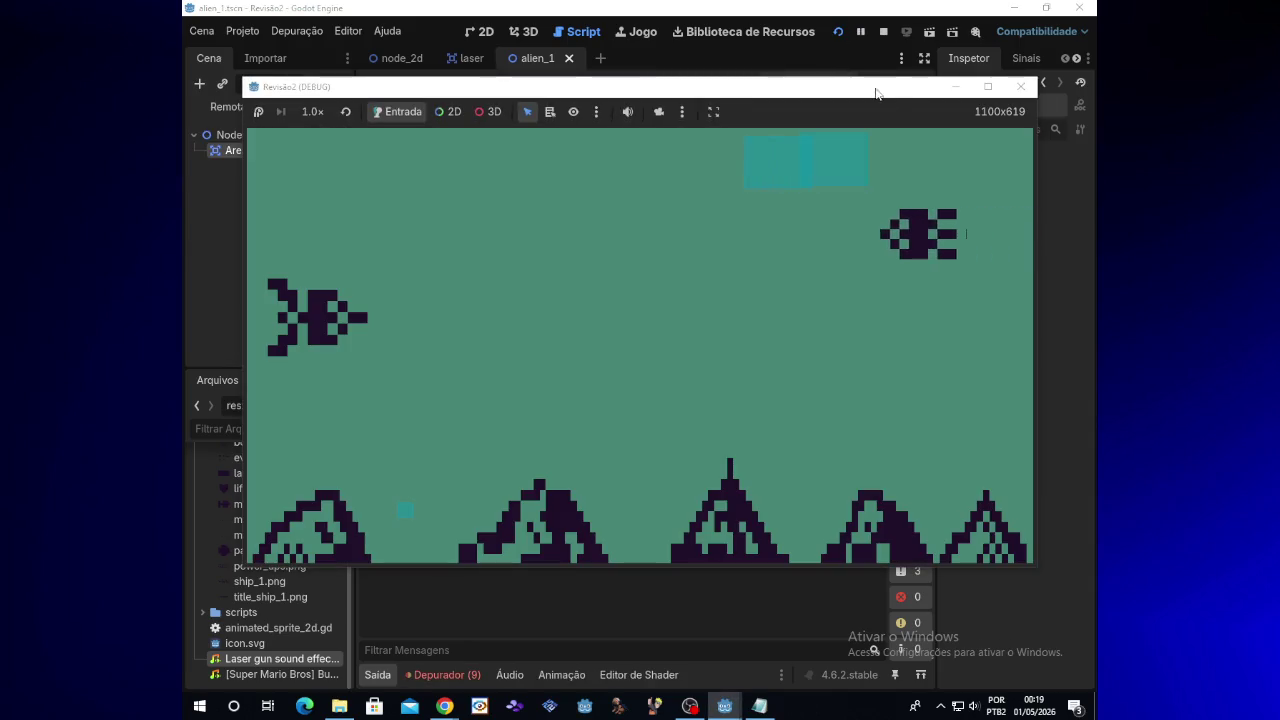
click(1020, 86)
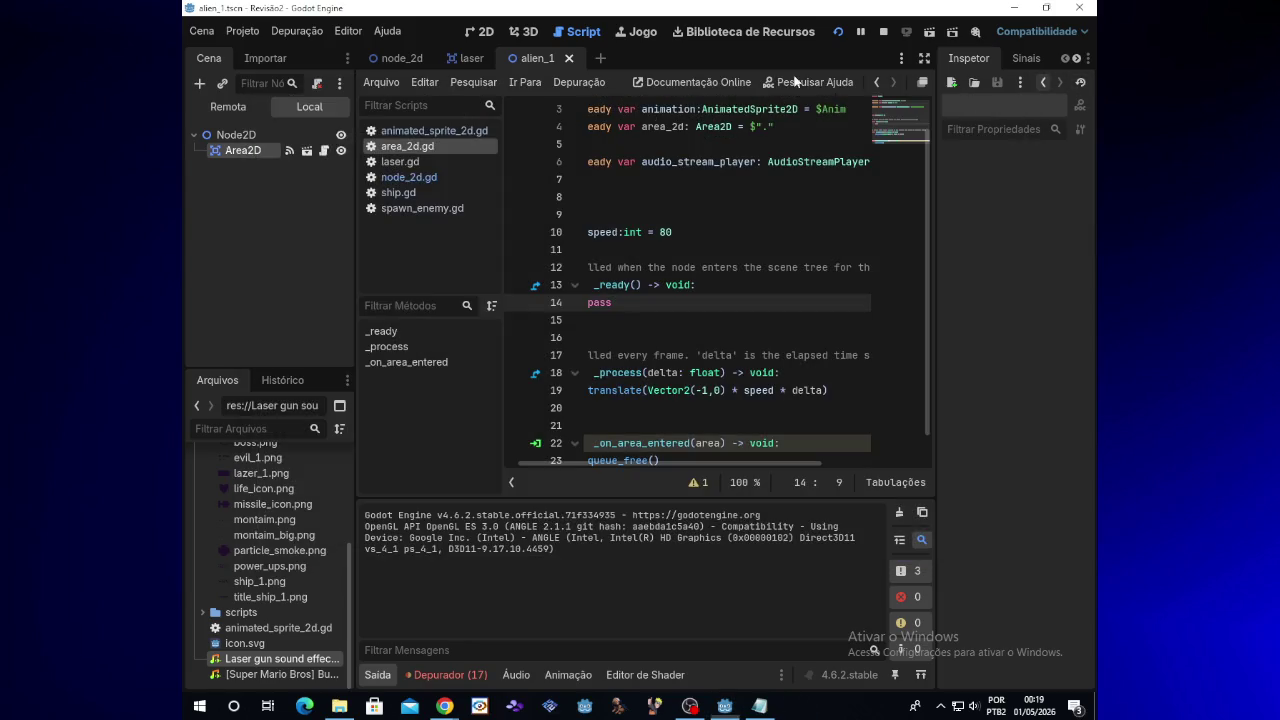
Show spawn_enemy.gd from the node_2d scene alongside the SpawnEnemy notes in Notepad
click(402, 60)
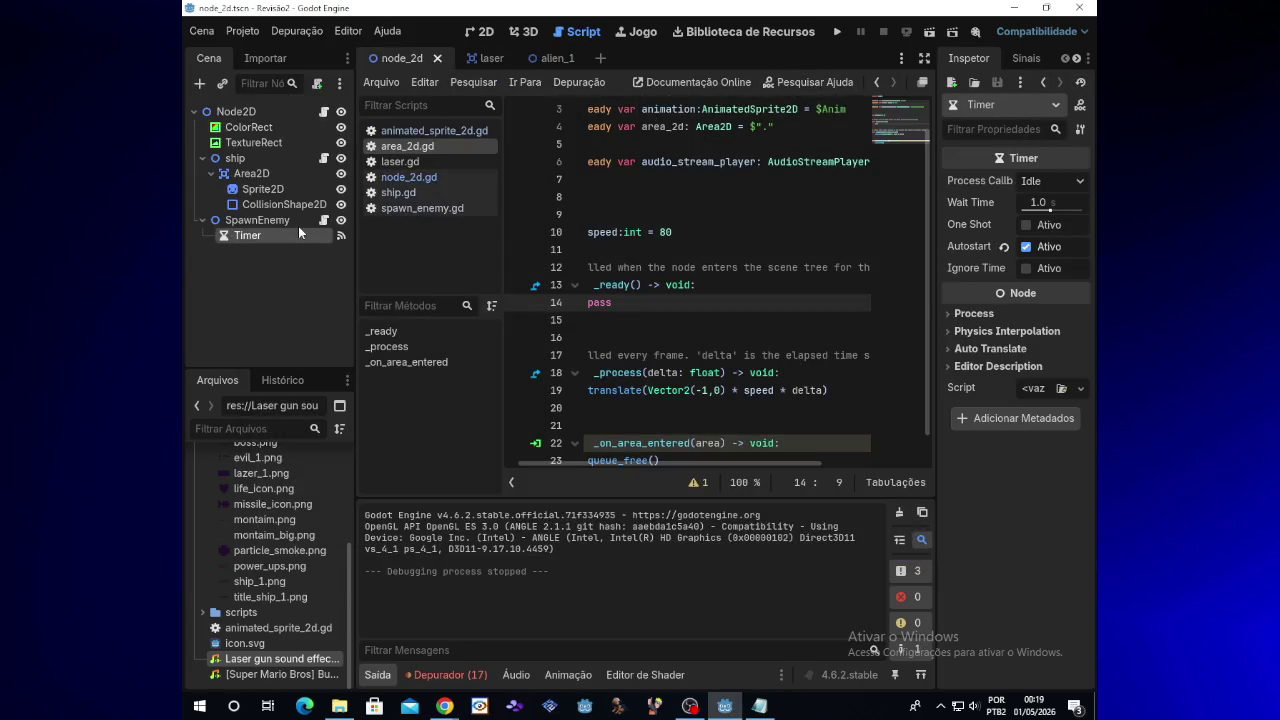
click(323, 220)
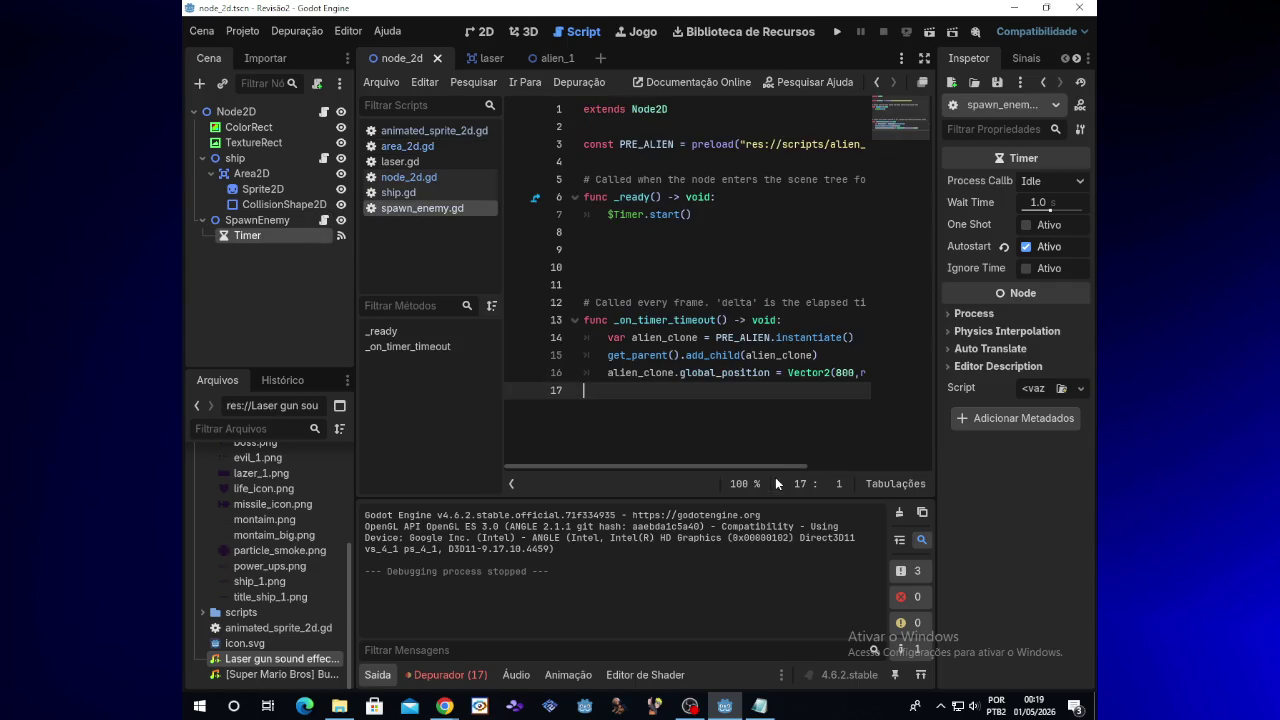
drag(785, 466, 855, 469)
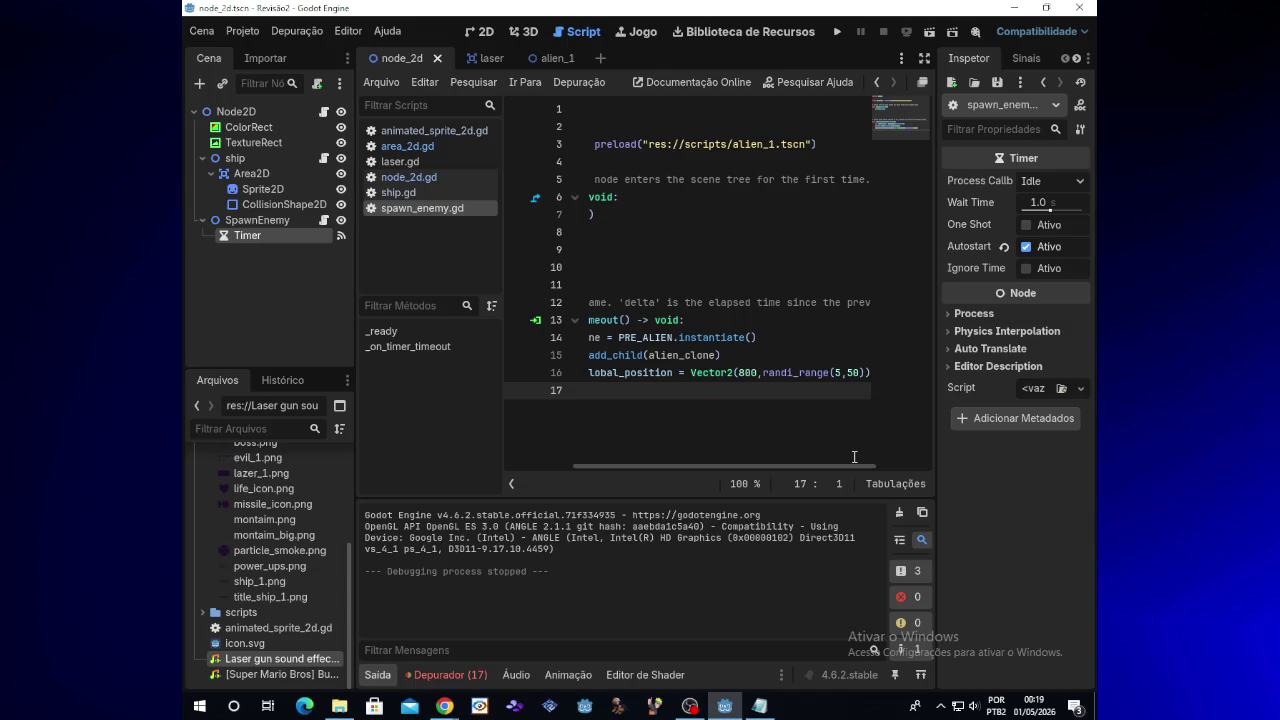
click(760, 706)
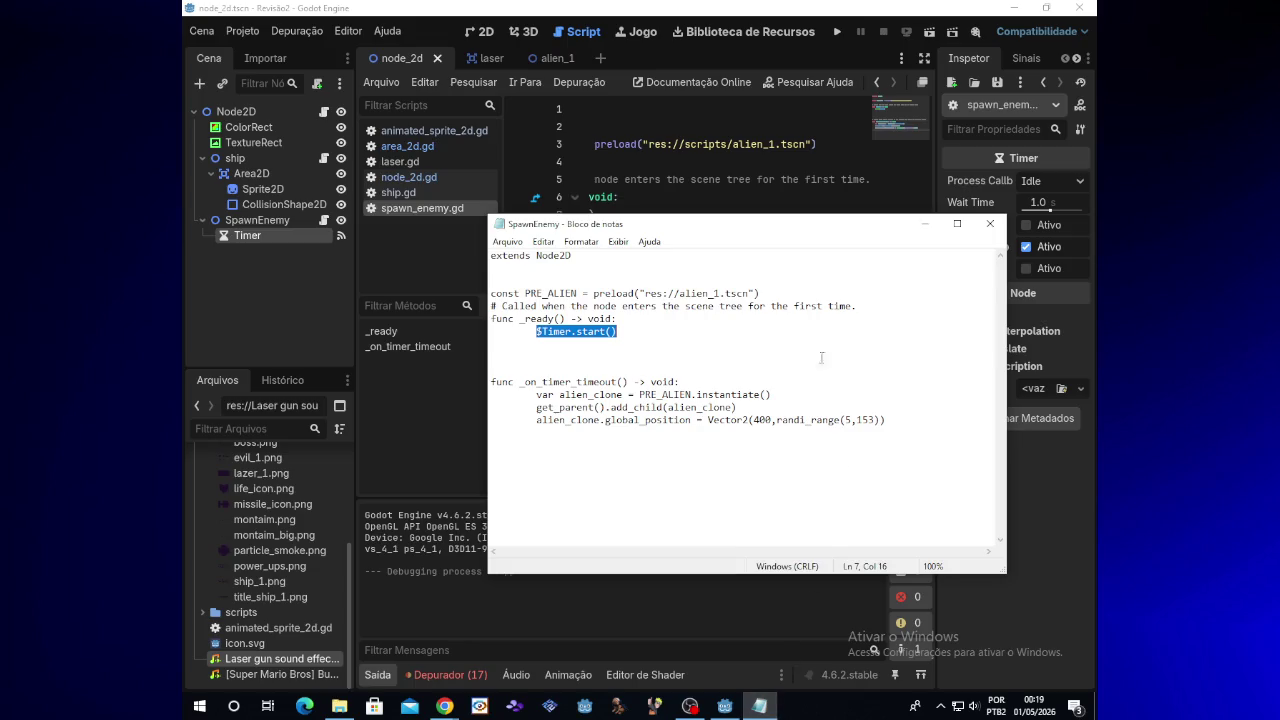
Open the ship notes from Revisão2, read its shoot() laser code, and return to Godot
click(339, 706)
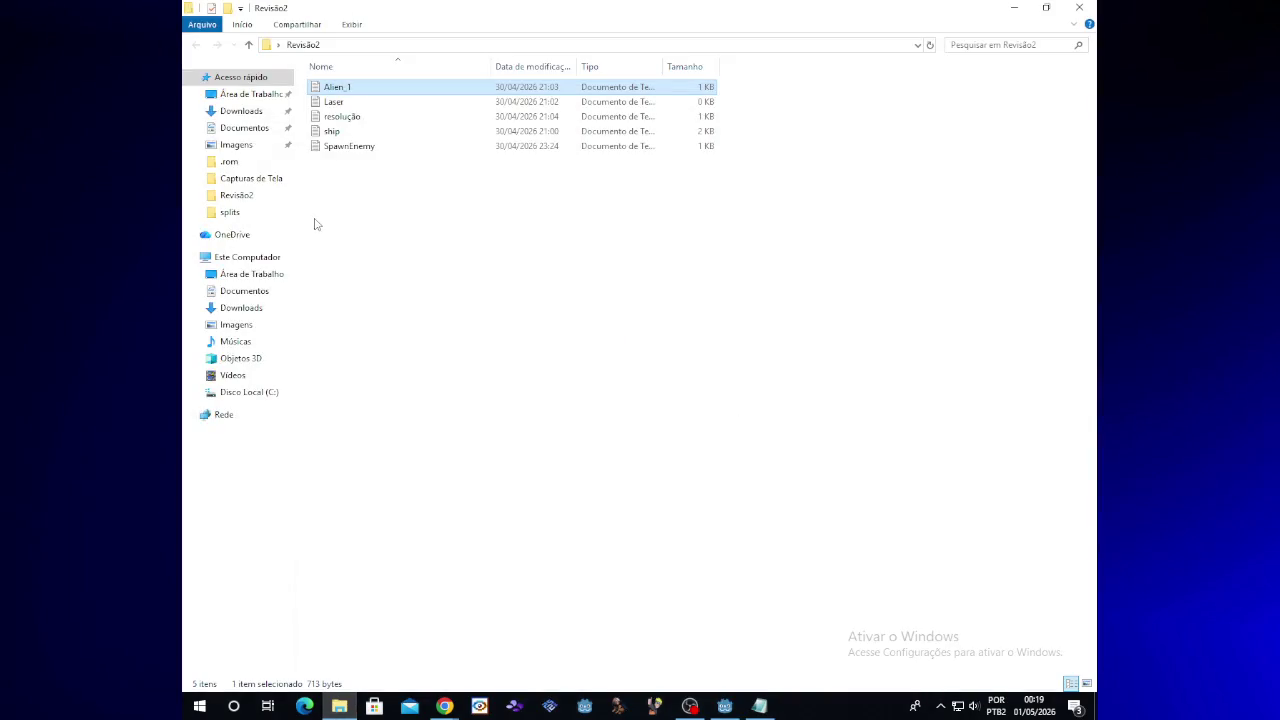
double_click(360, 131)
drag(1001, 293, 1007, 472)
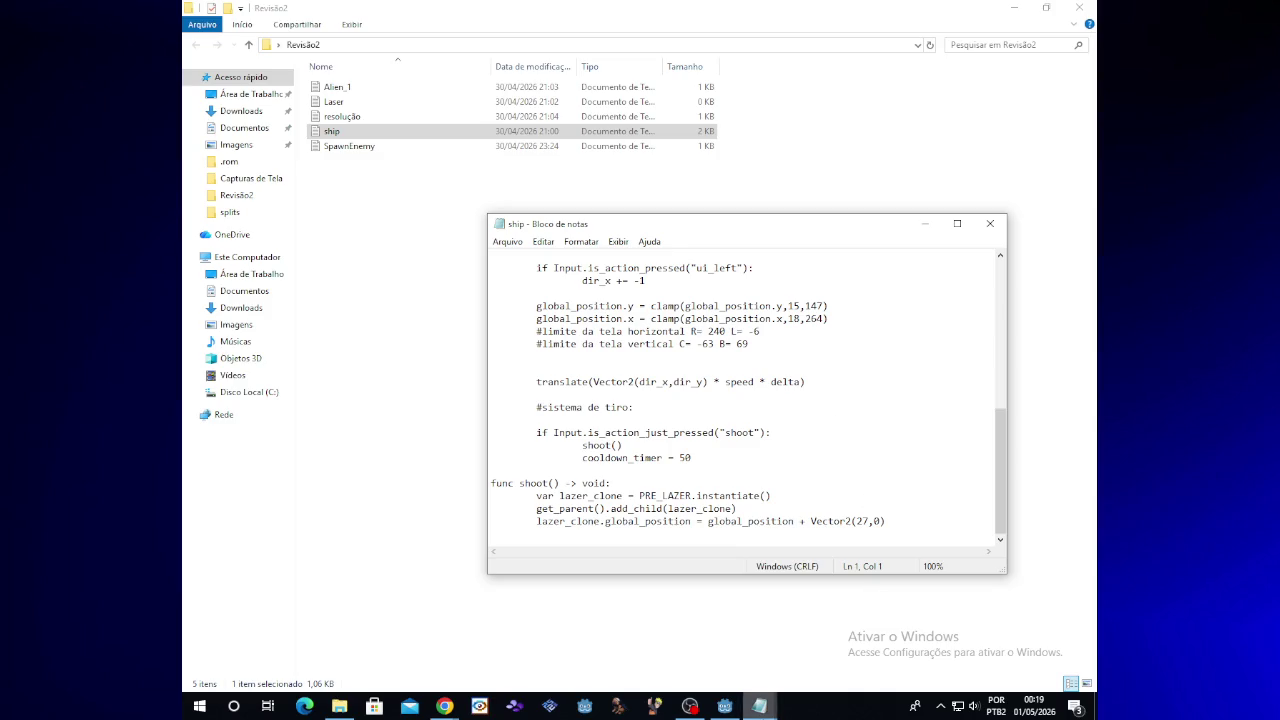
click(727, 705)
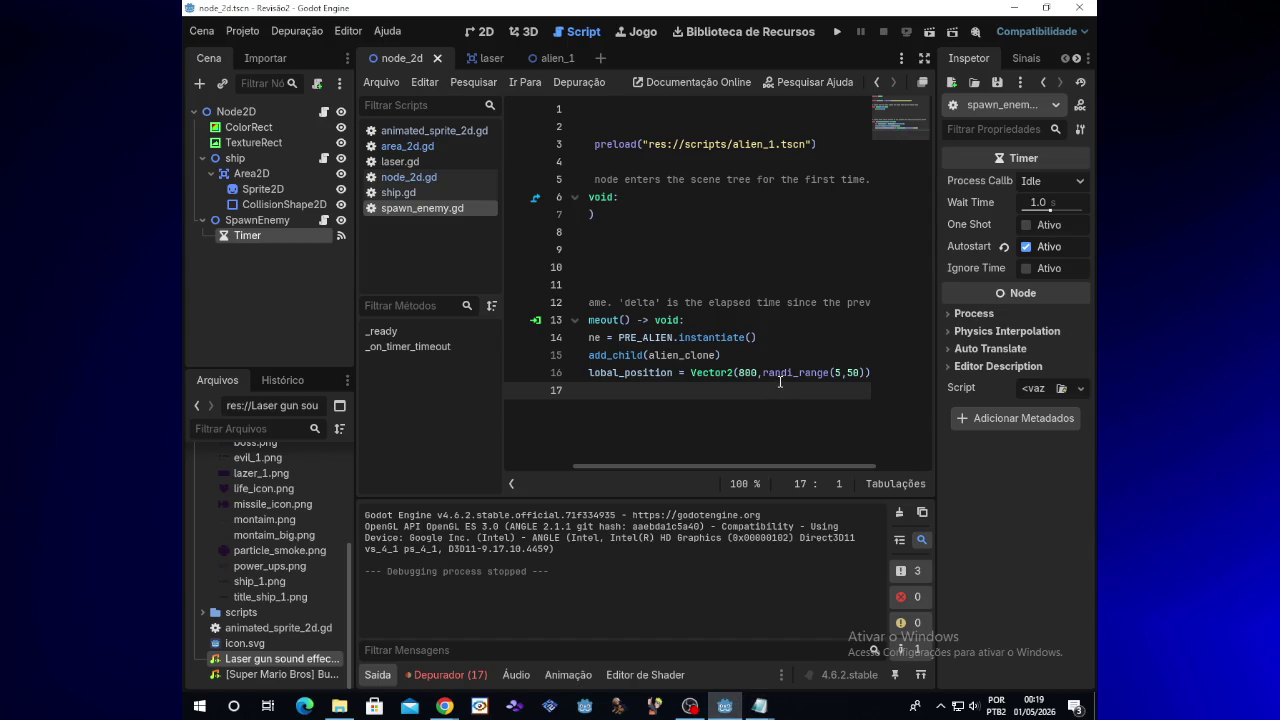
Review the spawner code in spawn_enemy.gd, then switch to the alien_1 scene
drag(674, 465, 588, 470)
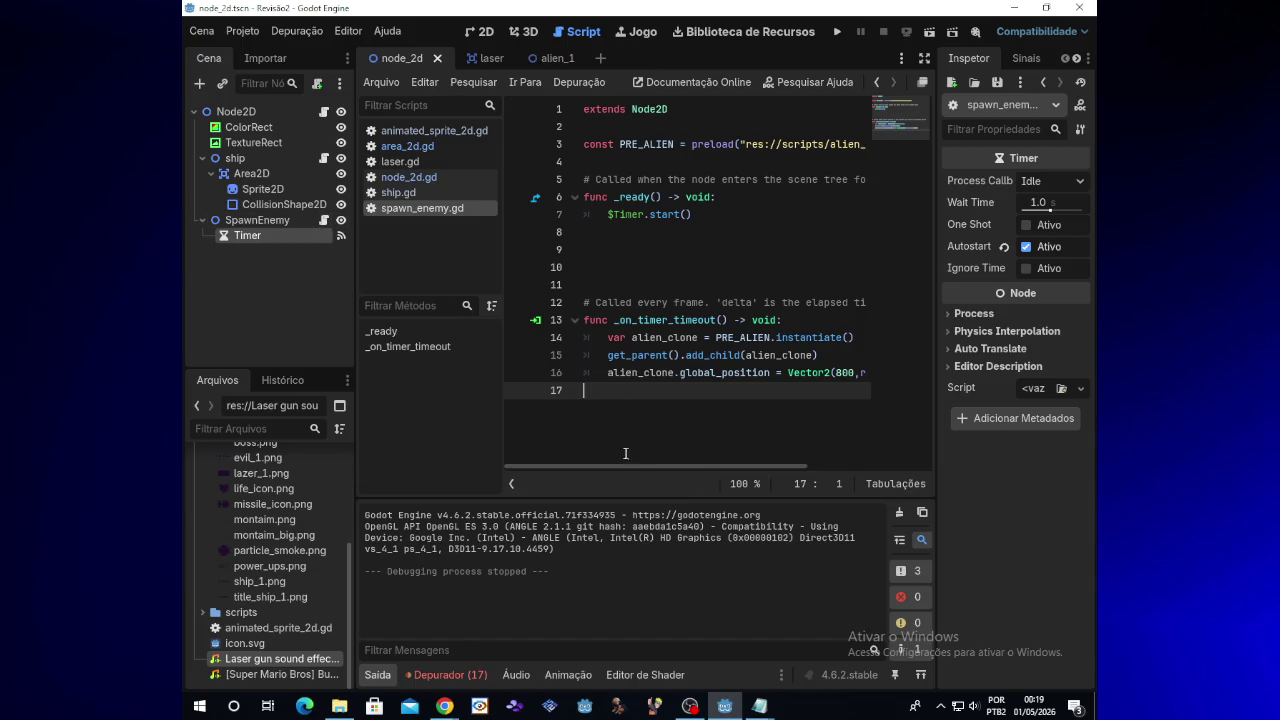
mouse_move(630, 467)
mouse_down()
mouse_move(614, 467)
mouse_move(751, 460)
mouse_move(606, 465)
mouse_up()
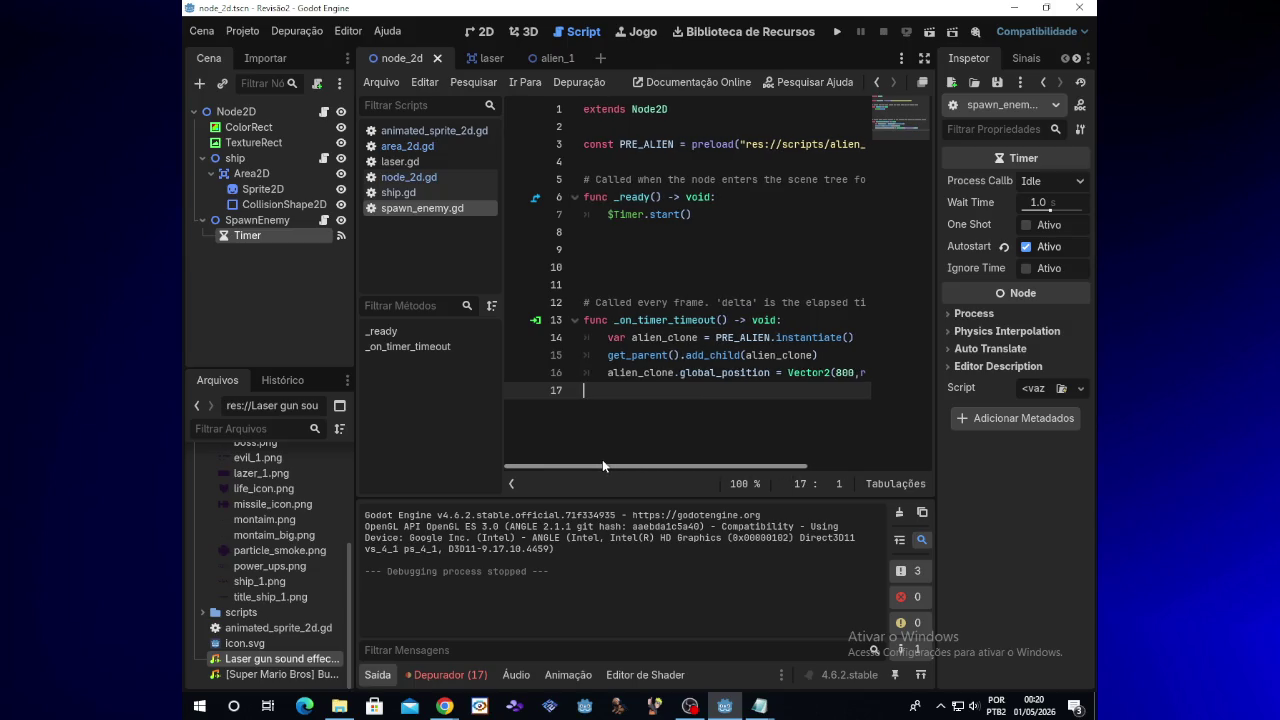
click(635, 245)
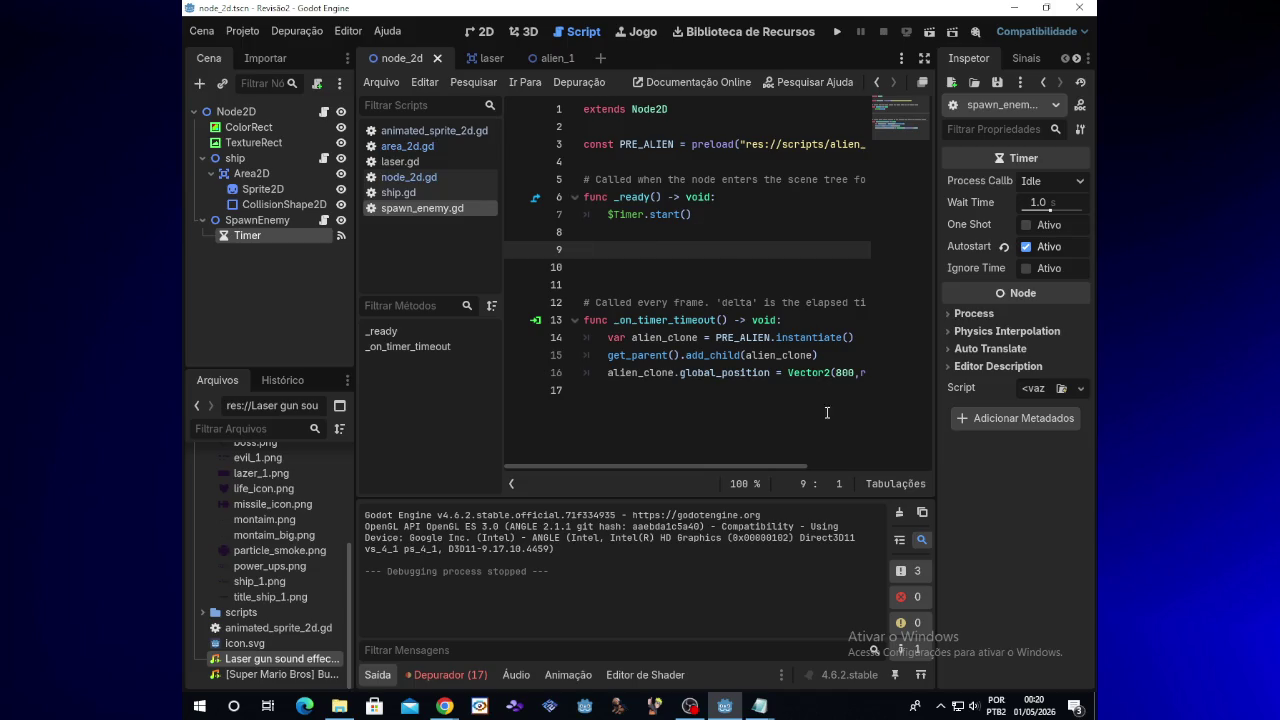
click(893, 464)
drag(893, 464, 744, 454)
click(549, 57)
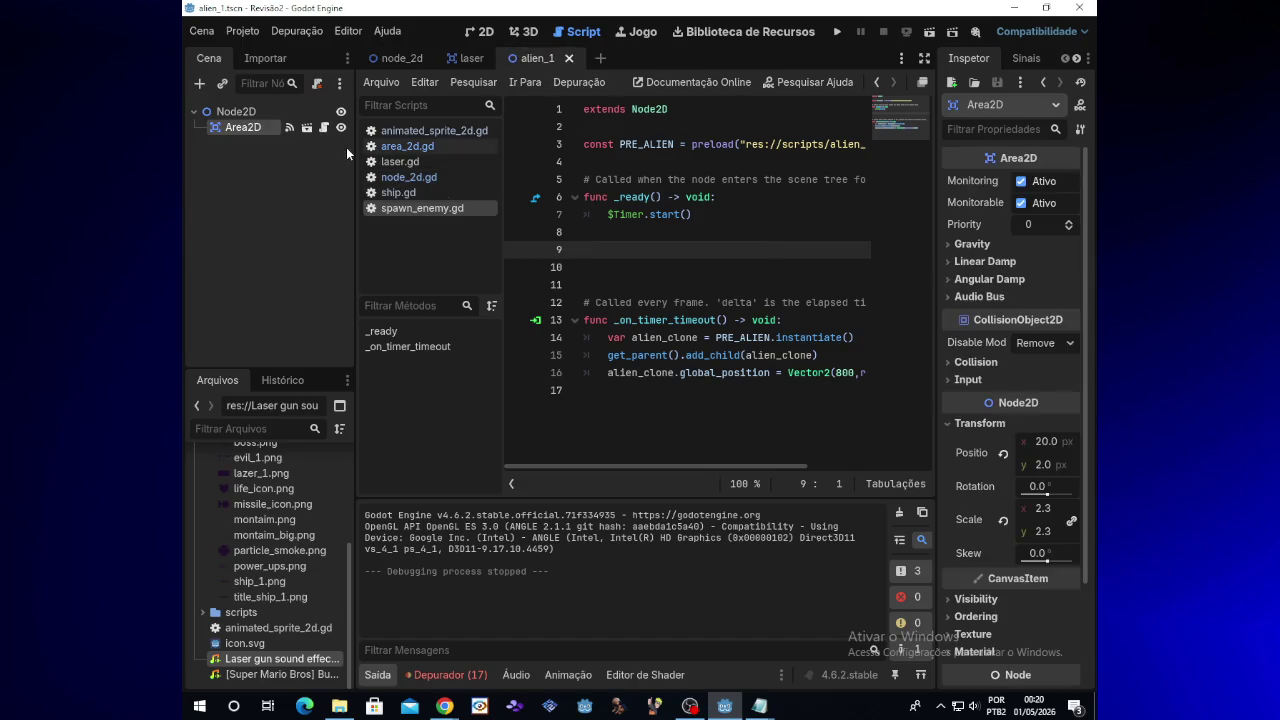
Remove ' * speed * delta' from line 19 of area_2d.gd and test-run the game
click(323, 129)
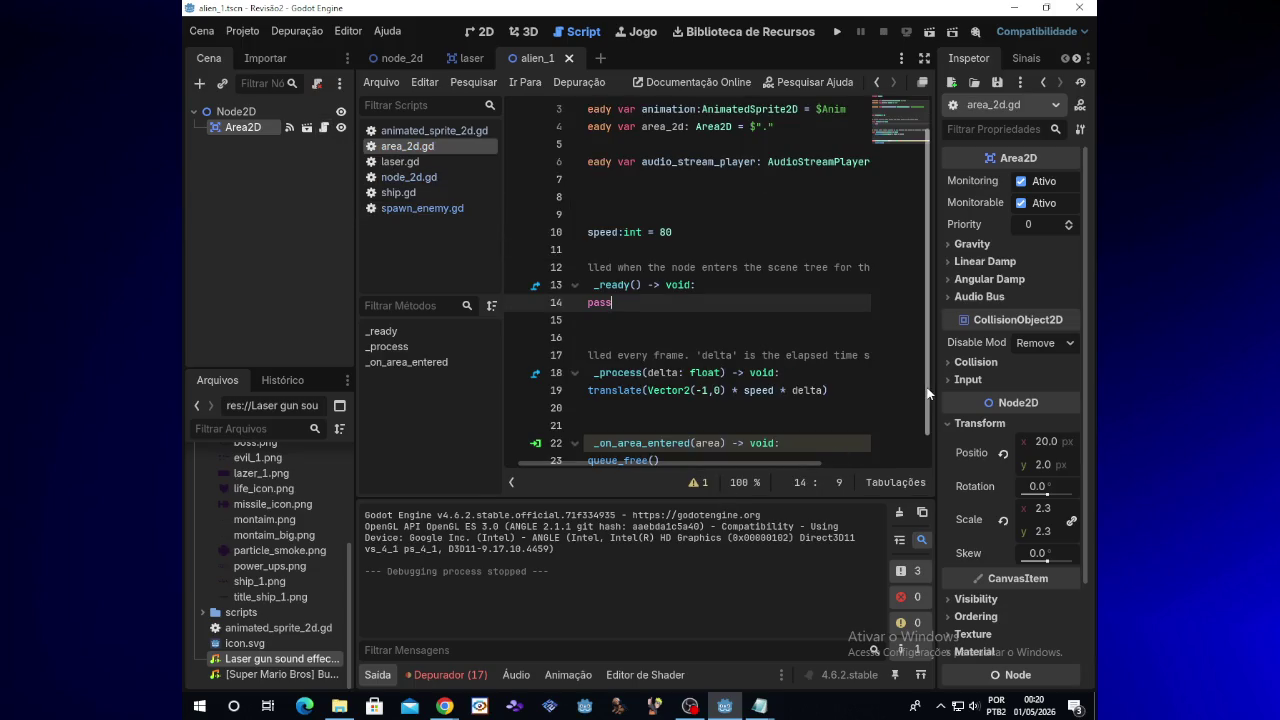
scroll(927, 400, down, 2)
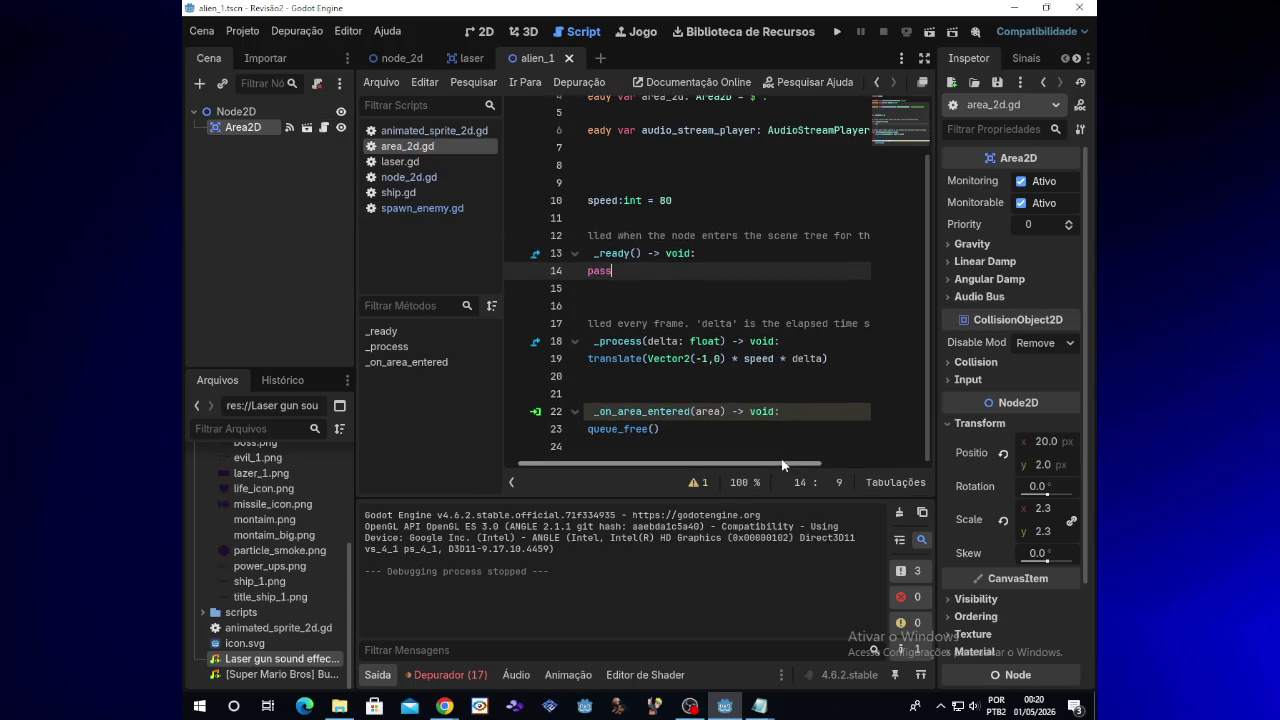
drag(783, 465, 759, 465)
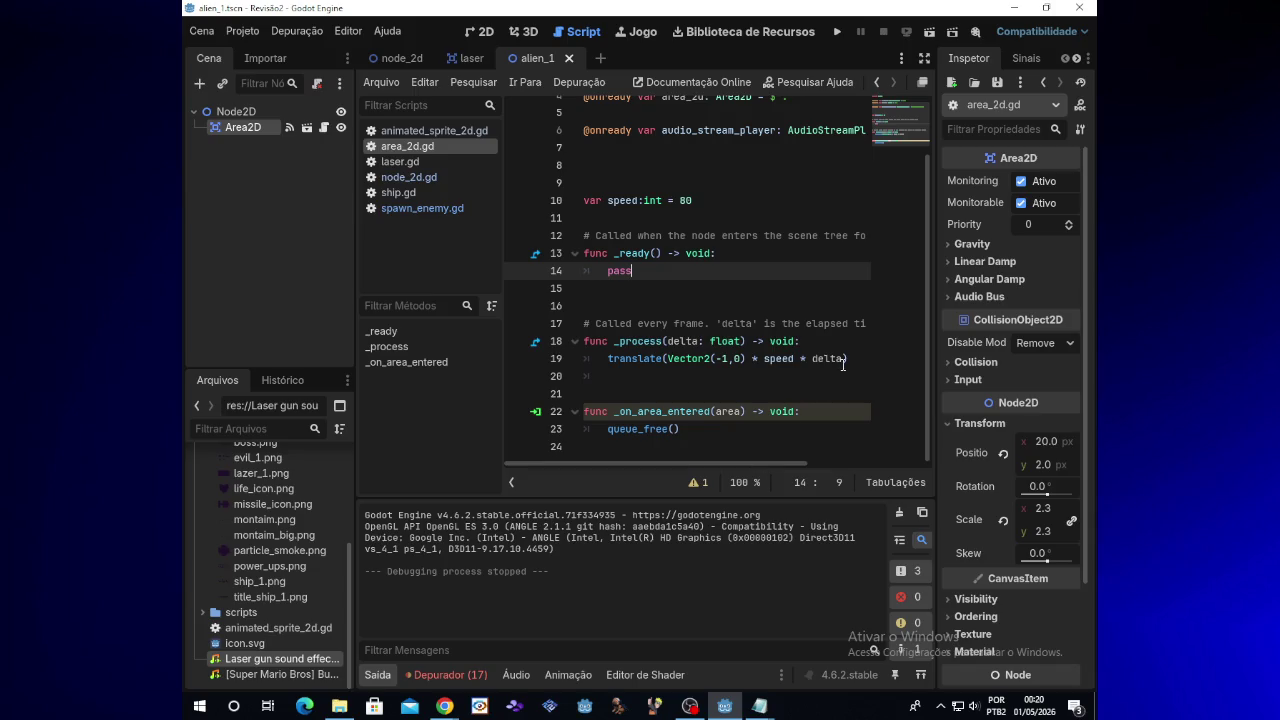
drag(845, 361, 746, 364)
key(BackSpace)
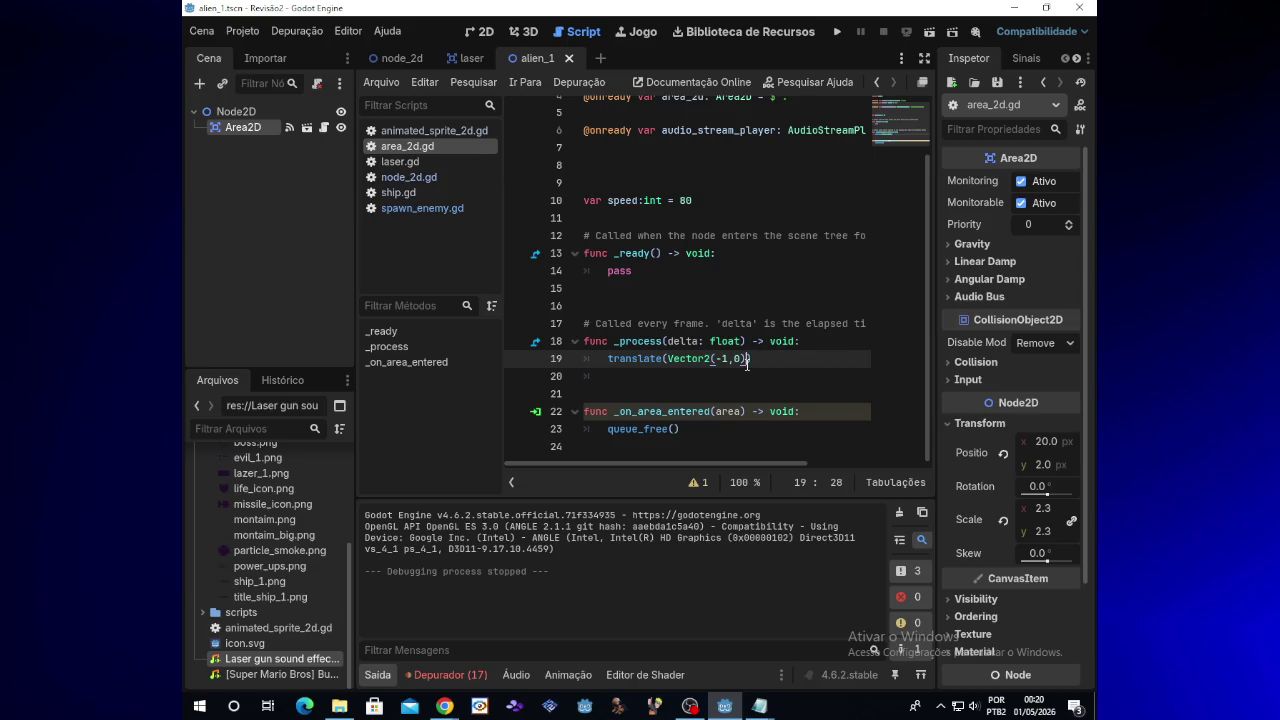
click(837, 32)
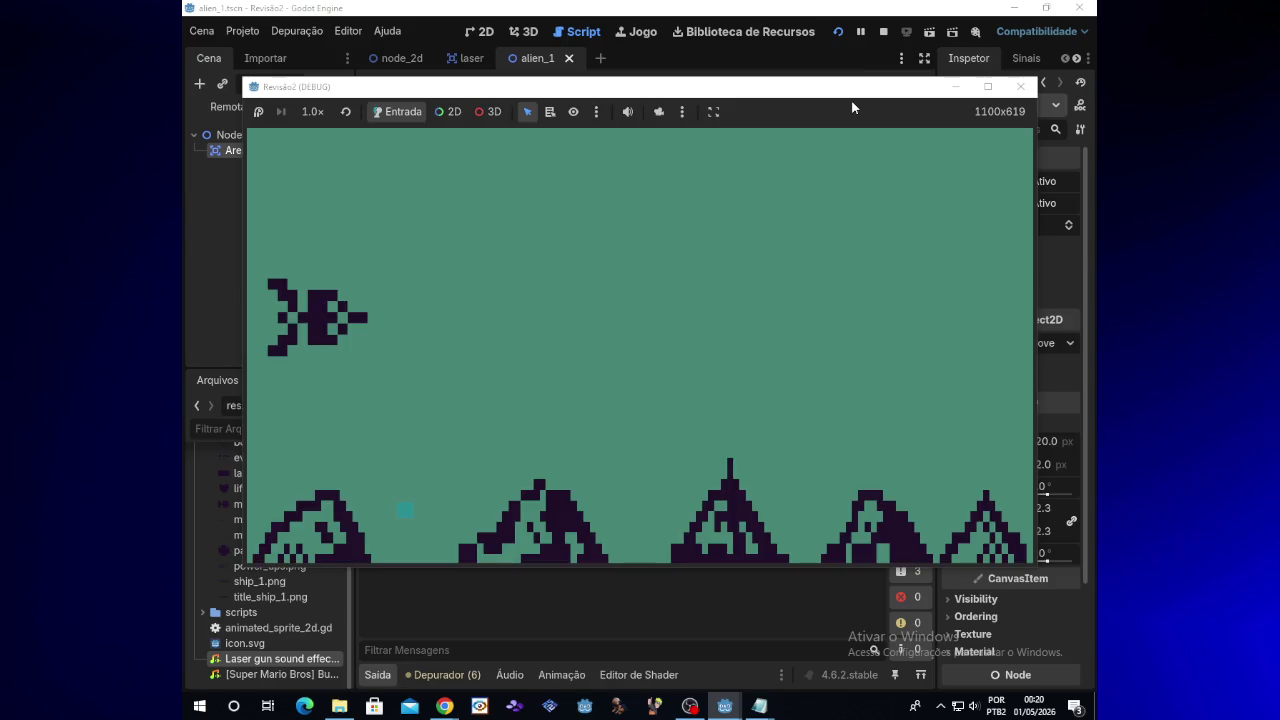
click(1020, 86)
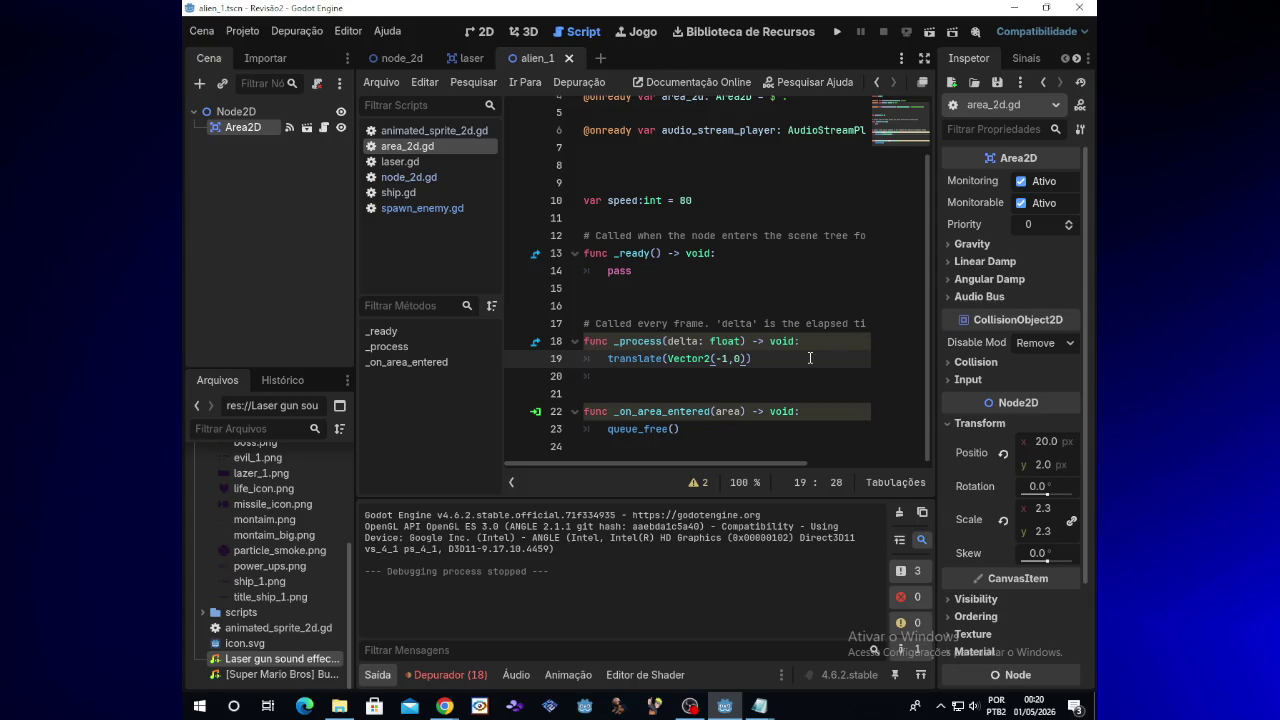
Restore the speed and delta factor on line 19 and test-run the game again
key(ctrl+z)
click(801, 360)
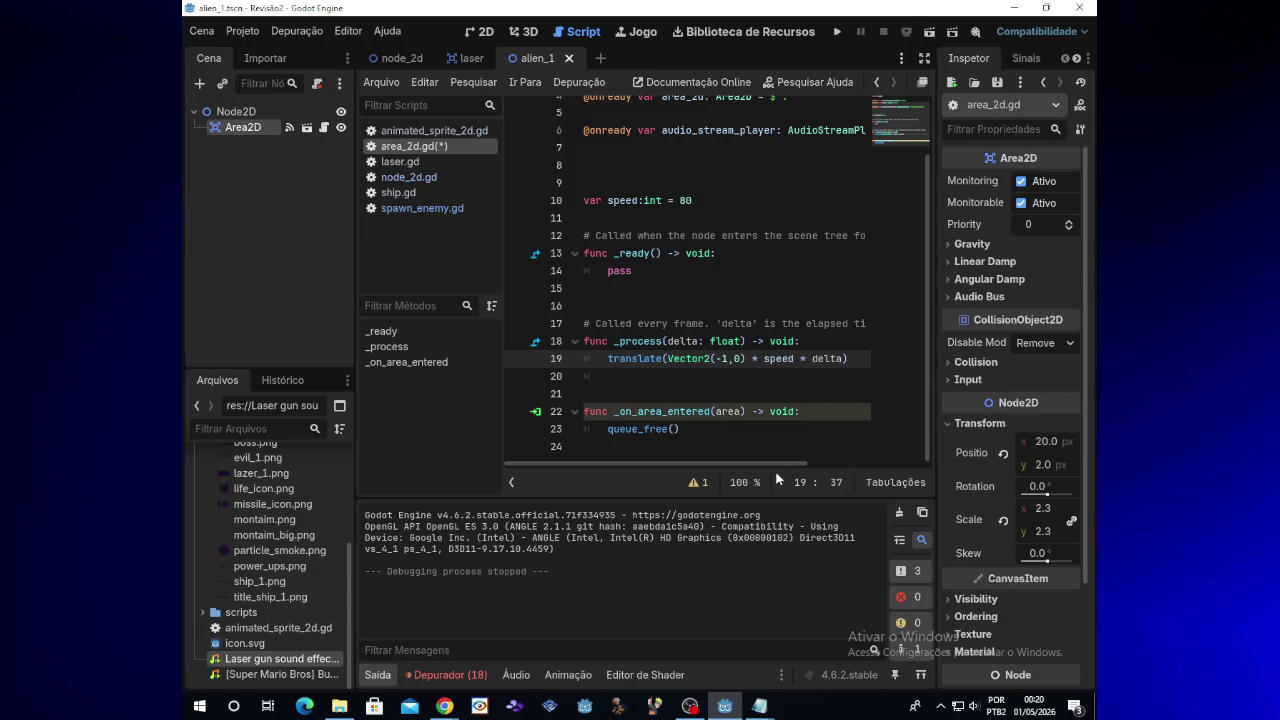
click(838, 34)
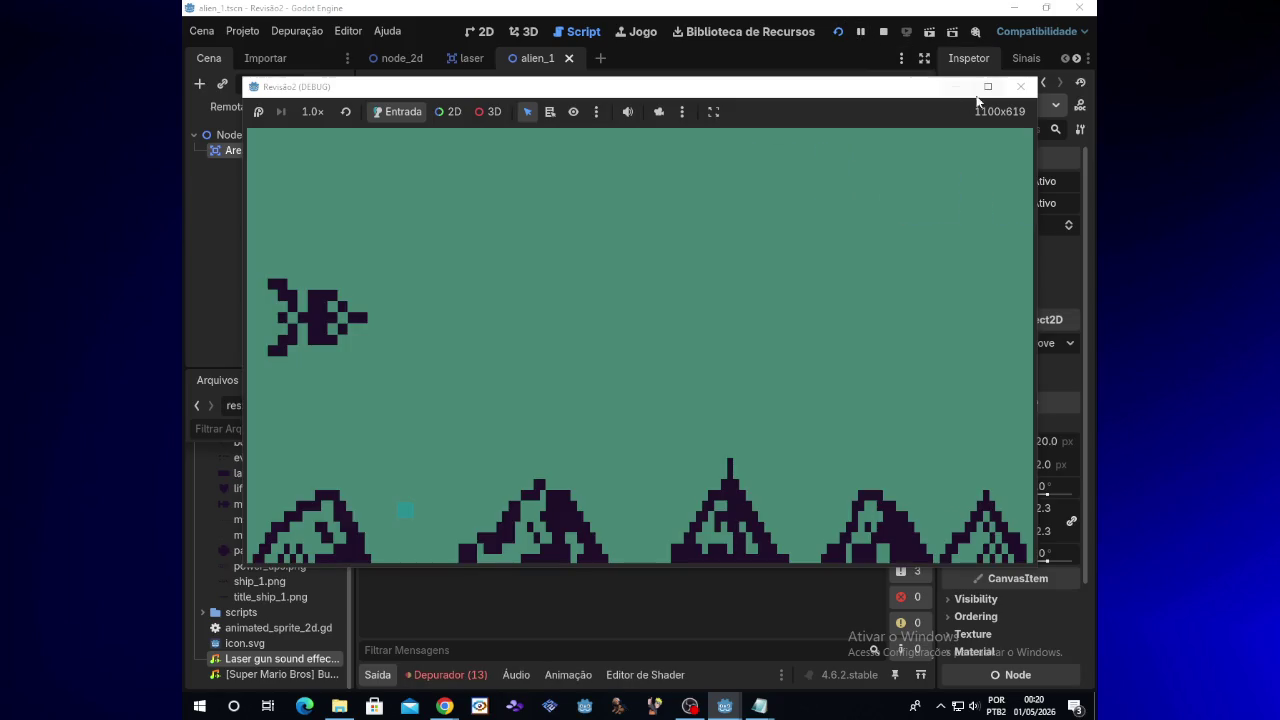
click(1012, 95)
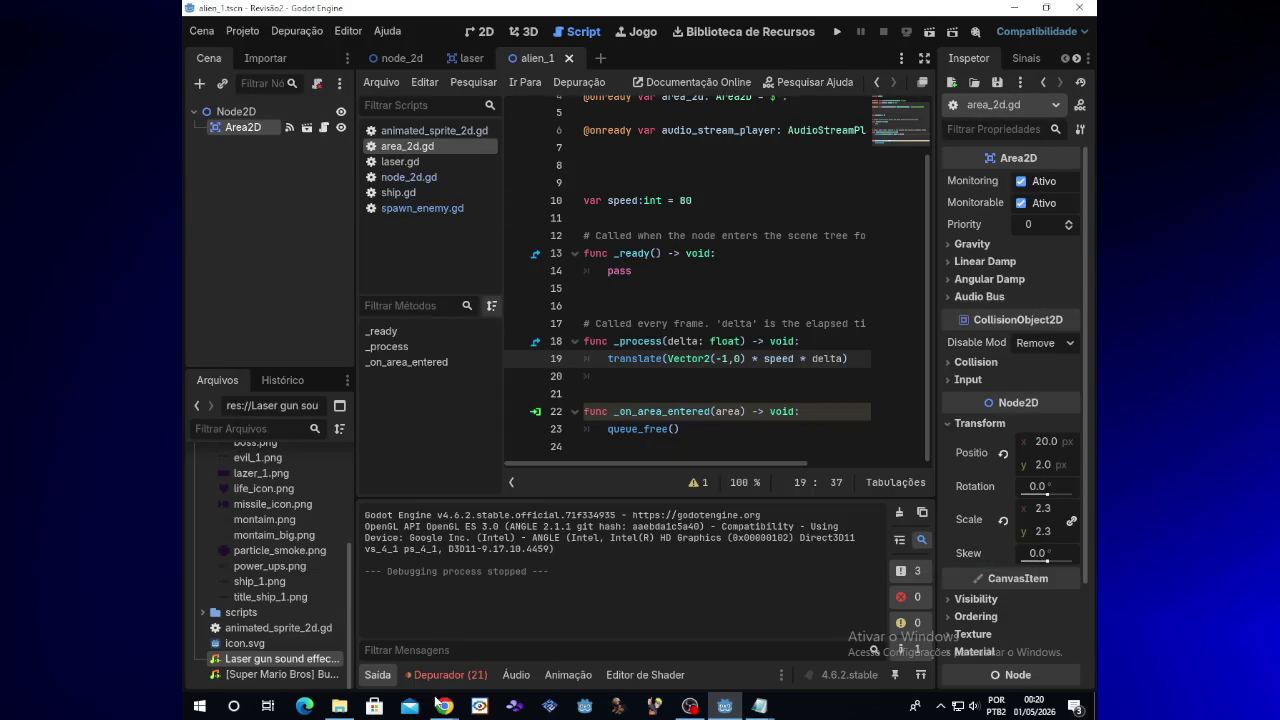
Switch between the laser, alien_1 and node_2d scenes, ending on spawn_enemy.gd
click(463, 58)
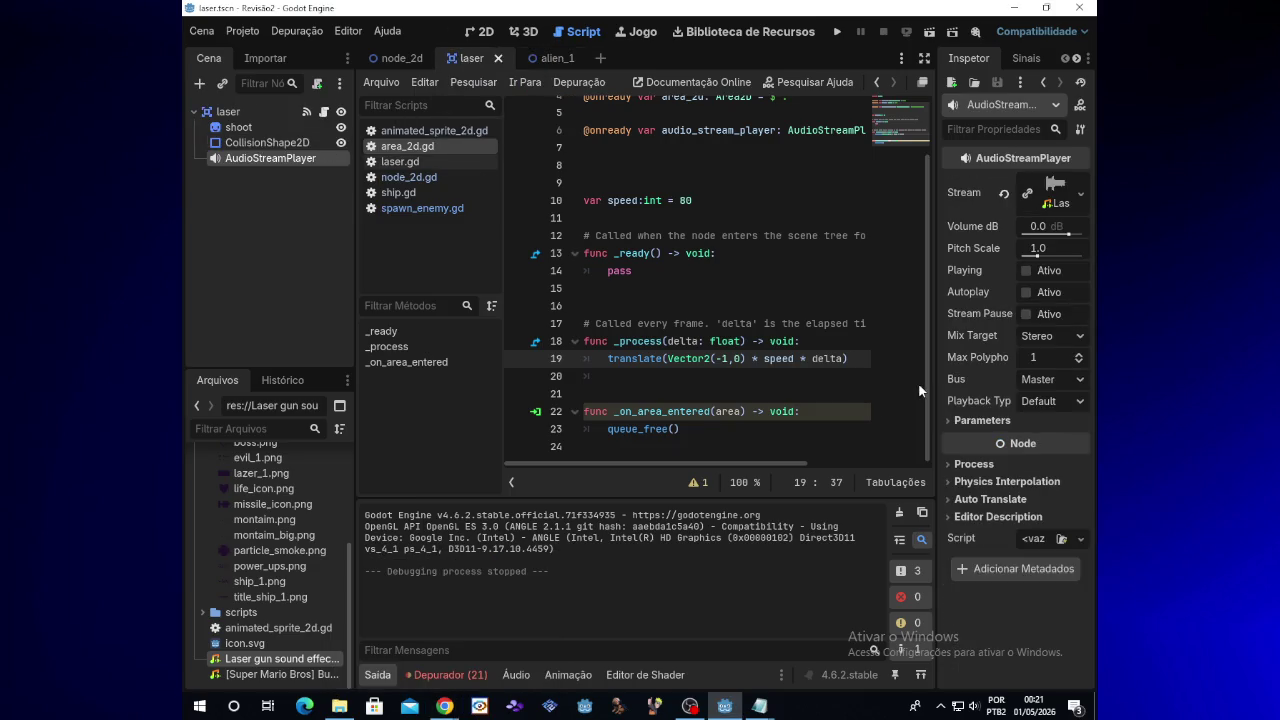
click(558, 60)
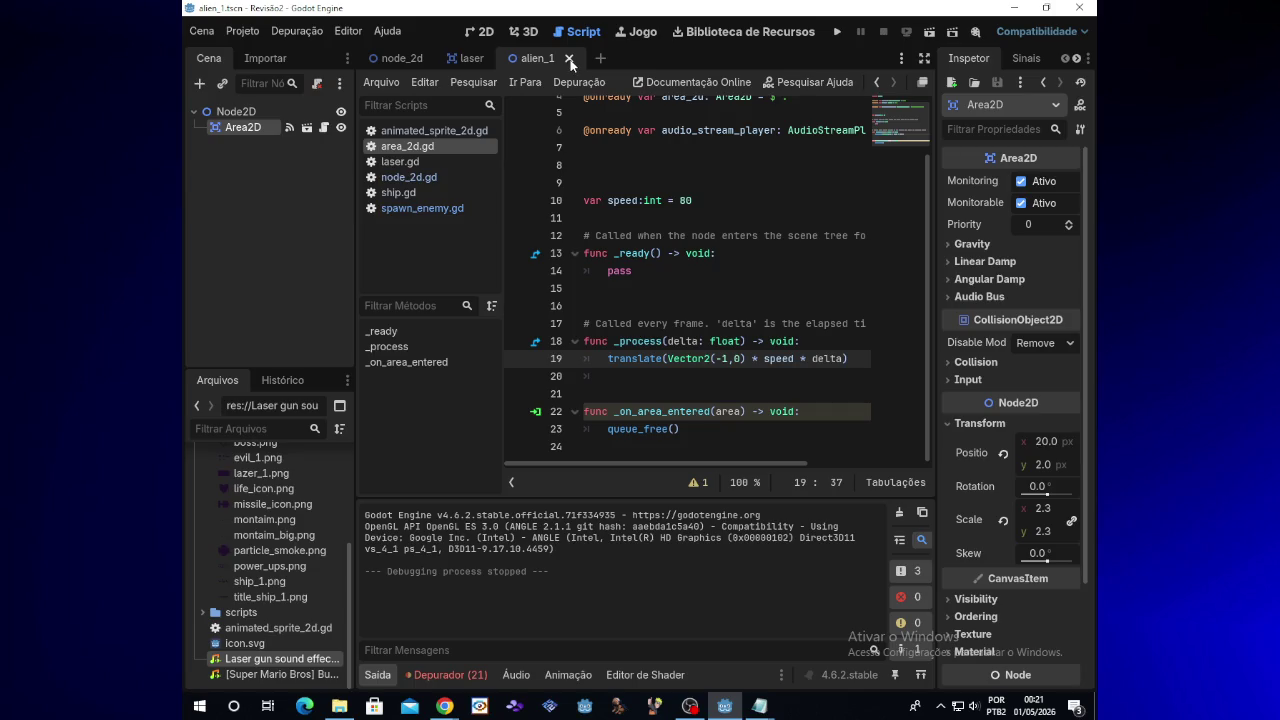
click(412, 60)
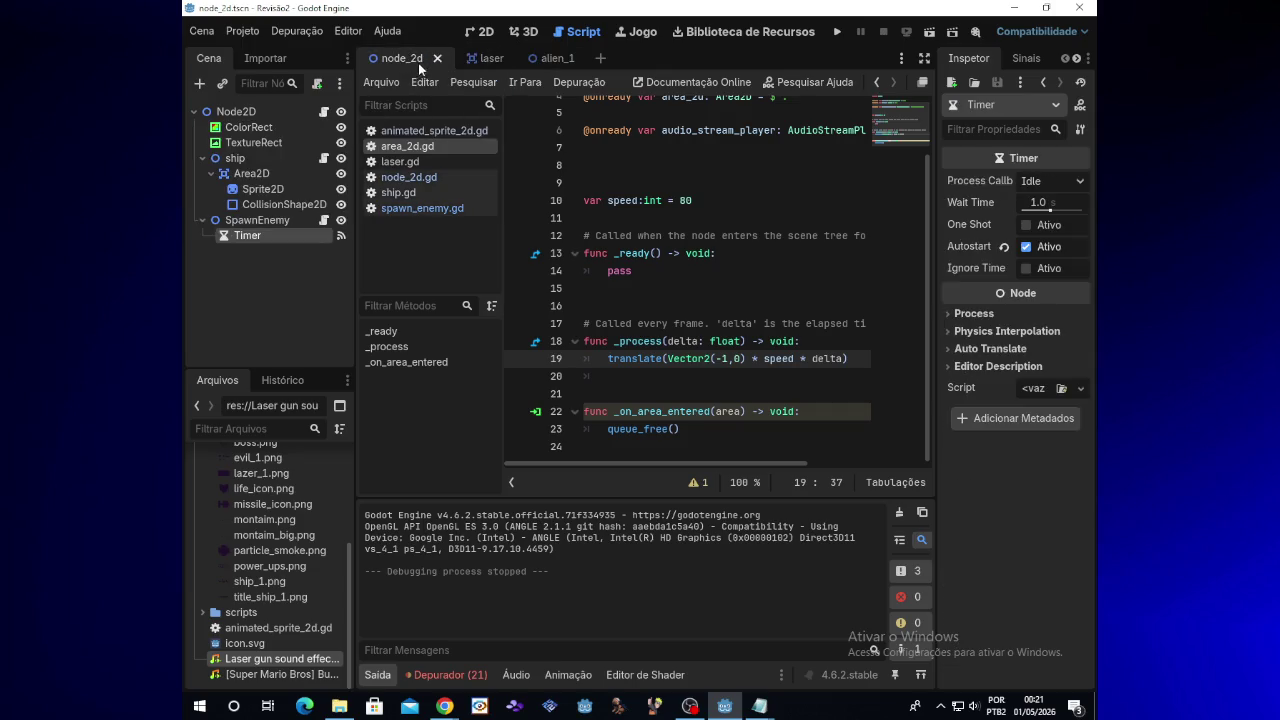
click(324, 221)
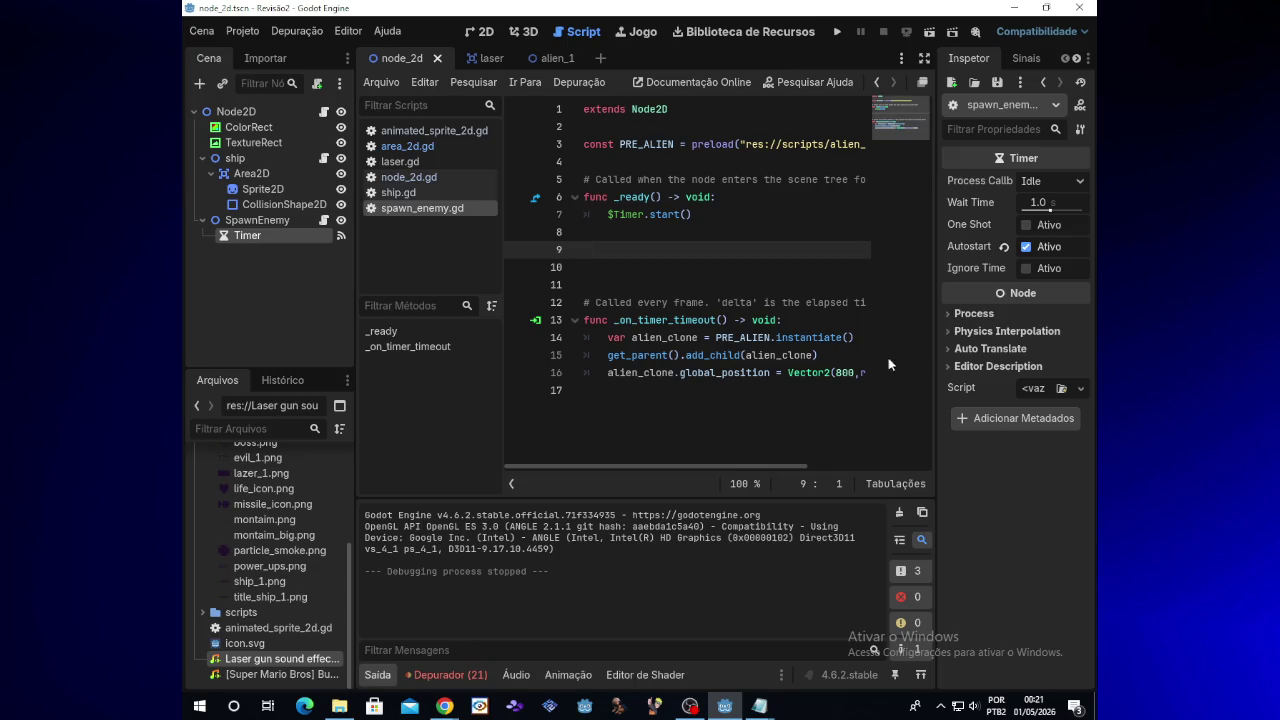
click(558, 59)
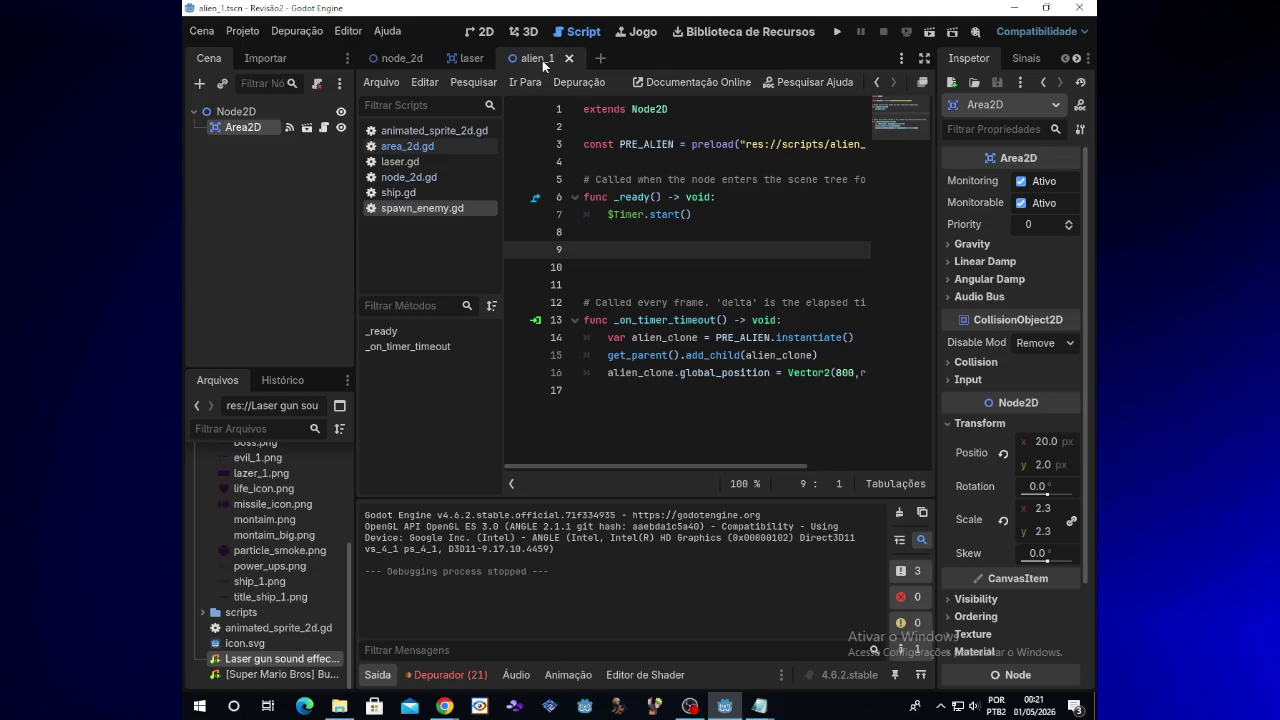
click(325, 134)
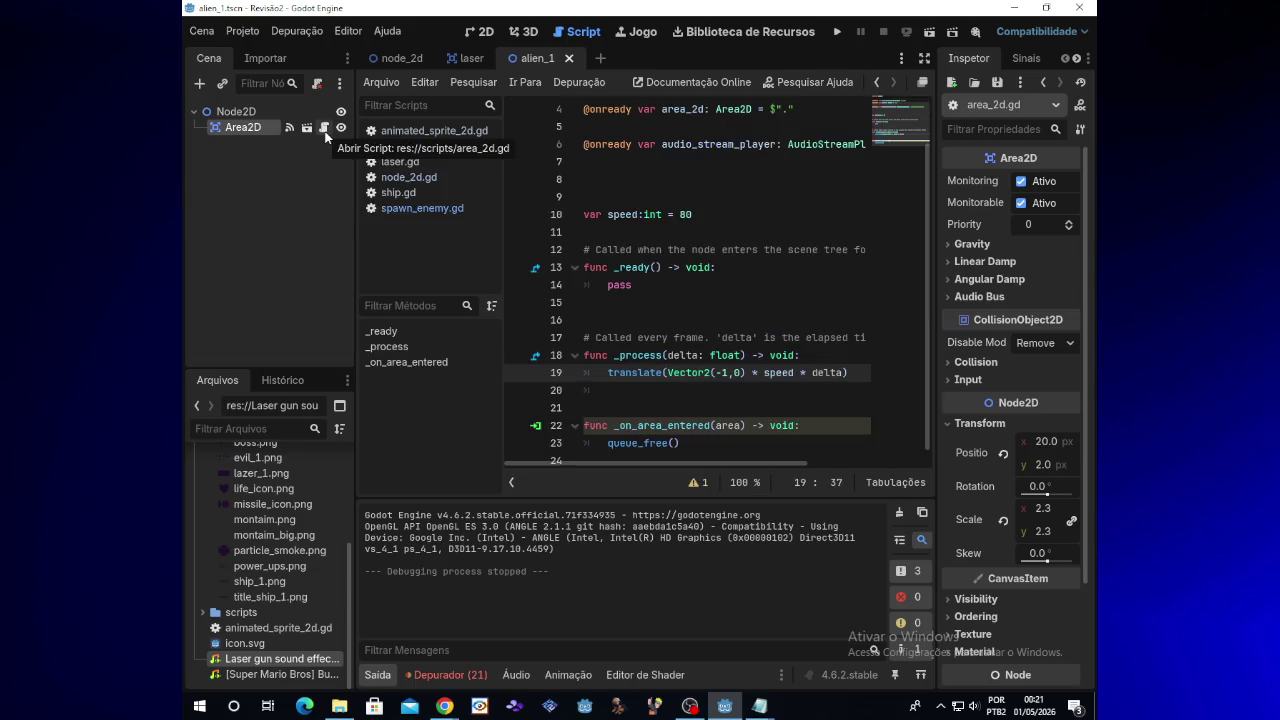
click(393, 60)
click(323, 220)
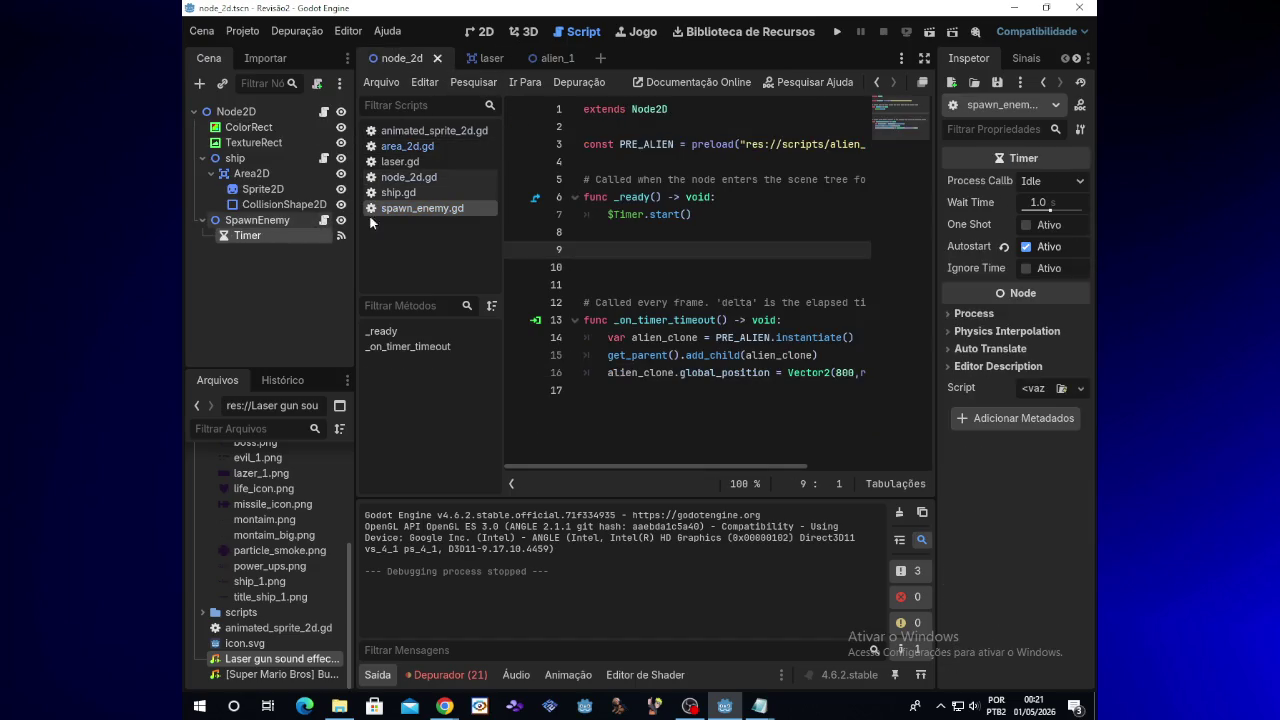
Change line 3's preload path to res://scripts/area_2d.tscn and run the game
mouse_move(746, 145)
mouse_down()
mouse_move(858, 145)
mouse_move(847, 145)
mouse_up()
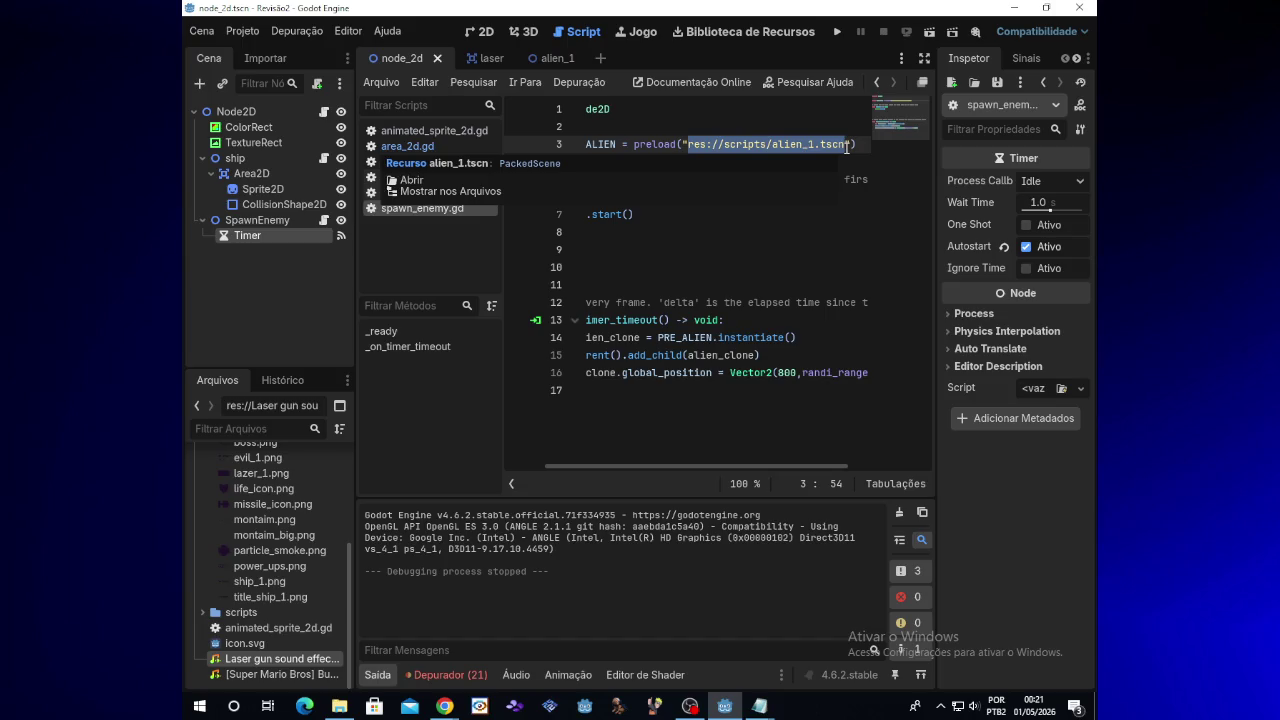
key(BackSpace)
text(ad("a)
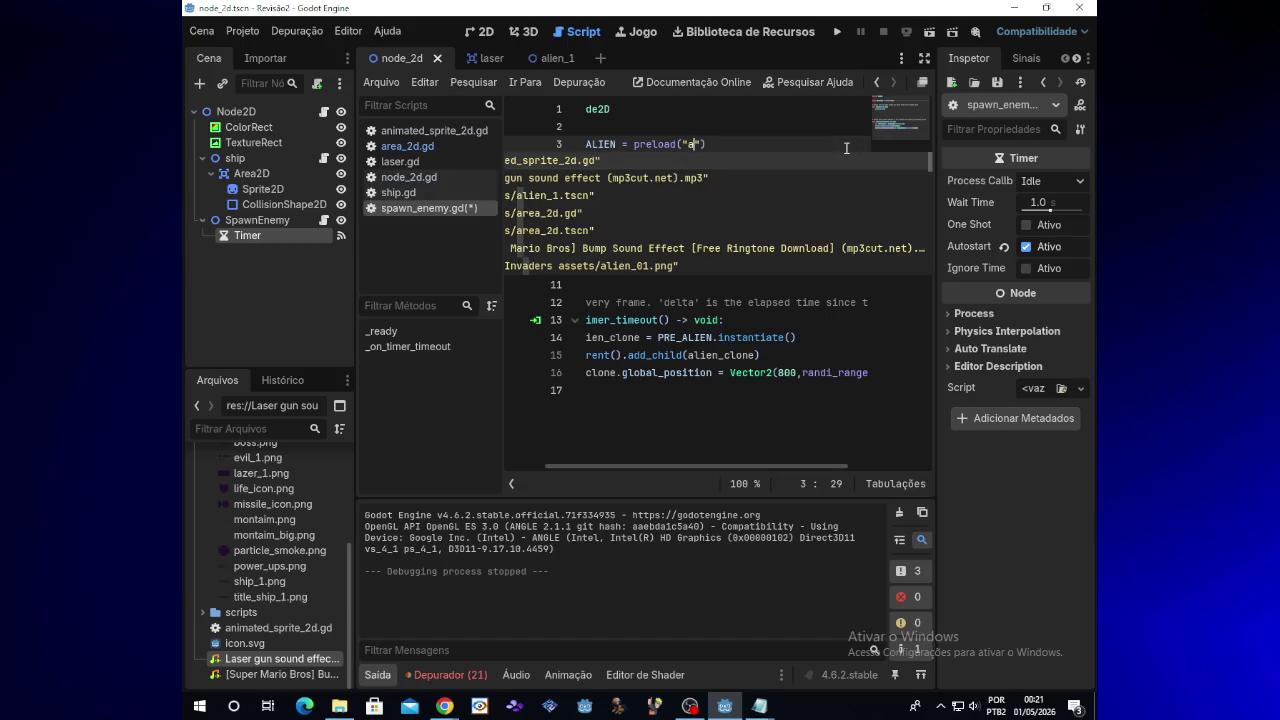
text(r)
key(Down)
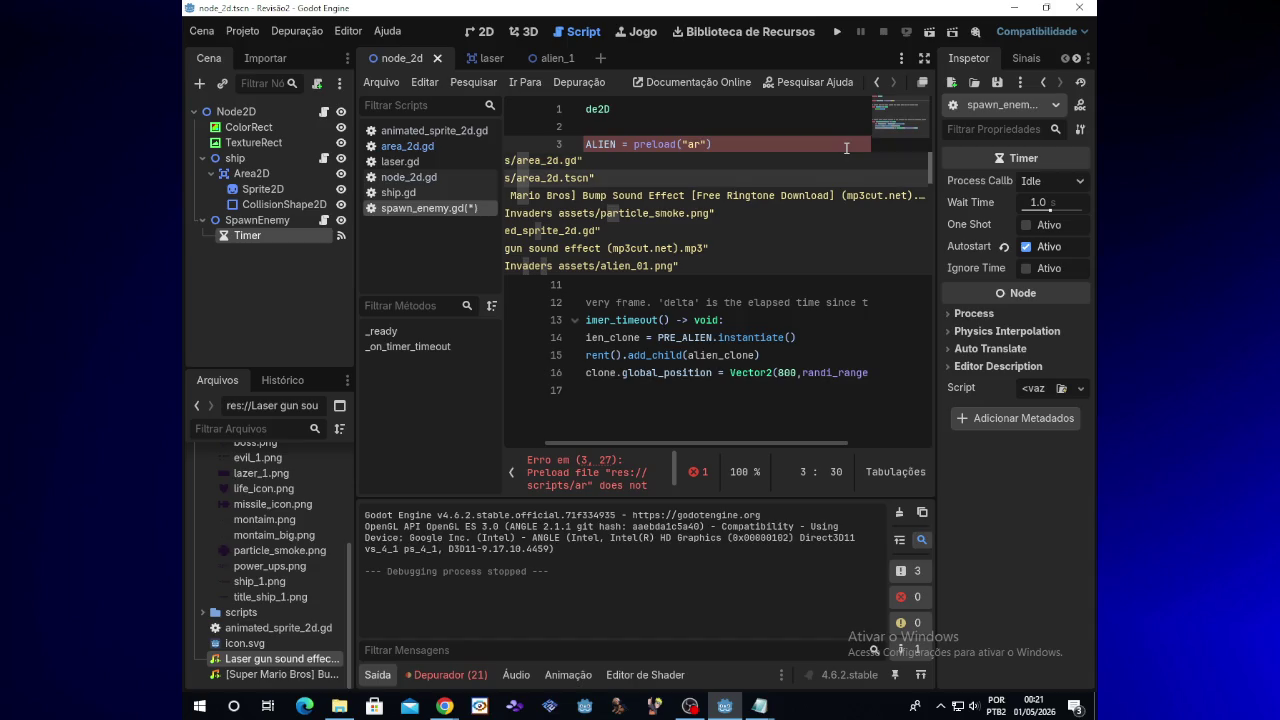
key(Return)
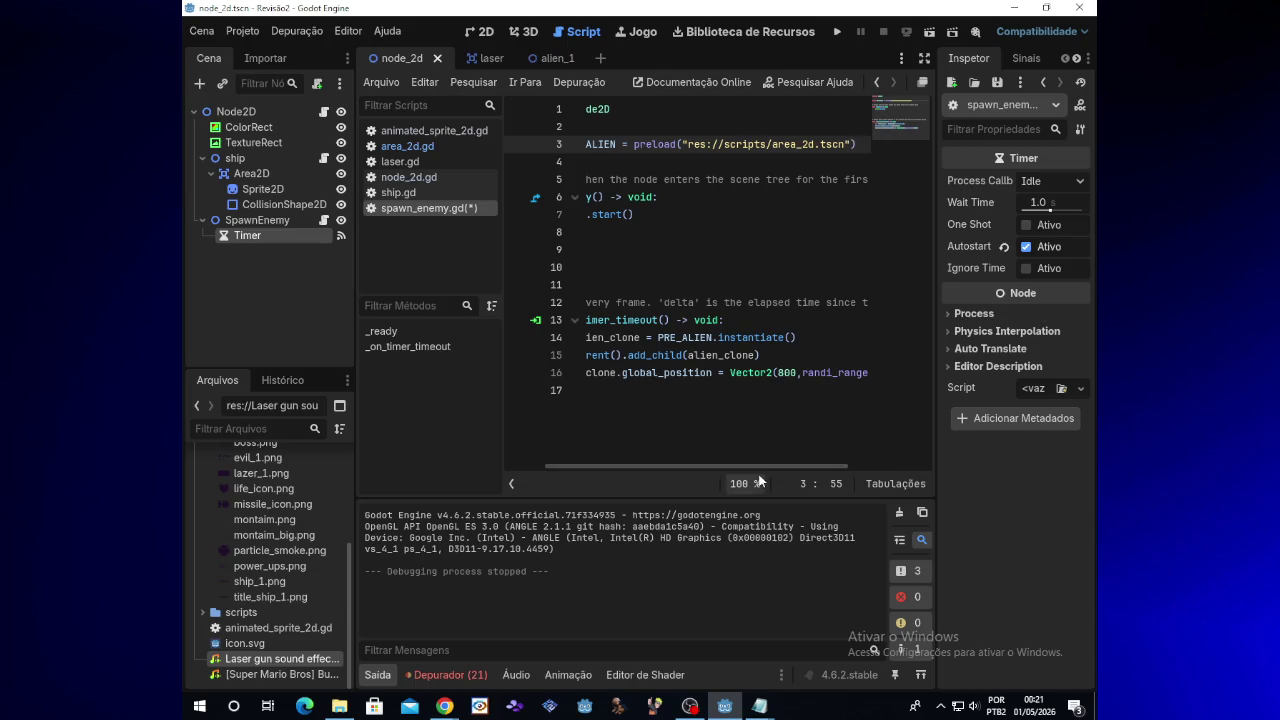
drag(759, 464, 734, 463)
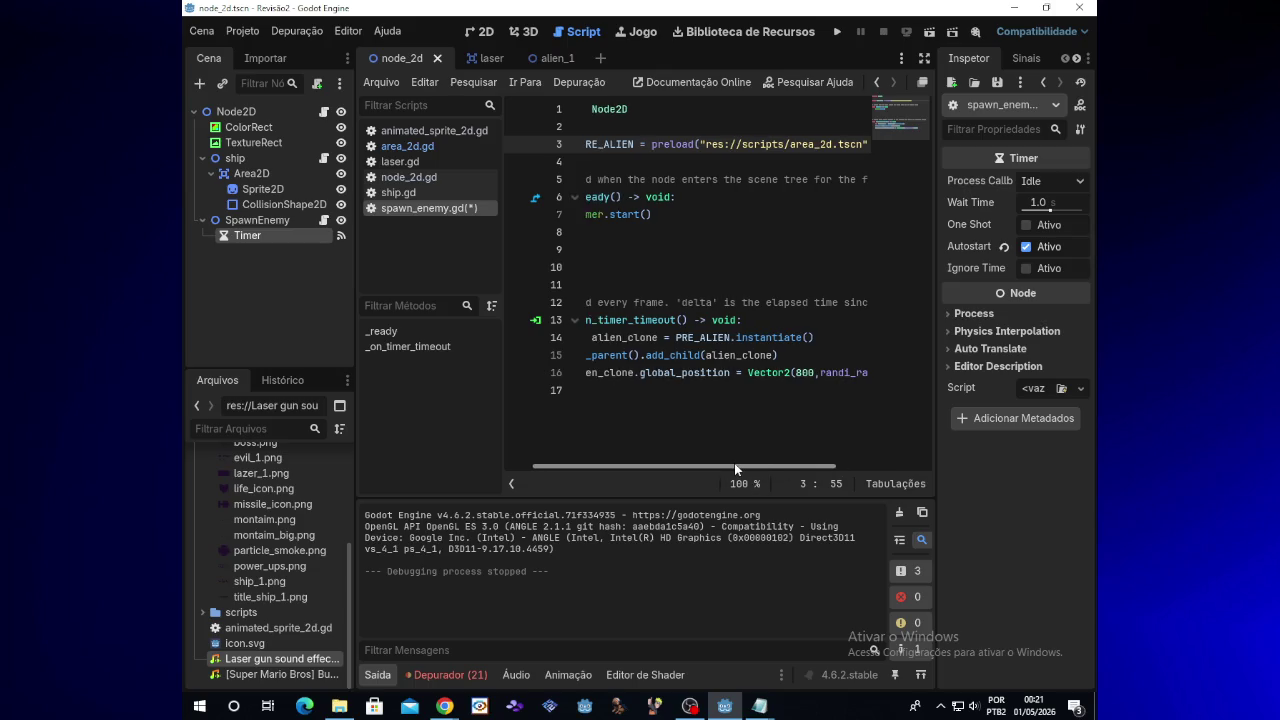
click(838, 32)
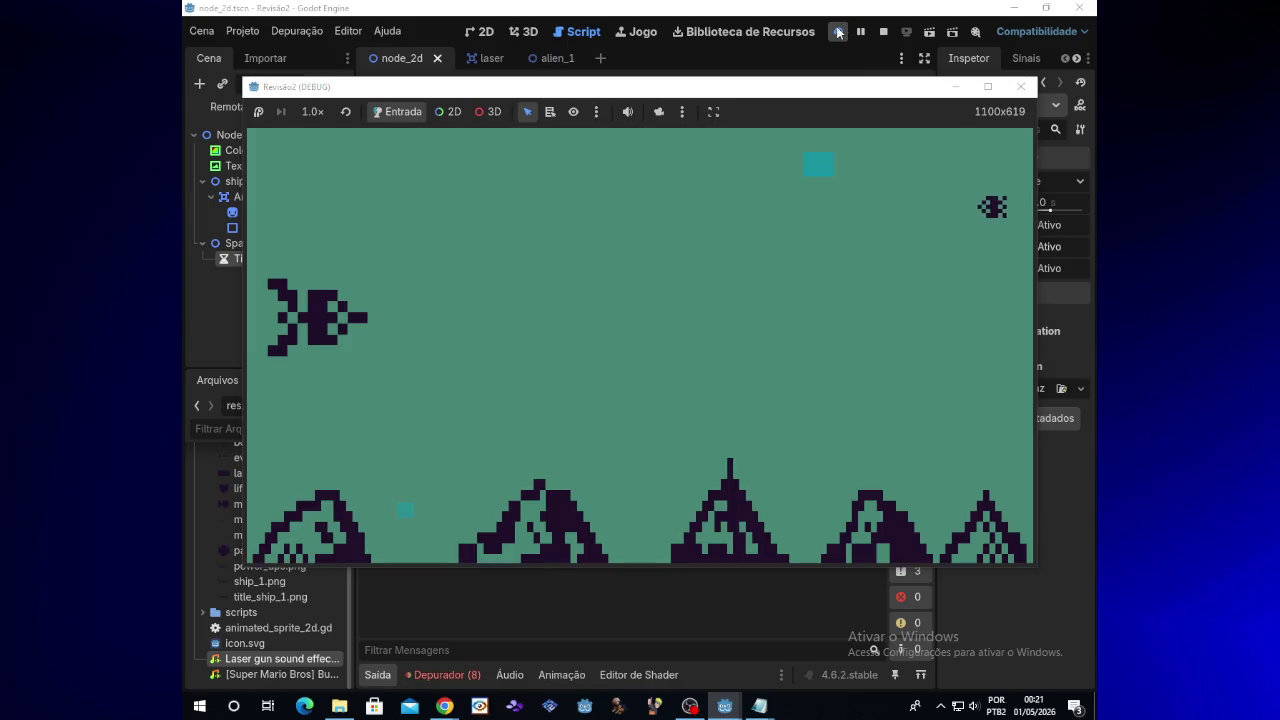
Steer the ship up and down firing lasers at spawned aliens, then stop and reopen alien_1
key(Up)
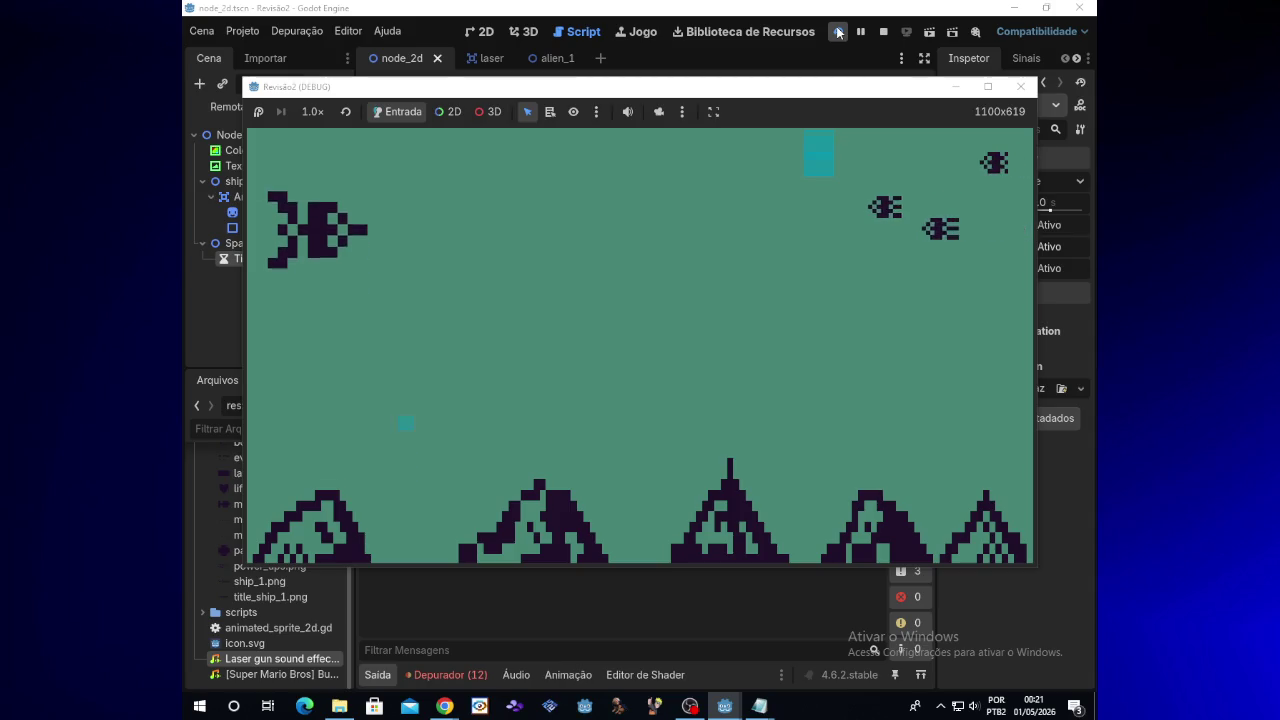
key(space)
key(space)
key(space)
key(Down)
key(space)
key(space)
key(Down)
key(Up)
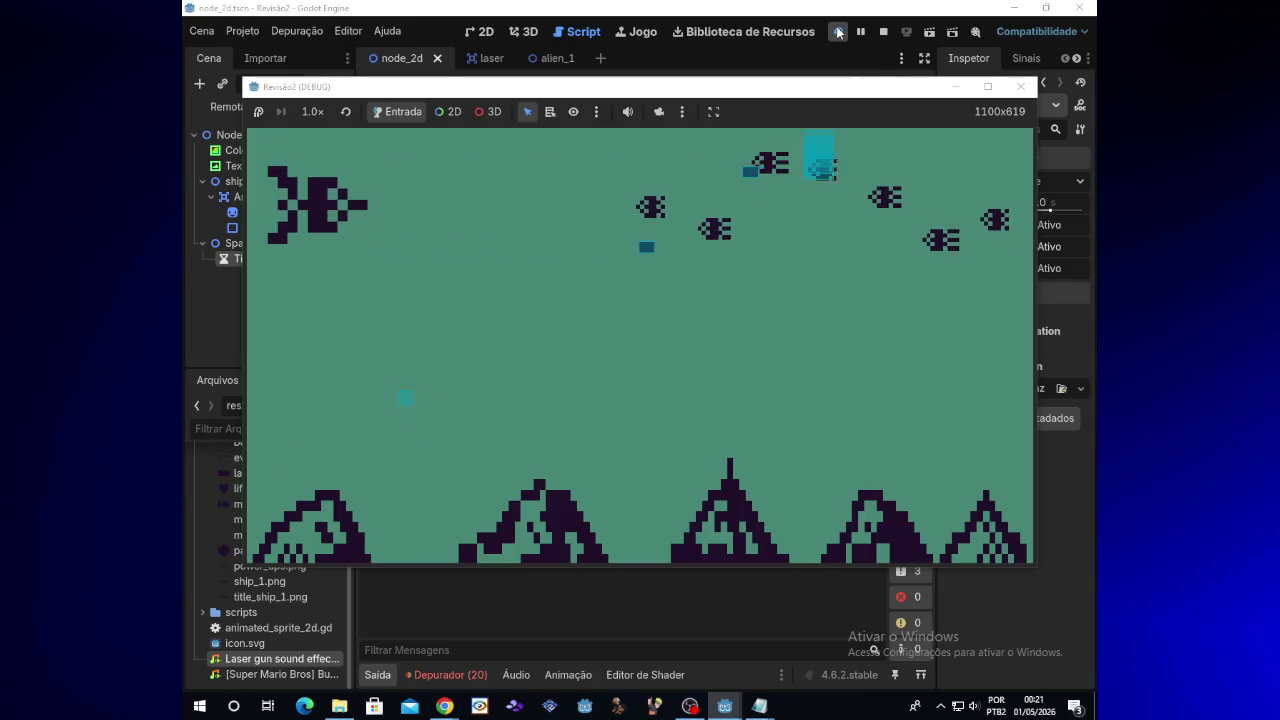
key(space)
key(space)
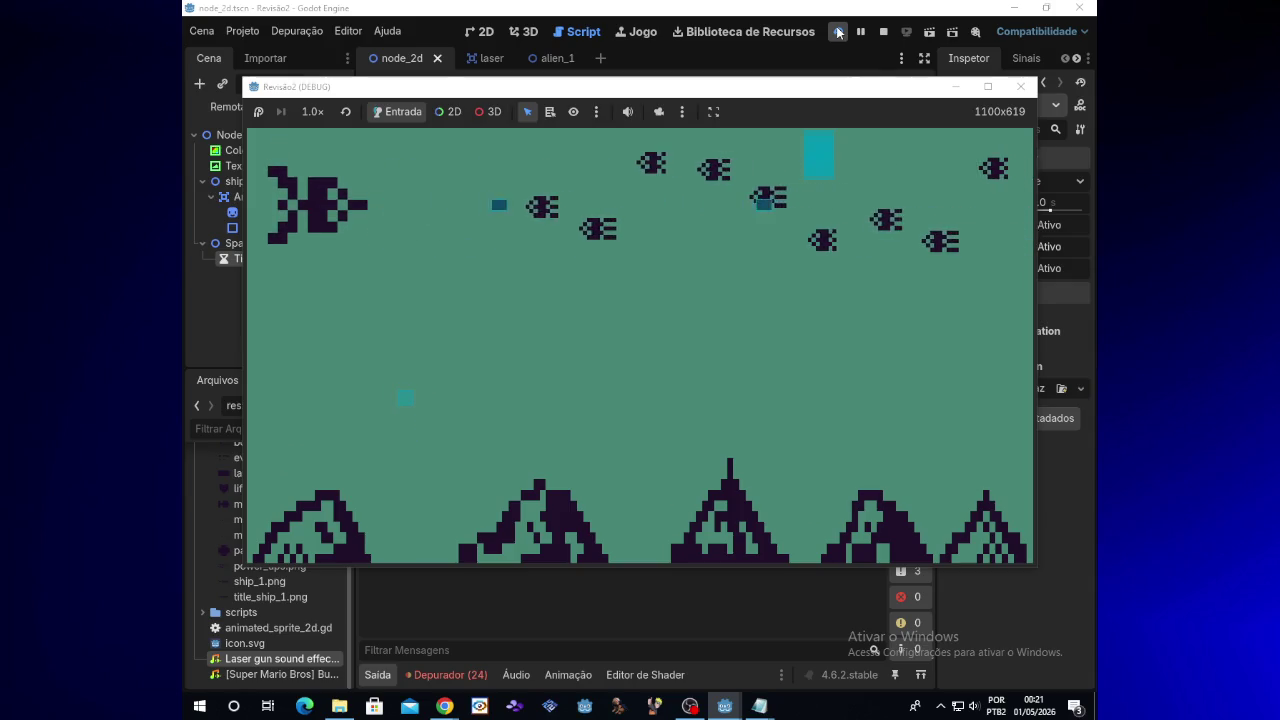
key(Up)
key(space)
key(space)
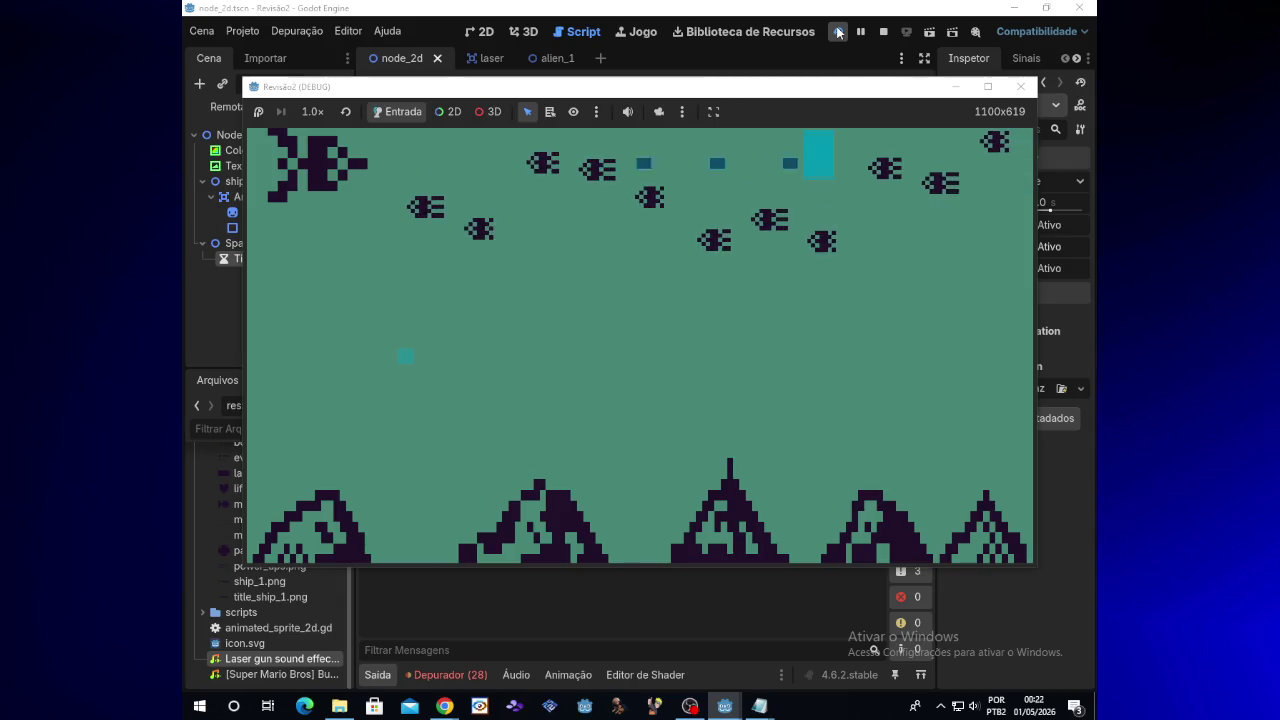
click(1022, 90)
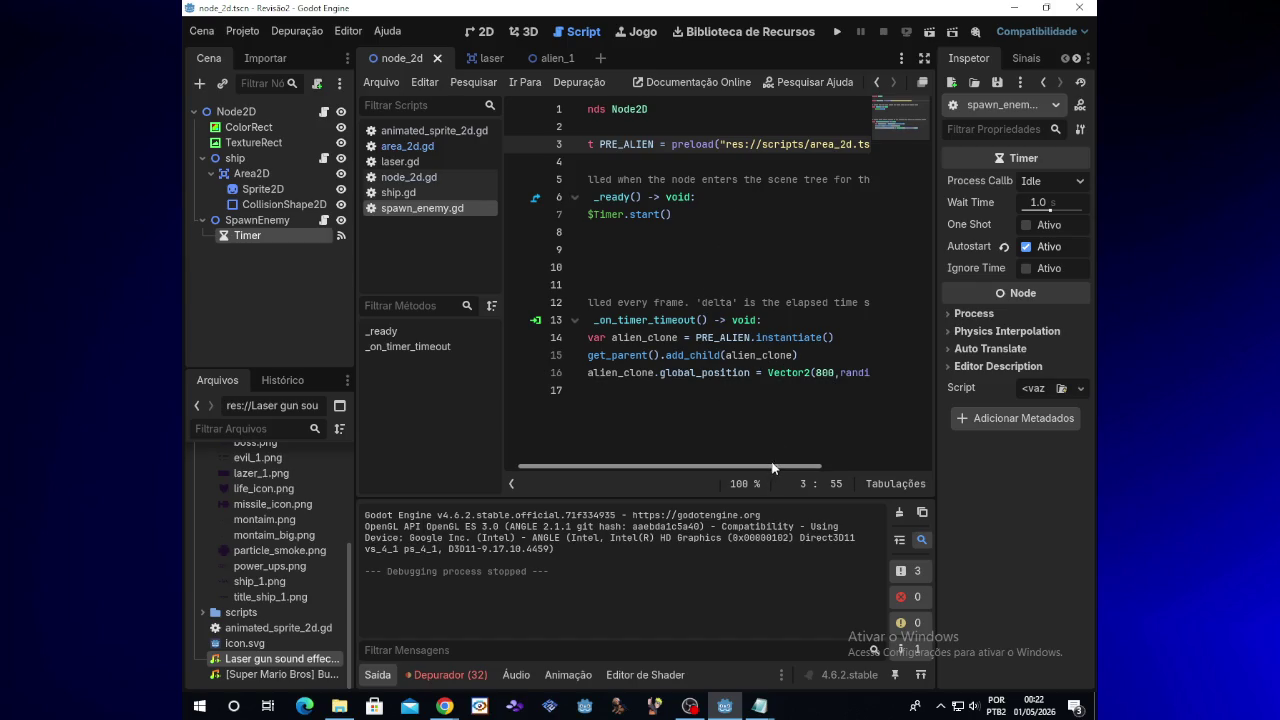
click(550, 60)
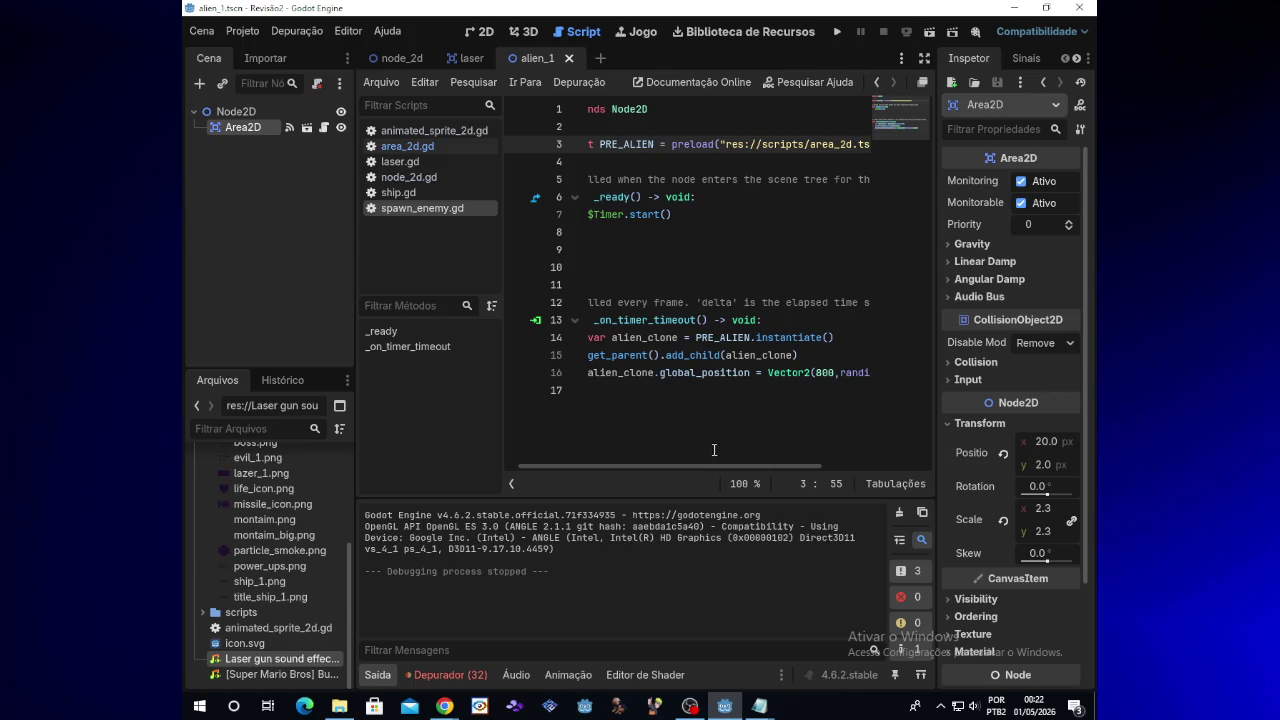
In area_2d.gd, select the old alien code from line 14 up to line 4 and delete it
click(318, 128)
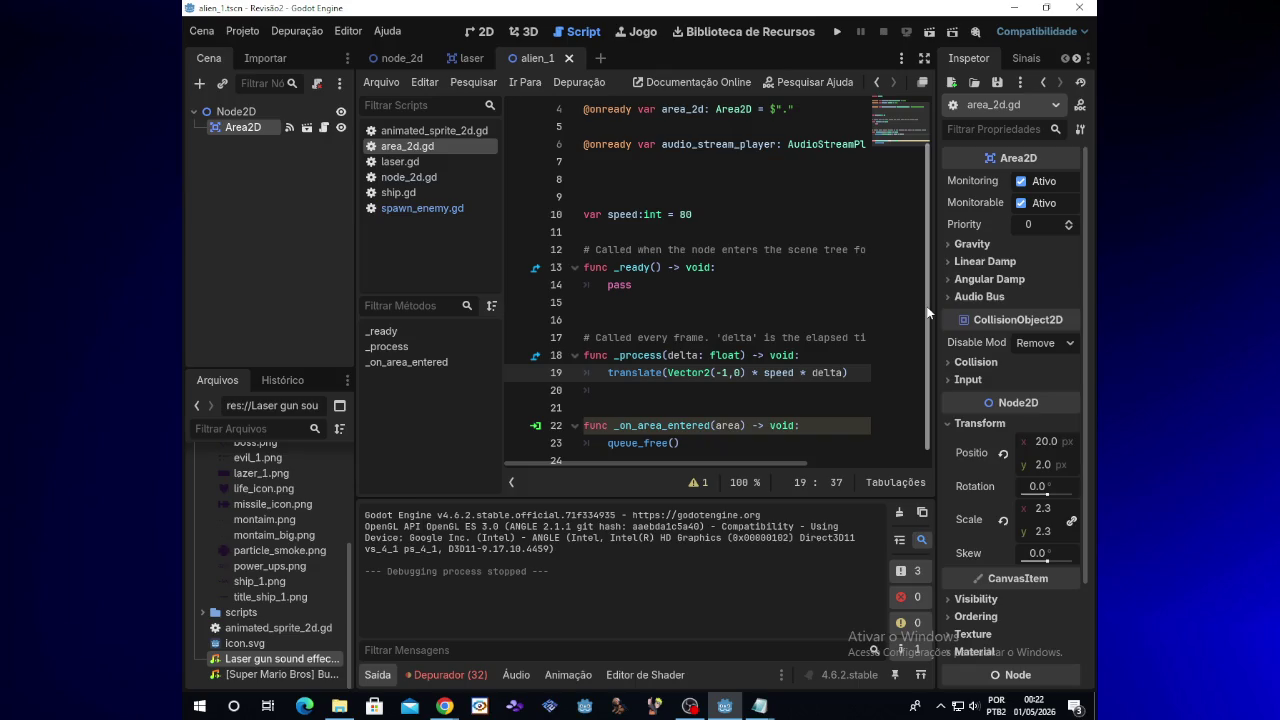
drag(927, 313, 927, 375)
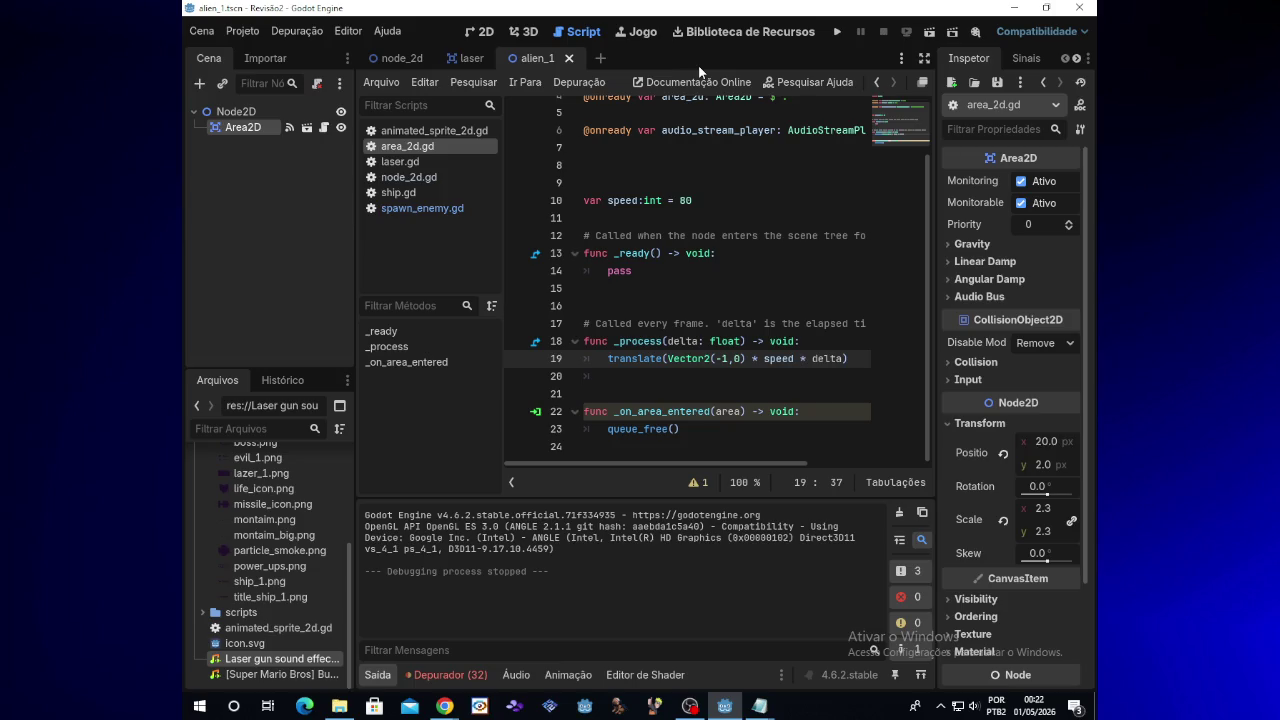
mouse_move(744, 428)
mouse_down()
mouse_move(760, 355)
mouse_move(636, 271)
mouse_up()
drag(602, 196, 587, 104)
key(Delete)
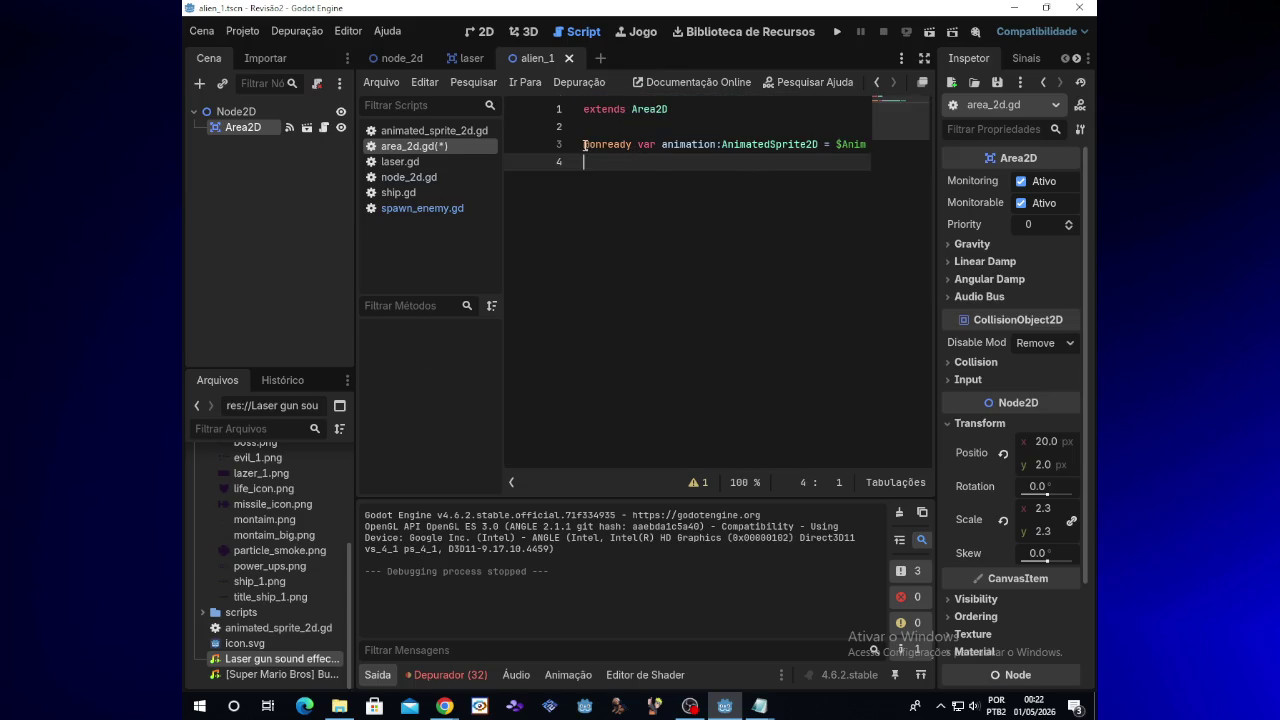
key(shift+Up)
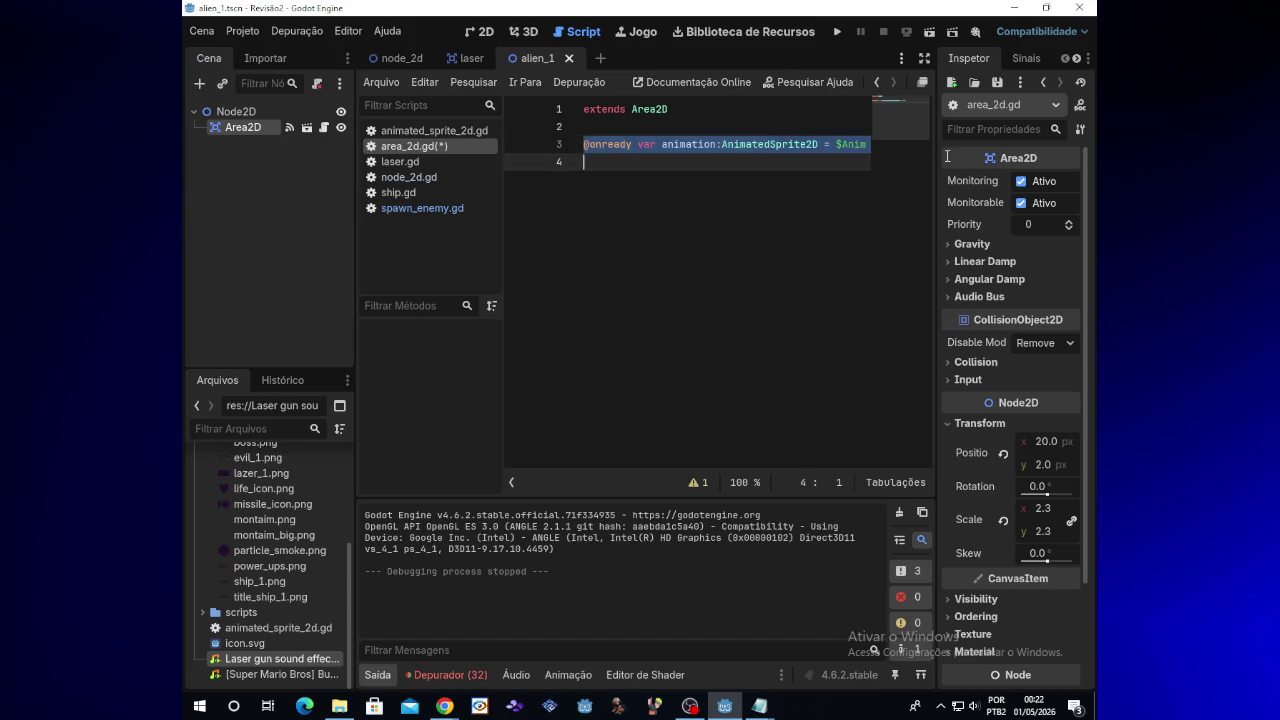
key(Delete)
mouse_move(482, 706)
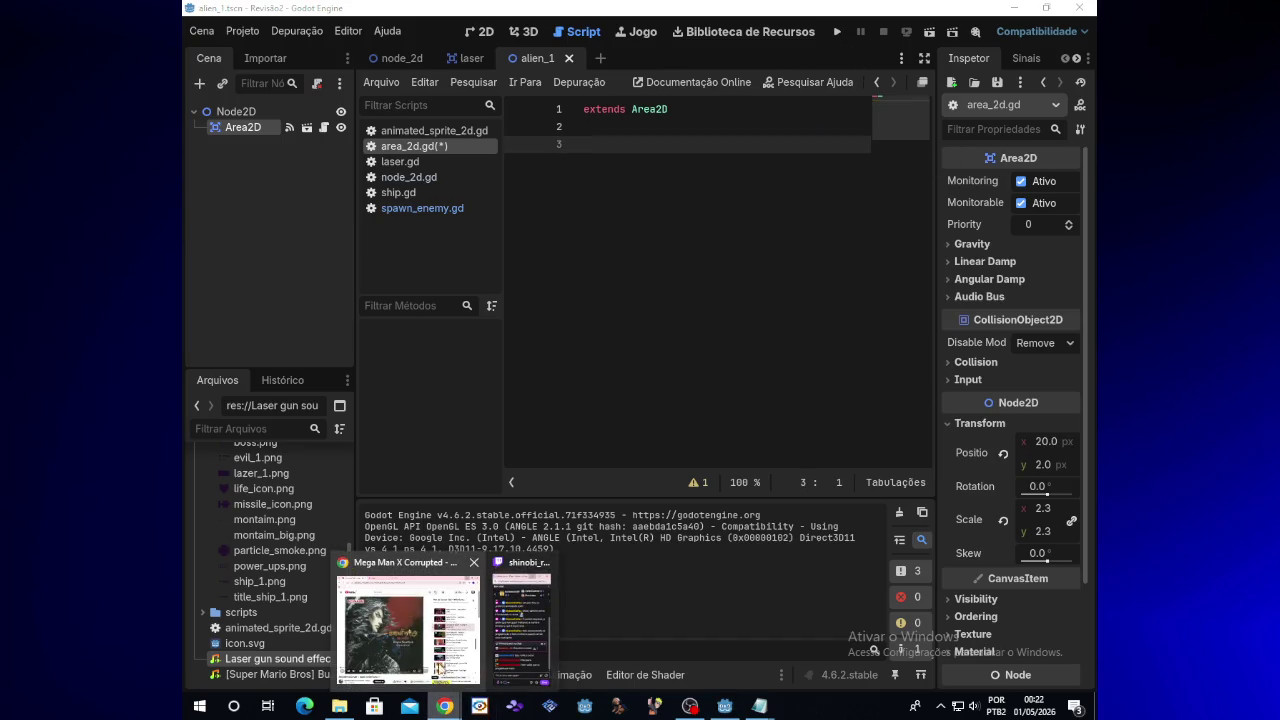
click(420, 620)
click(752, 396)
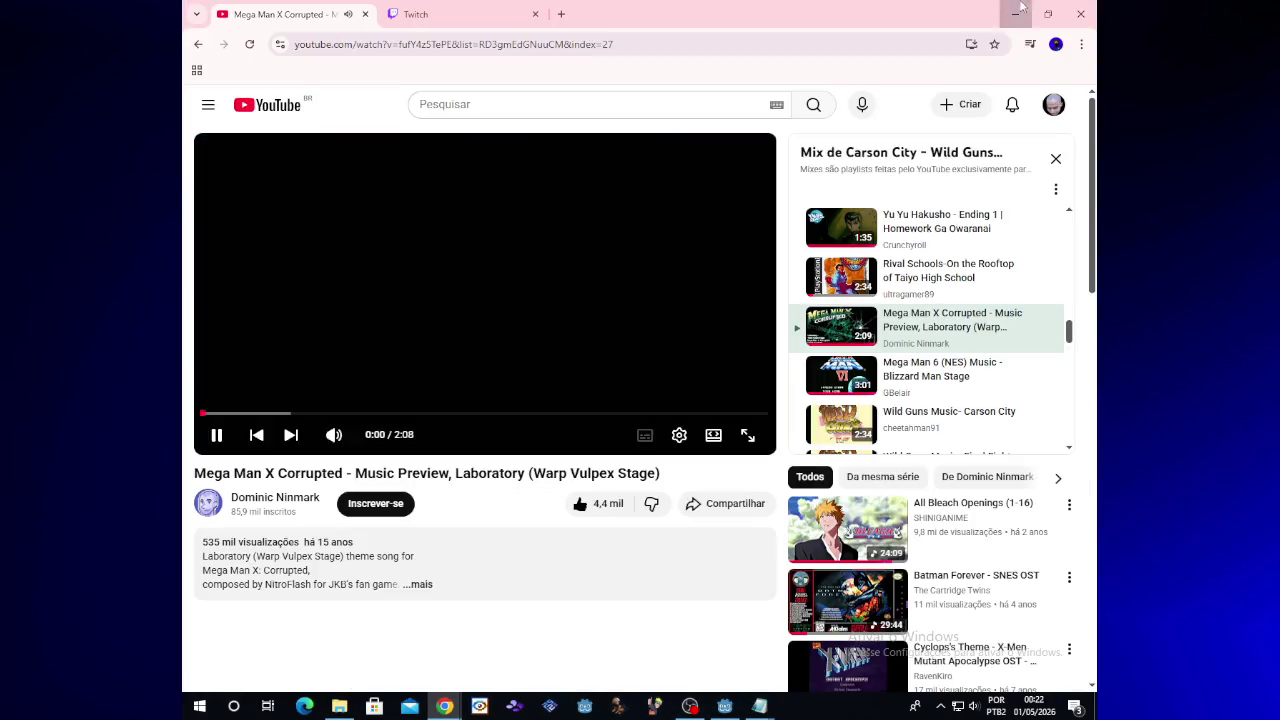
key(alt+Tab)
Test-run the game, moving the ship up and firing lasers at aliens, then close it
click(837, 33)
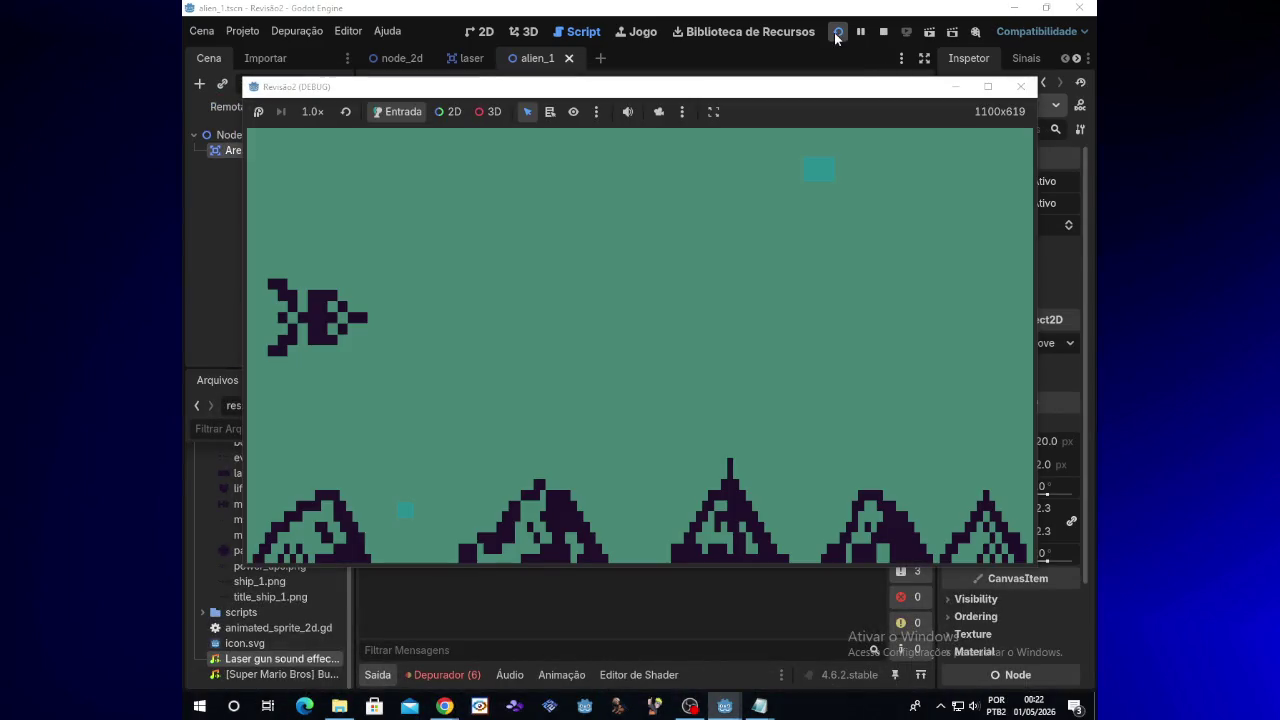
key(Up)
key(space)
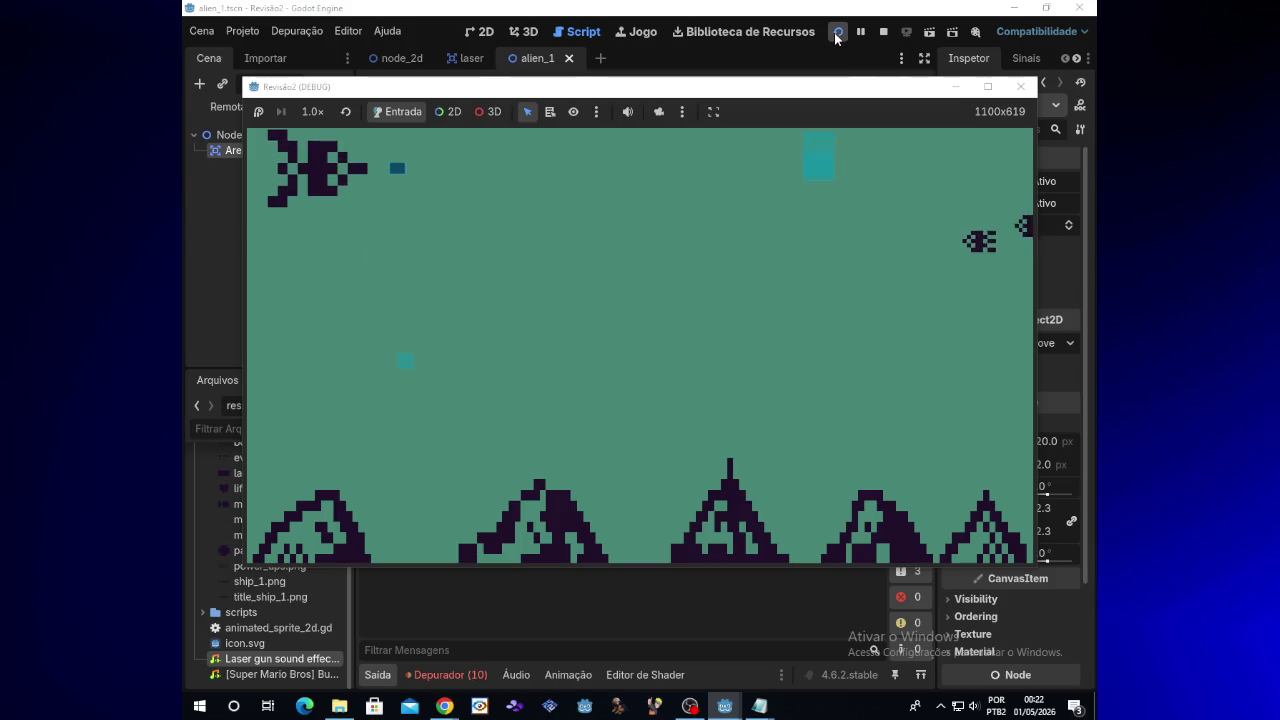
key(space)
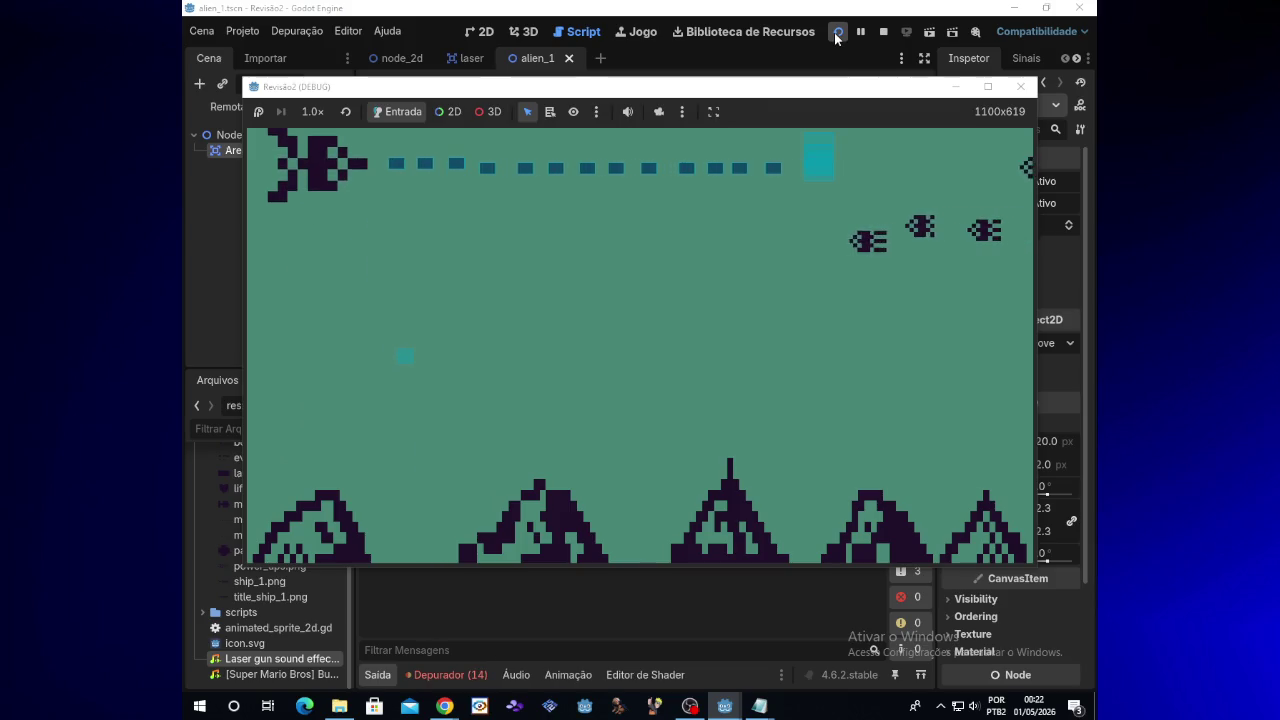
click(1020, 86)
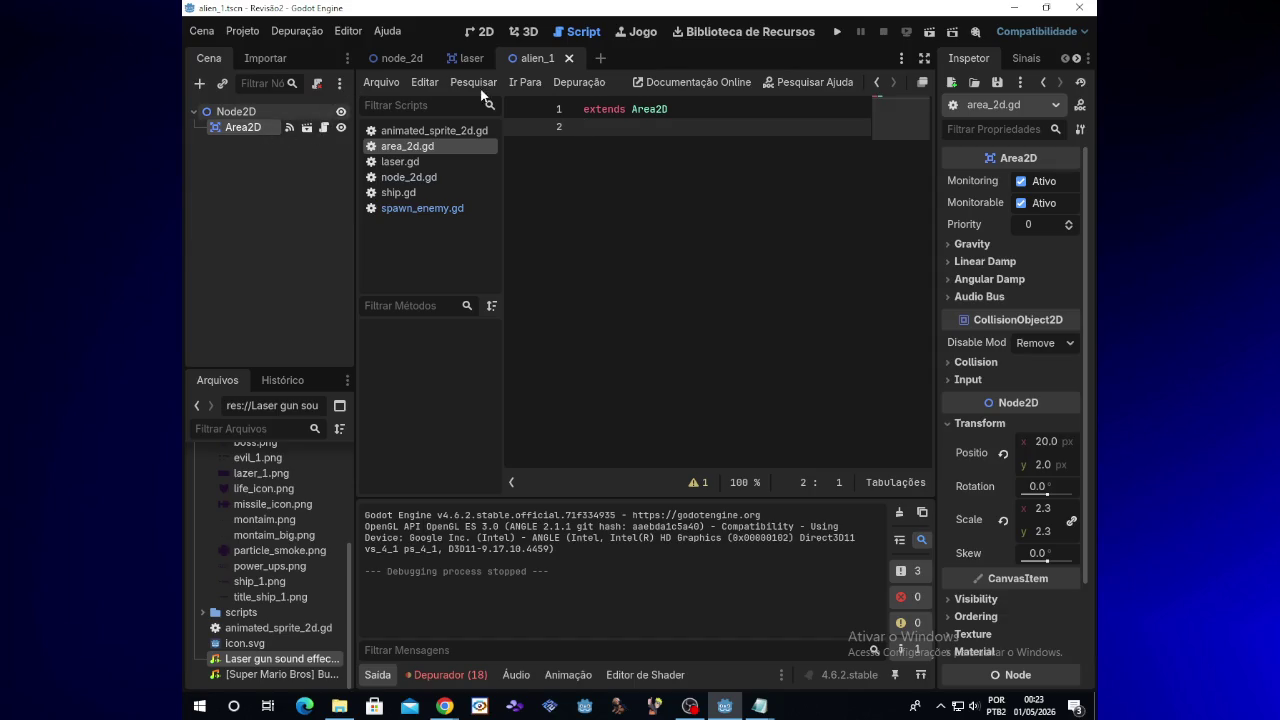
Close the alien_1 scene, start a new empty scene, and close the area_2d.gd script
click(569, 58)
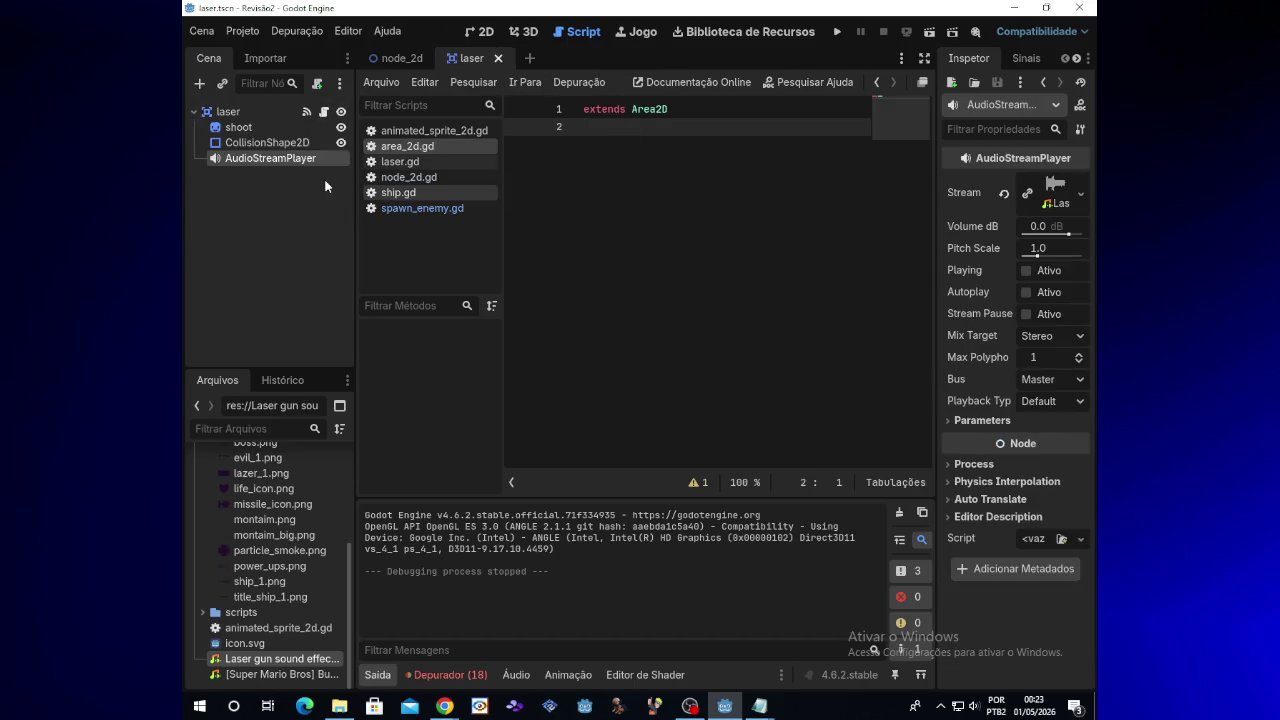
click(273, 179)
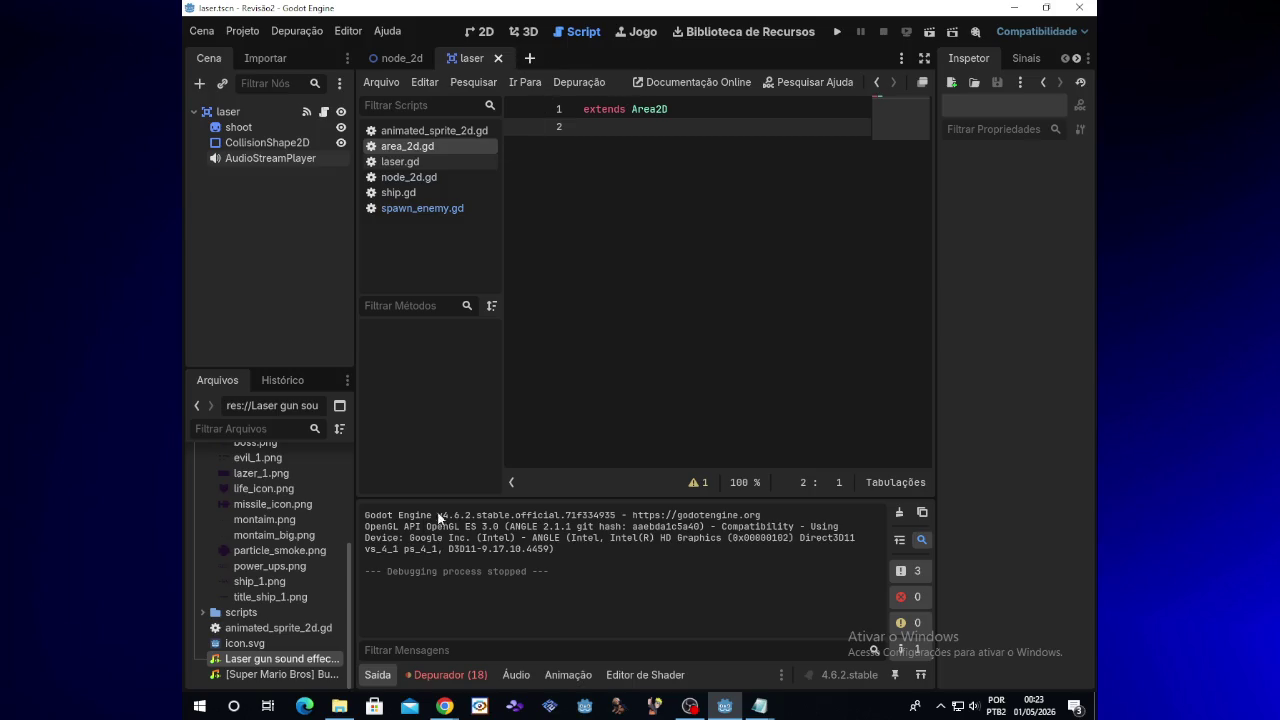
mouse_move(444, 706)
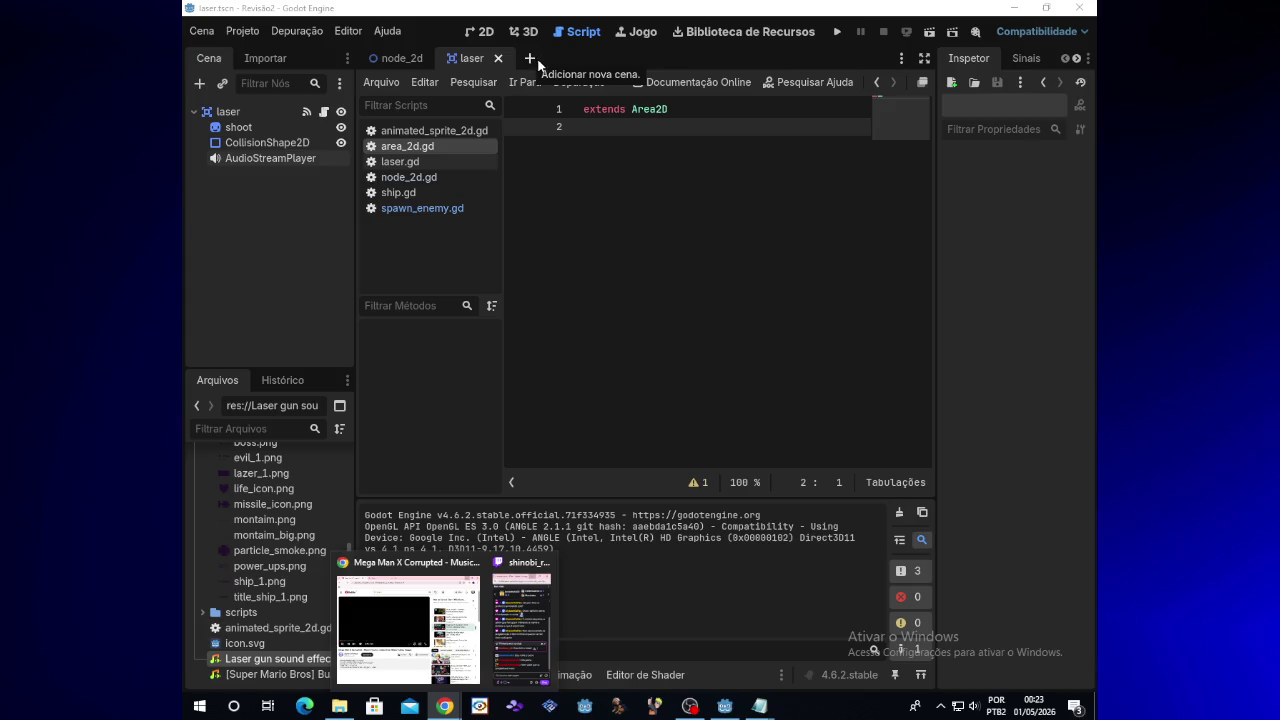
right_click(554, 59)
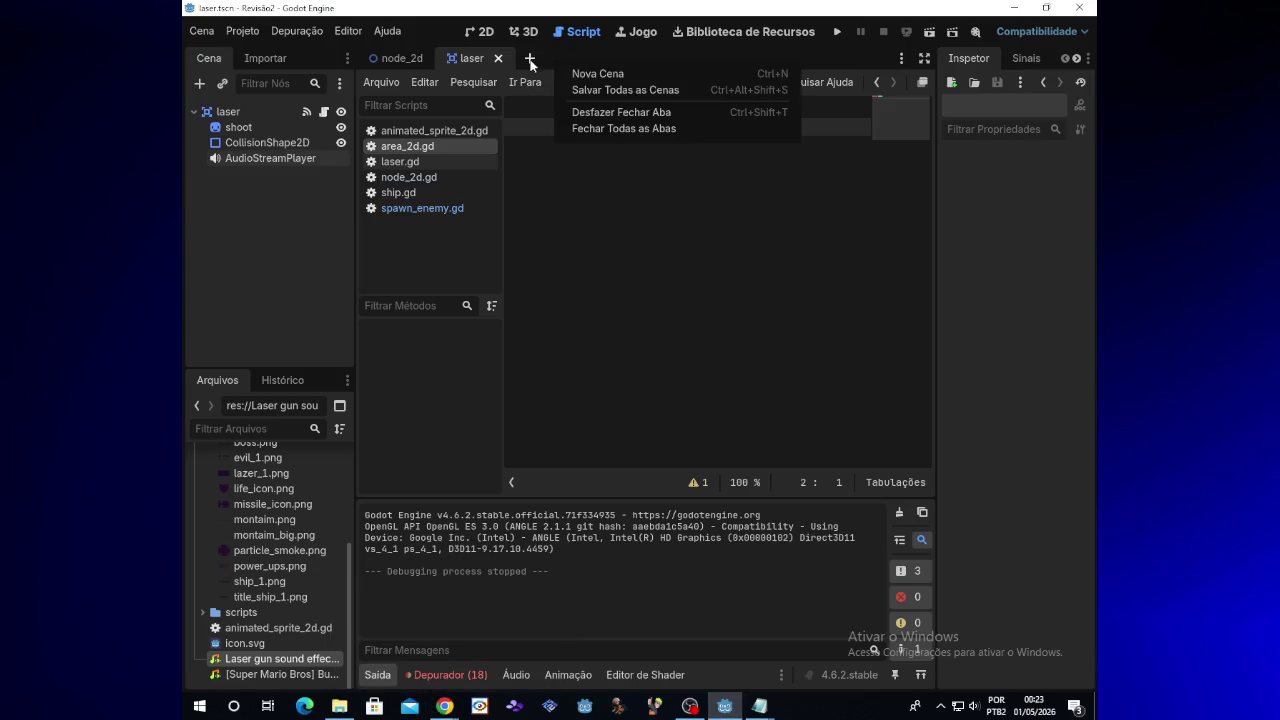
click(530, 62)
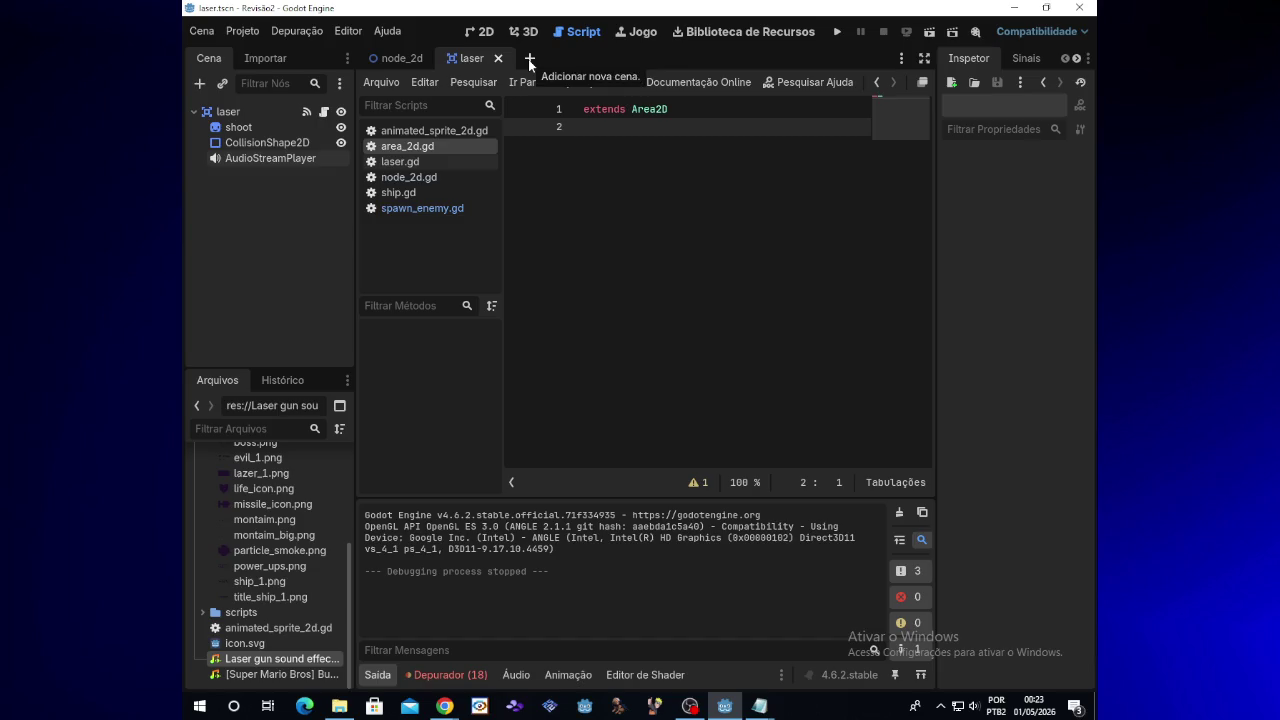
click(528, 59)
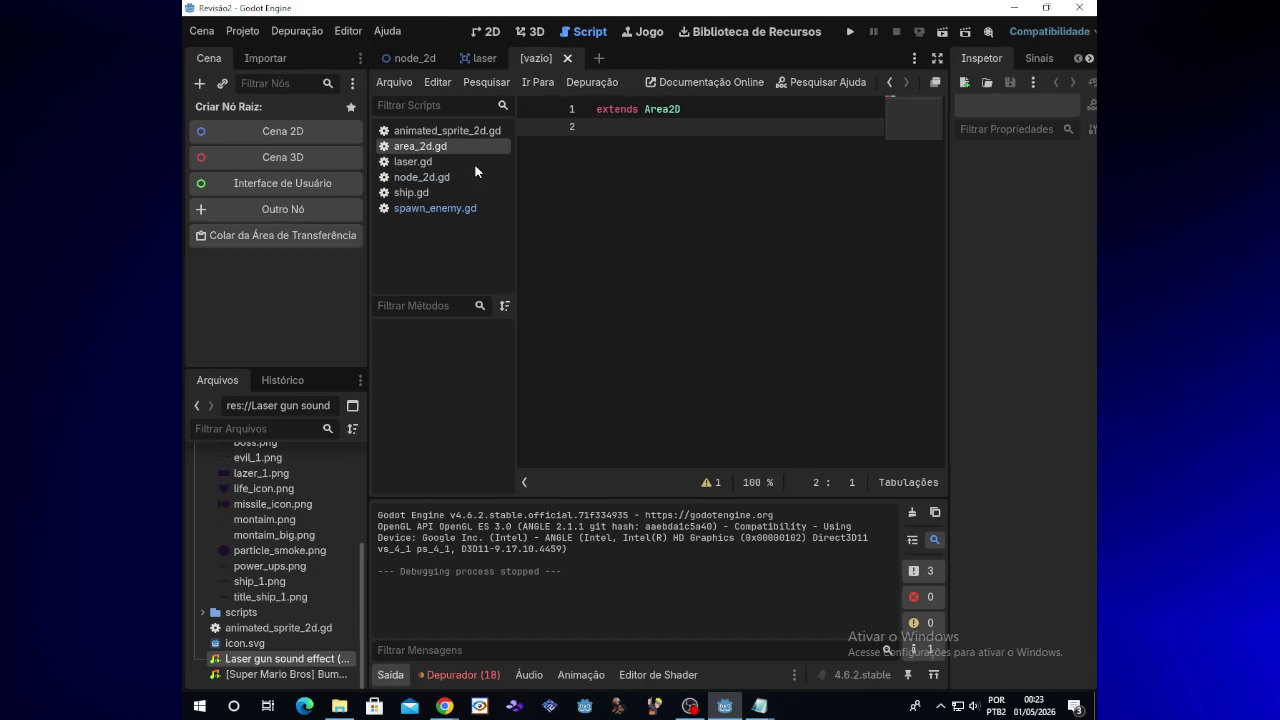
right_click(447, 146)
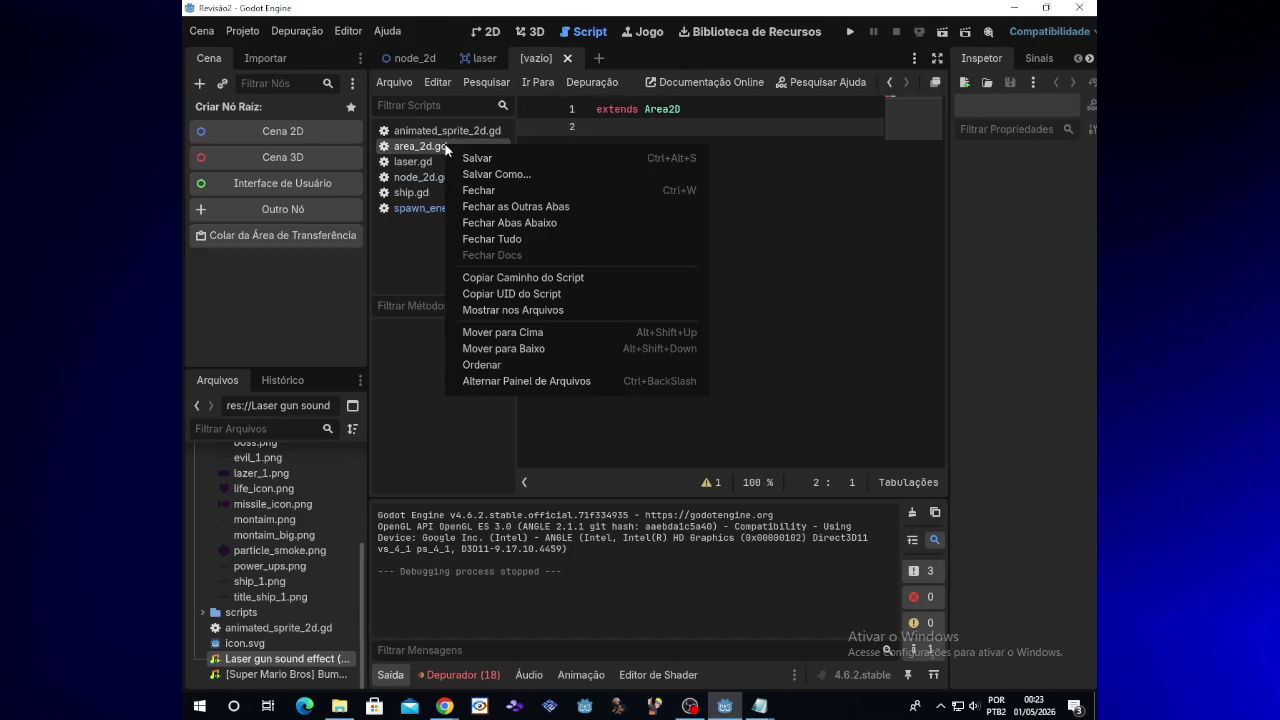
click(499, 191)
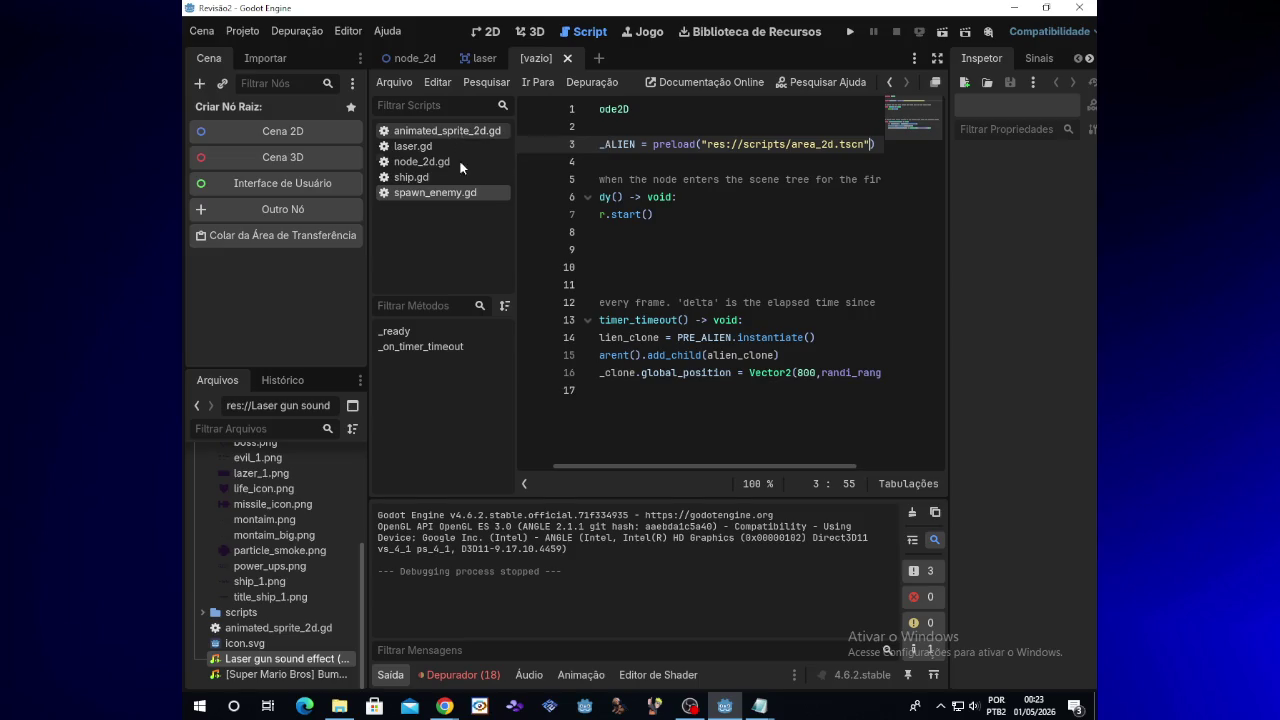
Create a 2D root node for the new scene and rename it alien_1
click(318, 141)
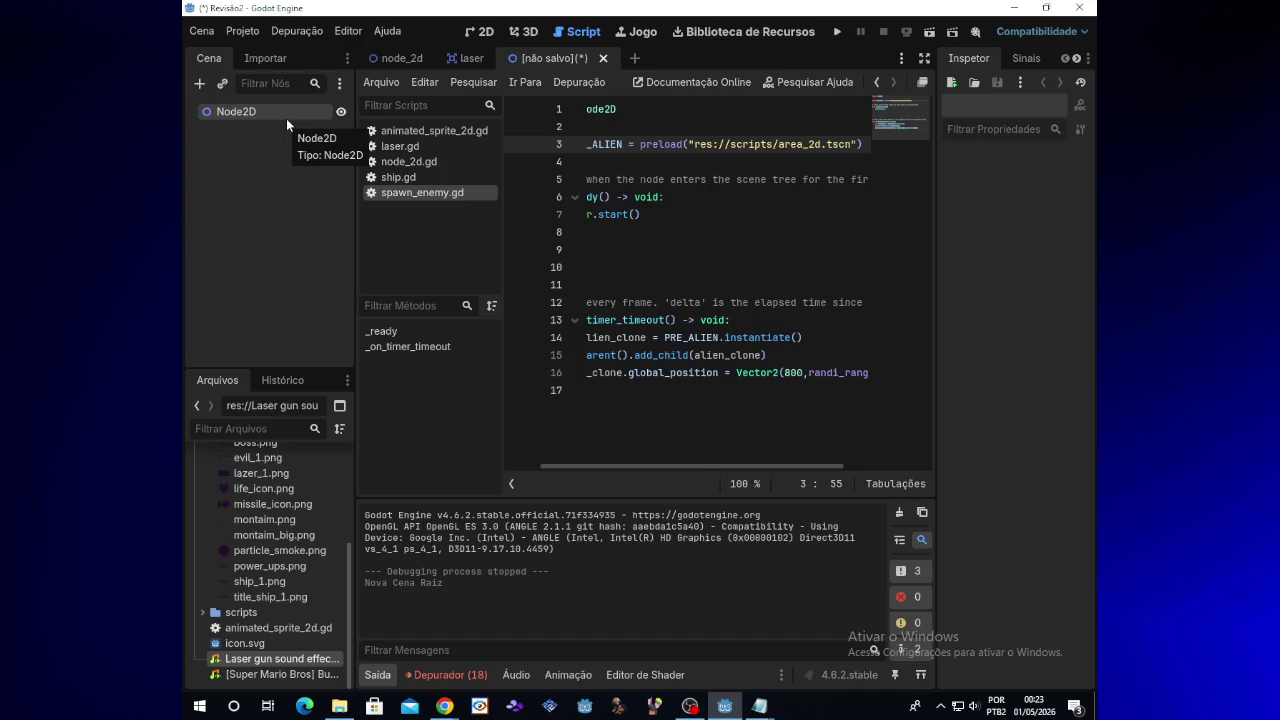
right_click(286, 118)
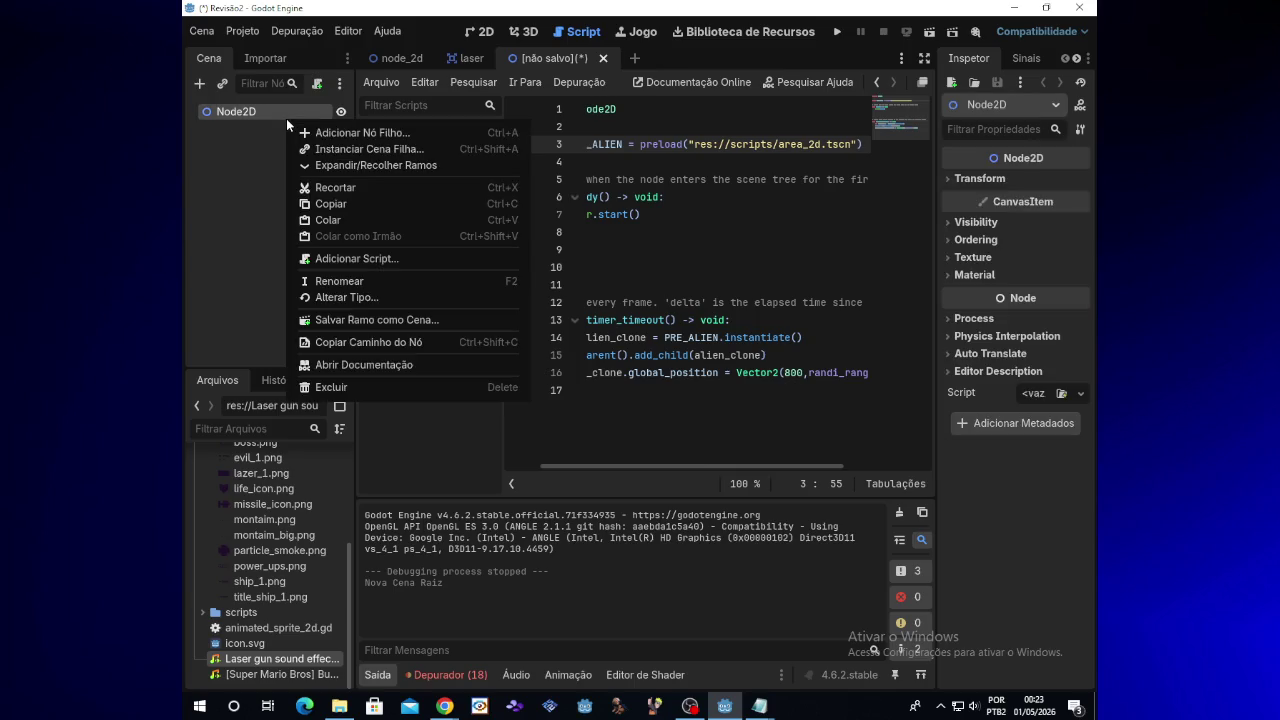
click(345, 285)
key(BackSpace)
text(alien_)
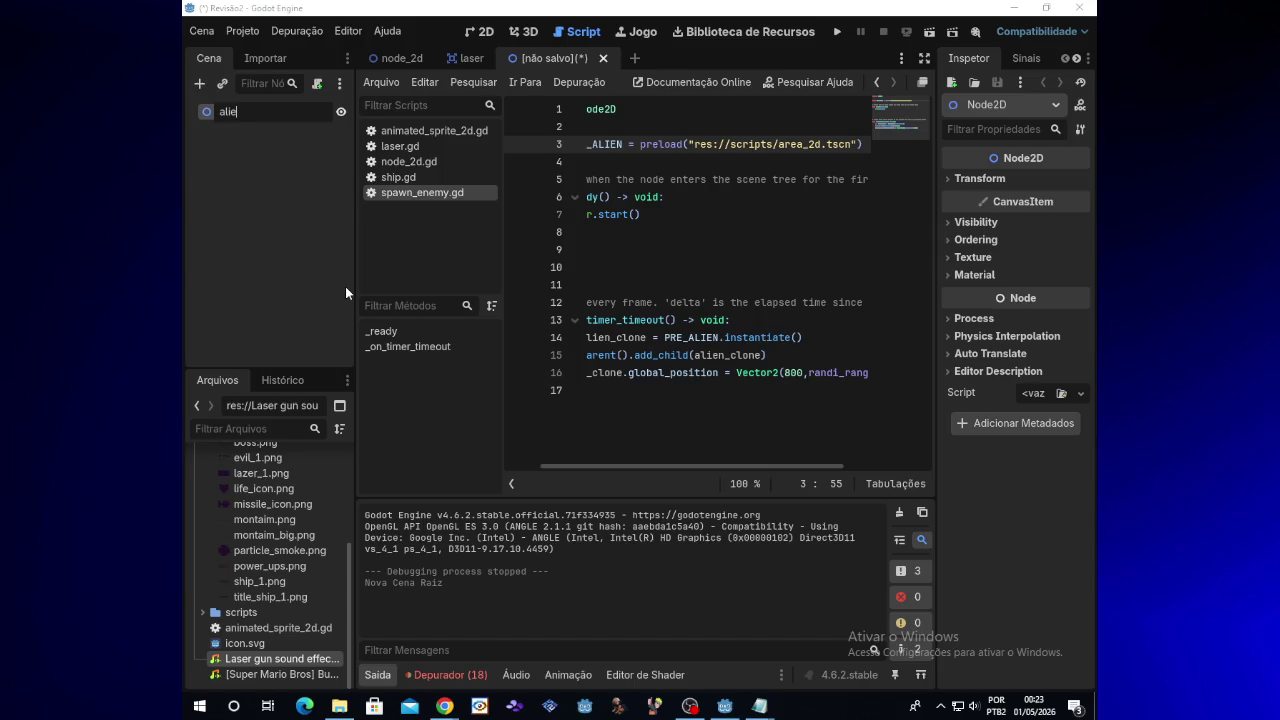
text(1)
key(Return)
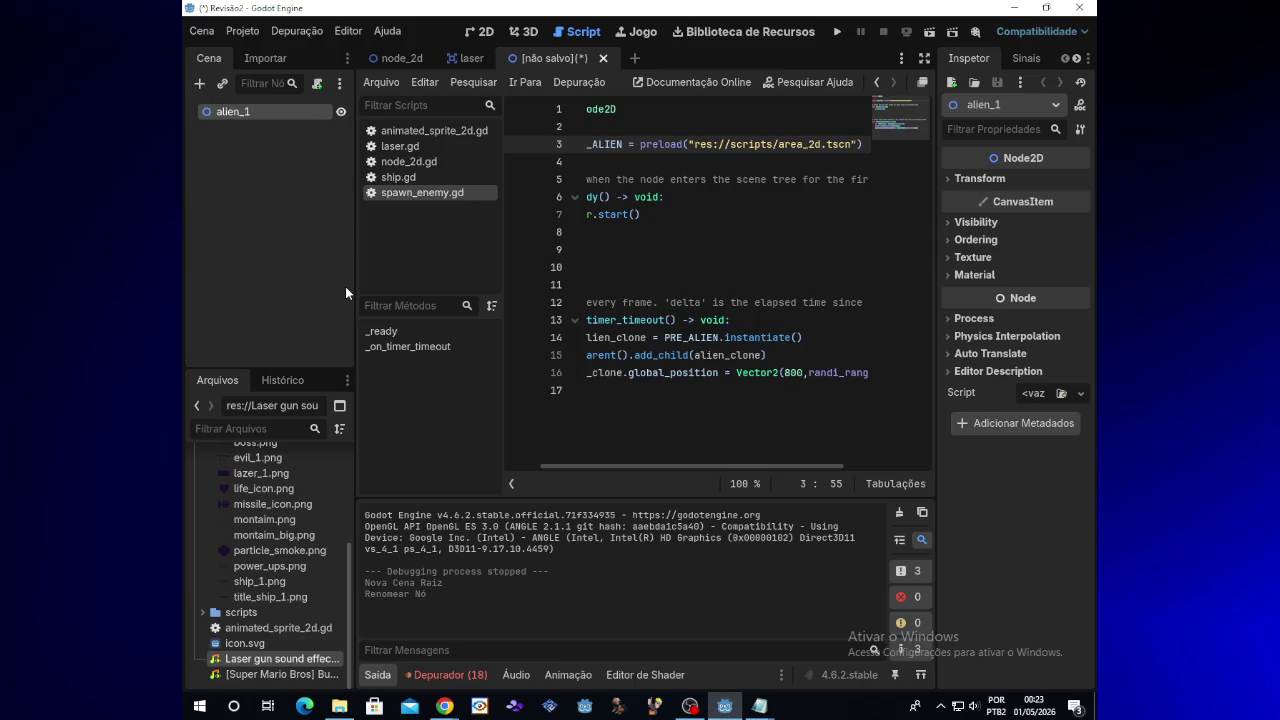
click(317, 142)
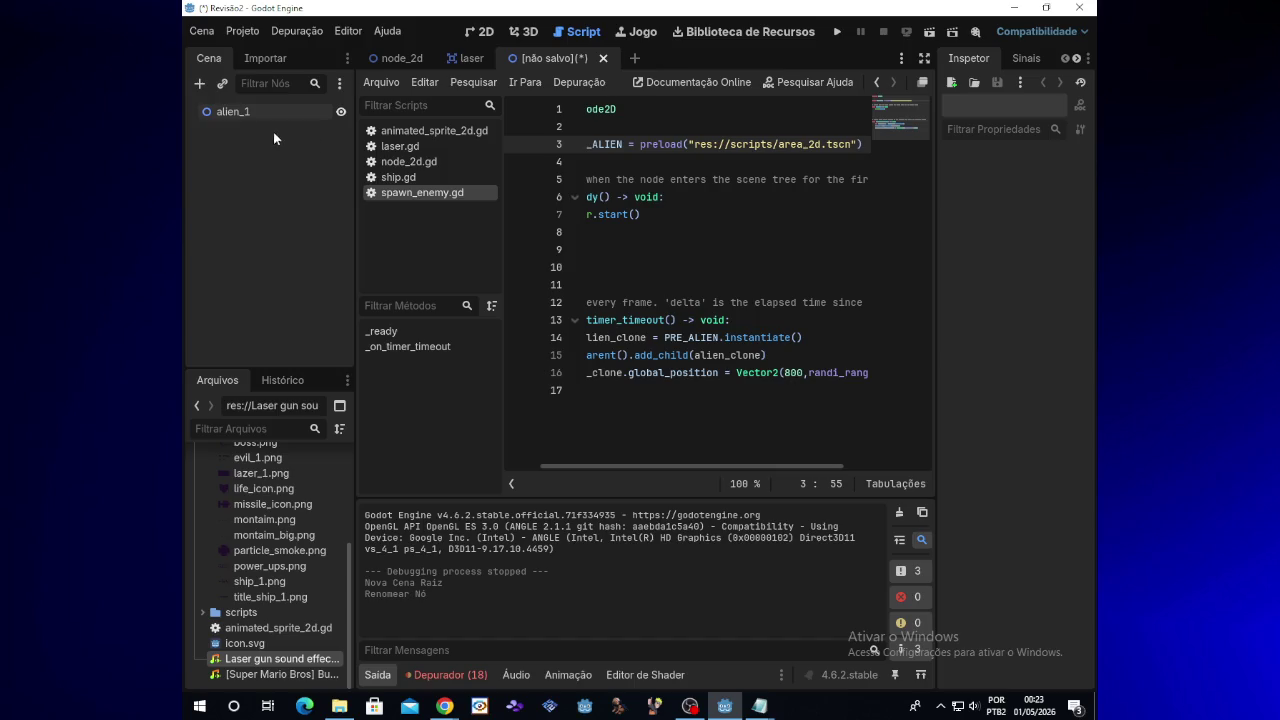
click(197, 86)
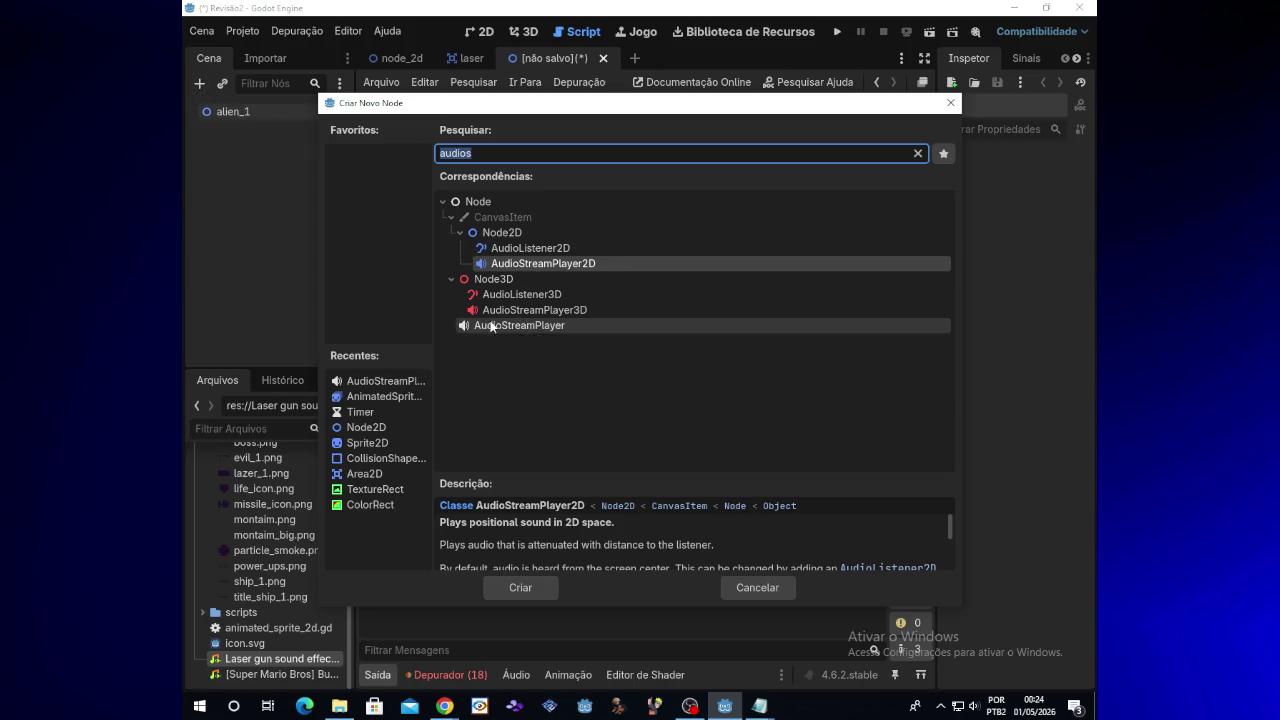
Add an AnimatedSprite2D child to alien_1, then delete it and cancel adding another node
double_click(386, 397)
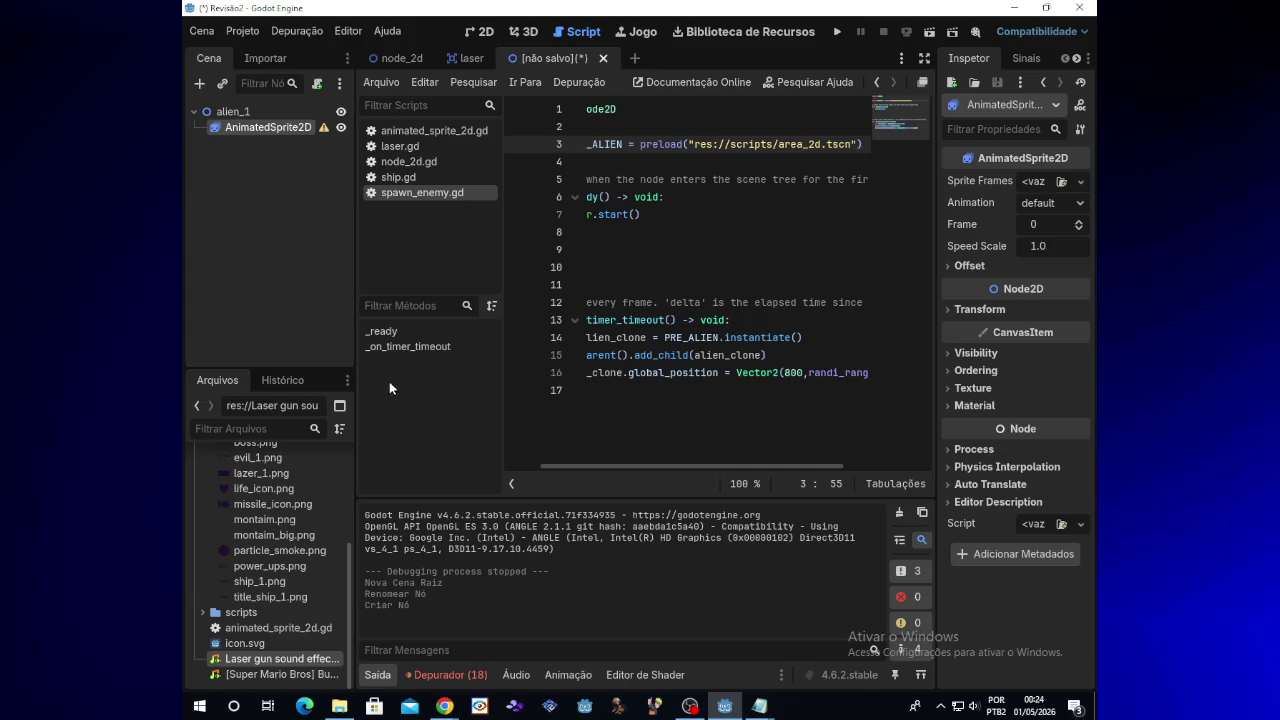
double_click(293, 130)
key(Escape)
key(Delete)
click(570, 368)
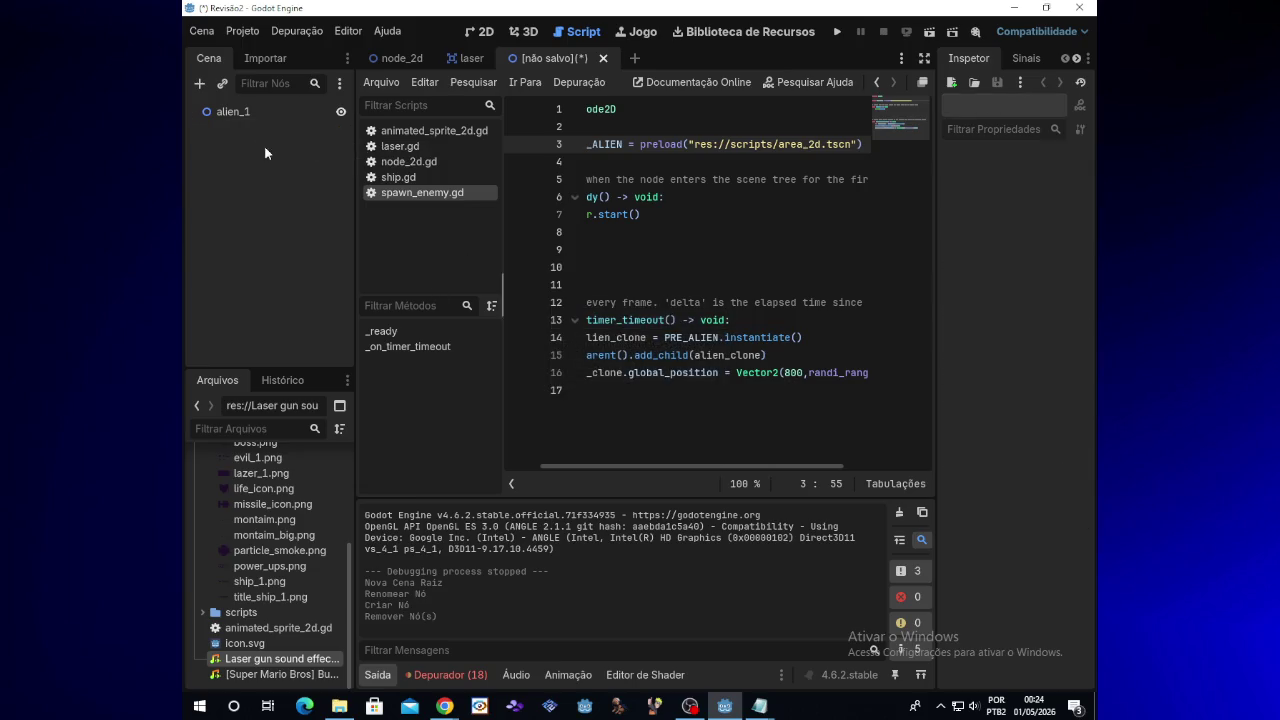
click(204, 89)
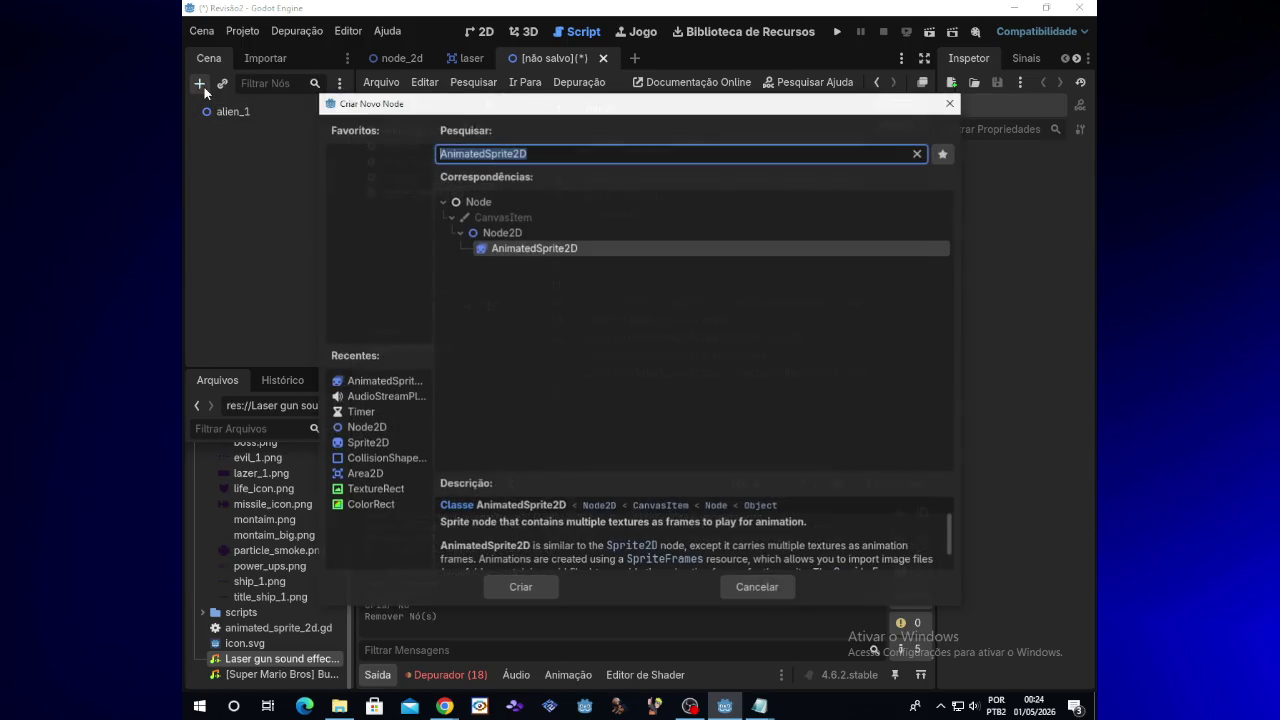
click(949, 104)
Run the game without saving, close it, and return to the node_2d scene
click(832, 34)
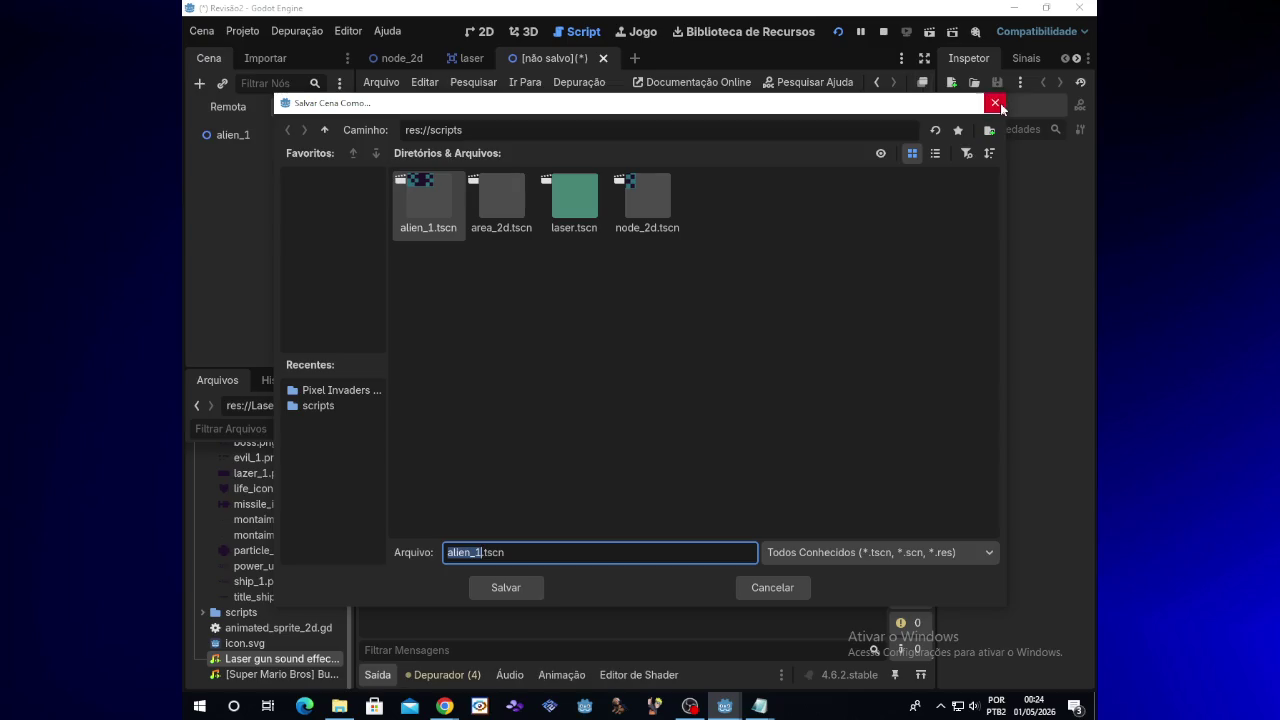
key(Escape)
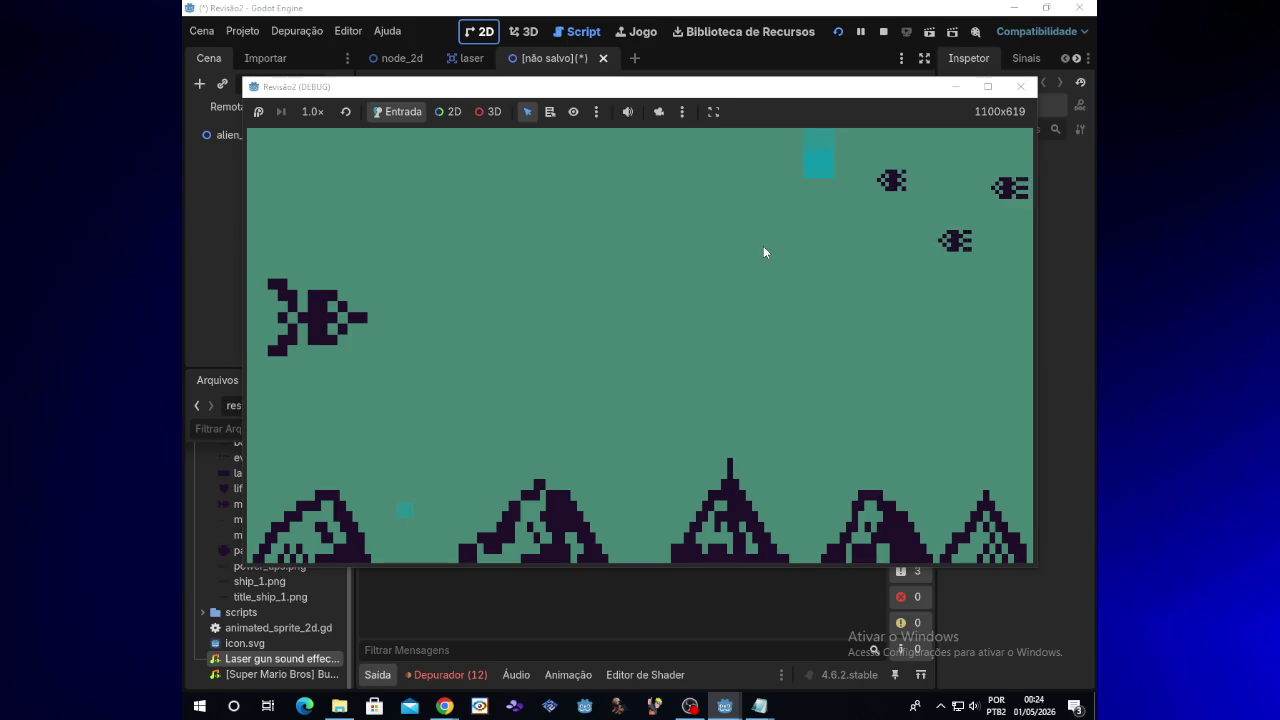
click(1020, 86)
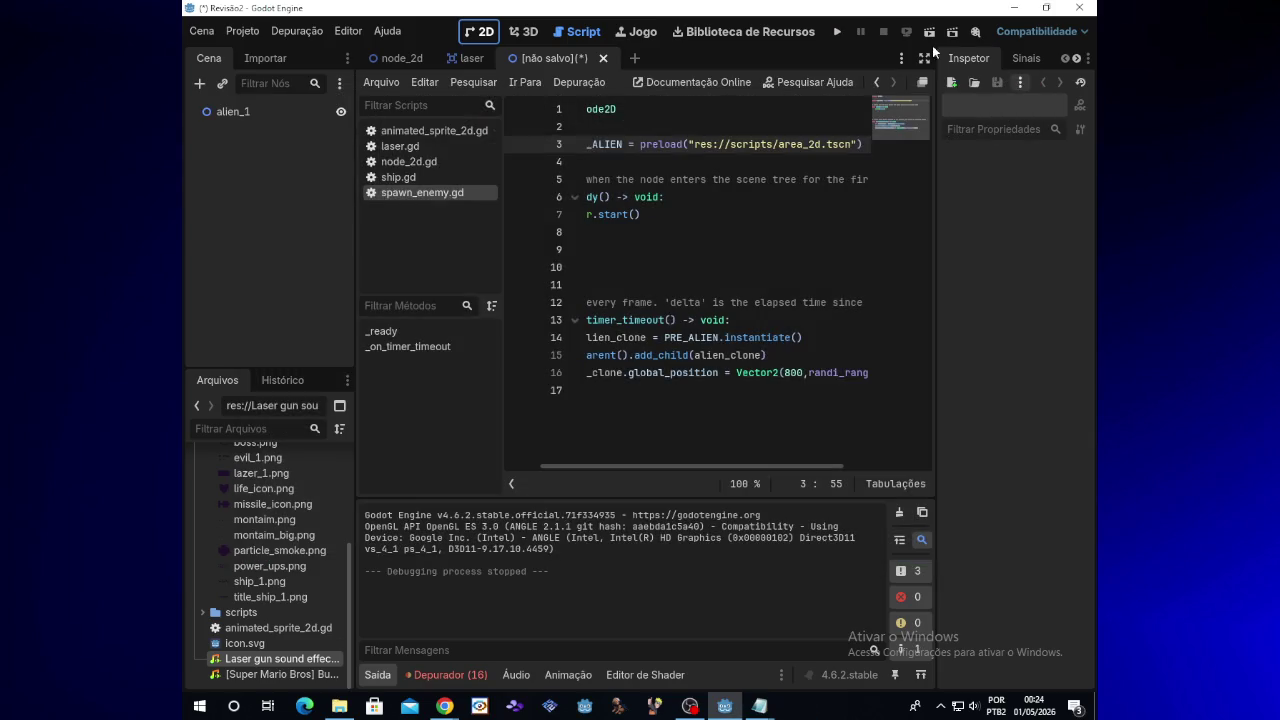
click(422, 60)
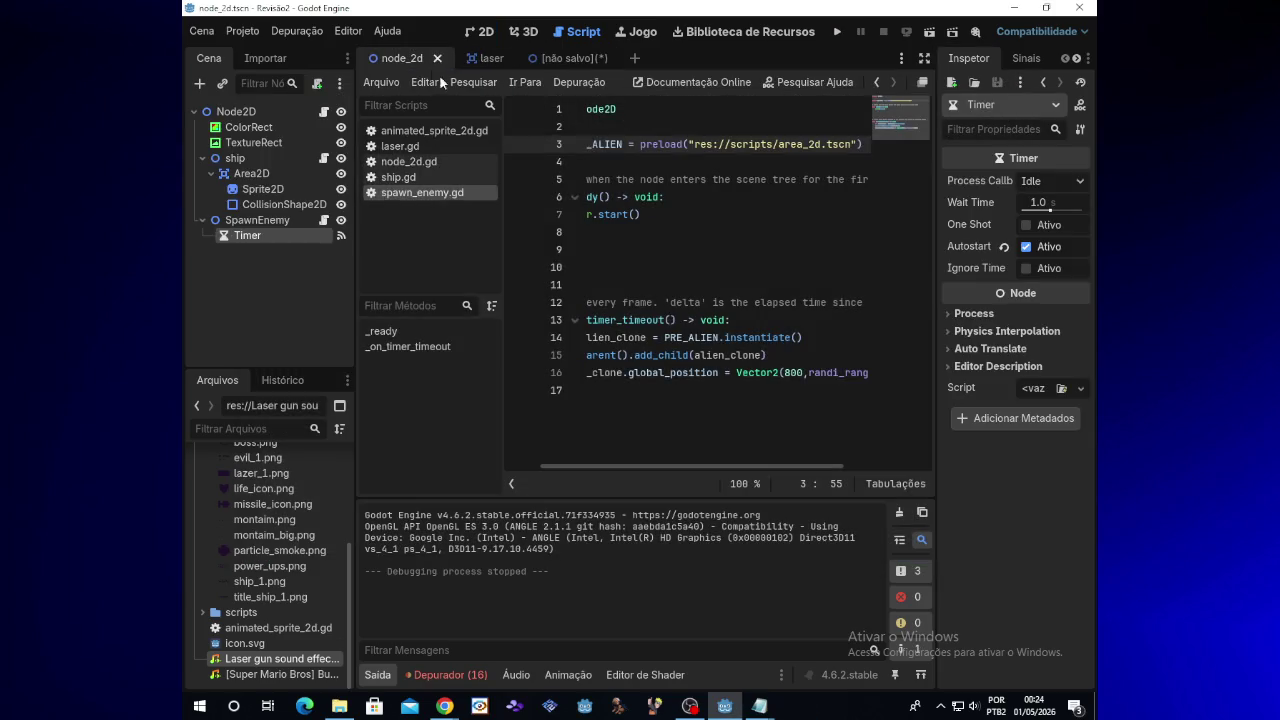
Change spawn_enemy.gd's line-3 preload path to res://scripts/alien_1.tscn, then run the game
click(323, 220)
scroll(627, 458, left, 3)
scroll(627, 458, right, 3)
click(832, 145)
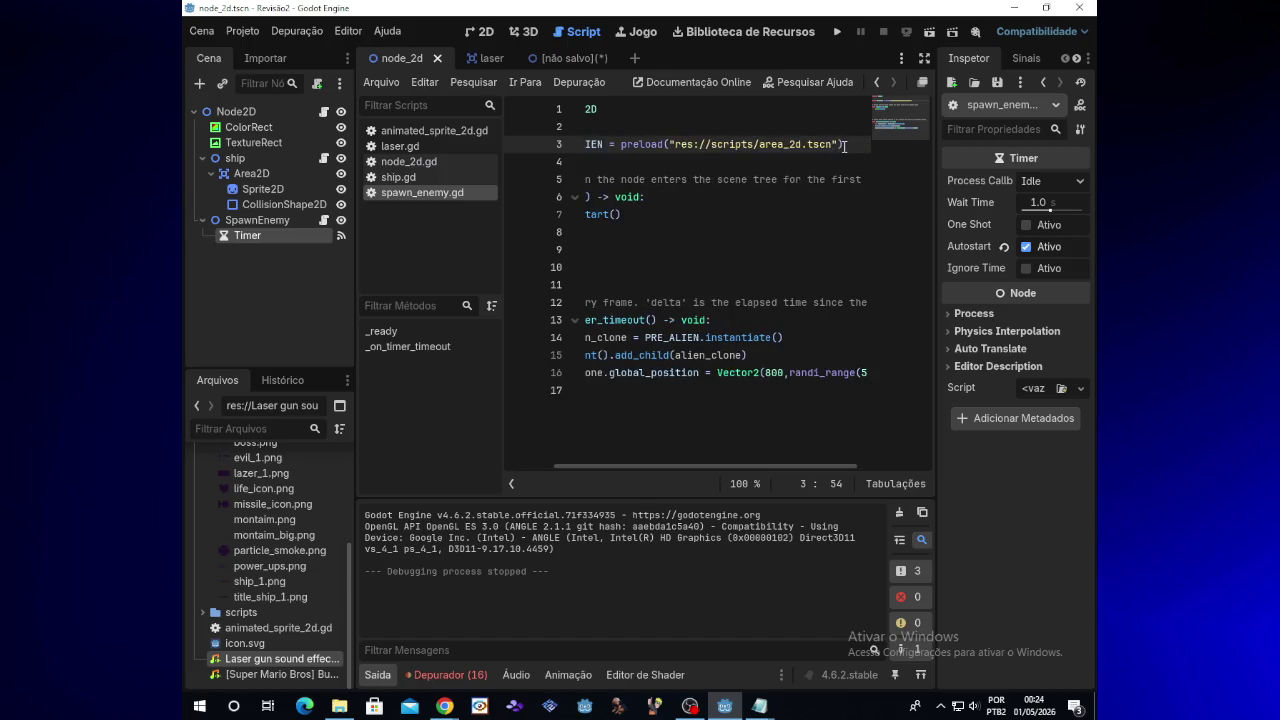
drag(834, 145, 669, 147)
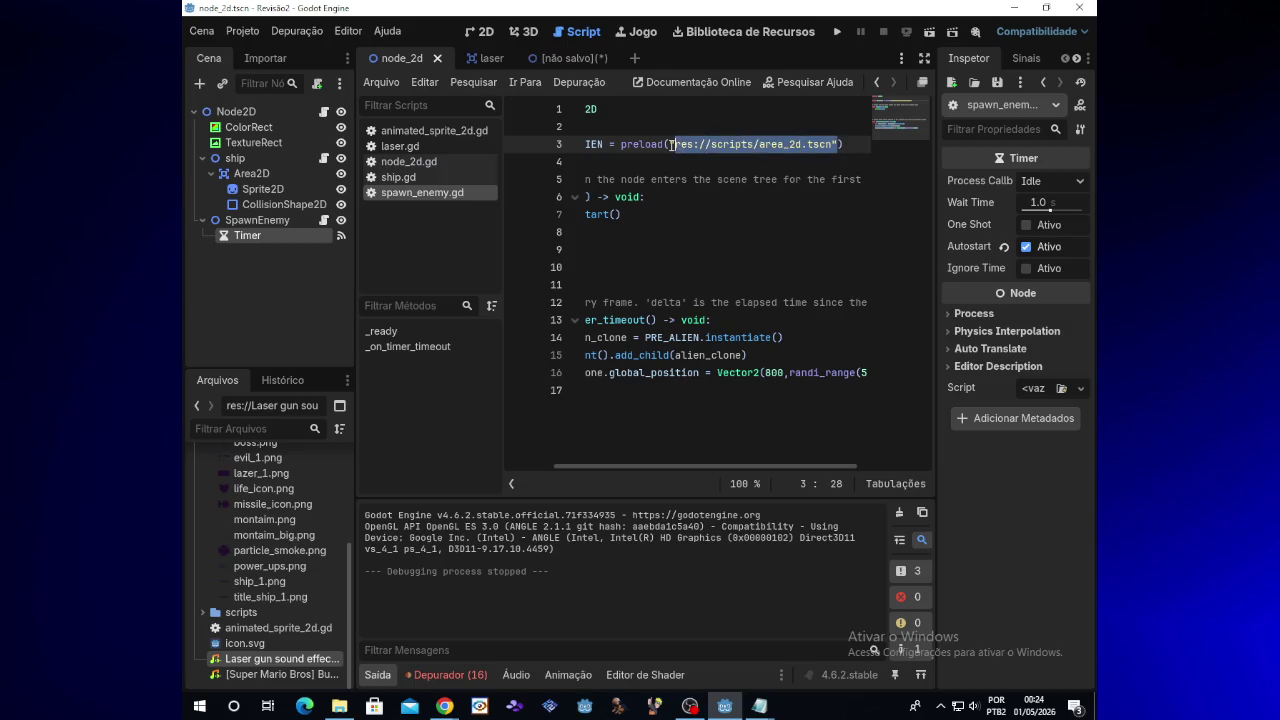
key(BackSpace)
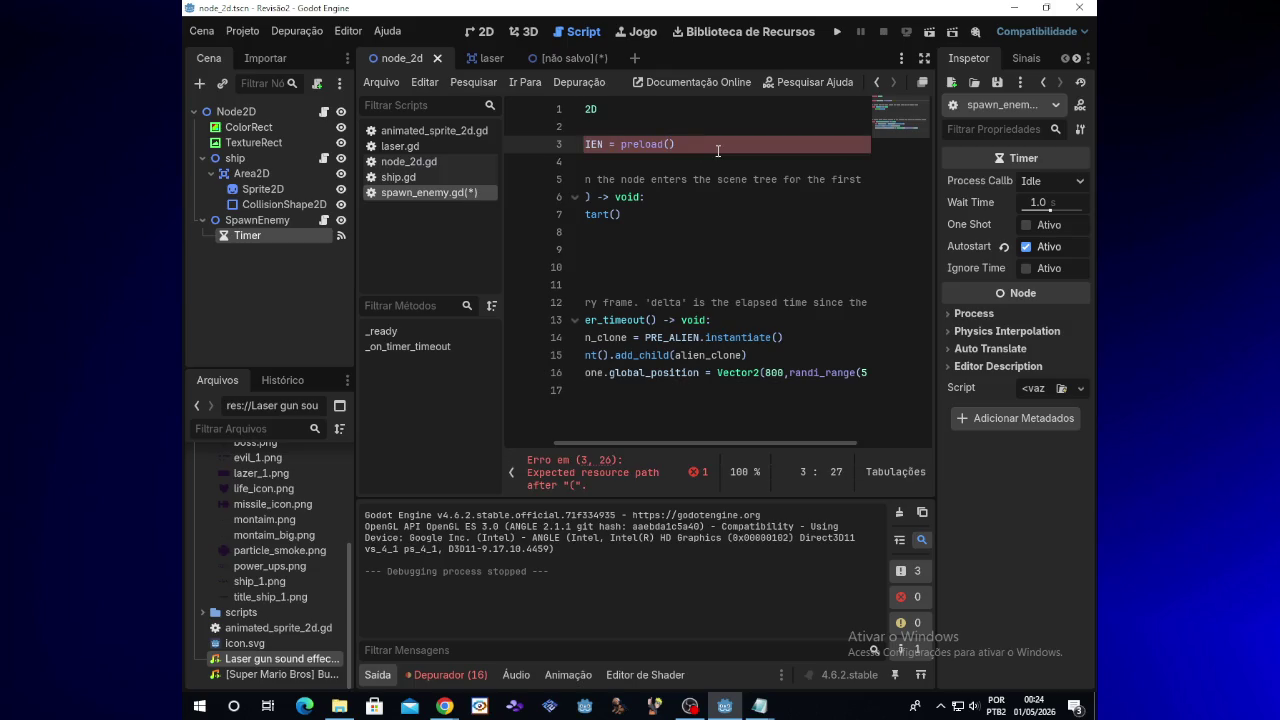
key(ctrl+Tab)
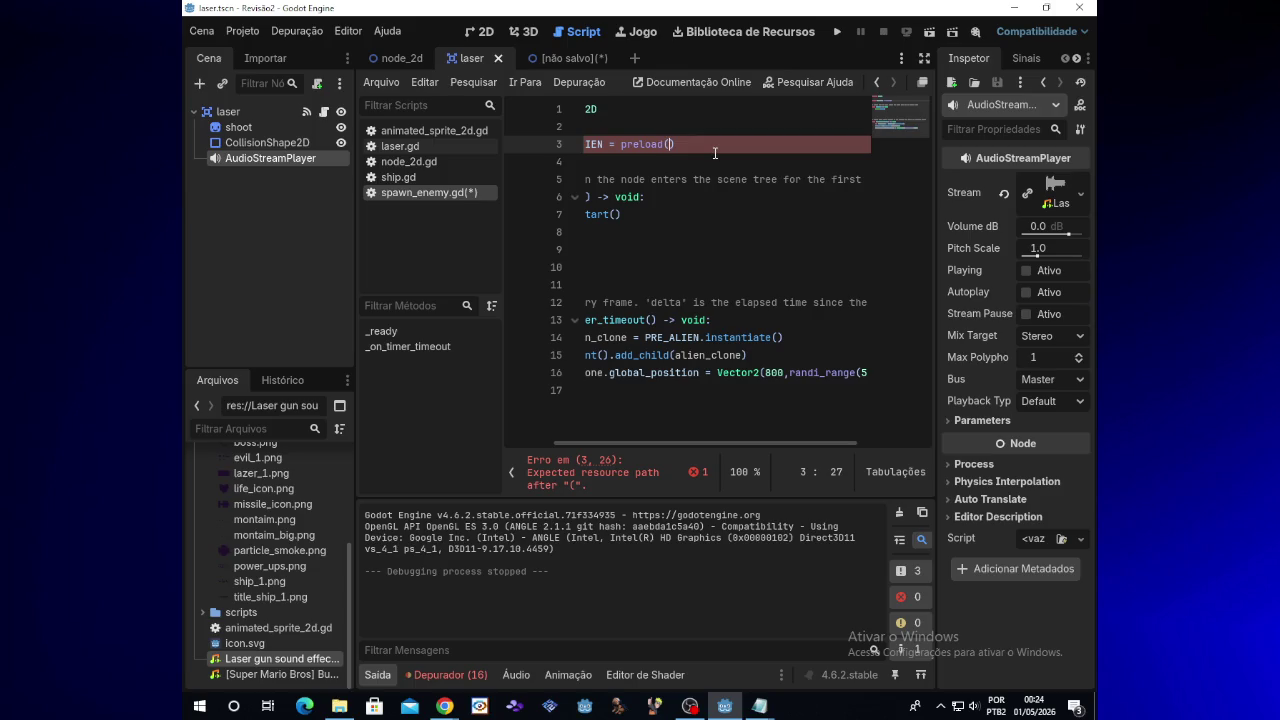
text(")
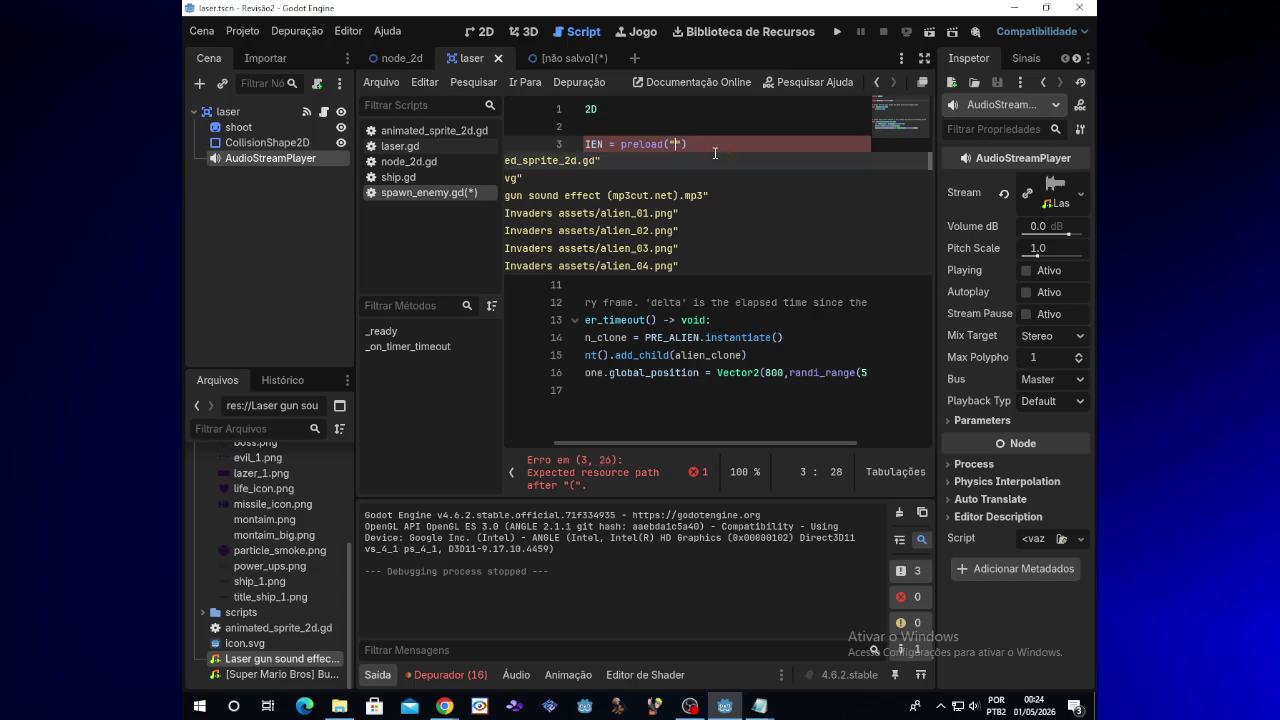
text(a)
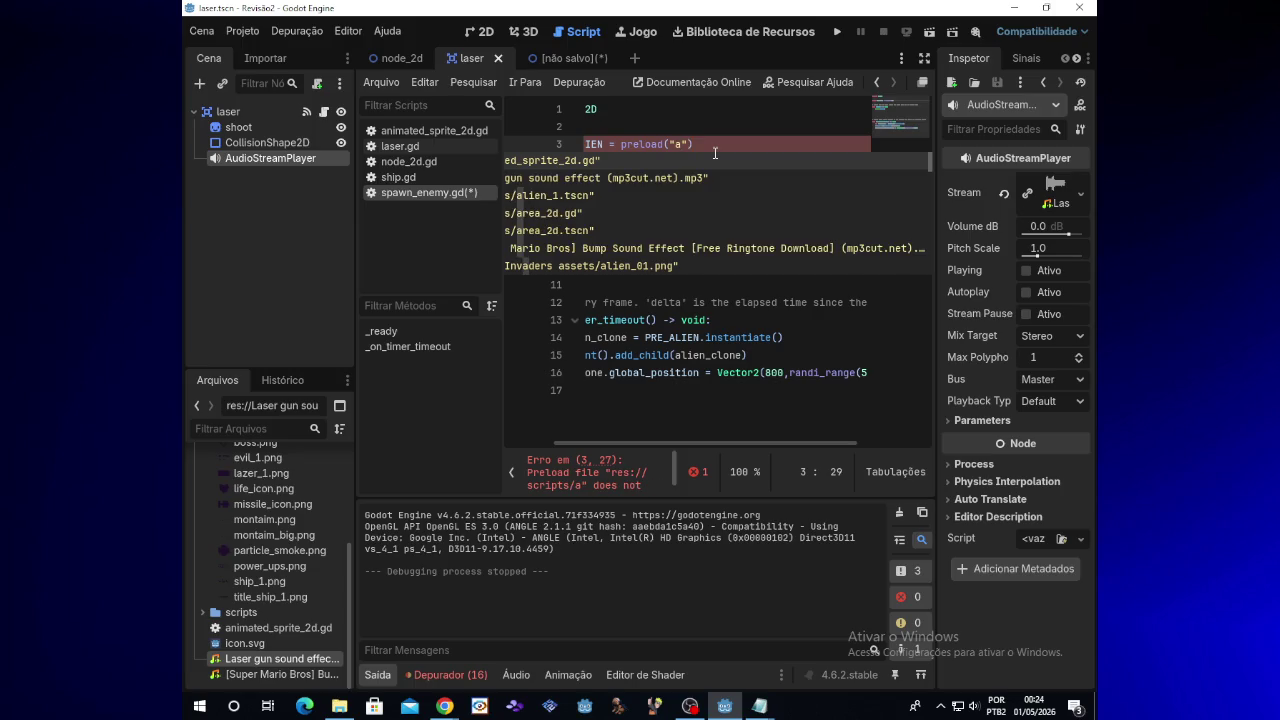
key(Down)
key(Down)
key(Return)
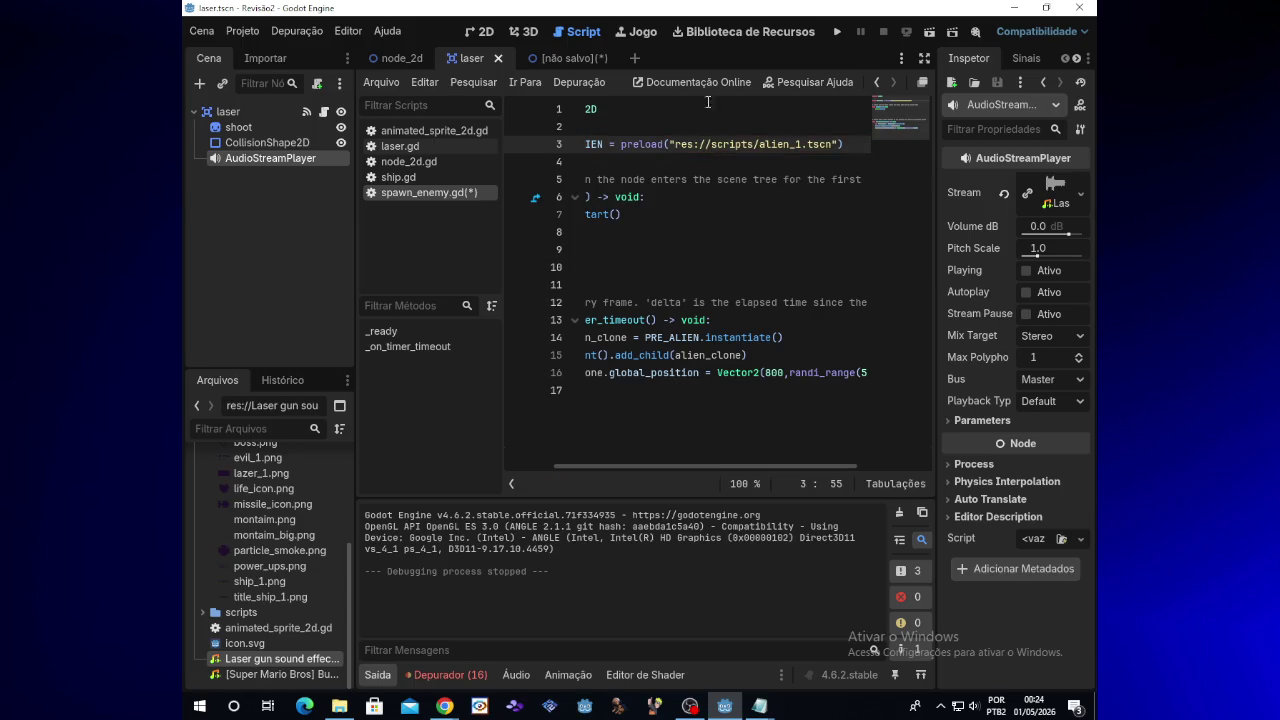
click(835, 33)
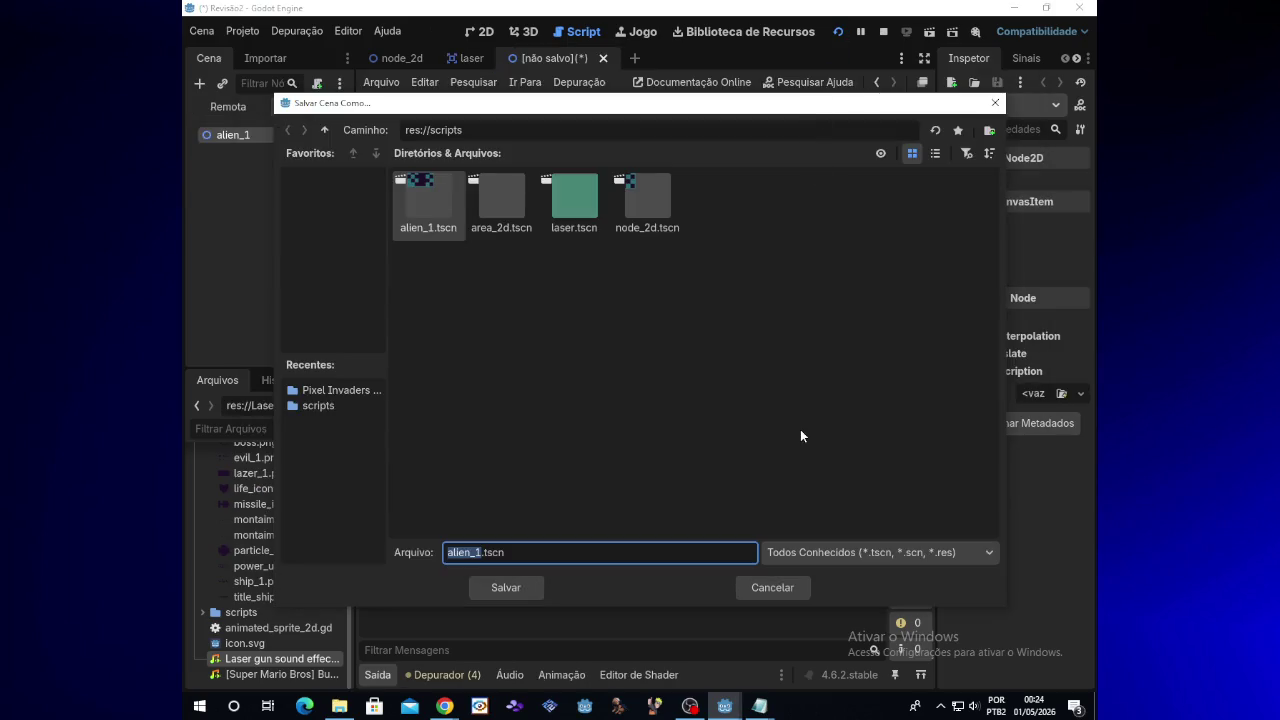
Save over the existing alien_1.tscn, test-fly and shoot in the game, then return to node_2d
click(523, 590)
click(598, 388)
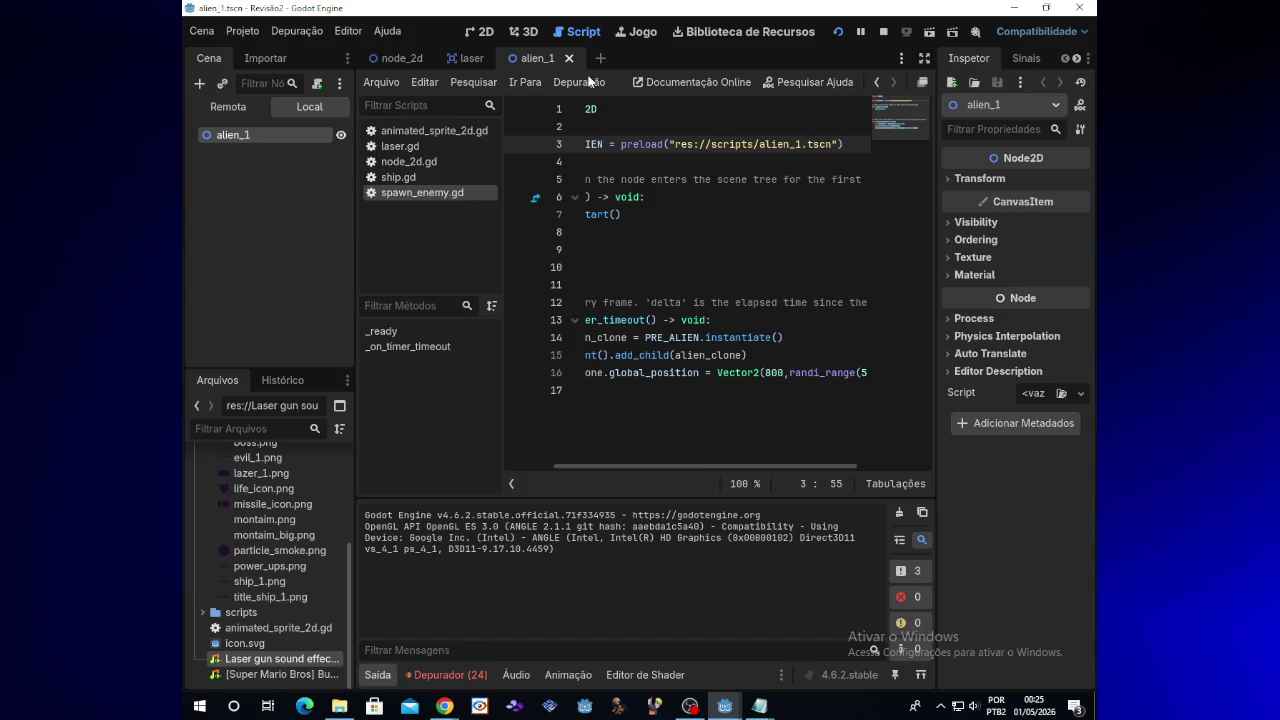
click(840, 37)
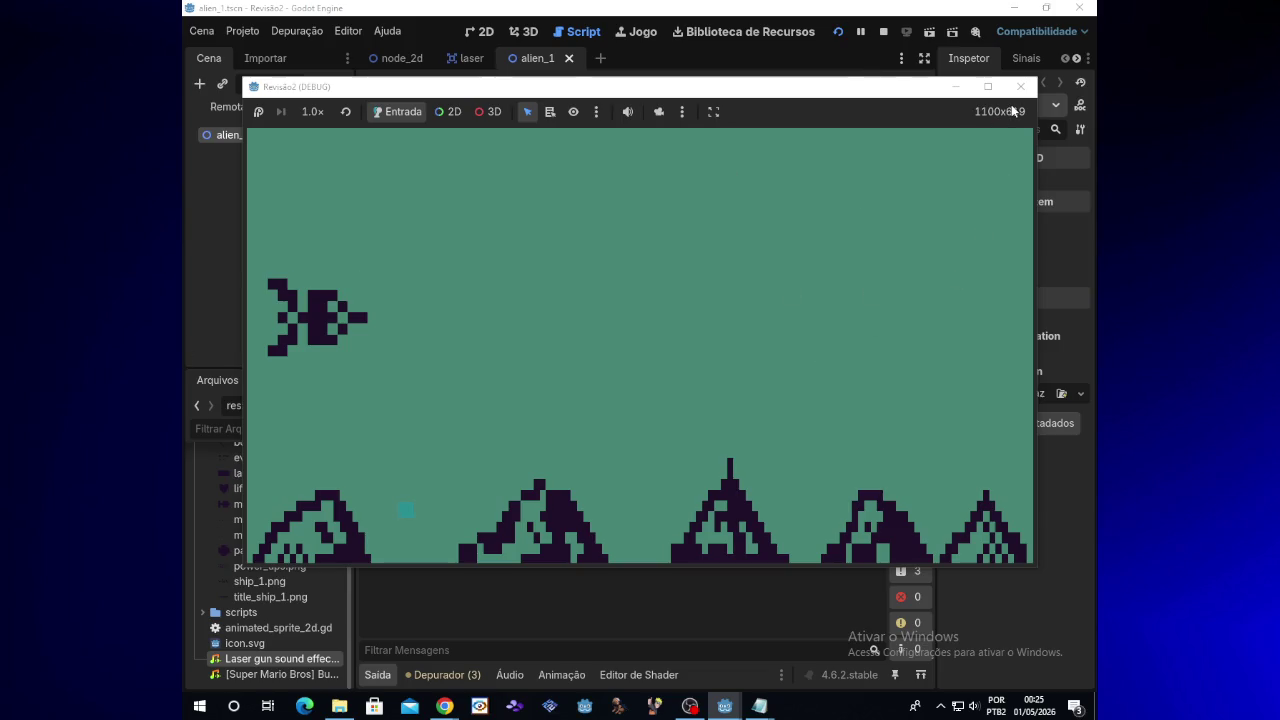
key(Up)
key(space)
key(space)
key(space)
key(Down)
key(space)
key(space)
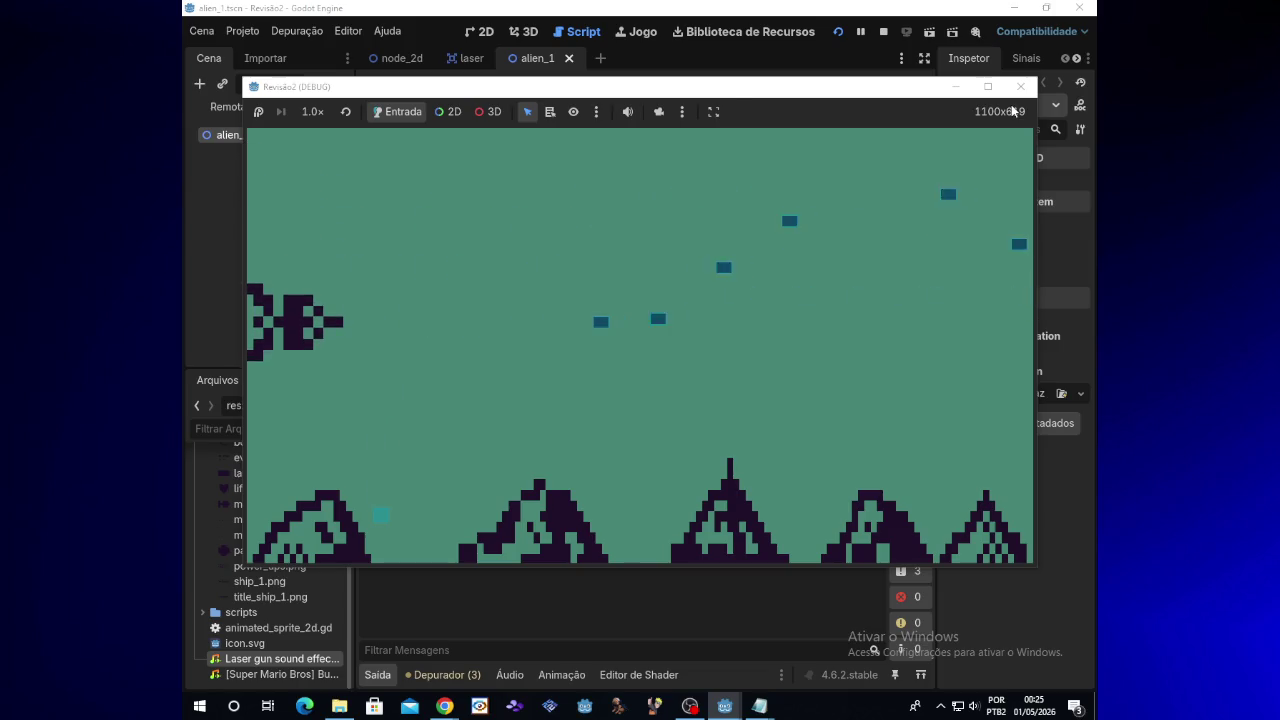
click(1022, 88)
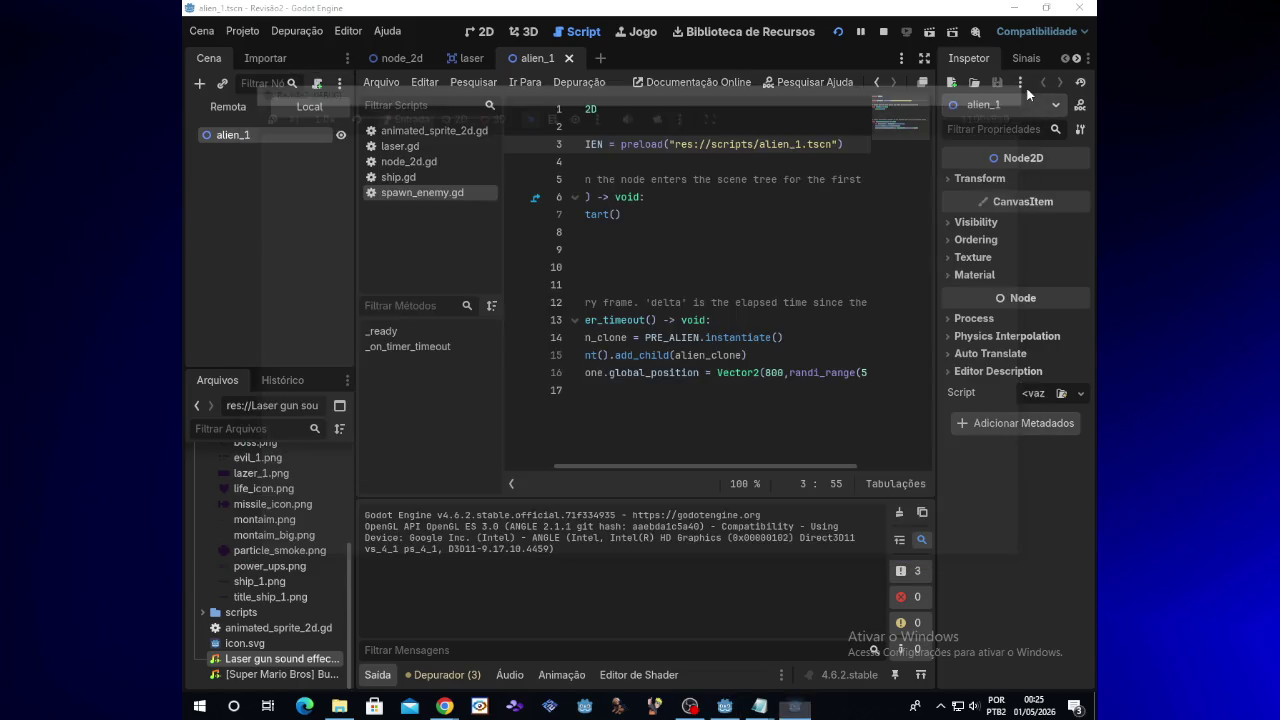
click(411, 61)
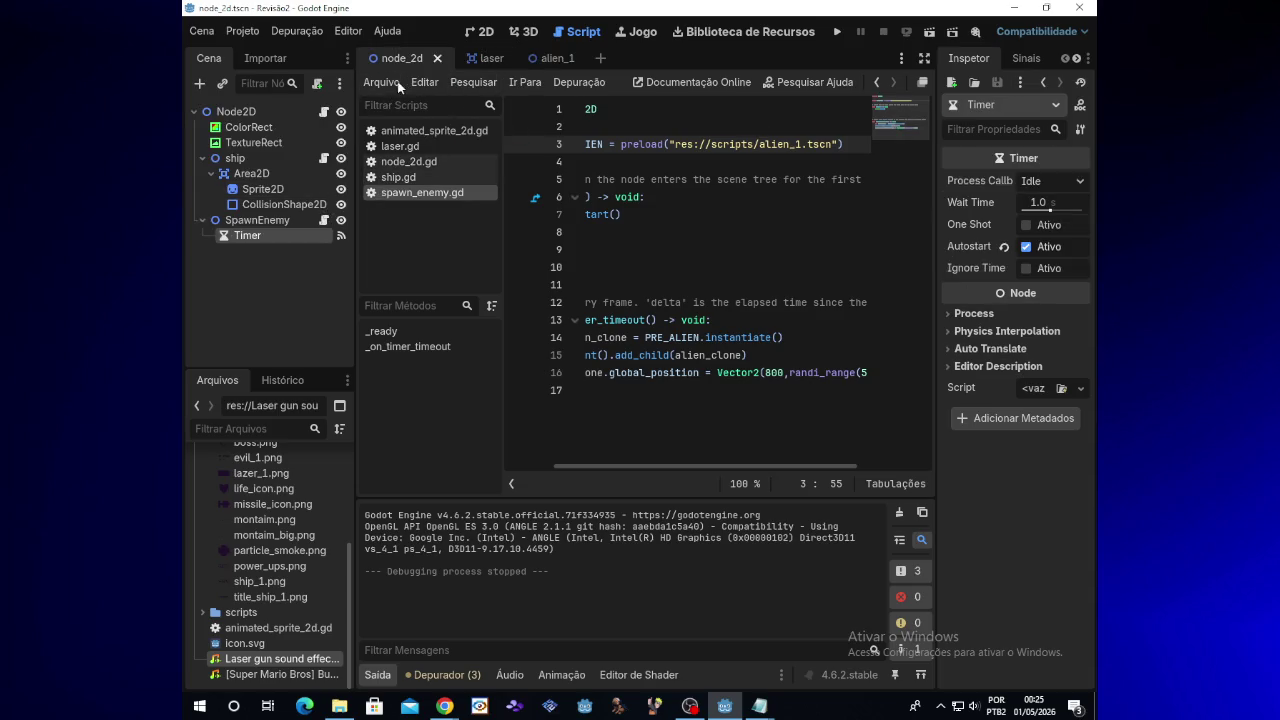
Drag the ship's CollisionShape2D onto the sprite at (-103, -48), then open SpawnEnemy's script
click(398, 81)
click(484, 33)
click(484, 33)
mouse_move(559, 497)
mouse_down()
mouse_move(576, 497)
mouse_move(501, 497)
mouse_move(532, 497)
mouse_up()
click(628, 453)
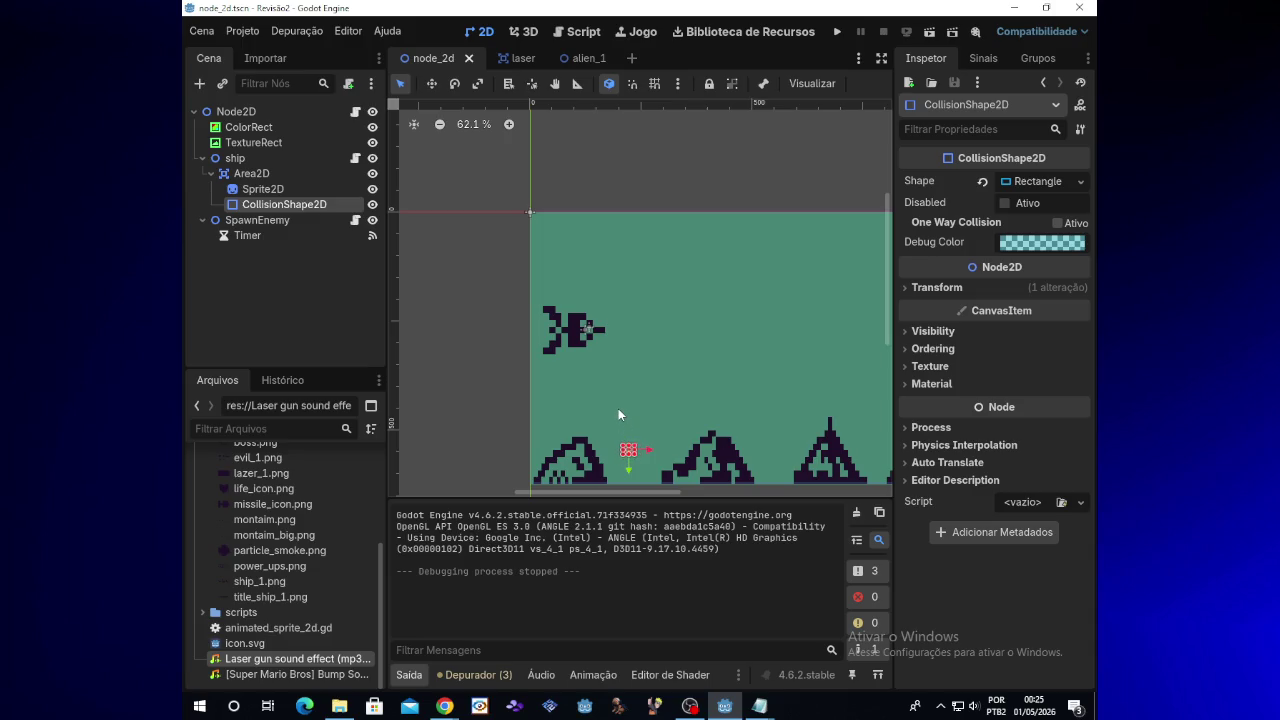
mouse_move(630, 433)
mouse_down()
mouse_move(640, 449)
mouse_move(602, 369)
mouse_move(586, 365)
mouse_move(580, 309)
mouse_move(552, 312)
mouse_move(606, 359)
mouse_up()
click(300, 219)
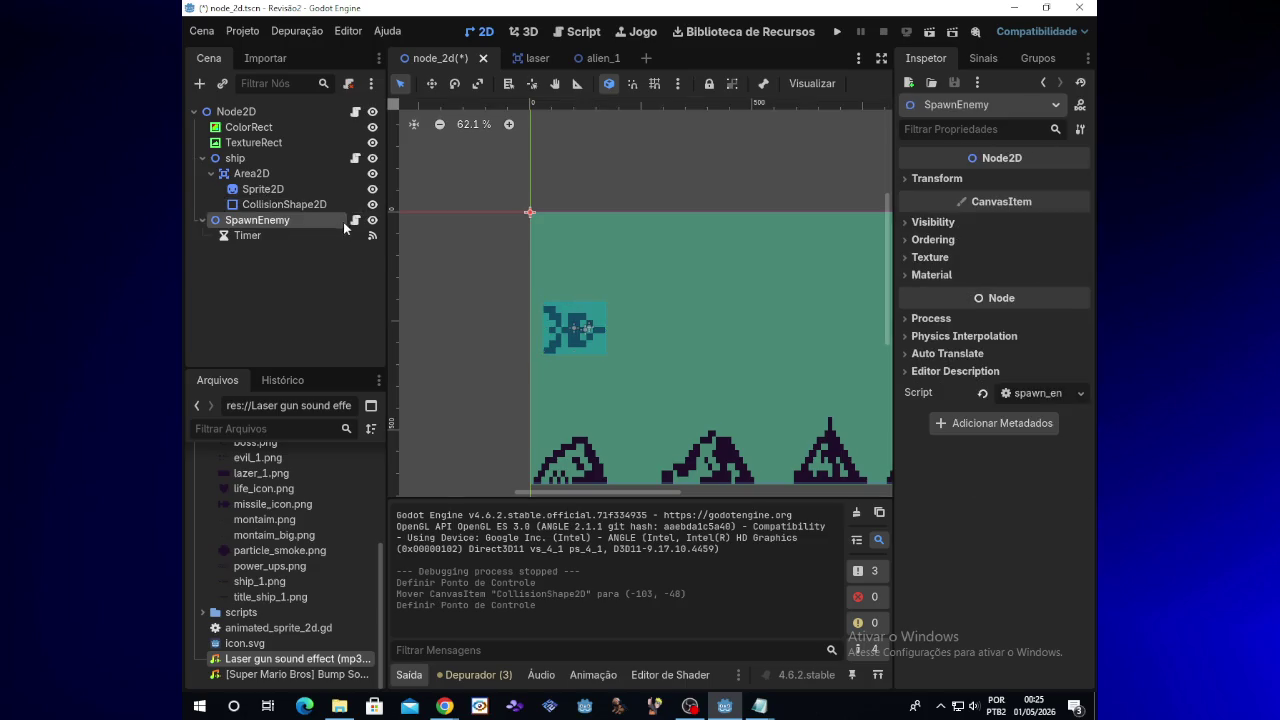
click(352, 220)
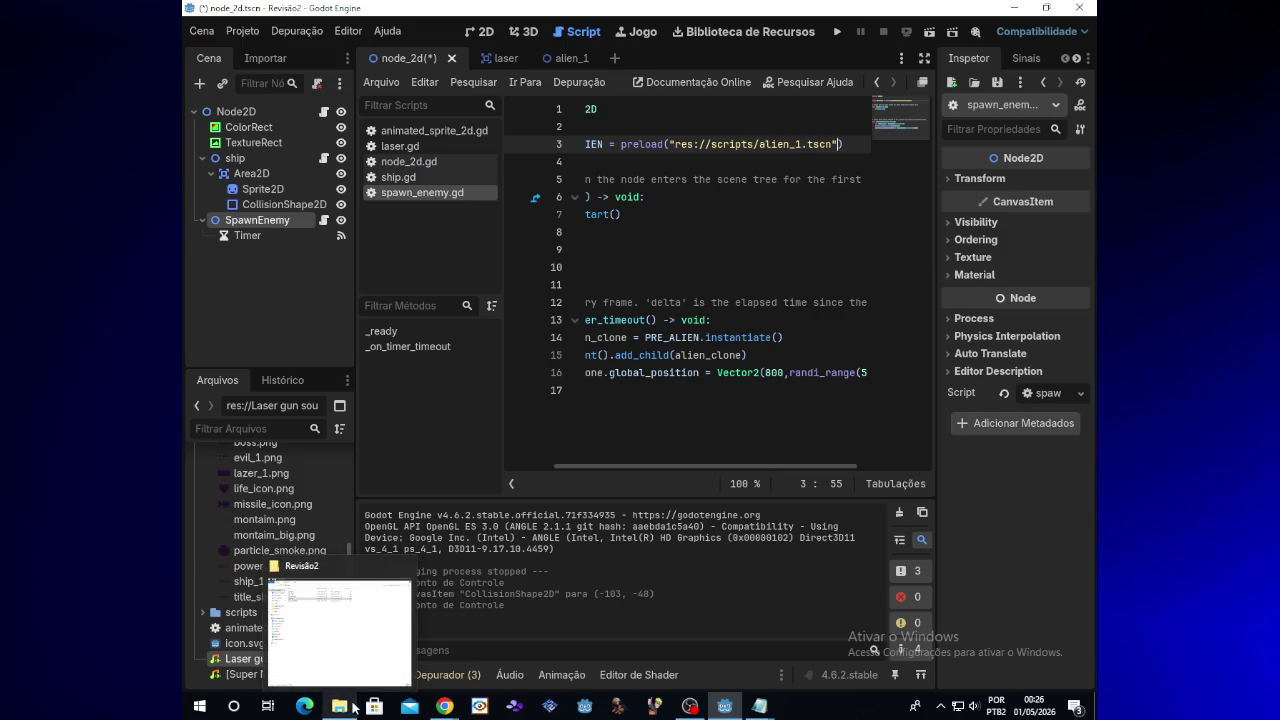
Open the SpawnEnemy notes file in Notepad, copy its spawner code, and return to Godot
click(352, 707)
click(403, 148)
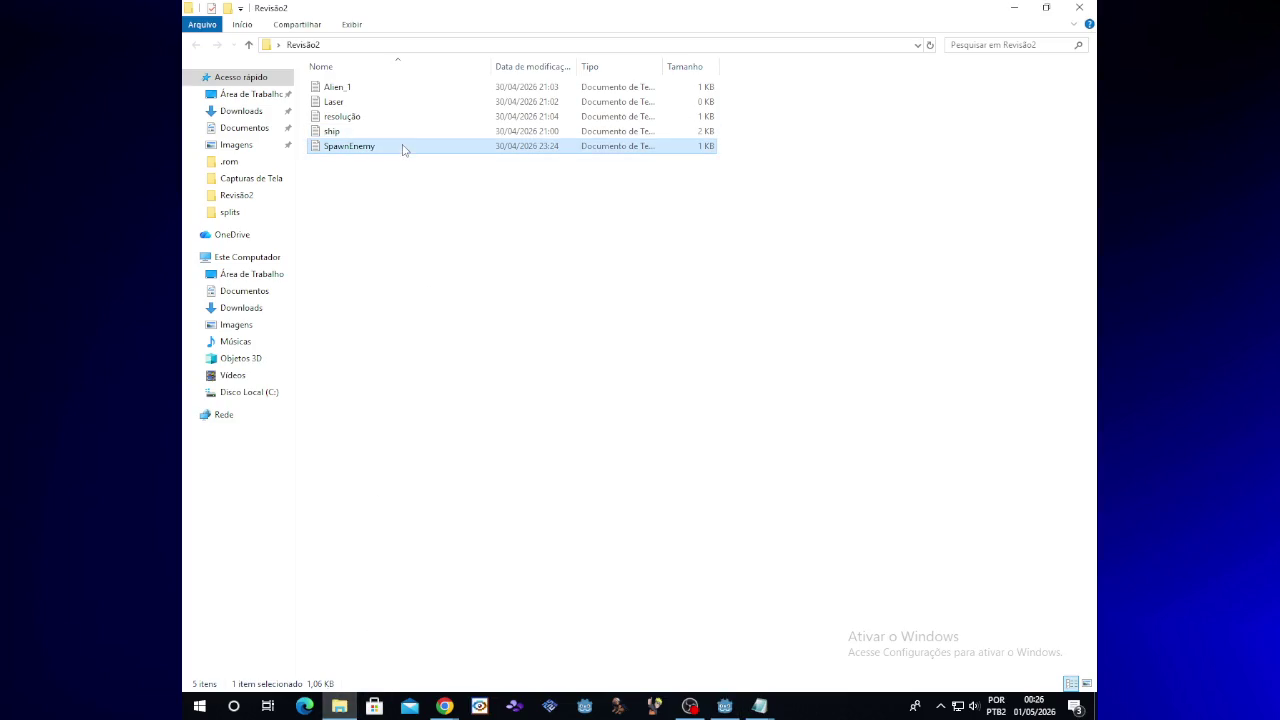
double_click(403, 148)
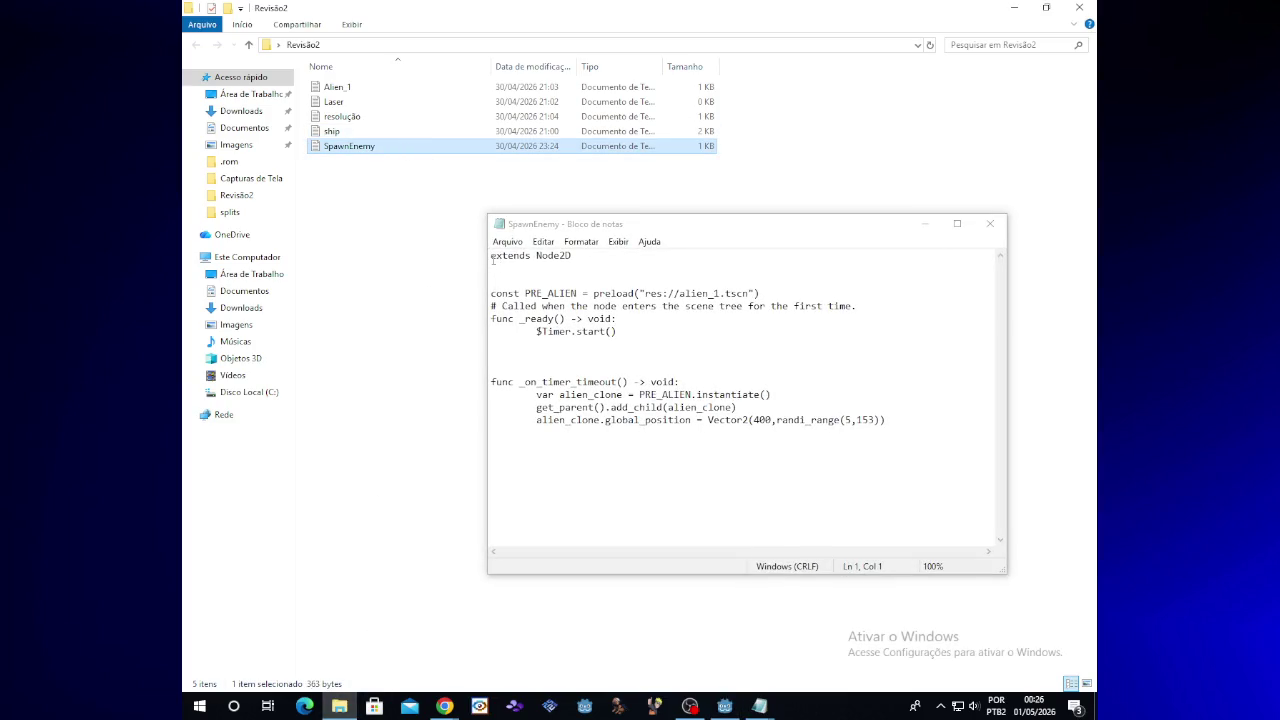
drag(491, 256, 899, 421)
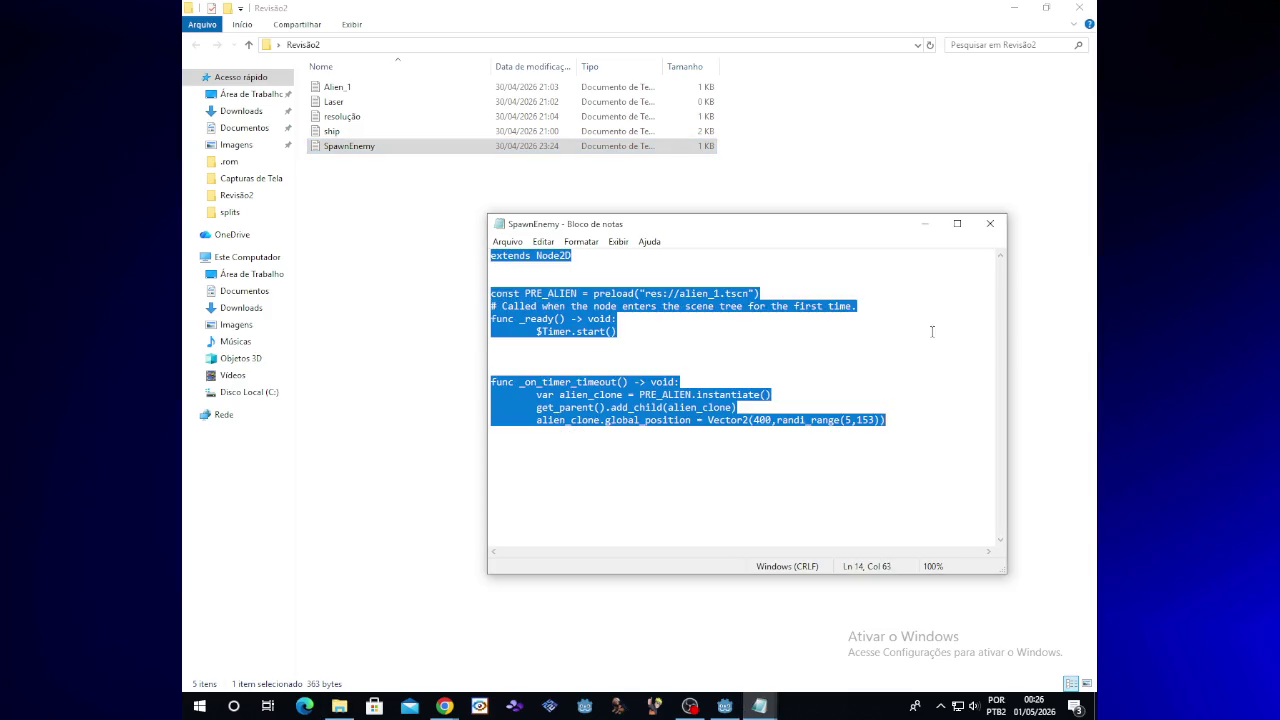
click(750, 698)
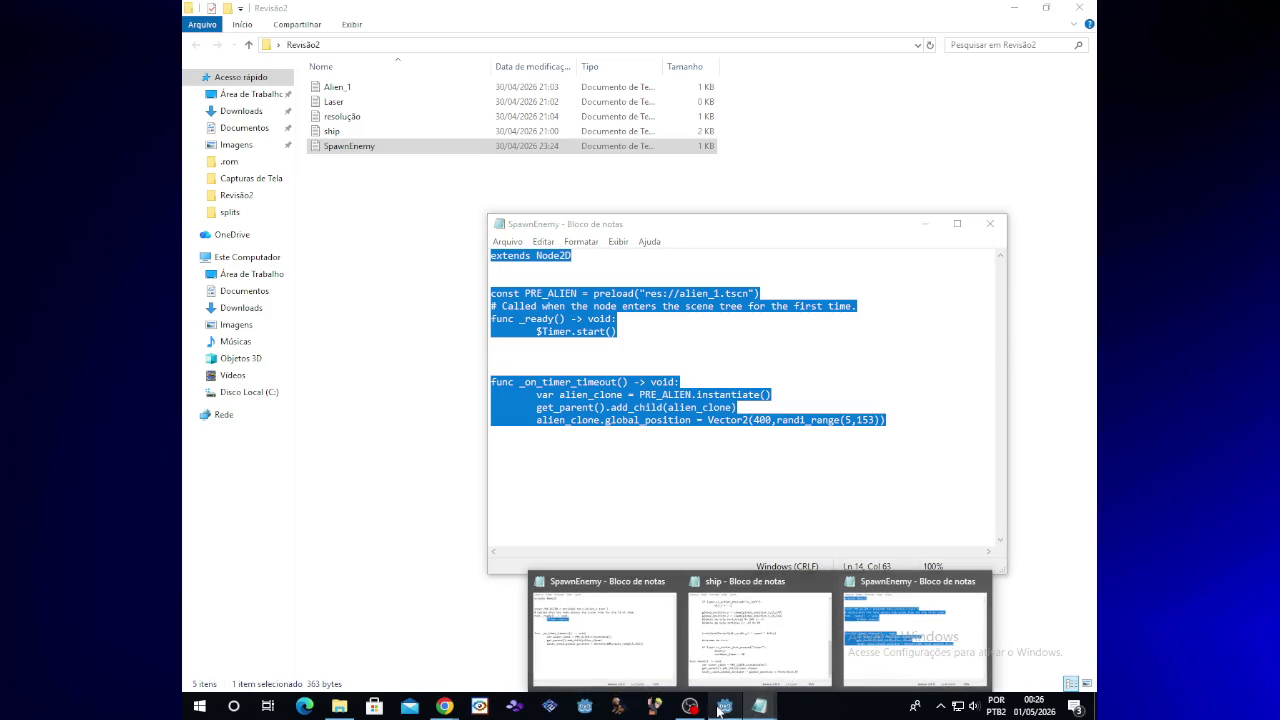
click(725, 705)
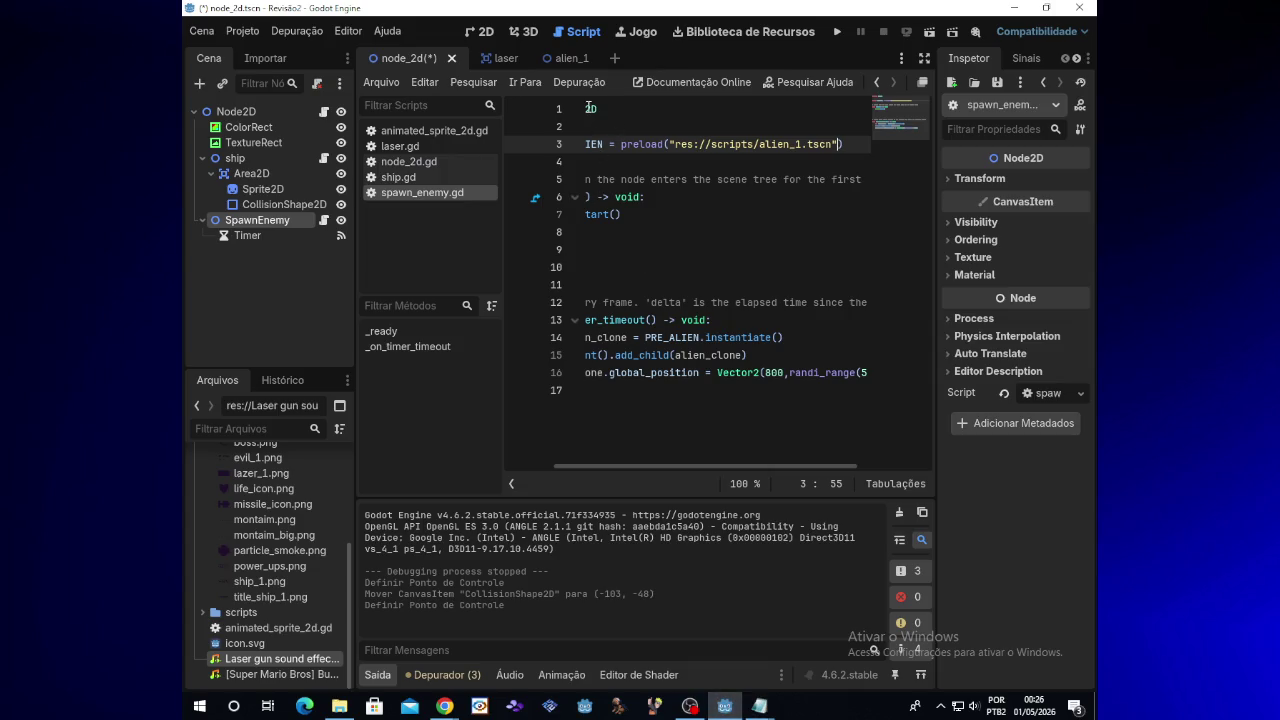
Replace spawn_enemy.gd's body below extends Node2D with the pasted spawner code, removing the duplicate extends line
drag(590, 108, 584, 249)
mouse_move(768, 319)
mouse_down()
mouse_move(818, 360)
mouse_move(818, 385)
mouse_up()
click(603, 143)
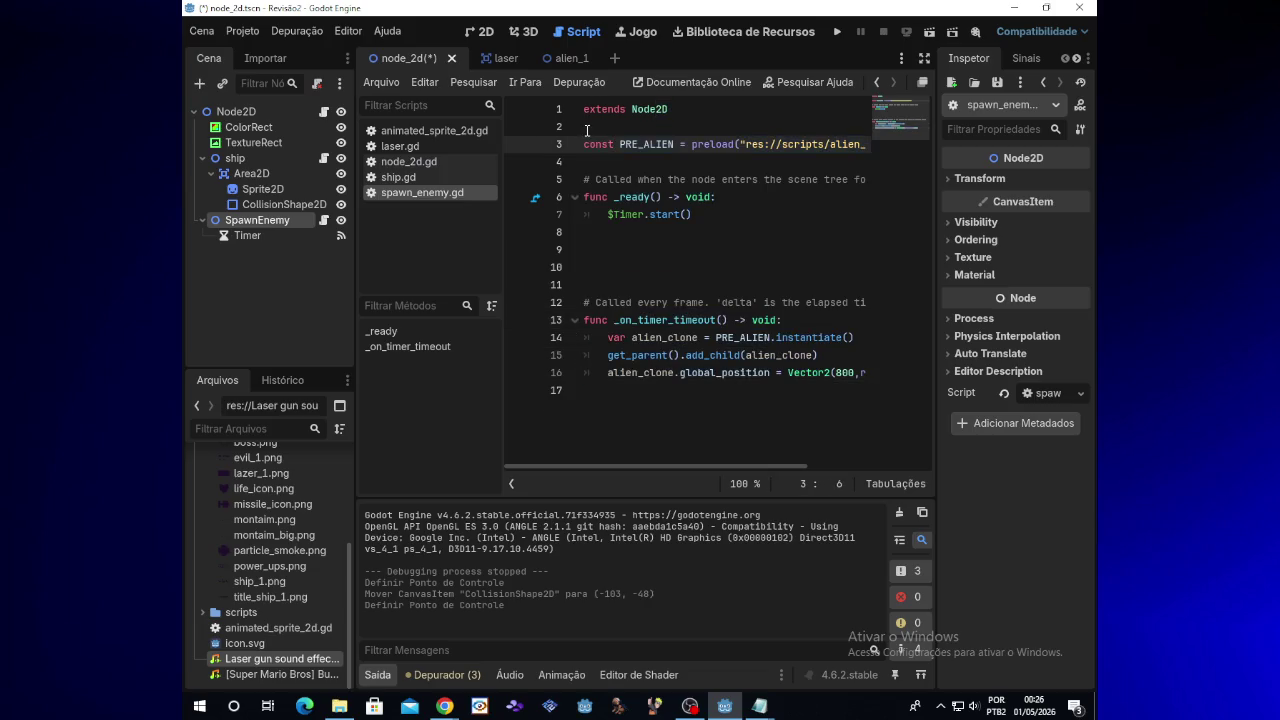
mouse_move(587, 130)
mouse_down()
mouse_move(700, 306)
mouse_move(867, 403)
mouse_up()
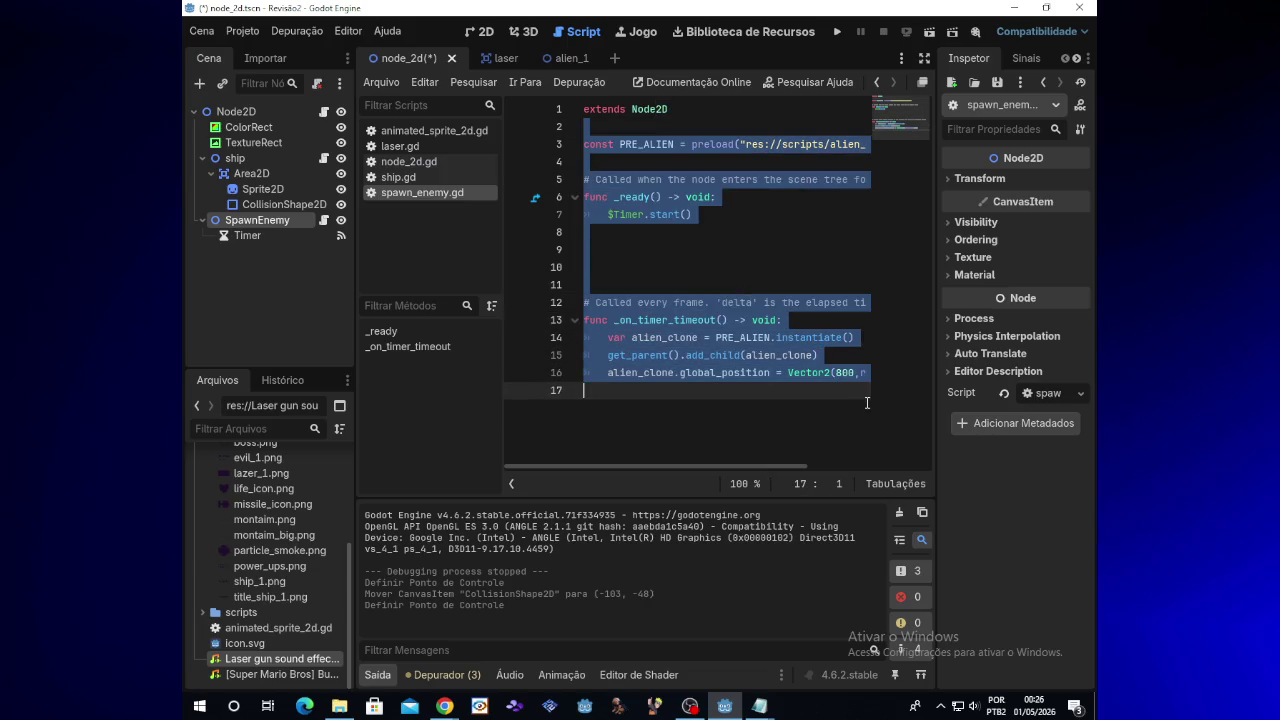
key(Delete)
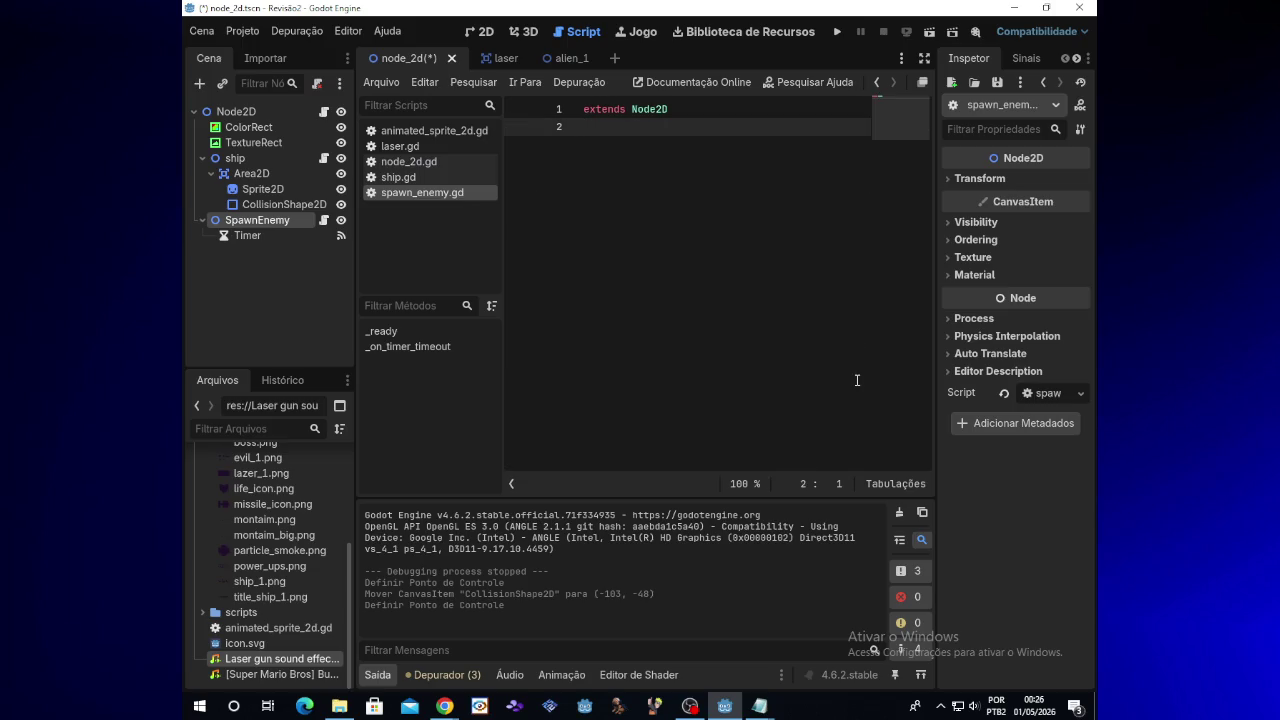
key(ctrl+v)
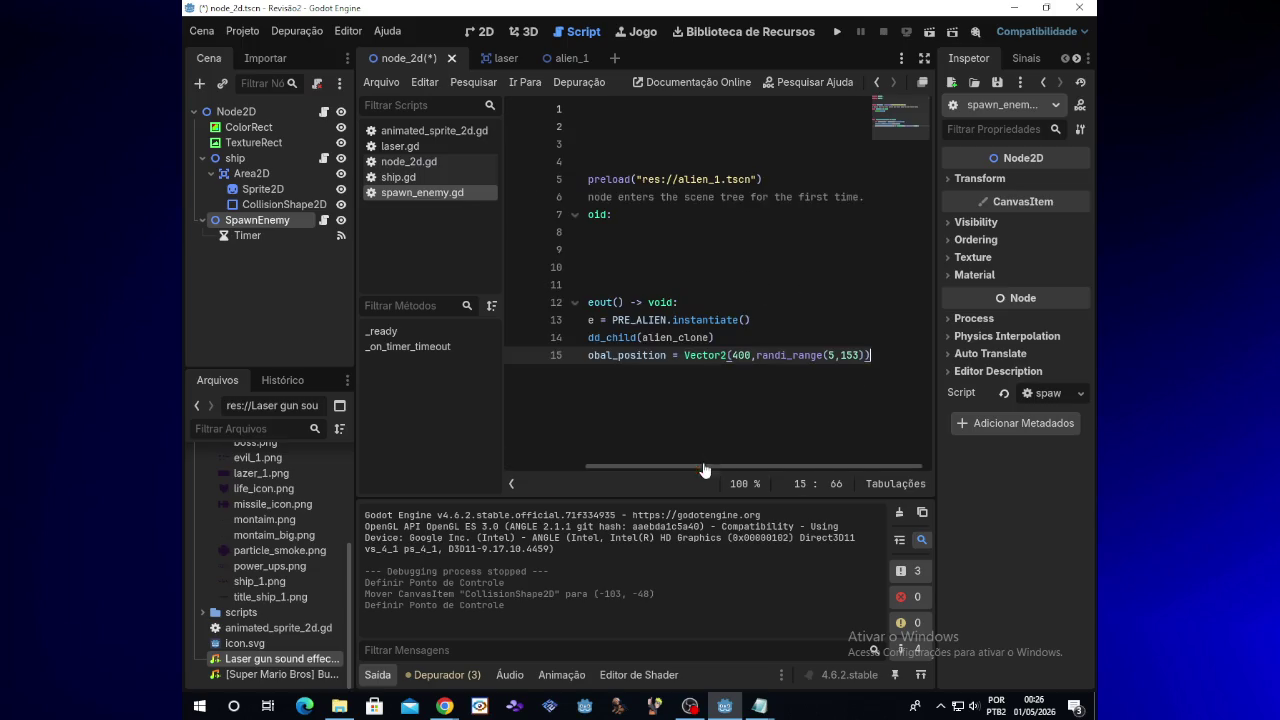
scroll(707, 444, left, 5)
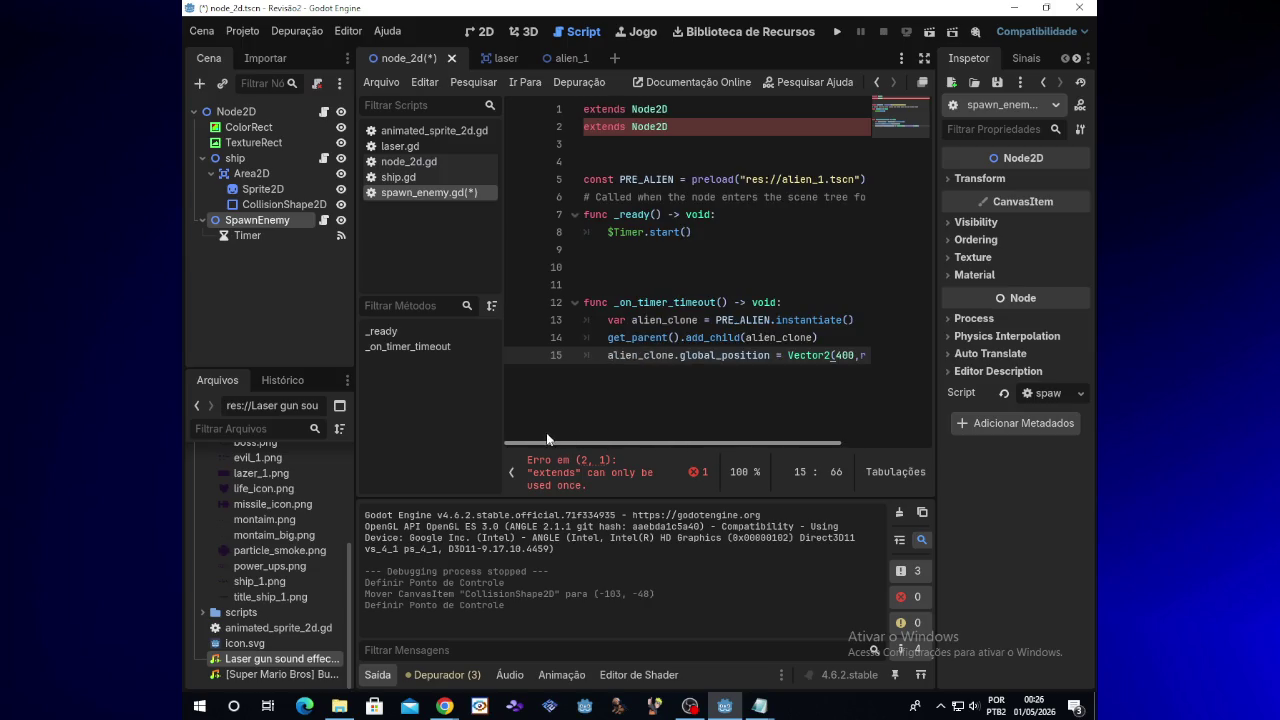
click(678, 127)
key(BackSpace)
key(BackSpace)
key(BackSpace)
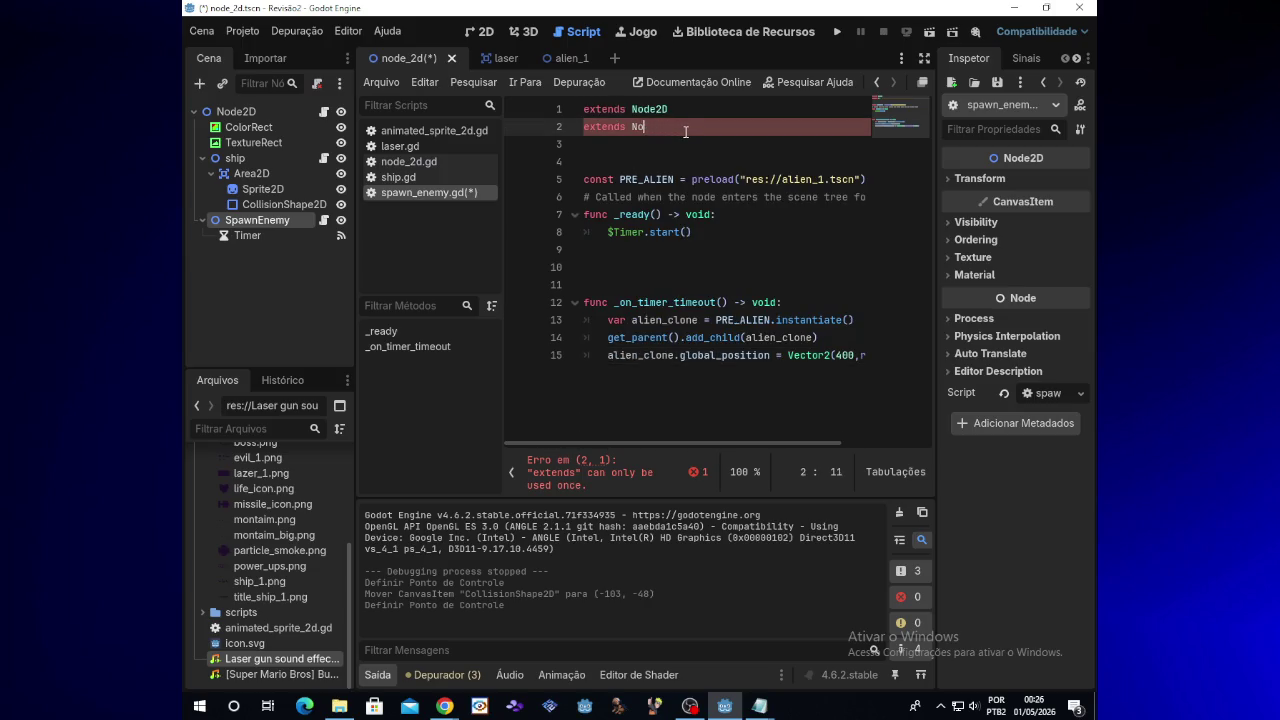
key(BackSpace)
key(BackSpace)
key(BackSpace)
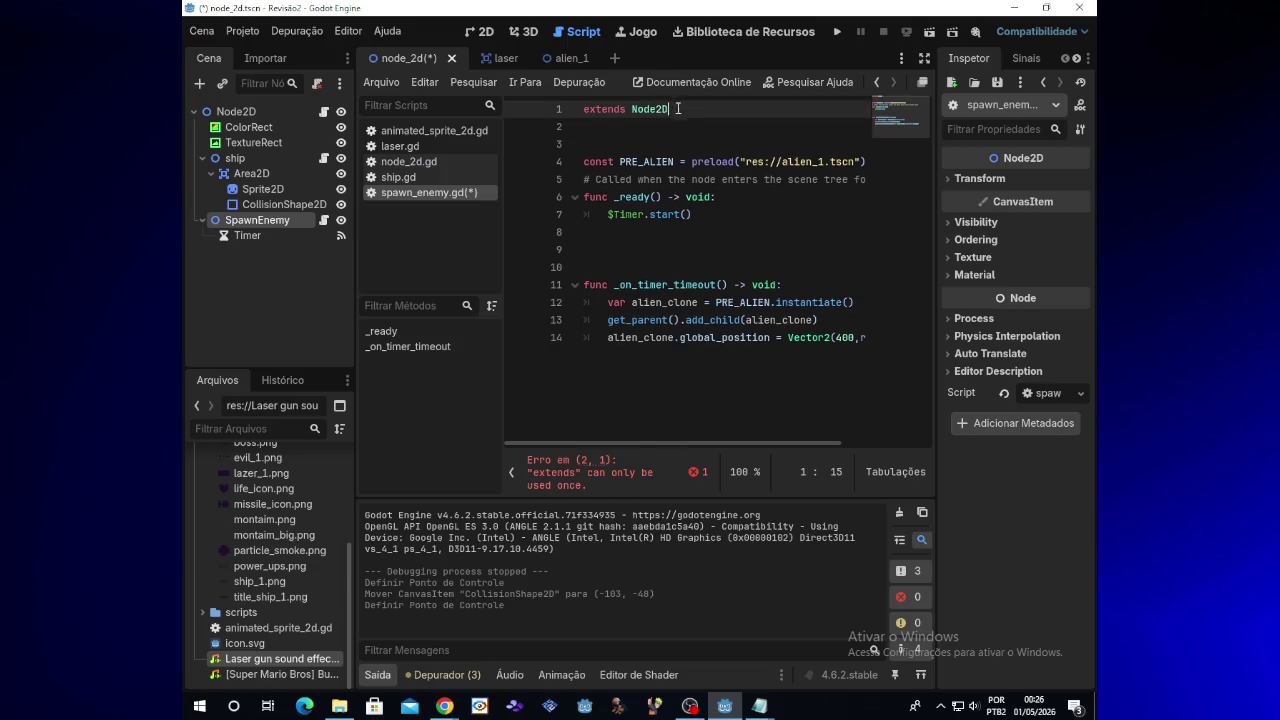
click(594, 58)
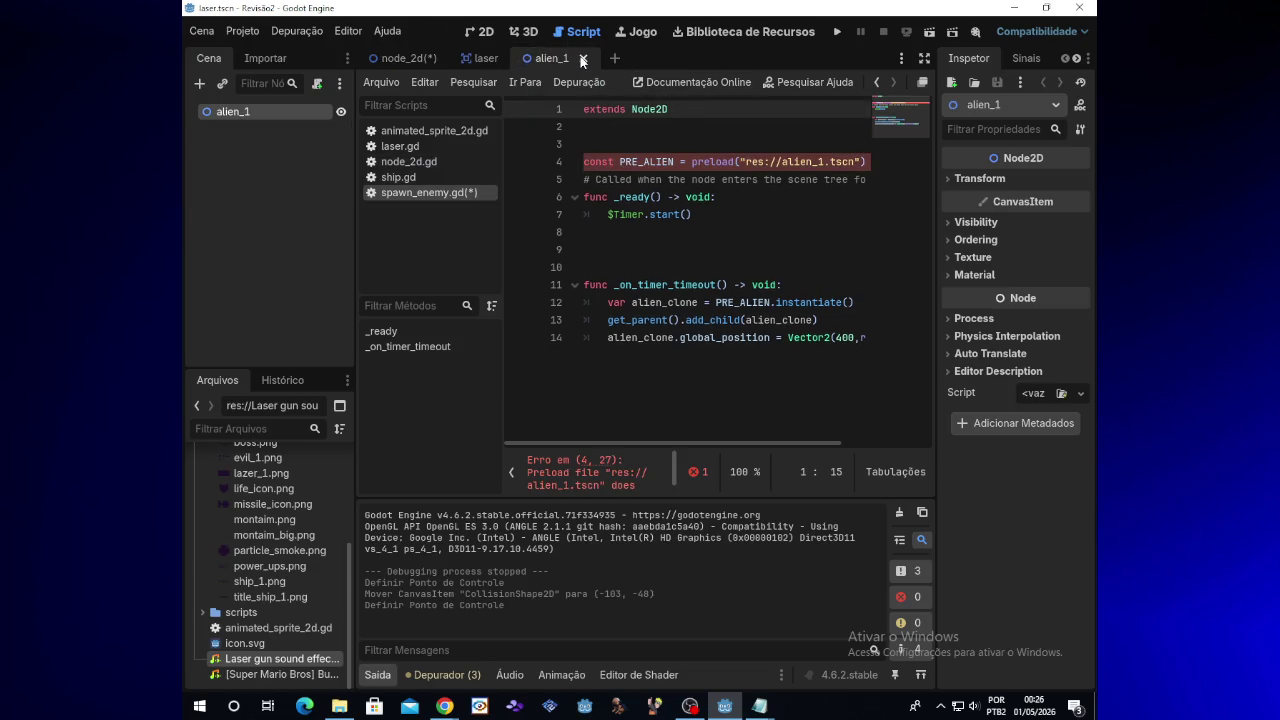
Close the alien_1 scene and start a new scene with a 2D root named alien_1
click(583, 59)
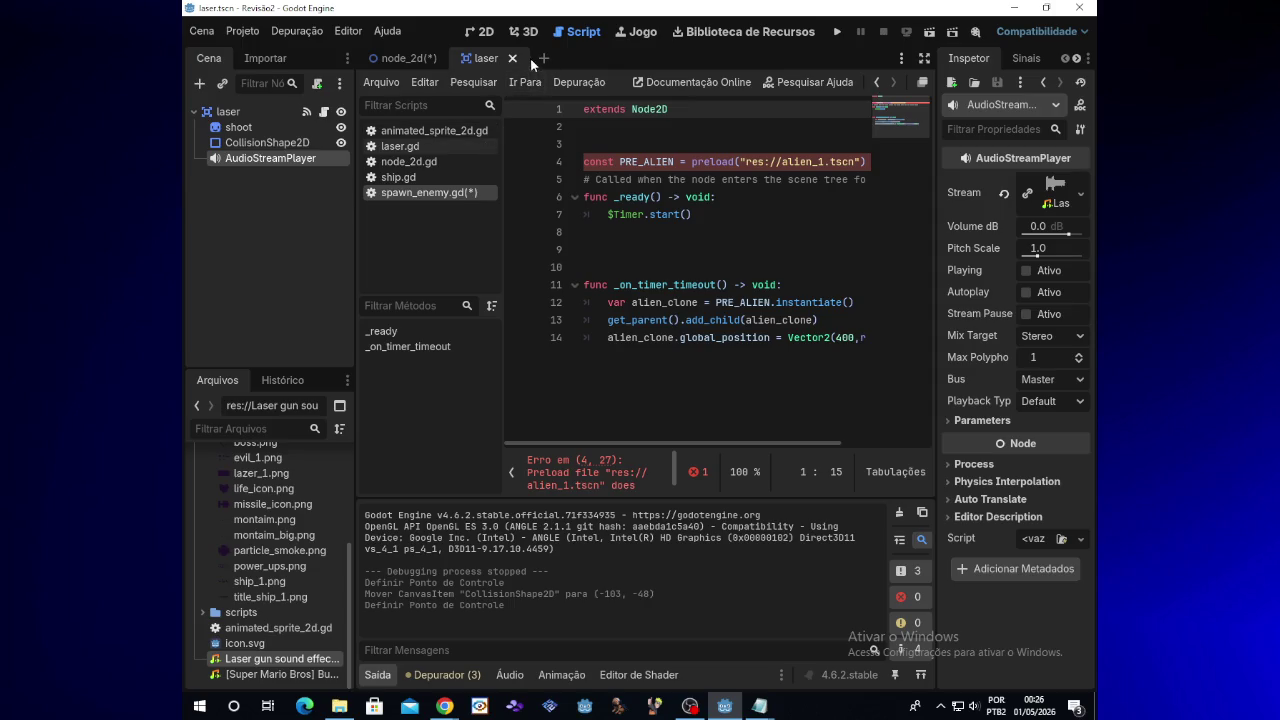
click(540, 58)
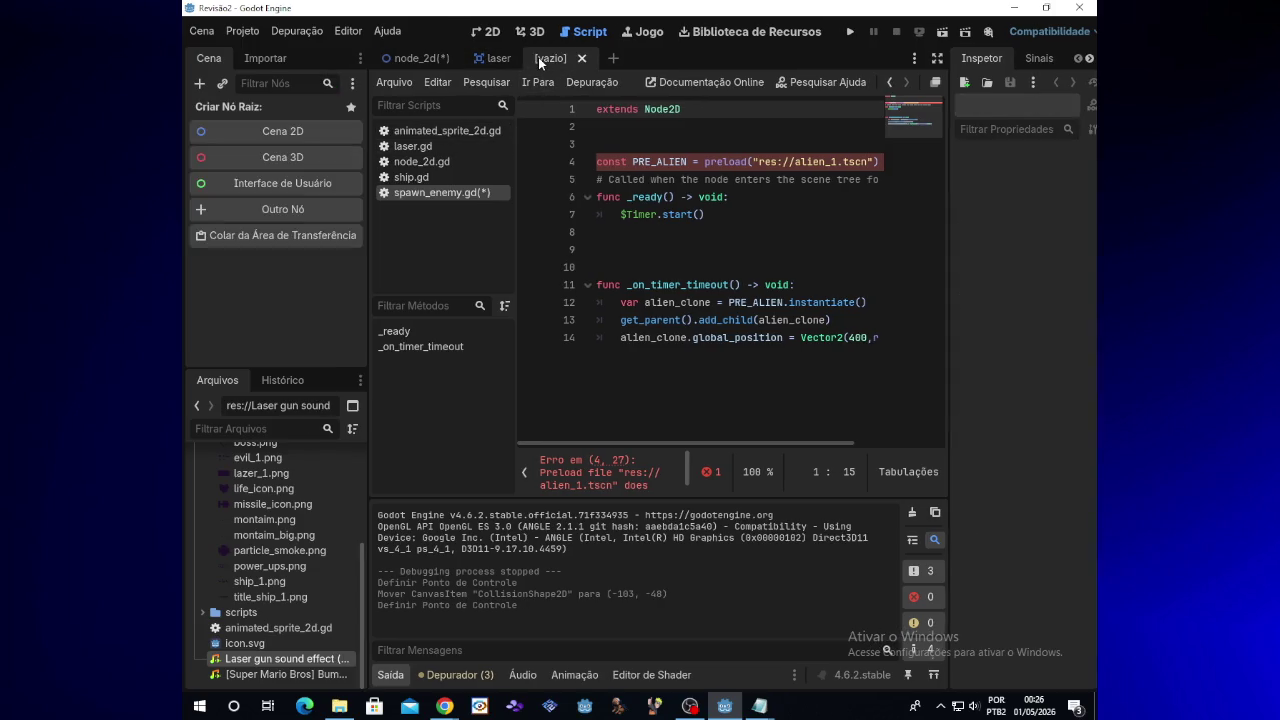
click(285, 137)
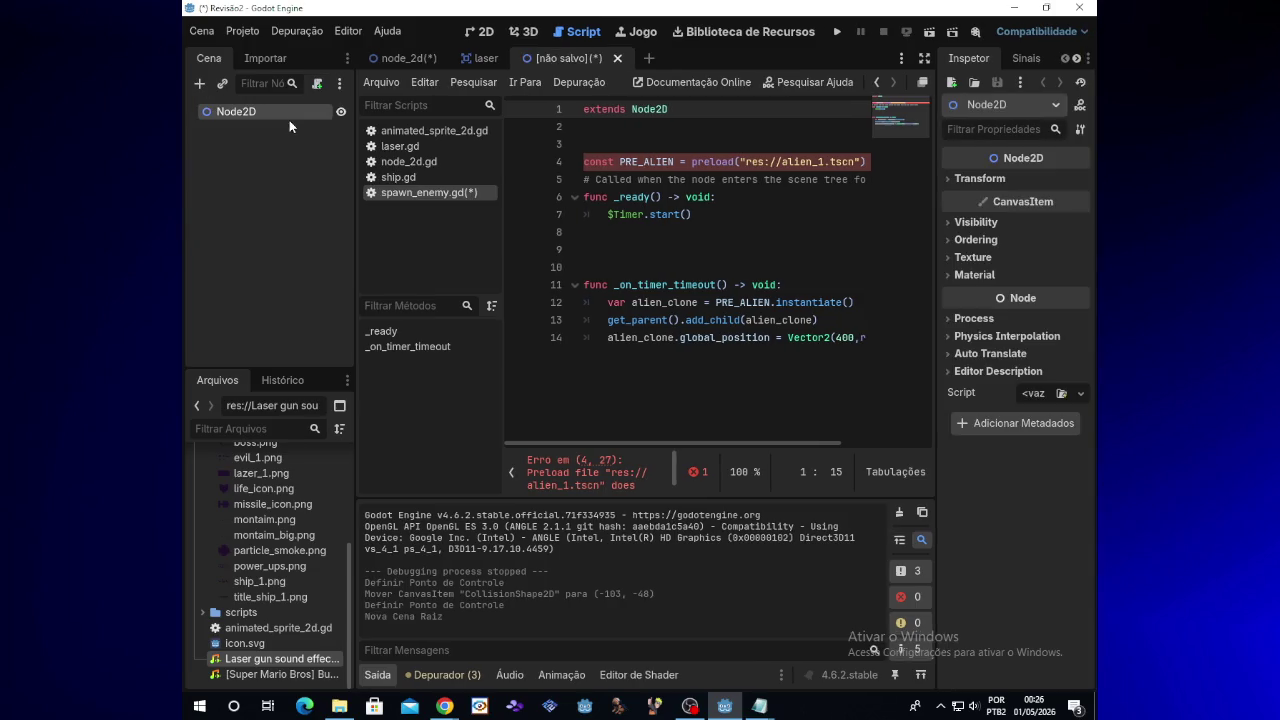
key(BackSpace)
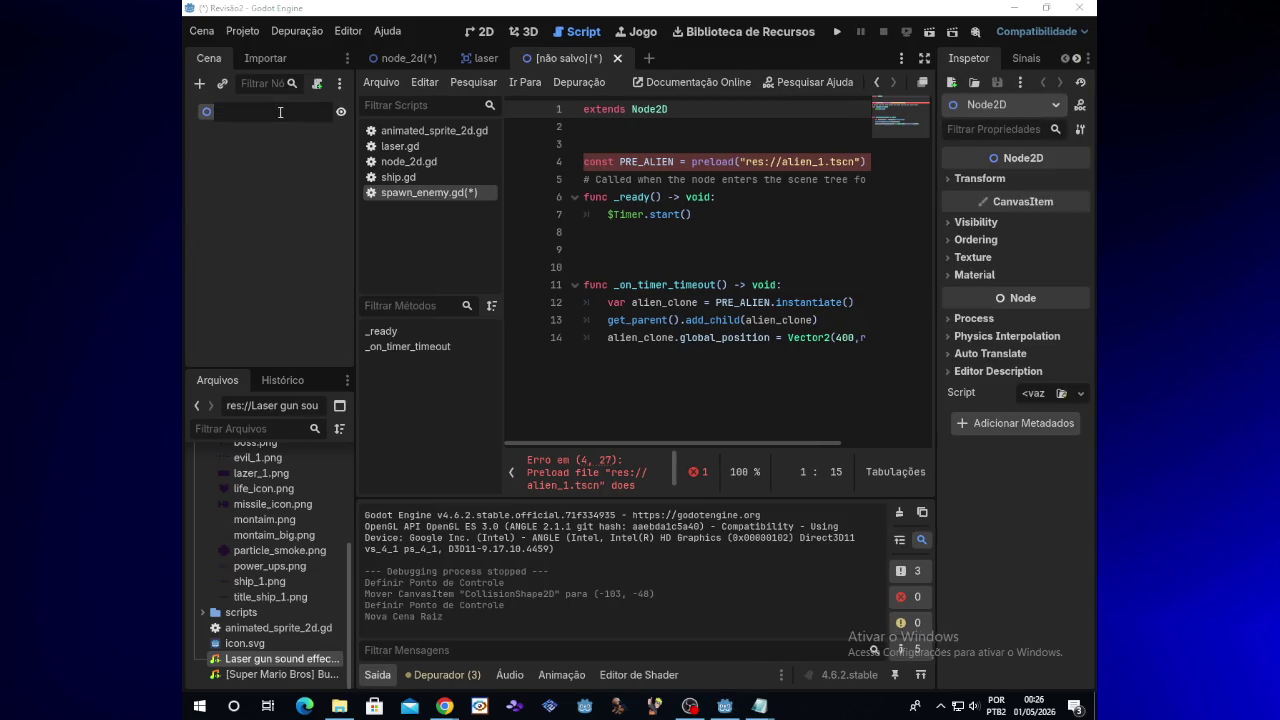
text(alien_)
text(1)
key(Return)
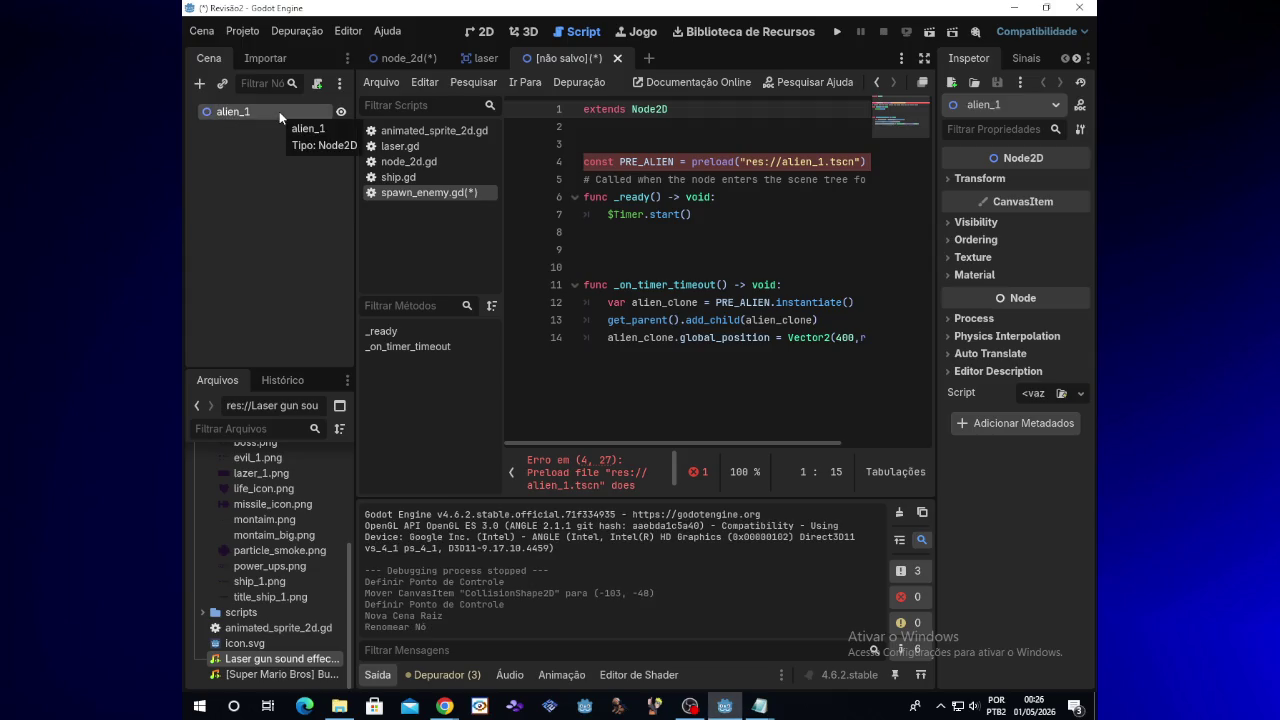
Save the scene as alien_1.tscn, overwriting the existing file
key(ctrl+s)
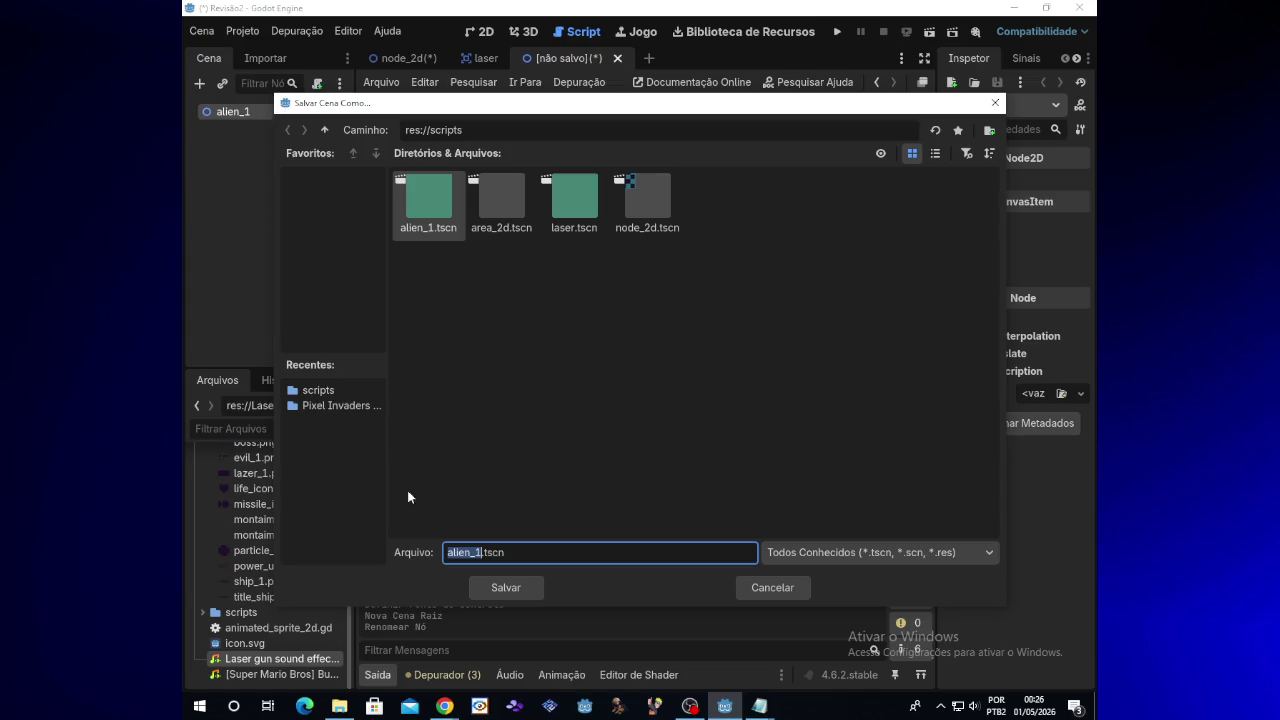
click(503, 588)
click(600, 390)
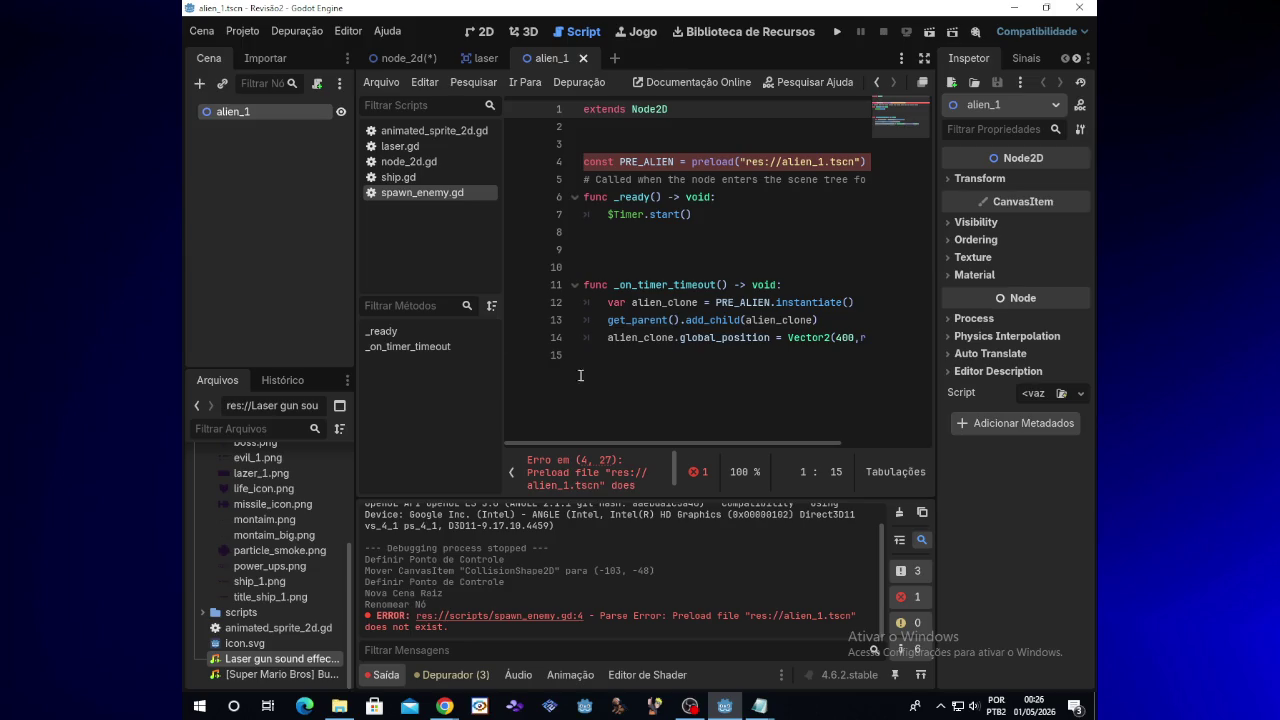
Rename the root node to alien_2, then close the scene, discarding the unsaved change
right_click(265, 113)
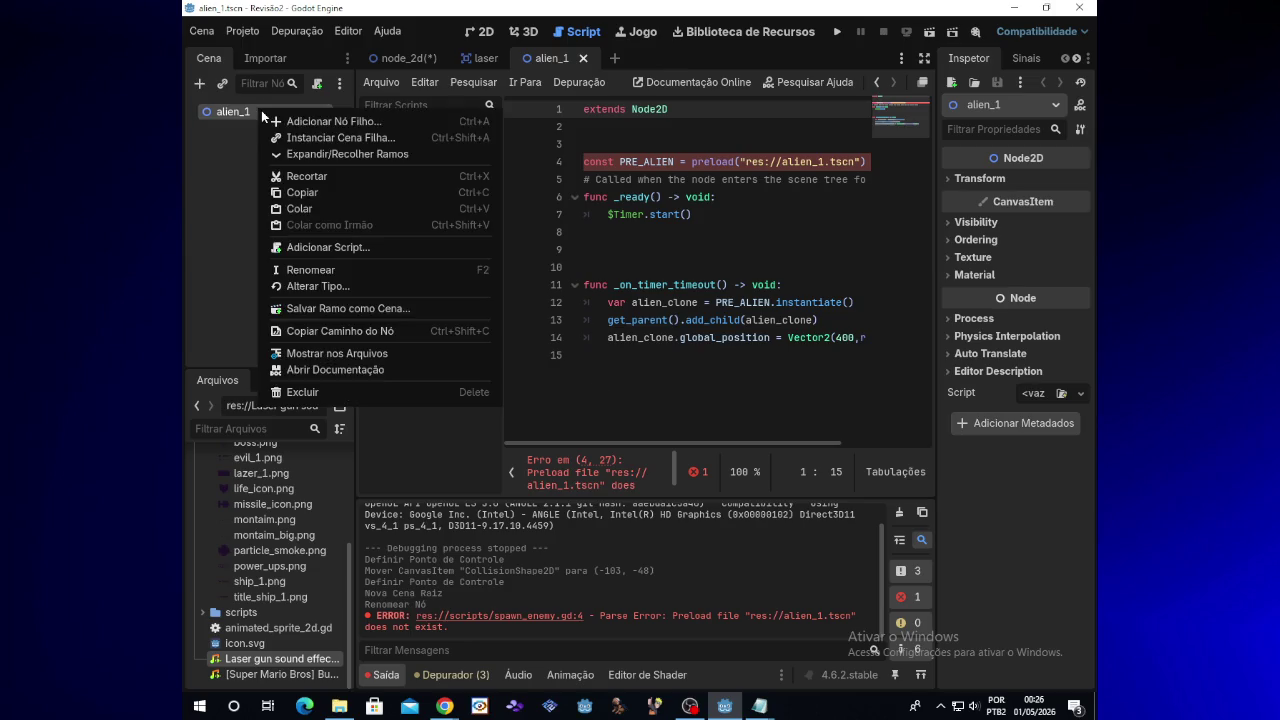
click(339, 271)
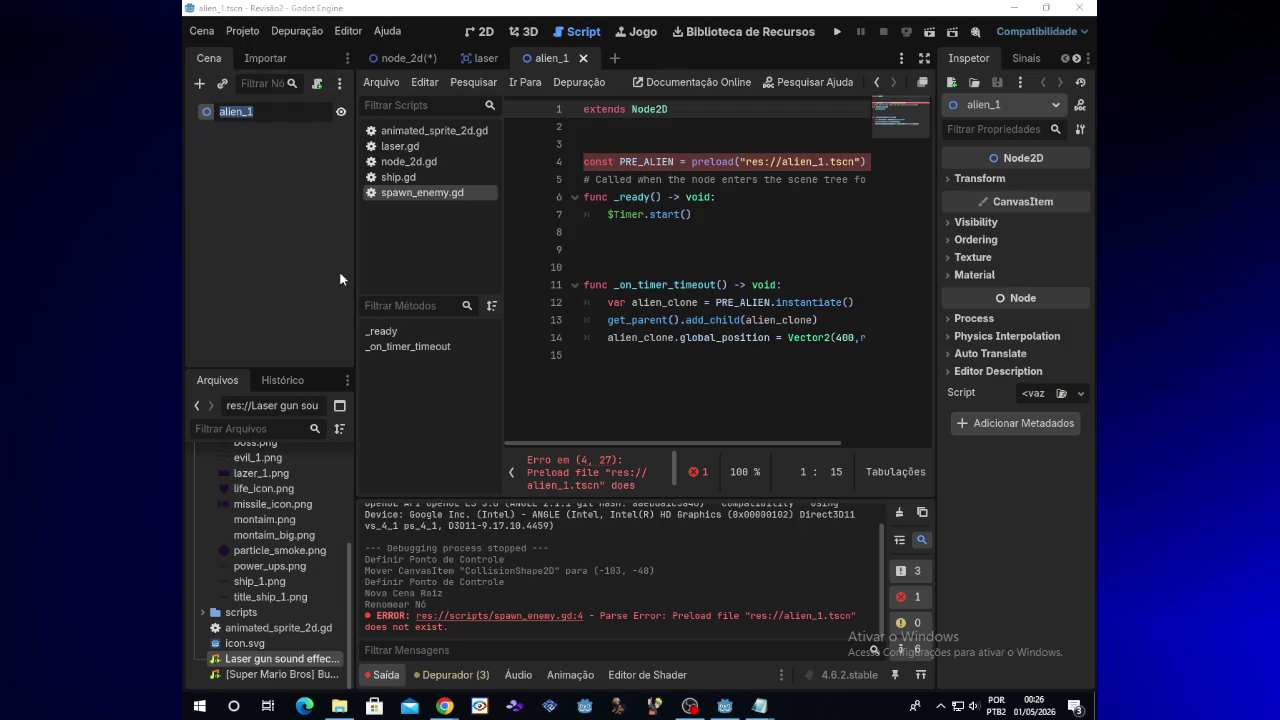
text(a)
text(lien_)
text(2)
key(Return)
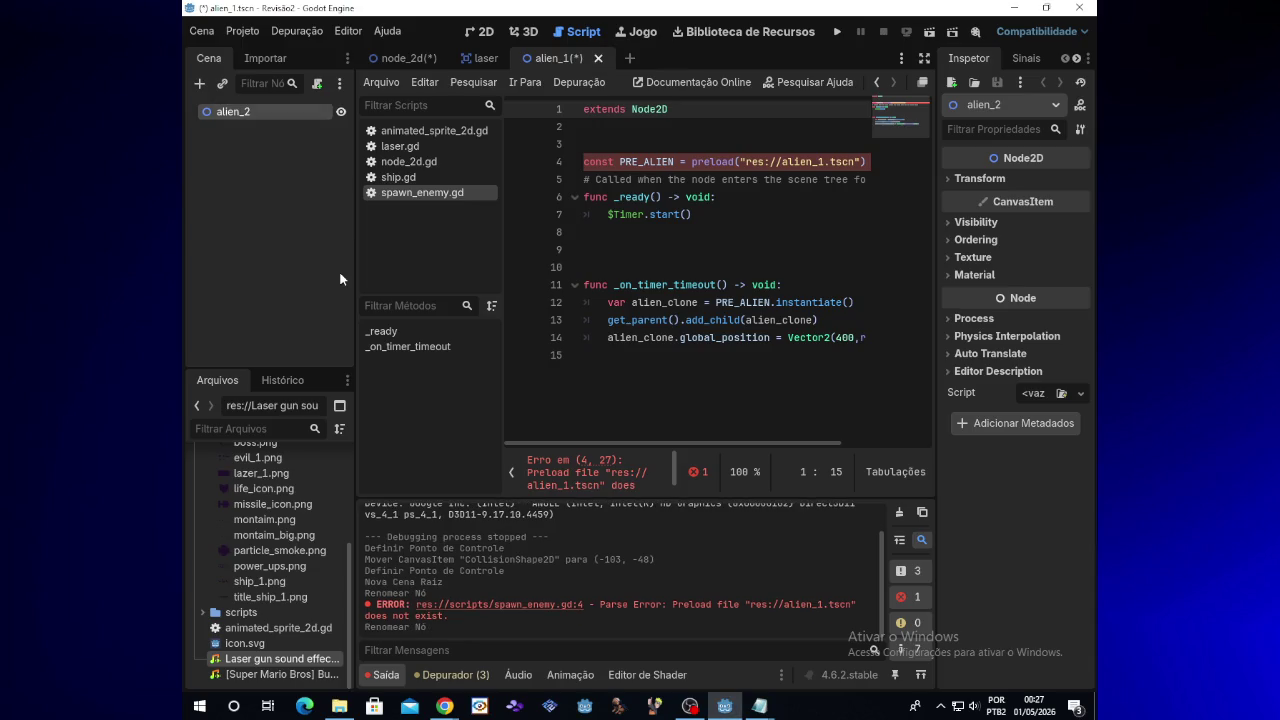
right_click(277, 118)
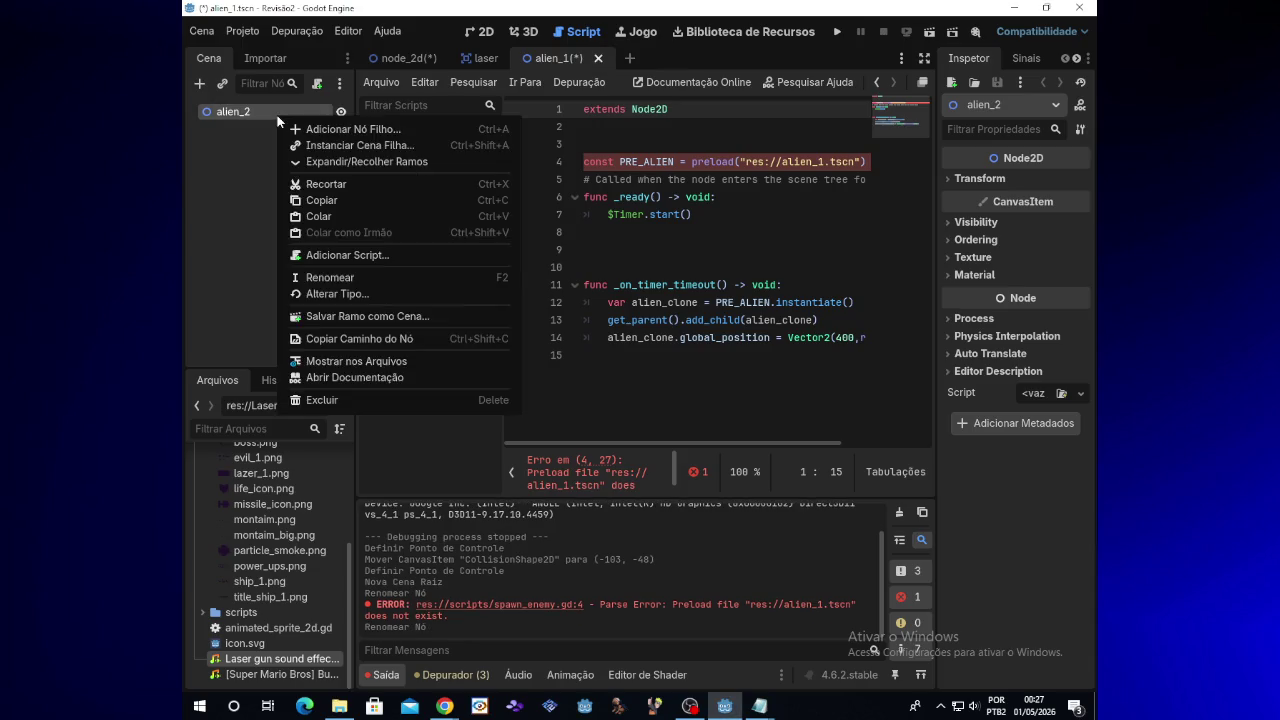
click(255, 134)
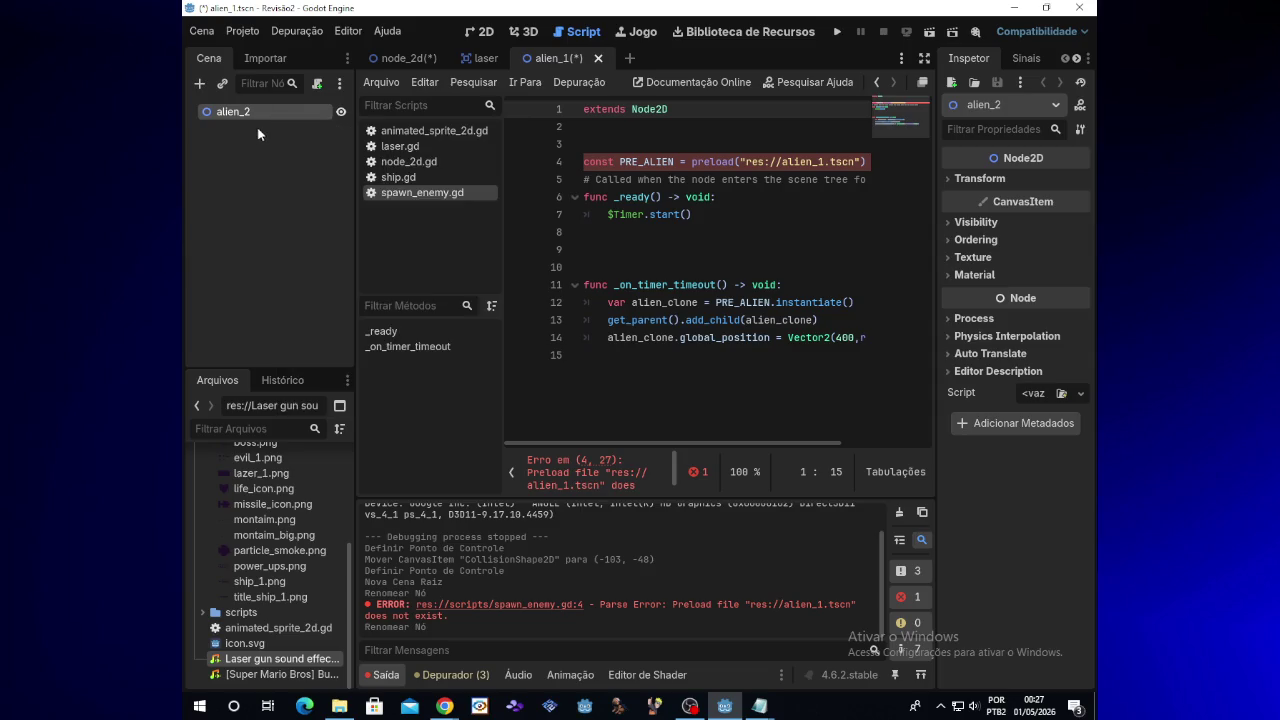
click(598, 58)
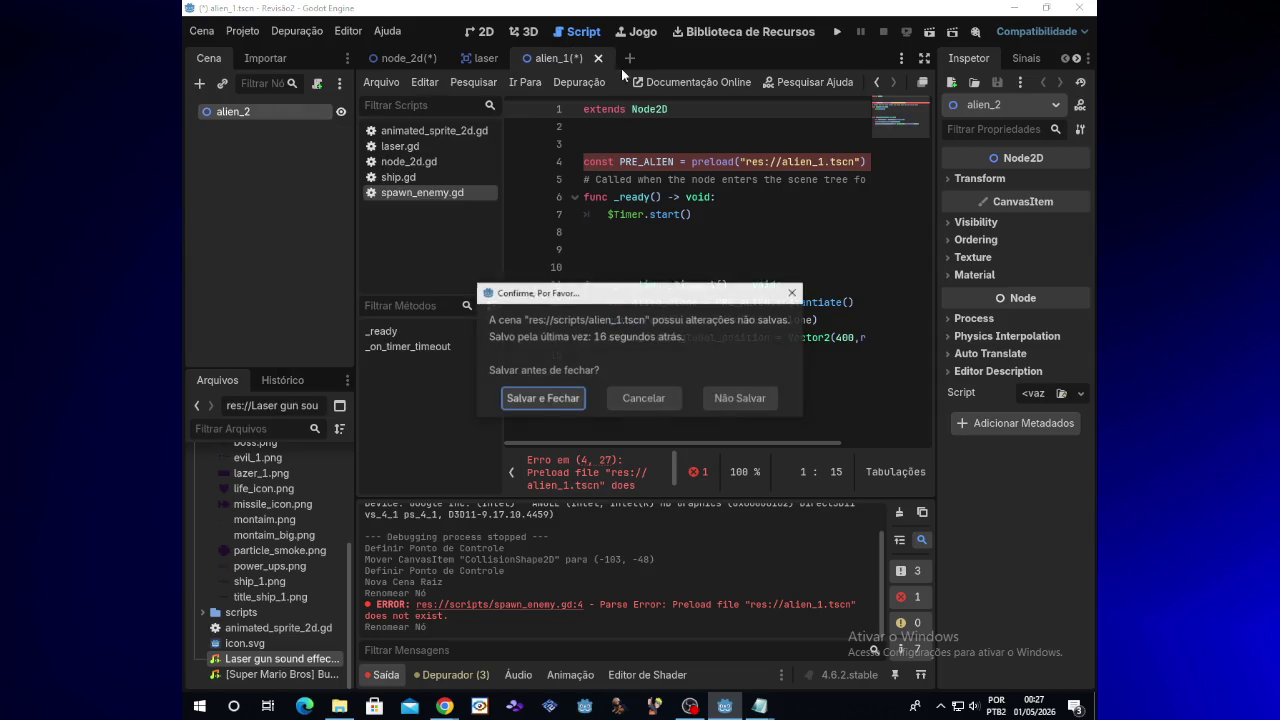
click(728, 396)
Discard alien_1's changes, make a 2D scene rooted at Alien_2, and save it as alien_2.tscn
click(544, 58)
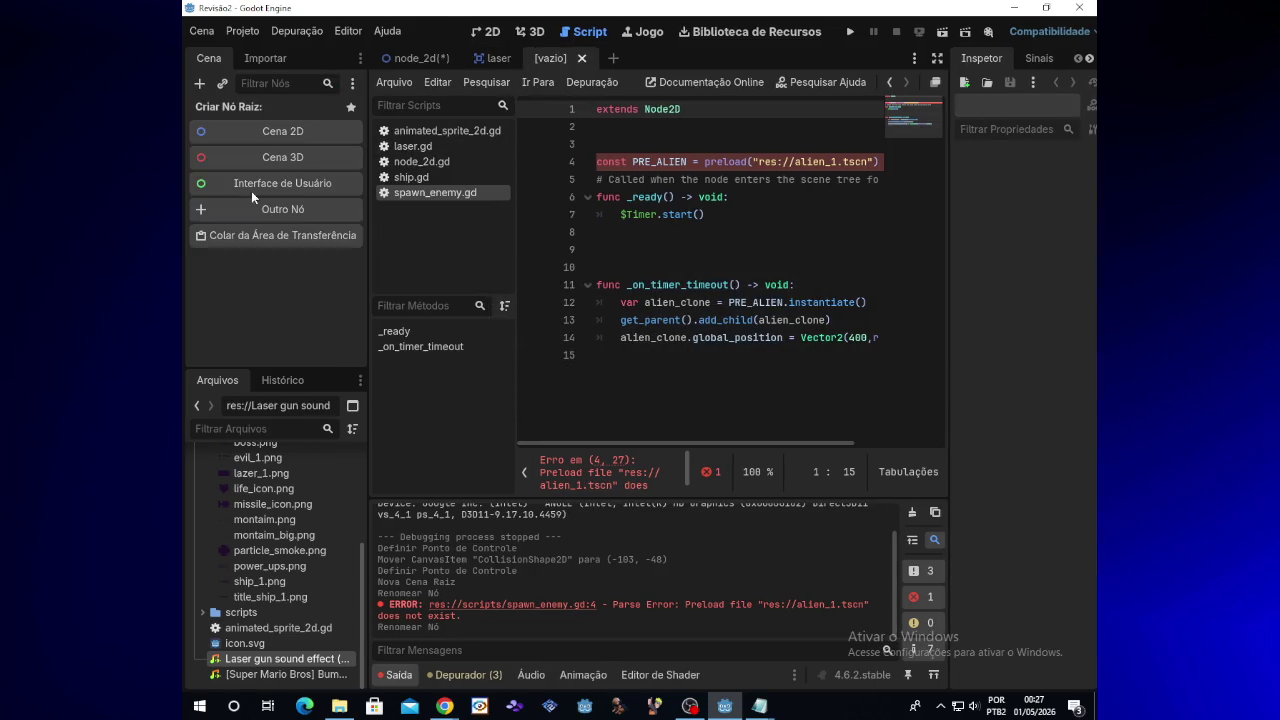
click(280, 132)
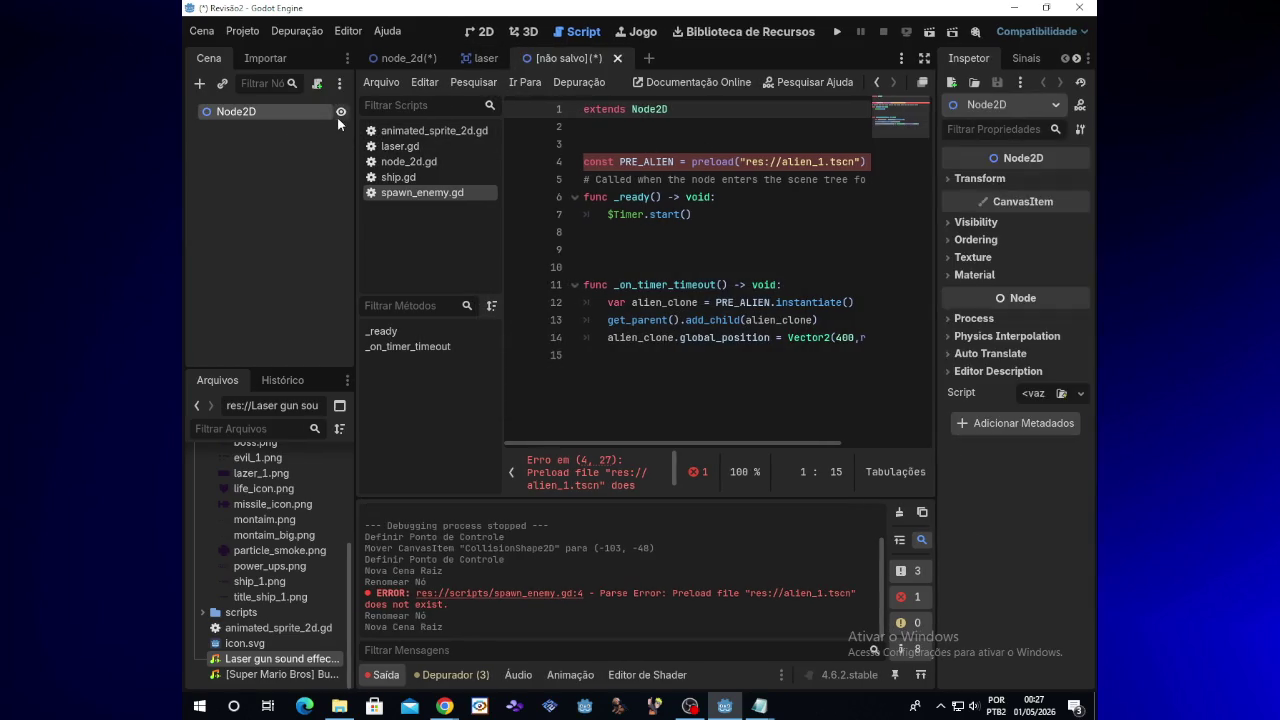
double_click(238, 111)
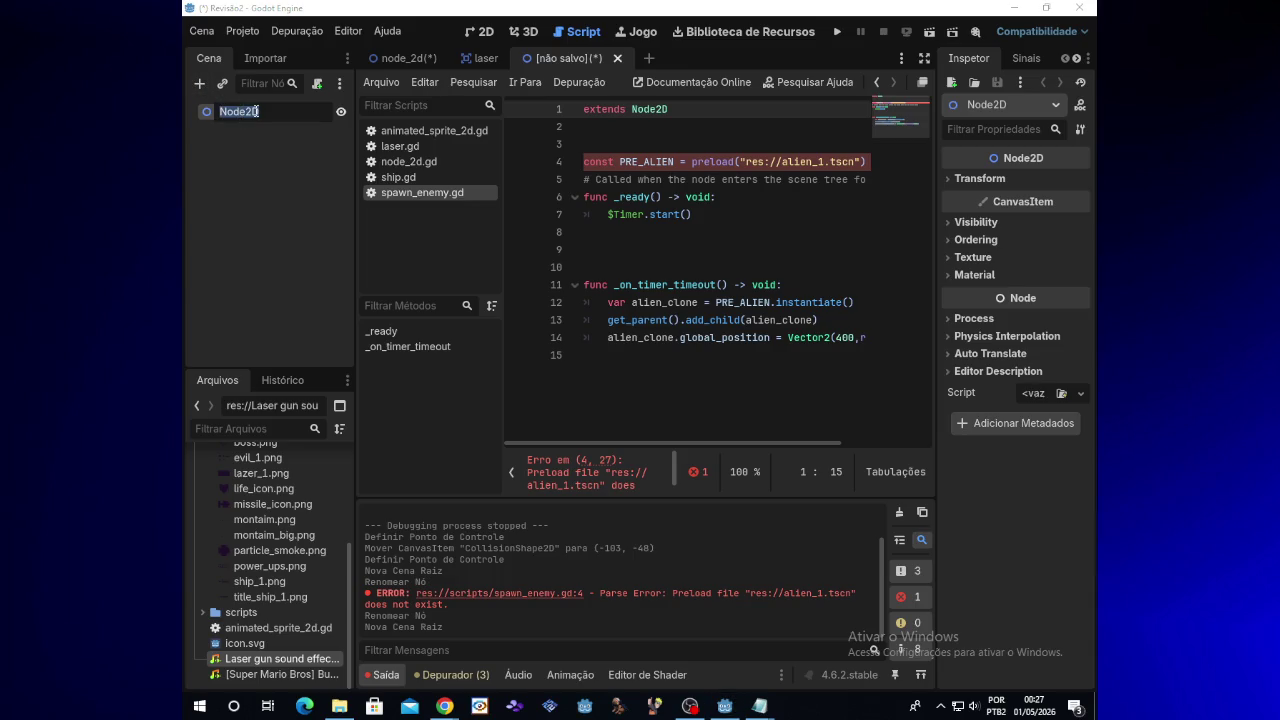
text(Alien)
text(_2)
key(Return)
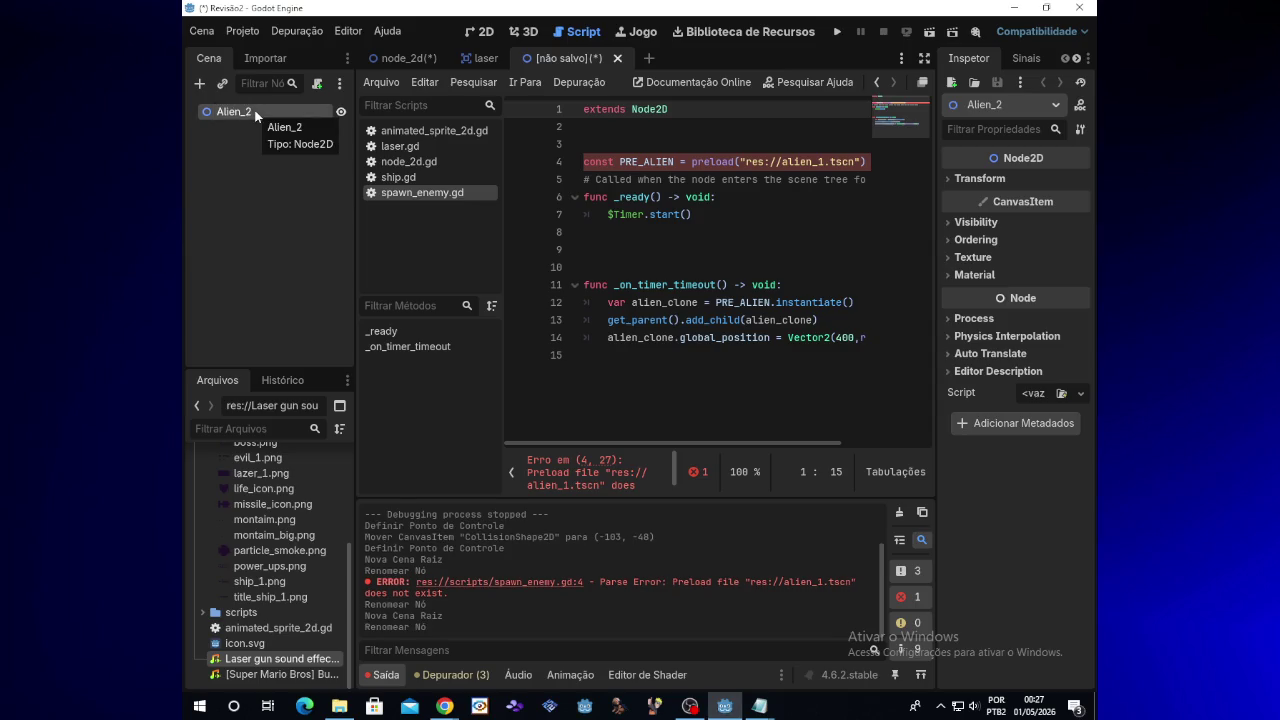
key(ctrl+s)
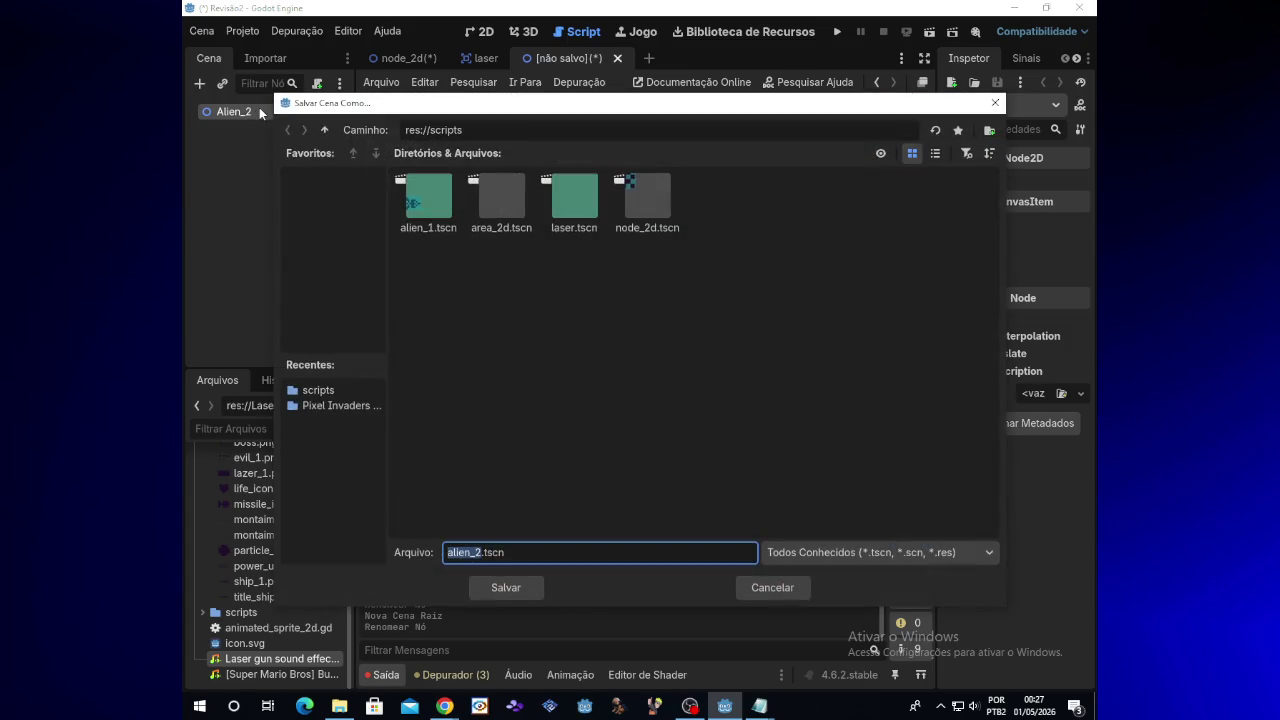
click(514, 594)
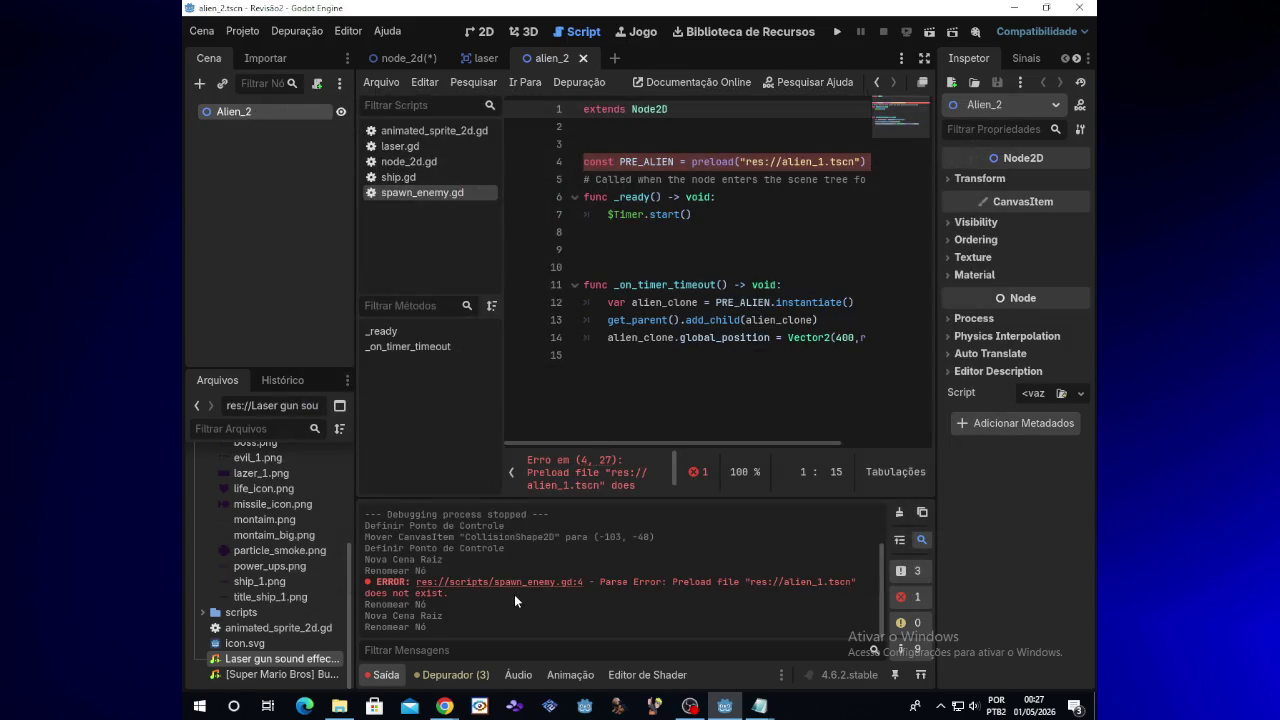
Add an Area2D node as a child of Alien_2
click(201, 83)
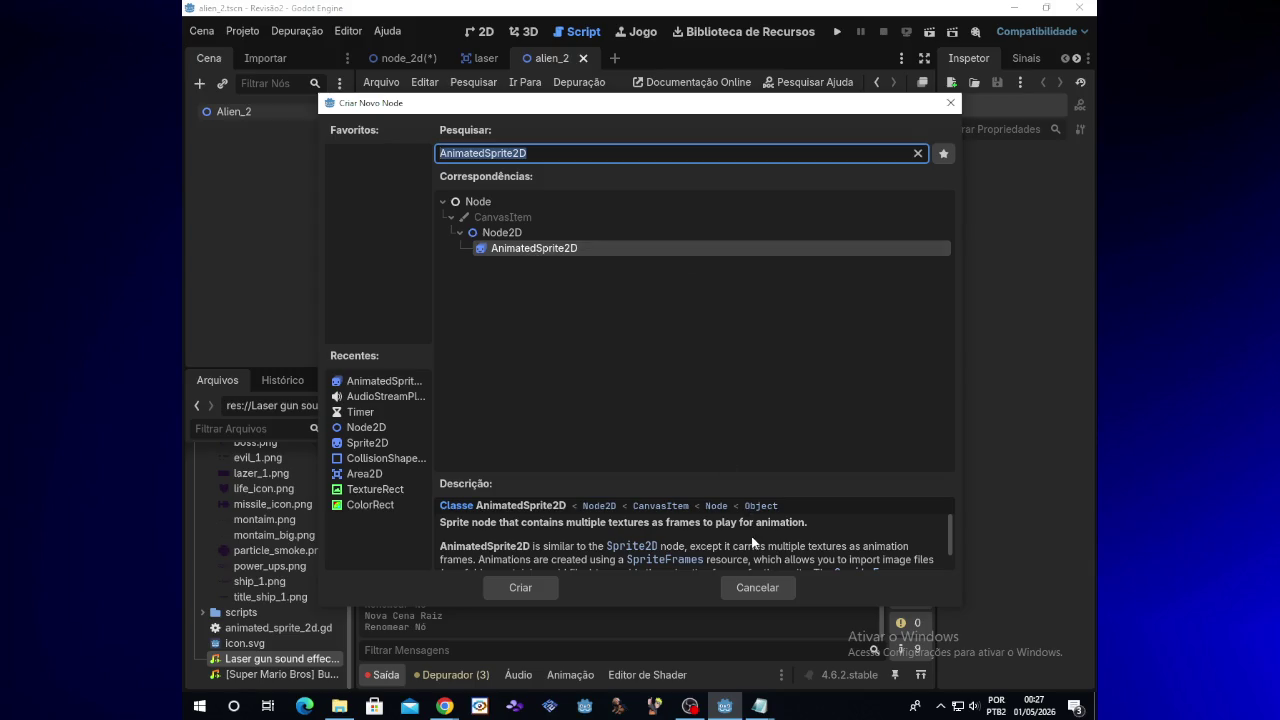
text(ar)
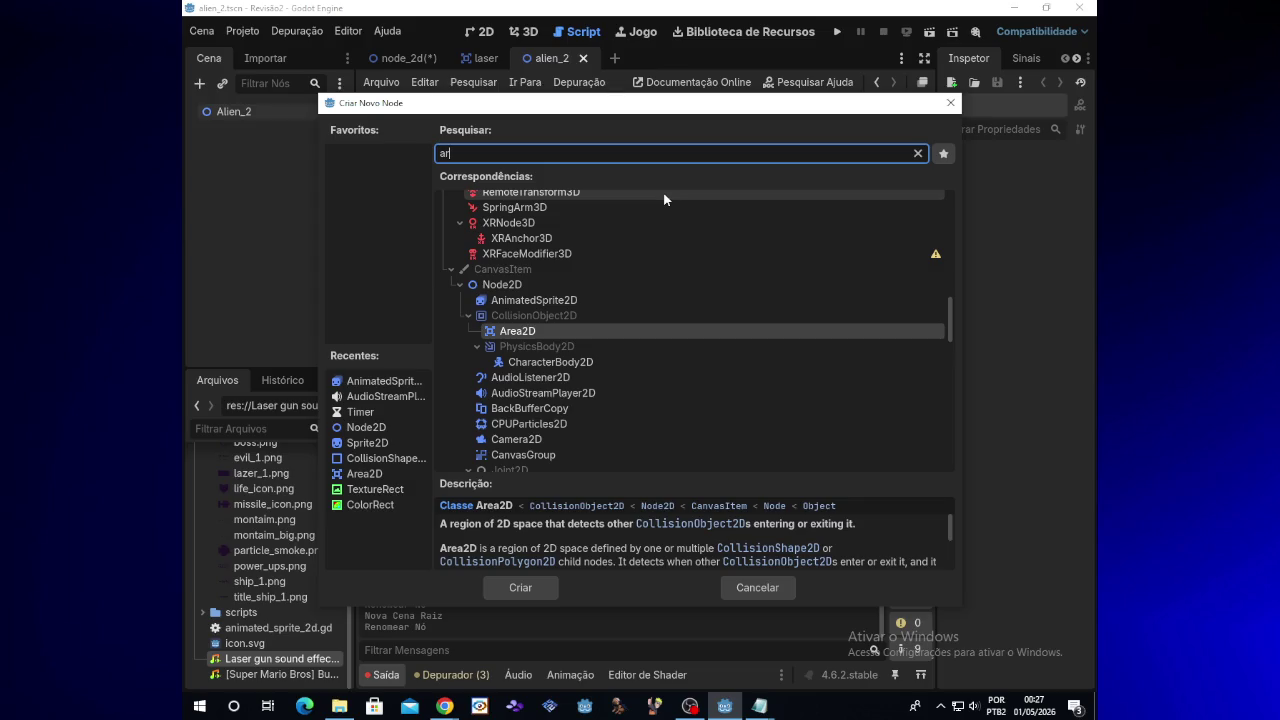
key(Return)
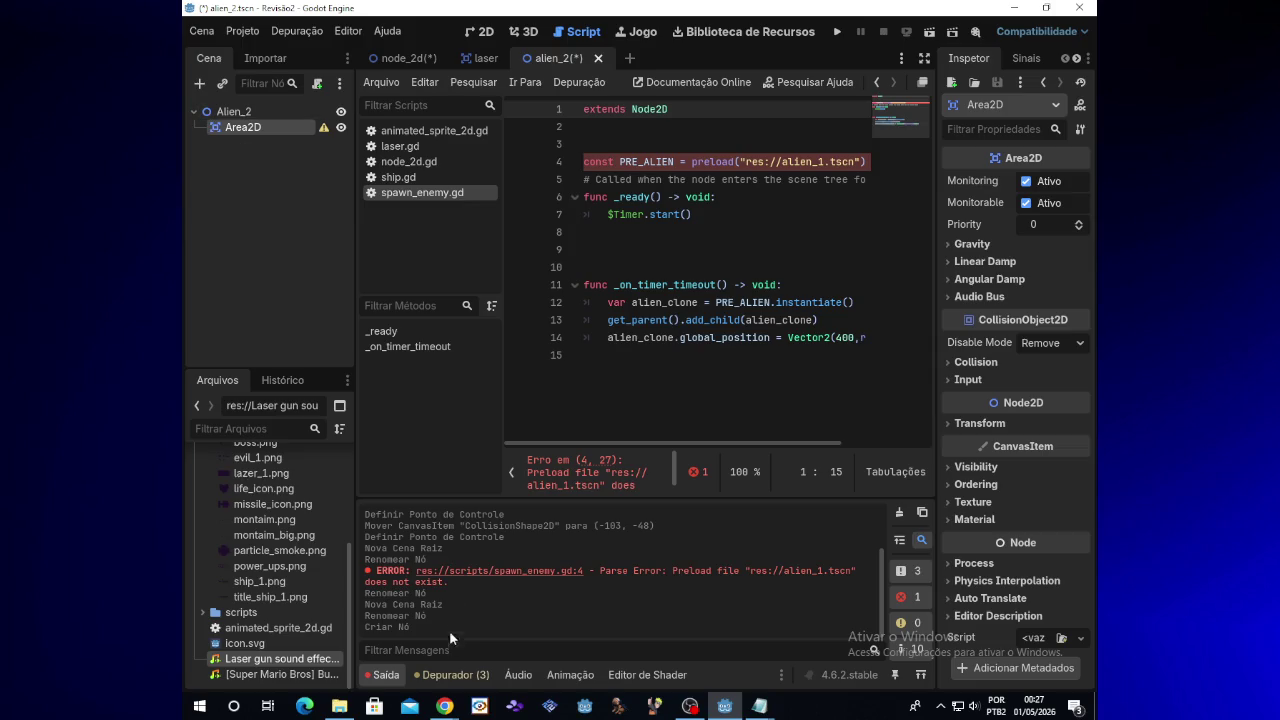
Give Area2D an AnimatedSprite2D child, then run the game to test it
mouse_move(455, 700)
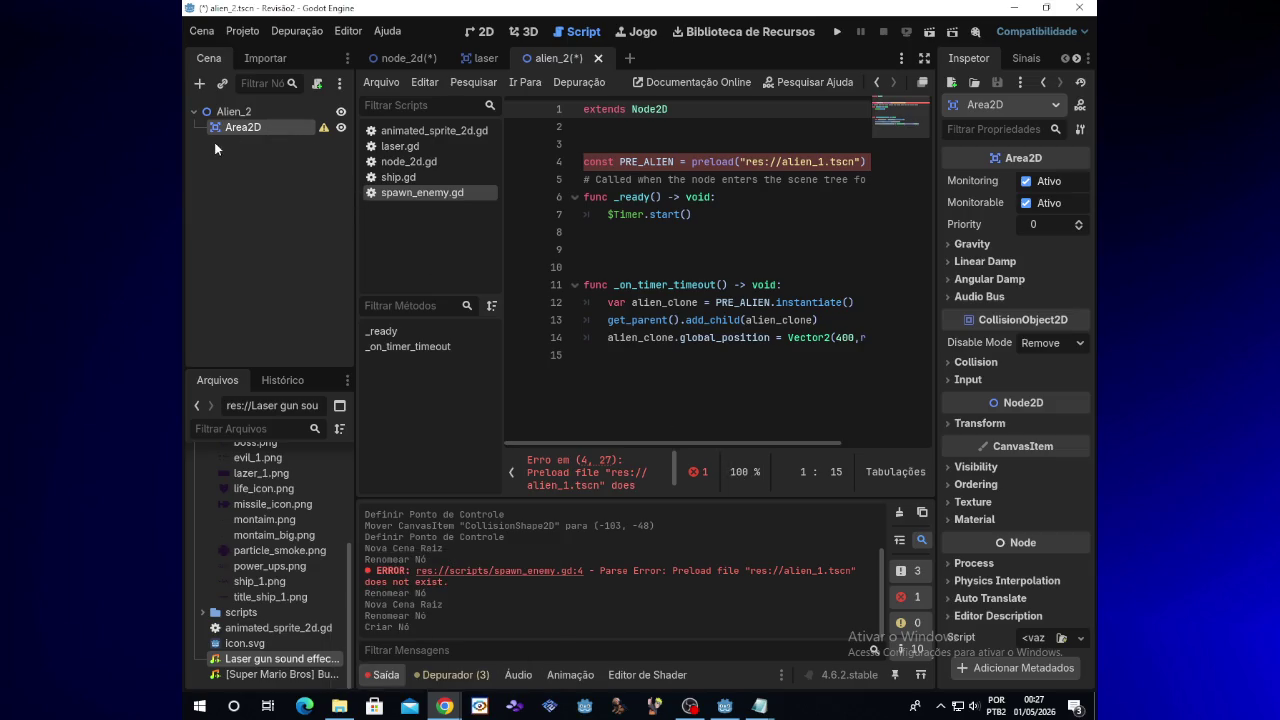
right_click(236, 129)
click(319, 147)
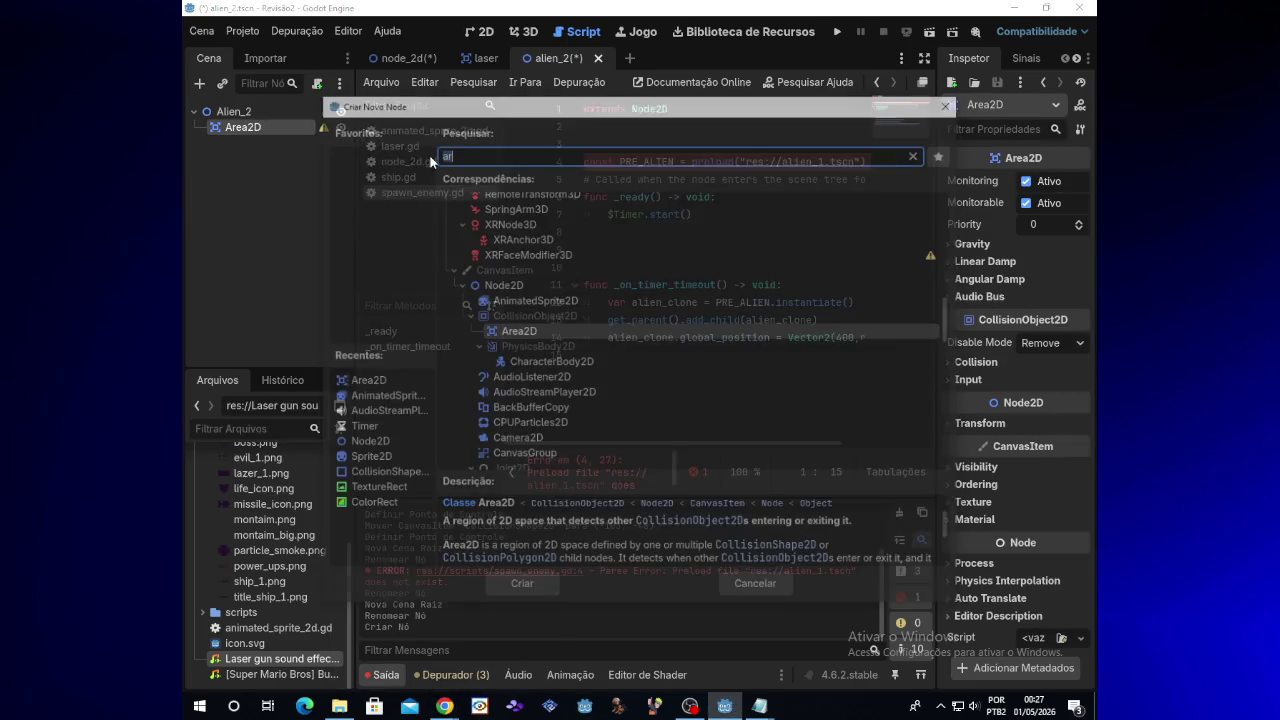
double_click(587, 302)
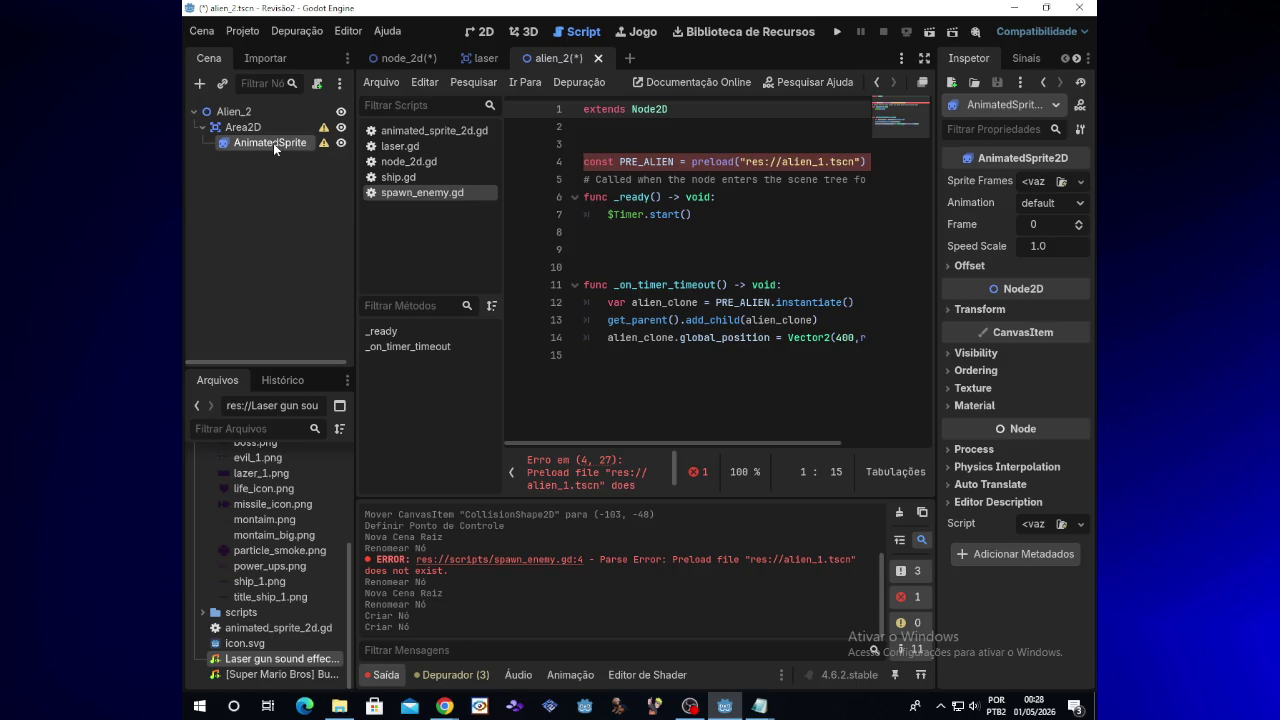
click(839, 33)
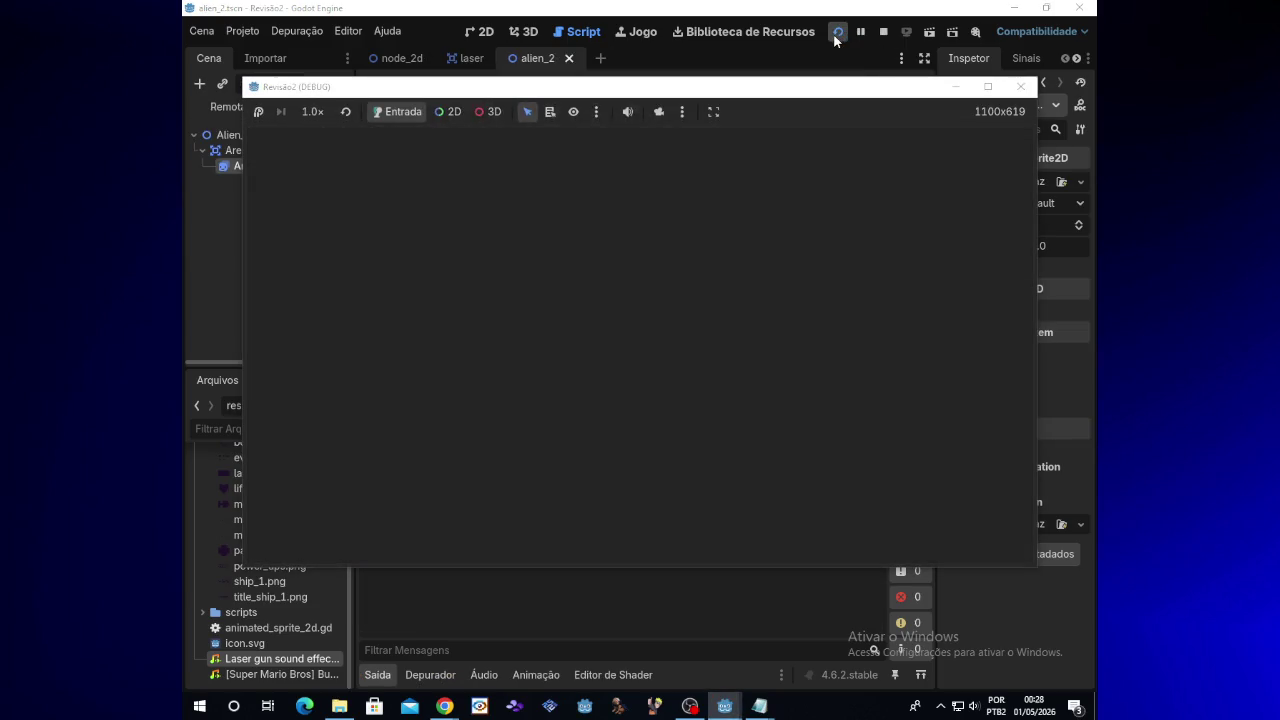